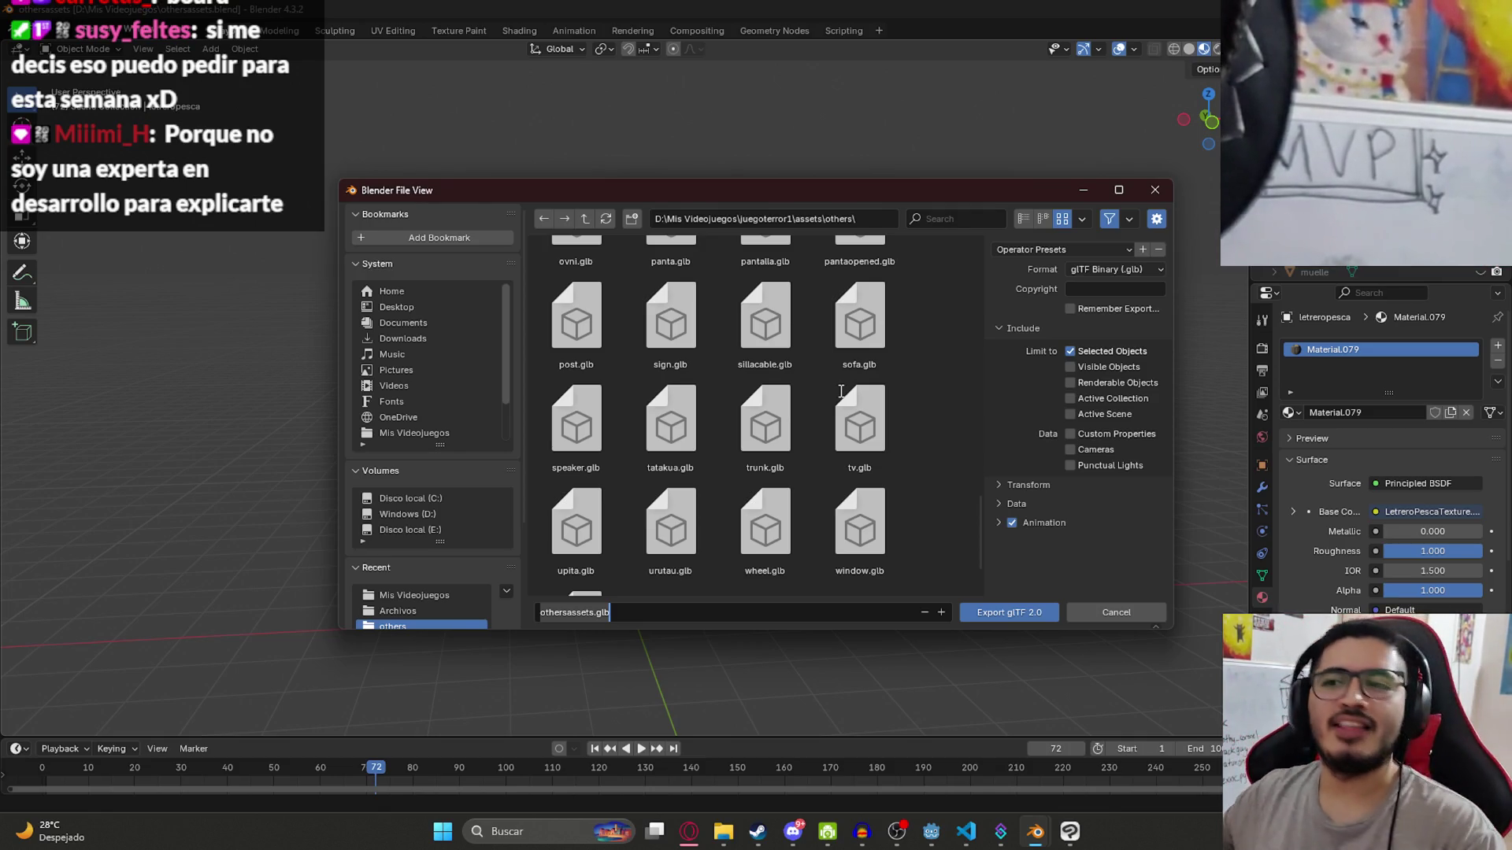
# Step: Check the English for 'letrero', export the sign from Blender as fishsign.glb, and return to Godot
pyautogui.hotkey('alt', 'Tab')
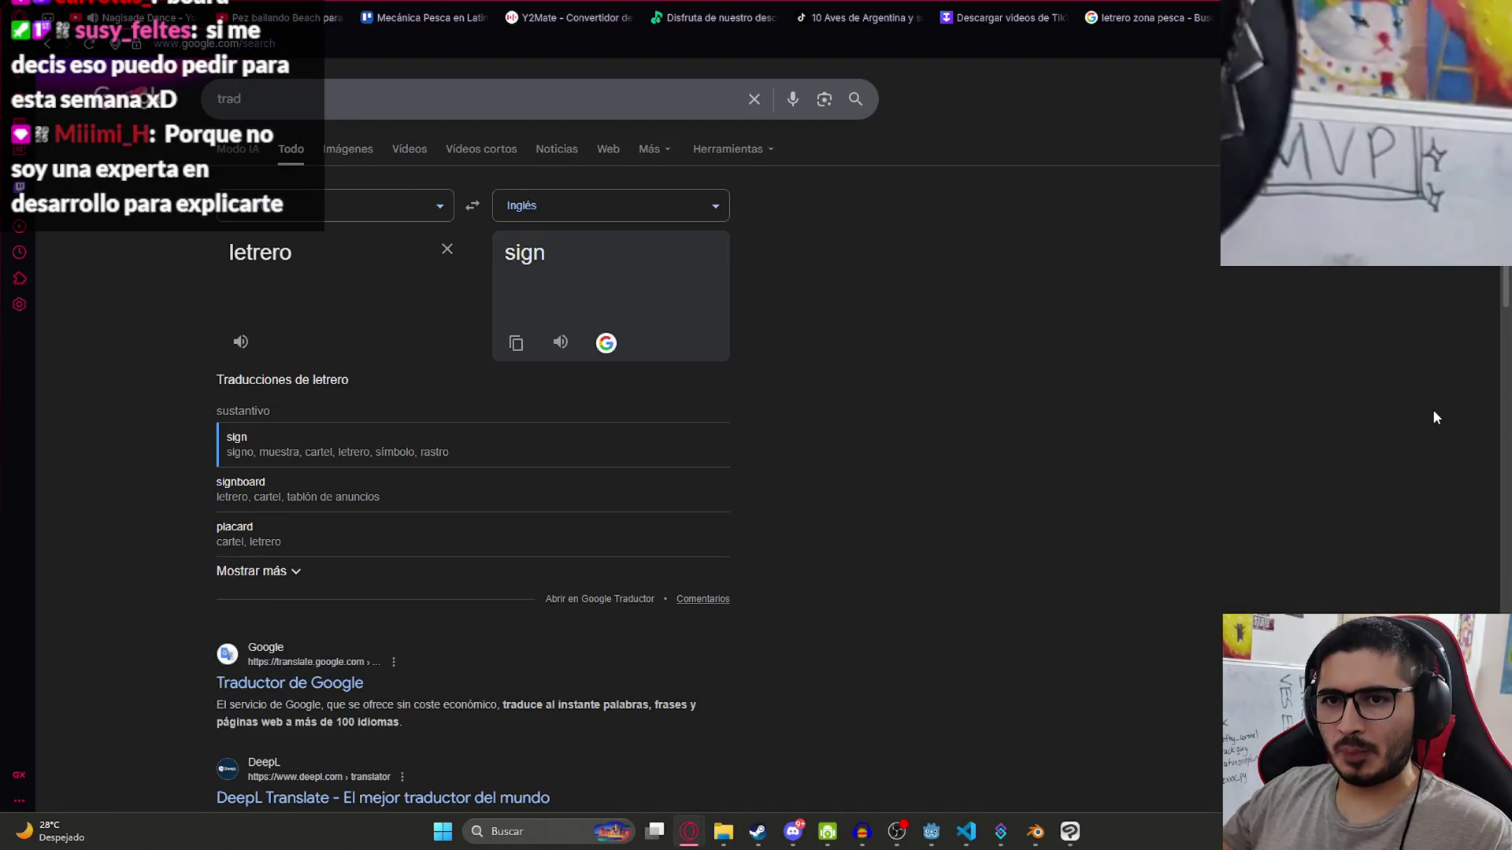
pyautogui.hotkey('alt', 'Tab')
pyautogui.write('sign')
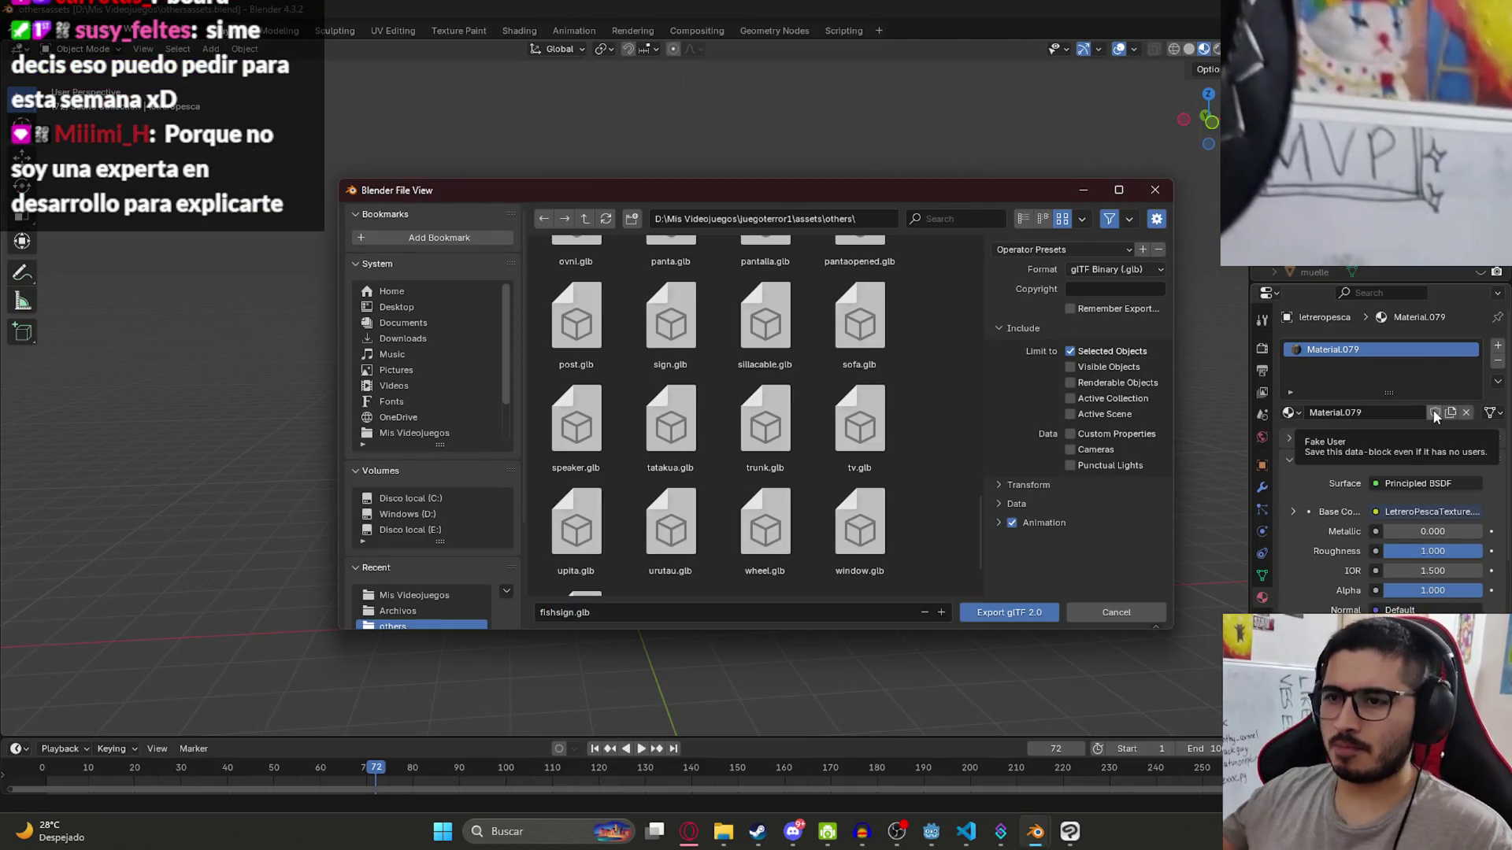
pyautogui.click(1038, 613)
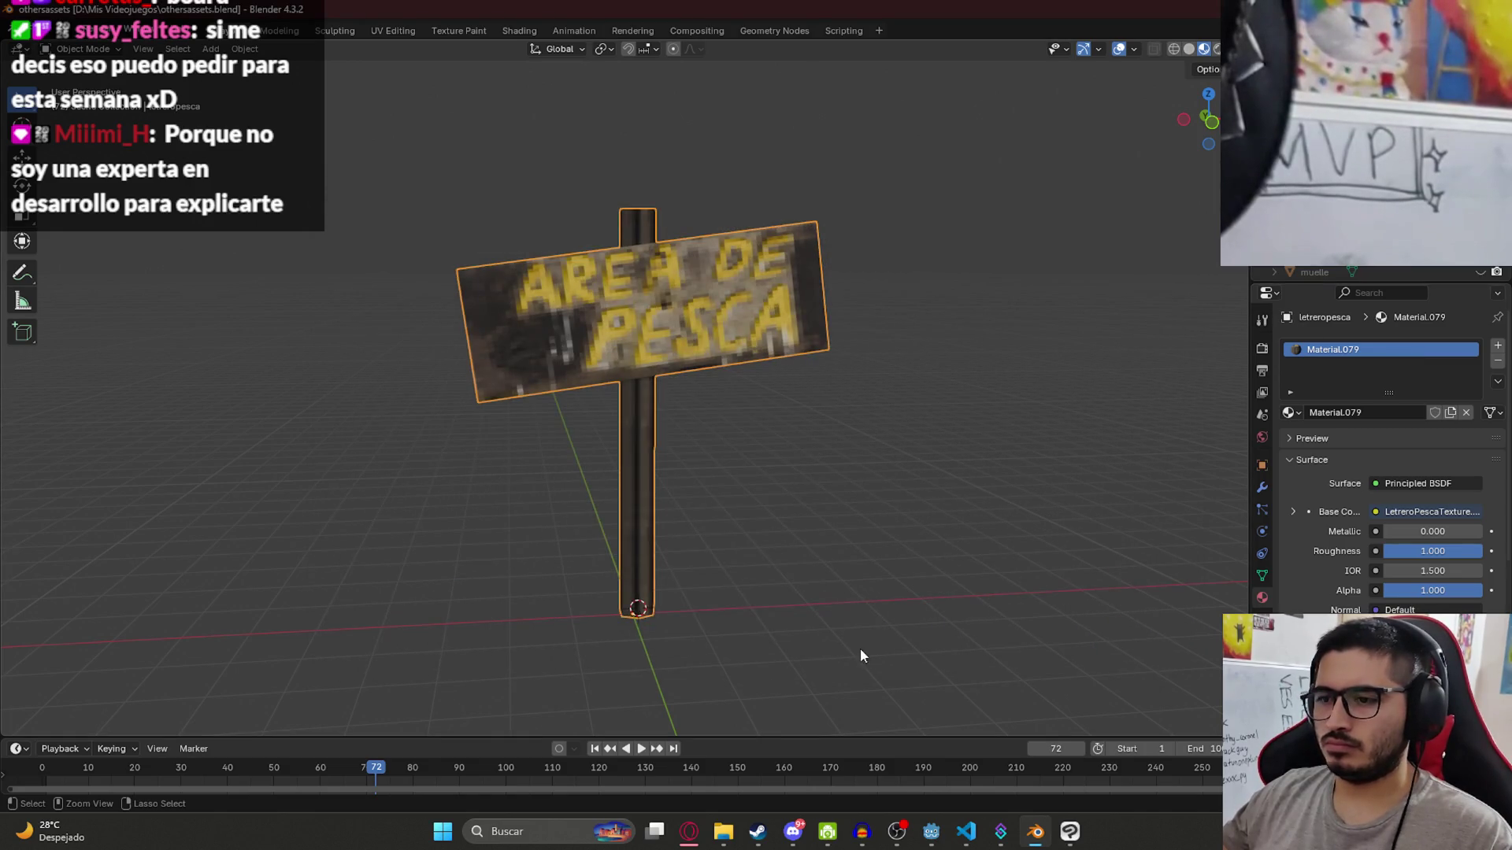
pyautogui.click(923, 834)
pyautogui.moveTo(586, 305)
pyautogui.mouseDown()
pyautogui.moveTo(462, 386)
pyautogui.moveTo(409, 315)
pyautogui.mouseUp()
# Step: Refresh Godot to import the sign, then filter FileSystem by 'lake' and open Lake.tscn
pyautogui.press('e')
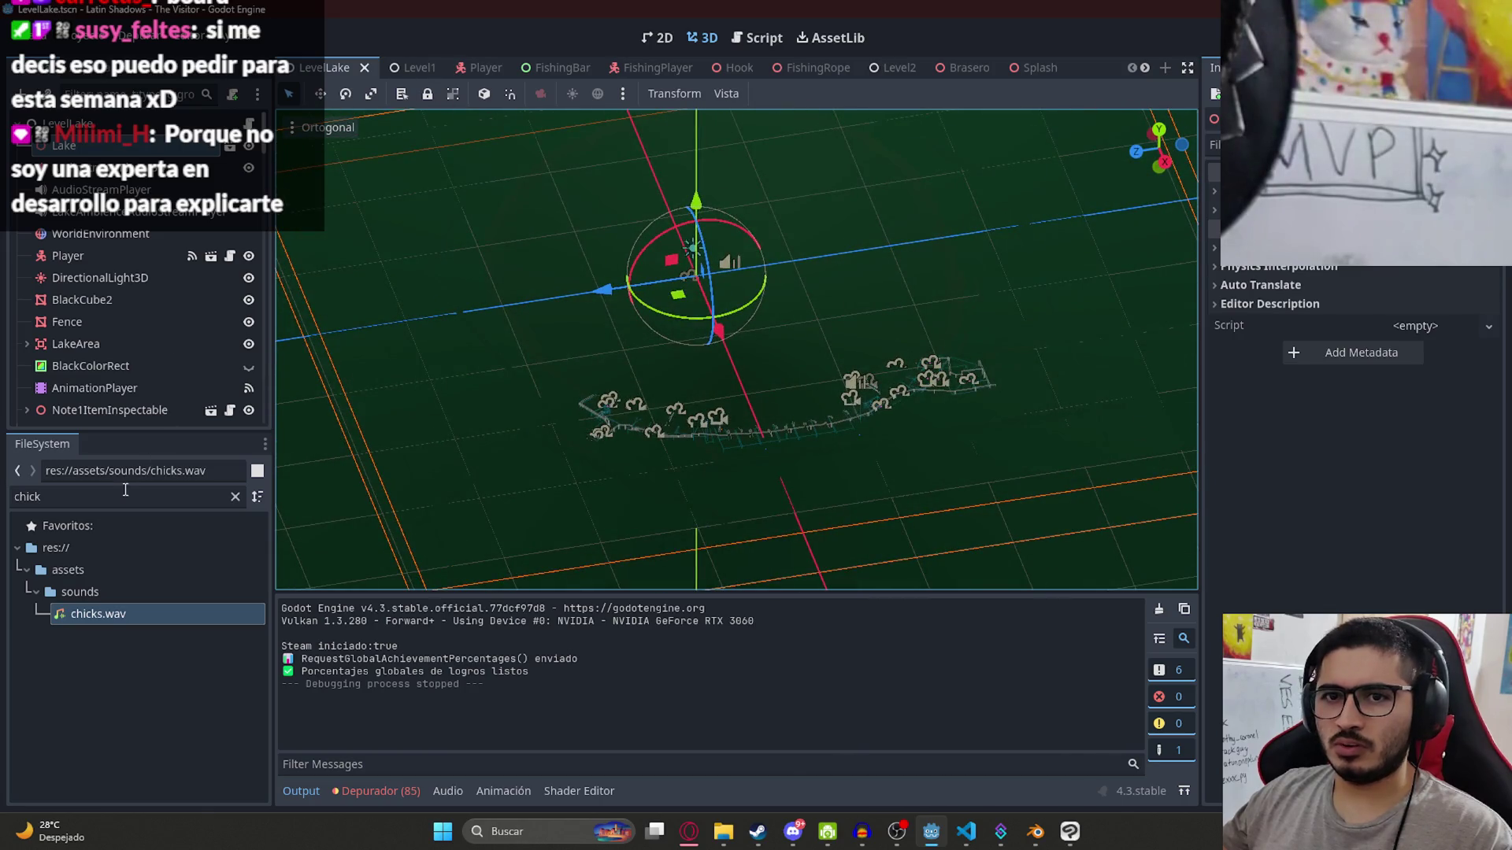
pyautogui.click(929, 829)
pyautogui.click(929, 829)
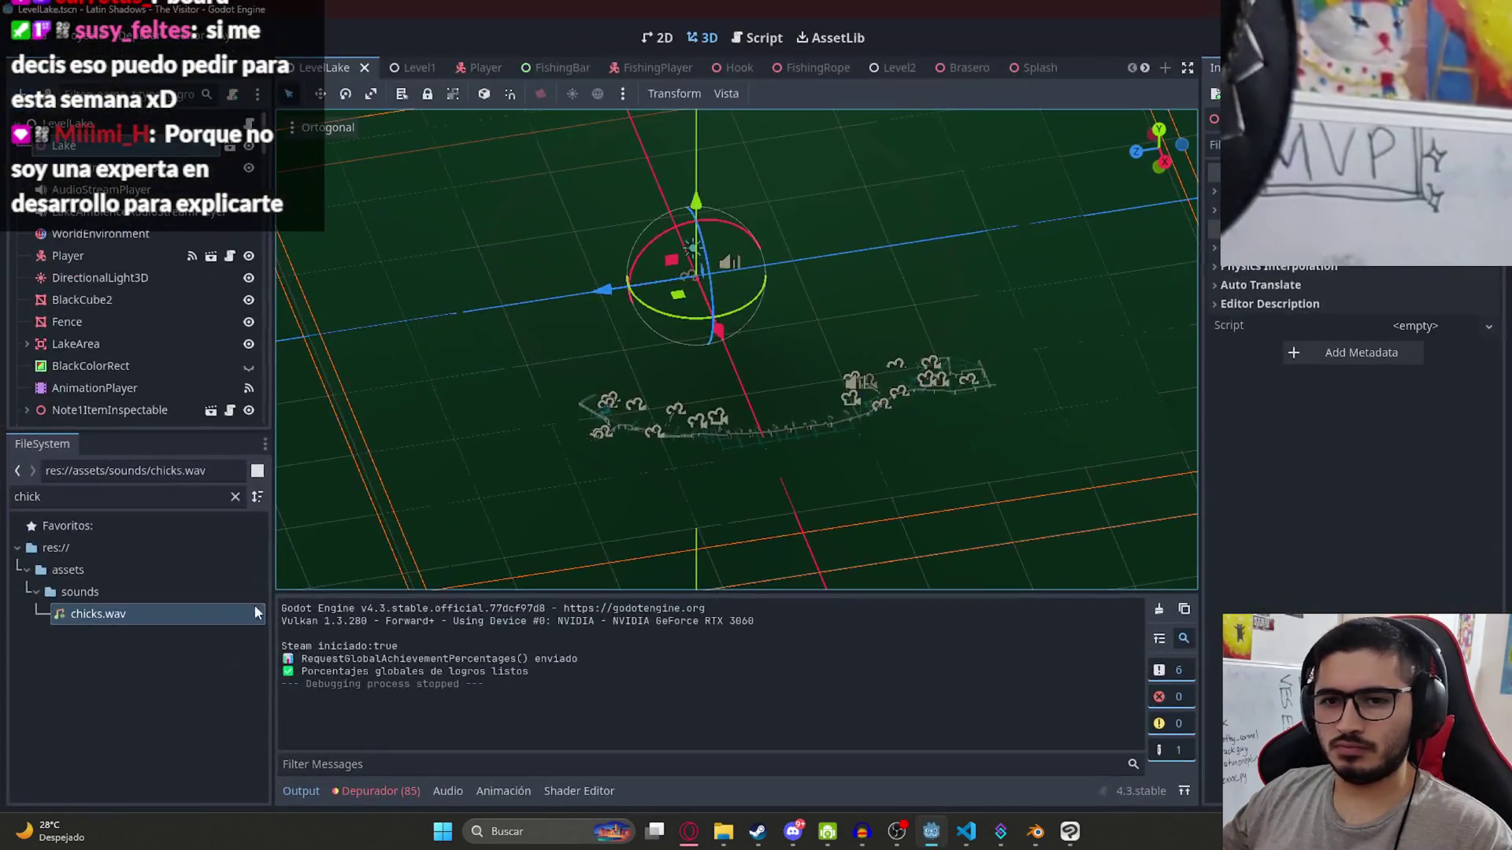
pyautogui.doubleClick(87, 497)
pyautogui.write('lake')
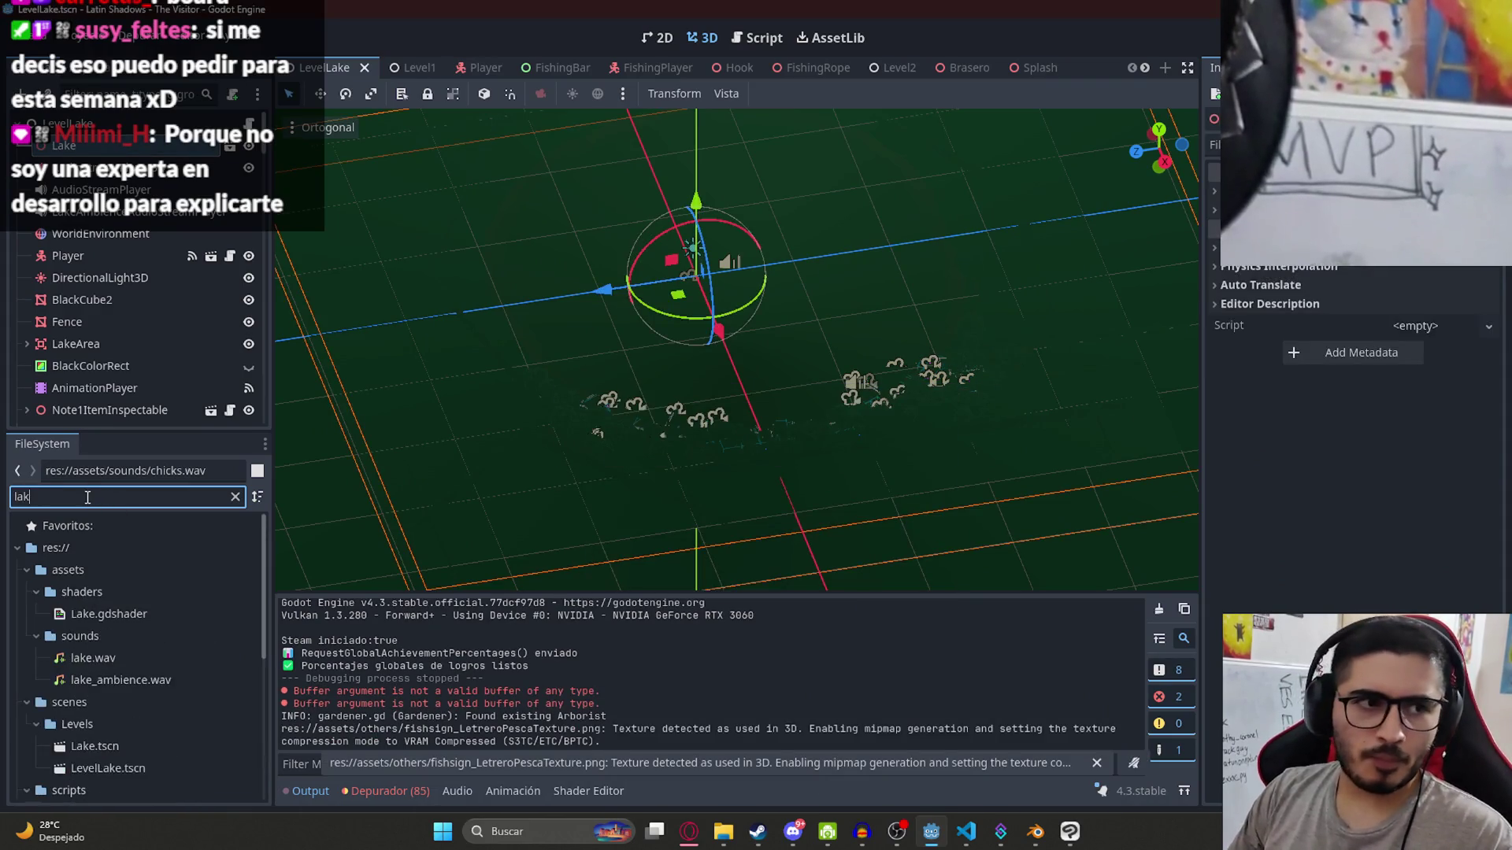
pyautogui.scroll(-3, 118, 645)
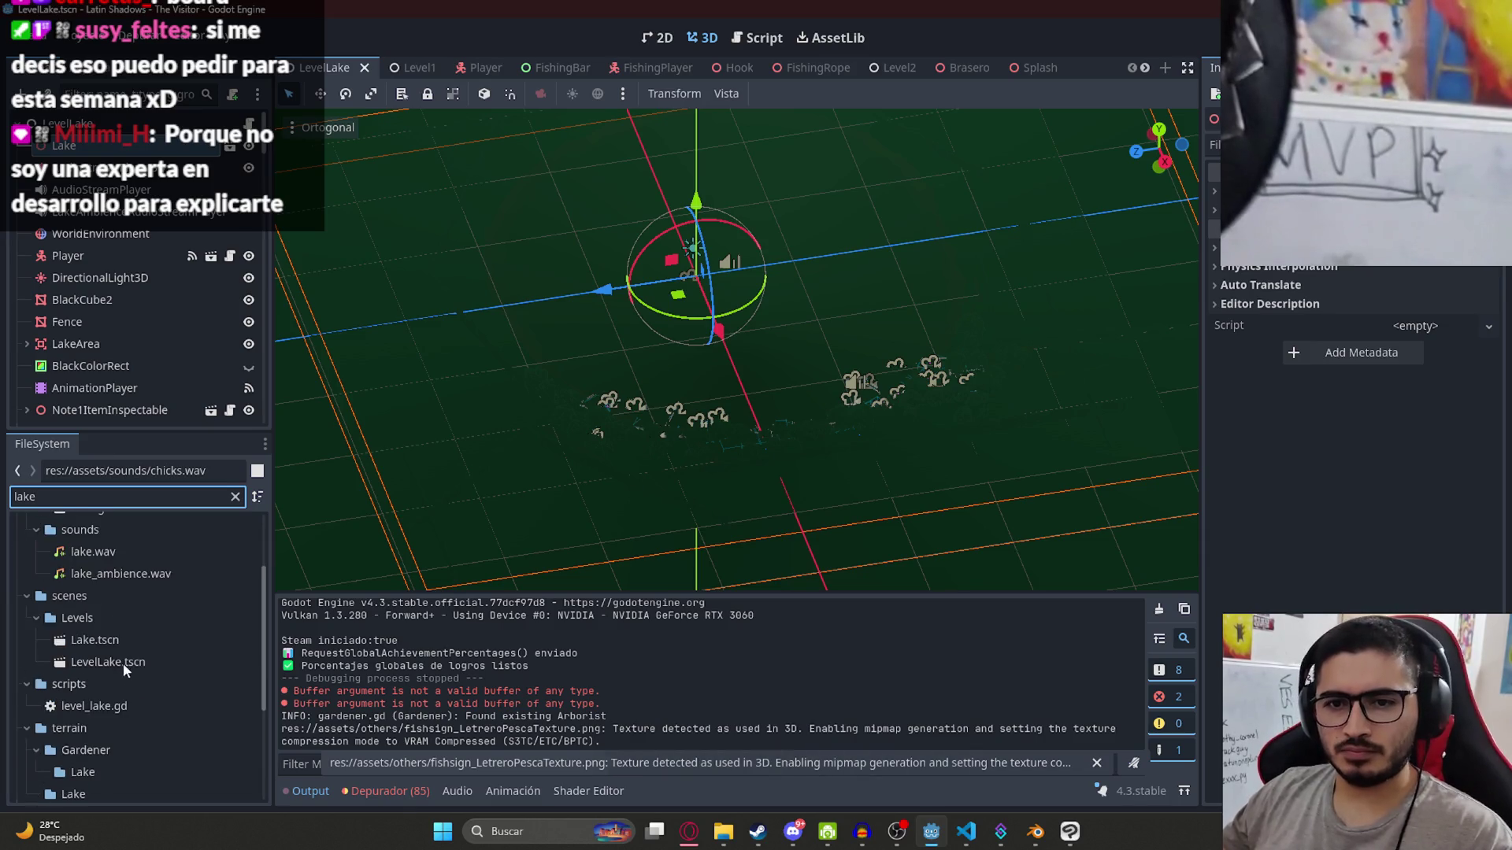
pyautogui.click(115, 660)
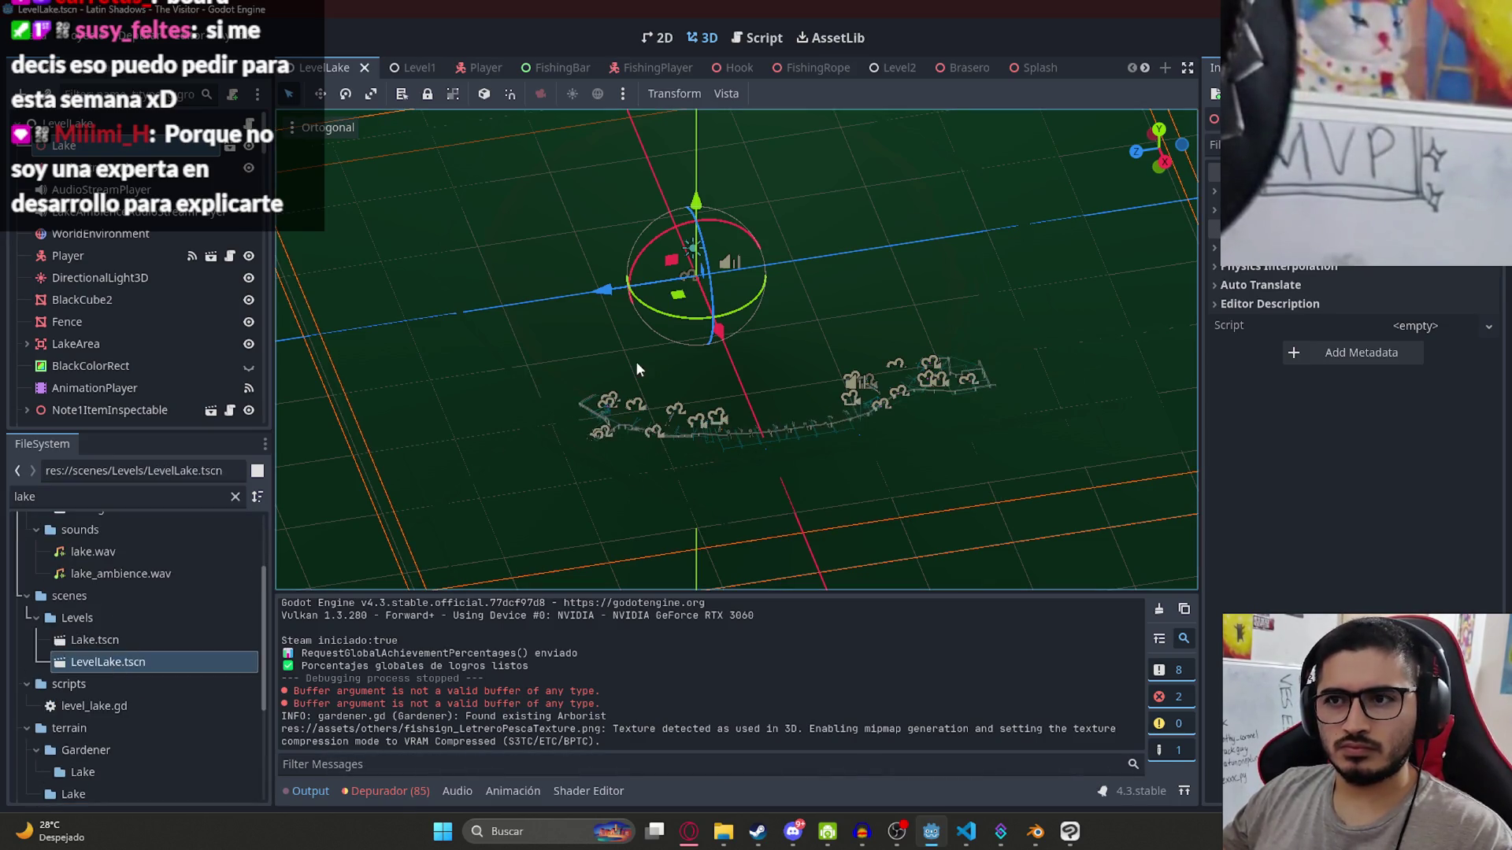
pyautogui.click(132, 668)
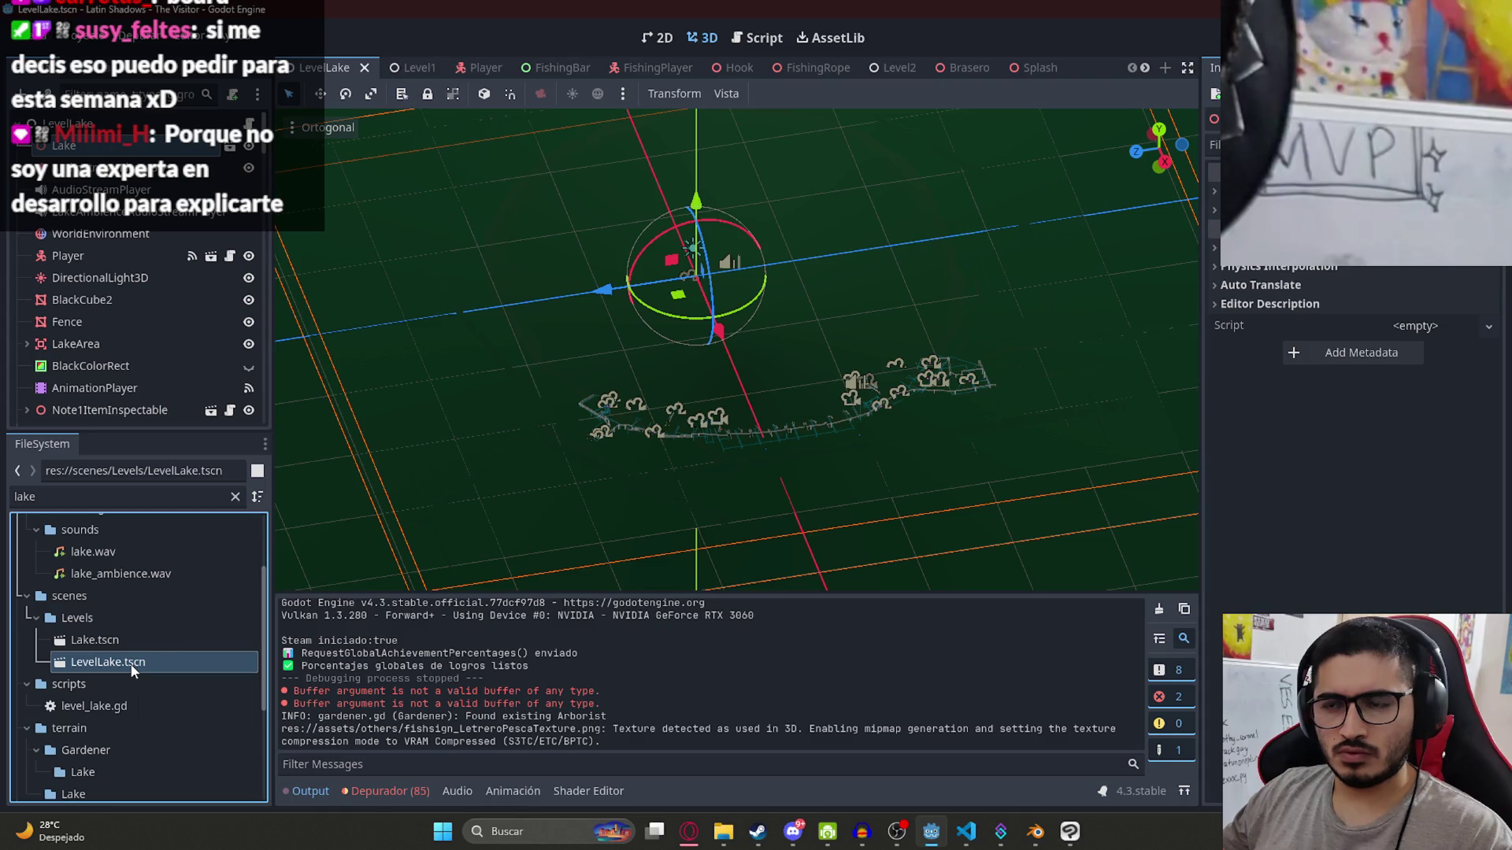
pyautogui.doubleClick(95, 640)
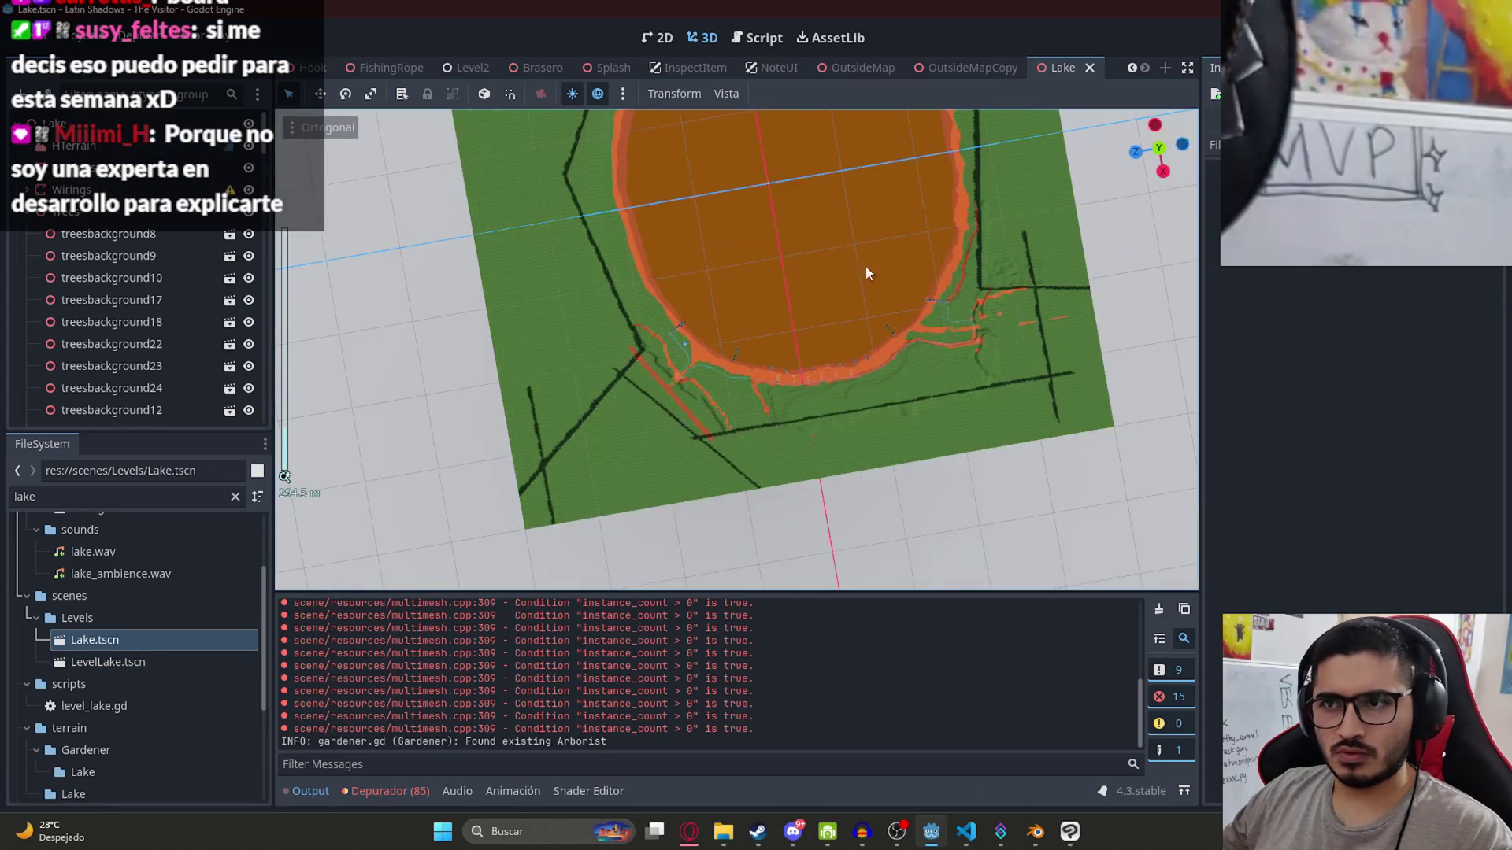
# Step: Zoom in on the dock, filter FileSystem by 'fishsign', and open fishsign.glb's import settings
pyautogui.scroll(-3, 351, 280)
pyautogui.scroll(10, 650, 366)
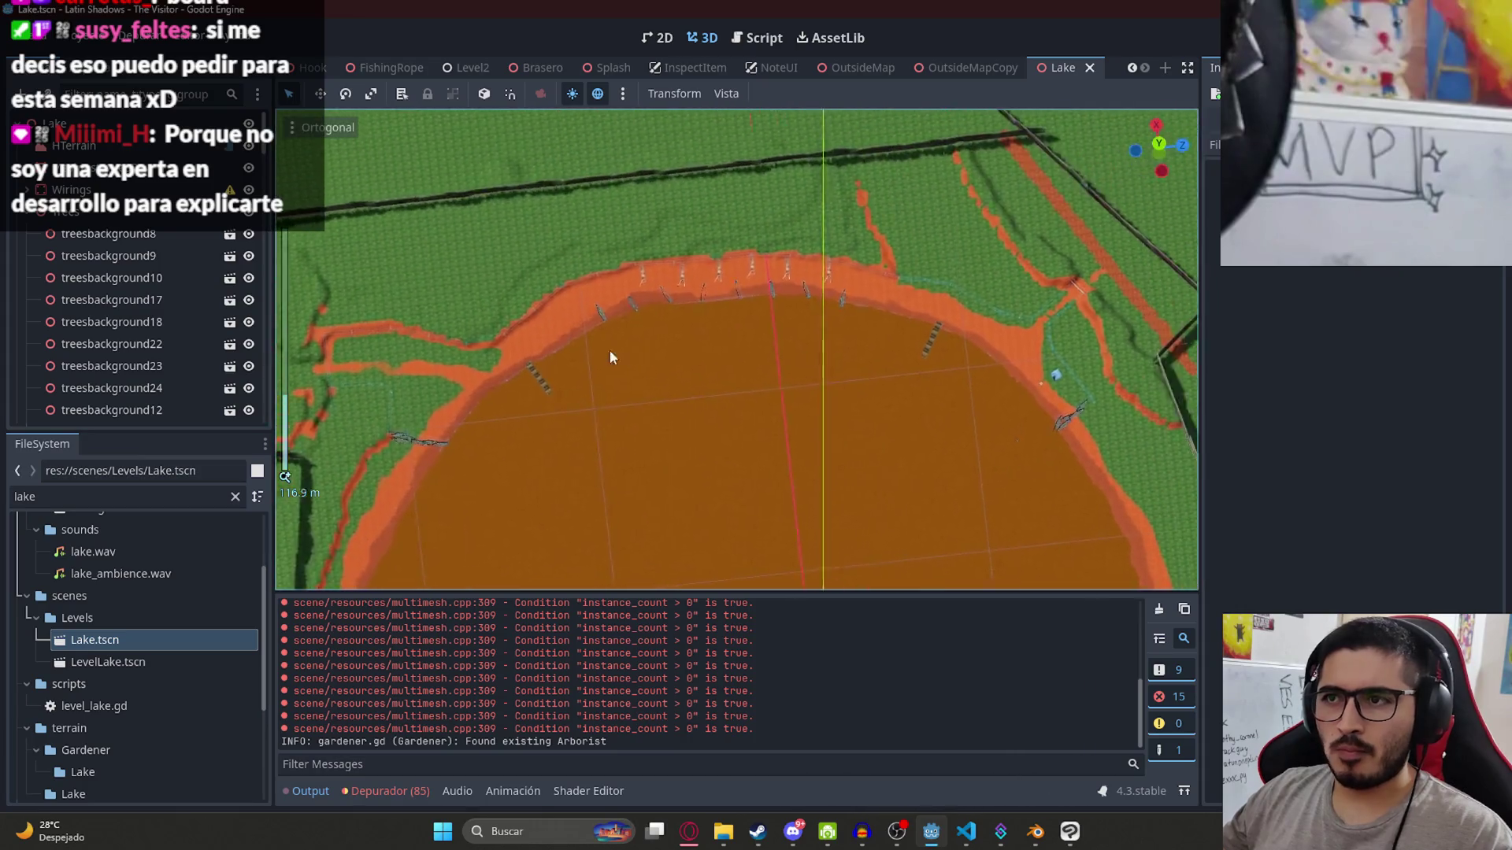
pyautogui.scroll(8, 849, 290)
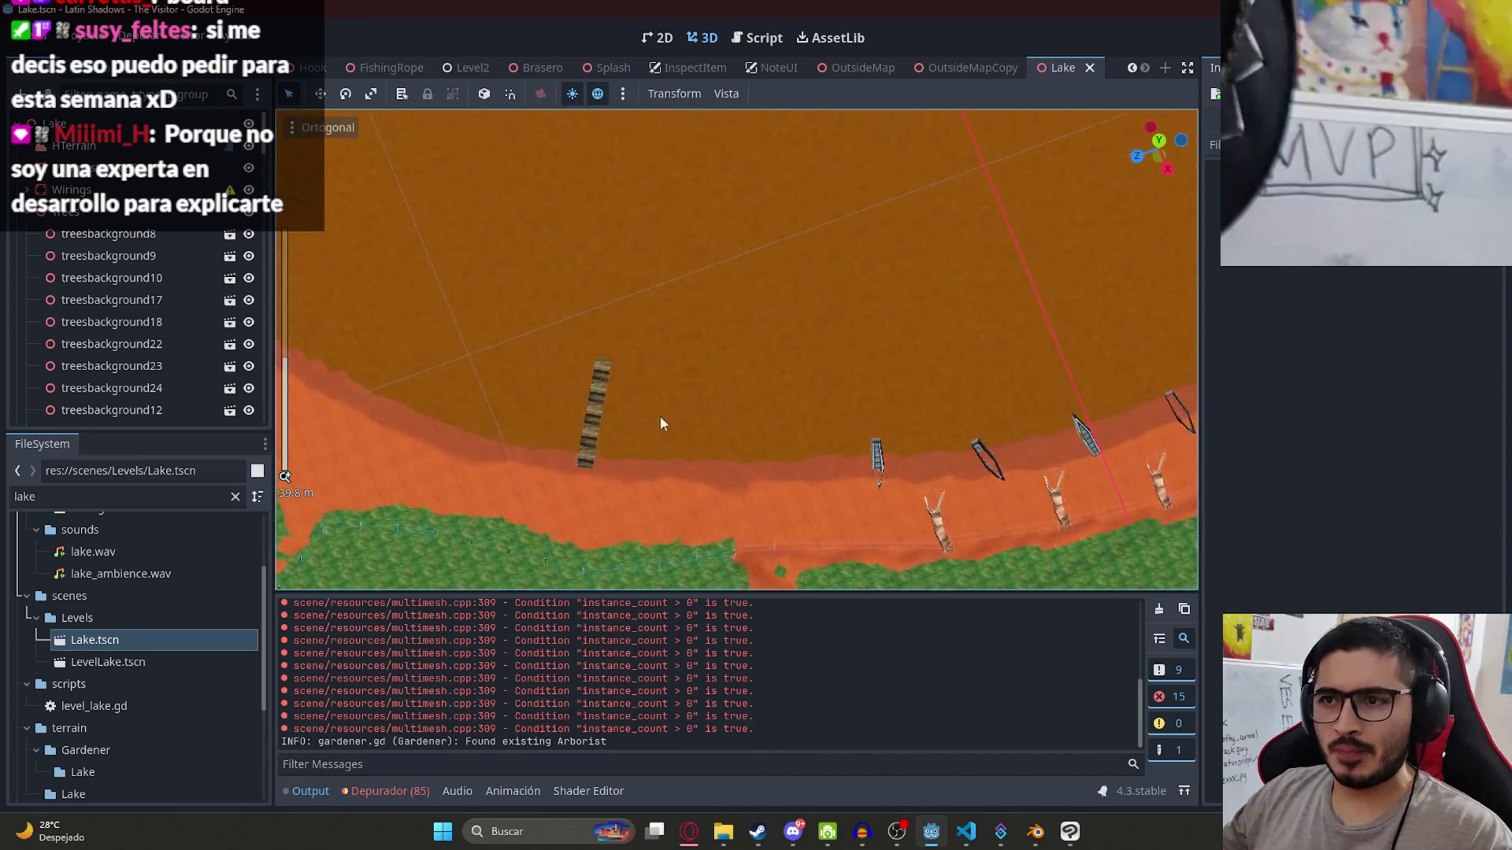
pyautogui.scroll(8, 879, 229)
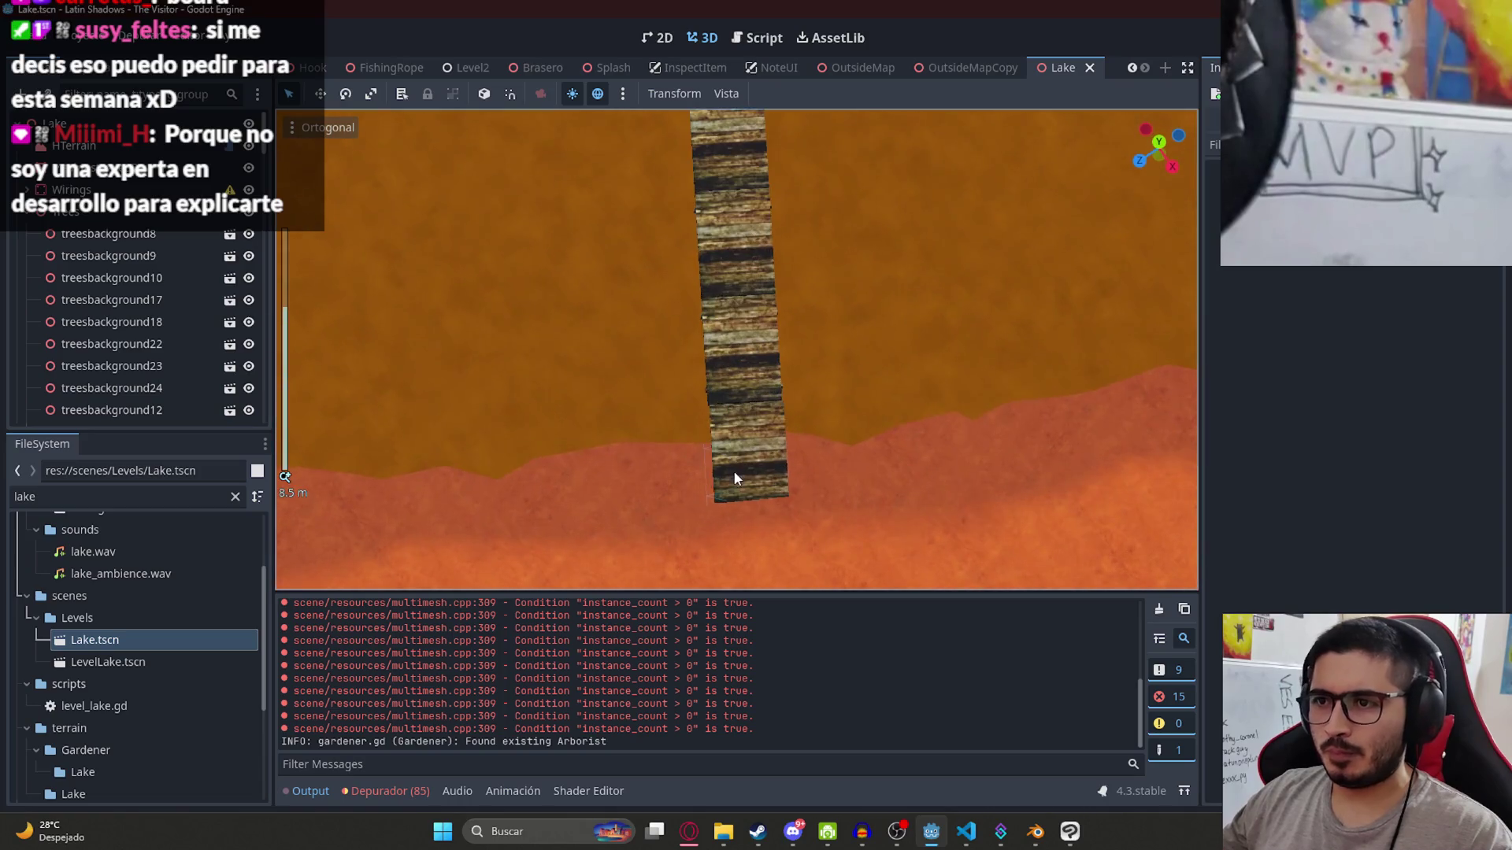
pyautogui.scroll(3, 770, 327)
pyautogui.click(11, 496)
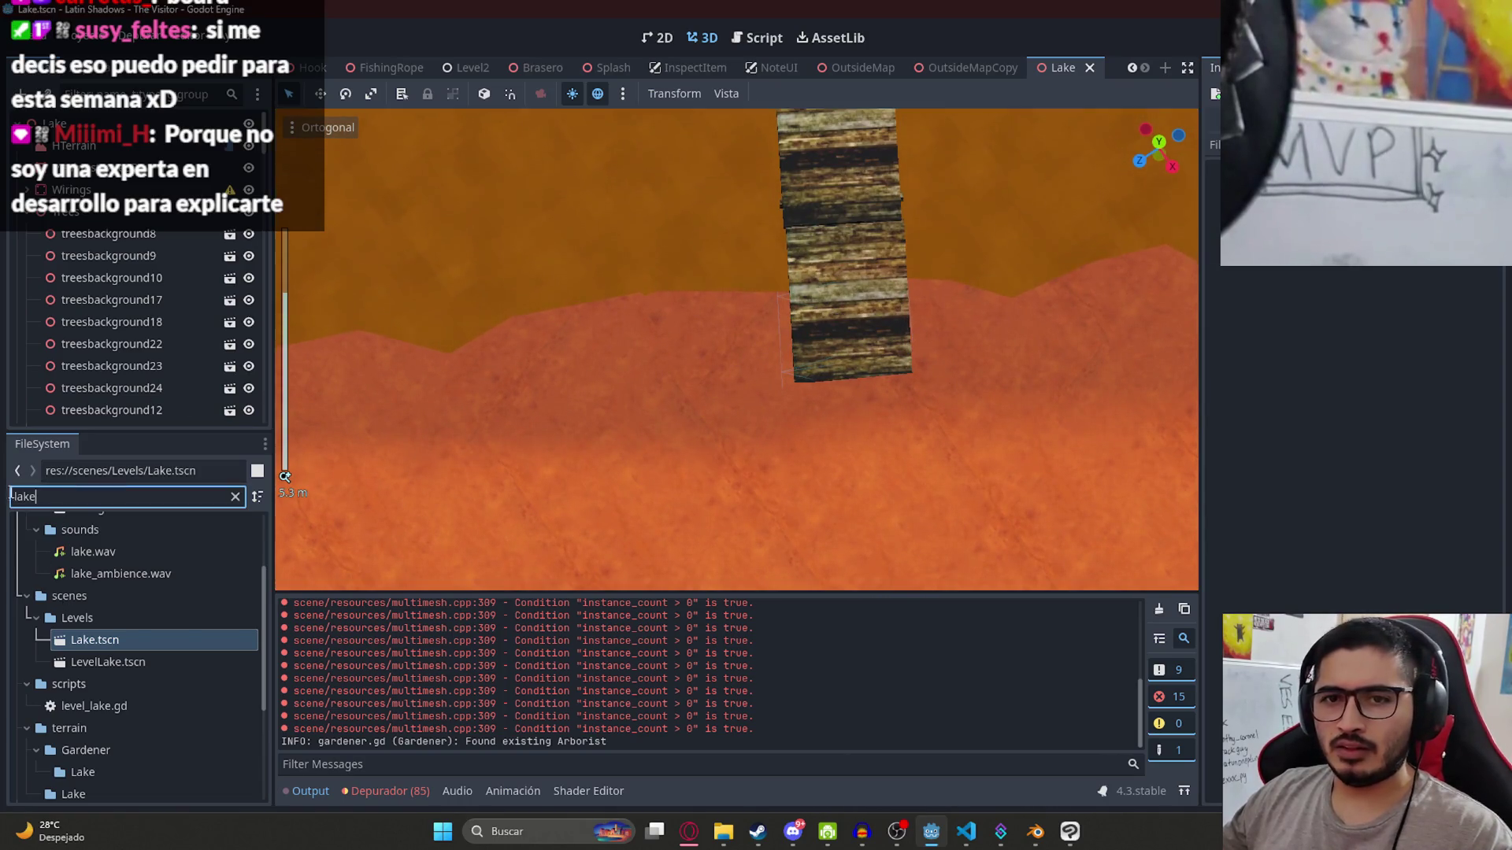
pyautogui.write('fishsign')
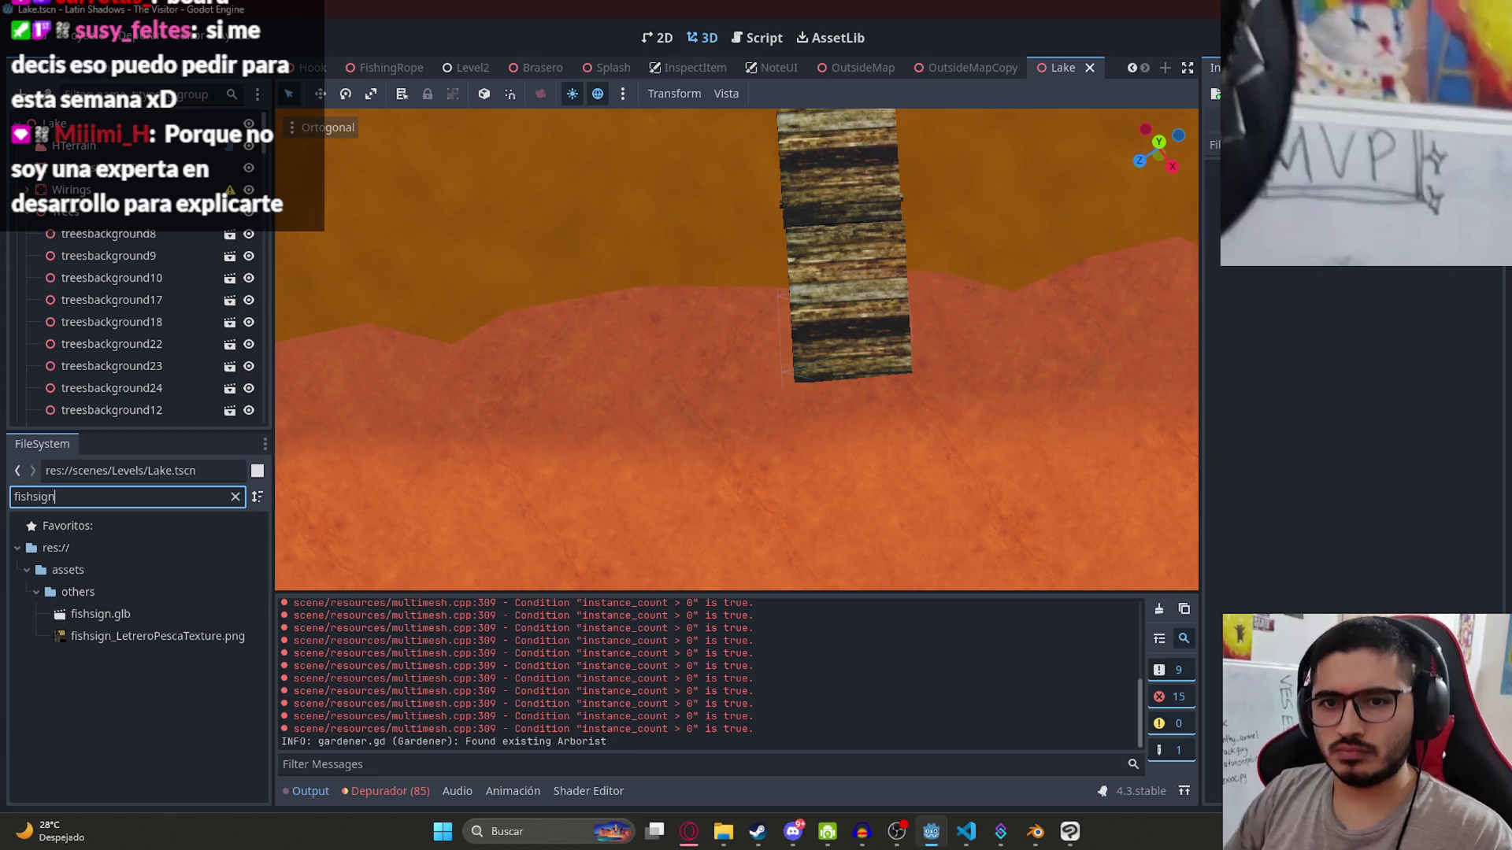
pyautogui.doubleClick(98, 615)
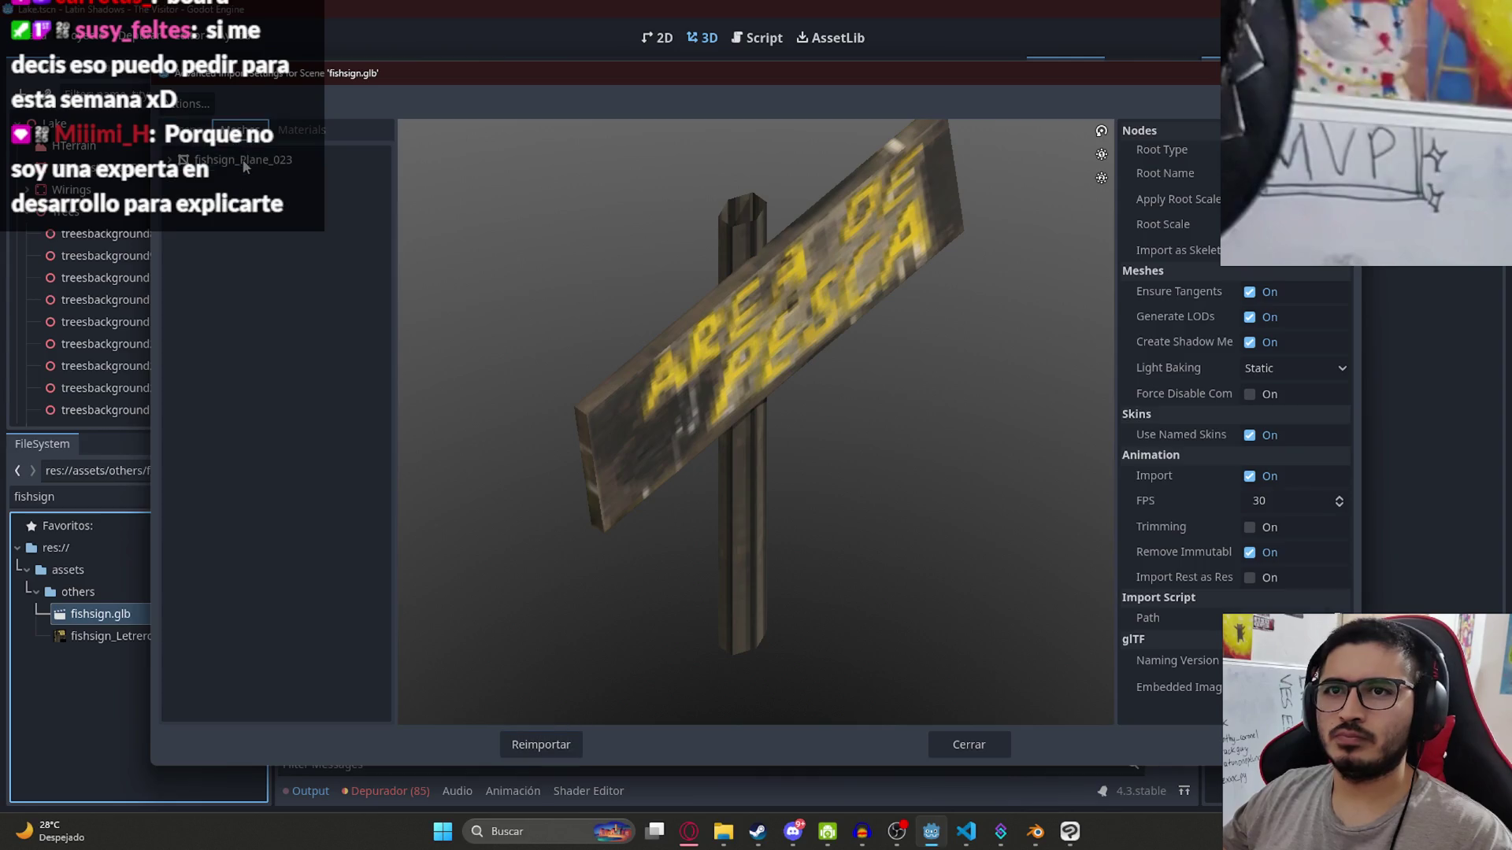
# Step: Enable LODs on the fishsign mesh, save it to res://assets/others/fishsign.res, and reimport
pyautogui.click(240, 130)
pyautogui.click(1277, 272)
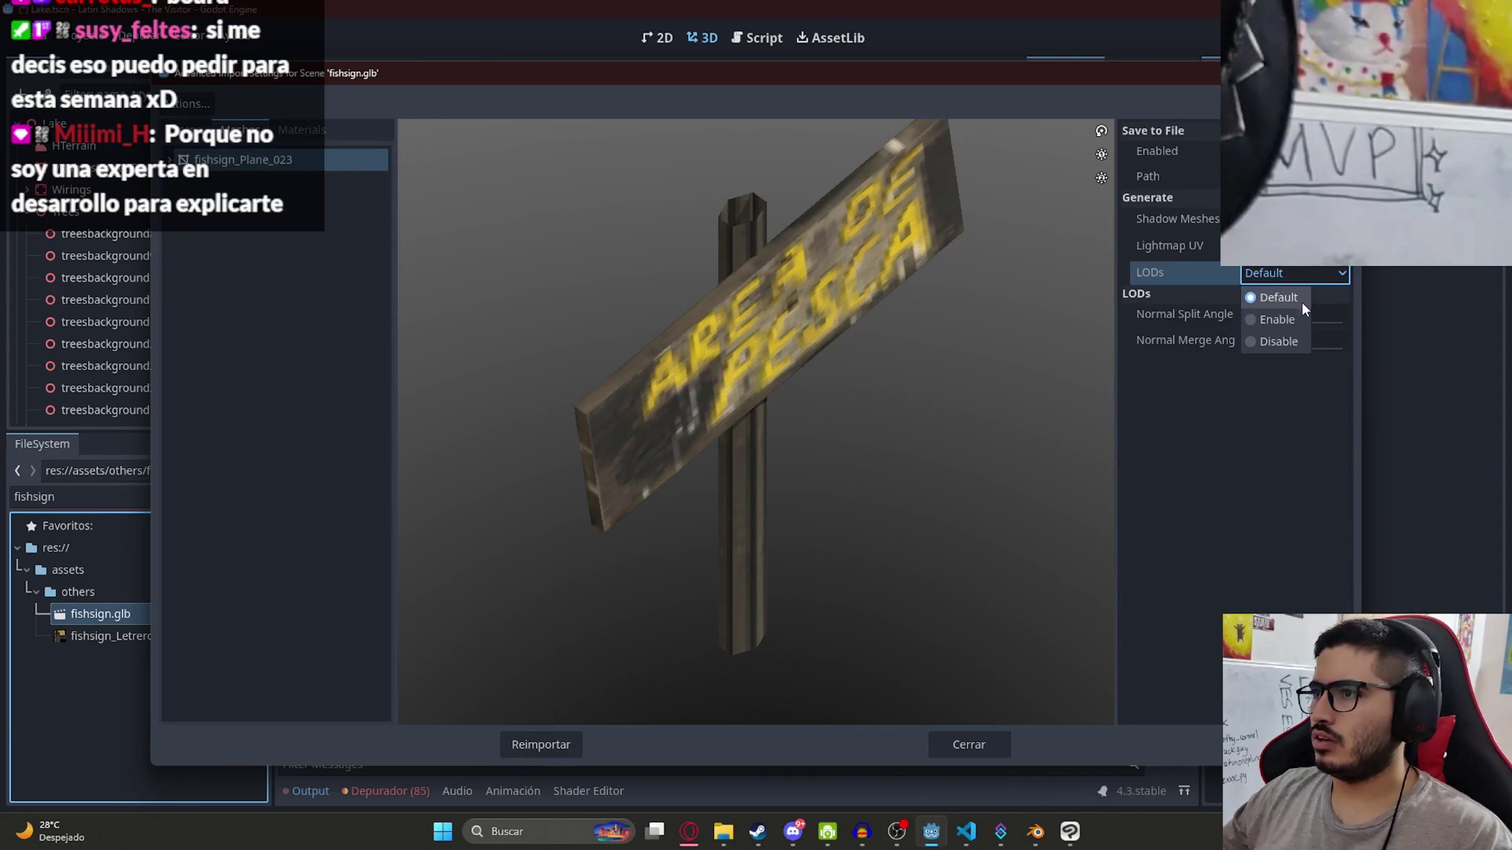
pyautogui.click(1291, 176)
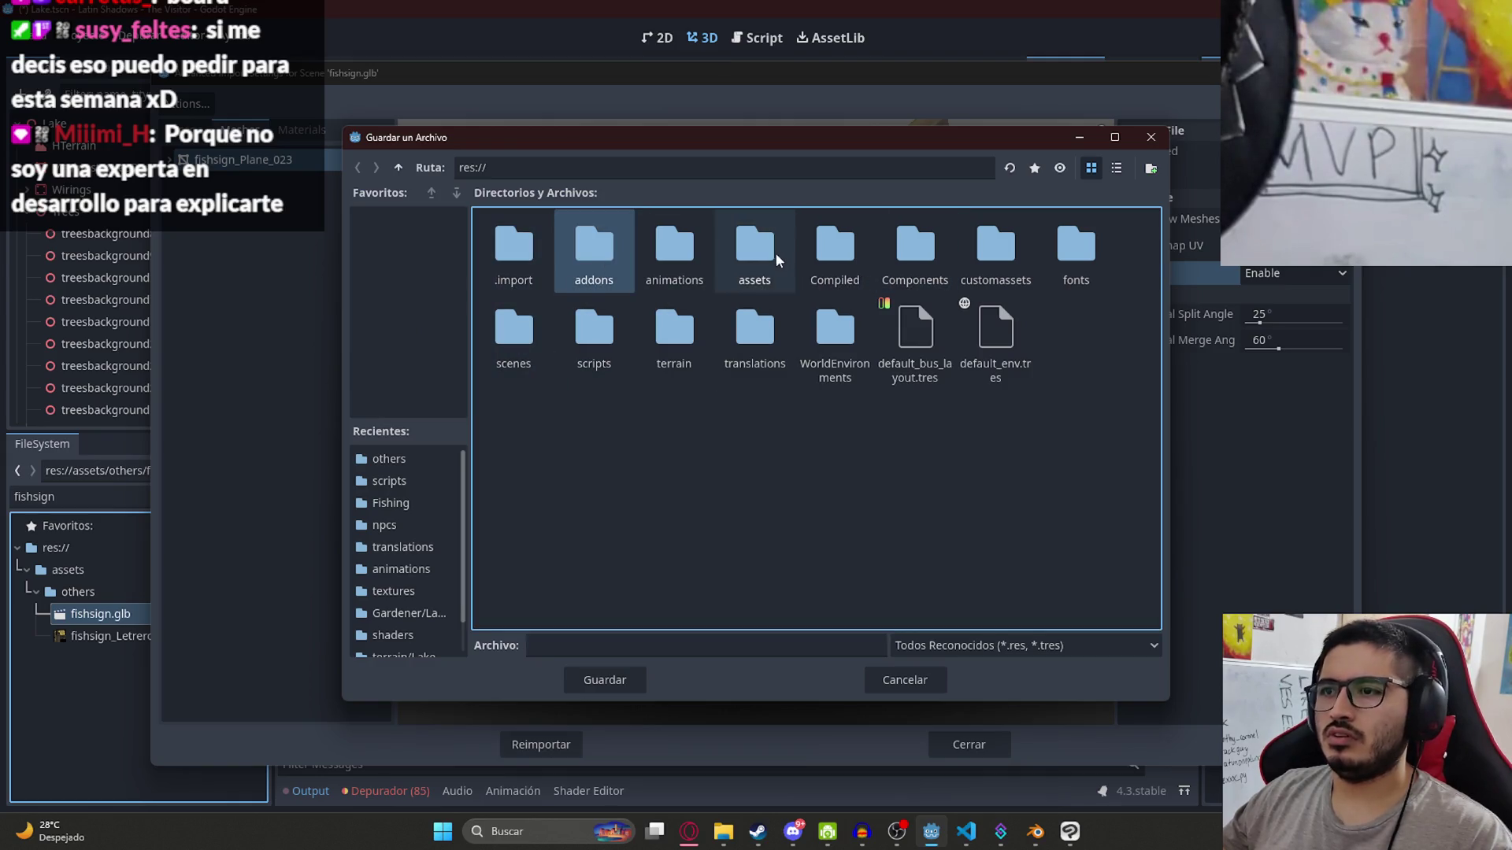
pyautogui.doubleClick(767, 252)
pyautogui.doubleClick(550, 333)
pyautogui.click(561, 643)
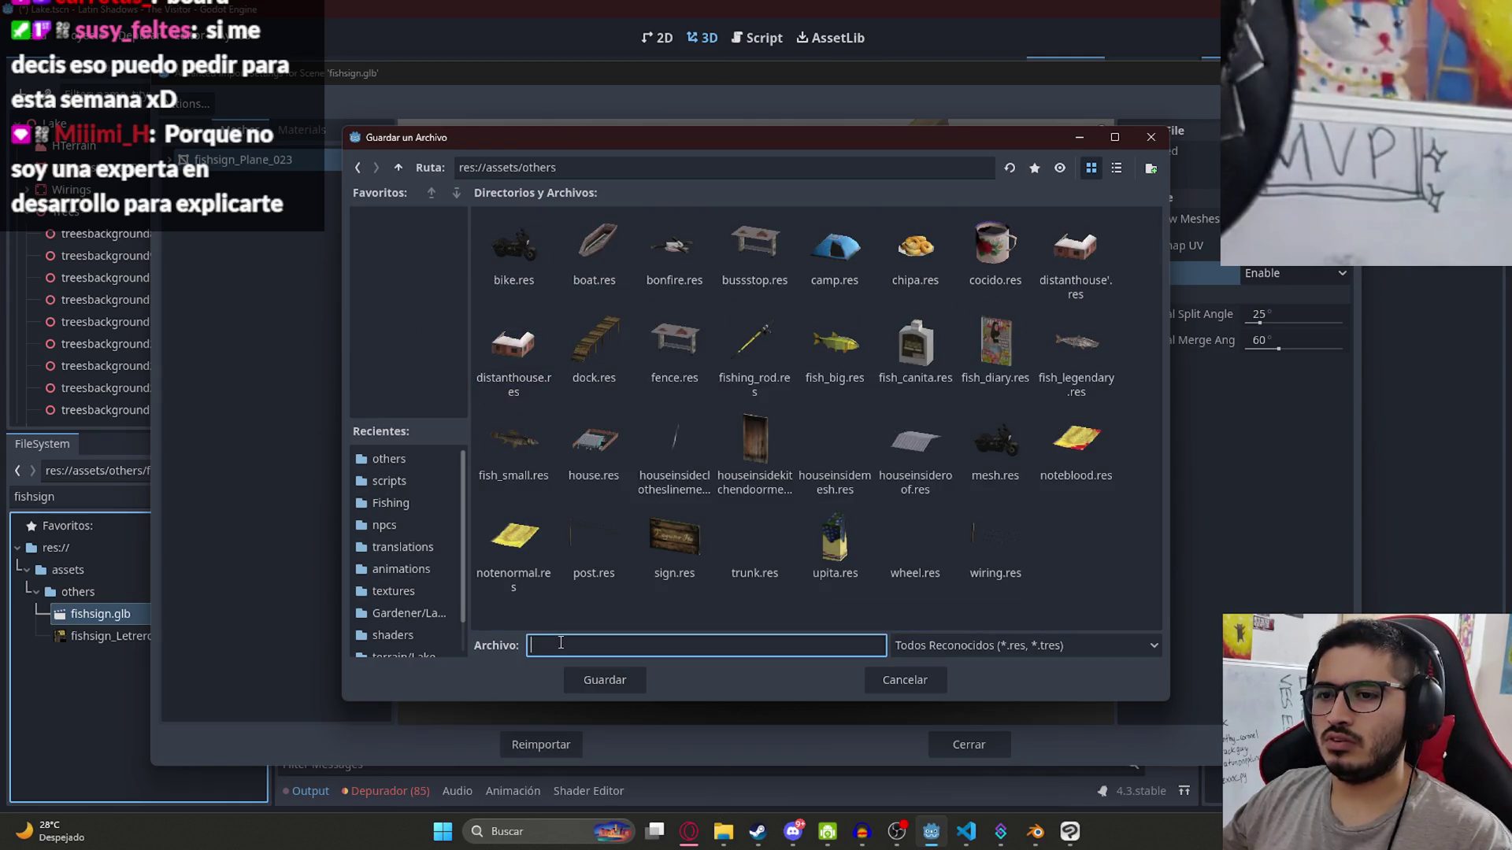
pyautogui.write('fishsign')
pyautogui.press('Return')
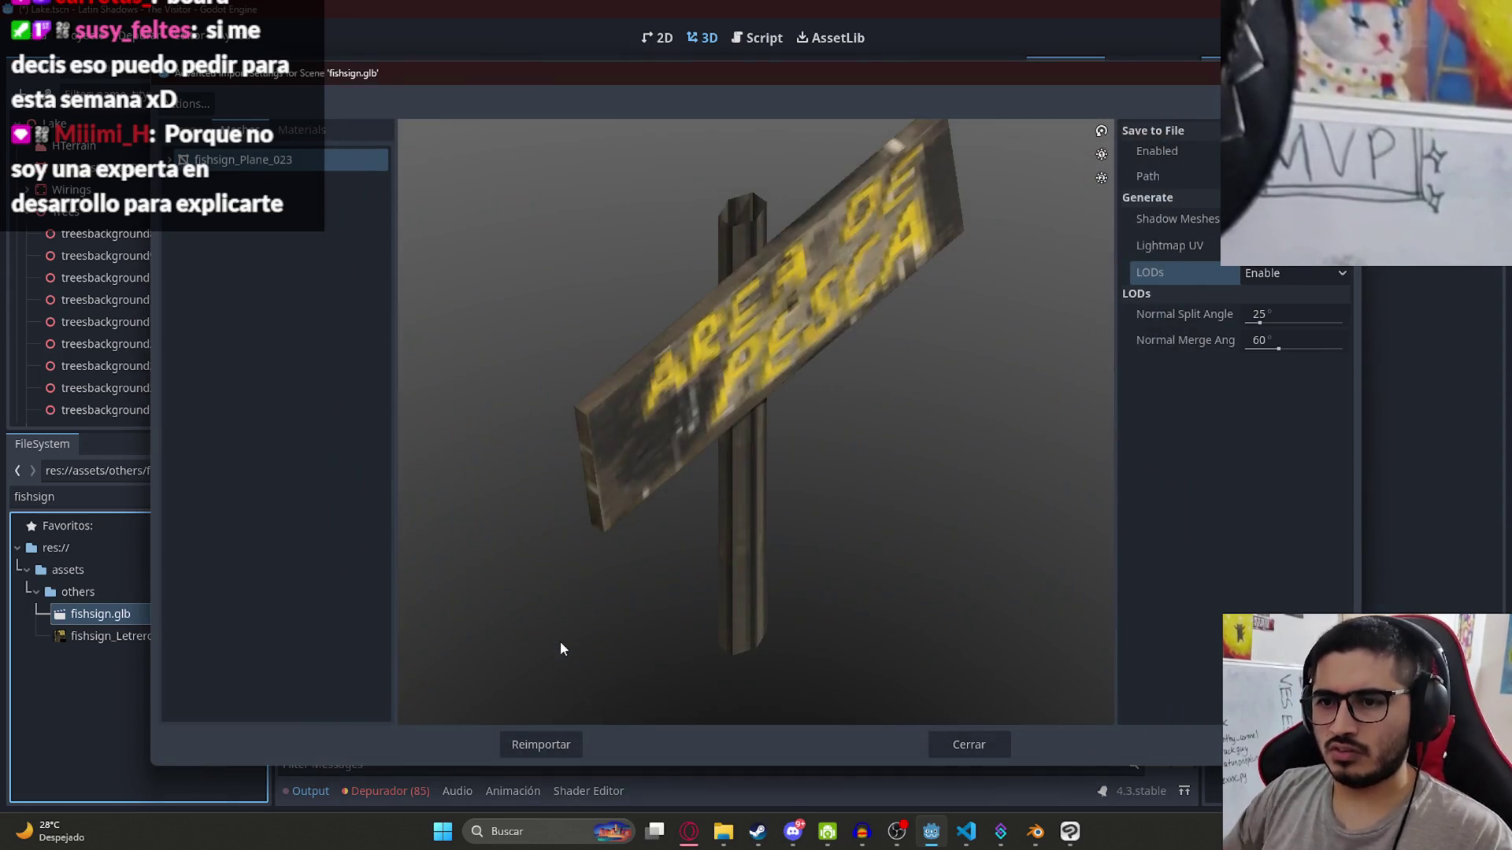
pyautogui.click(551, 741)
# Step: Place fishsign.res in the Lake scene, scale it down, and turn it about 41.7° vertically
pyautogui.moveTo(140, 635)
pyautogui.mouseDown()
pyautogui.moveTo(790, 370)
pyautogui.moveTo(796, 331)
pyautogui.mouseUp()
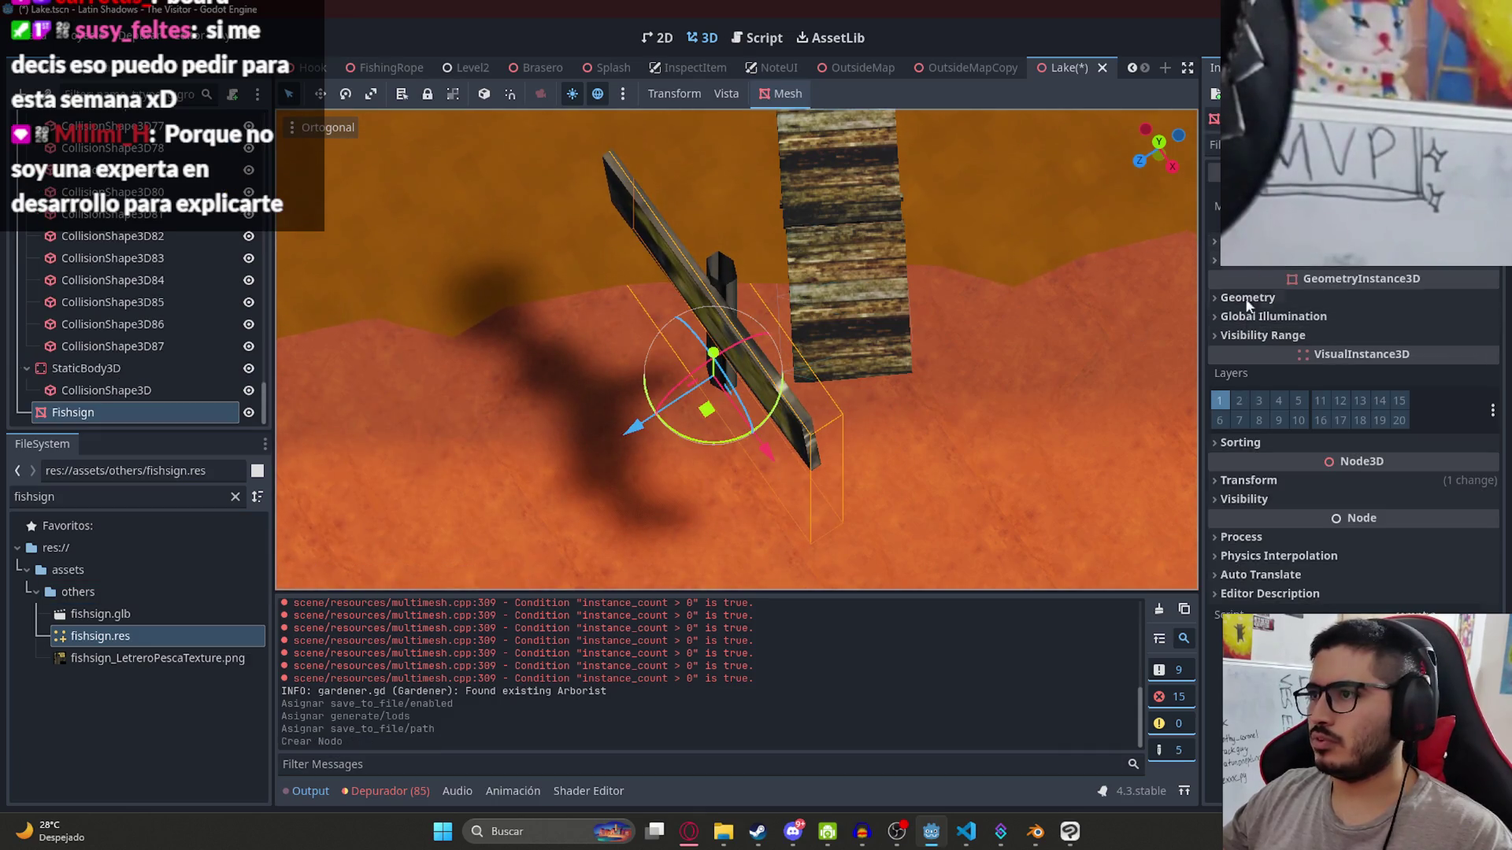
pyautogui.click(1275, 479)
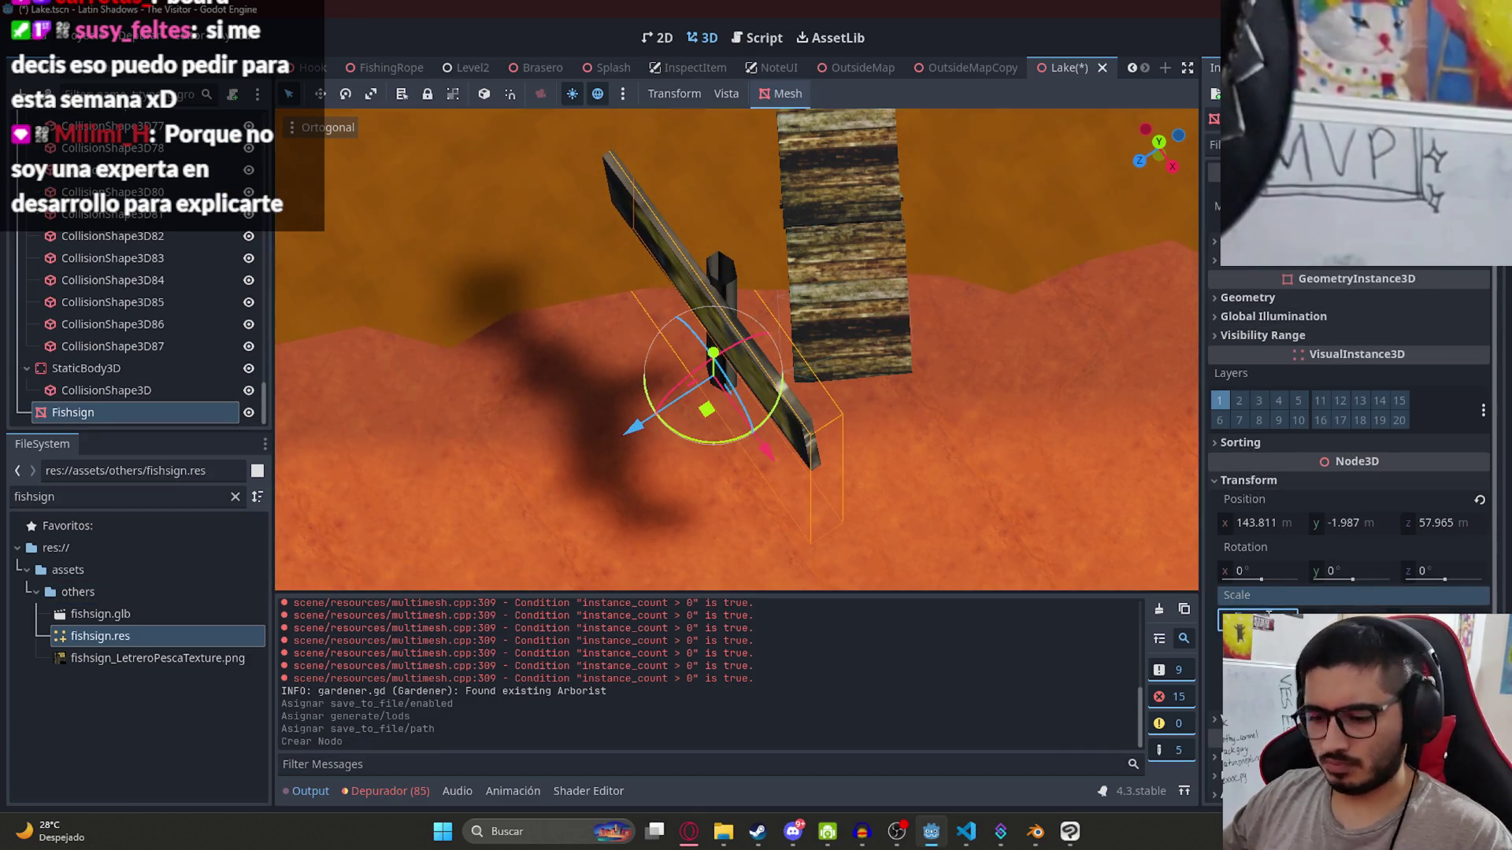
pyautogui.scroll(5, 815, 345)
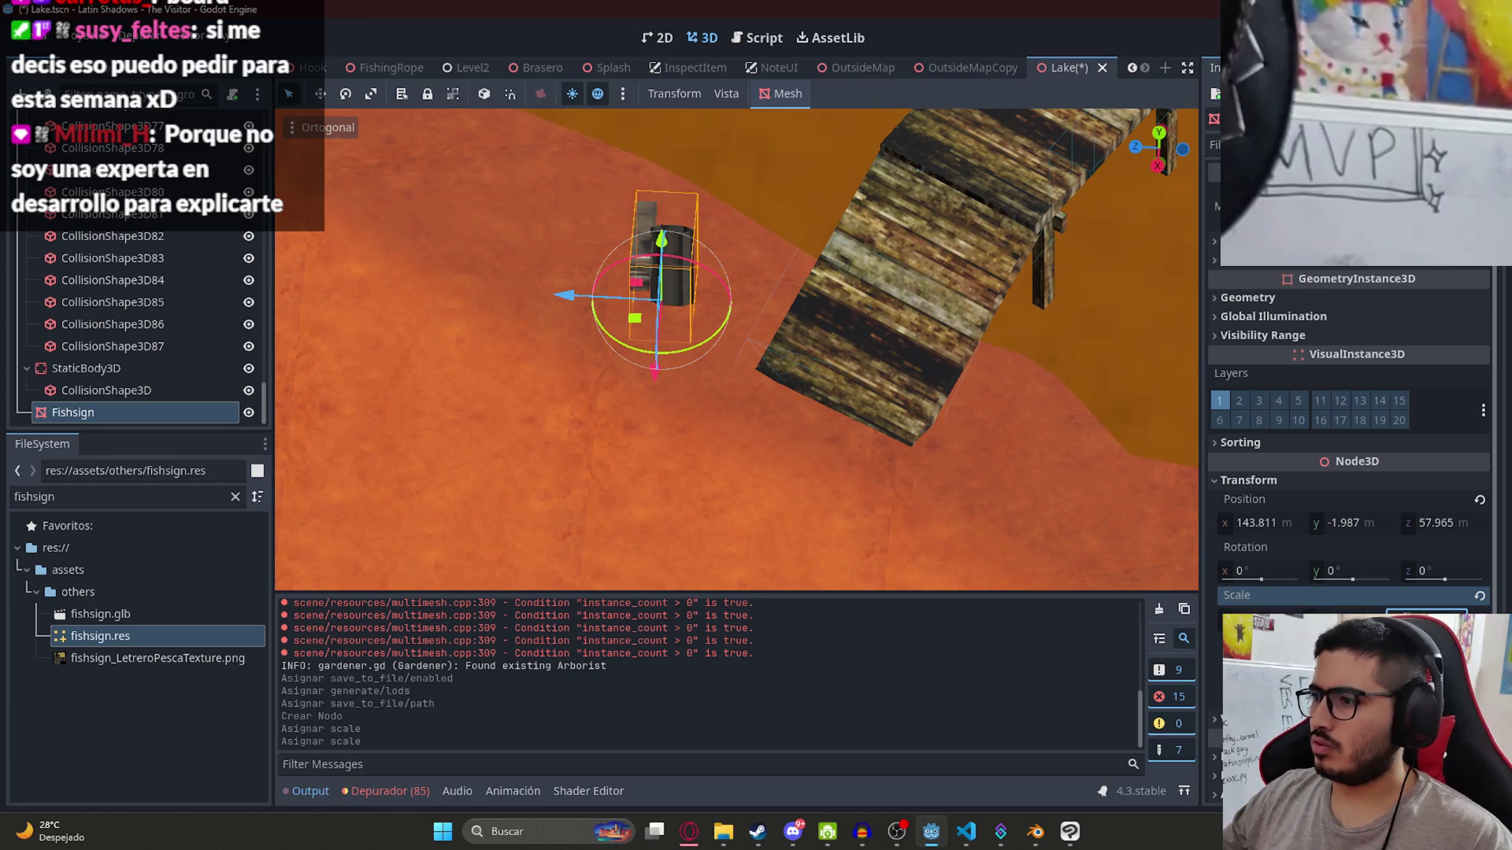
pyautogui.moveTo(862, 438)
pyautogui.mouseDown()
pyautogui.moveTo(742, 385)
pyautogui.moveTo(742, 435)
pyautogui.mouseUp()
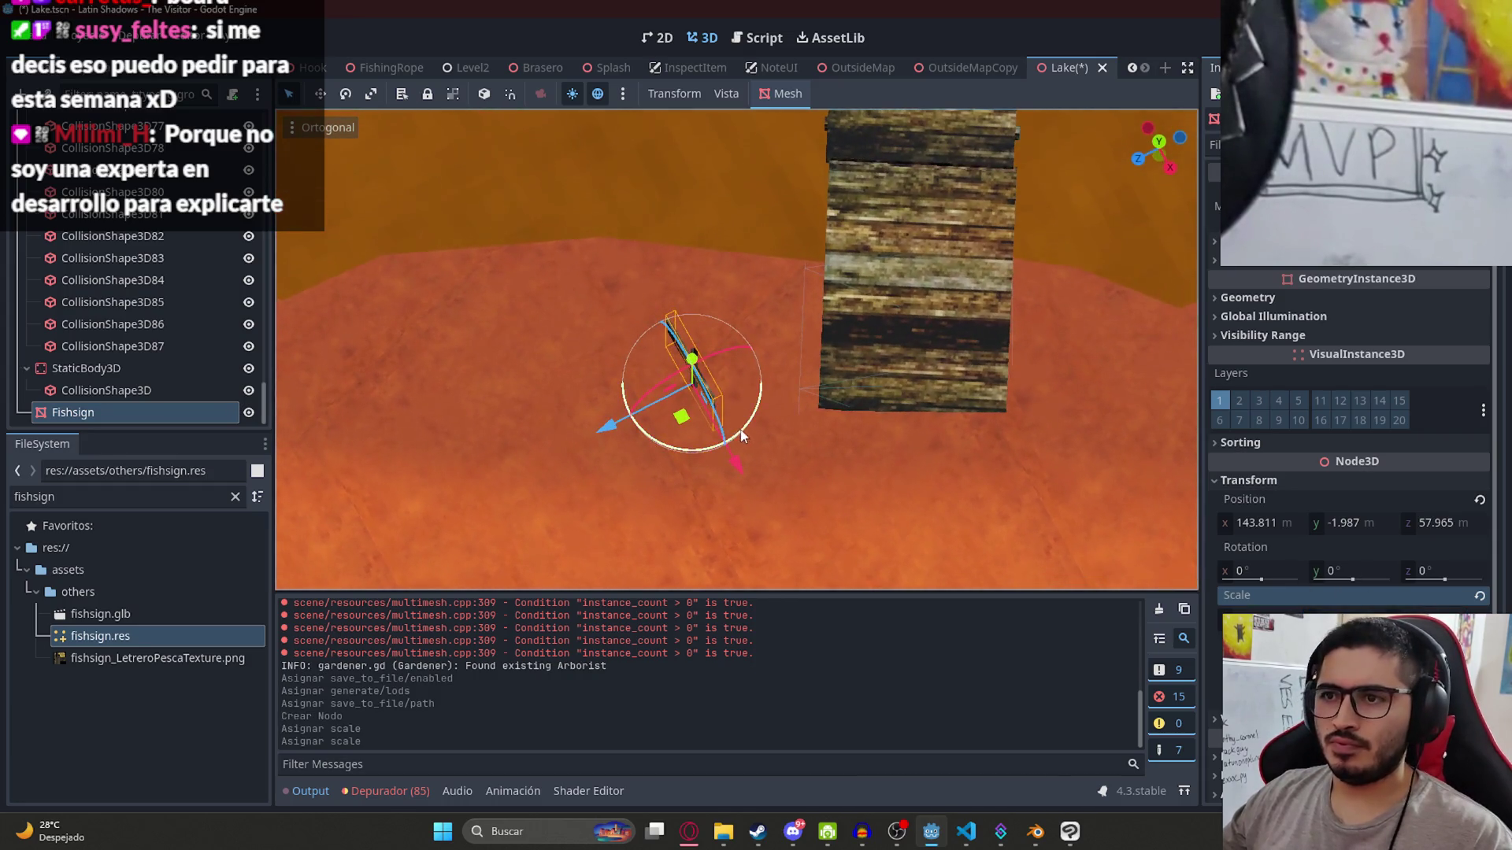
pyautogui.moveTo(781, 371)
pyautogui.mouseDown()
pyautogui.moveTo(782, 416)
pyautogui.moveTo(836, 196)
pyautogui.moveTo(841, 342)
pyautogui.moveTo(743, 415)
pyautogui.moveTo(693, 417)
pyautogui.moveTo(709, 458)
pyautogui.moveTo(705, 435)
pyautogui.moveTo(787, 342)
pyautogui.moveTo(854, 375)
pyautogui.moveTo(1014, 345)
pyautogui.mouseUp()
pyautogui.scroll(5, 744, 430)
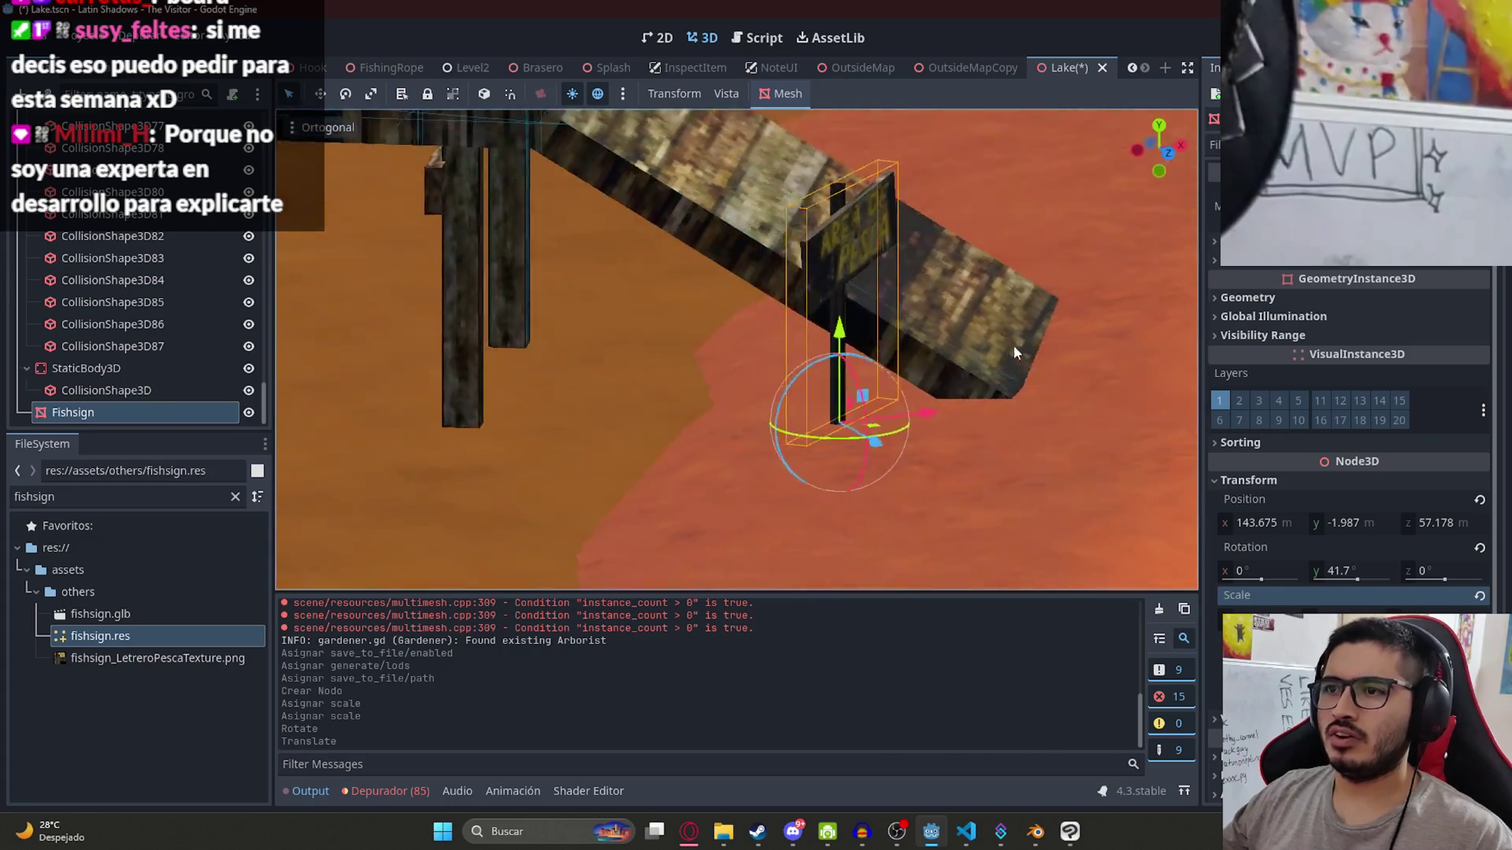
# Step: Frame the sign and inspect its placement beside the end of the dock
pyautogui.press('f')
pyautogui.scroll(-3, 1015, 304)
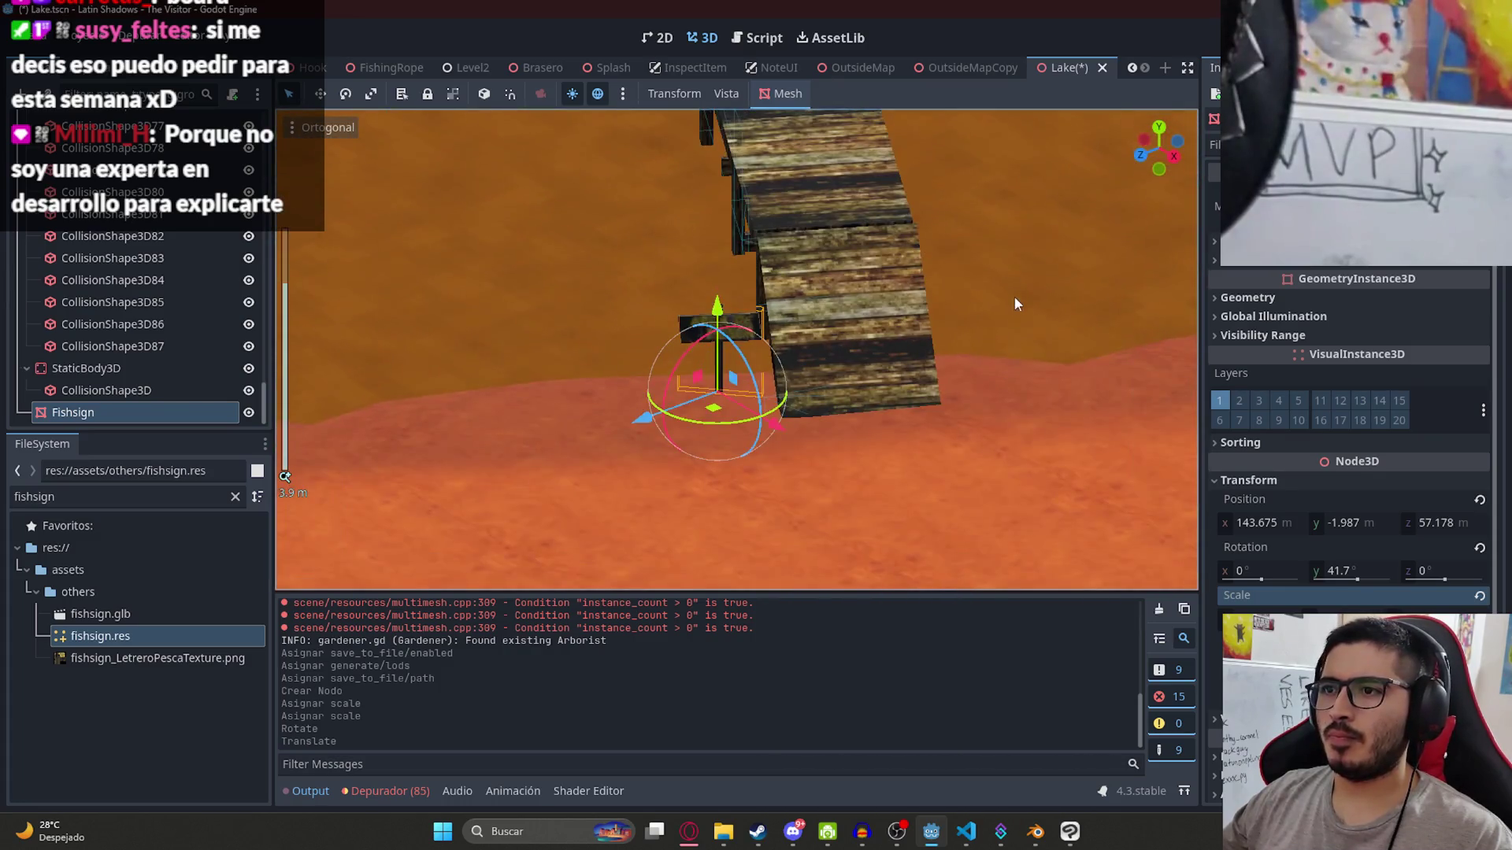
pyautogui.click(839, 334)
pyautogui.press('f')
pyautogui.scroll(-5, 709, 264)
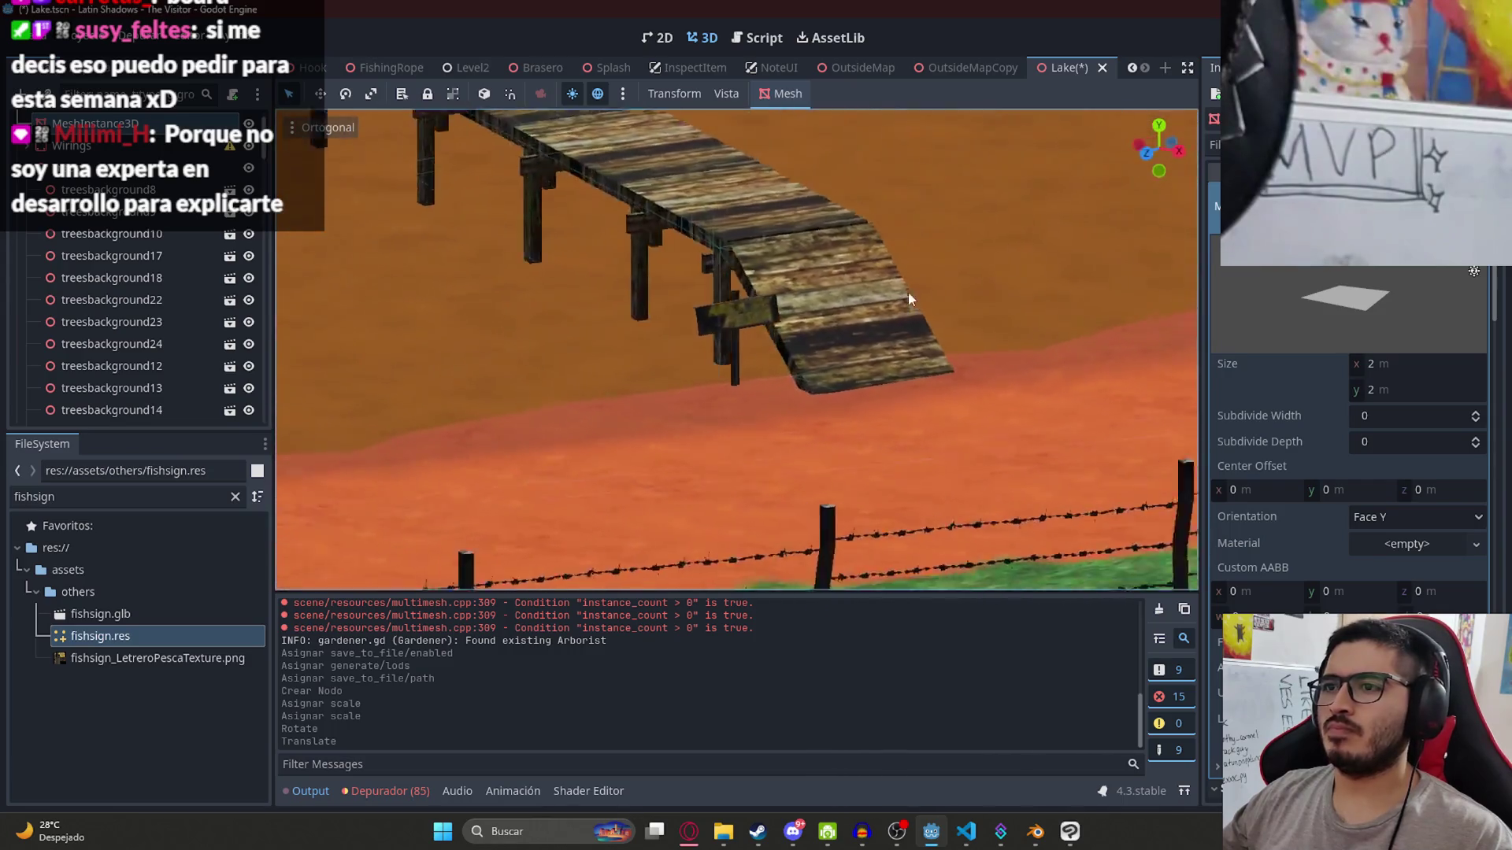
pyautogui.moveTo(908, 298); pyautogui.dragTo(843, 253)
pyautogui.scroll(5, 641, 67)
pyautogui.scroll(-5, 895, 63)
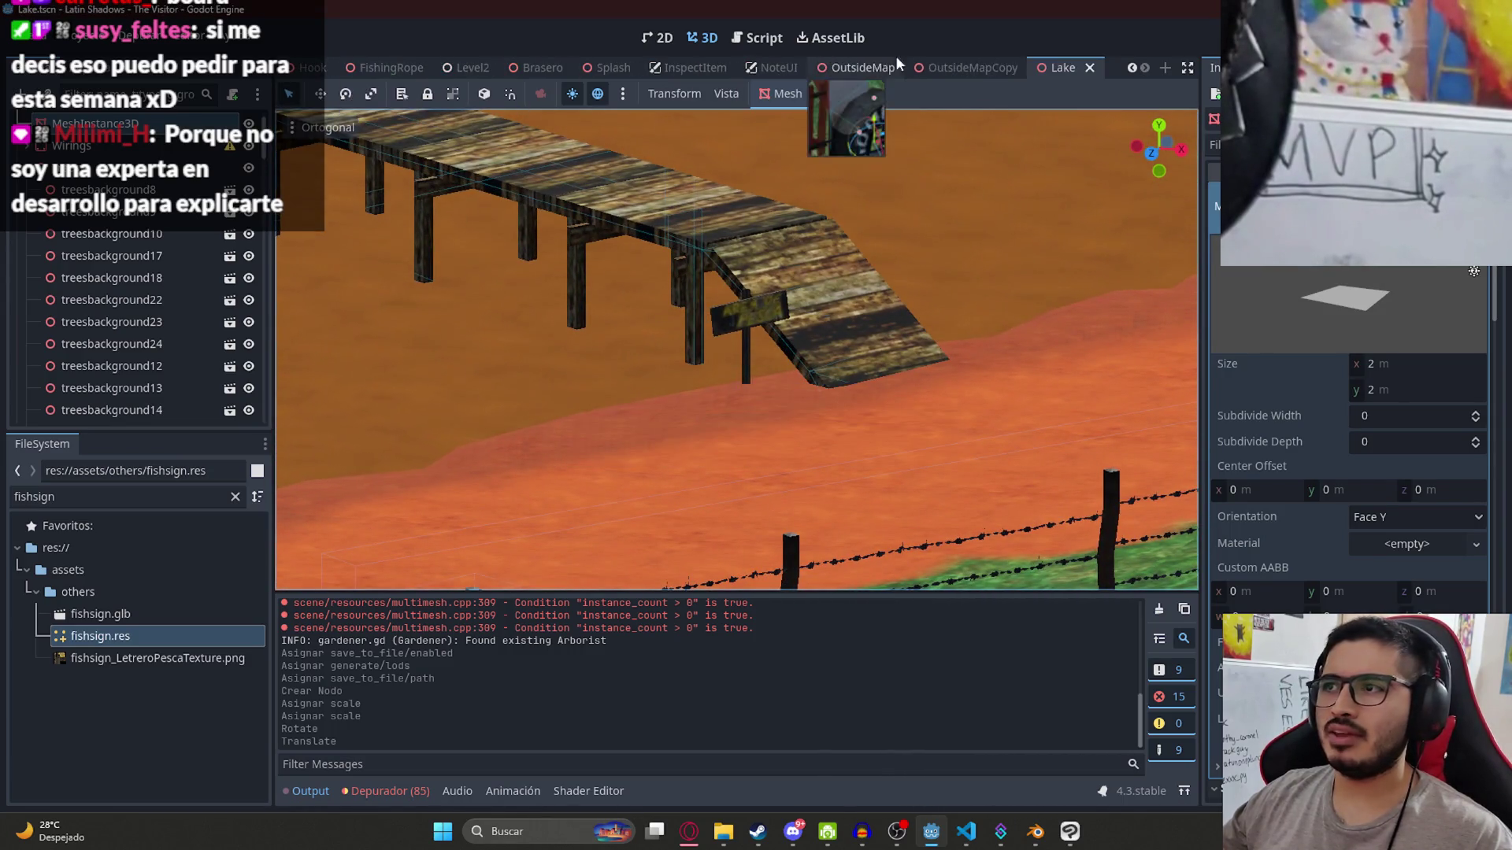
# Step: Reorder the scene tabs so Lake follows LevelLake, then switch to LevelLake
pyautogui.moveTo(309, 75); pyautogui.dragTo(368, 72)
pyautogui.moveTo(761, 67); pyautogui.dragTo(333, 71)
pyautogui.rightClick(331, 70)
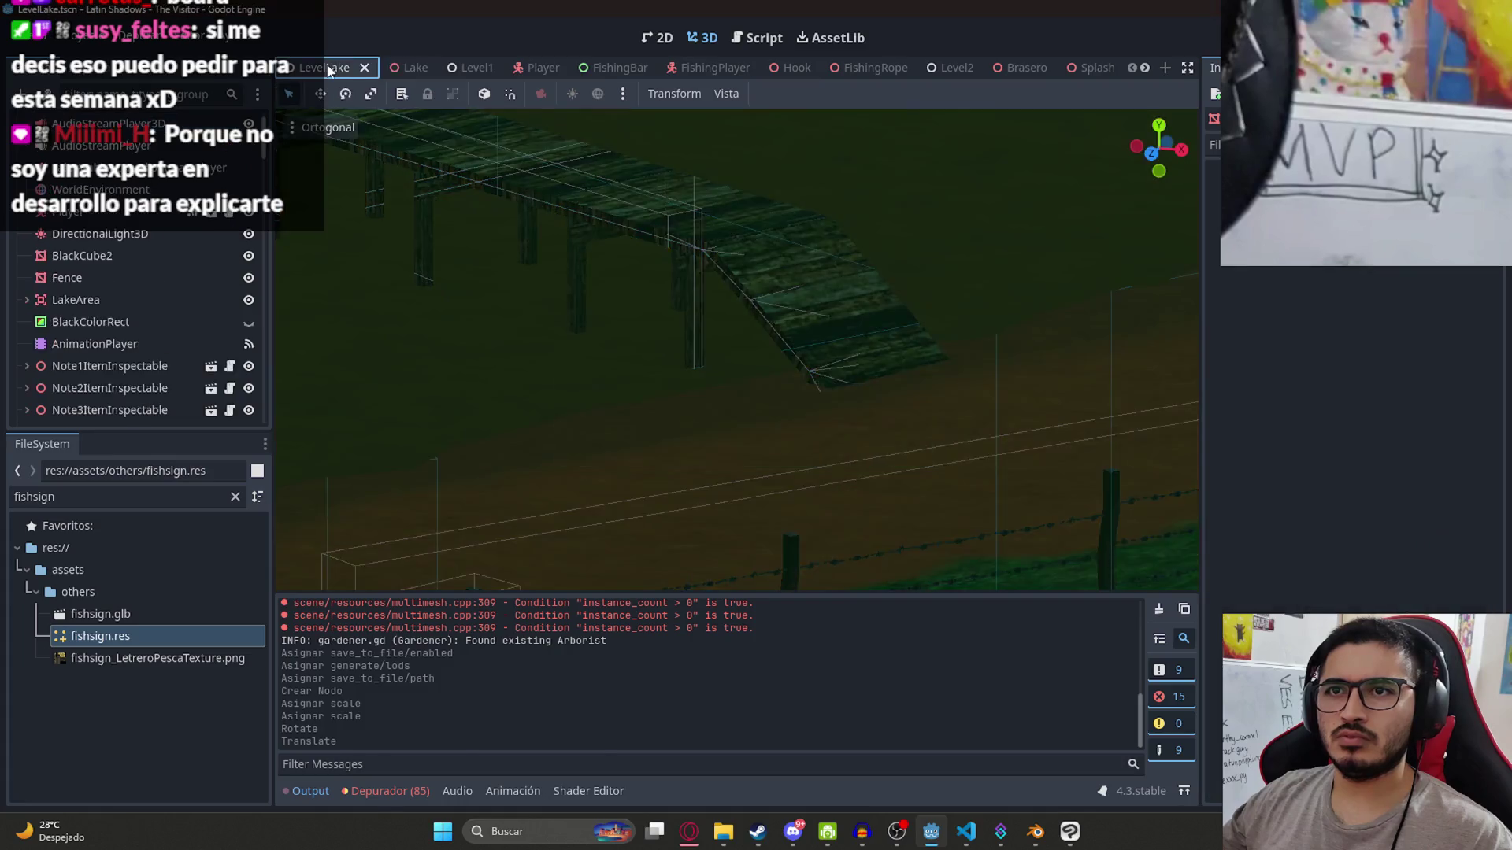
# Step: Dismiss the tab menu and run the project with F5 to playtest
pyautogui.click(371, 196)
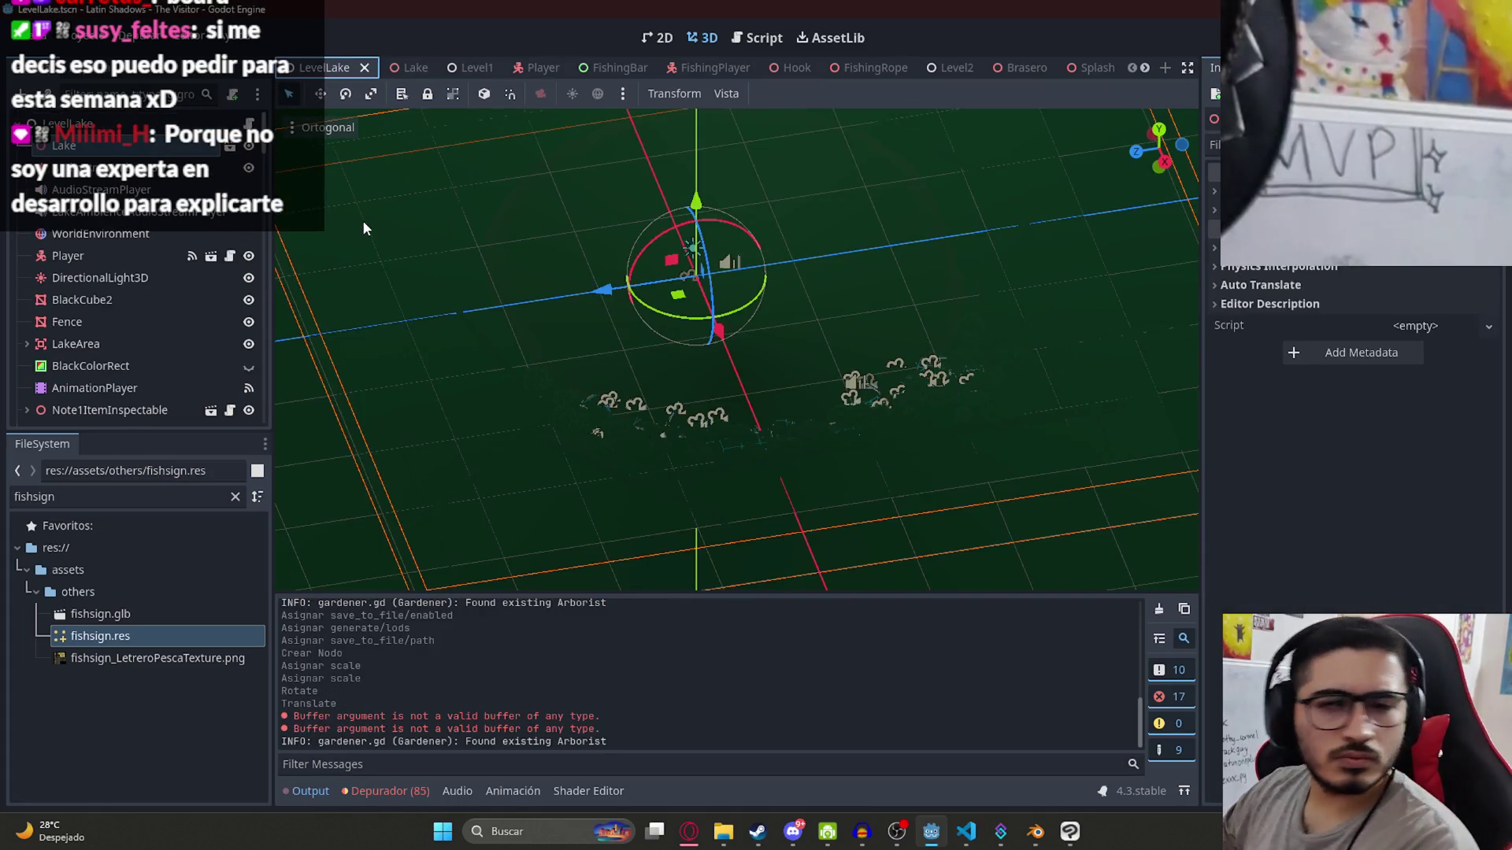
pyautogui.press('F5')
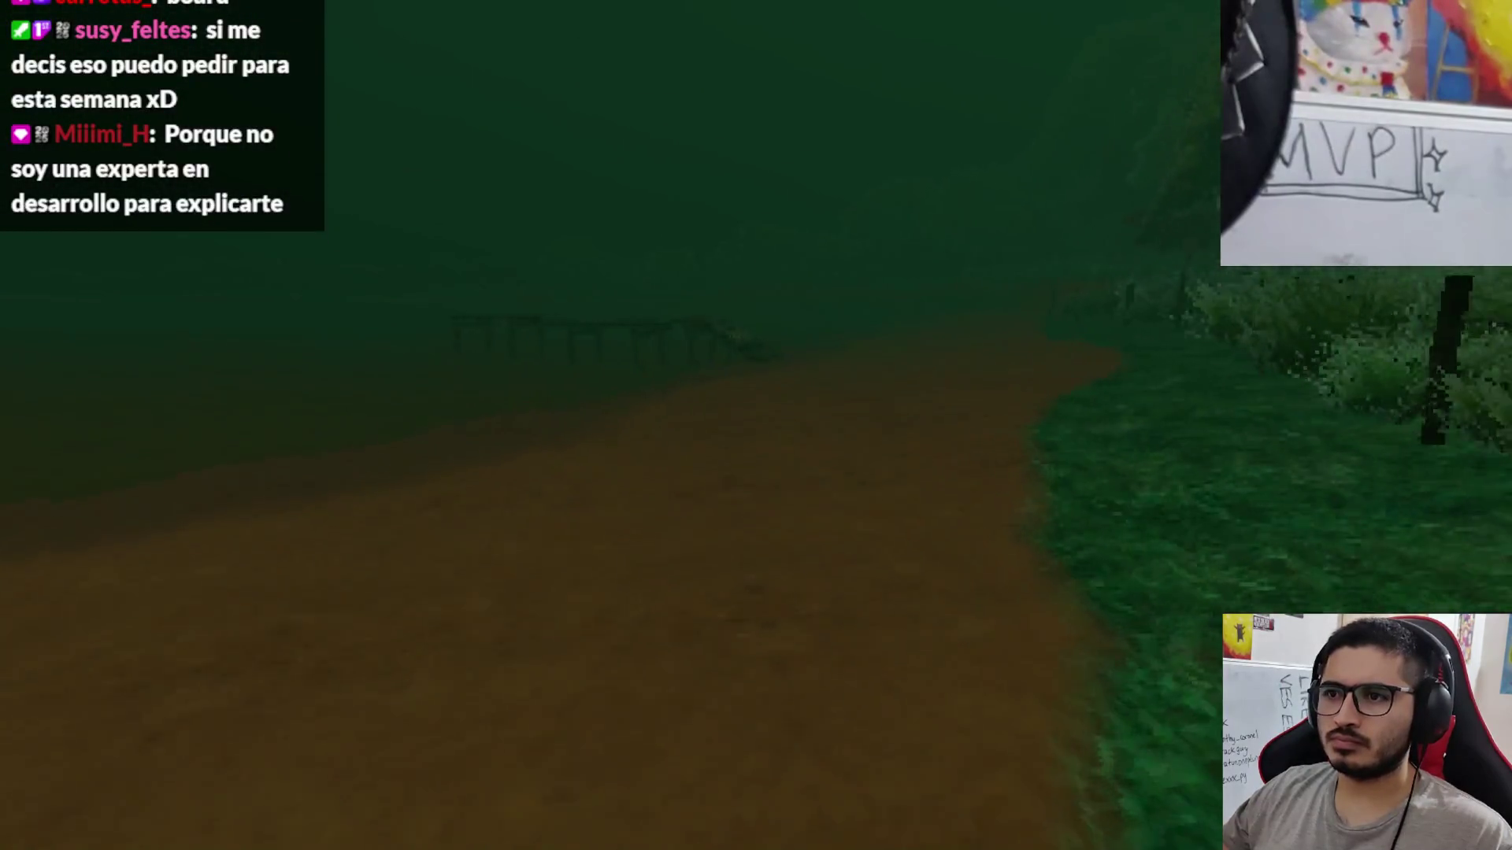
# Step: Walk down to the dock and look over the AREA DE PESCA sign from several distances
pyautogui.press('w')
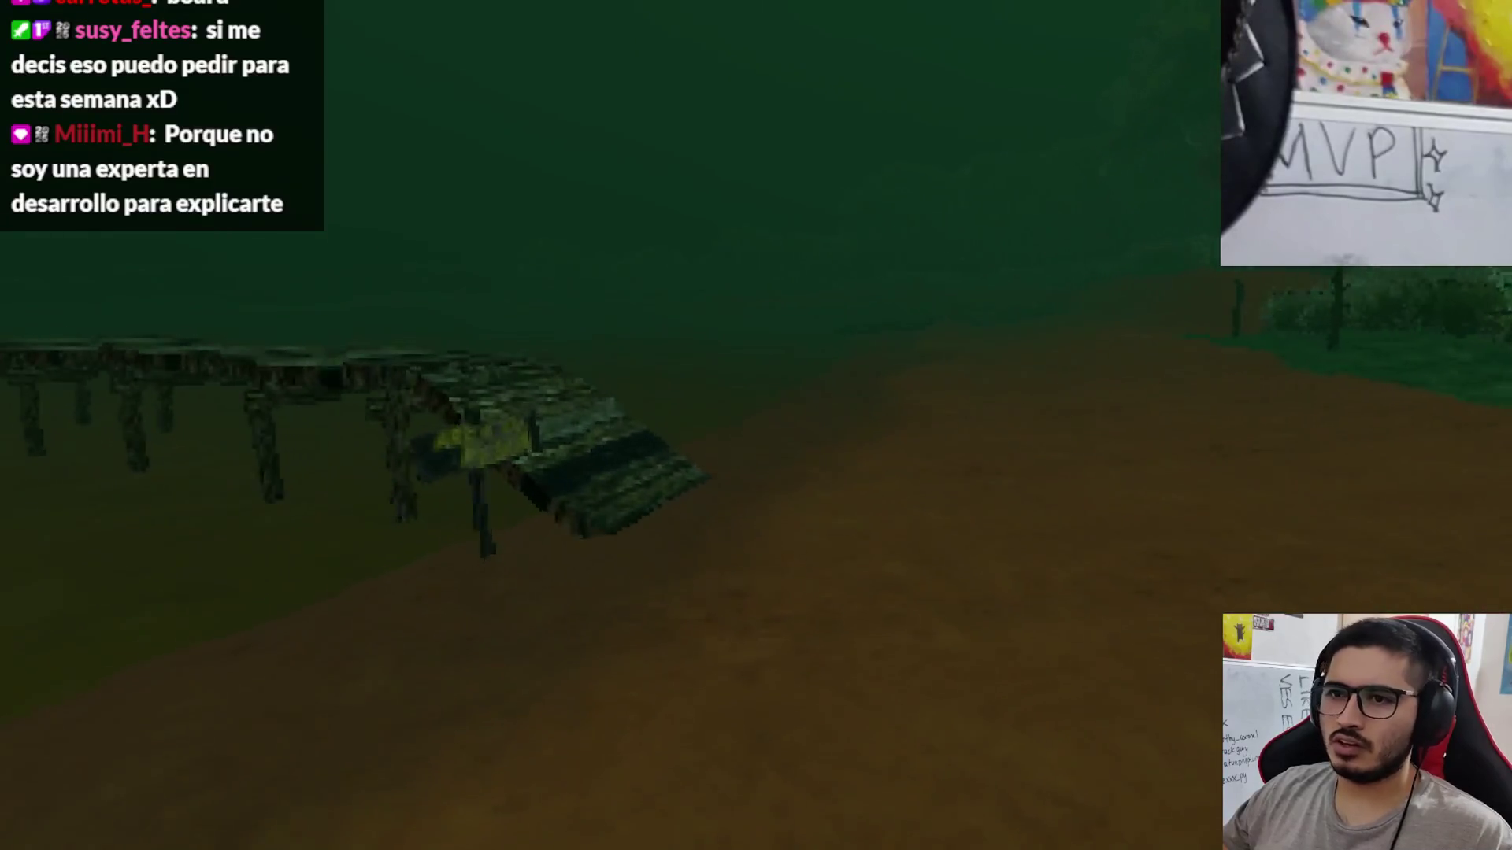
pyautogui.press('w')
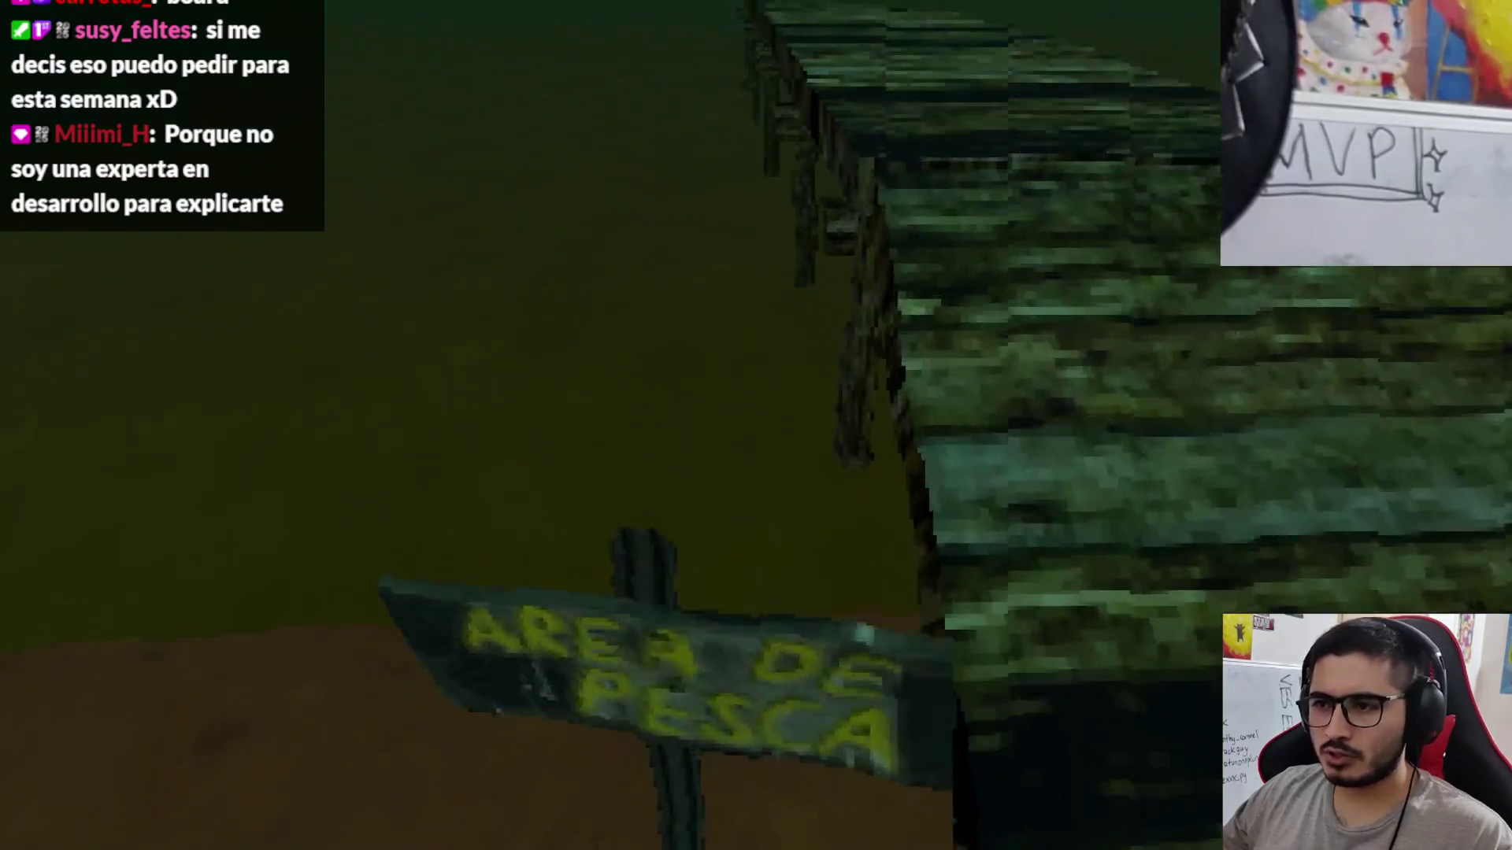
pyautogui.press('s')
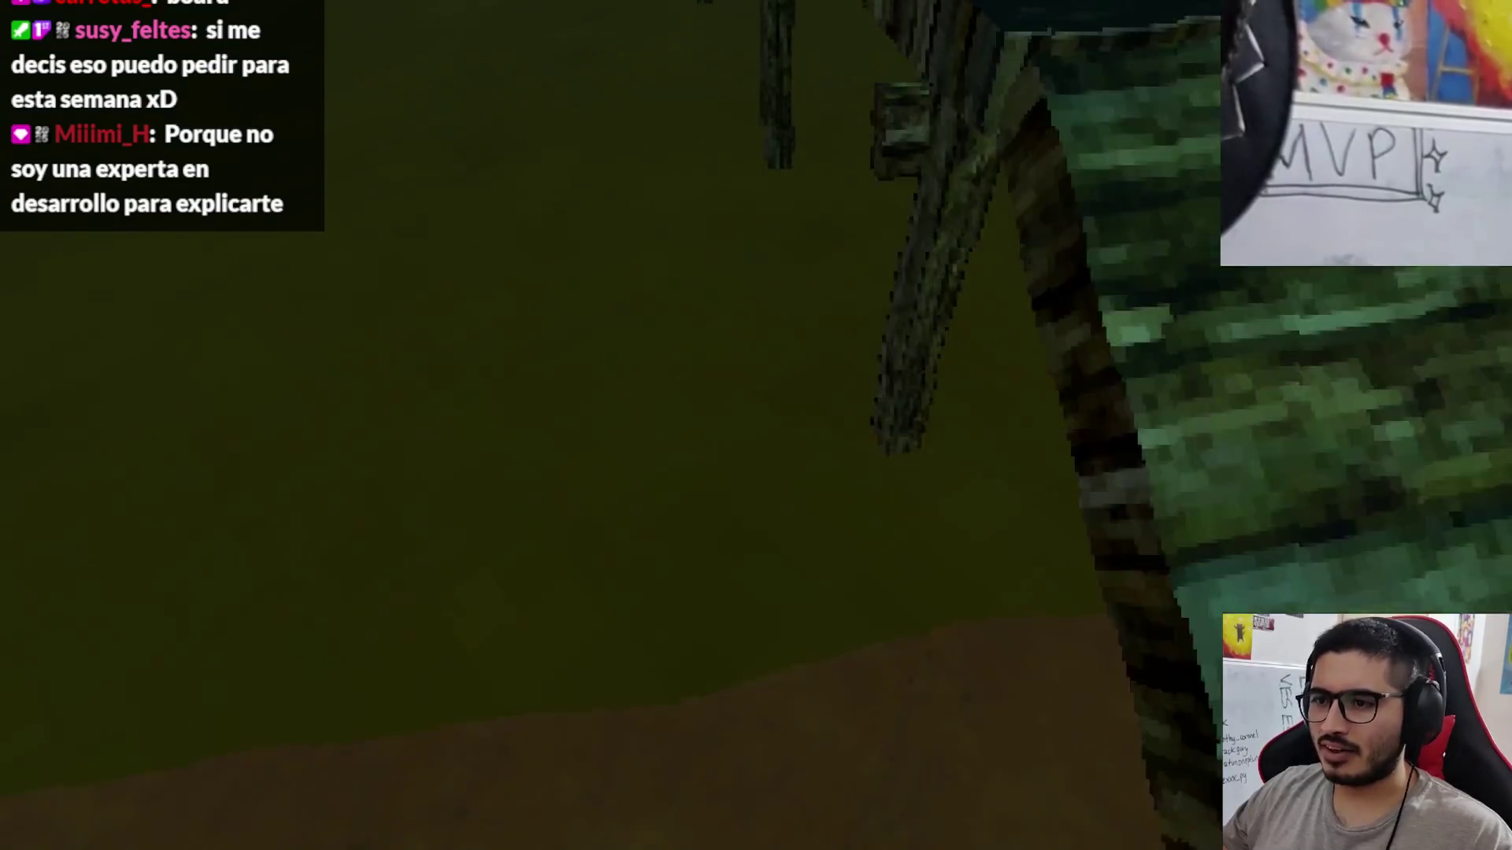
pyautogui.press('s')
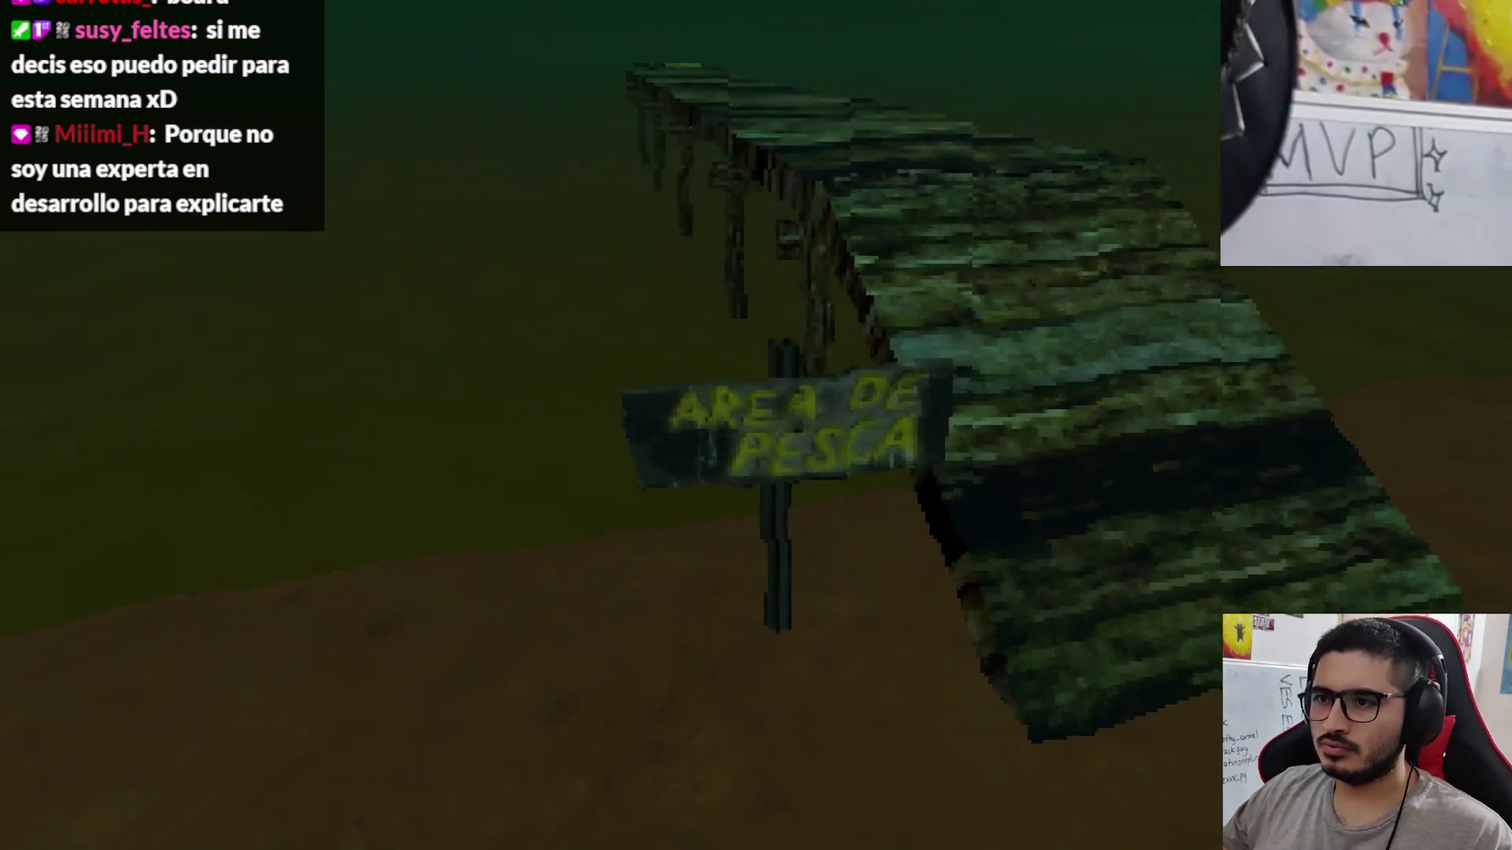
pyautogui.press('w')
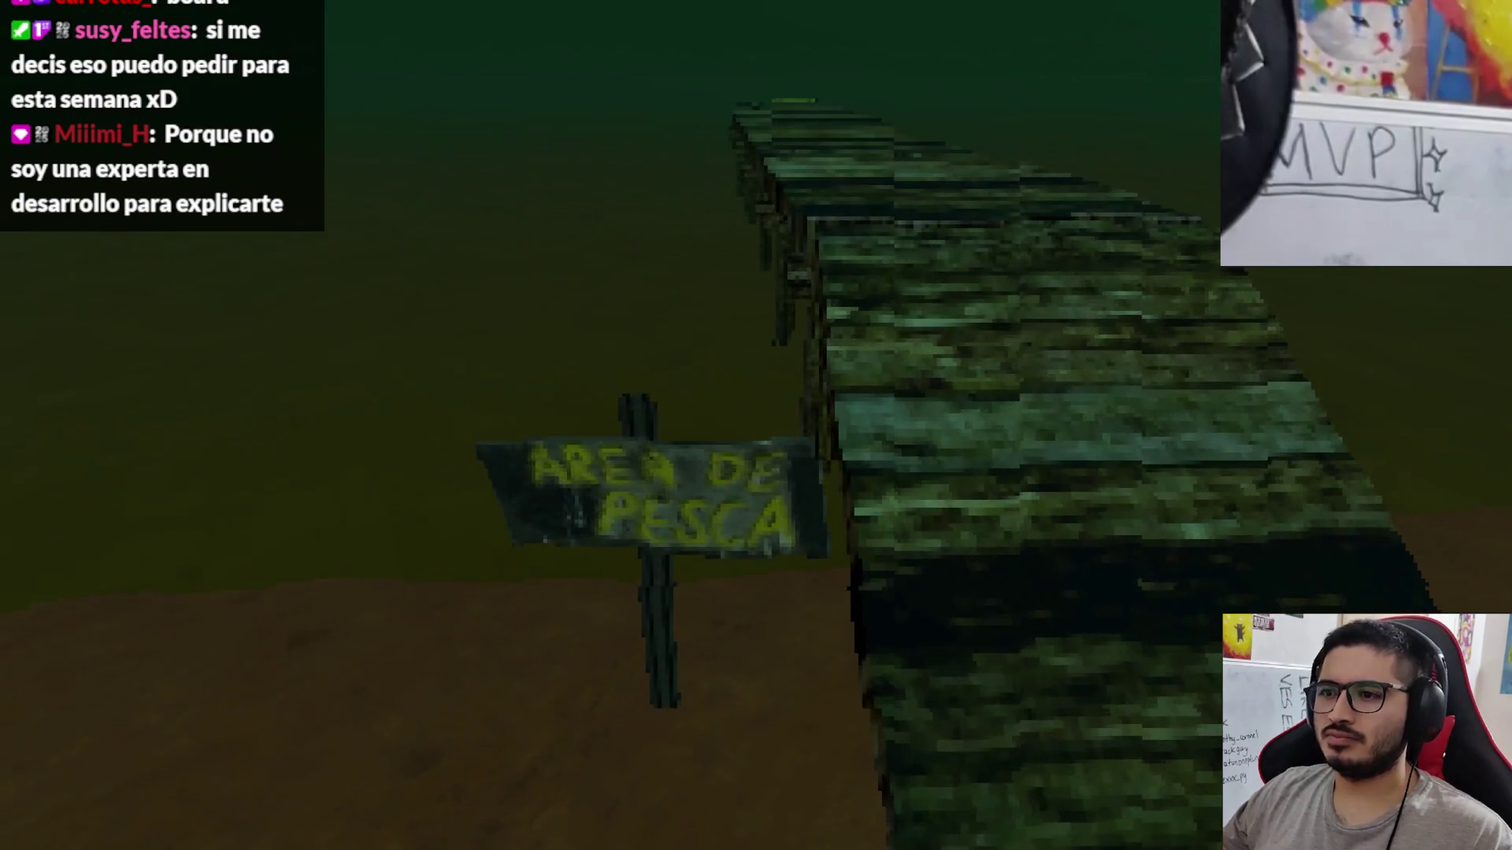
pyautogui.press('w')
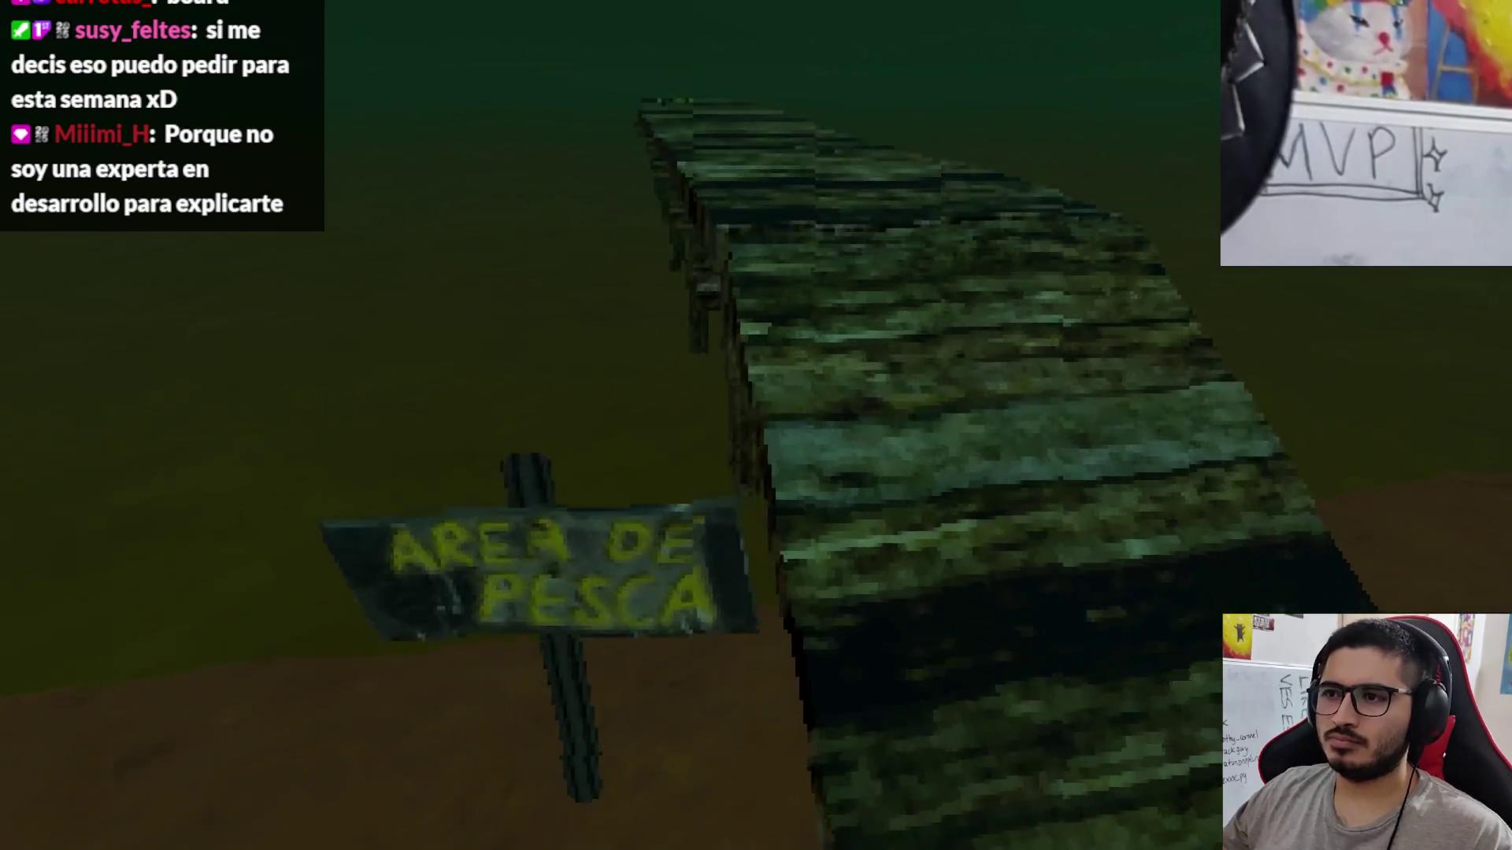
pyautogui.press('s')
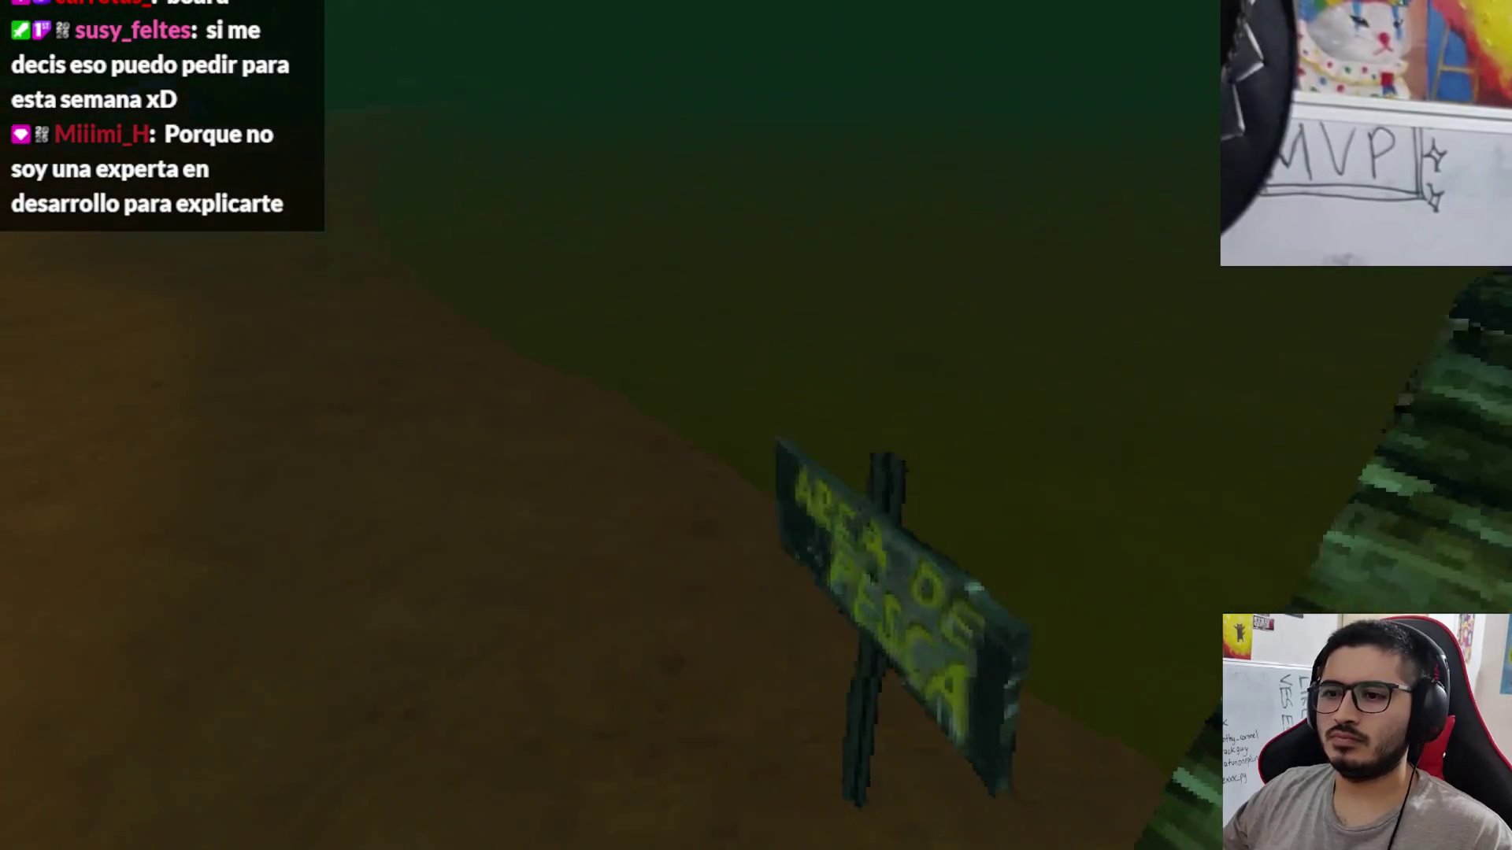
pyautogui.press('s')
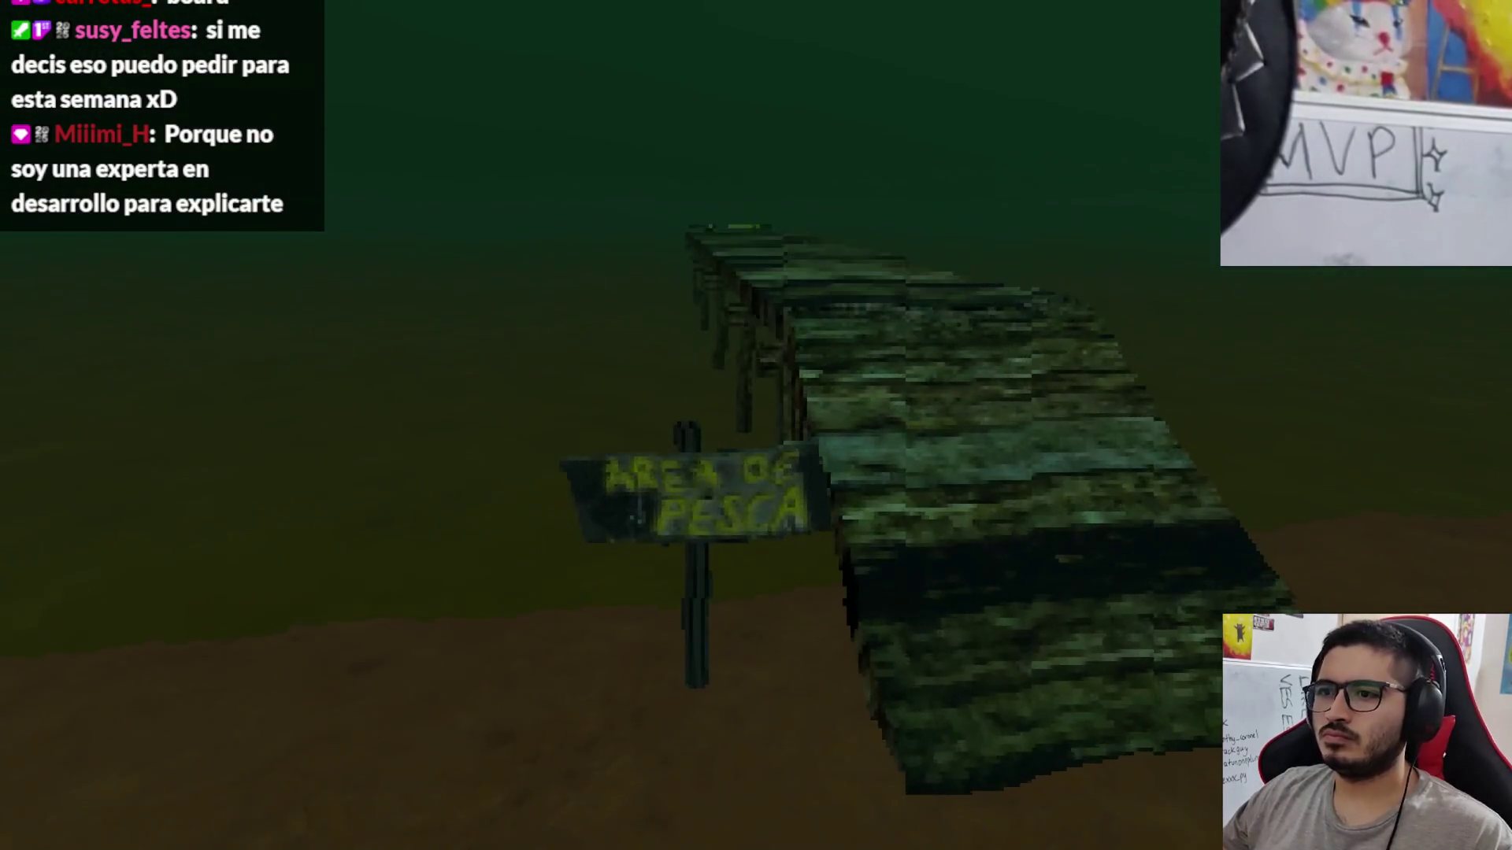
# Step: Quit to the desktop from the pause menu and switch to the Lake scene
pyautogui.press('Escape')
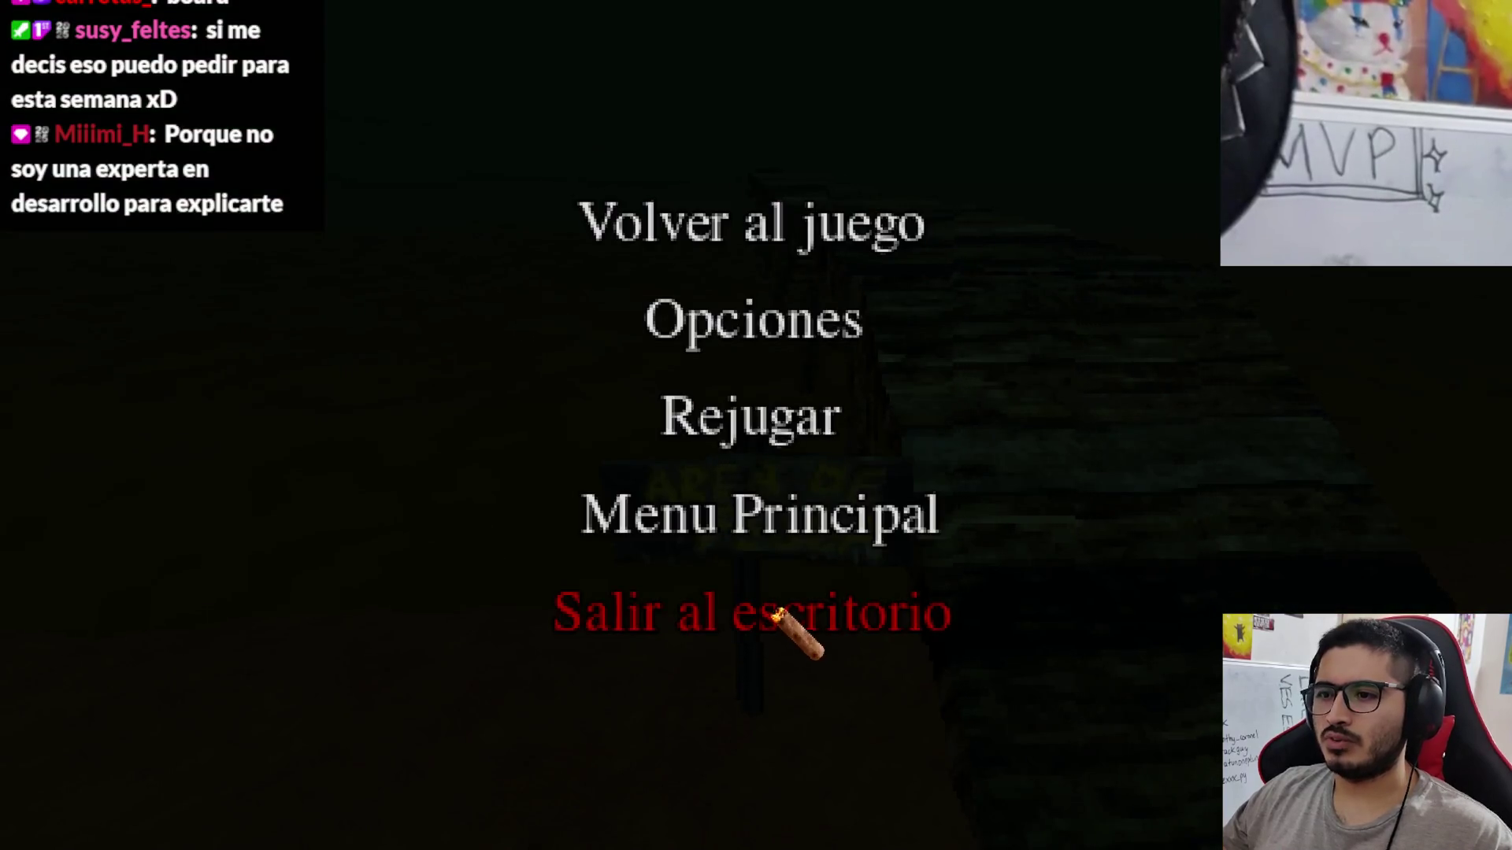
pyautogui.click(787, 618)
pyautogui.click(409, 68)
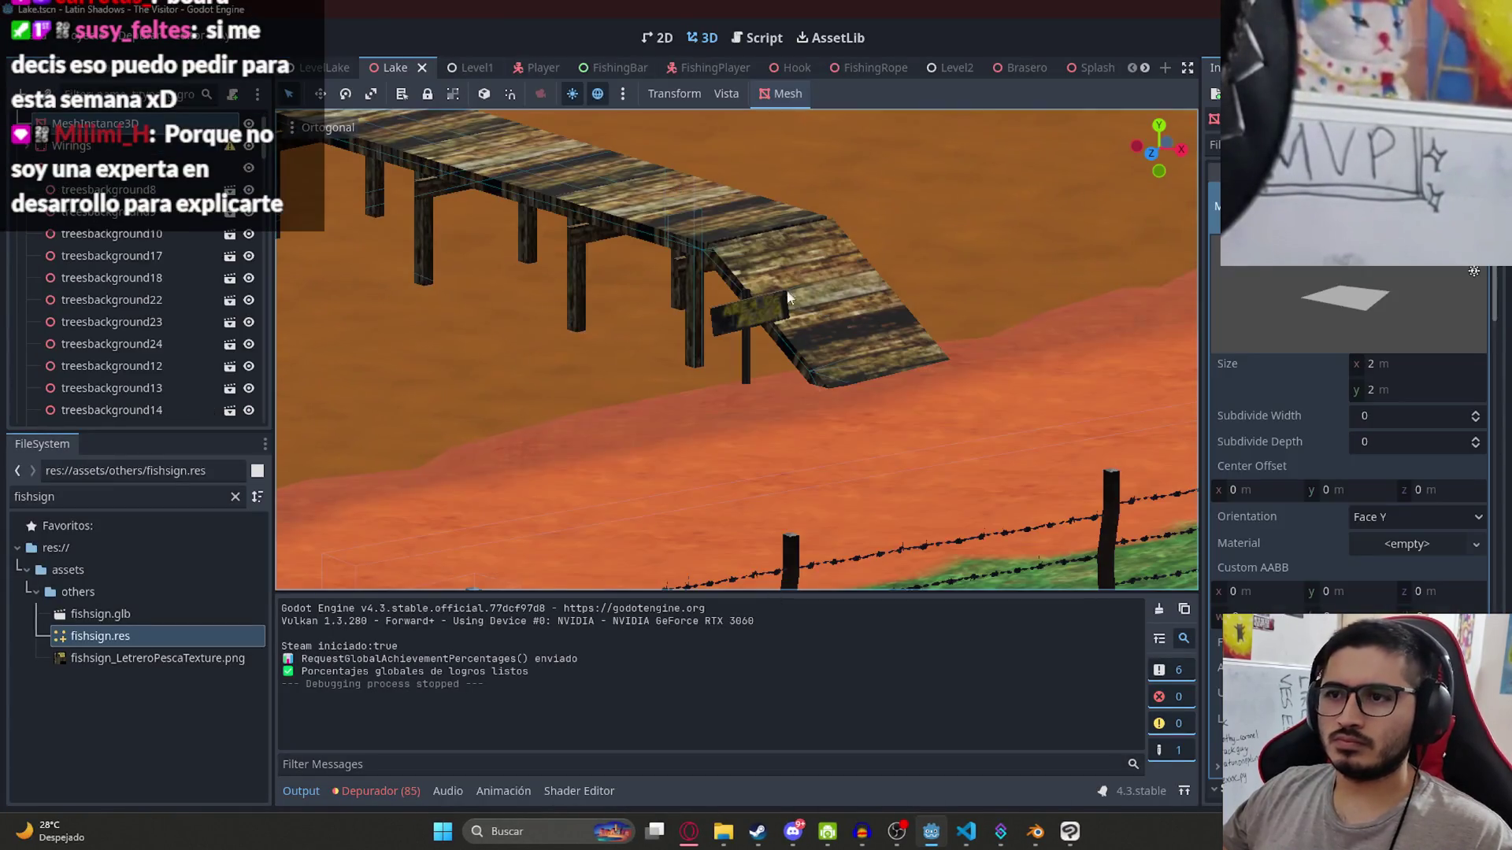
# Step: Select Fishsign and enlarge it in three scale steps
pyautogui.click(733, 323)
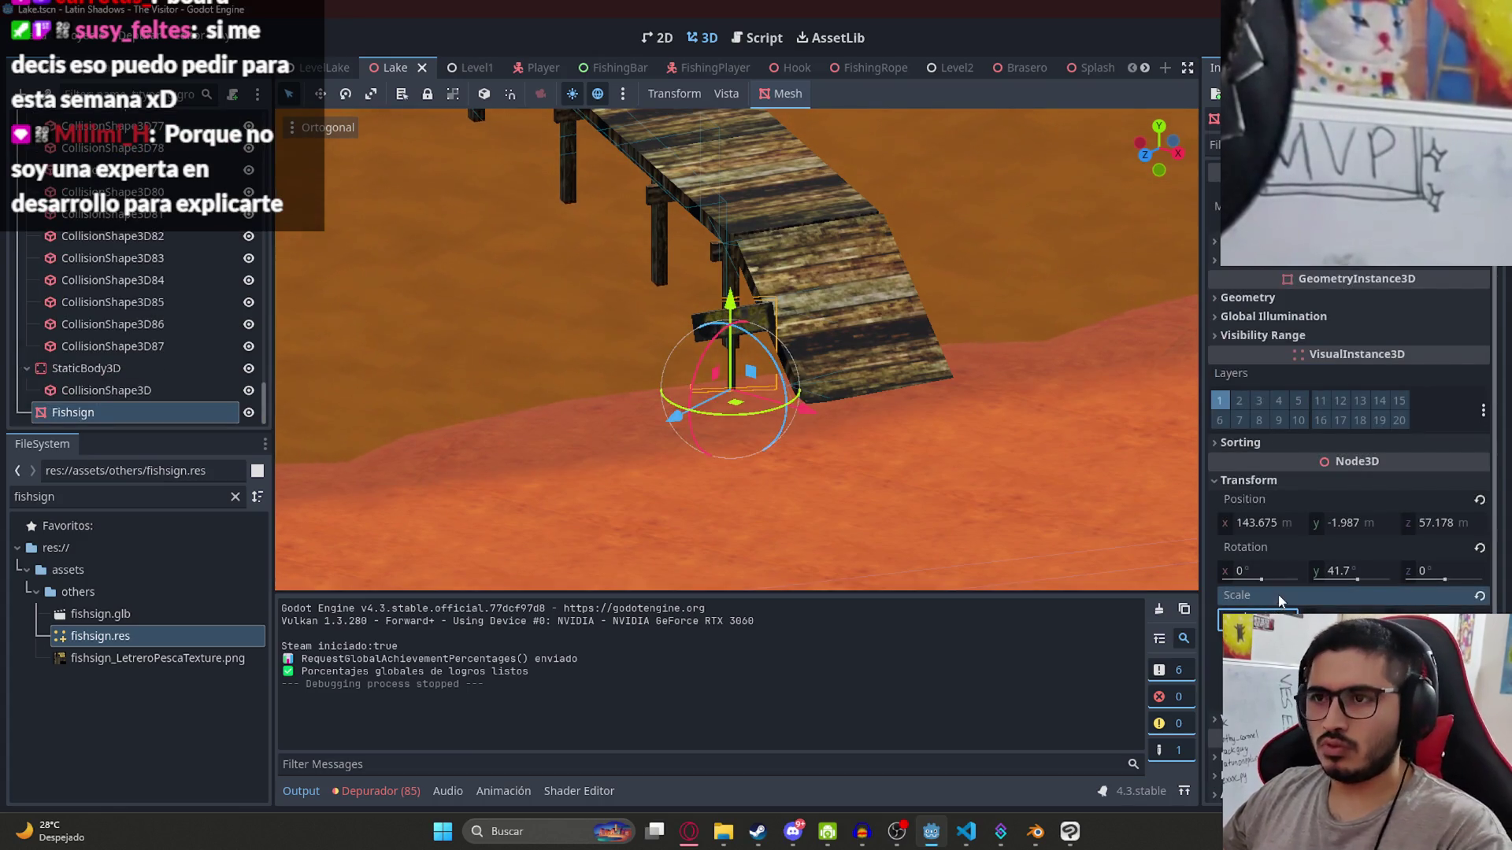
pyautogui.hotkey('ctrl', 'v')
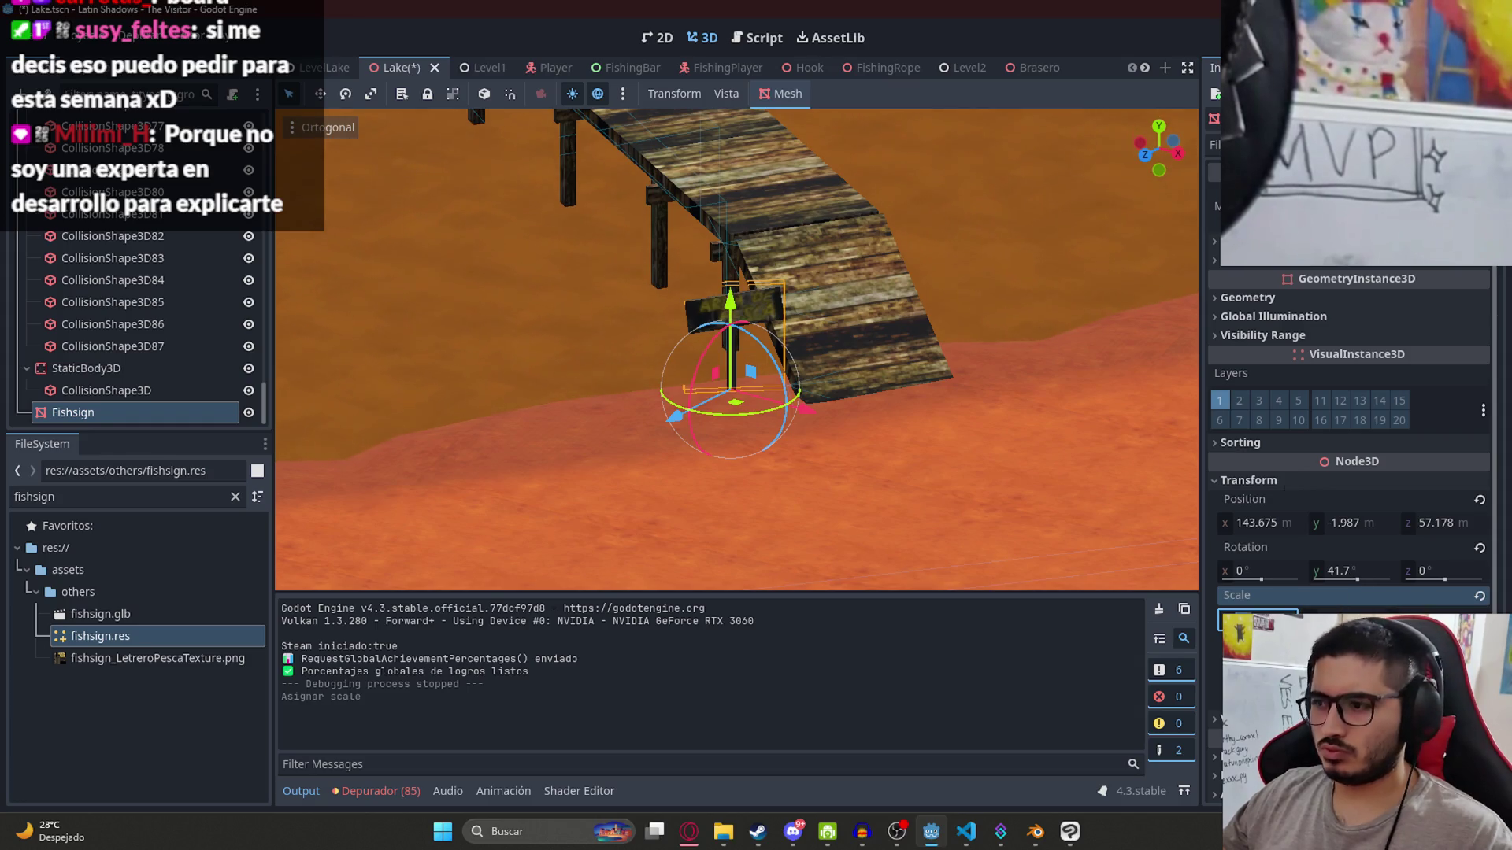
pyautogui.hotkey('ctrl', 'v')
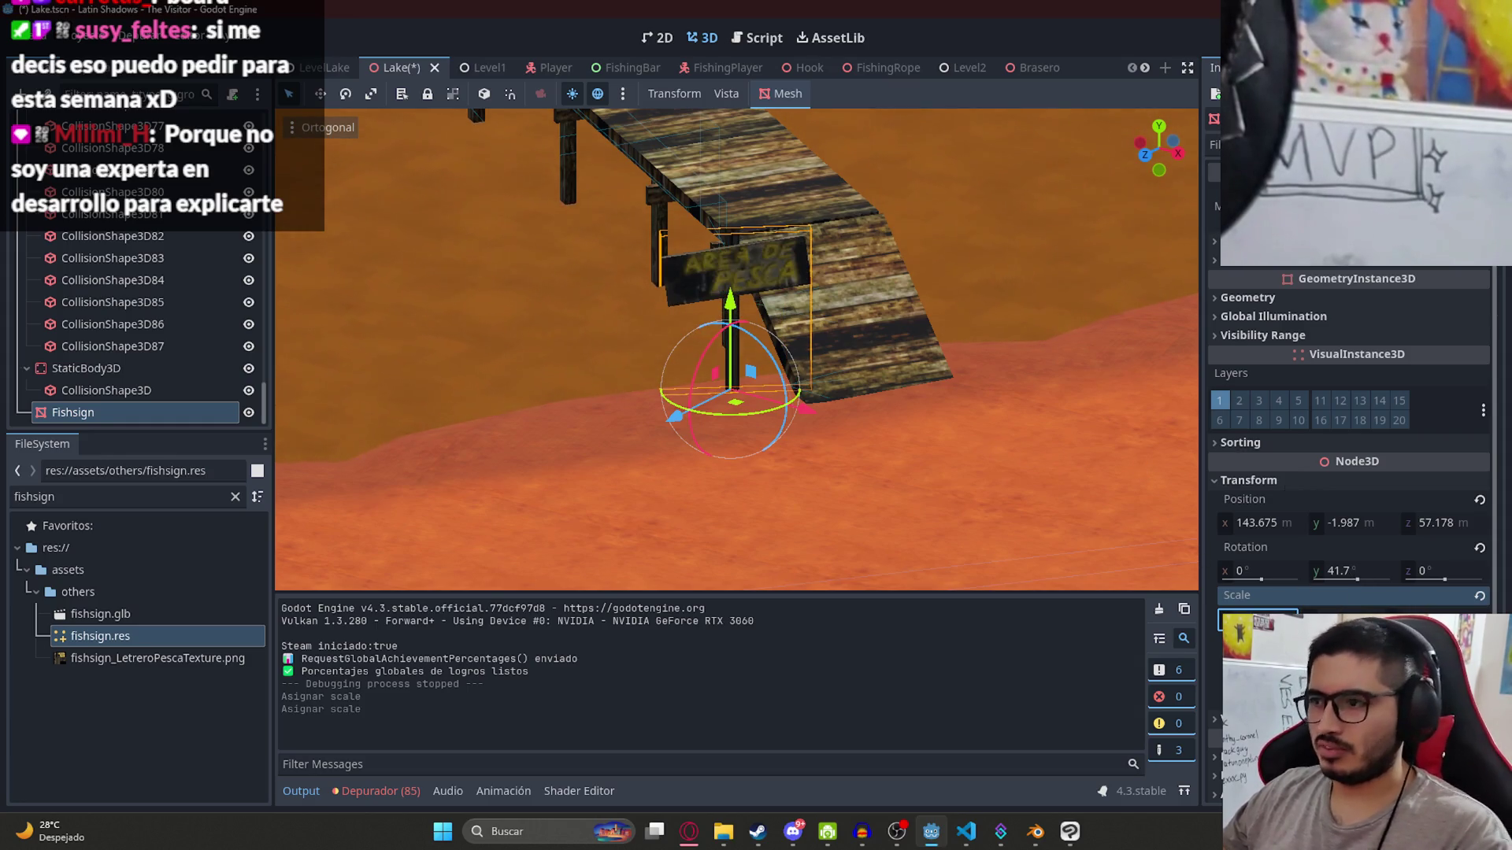
pyautogui.hotkey('ctrl', 'v')
# Step: Slide the sign to x 143.478, z 58.072 beside the dock and save the Lake scene
pyautogui.moveTo(706, 445)
pyautogui.mouseDown()
pyautogui.moveTo(593, 434)
pyautogui.moveTo(803, 404)
pyautogui.moveTo(834, 485)
pyautogui.mouseUp()
pyautogui.moveTo(711, 433)
pyautogui.mouseDown()
pyautogui.moveTo(703, 470)
pyautogui.moveTo(701, 433)
pyautogui.moveTo(662, 422)
pyautogui.mouseUp()
pyautogui.moveTo(661, 422)
pyautogui.mouseDown()
pyautogui.moveTo(721, 262)
pyautogui.moveTo(696, 202)
pyautogui.moveTo(713, 267)
pyautogui.moveTo(659, 462)
pyautogui.mouseUp()
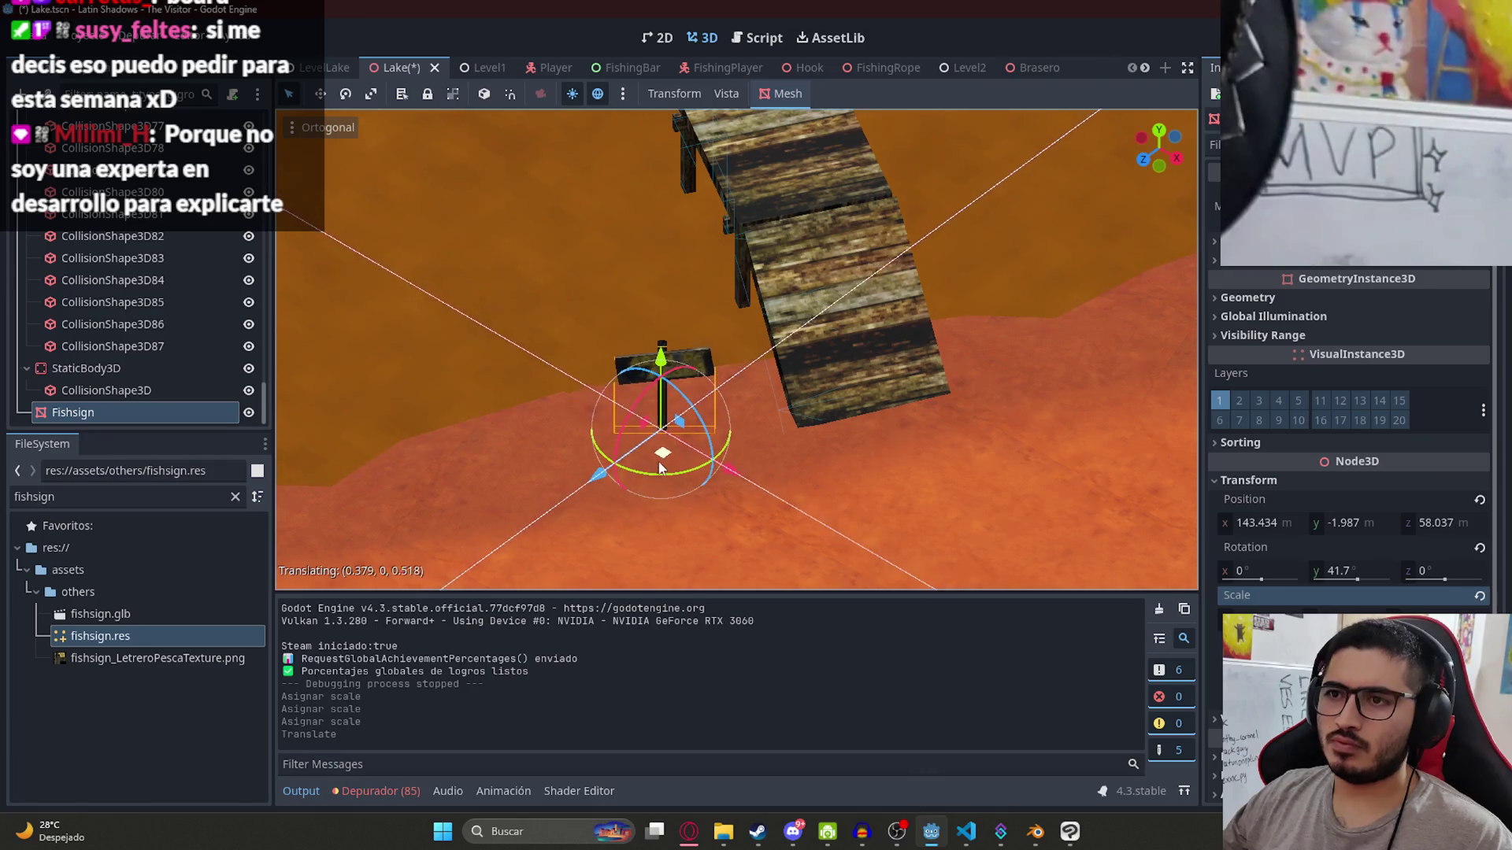
pyautogui.hotkey('ctrl', 's')
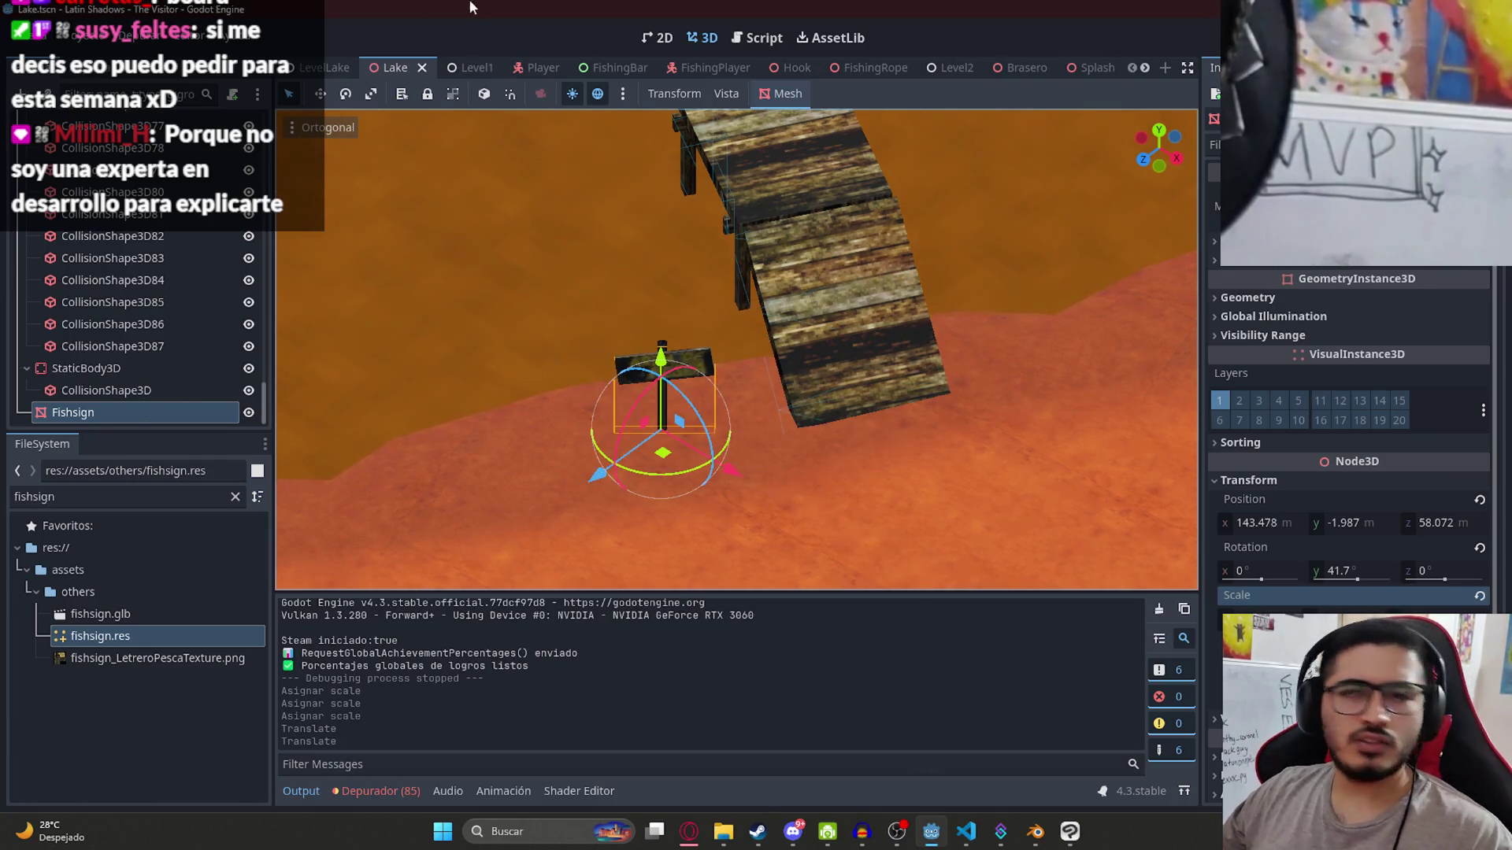
pyautogui.doubleClick(78, 495)
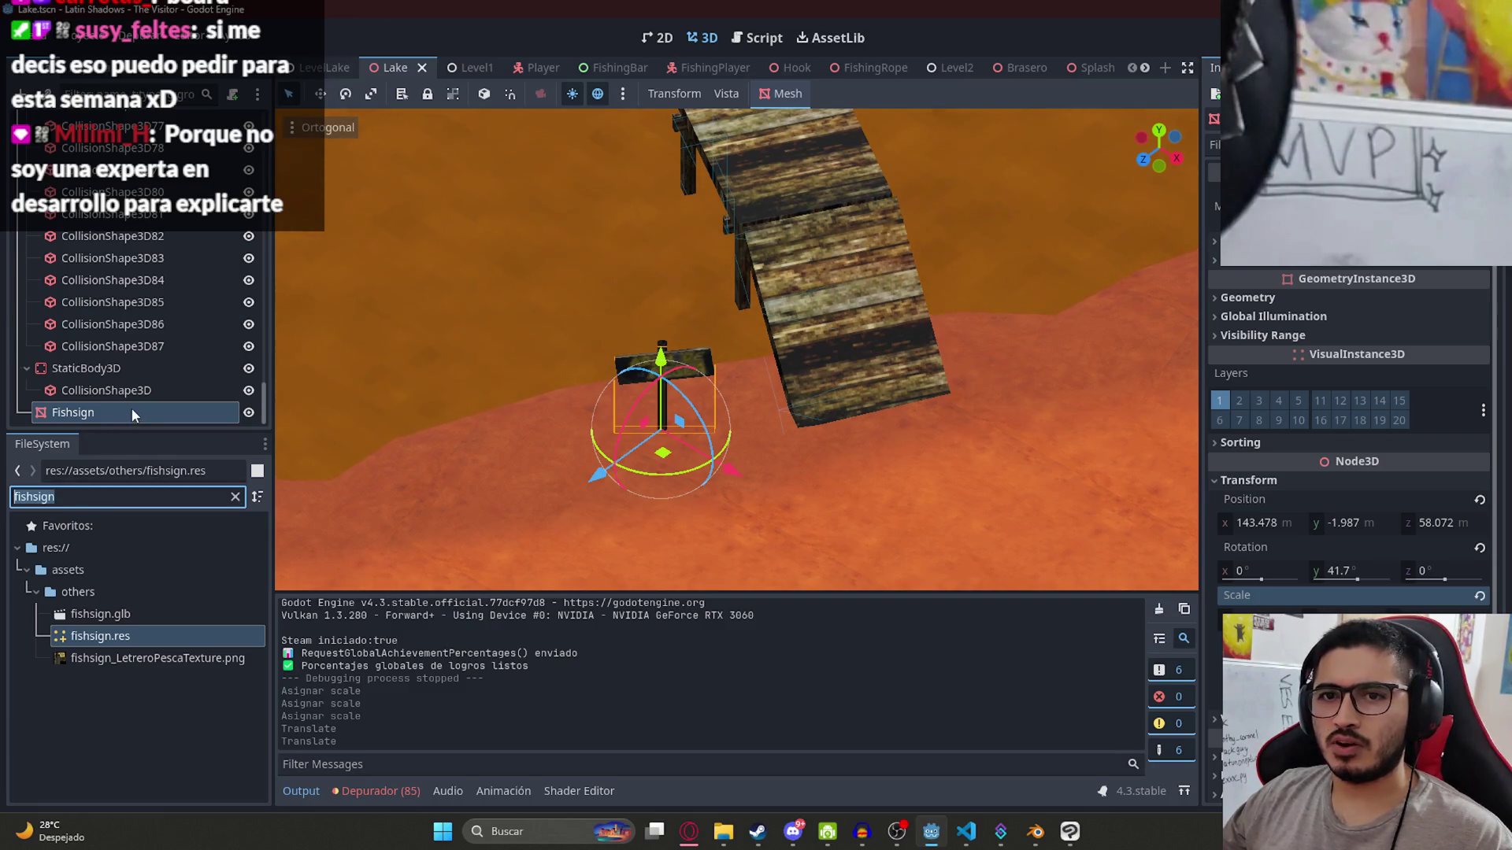
pyautogui.click(784, 93)
# Step: Create a Simplified Convex collision shape for Fishsign as a Static Body Child
pyautogui.click(819, 116)
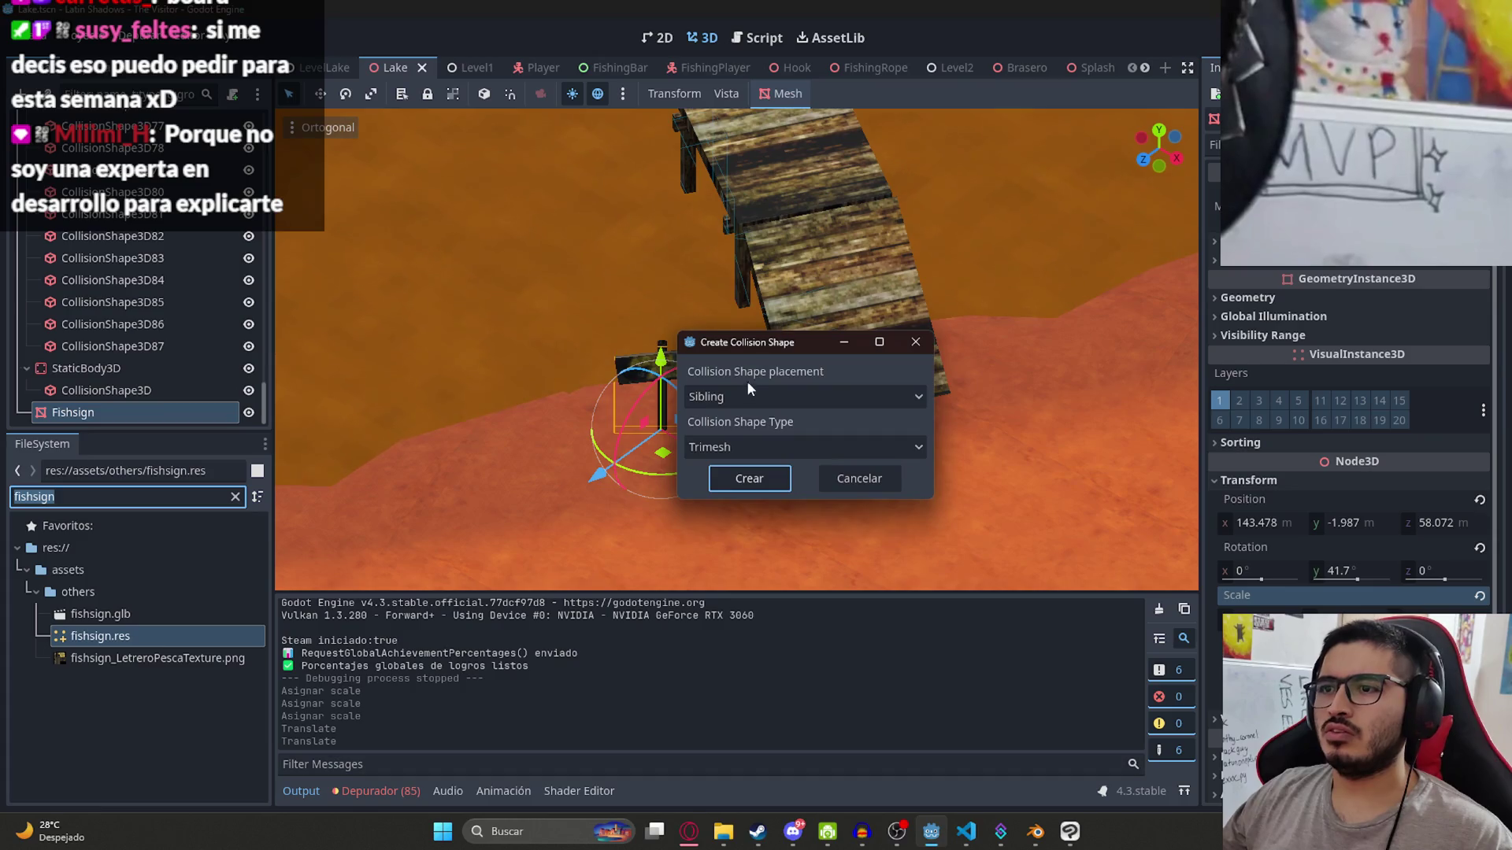
pyautogui.click(744, 444)
pyautogui.click(752, 446)
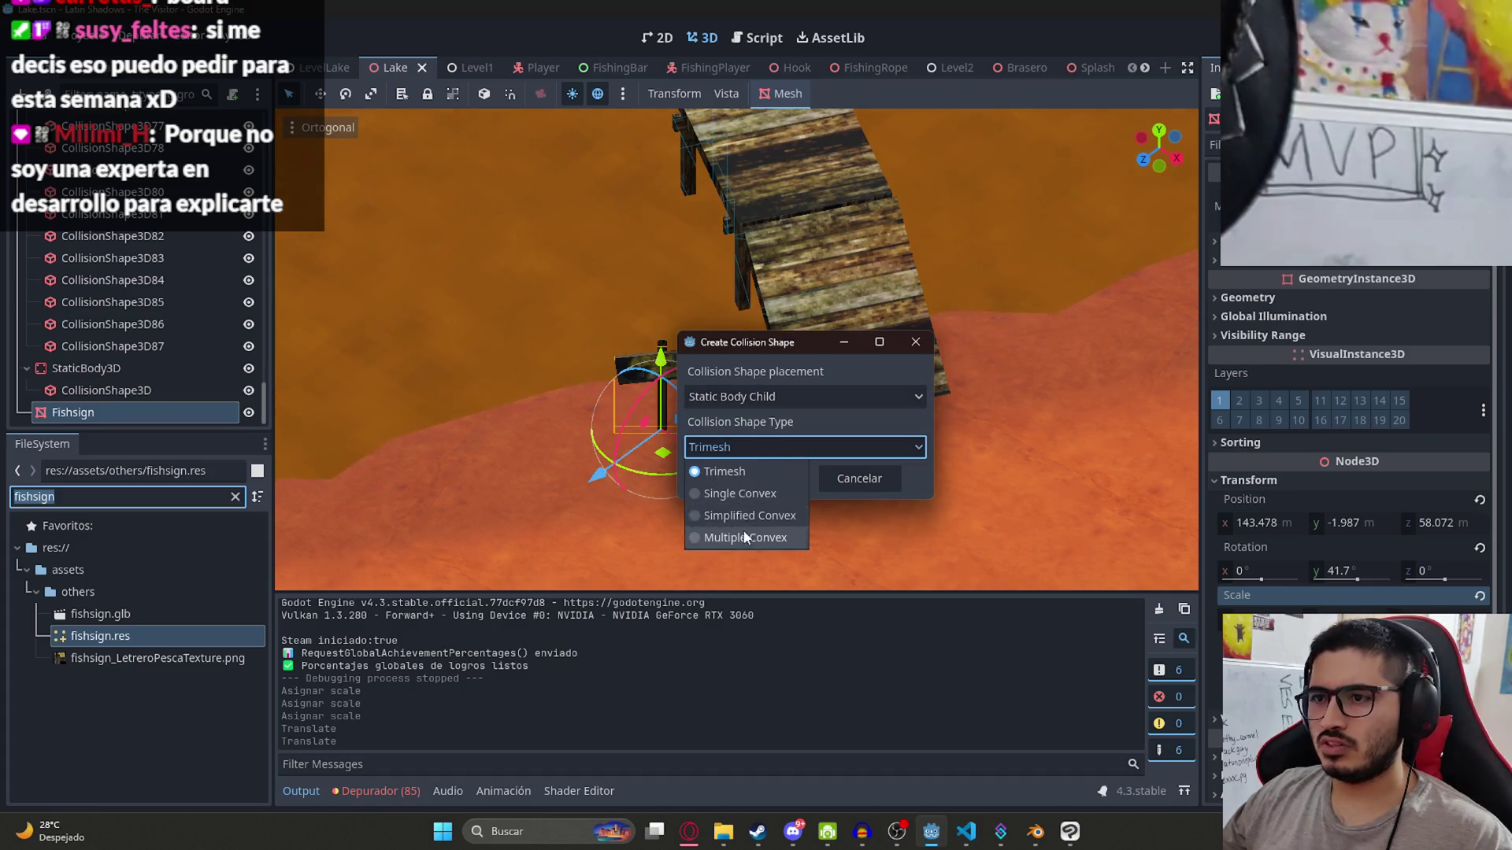
pyautogui.click(711, 494)
pyautogui.click(740, 455)
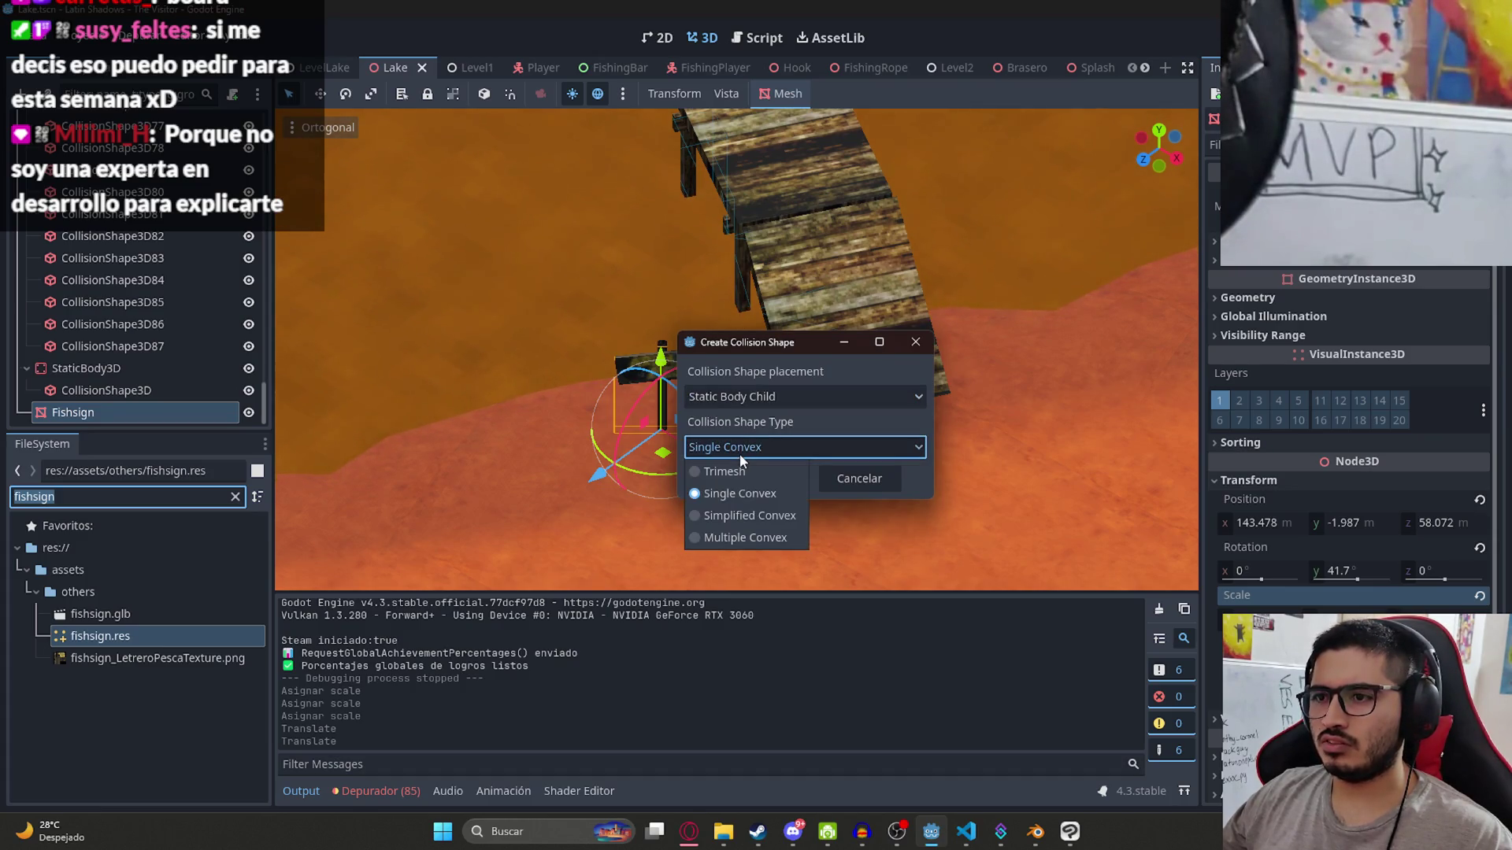
pyautogui.click(739, 515)
pyautogui.click(736, 479)
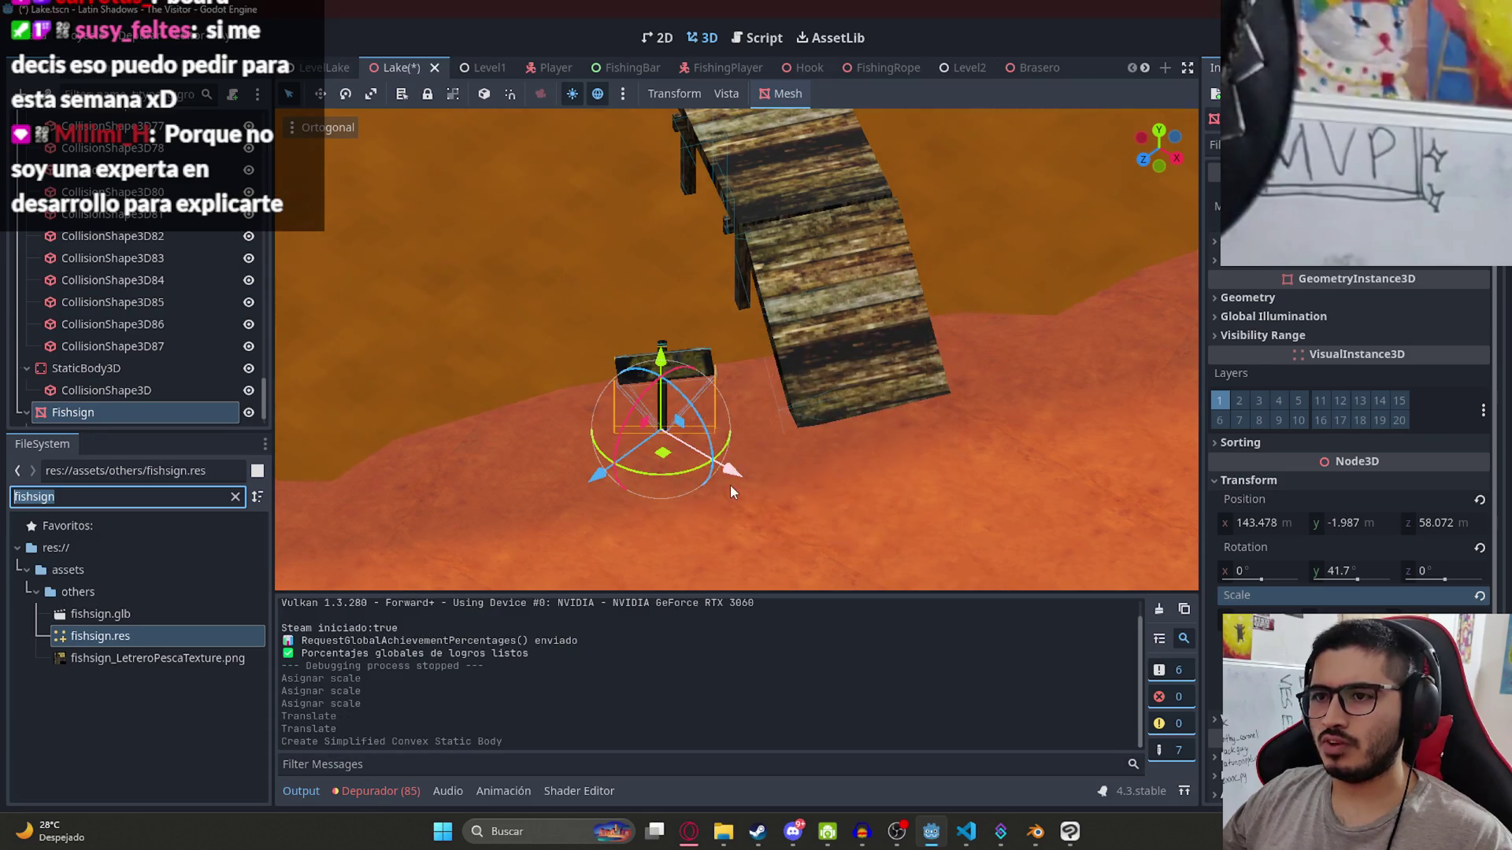
# Step: Save the Lake scene and play the LevelLake scene
pyautogui.moveTo(618, 405)
pyautogui.mouseDown()
pyautogui.moveTo(417, 342)
pyautogui.moveTo(330, 126)
pyautogui.mouseUp()
pyautogui.hotkey('ctrl', 's')
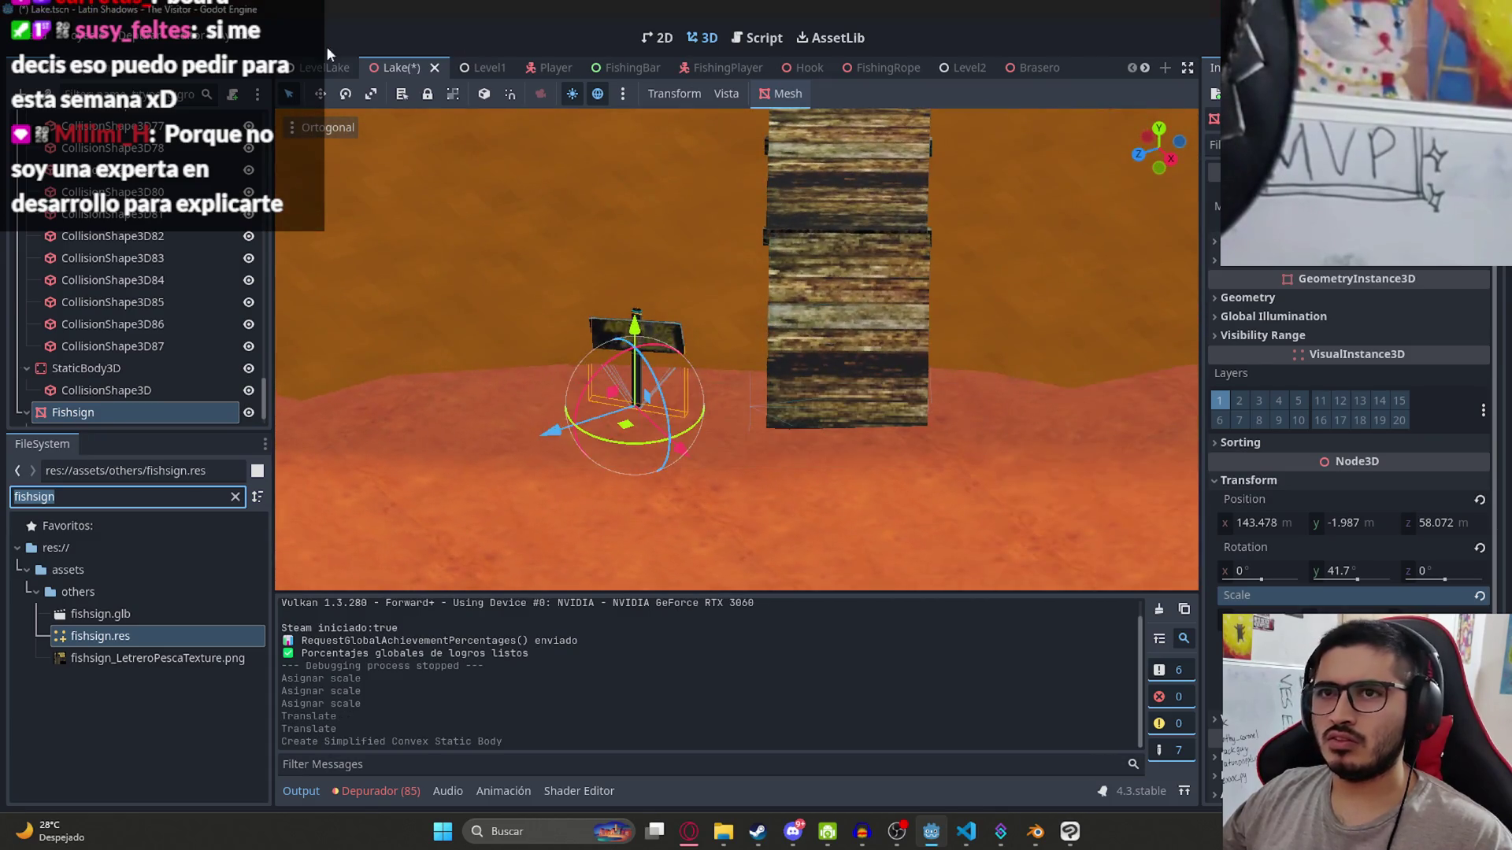
pyautogui.rightClick(313, 69)
pyautogui.click(445, 197)
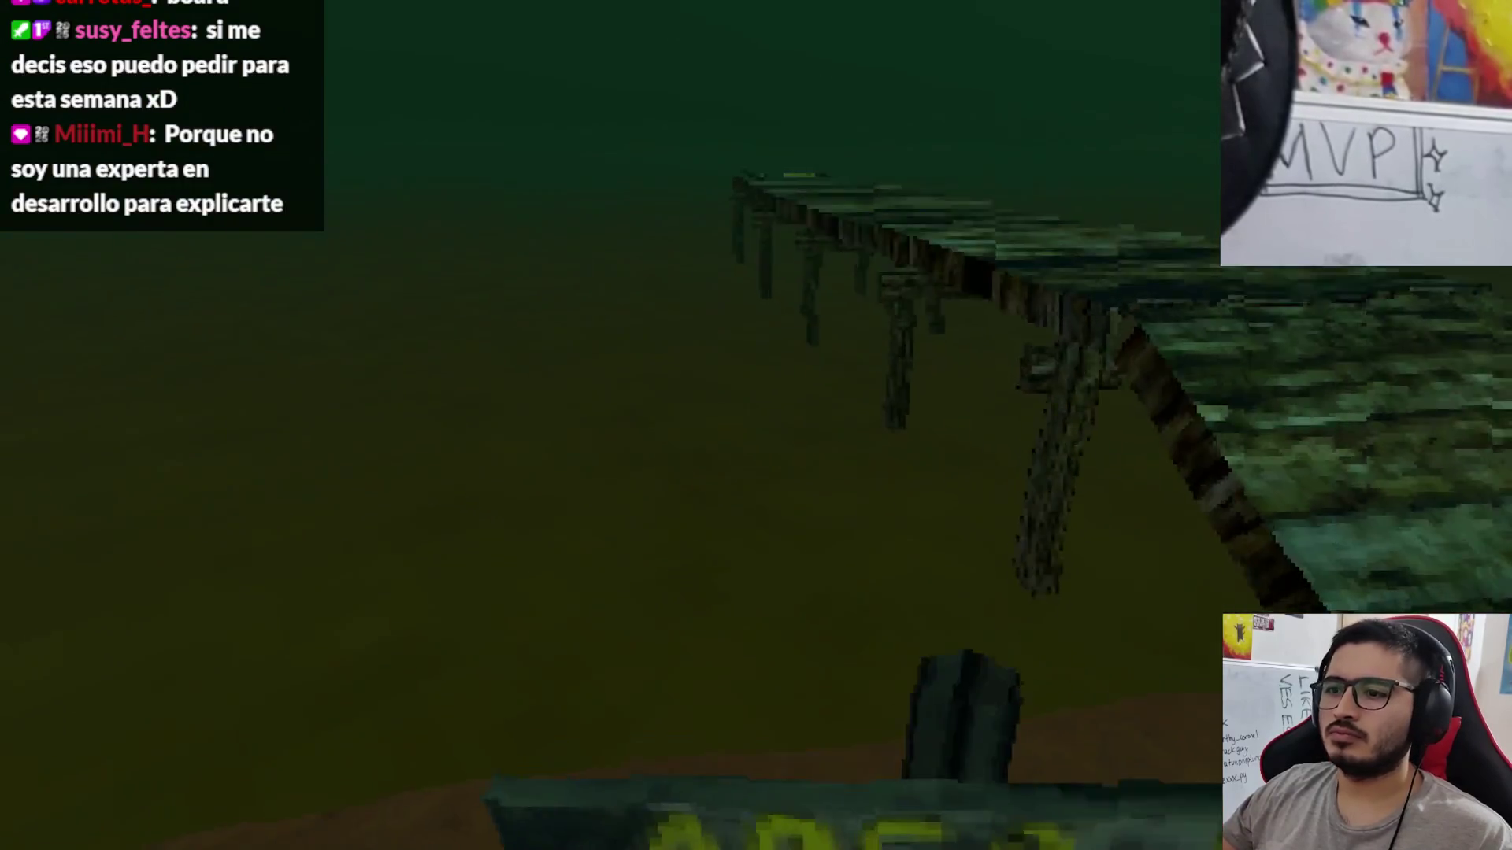
# Step: Quit the playtest to the desktop from the pause menu and return to the Lake scene
pyautogui.press('Escape')
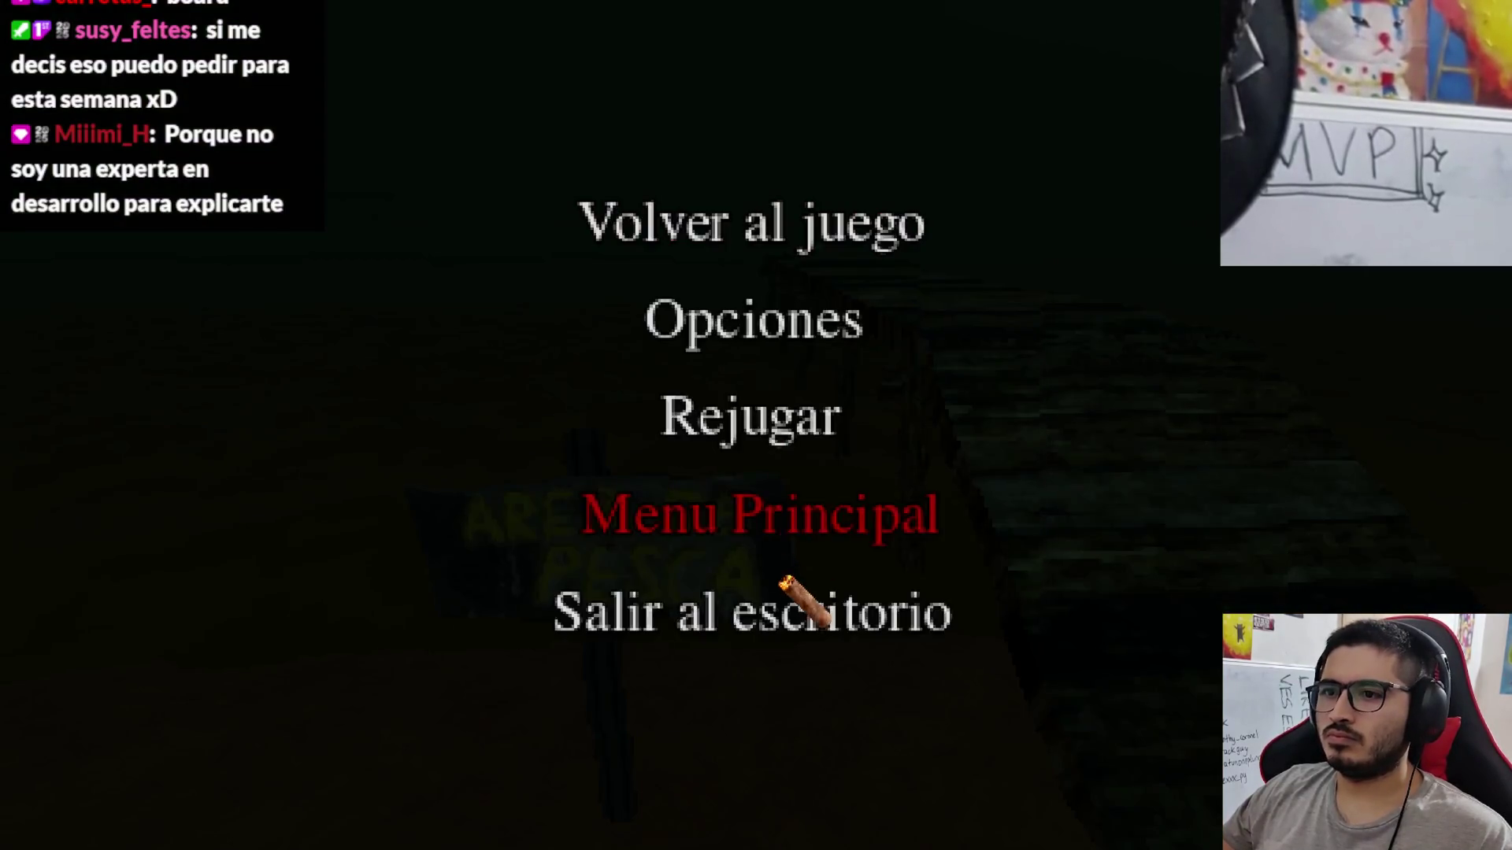
pyautogui.click(752, 602)
pyautogui.click(402, 67)
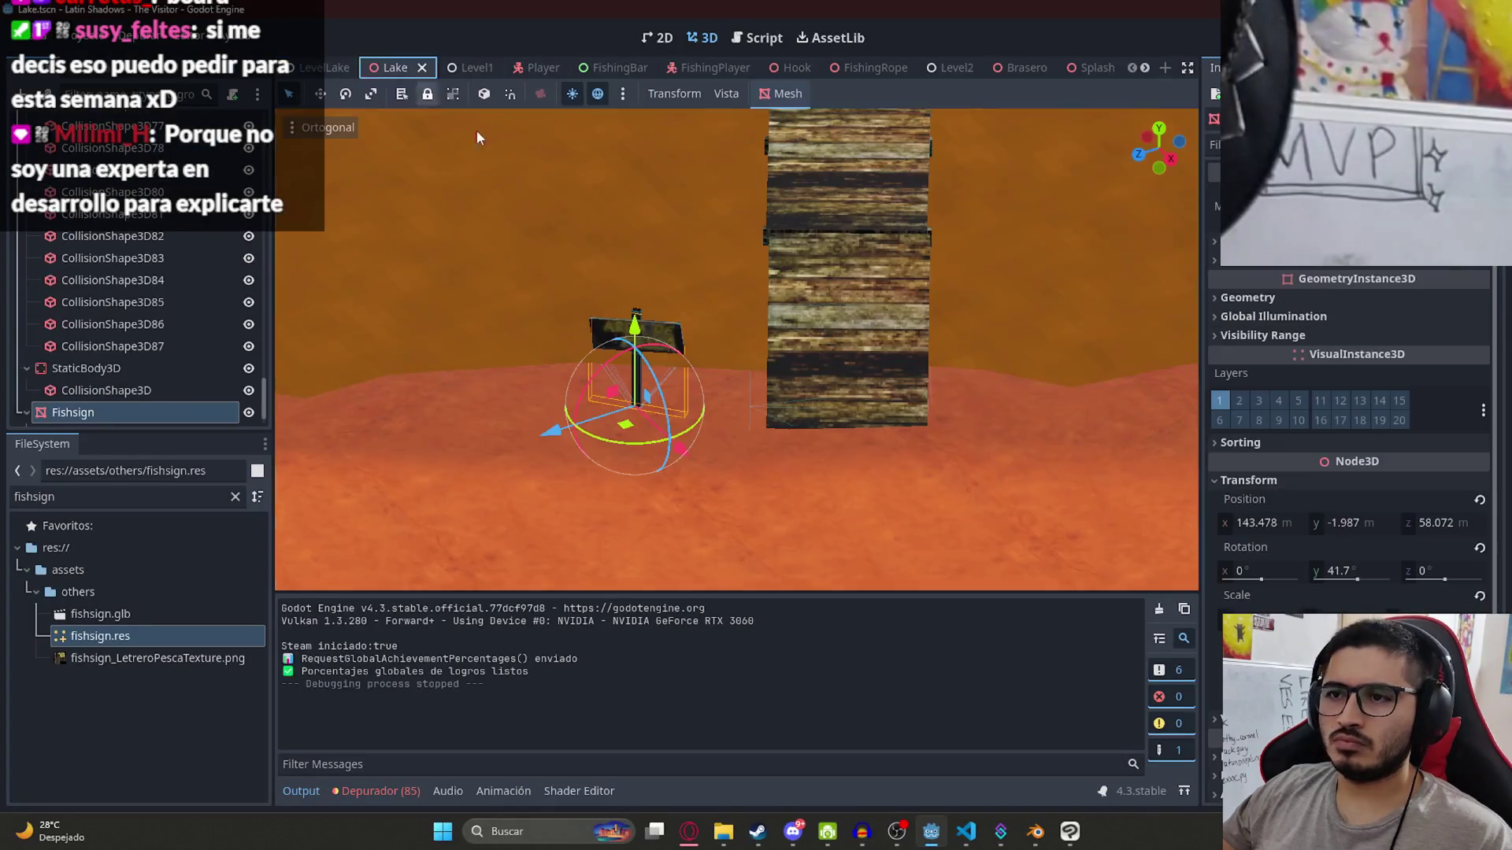
# Step: Move Fishsign to x 143.097, z 58.534, lower it to Y -2.143, save, and open LevelLake
pyautogui.moveTo(655, 483); pyautogui.dragTo(626, 480)
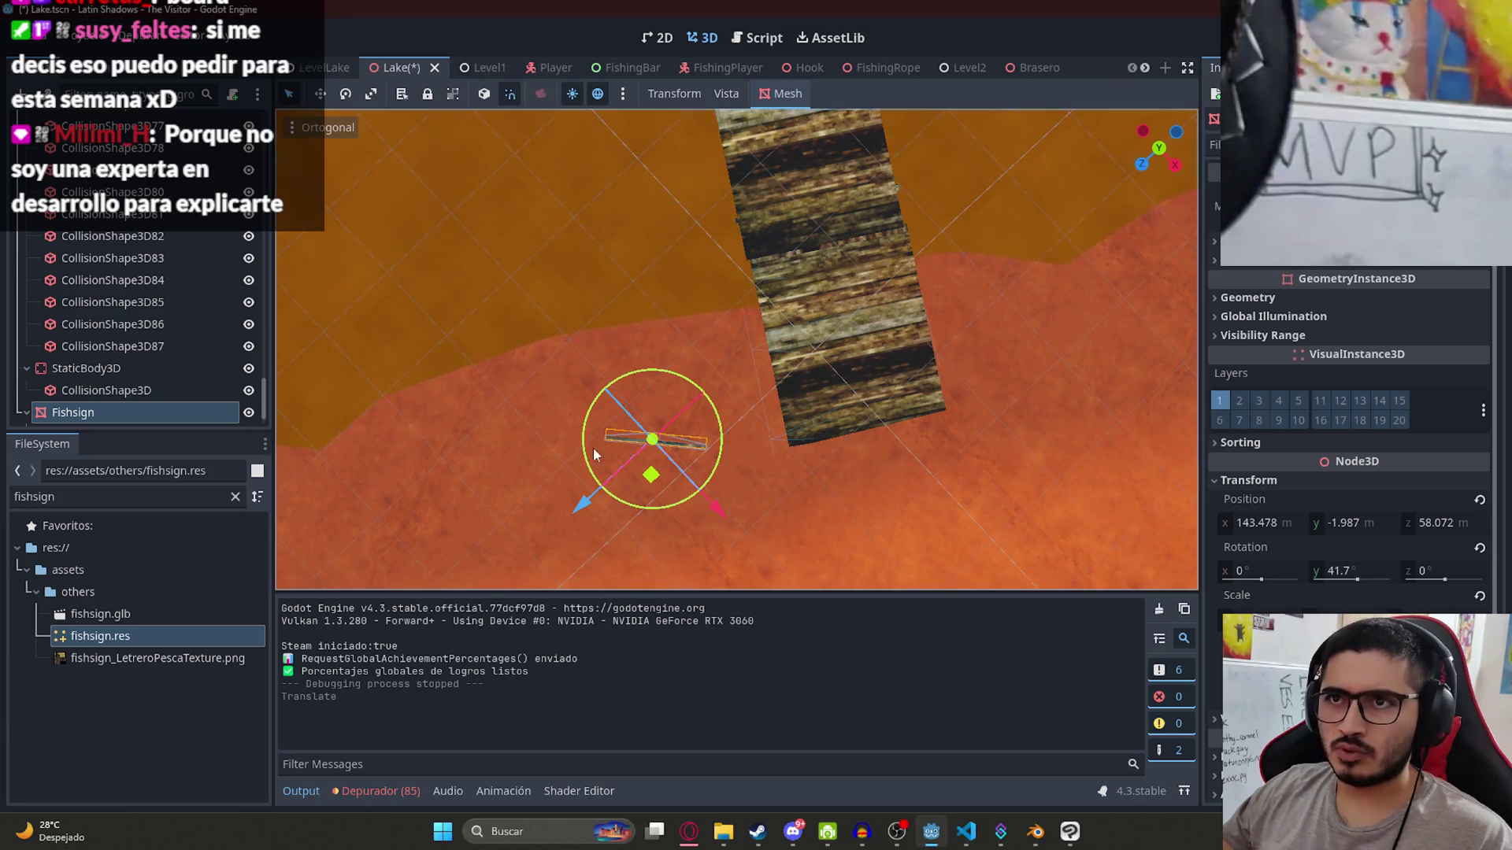
pyautogui.moveTo(655, 488); pyautogui.dragTo(601, 485)
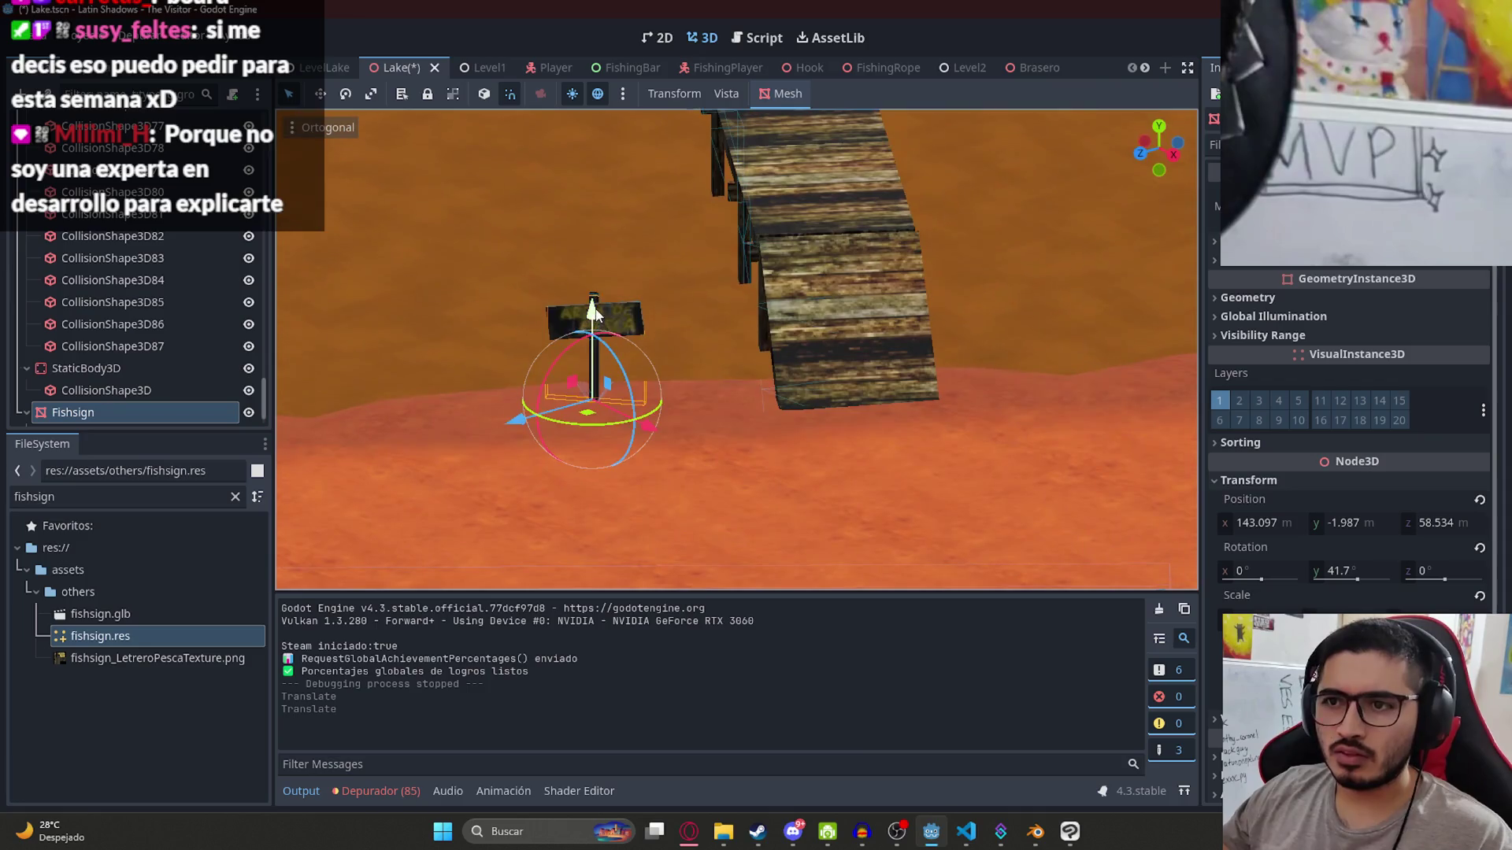
pyautogui.moveTo(592, 317); pyautogui.dragTo(601, 320)
pyautogui.hotkey('ctrl', 's')
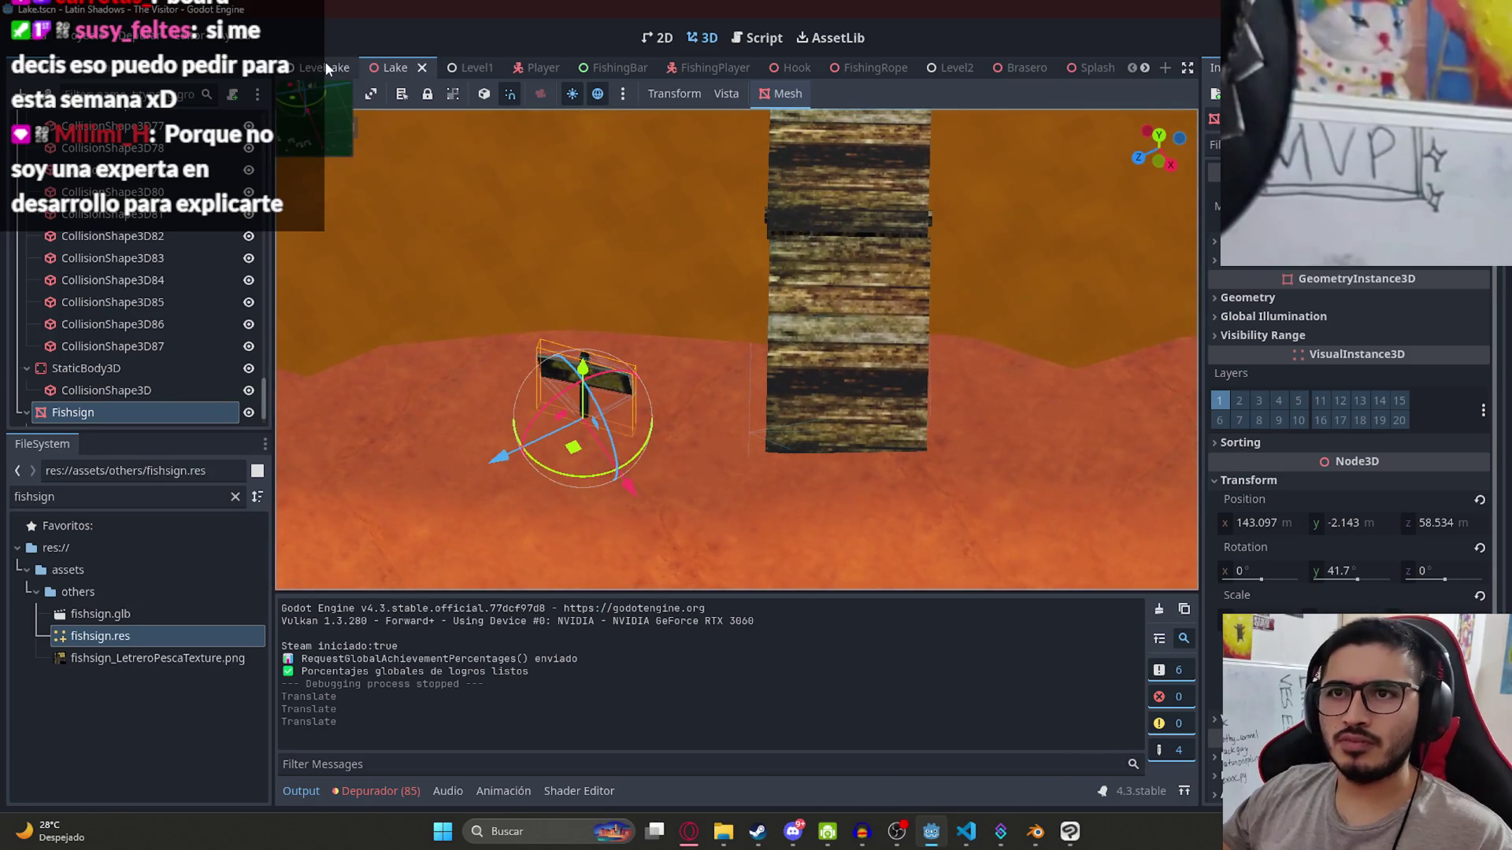
pyautogui.click(324, 67)
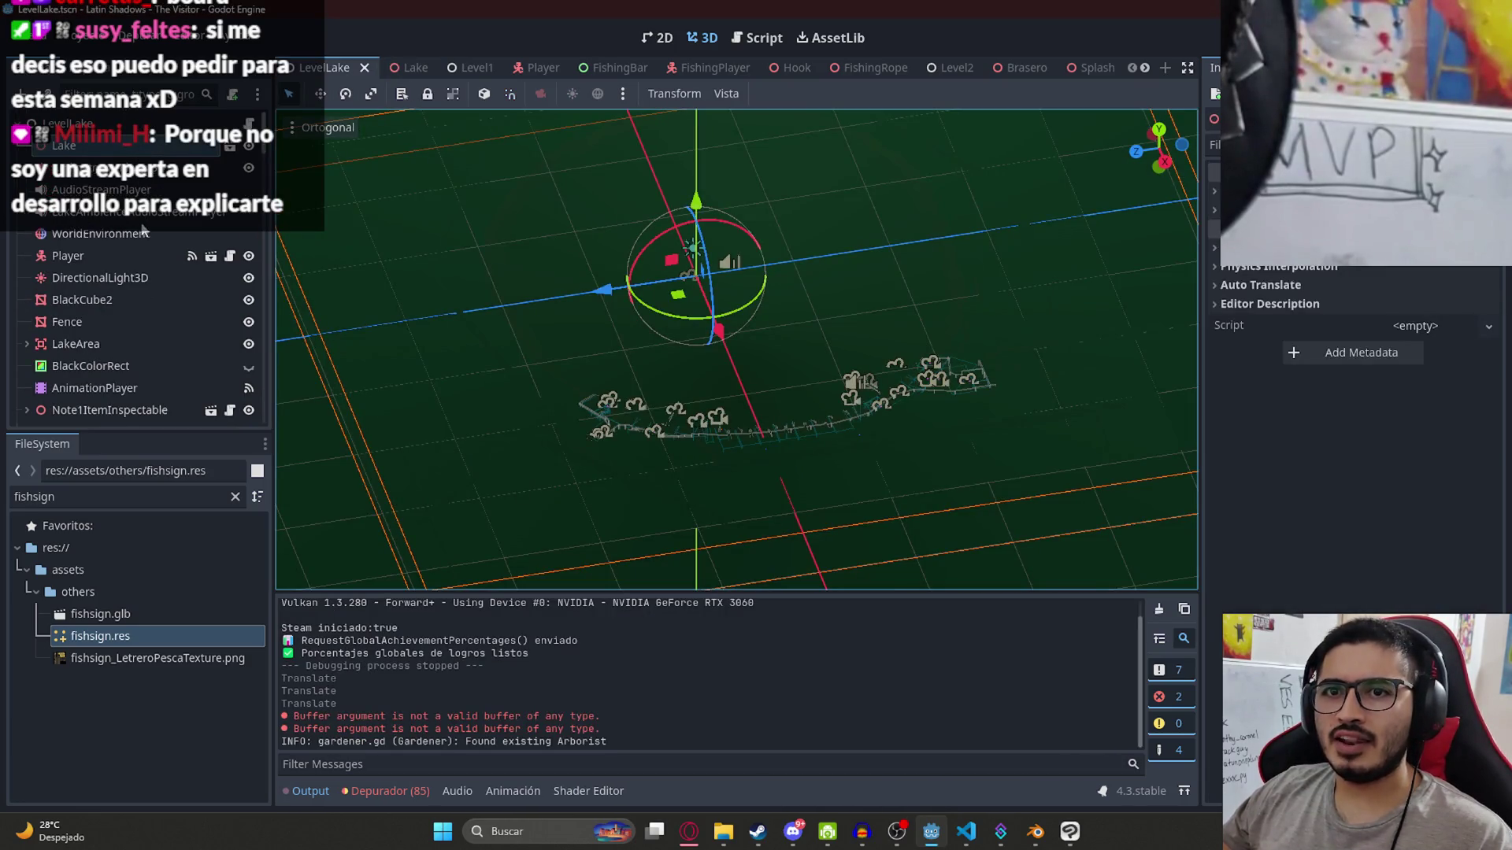
# Step: Search the FileSystem for 'level1' and open Level1Copy.tscn
pyautogui.click(144, 232)
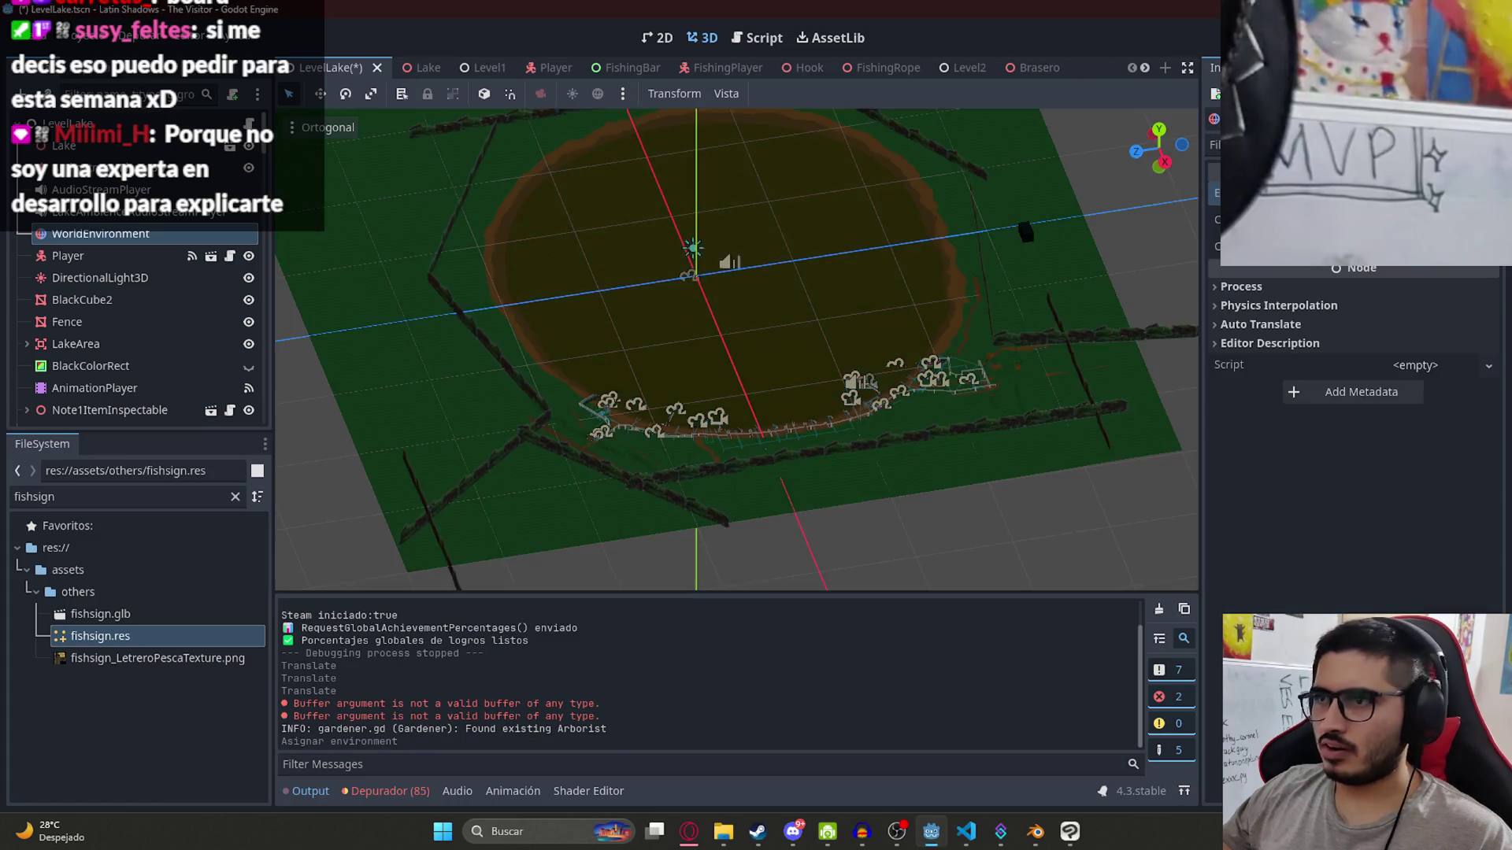
pyautogui.doubleClick(137, 497)
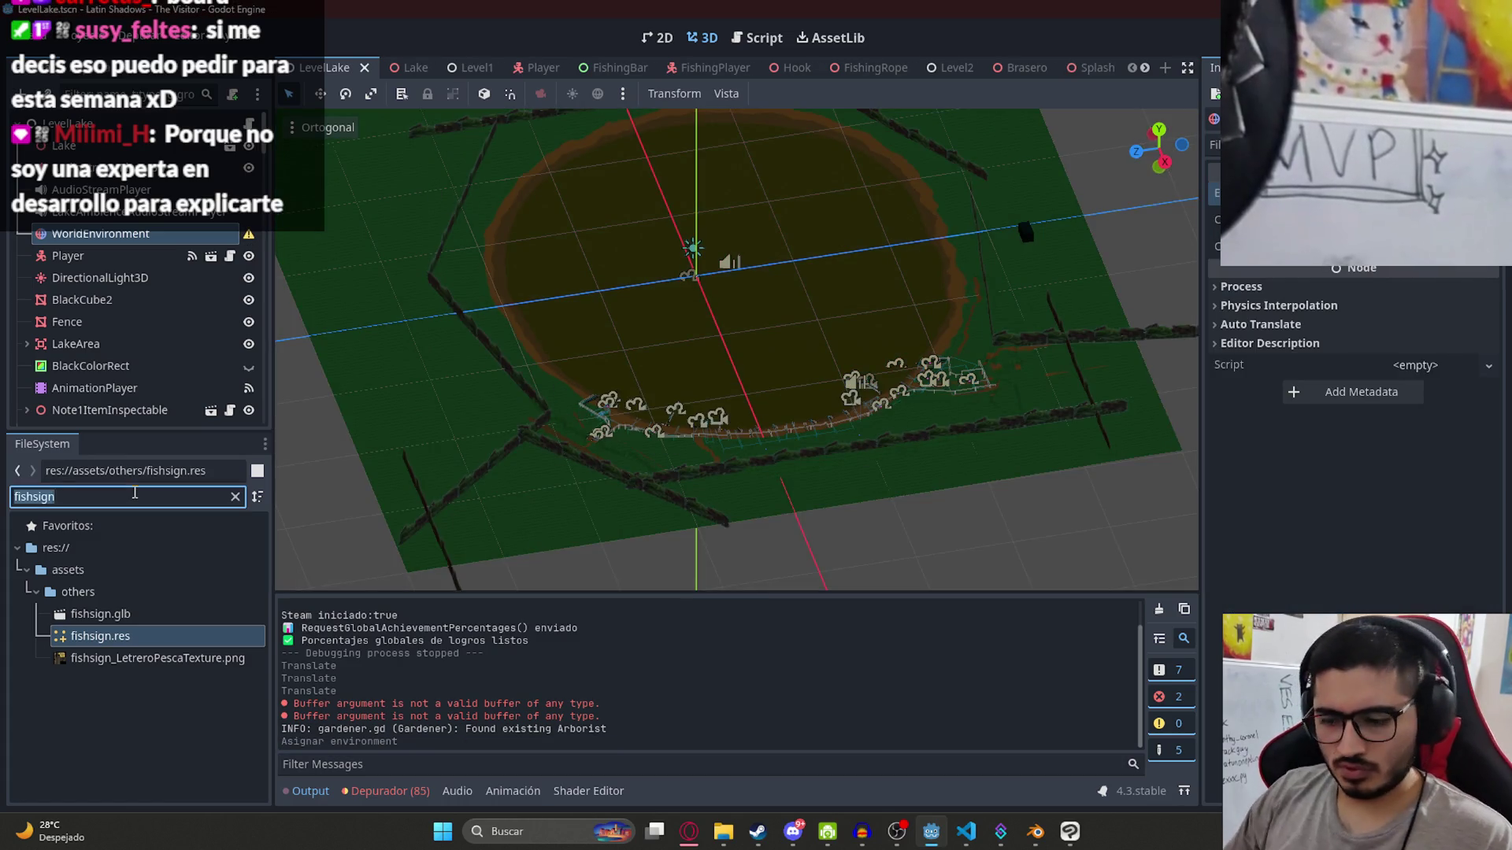
pyautogui.write('level1')
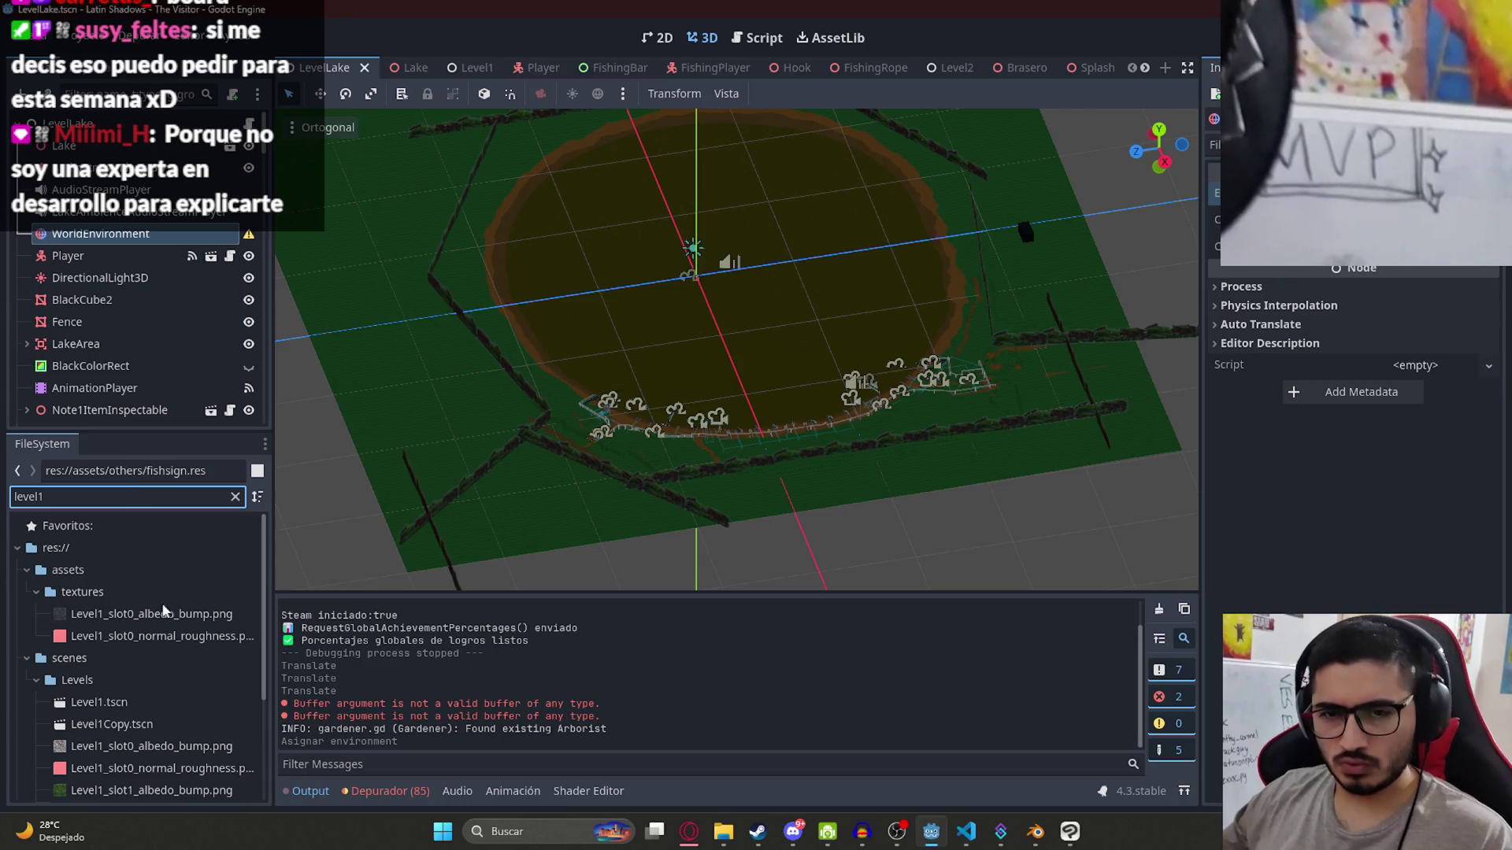
pyautogui.click(132, 726)
pyautogui.doubleClick(131, 726)
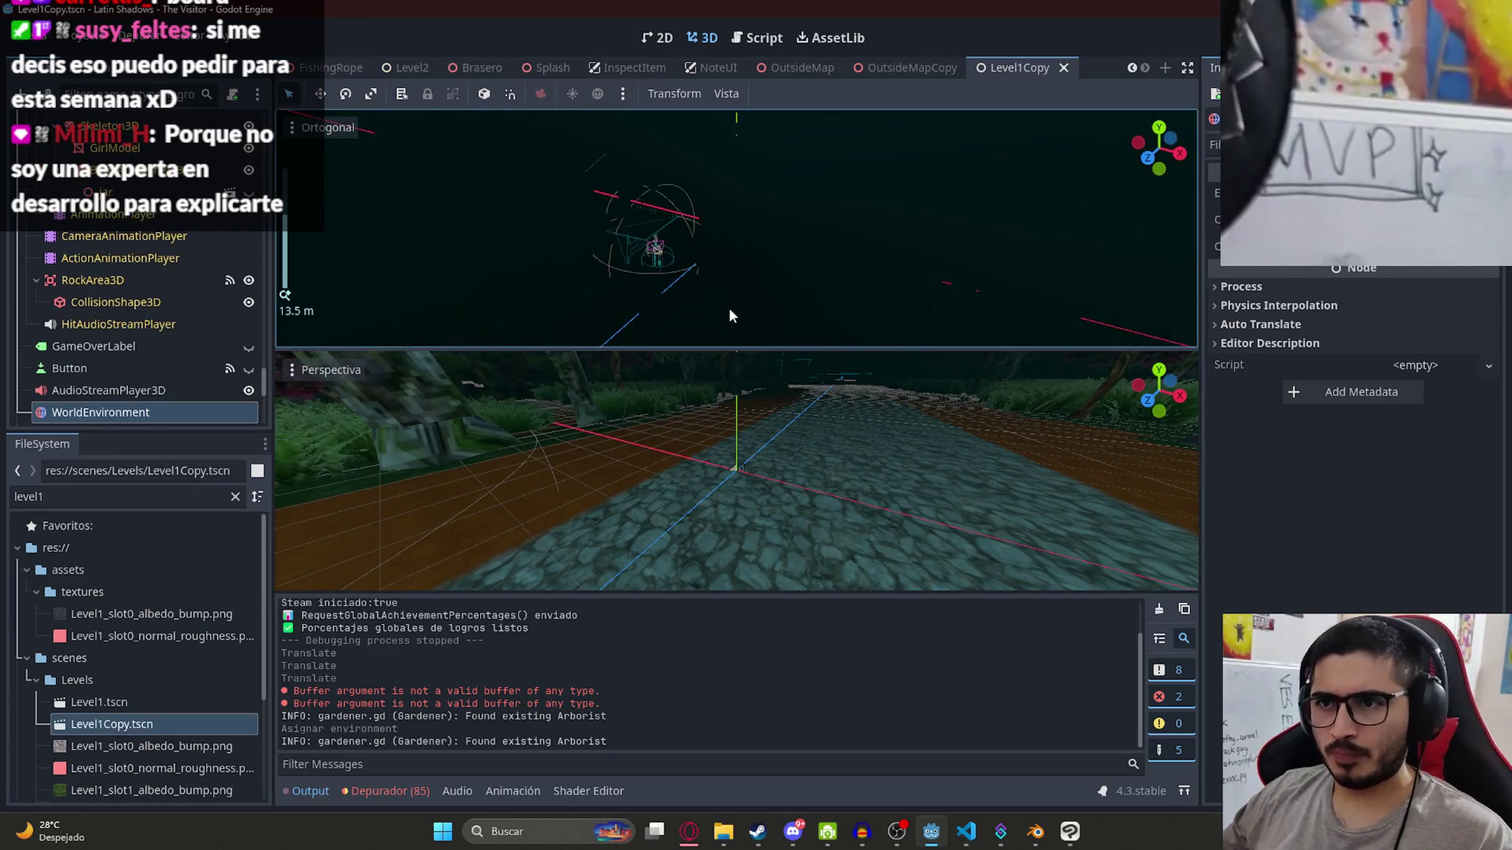
# Step: Switch to a single 3D viewport, look over Level1Copy, then open Level1.tscn
pyautogui.click(726, 93)
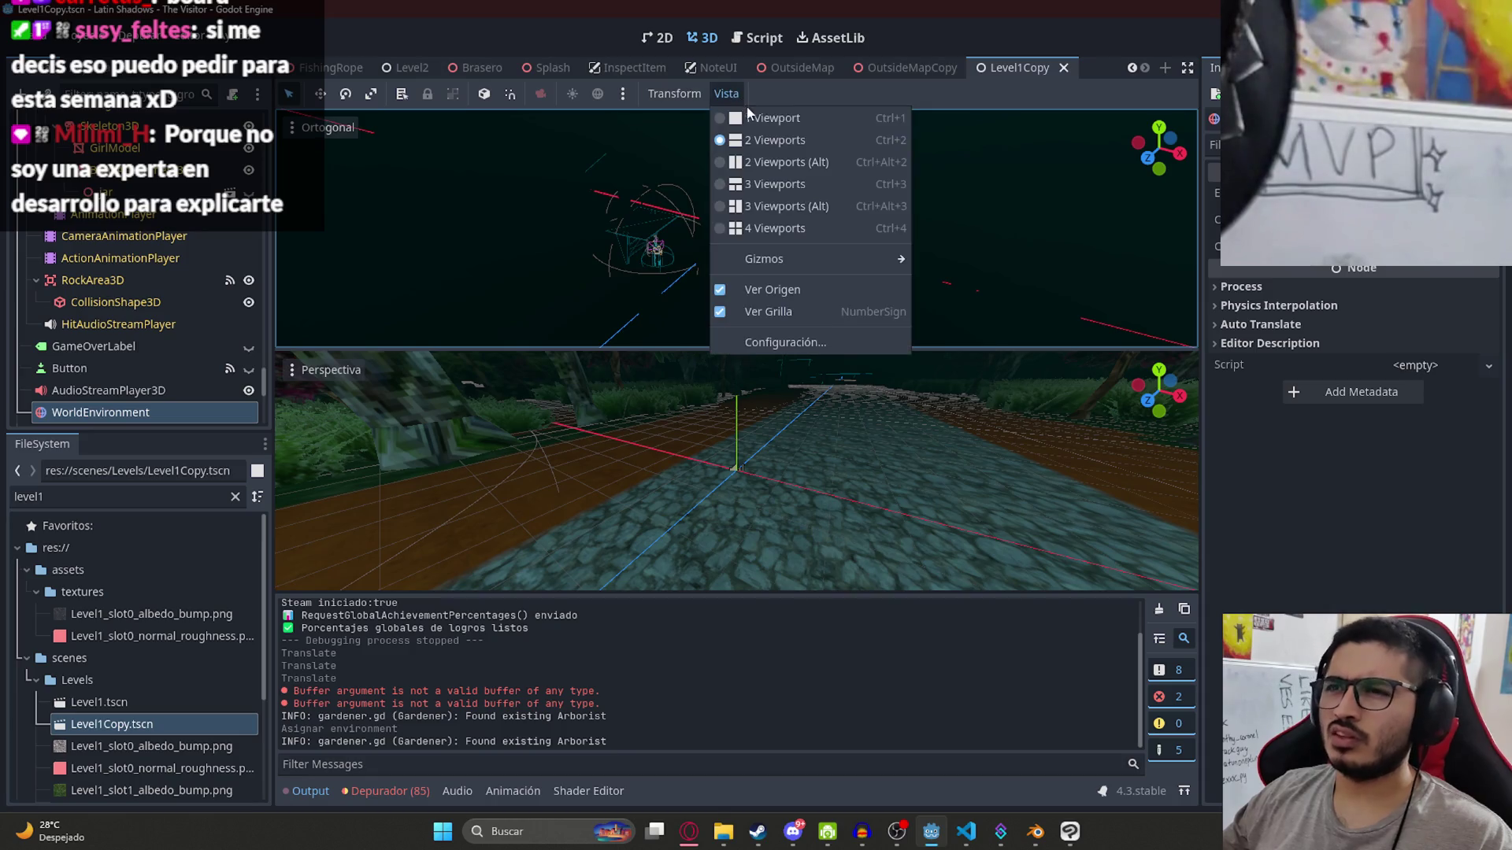
pyautogui.click(767, 118)
pyautogui.moveTo(567, 369)
pyautogui.mouseDown()
pyautogui.moveTo(637, 480)
pyautogui.moveTo(575, 526)
pyautogui.moveTo(280, 378)
pyautogui.moveTo(270, 400)
pyautogui.mouseUp()
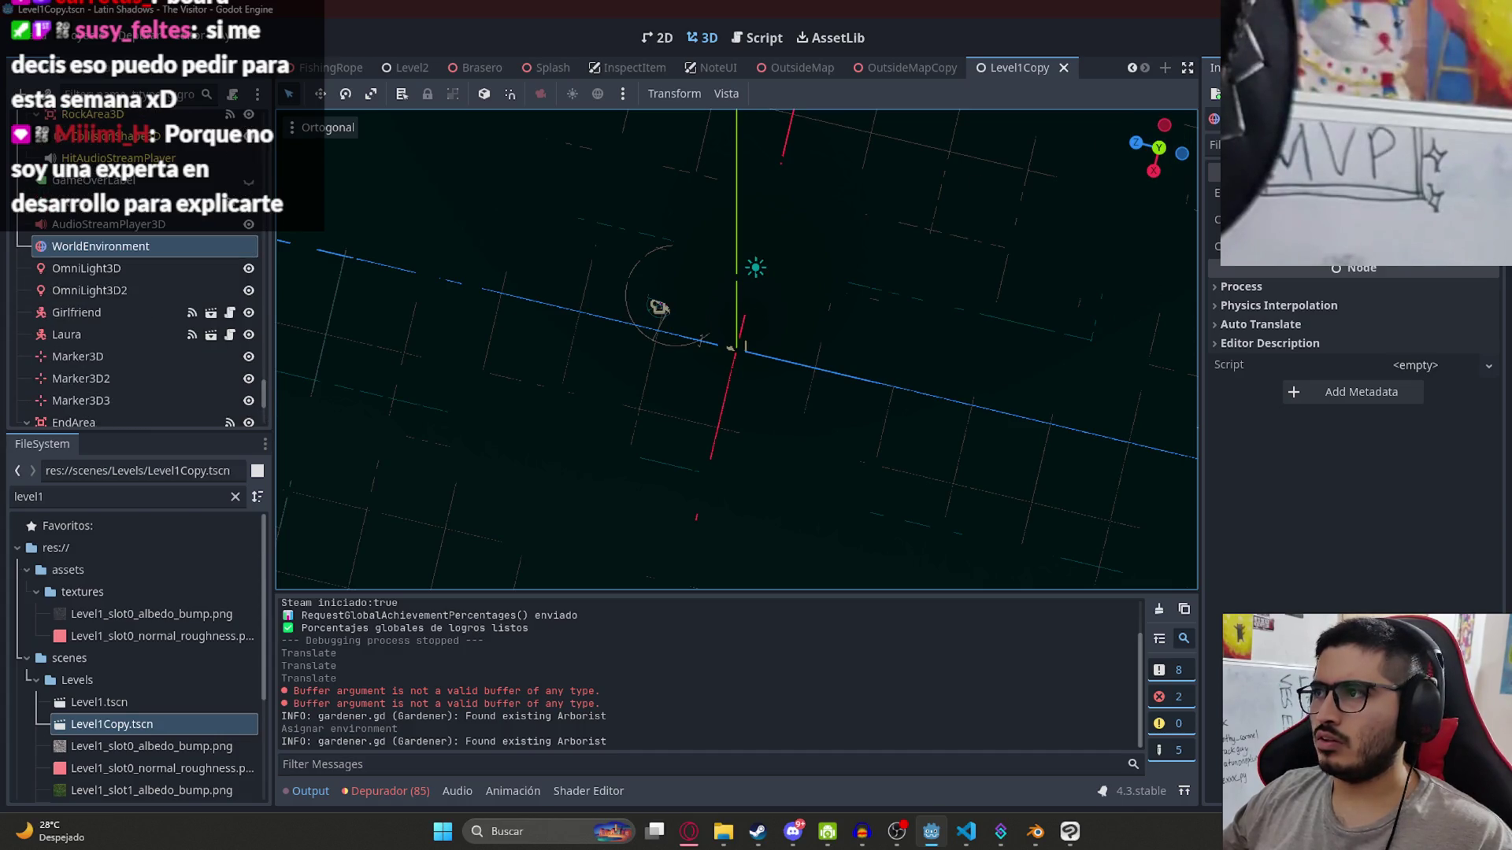
pyautogui.scroll(-10, 706, 309)
pyautogui.scroll(10, 852, 323)
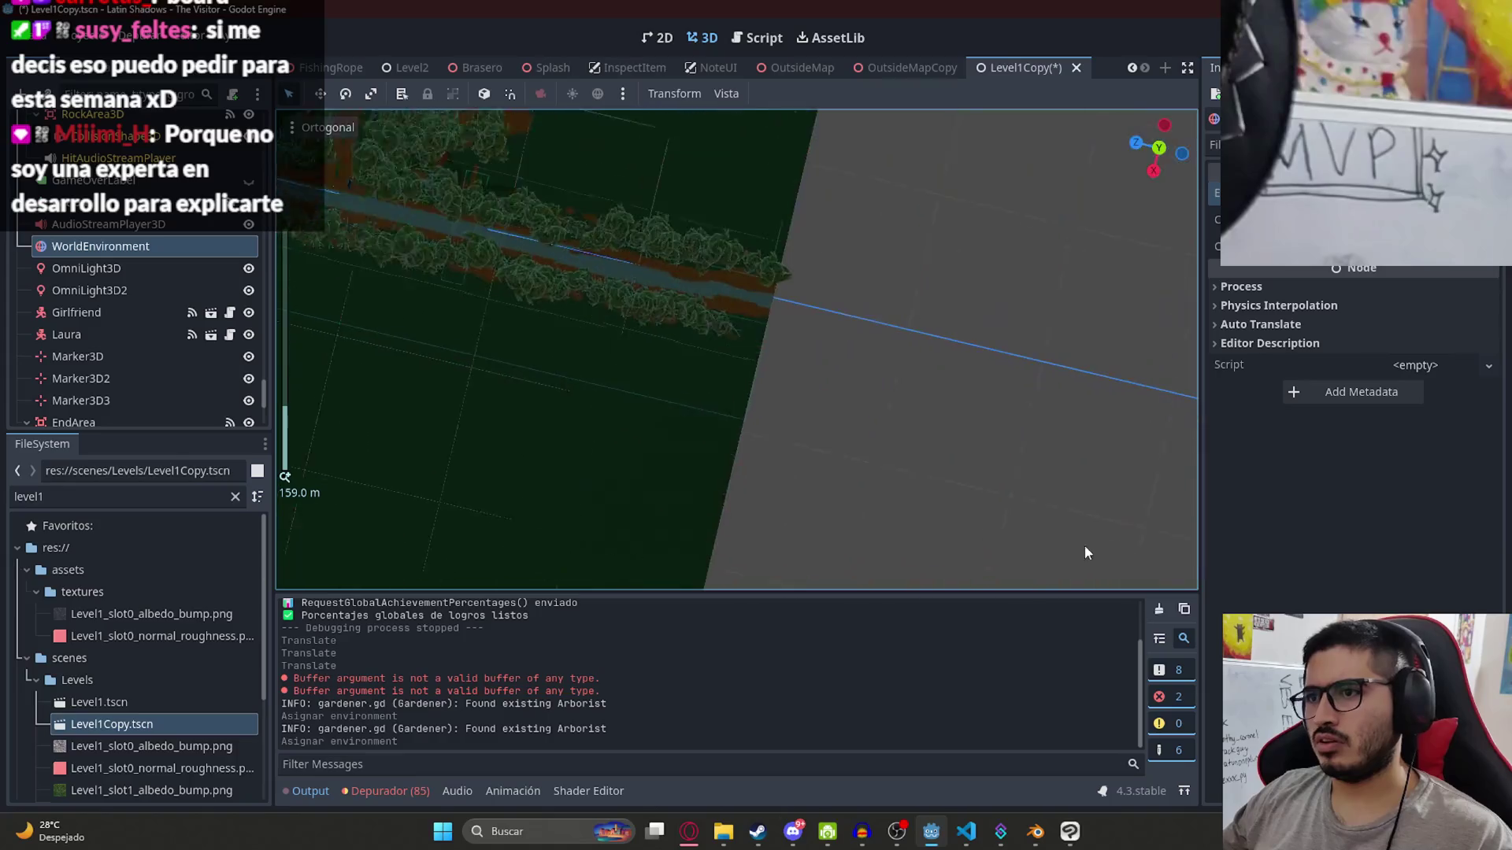
pyautogui.scroll(5, 609, 336)
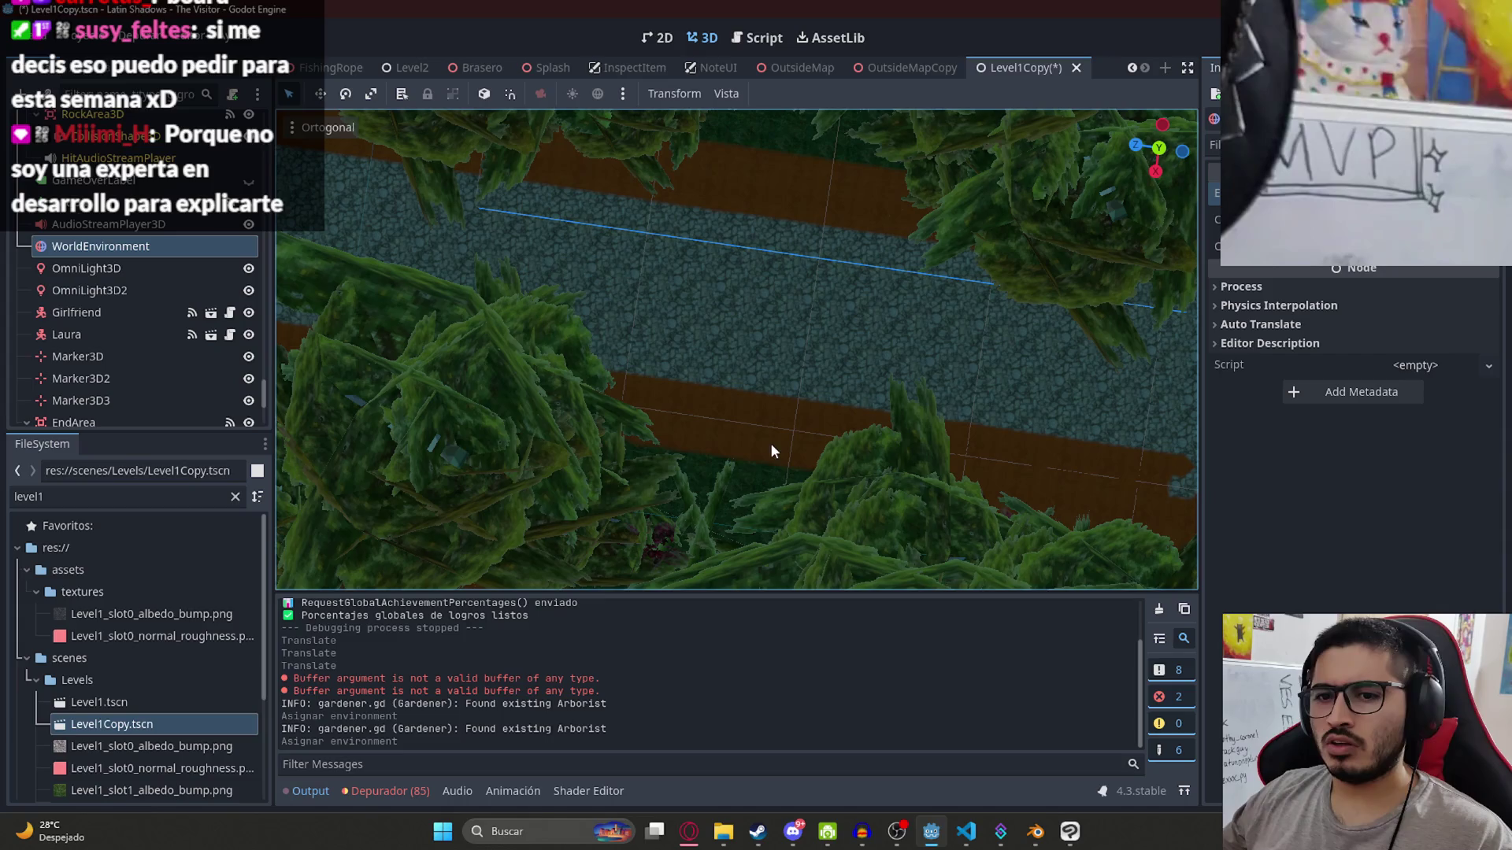
pyautogui.doubleClick(126, 704)
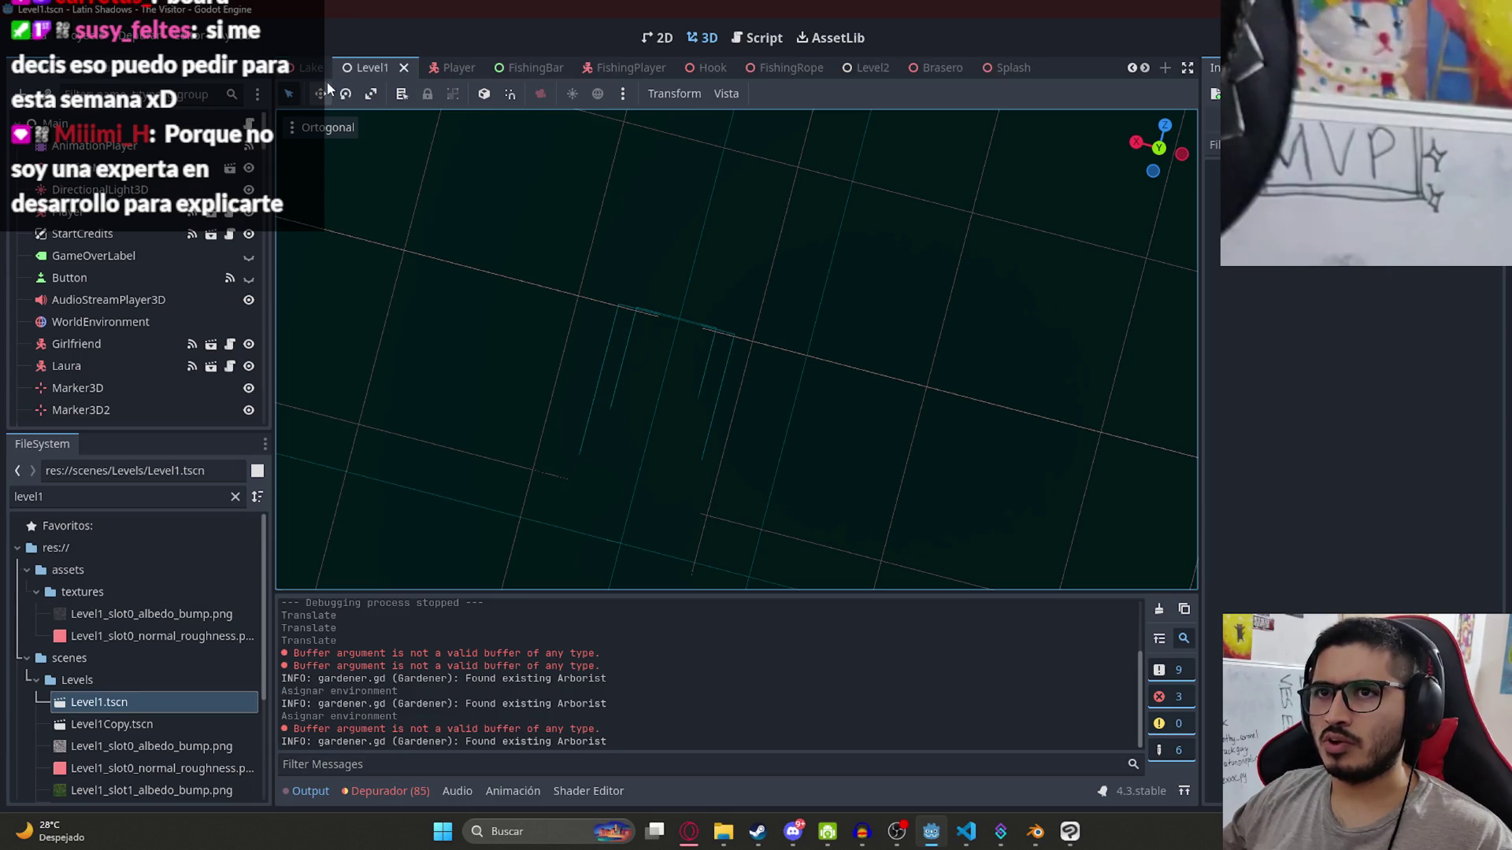
pyautogui.scroll(-3, 153, 337)
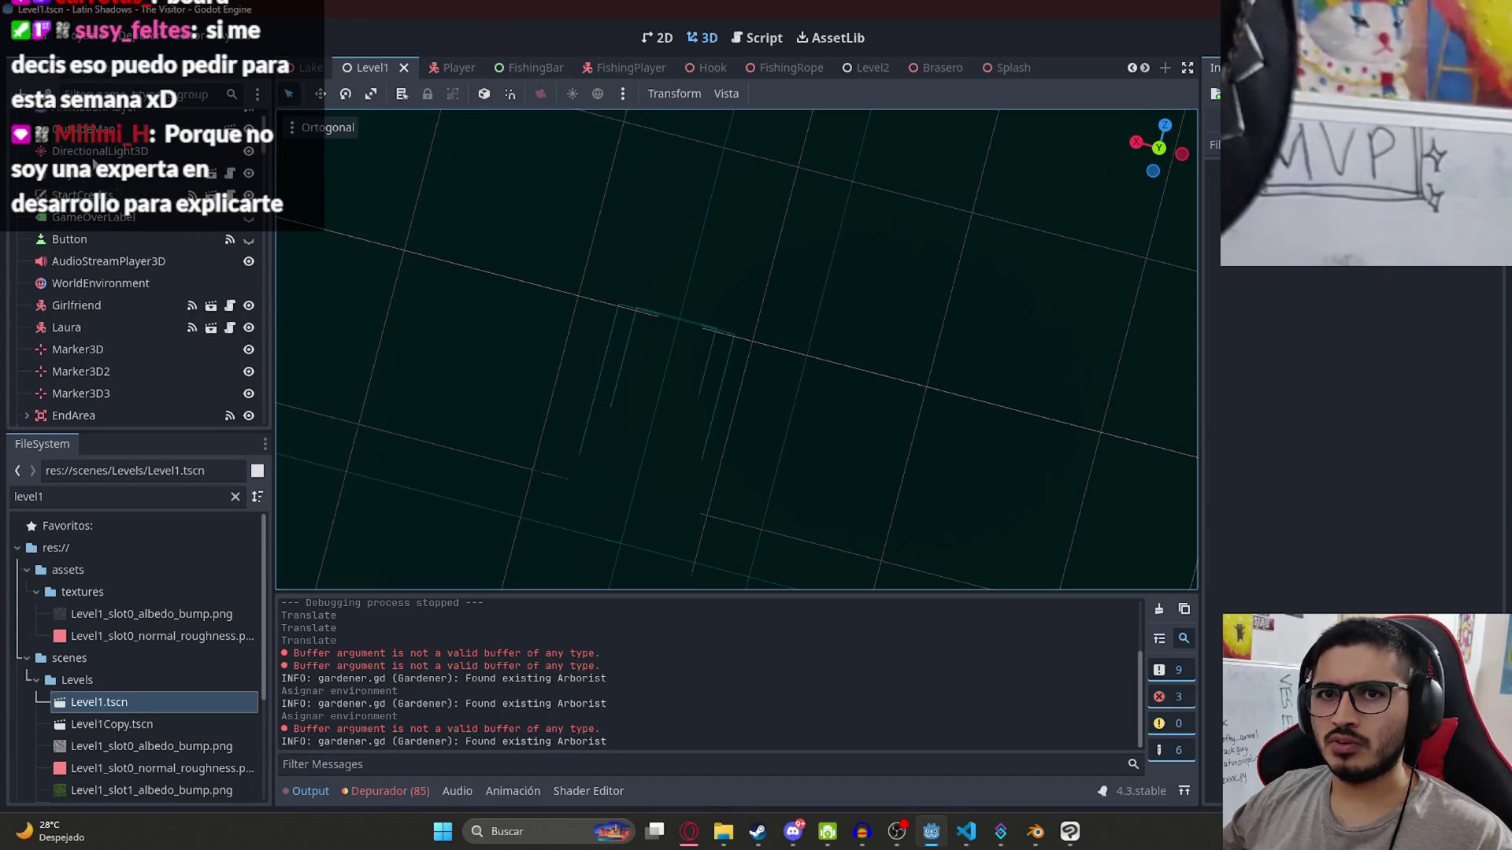
pyautogui.click(137, 244)
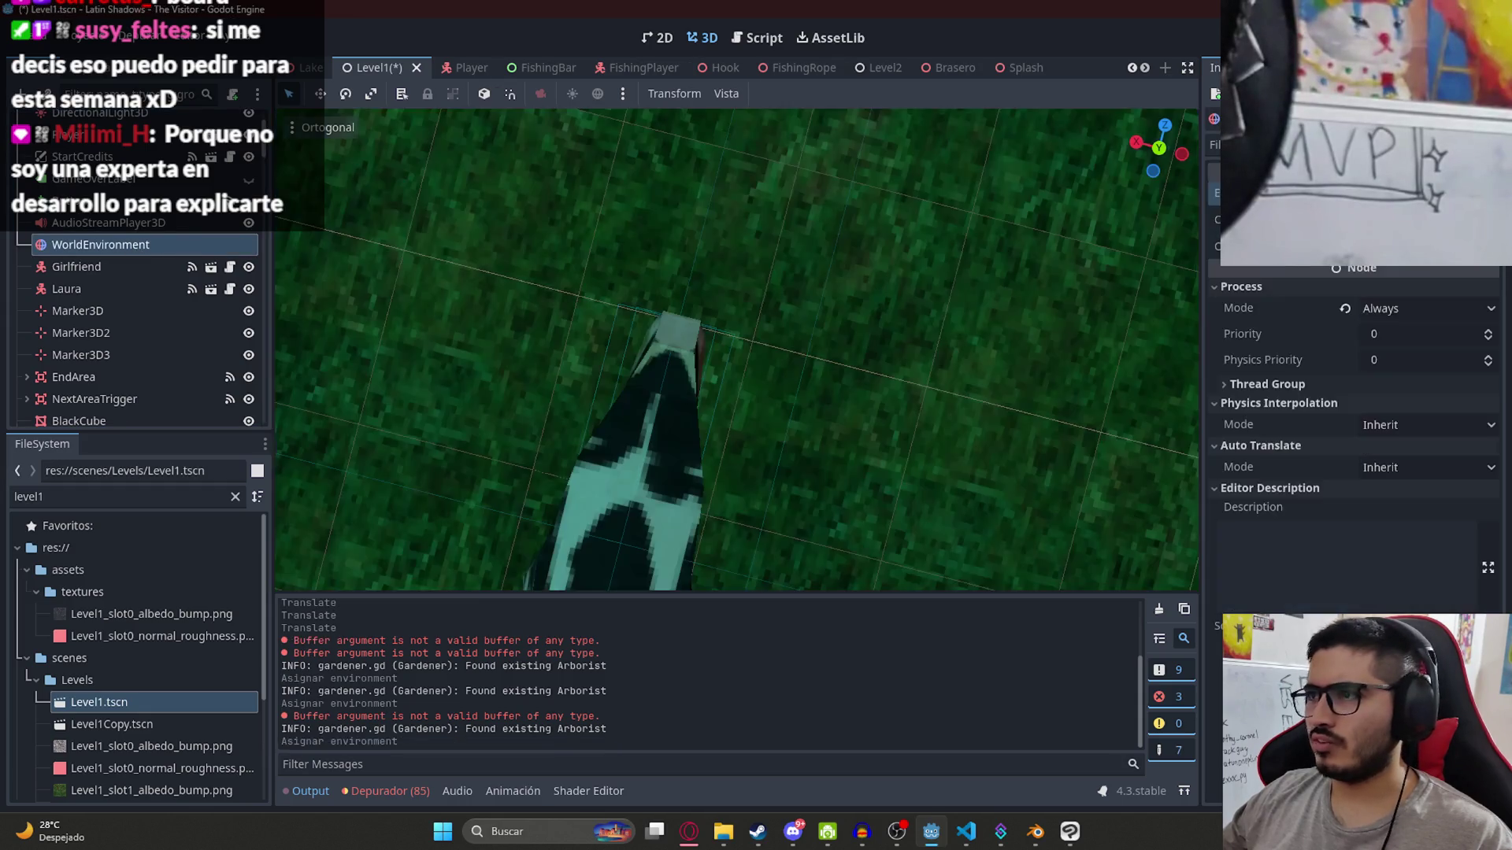
pyautogui.scroll(-10, 725, 340)
pyautogui.scroll(-3, 750, 337)
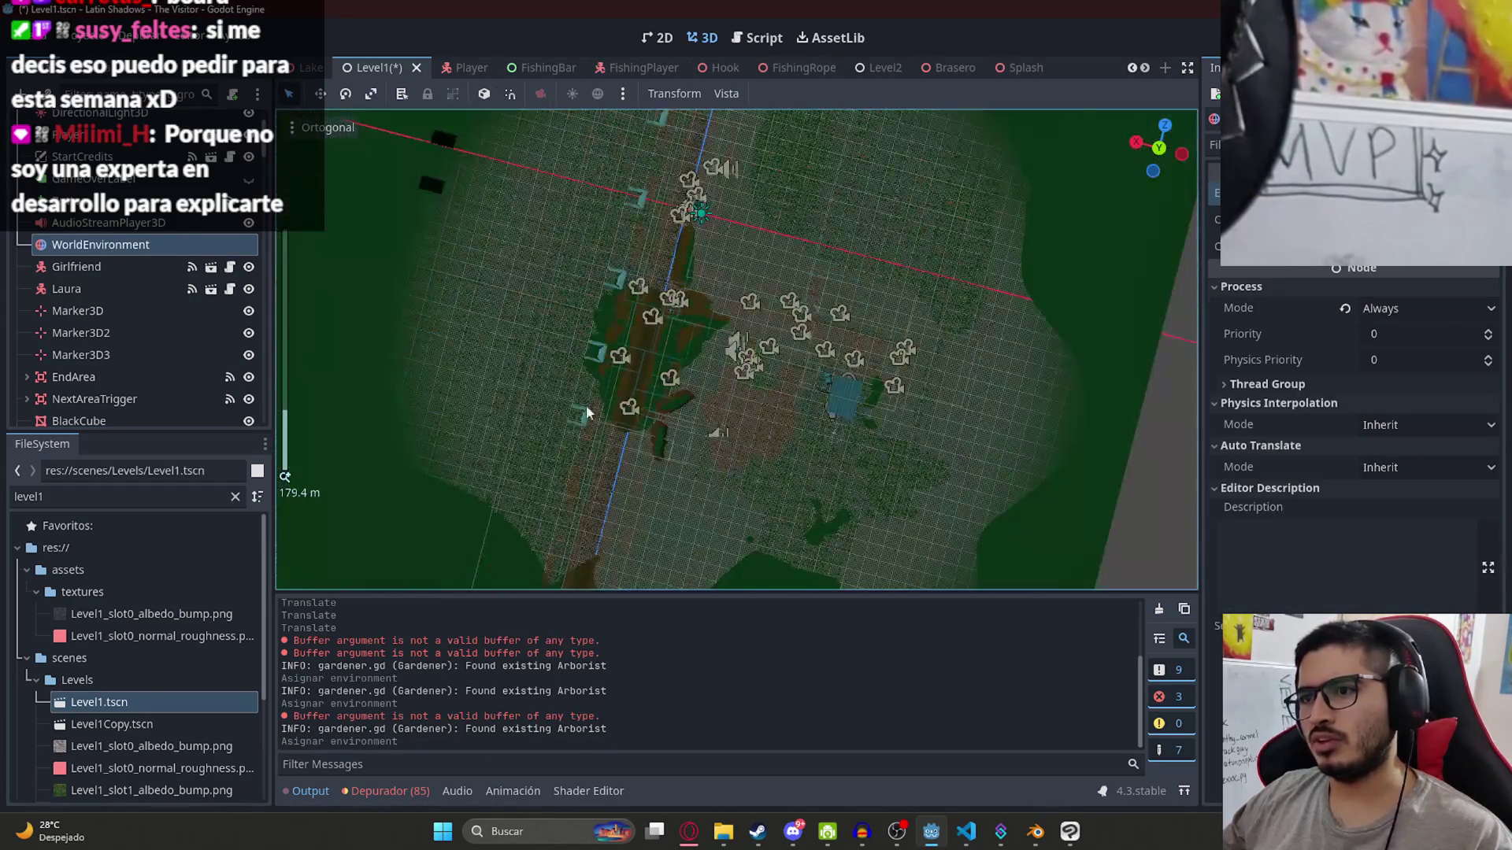
pyautogui.scroll(8, 908, 494)
pyautogui.scroll(5, 623, 300)
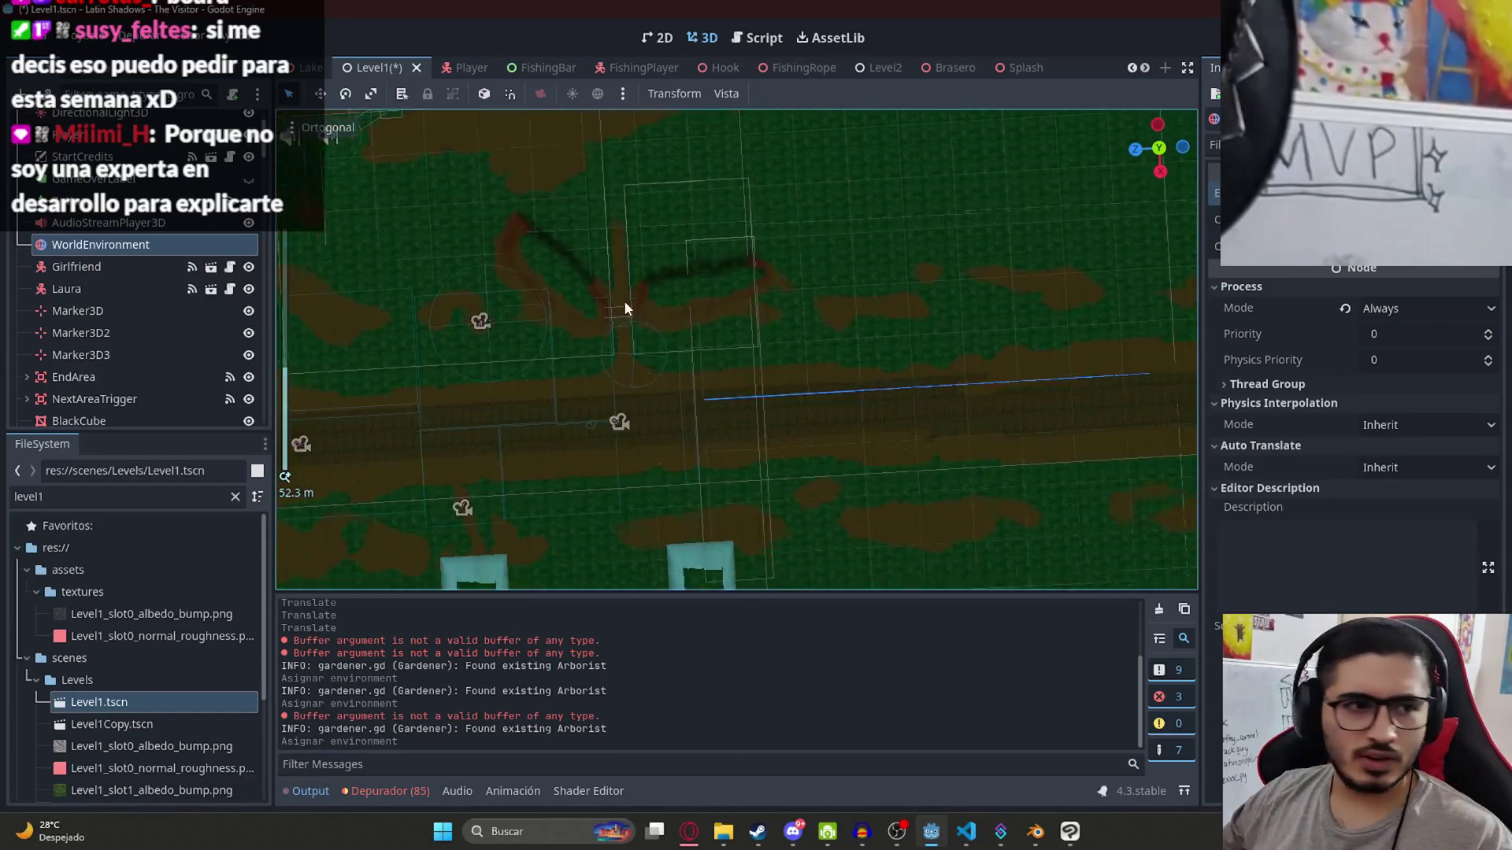
pyautogui.scroll(3, 686, 357)
pyautogui.scroll(-8, 729, 348)
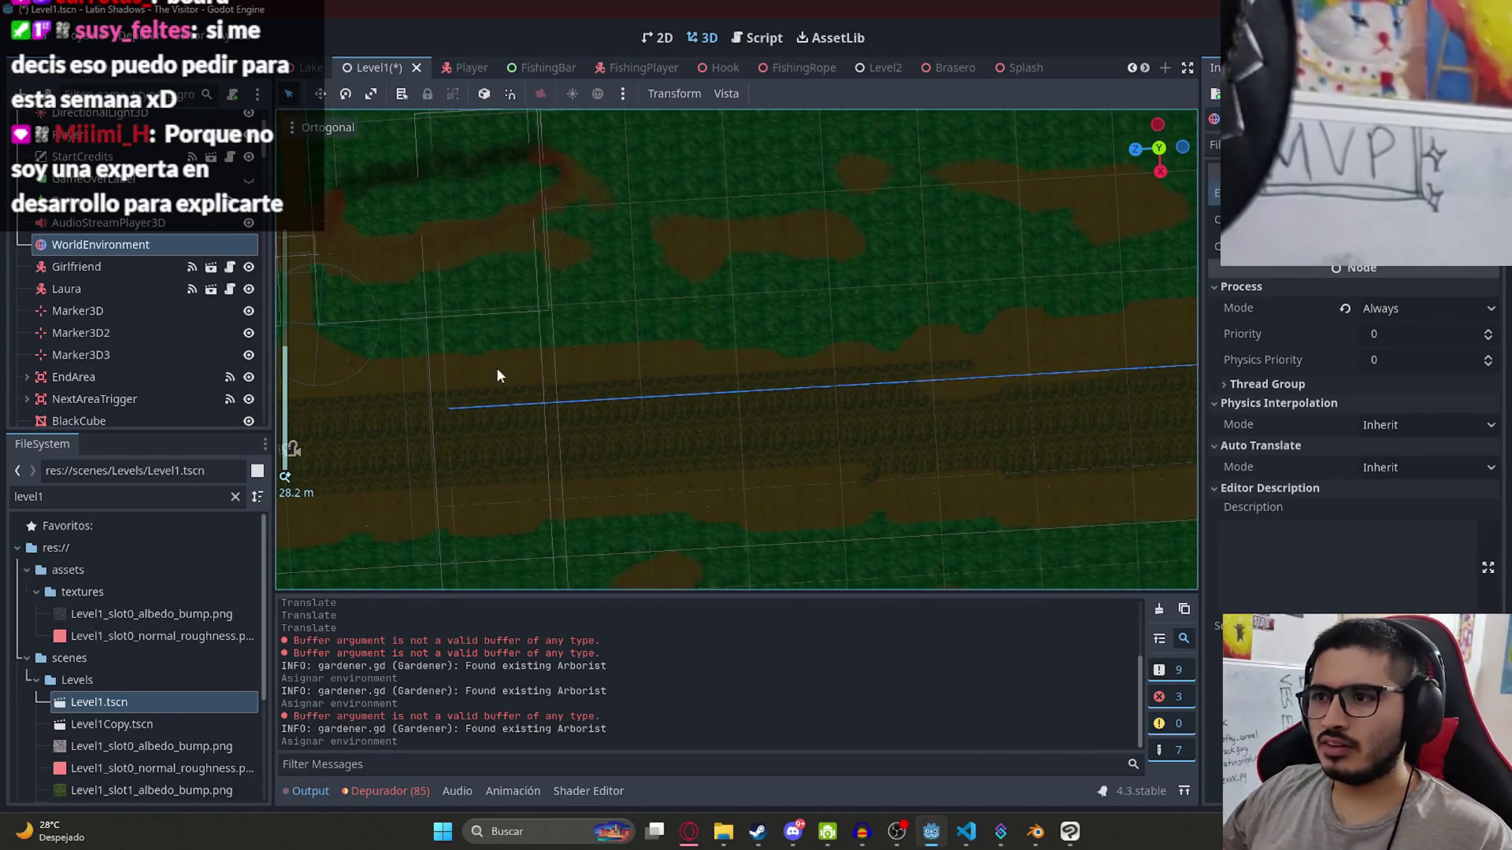
pyautogui.scroll(2, 911, 340)
pyautogui.moveTo(631, 365)
pyautogui.mouseDown()
pyautogui.moveTo(952, 337)
pyautogui.moveTo(764, 202)
pyautogui.mouseUp()
pyautogui.scroll(2, 764, 202)
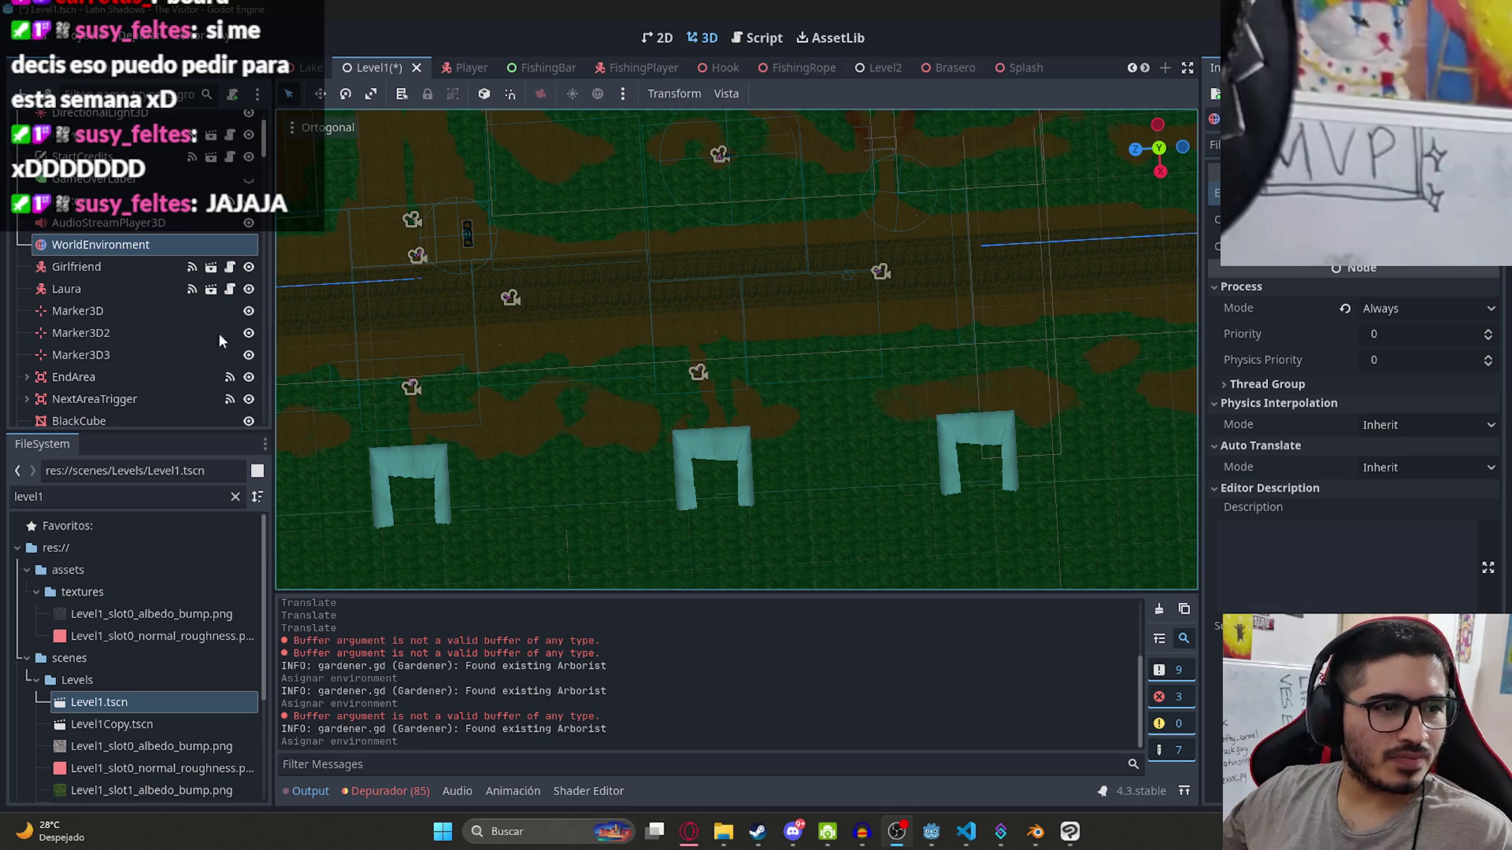
# Step: Open the copied TikTok video link in the Opera browser
pyautogui.moveTo(689, 832)
pyautogui.click(622, 735)
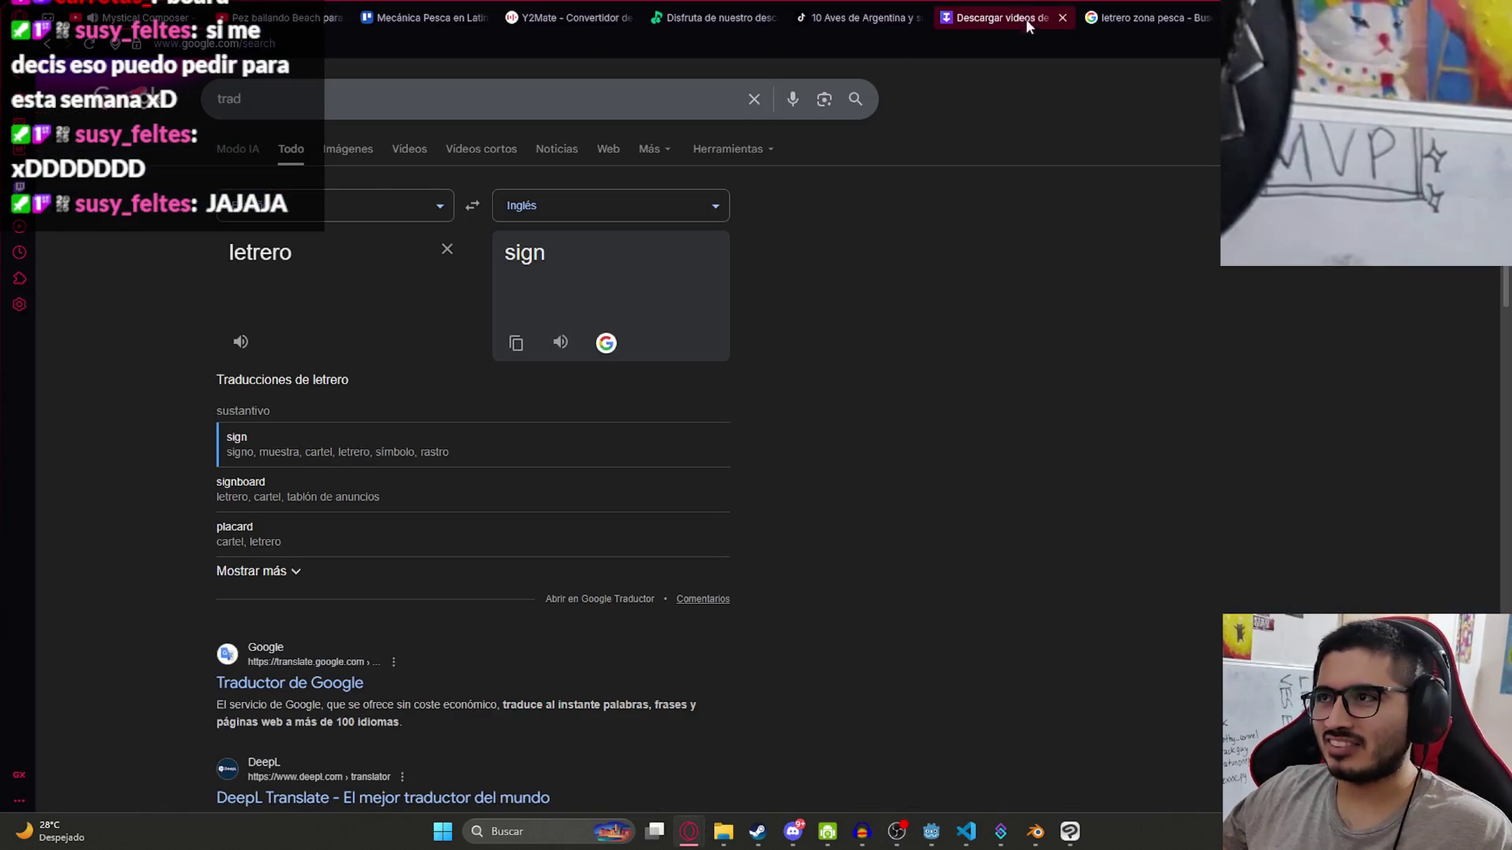
pyautogui.click(1030, 43)
pyautogui.hotkey('ctrl', 'v')
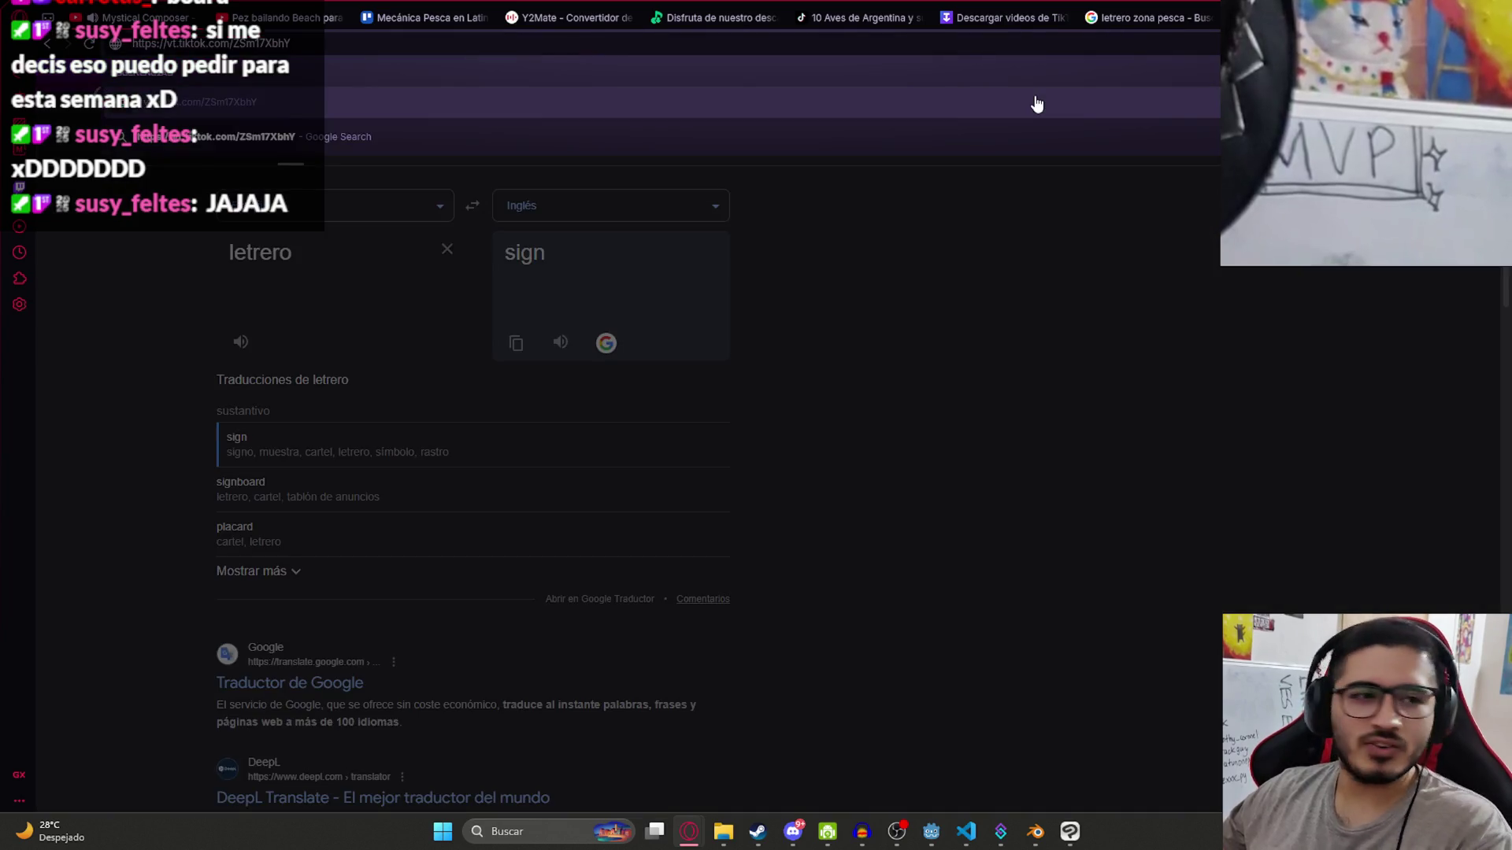
pyautogui.press('Return')
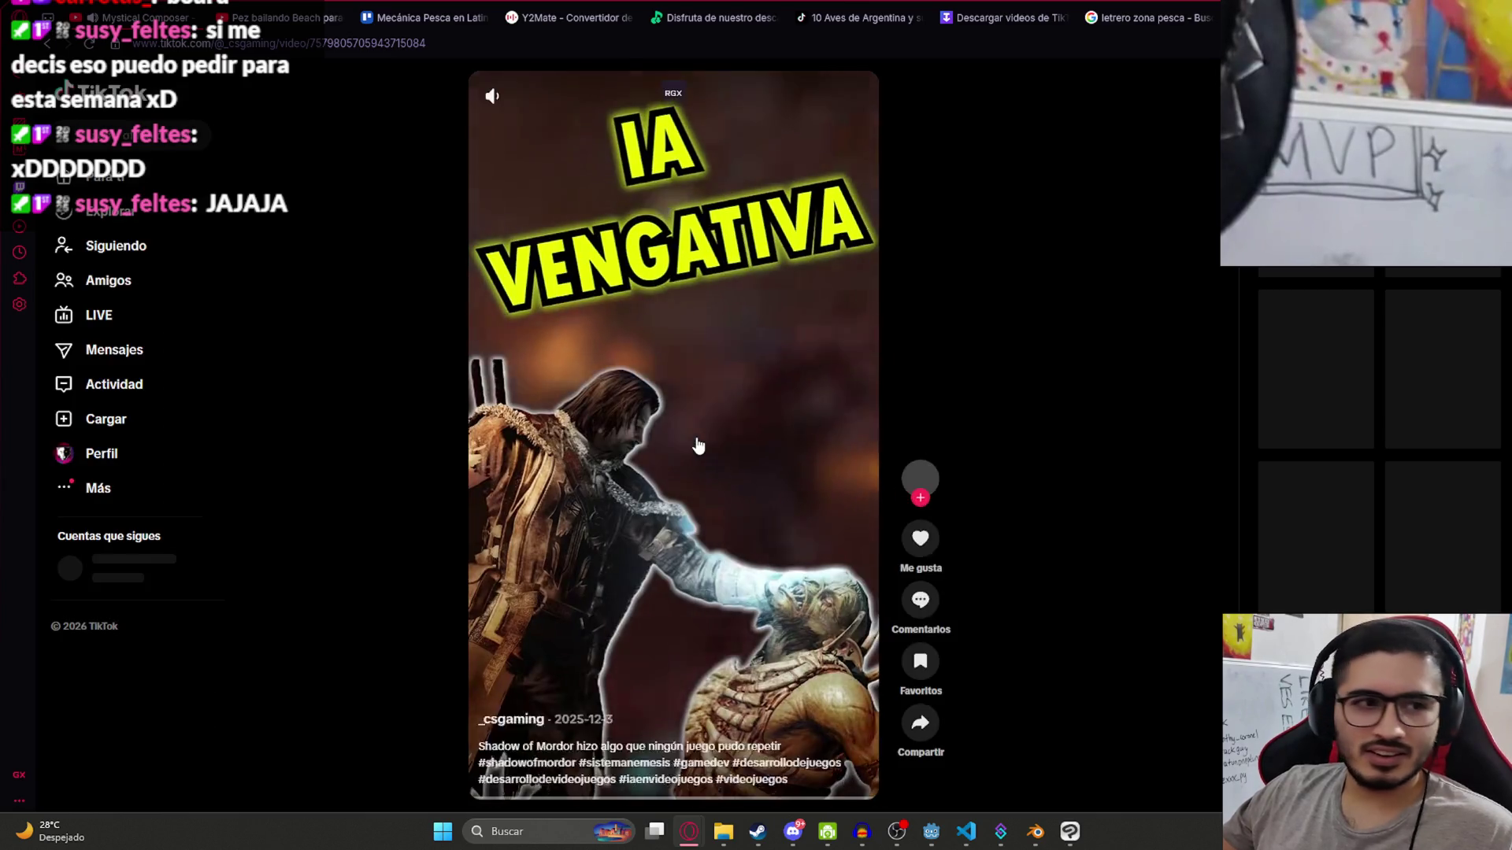
# Step: Pause the video, scrub it back to 00:00, and return to Godot
pyautogui.click(698, 445)
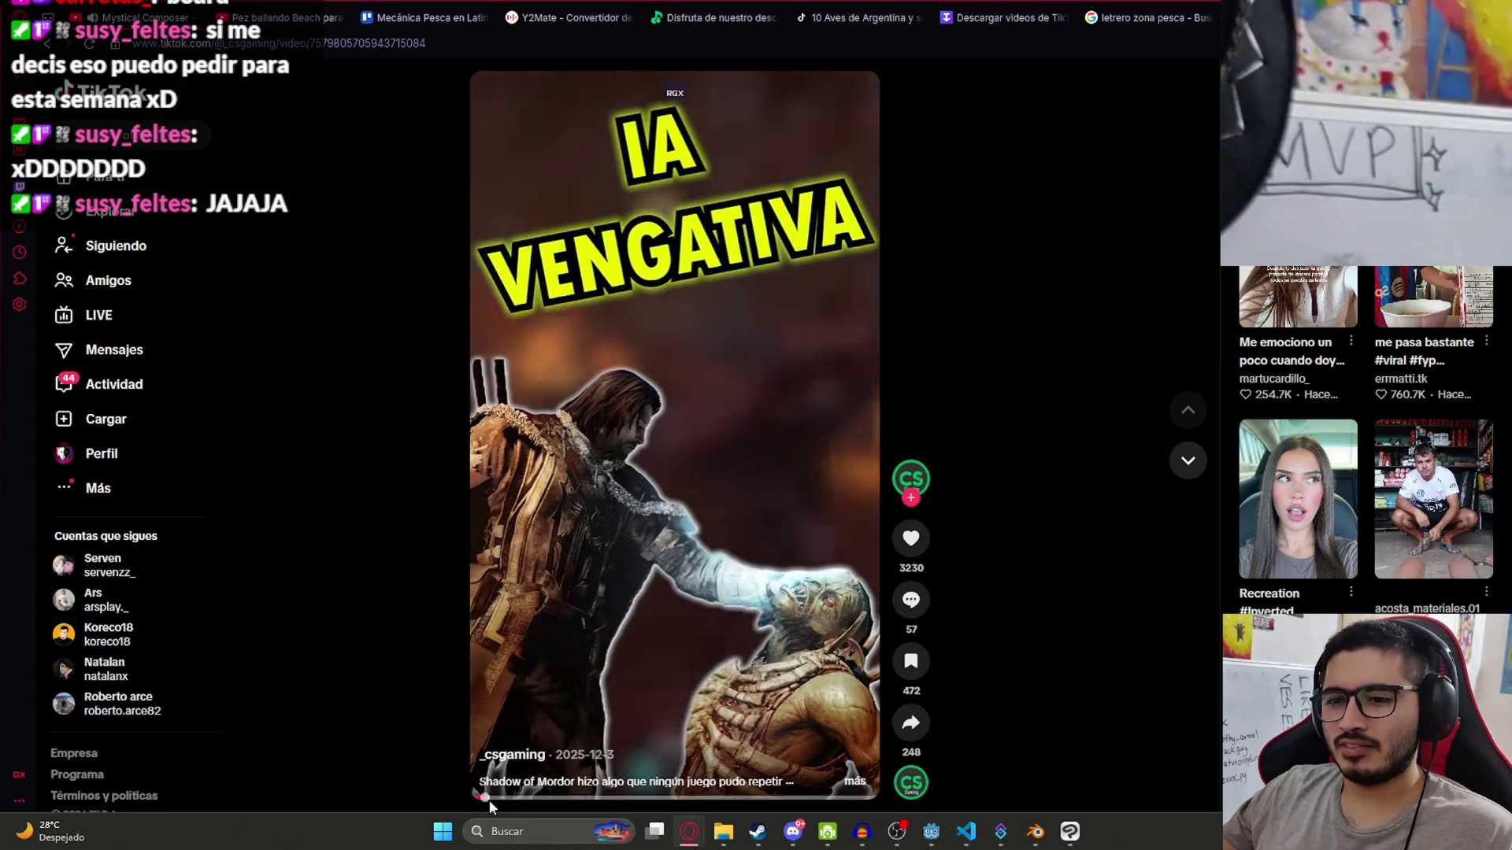
pyautogui.moveTo(488, 797); pyautogui.dragTo(432, 800)
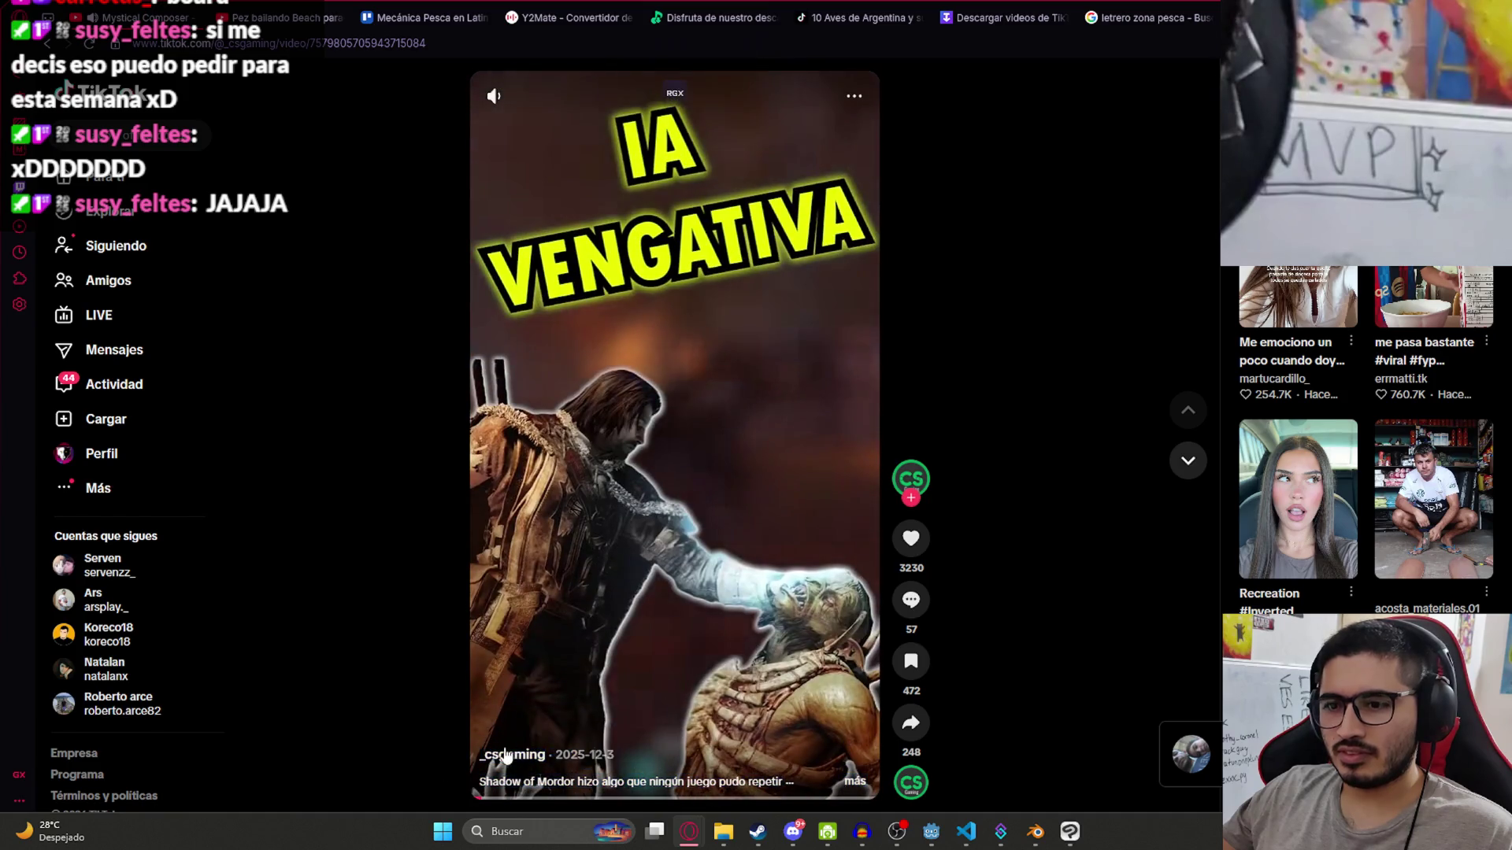
pyautogui.click(957, 836)
pyautogui.click(941, 836)
# Step: Zoom in on Level1's wooden lake sign and select it
pyautogui.scroll(-3, 846, 315)
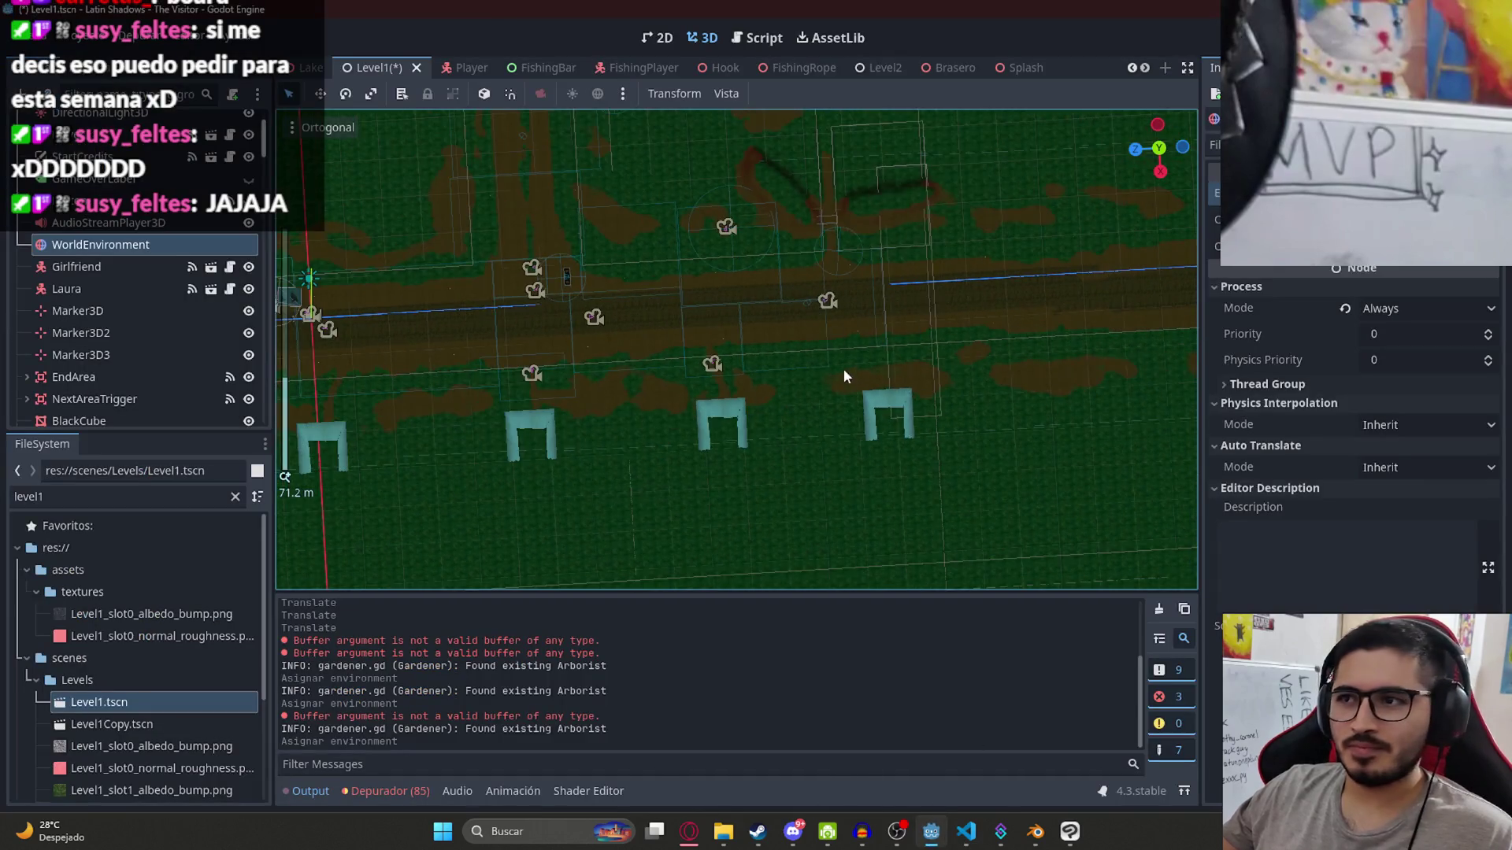
pyautogui.scroll(-2, 897, 318)
pyautogui.scroll(5, 790, 257)
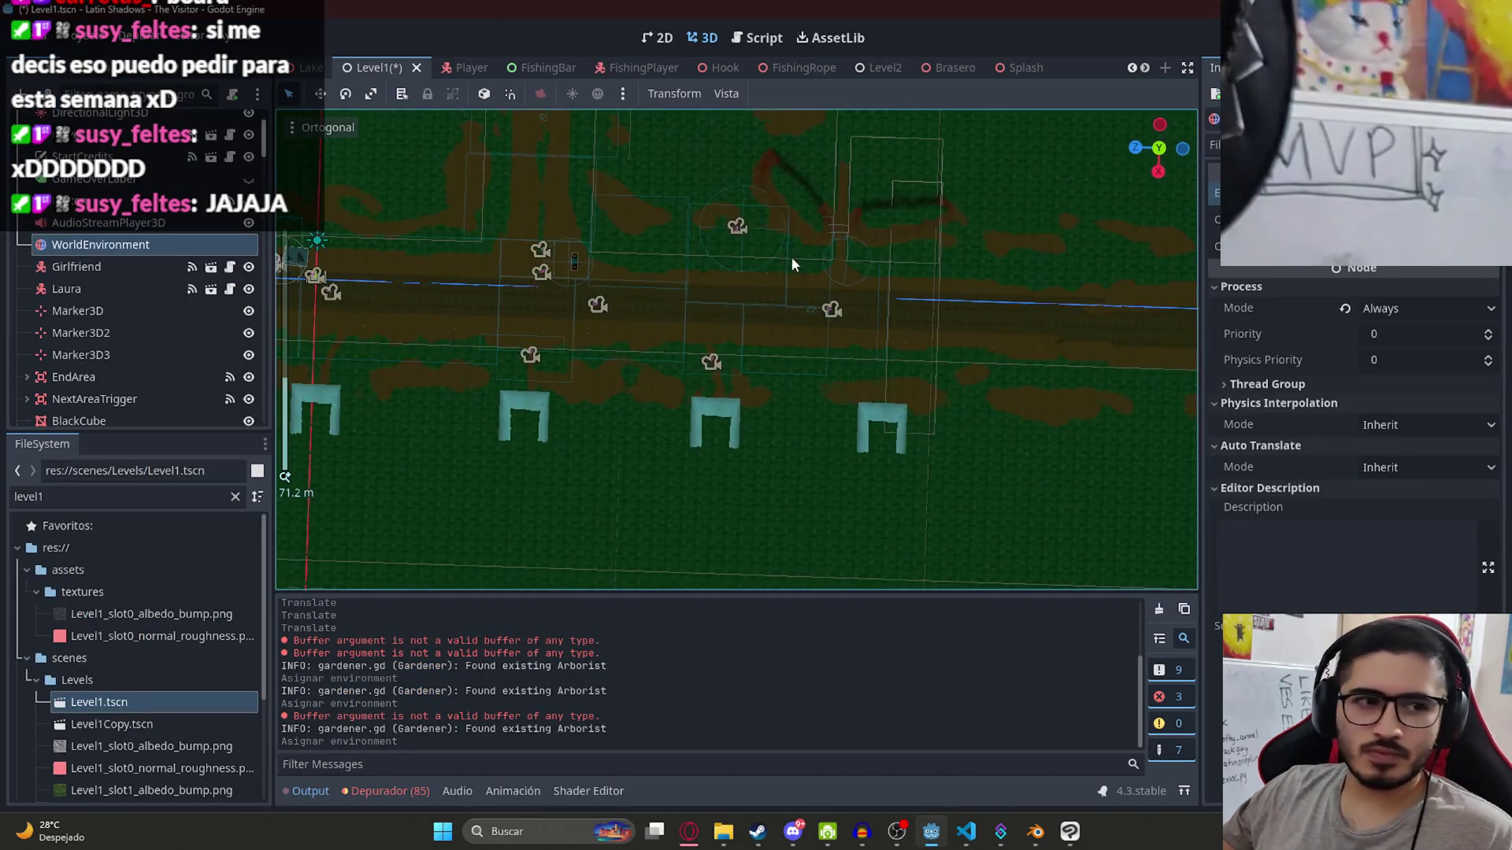
pyautogui.scroll(2, 671, 419)
pyautogui.scroll(3, 825, 218)
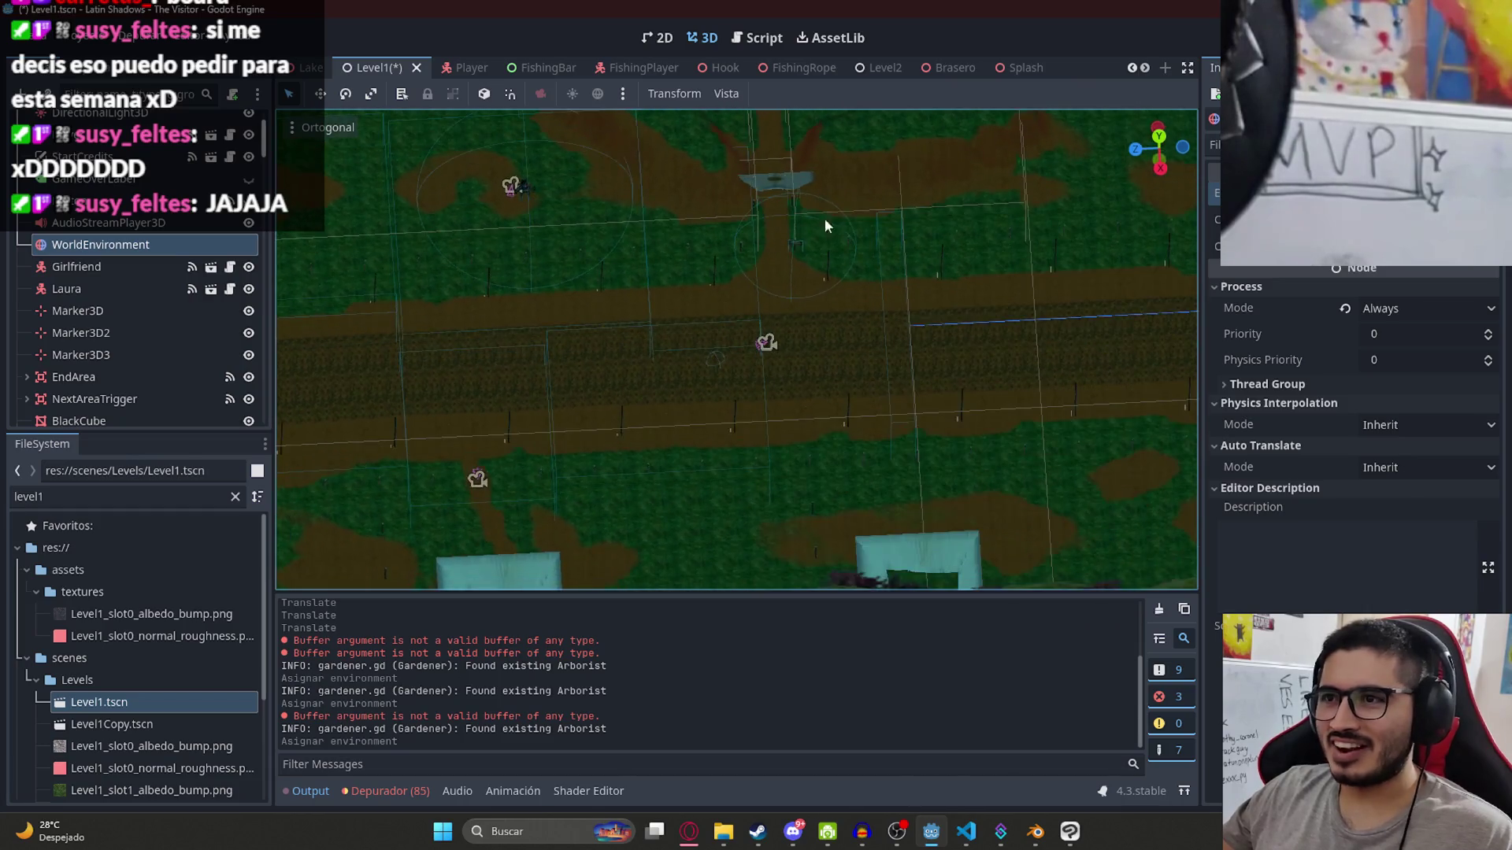
pyautogui.scroll(10, 725, 318)
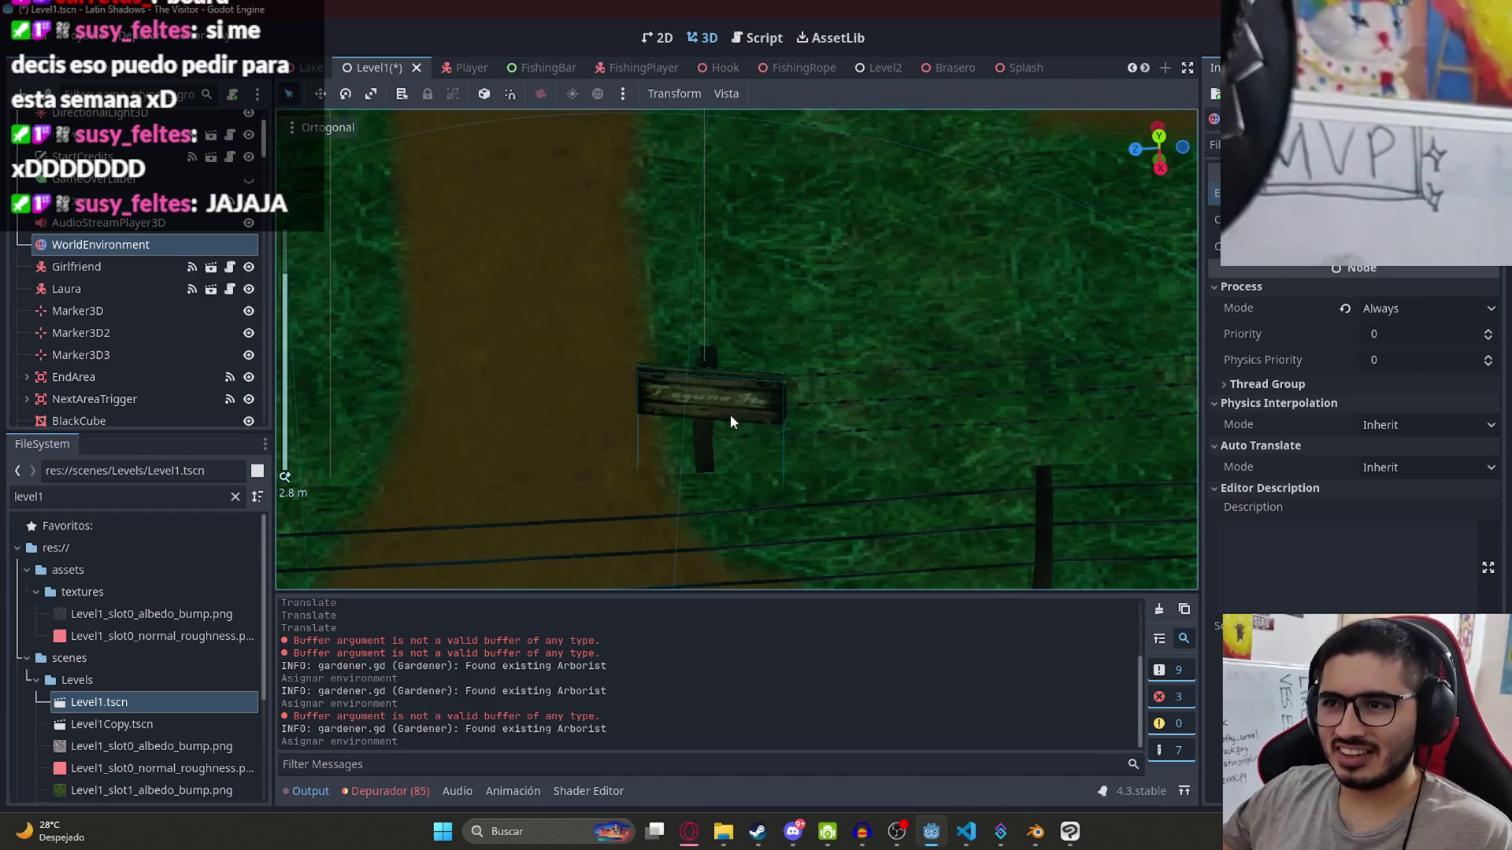
pyautogui.click(782, 444)
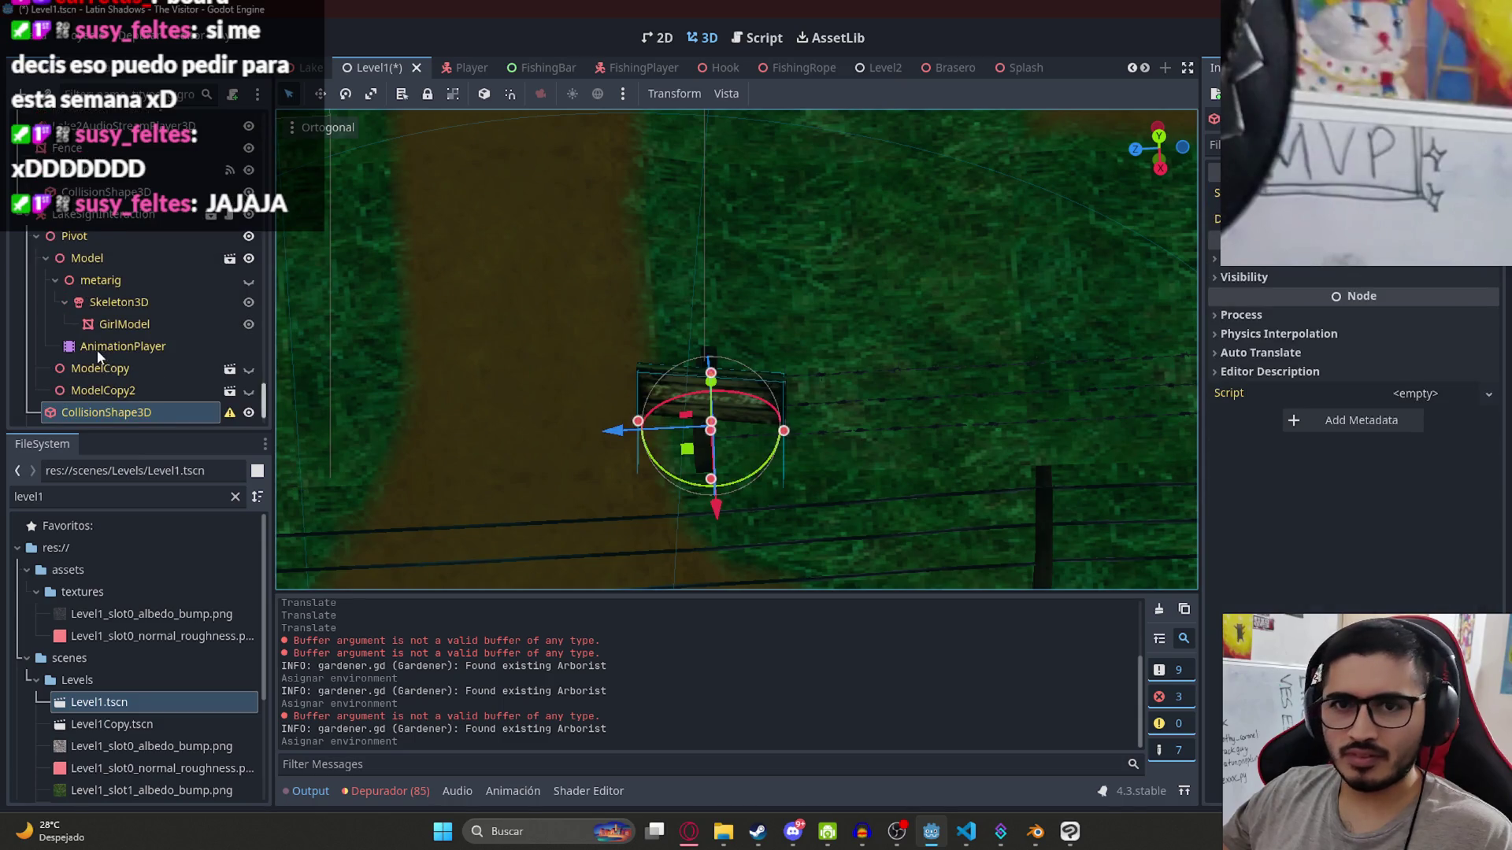
# Step: Select and collapse the LakeSignInteraction node in the Scene tree, then duplicate it
pyautogui.scroll(2, 102, 343)
pyautogui.click(111, 259)
pyautogui.click(28, 253)
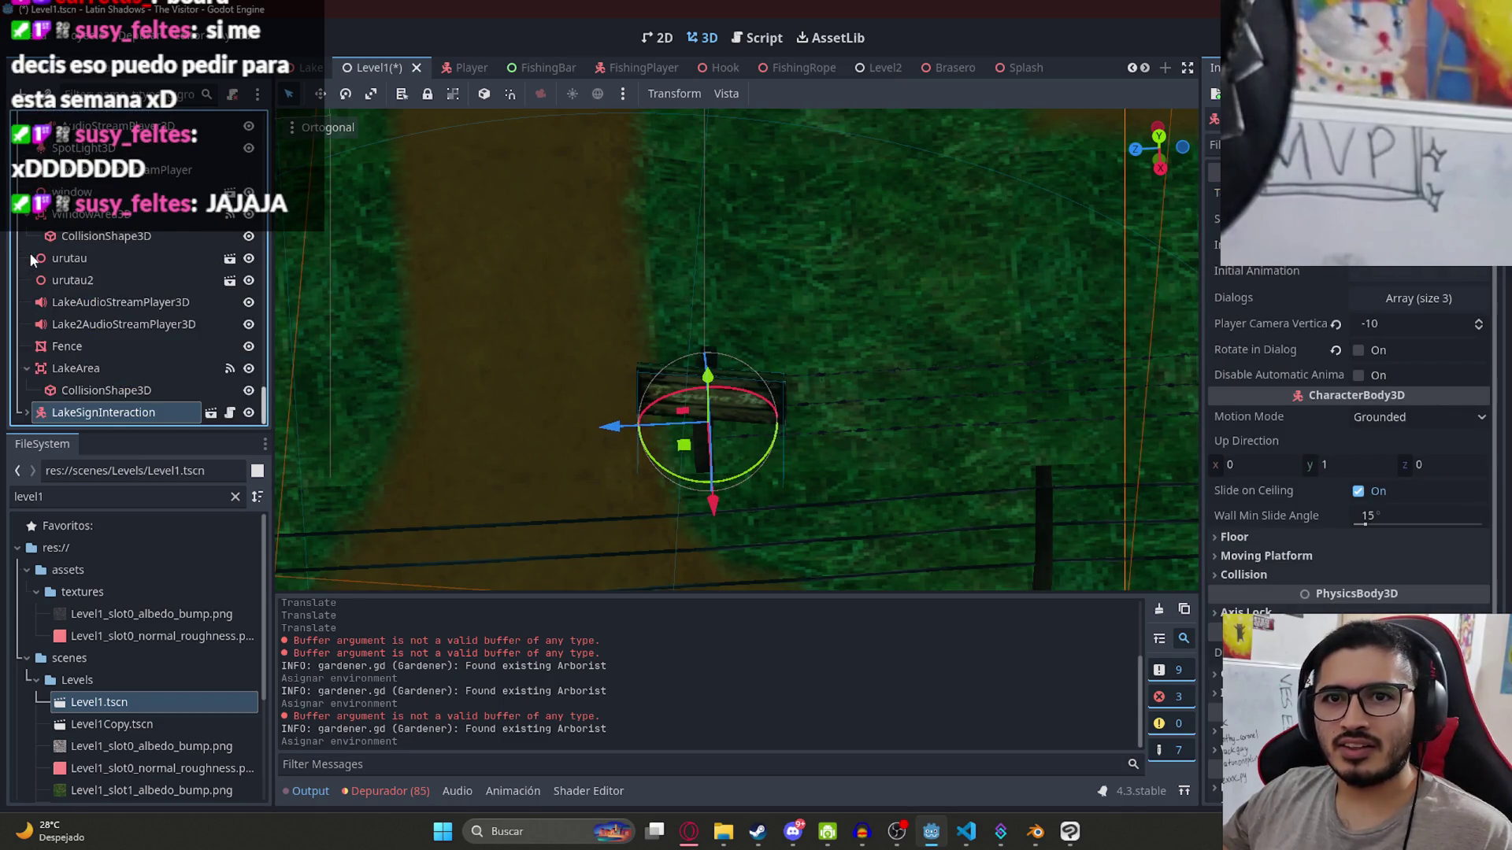
pyautogui.hotkey('ctrl', 'd')
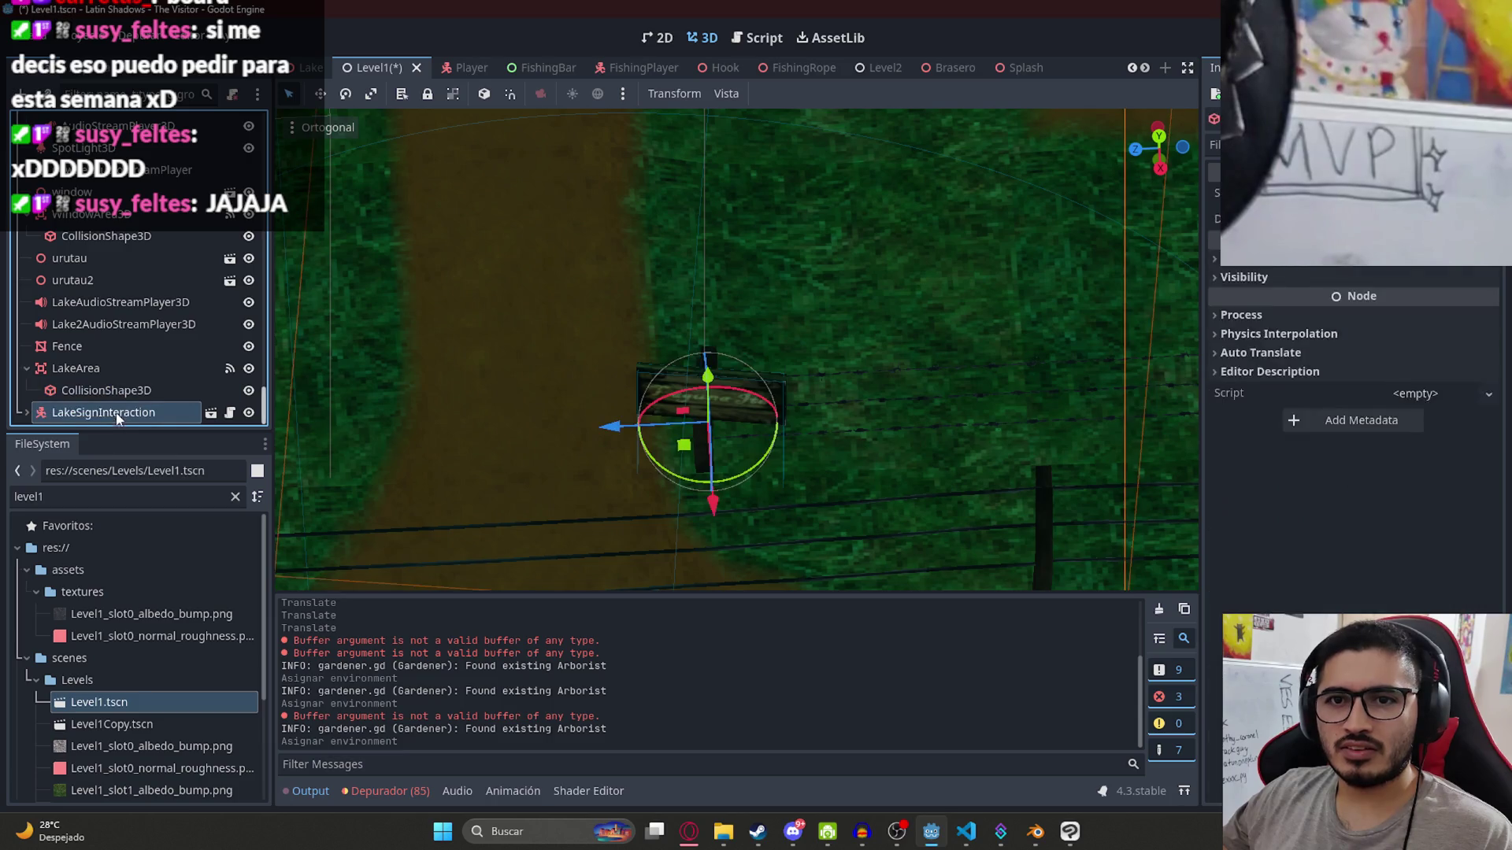
pyautogui.click(295, 67)
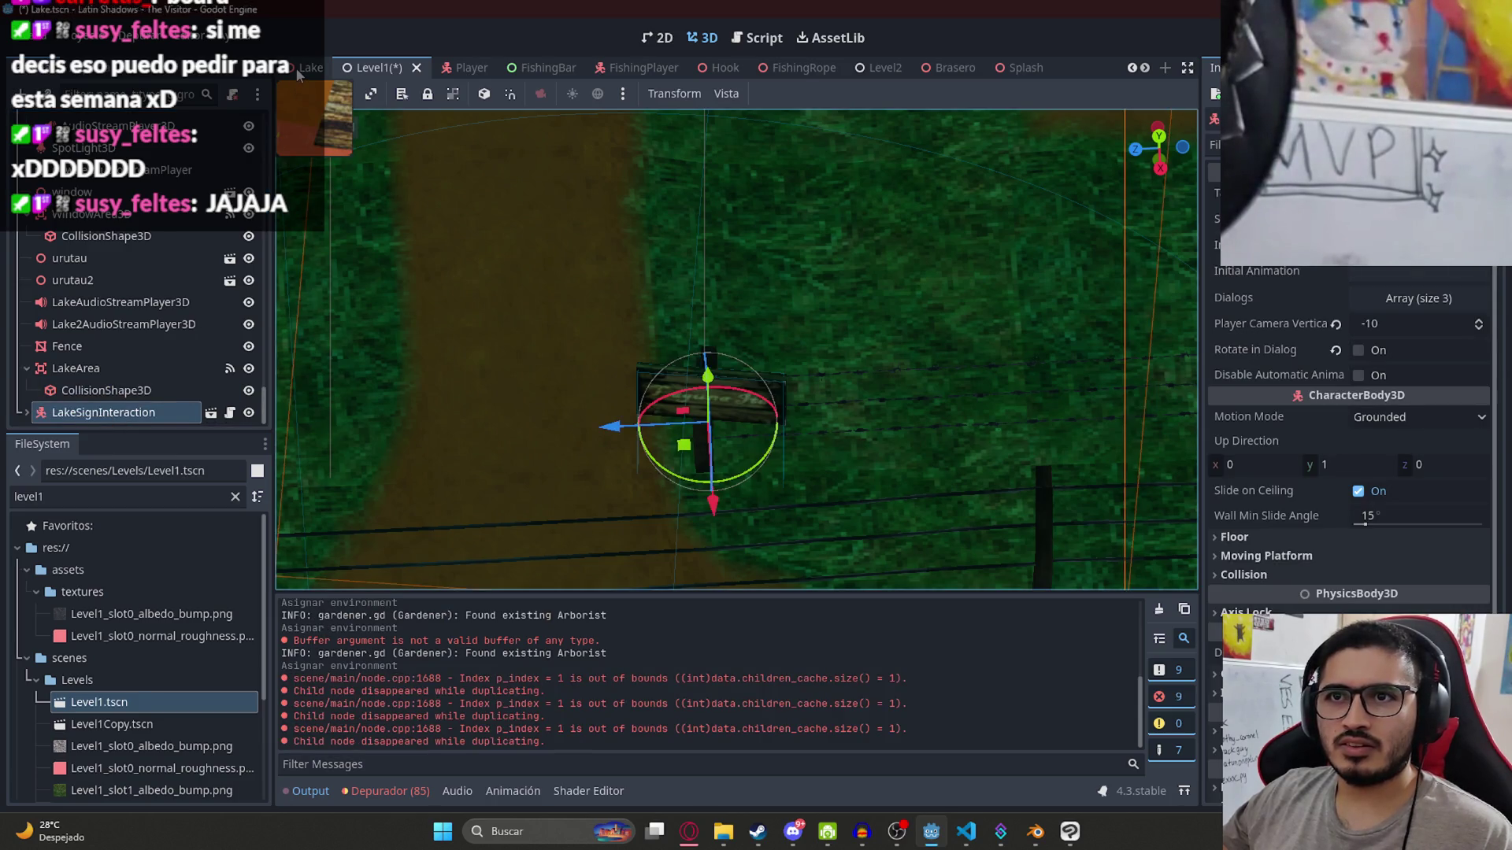
# Step: Switch to LevelLake, select its root node, and look over the lakeshore
pyautogui.scroll(1, 315, 68)
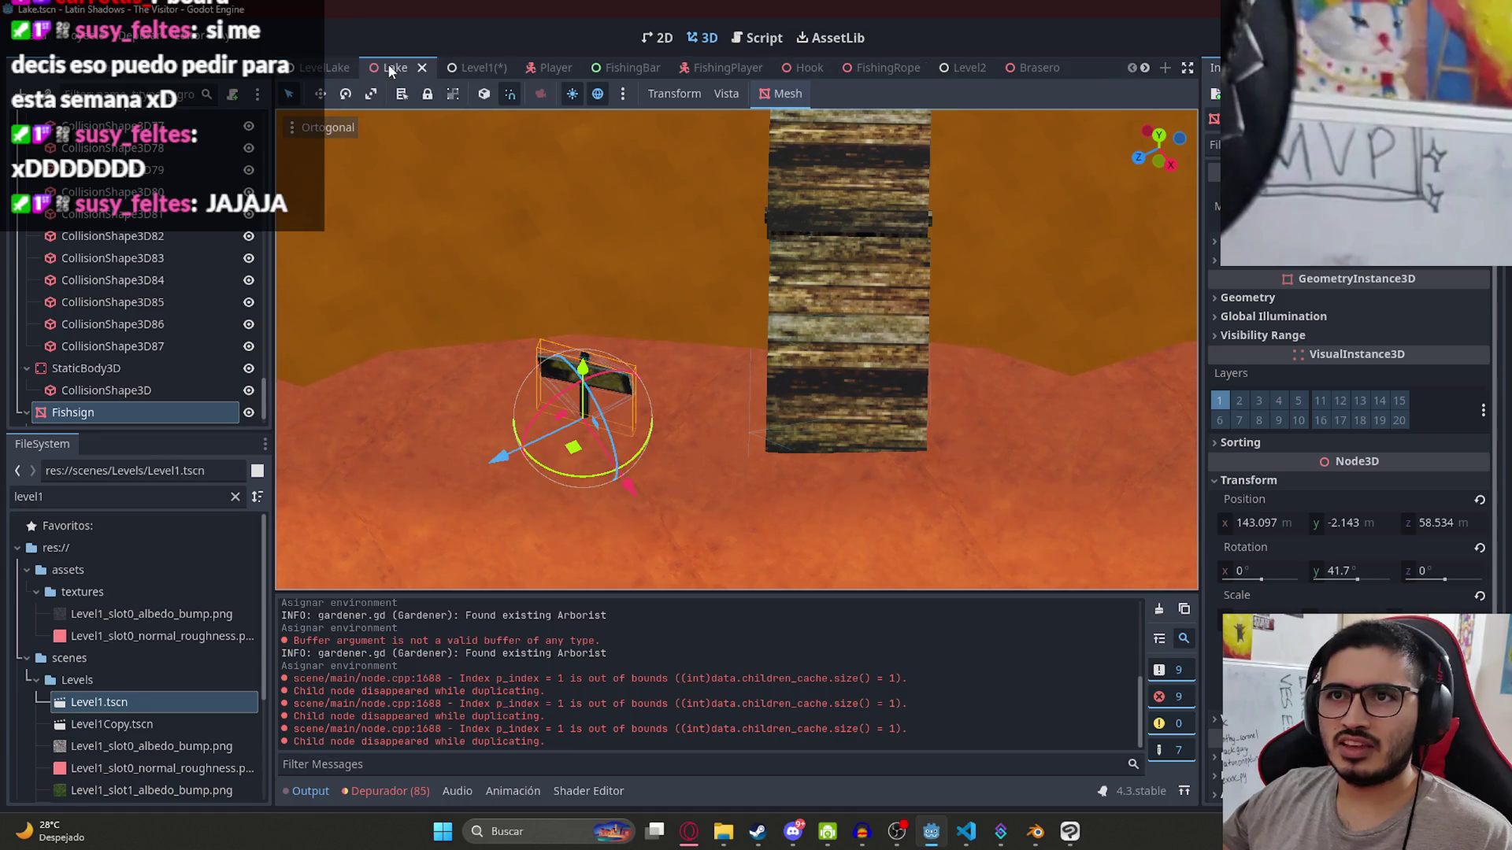
pyautogui.click(319, 68)
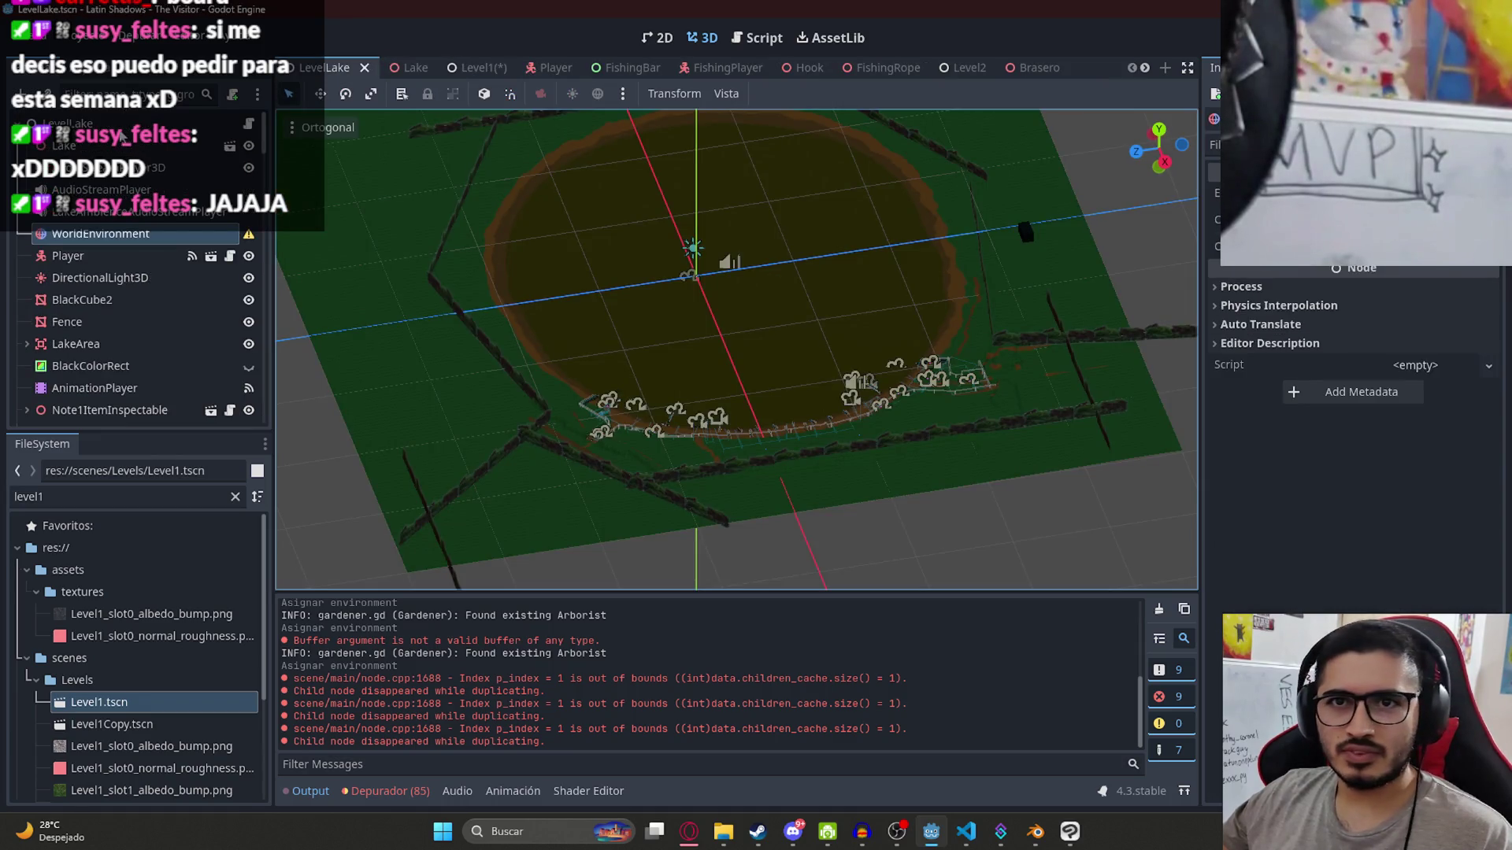
pyautogui.click(119, 125)
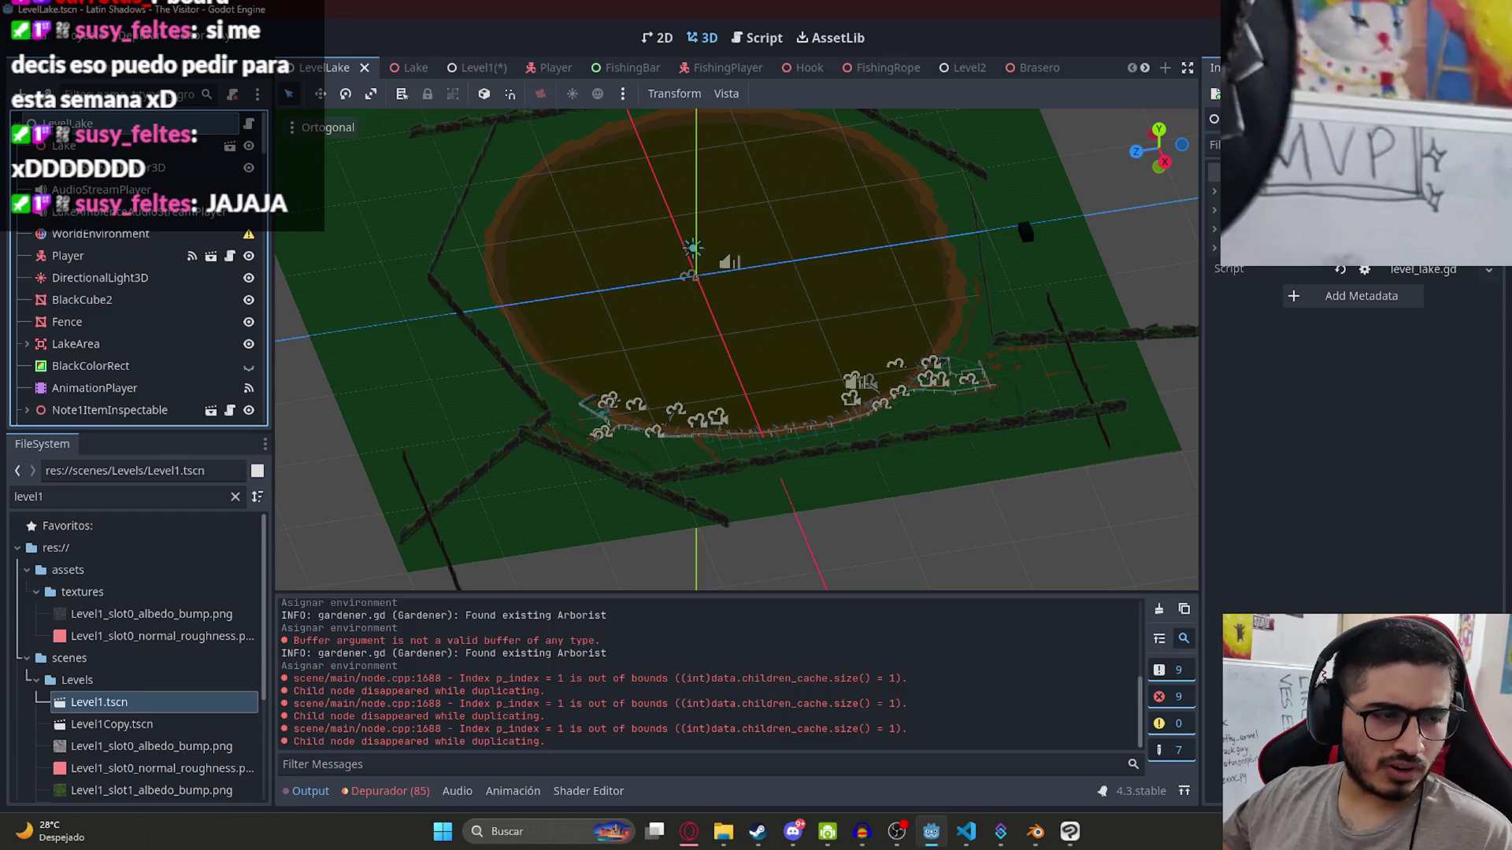
pyautogui.hotkey('alt', 'Tab')
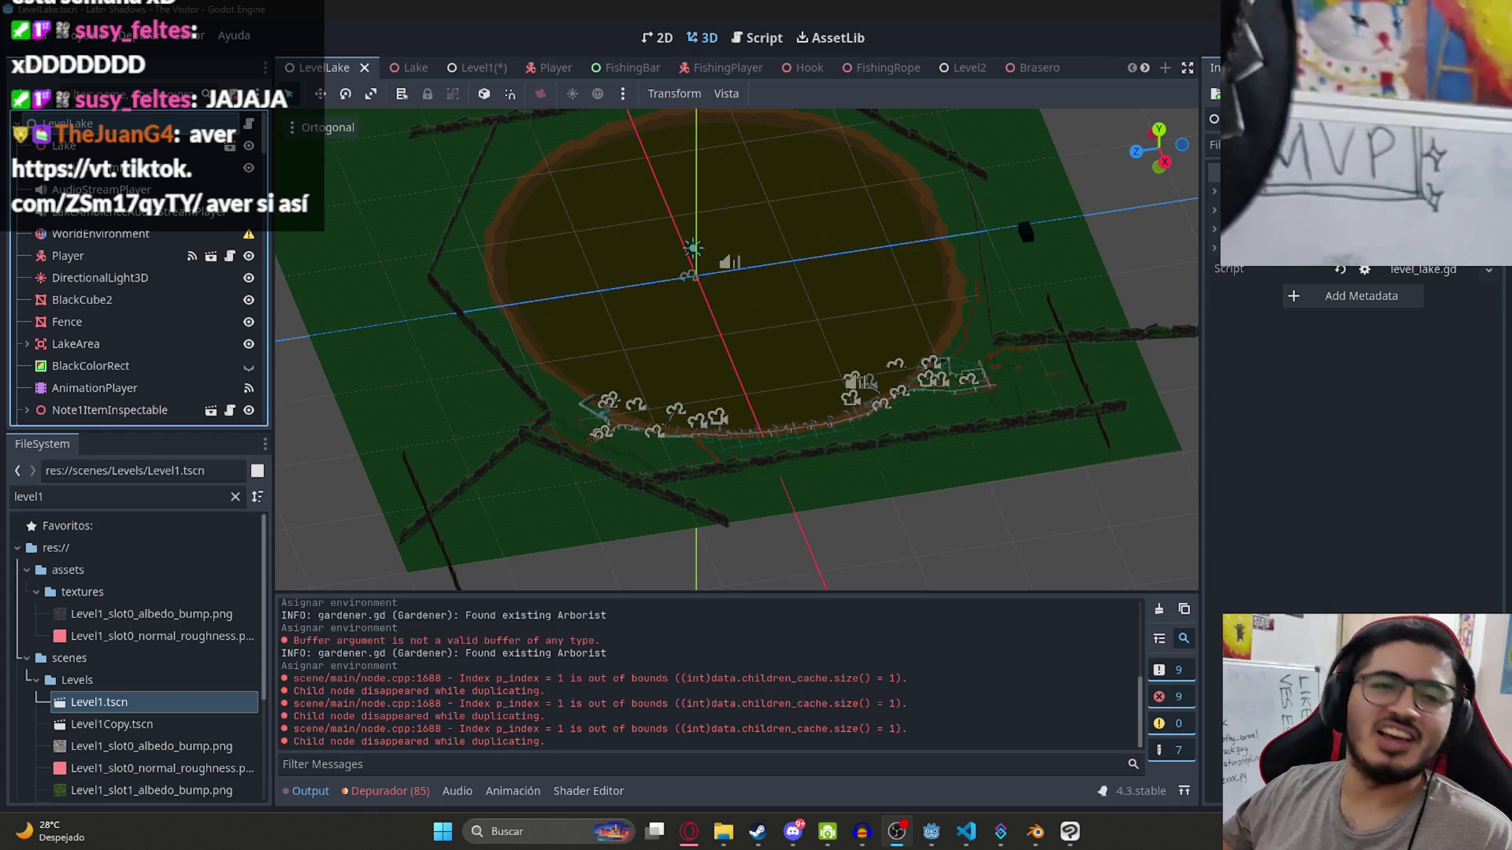
pyautogui.scroll(5, 768, 367)
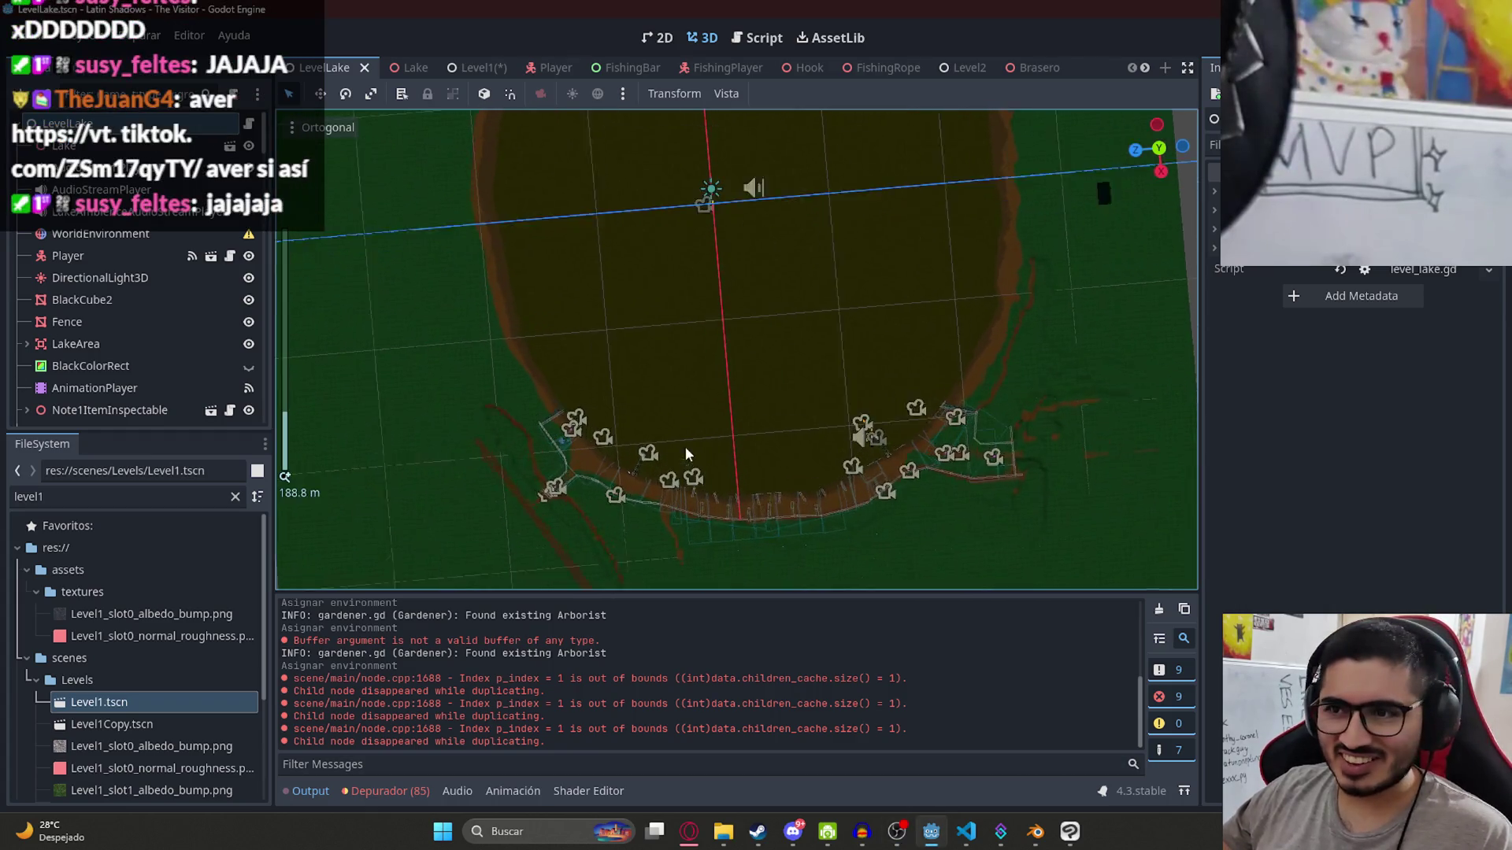
pyautogui.scroll(-4, 689, 455)
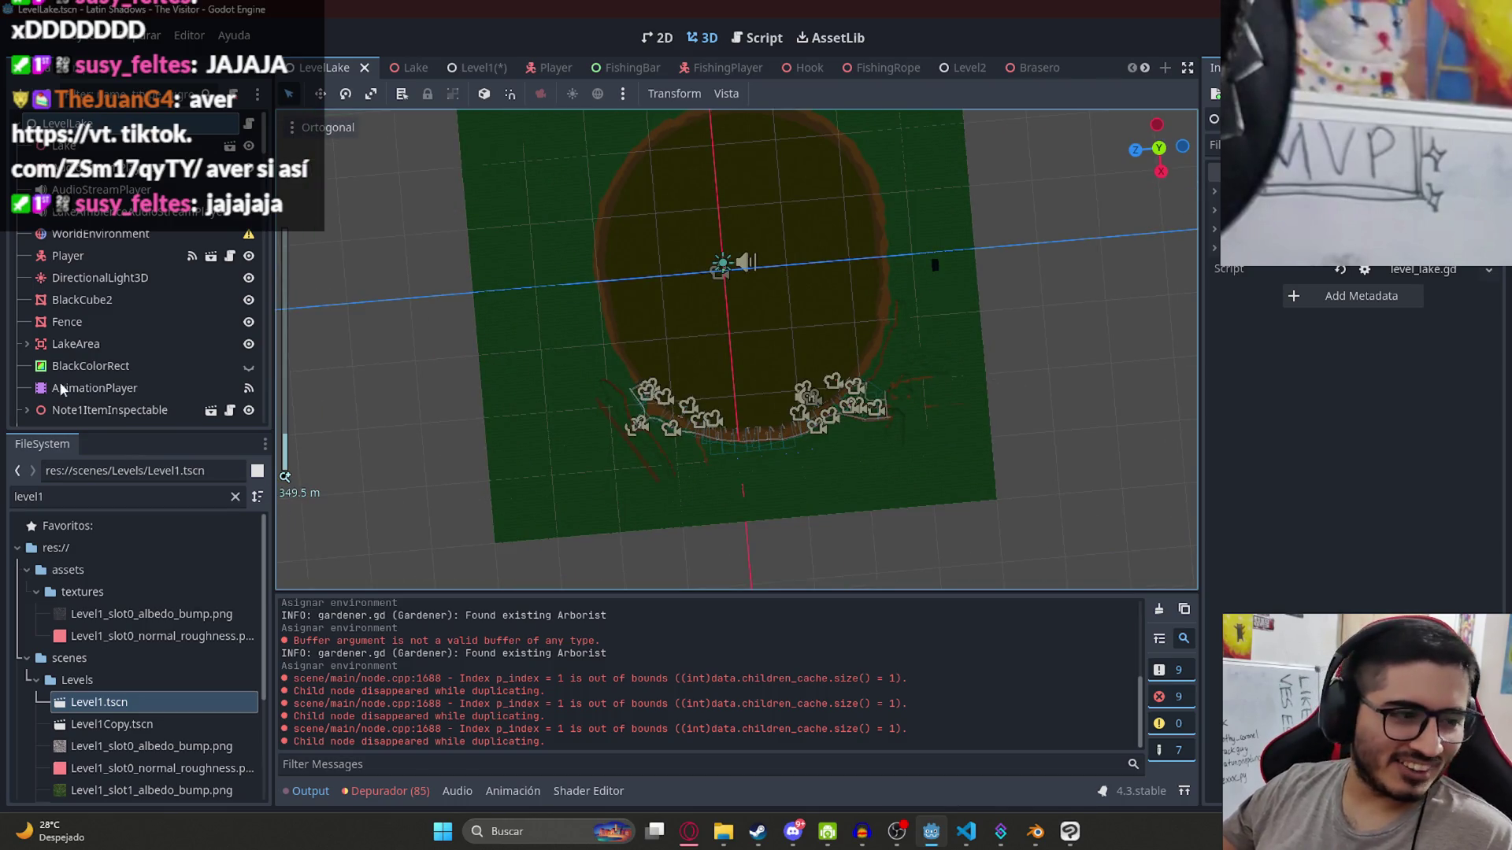
pyautogui.scroll(5, 791, 429)
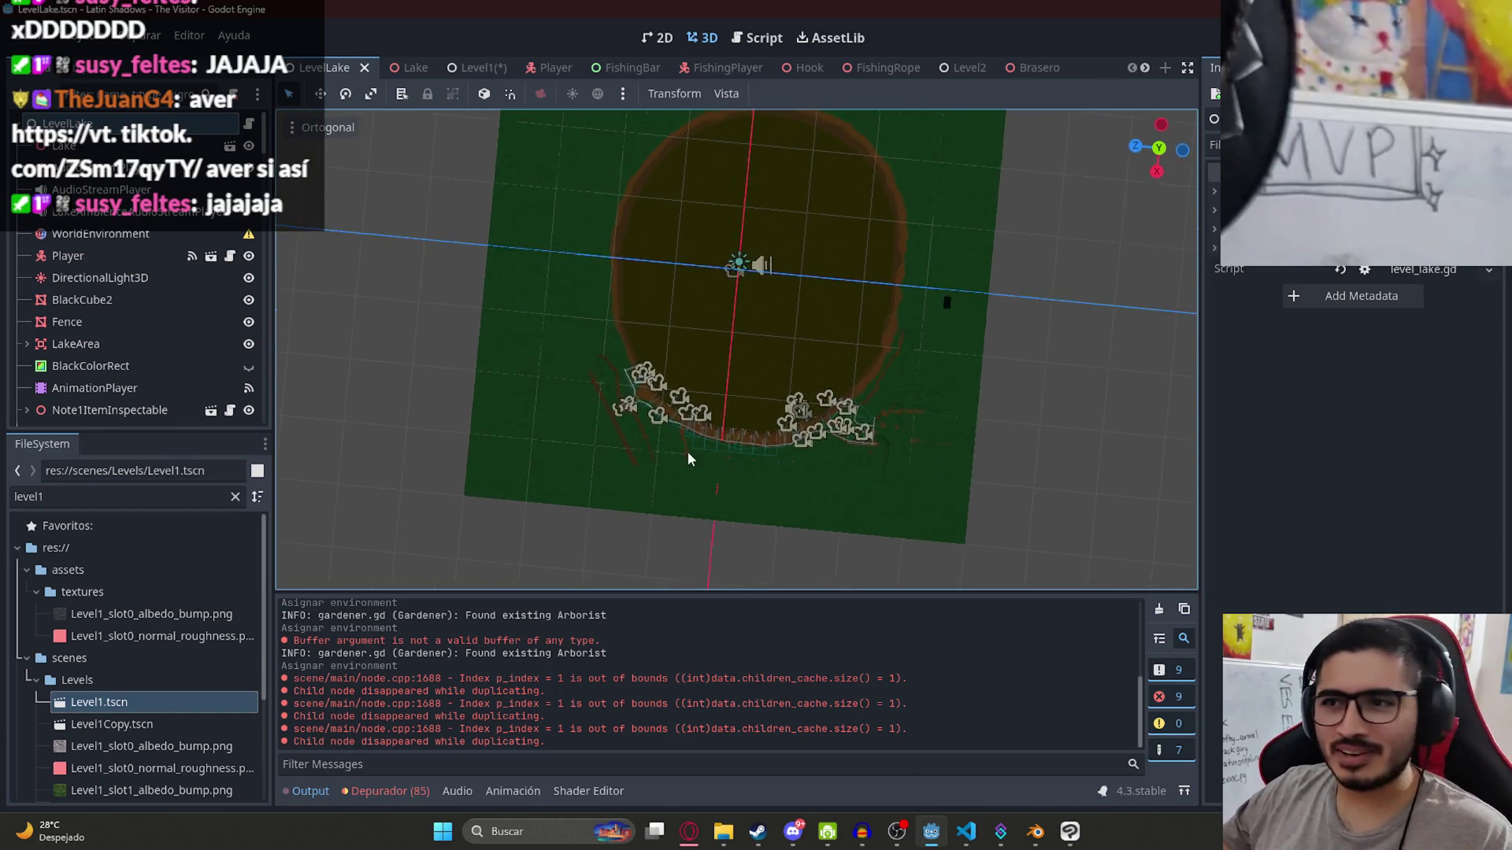
pyautogui.scroll(5, 558, 356)
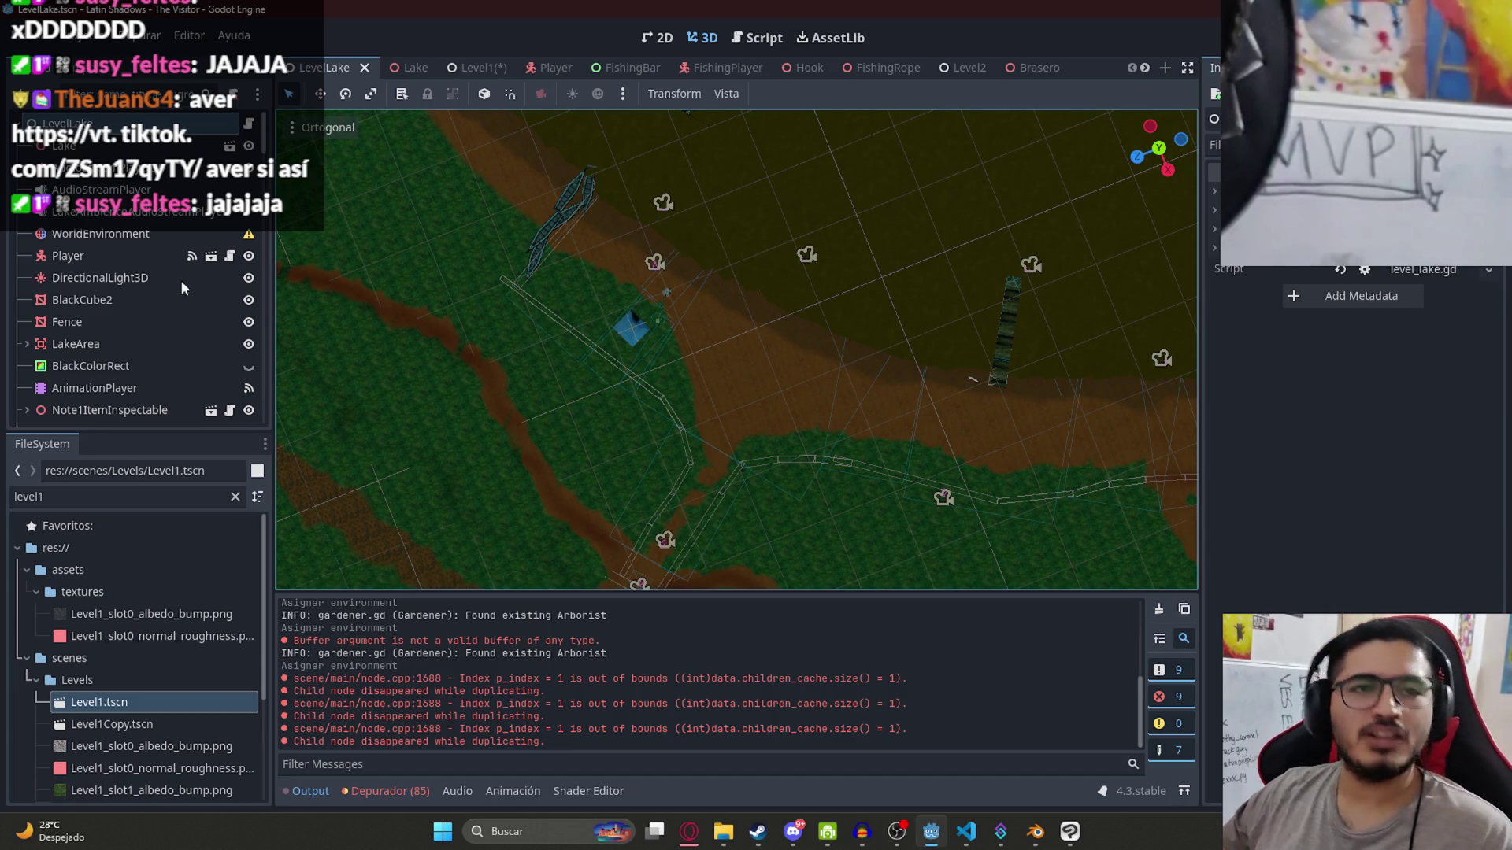
pyautogui.moveTo(898, 234)
pyautogui.mouseDown()
pyautogui.moveTo(766, 340)
pyautogui.moveTo(718, 332)
pyautogui.moveTo(455, 116)
pyautogui.mouseUp()
# Step: Paste the LakeSignInteraction node under the LevelLake root
pyautogui.click(474, 70)
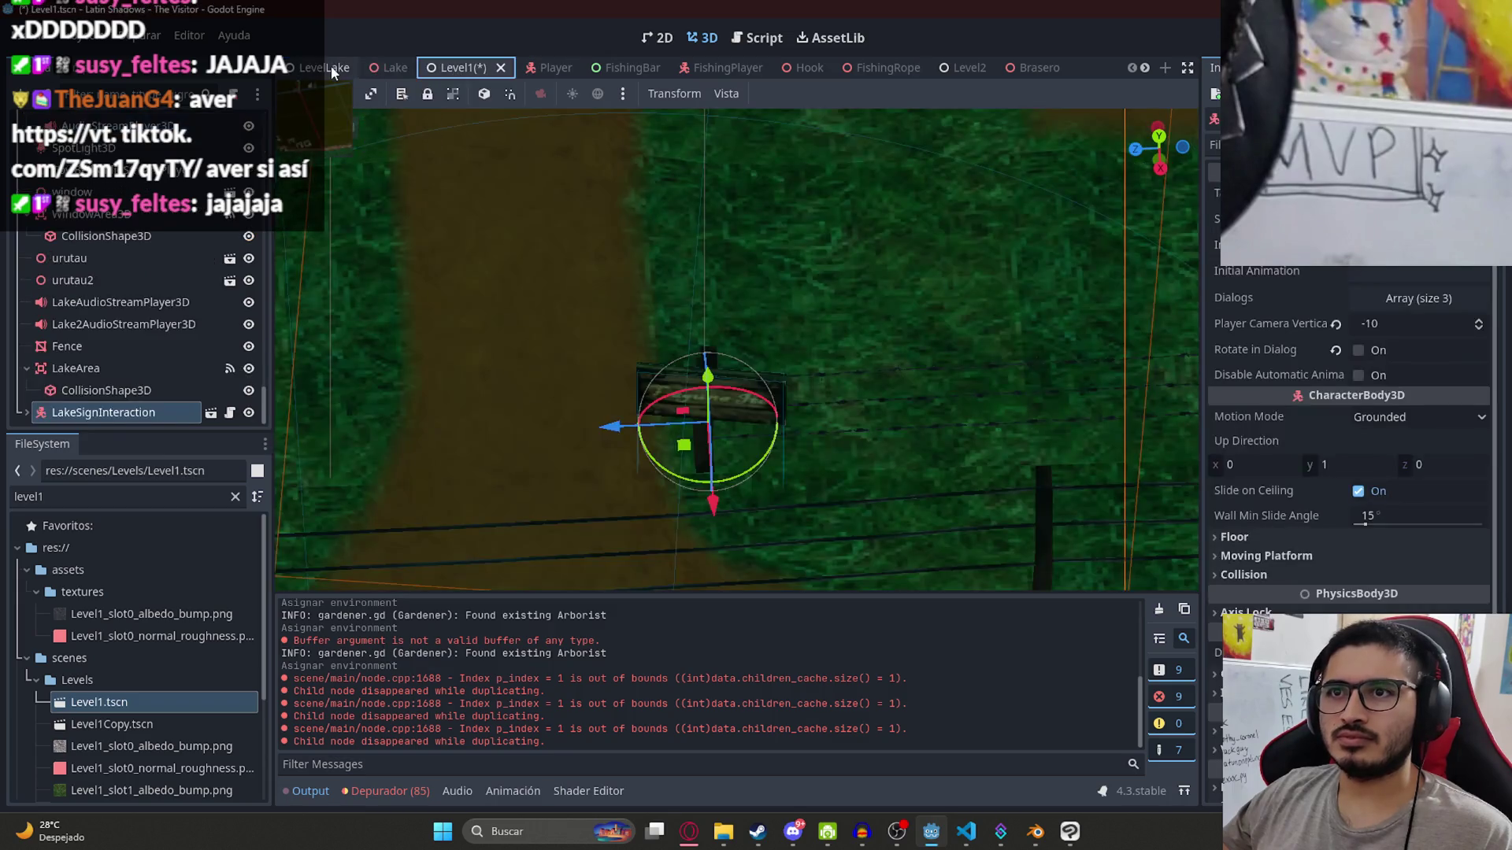
pyautogui.click(331, 67)
pyautogui.click(122, 130)
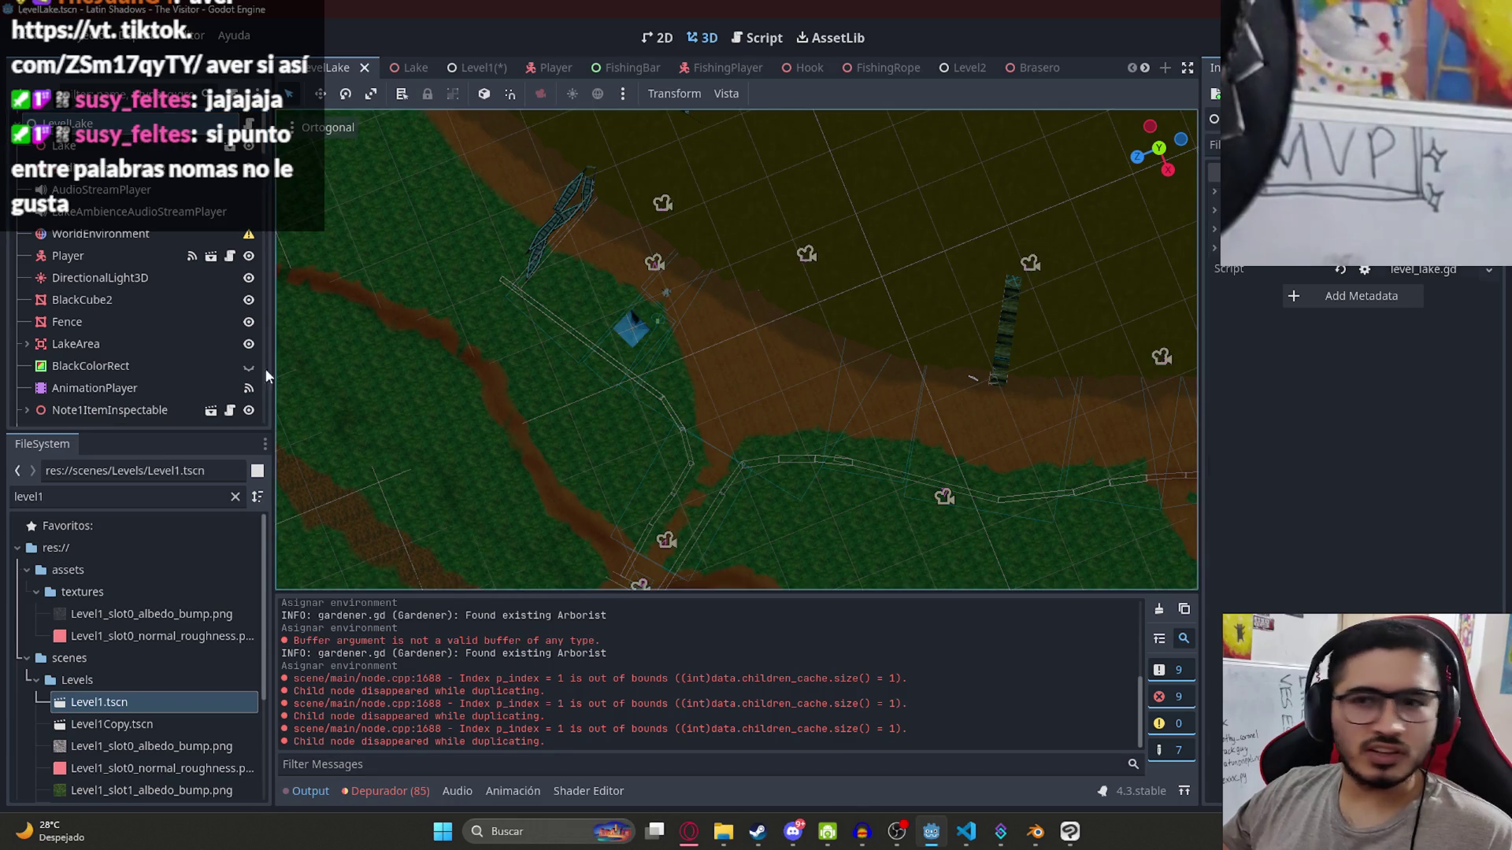
pyautogui.hotkey('ctrl', 'v')
# Step: Move the pasted sign from the water to the shore beside the pier
pyautogui.scroll(-10, 730, 386)
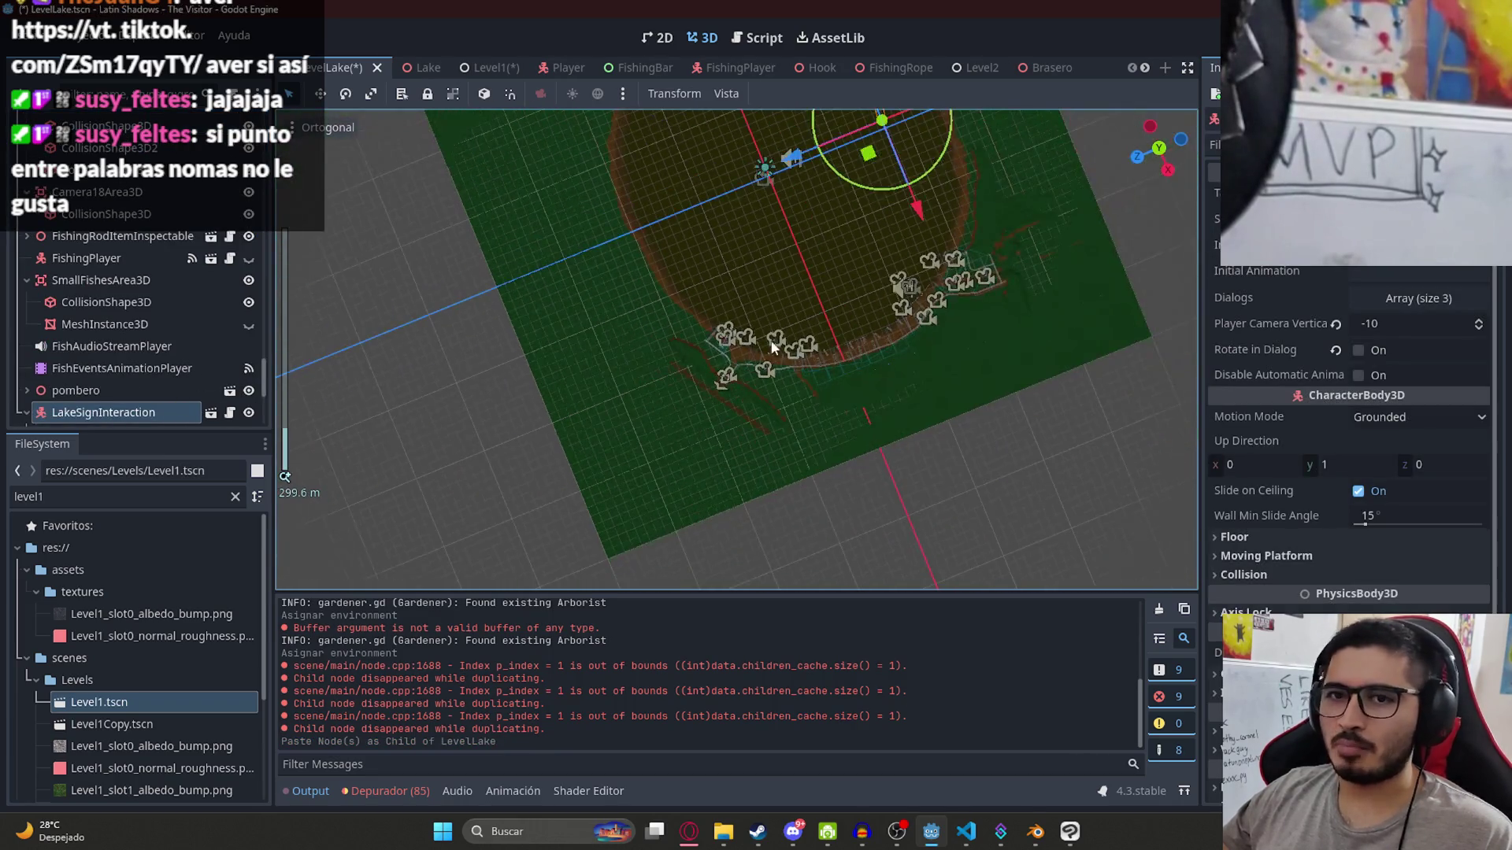
pyautogui.moveTo(868, 153); pyautogui.dragTo(736, 355)
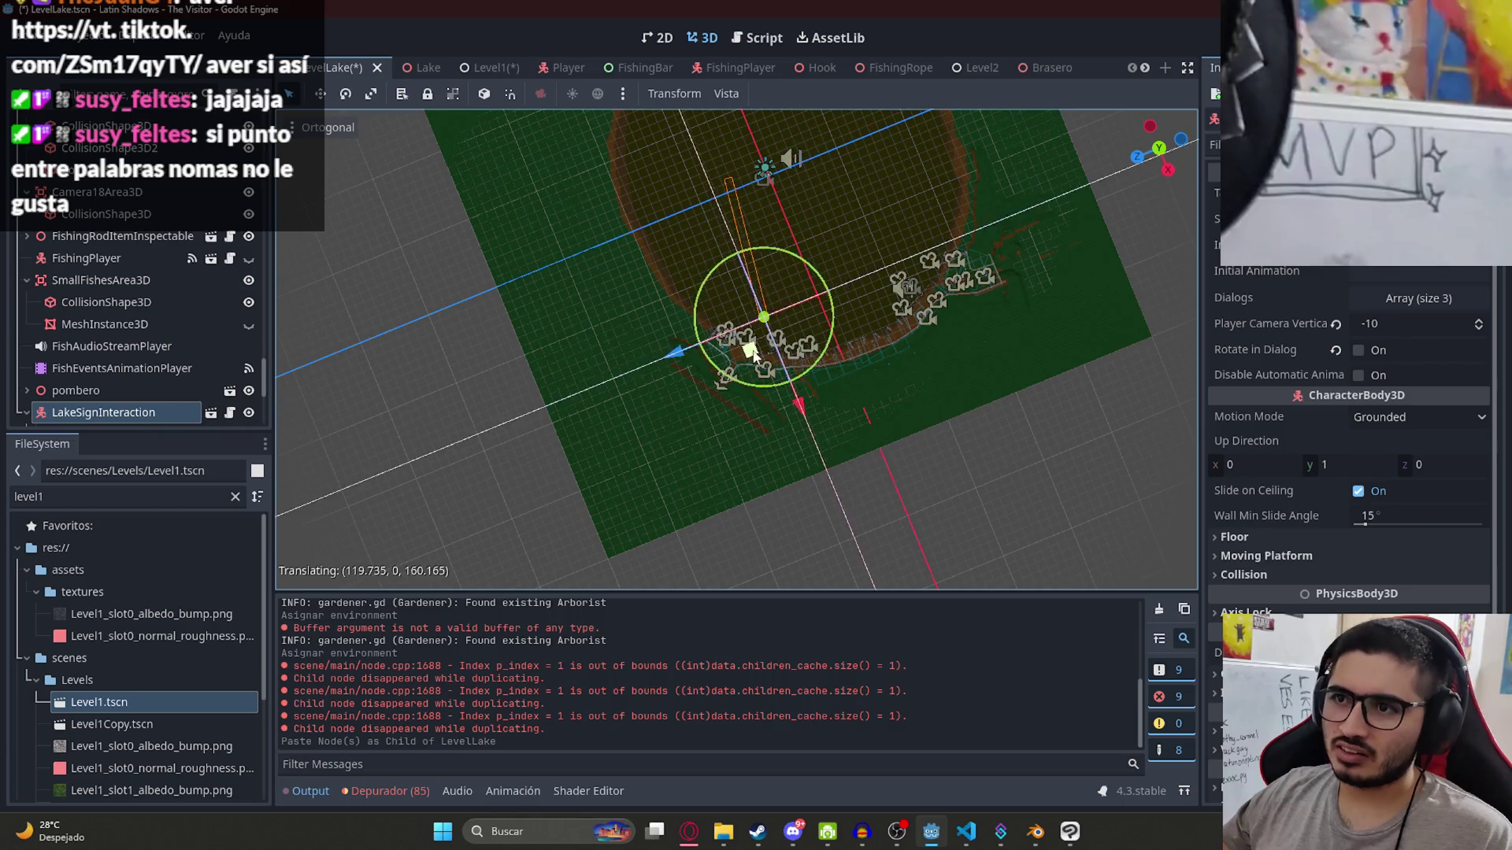
pyautogui.scroll(10, 766, 371)
pyautogui.moveTo(883, 226); pyautogui.dragTo(692, 244)
pyautogui.scroll(5, 745, 457)
pyautogui.scroll(5, 748, 465)
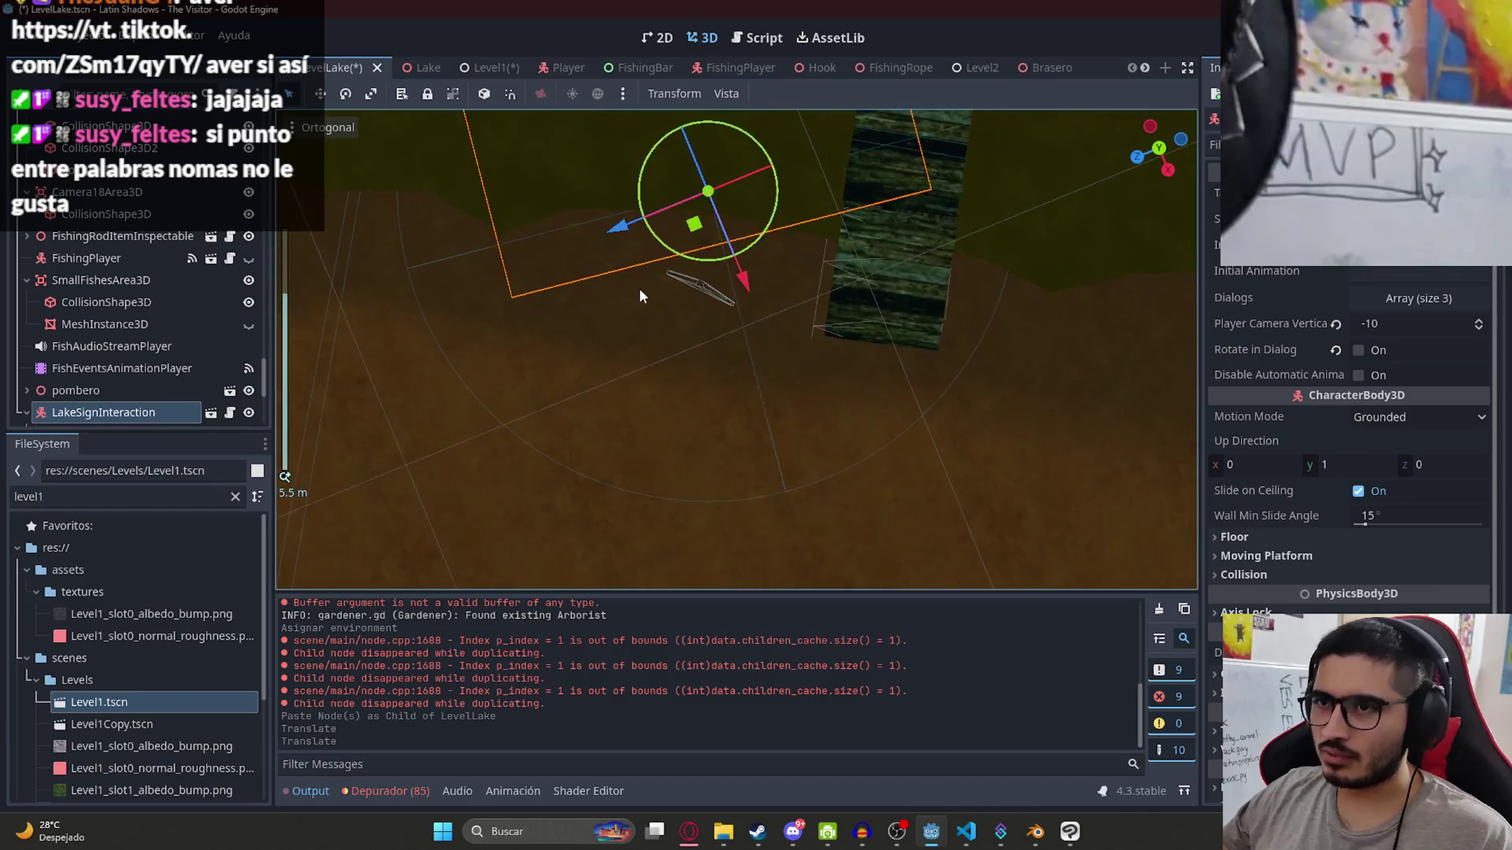
pyautogui.moveTo(689, 323); pyautogui.dragTo(690, 411)
pyautogui.scroll(3, 703, 473)
pyautogui.scroll(2, 703, 472)
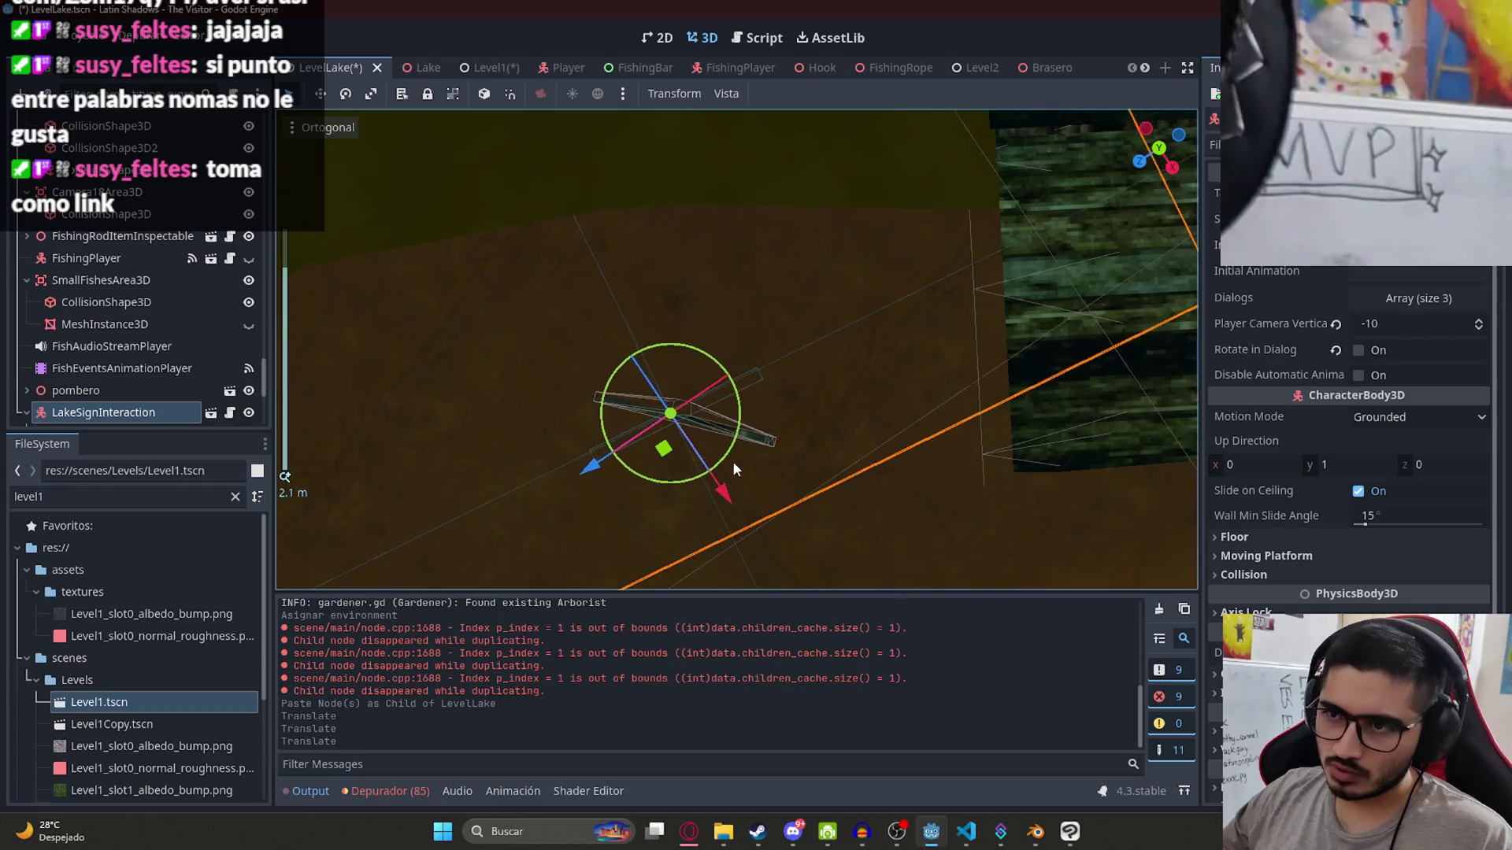
# Step: Rotate the sign around its Y axis, nudge it, and lower it onto the ground
pyautogui.press('r')
pyautogui.press('y')
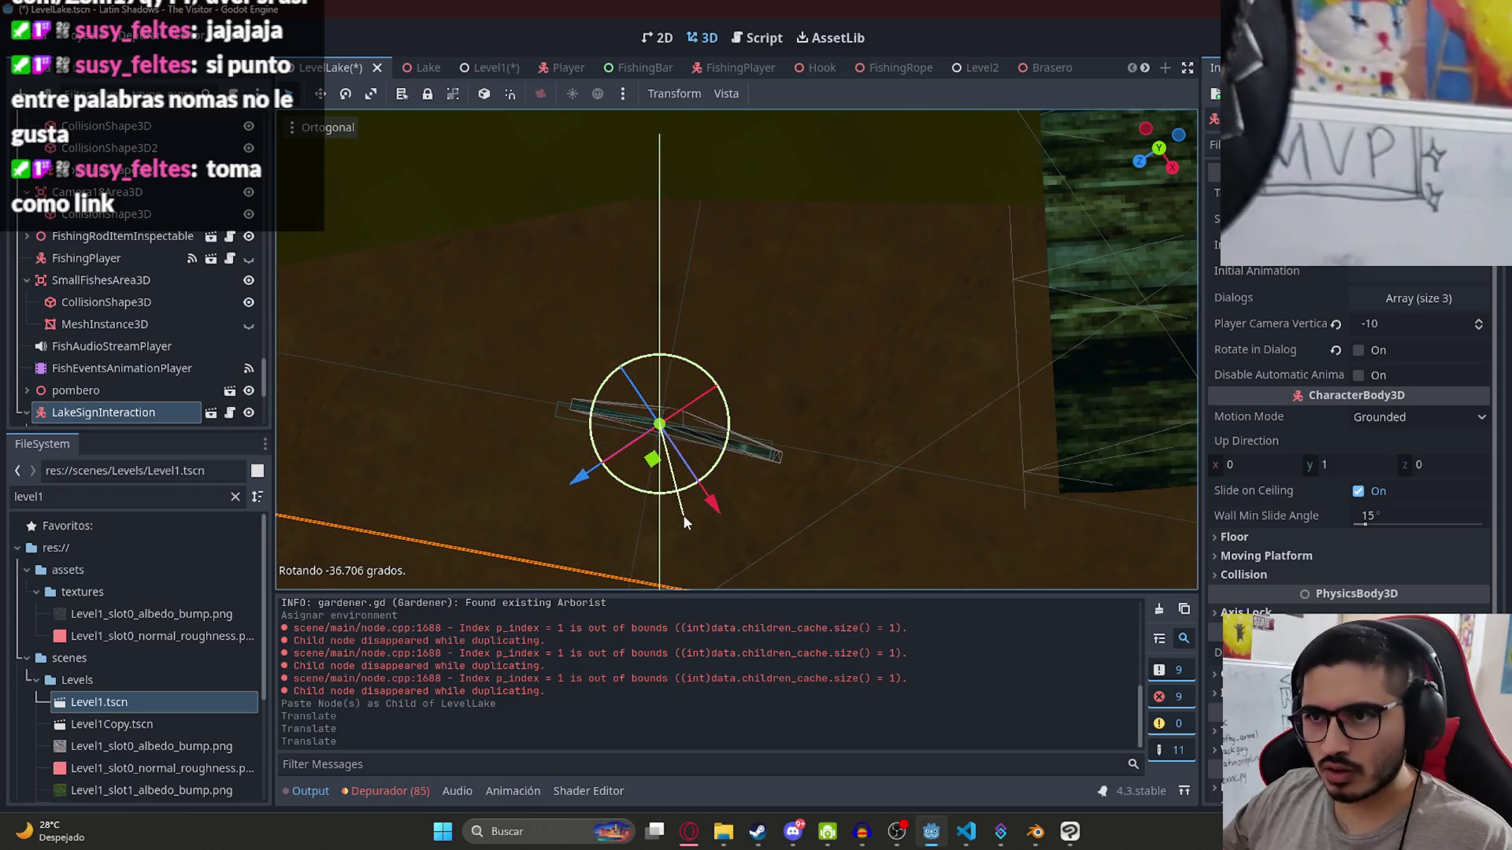
pyautogui.click(666, 481)
pyautogui.press('g')
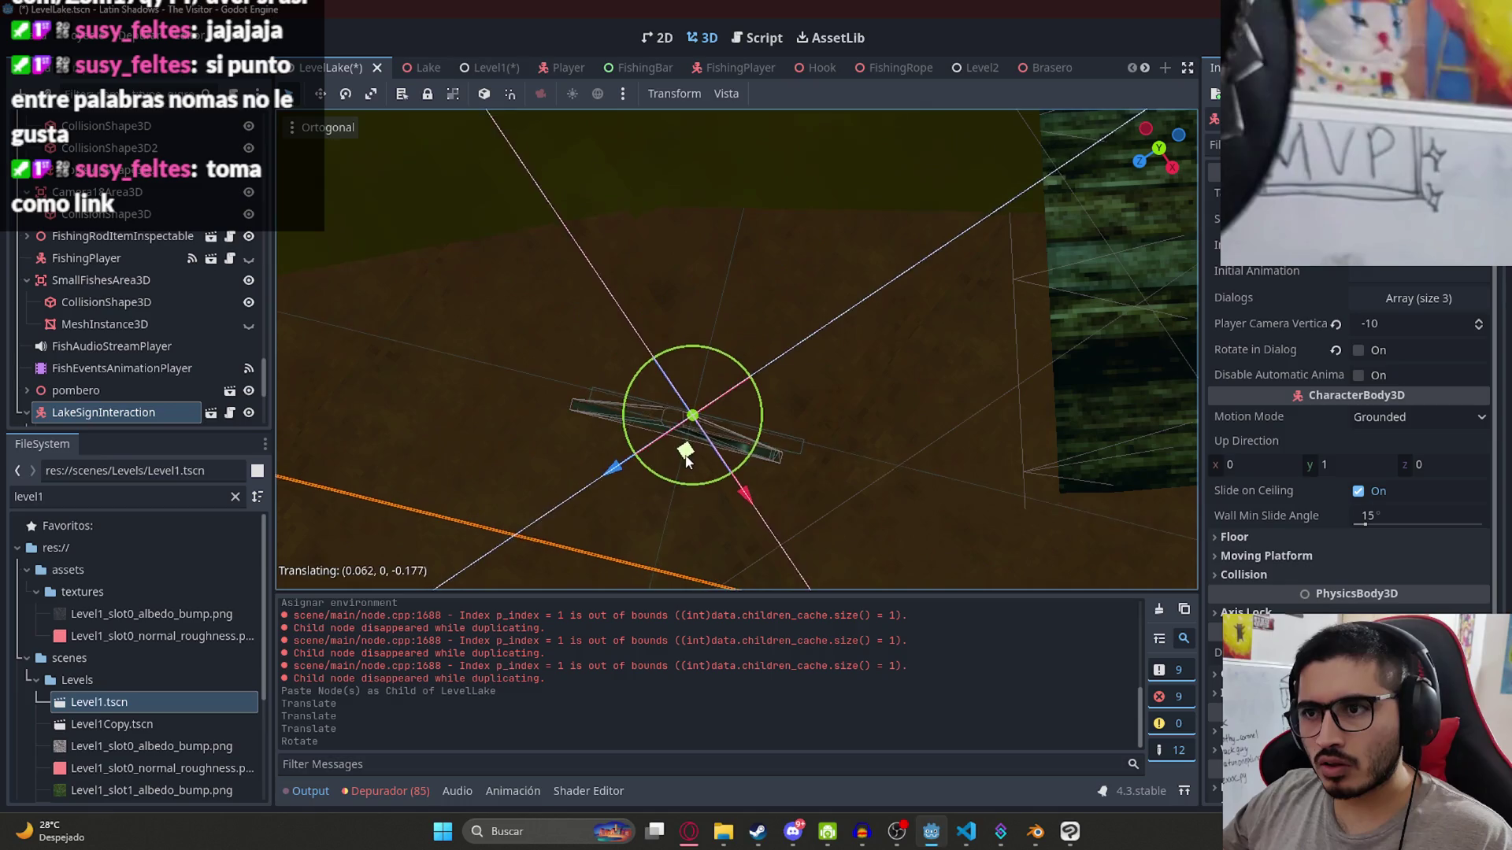
pyautogui.click(690, 346)
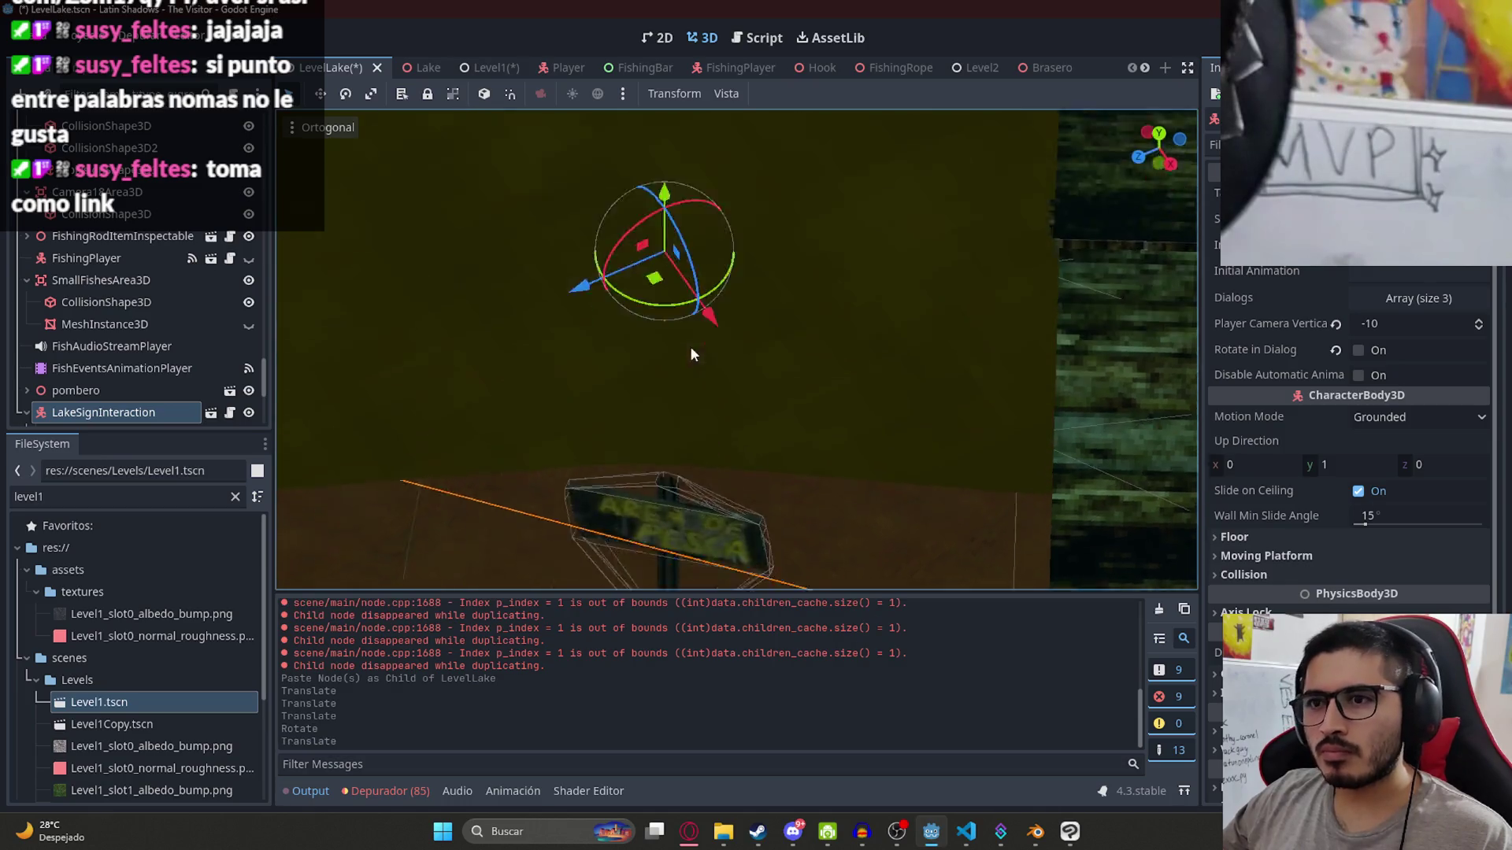
pyautogui.scroll(-3, 630, 281)
pyautogui.moveTo(690, 165); pyautogui.dragTo(689, 234)
pyautogui.moveTo(687, 274); pyautogui.dragTo(798, 299)
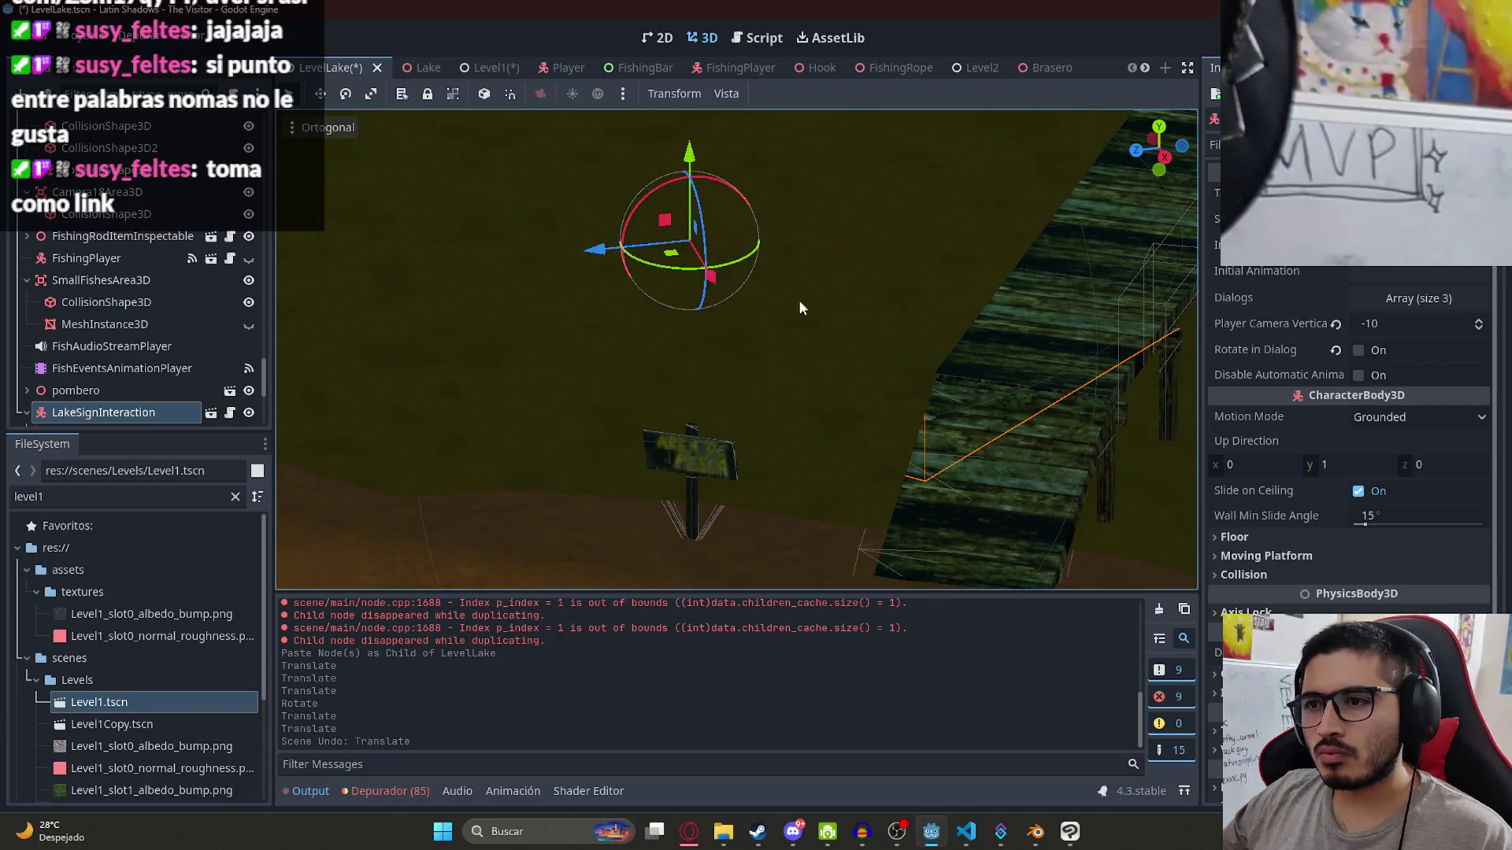
pyautogui.hotkey('ctrl', 'z')
pyautogui.moveTo(712, 177); pyautogui.dragTo(693, 353)
pyautogui.scroll(-4, 168, 330)
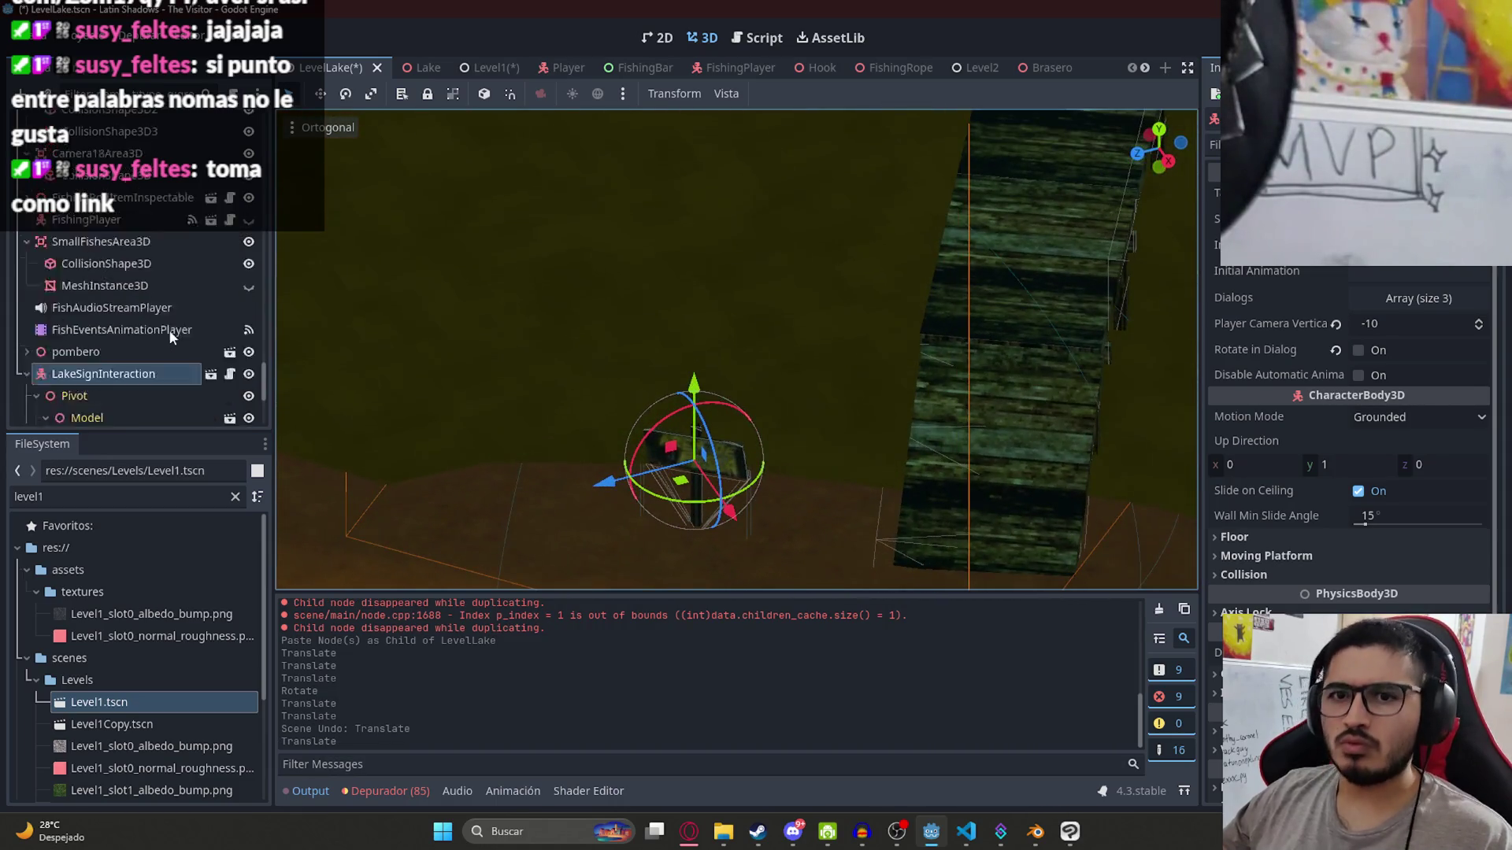
# Step: Inspect LakeSignInteraction's Pivot model rig, toggling its visibility off and on
pyautogui.doubleClick(111, 148)
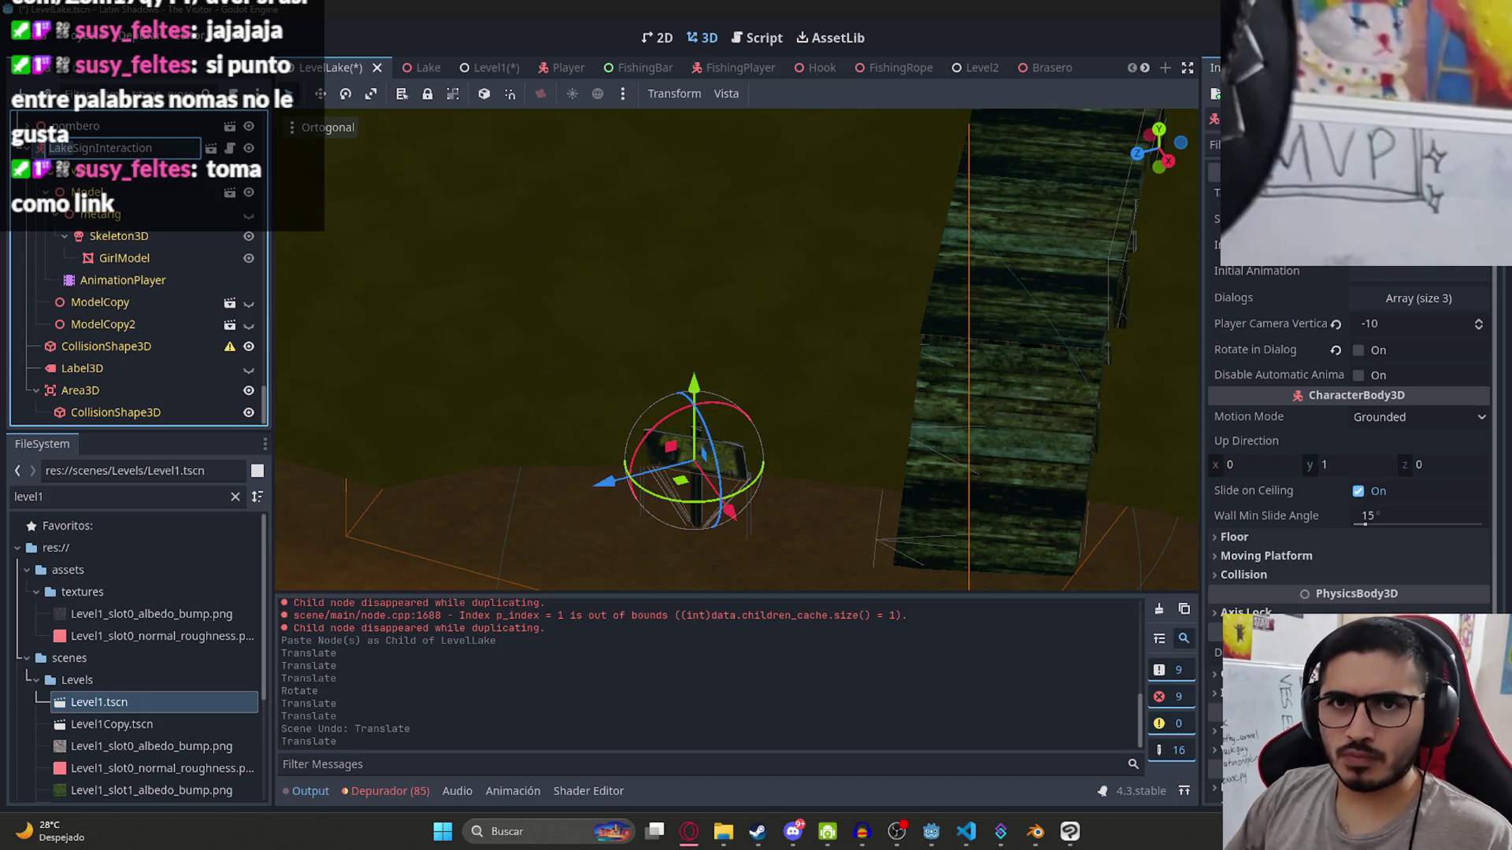
pyautogui.click(114, 88)
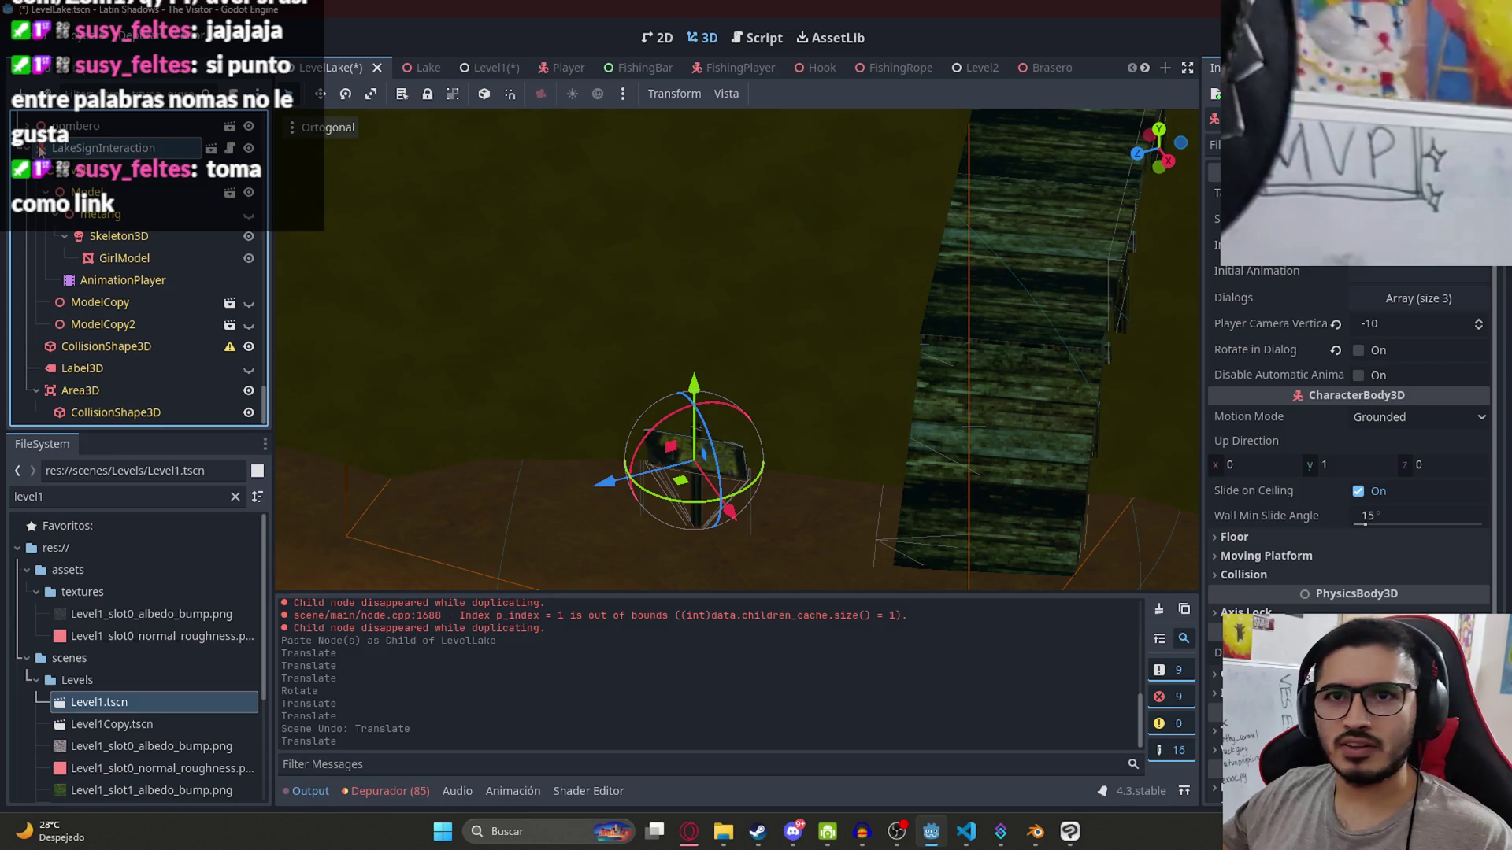
pyautogui.click(63, 191)
pyautogui.click(78, 215)
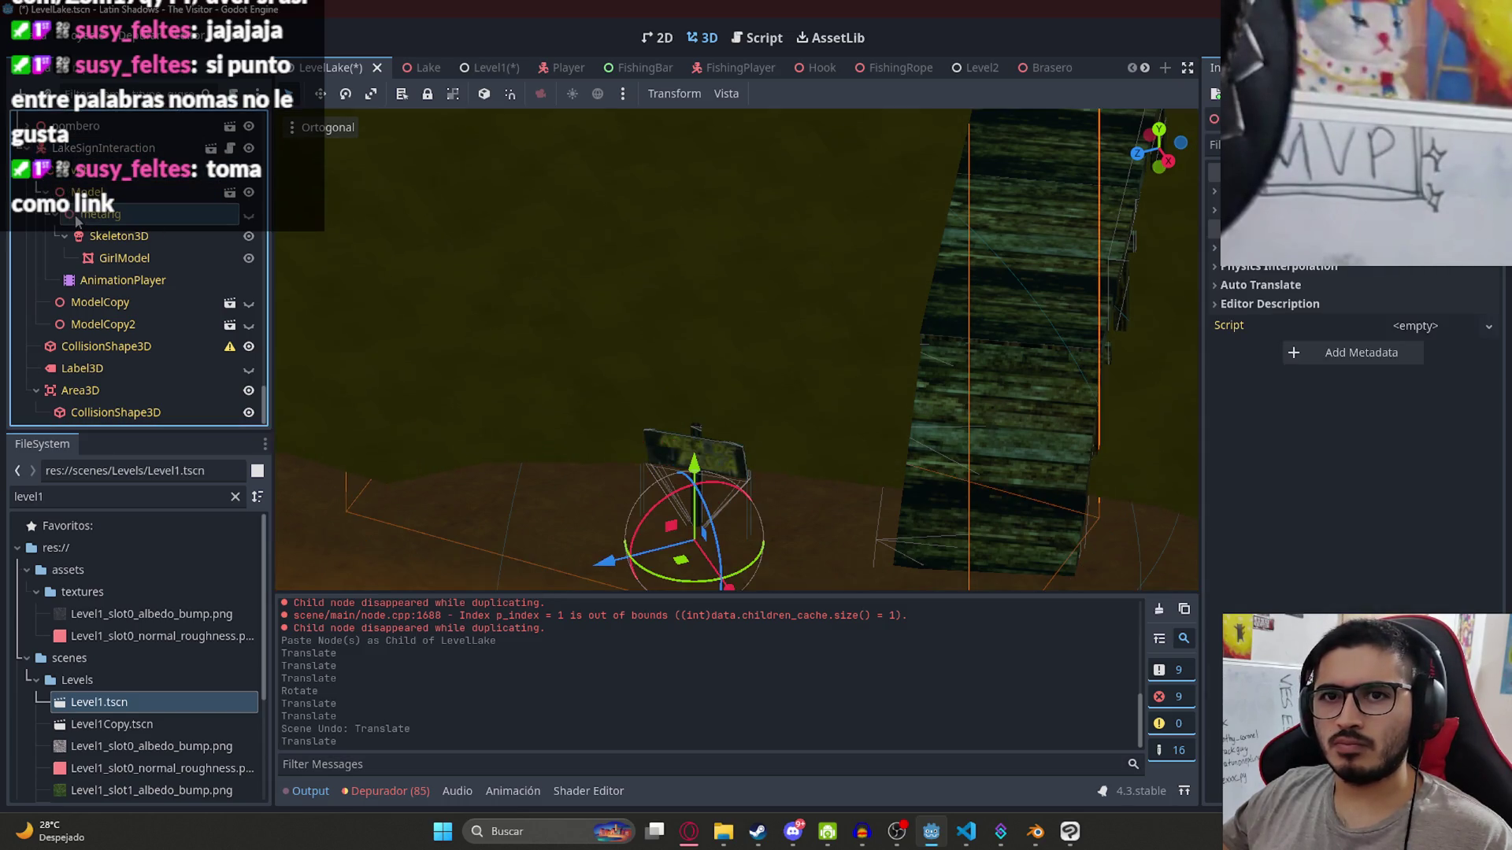
pyautogui.click(45, 179)
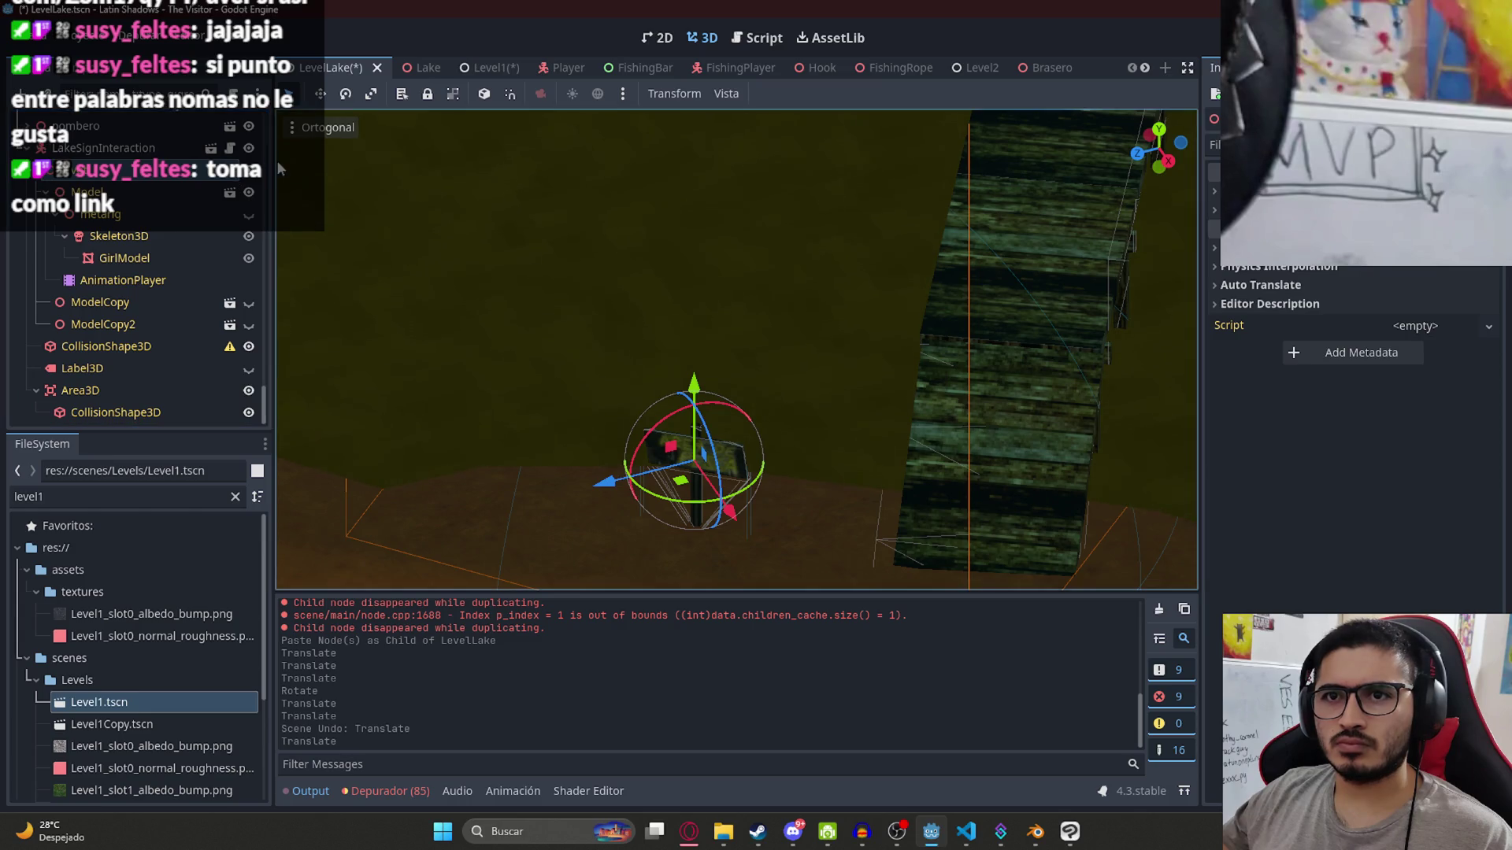
pyautogui.click(249, 169)
pyautogui.click(248, 169)
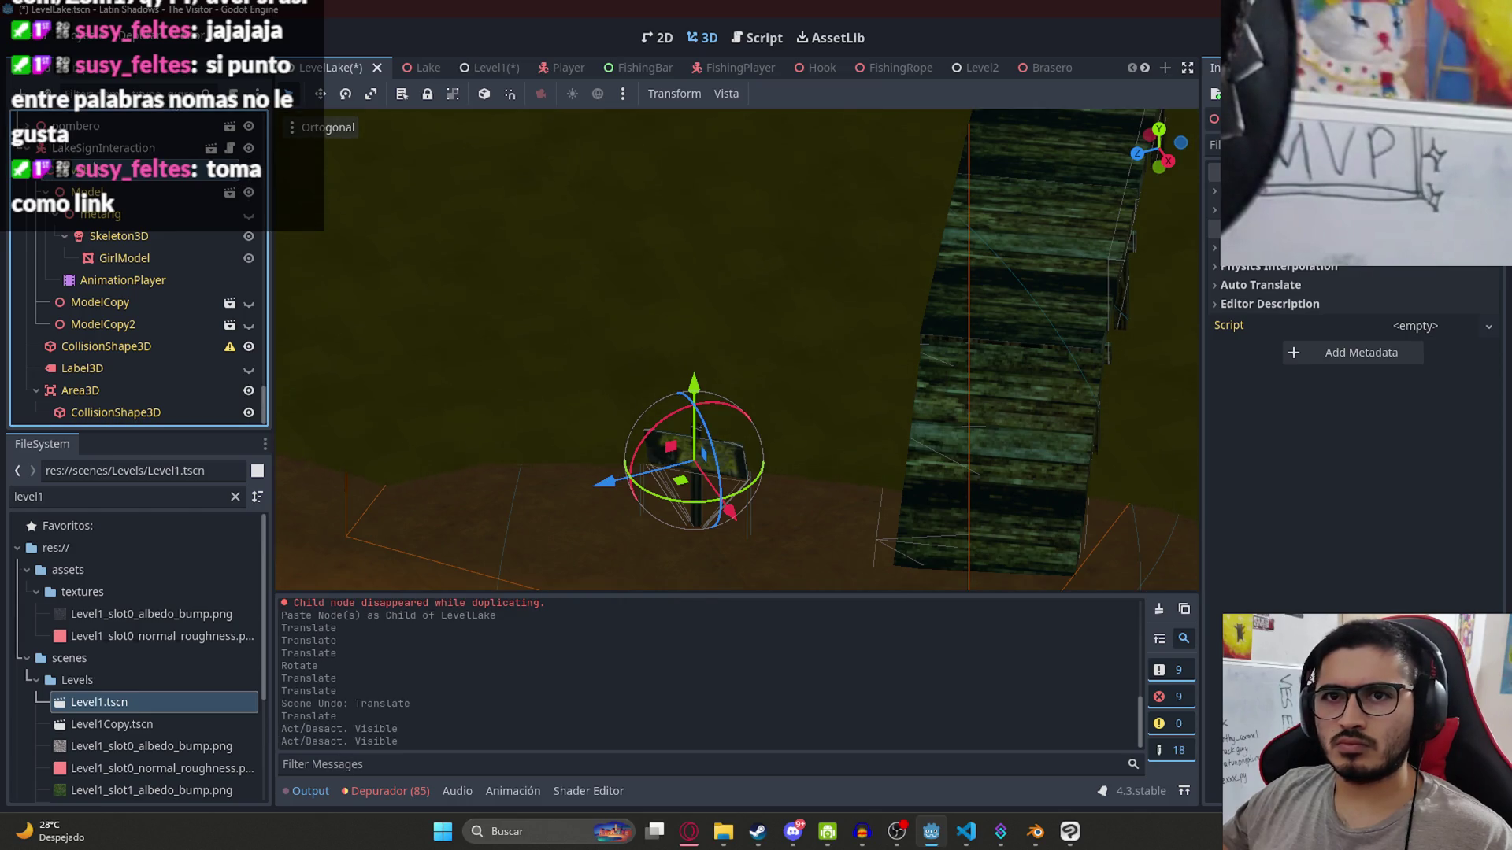
pyautogui.click(38, 171)
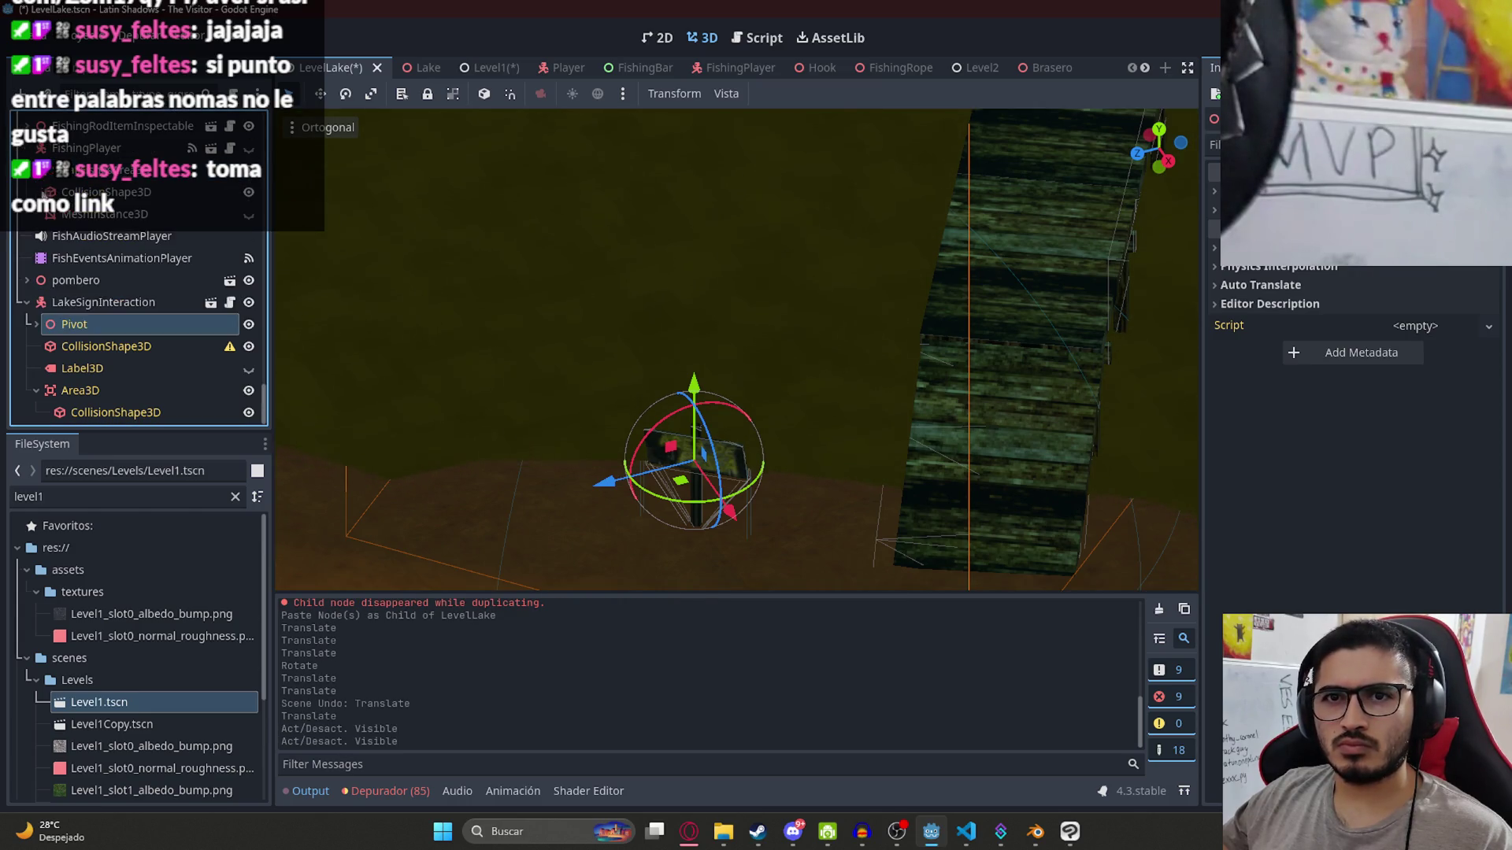
# Step: Frame the sign's Area3D collision shape, then save the LevelLake scene
pyautogui.click(68, 390)
pyautogui.click(98, 411)
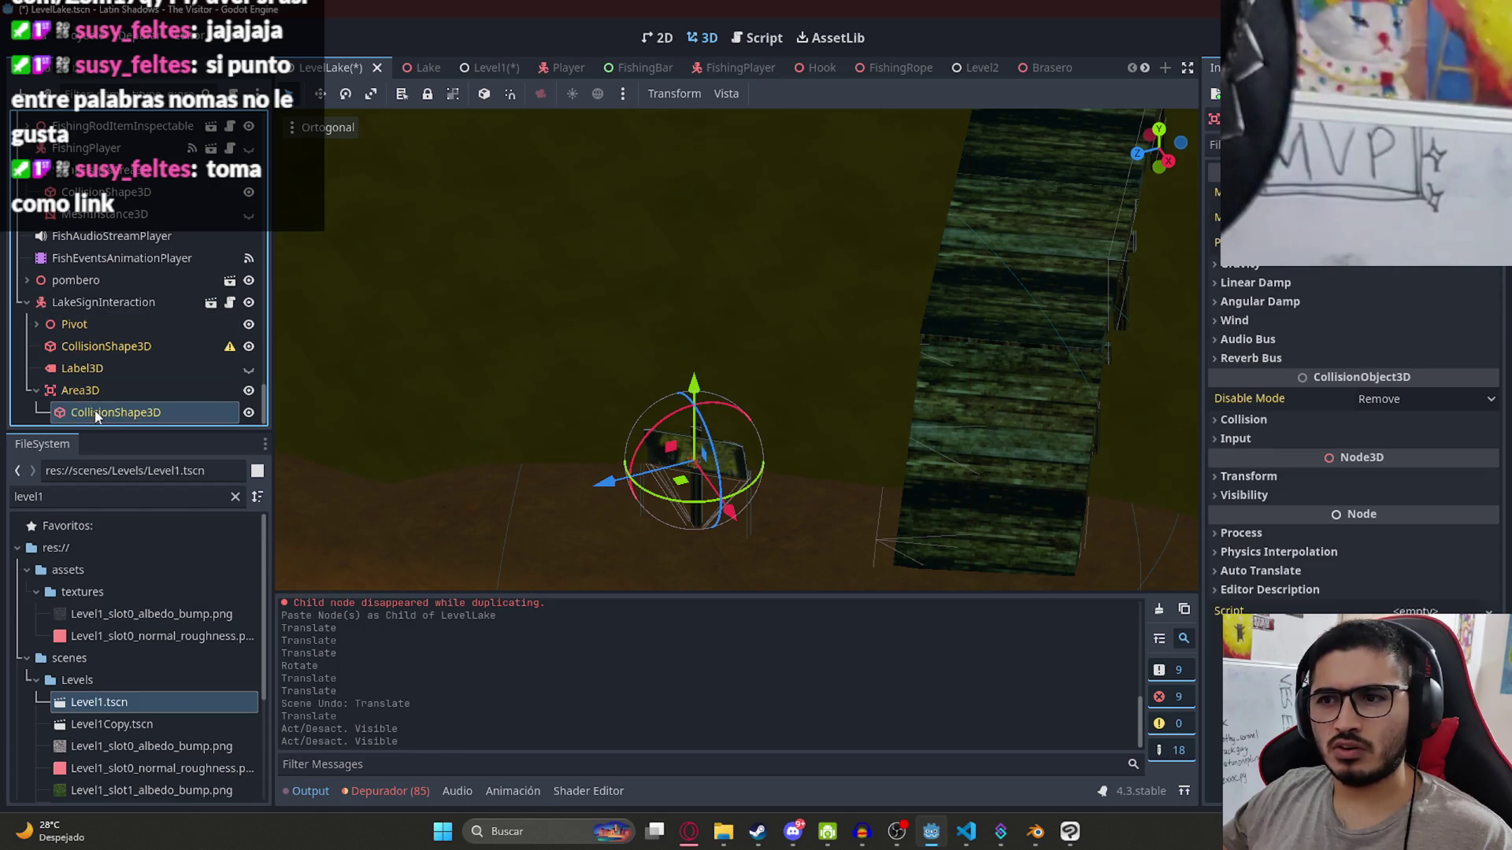
pyautogui.press('f')
pyautogui.moveTo(744, 307)
pyautogui.mouseDown()
pyautogui.moveTo(705, 445)
pyautogui.moveTo(18, 338)
pyautogui.mouseUp()
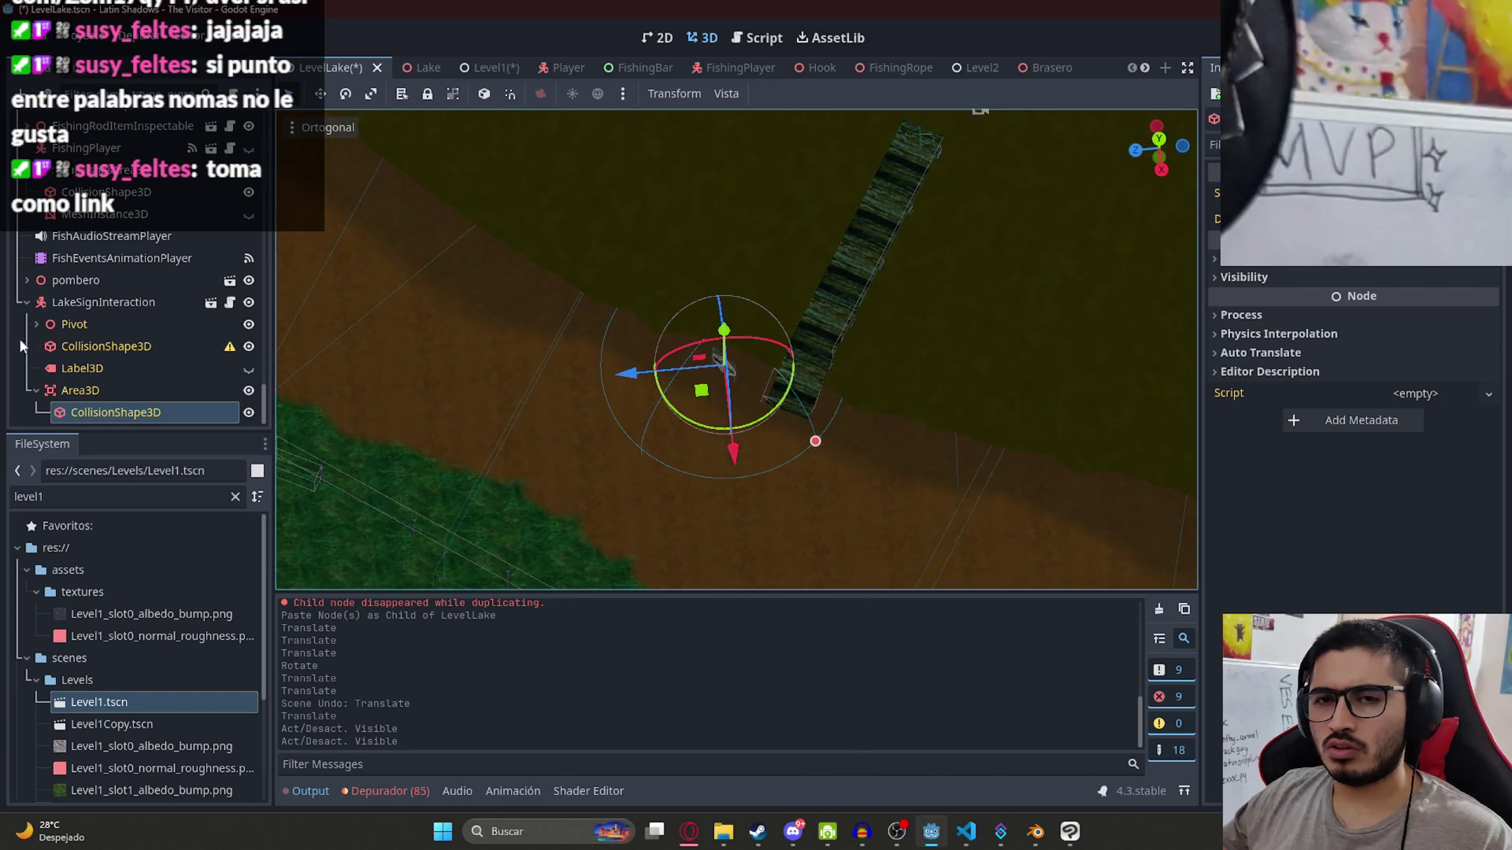
pyautogui.click(115, 385)
pyautogui.click(34, 389)
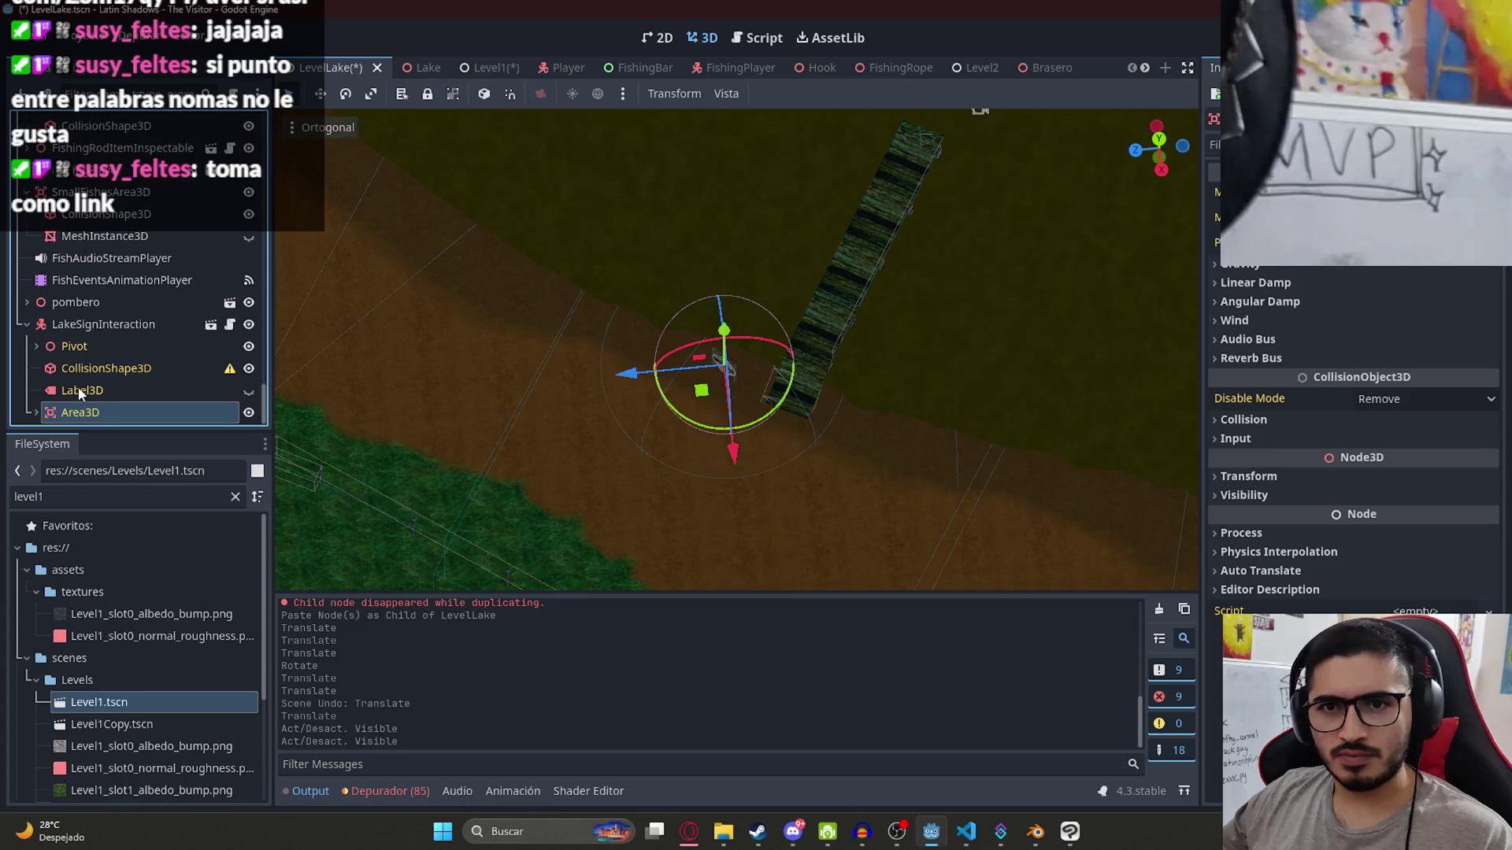
pyautogui.click(94, 366)
pyautogui.scroll(4, 672, 297)
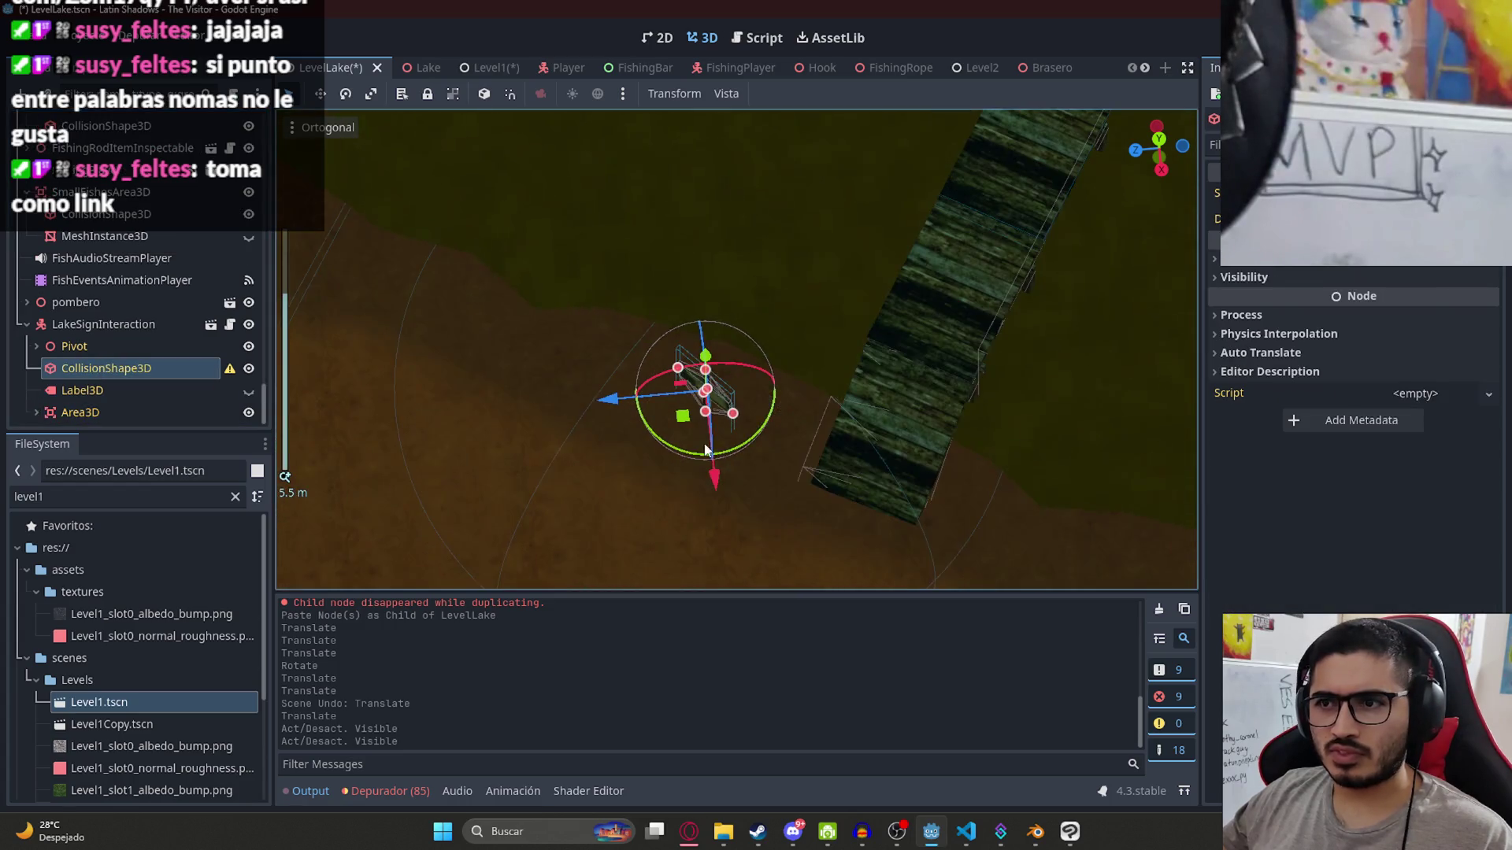
pyautogui.hotkey('ctrl', 's')
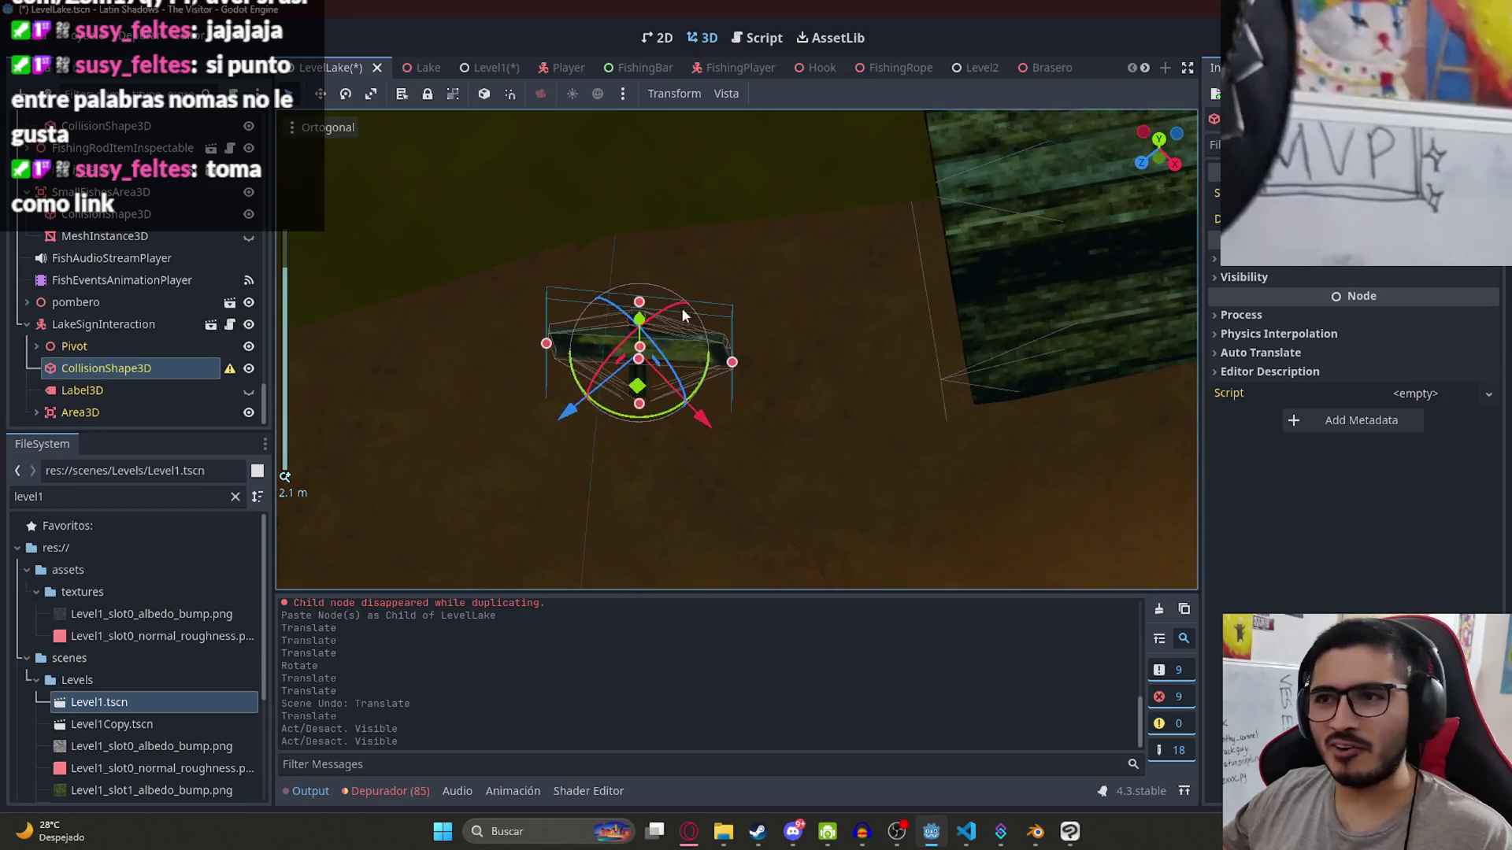
pyautogui.scroll(2, 24, 322)
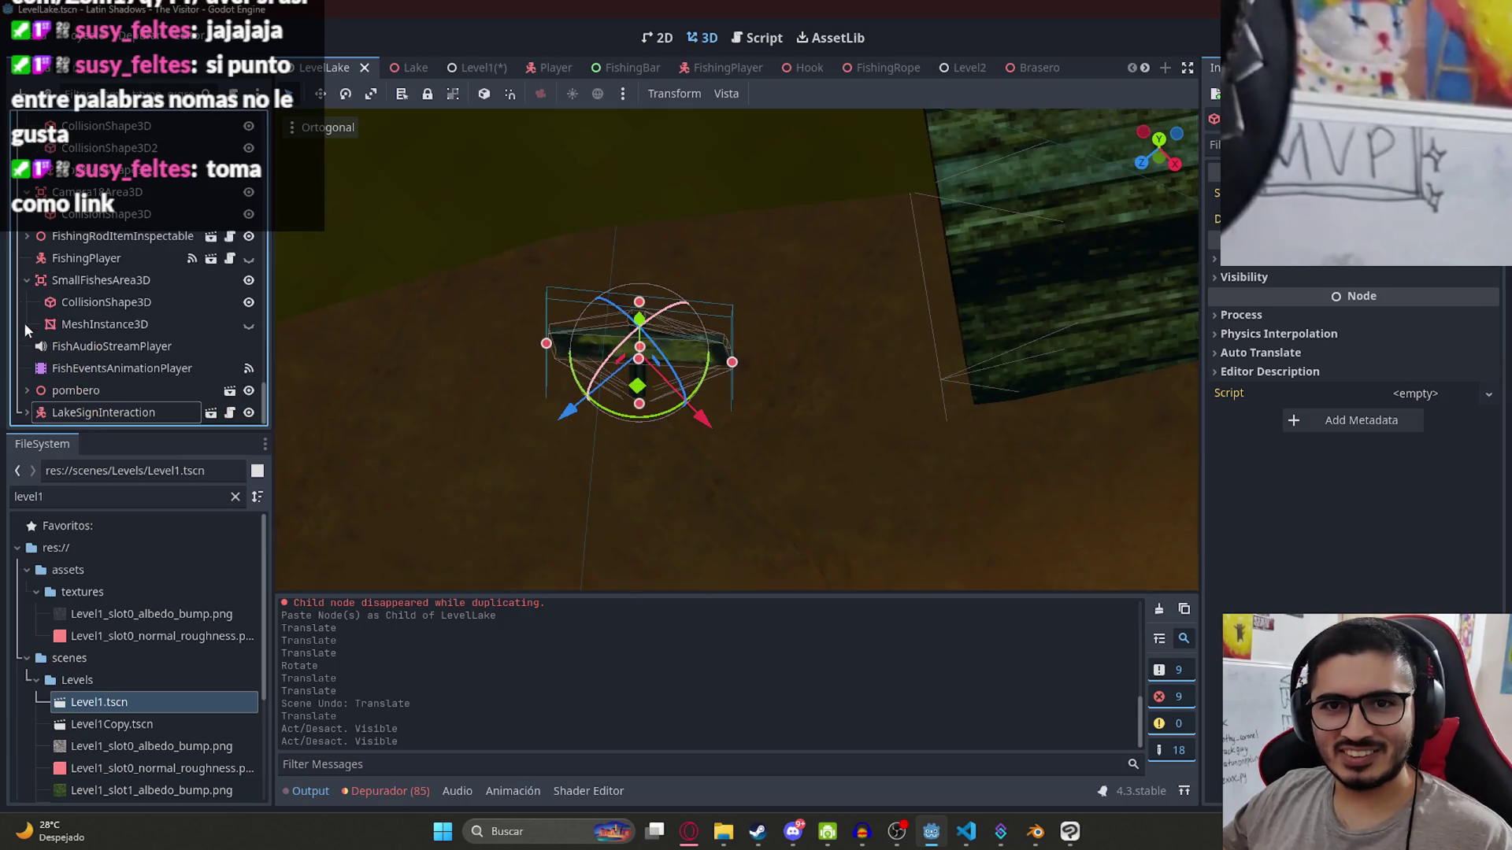
pyautogui.click(110, 412)
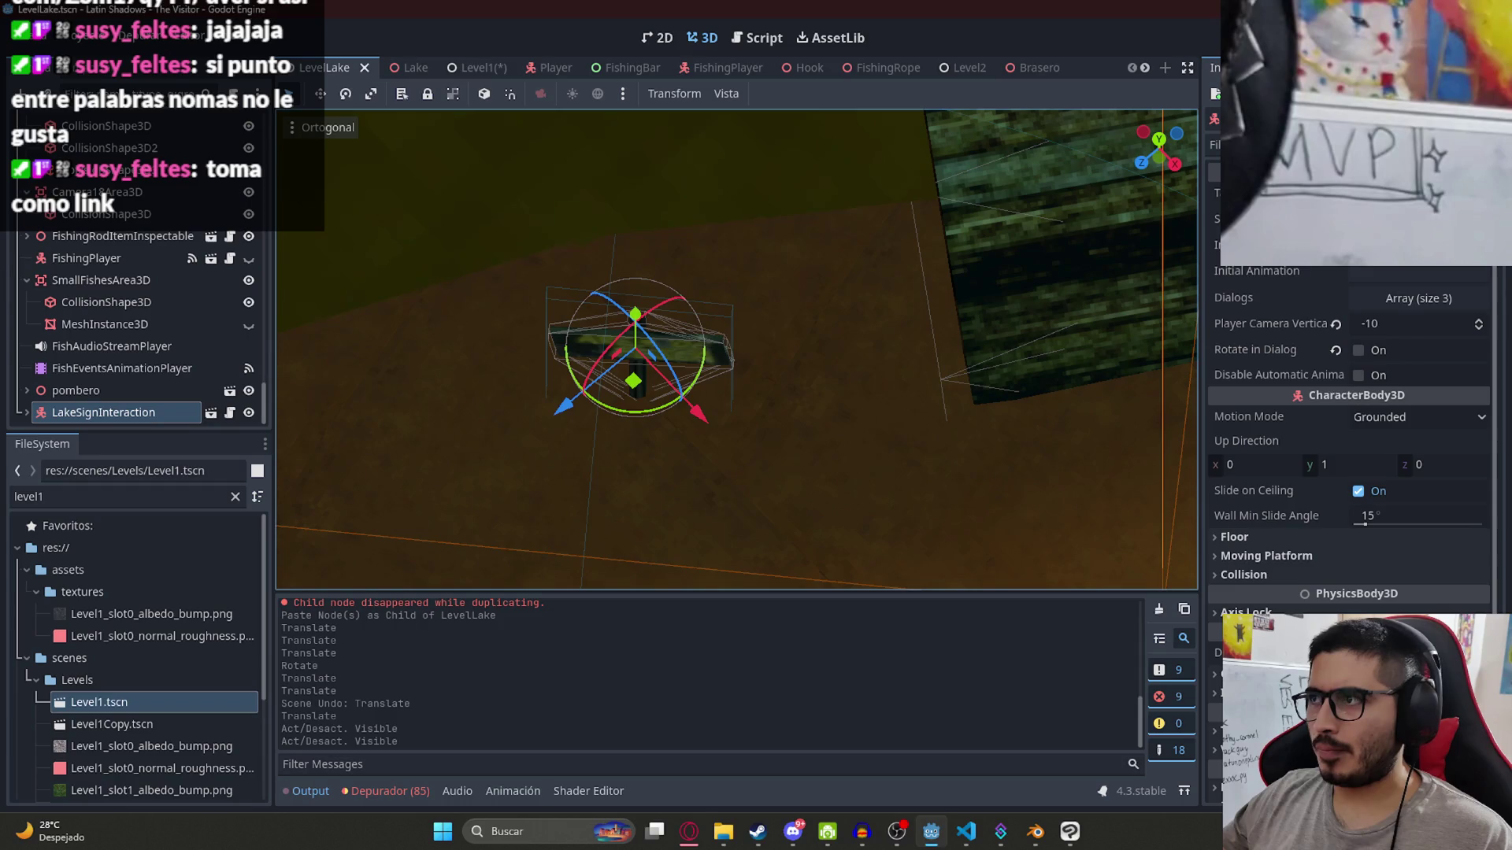
# Step: Review LakeSignInteraction's three Dialogs entries and save LevelLake via Guardar Escena
pyautogui.click(122, 368)
pyautogui.click(103, 412)
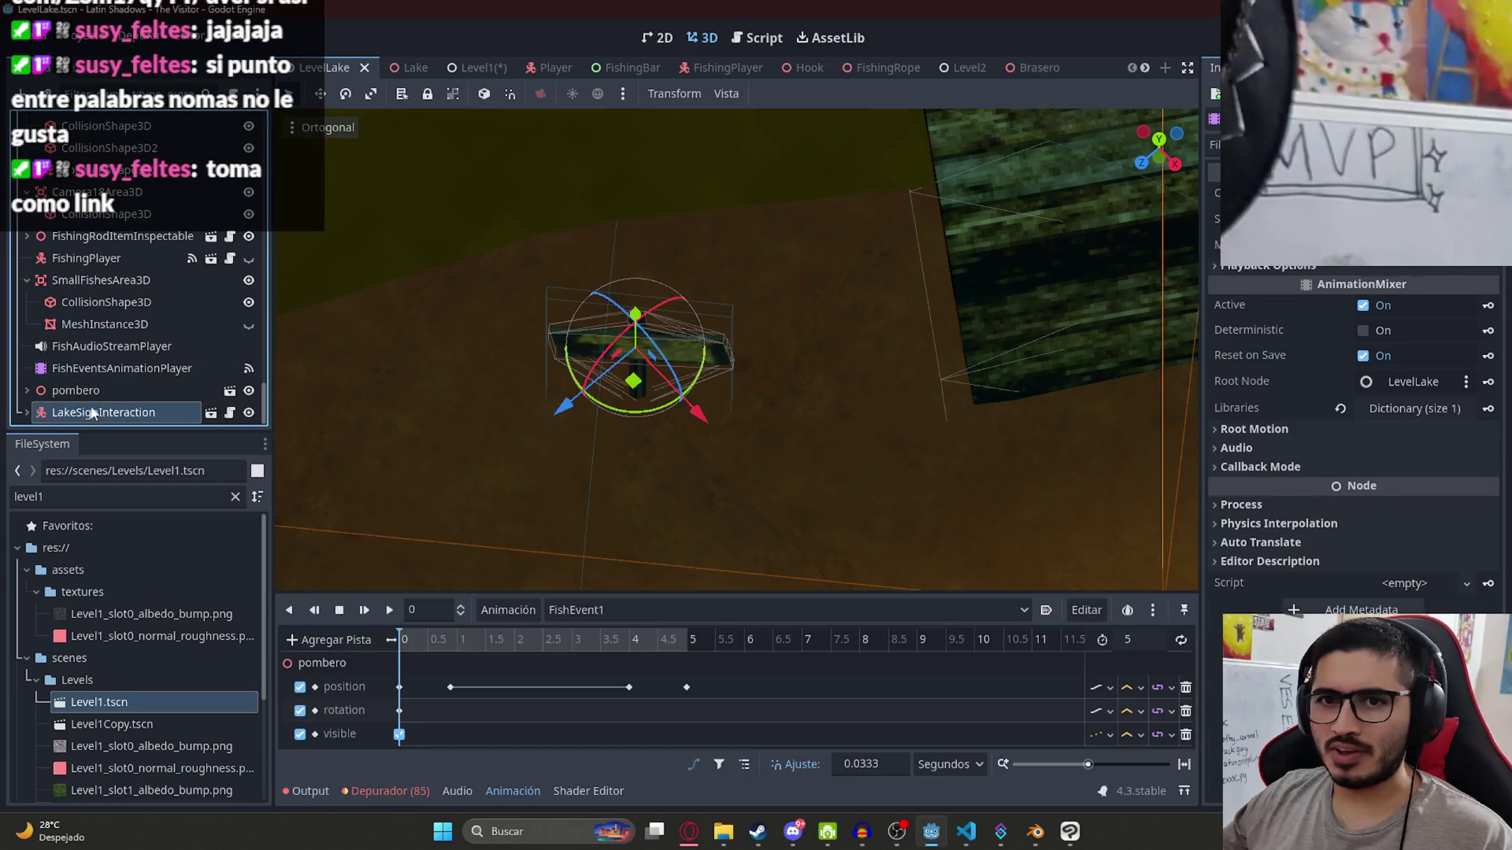
pyautogui.click(1422, 301)
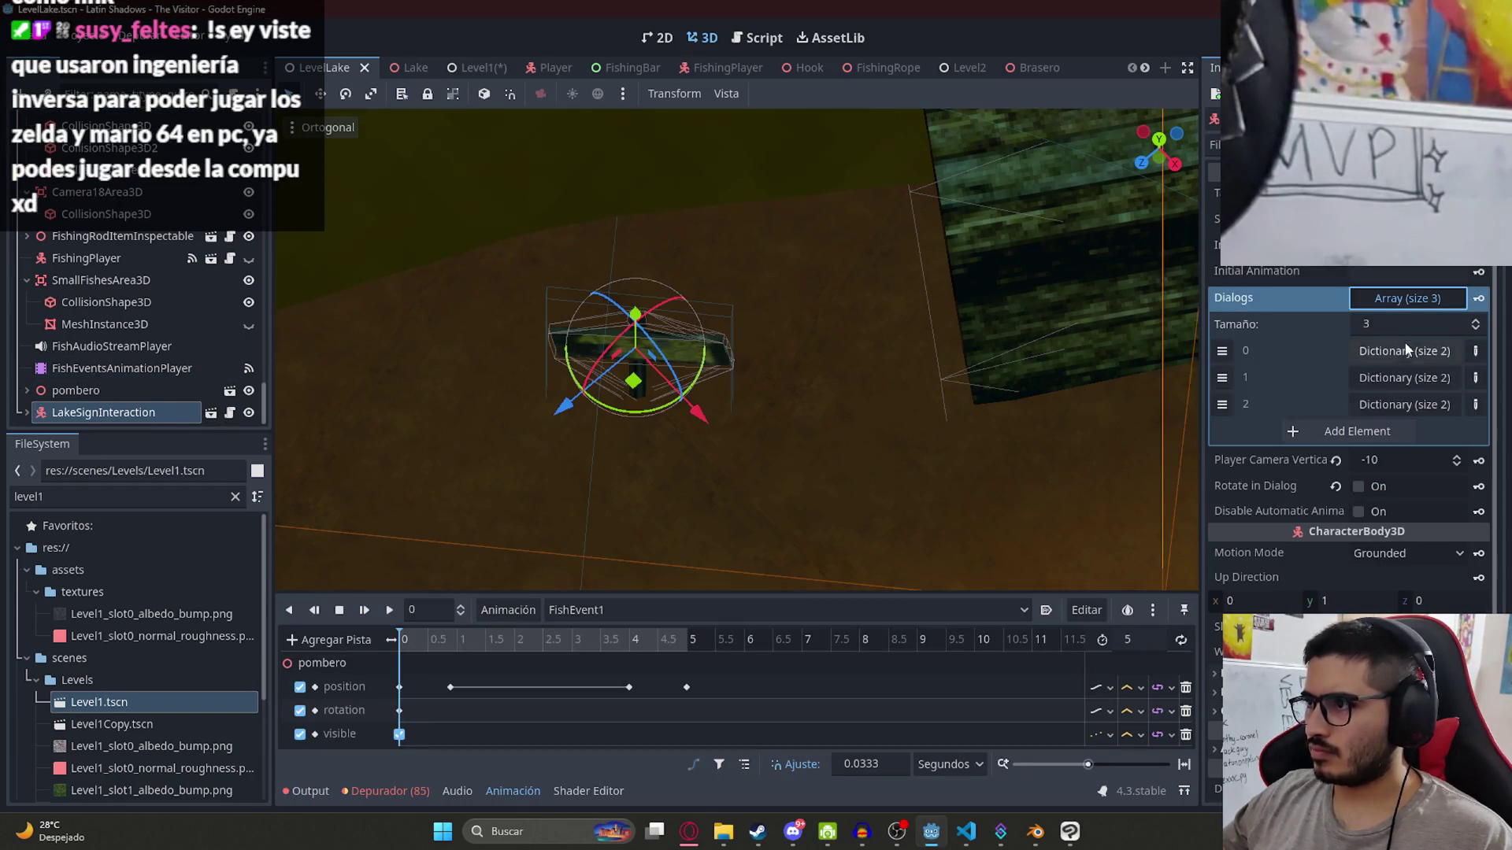
pyautogui.rightClick(318, 67)
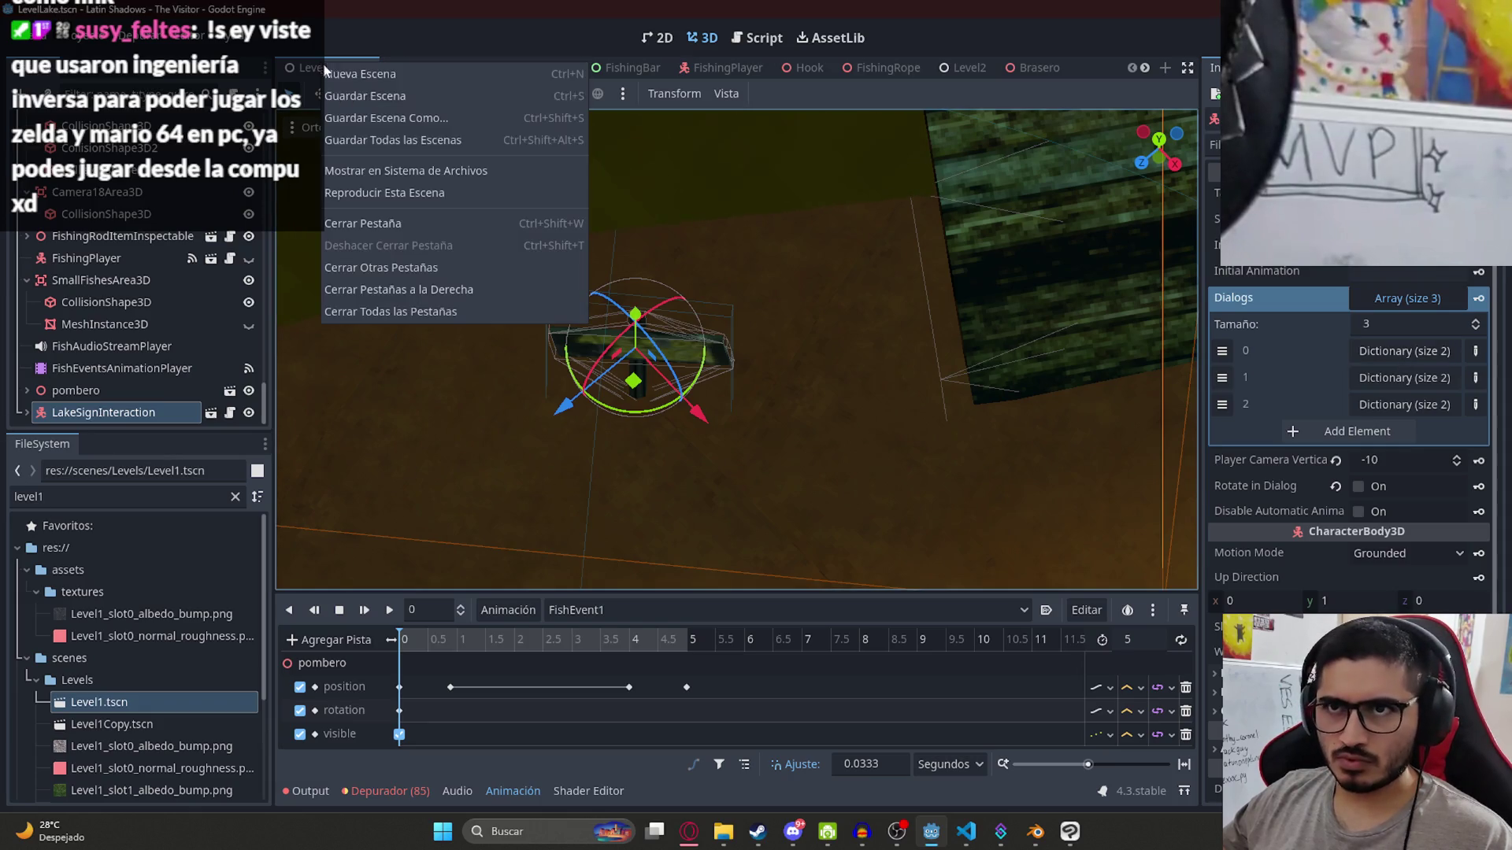
pyautogui.click(390, 201)
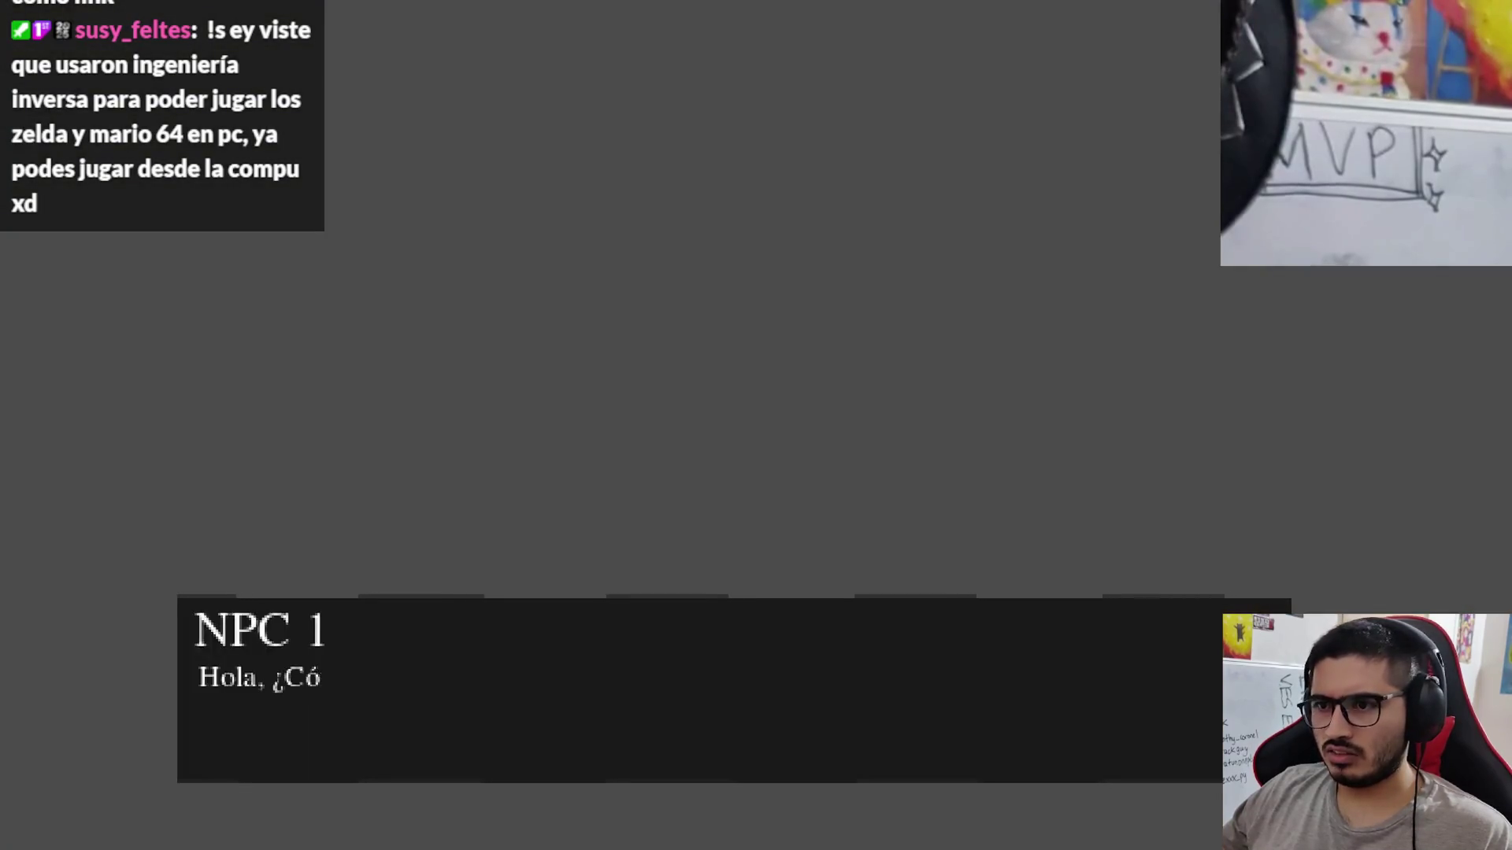
# Step: Stop the playtest with F8 and check FishAudioStreamPlayer and LakeSignInteraction properties
pyautogui.press('F8')
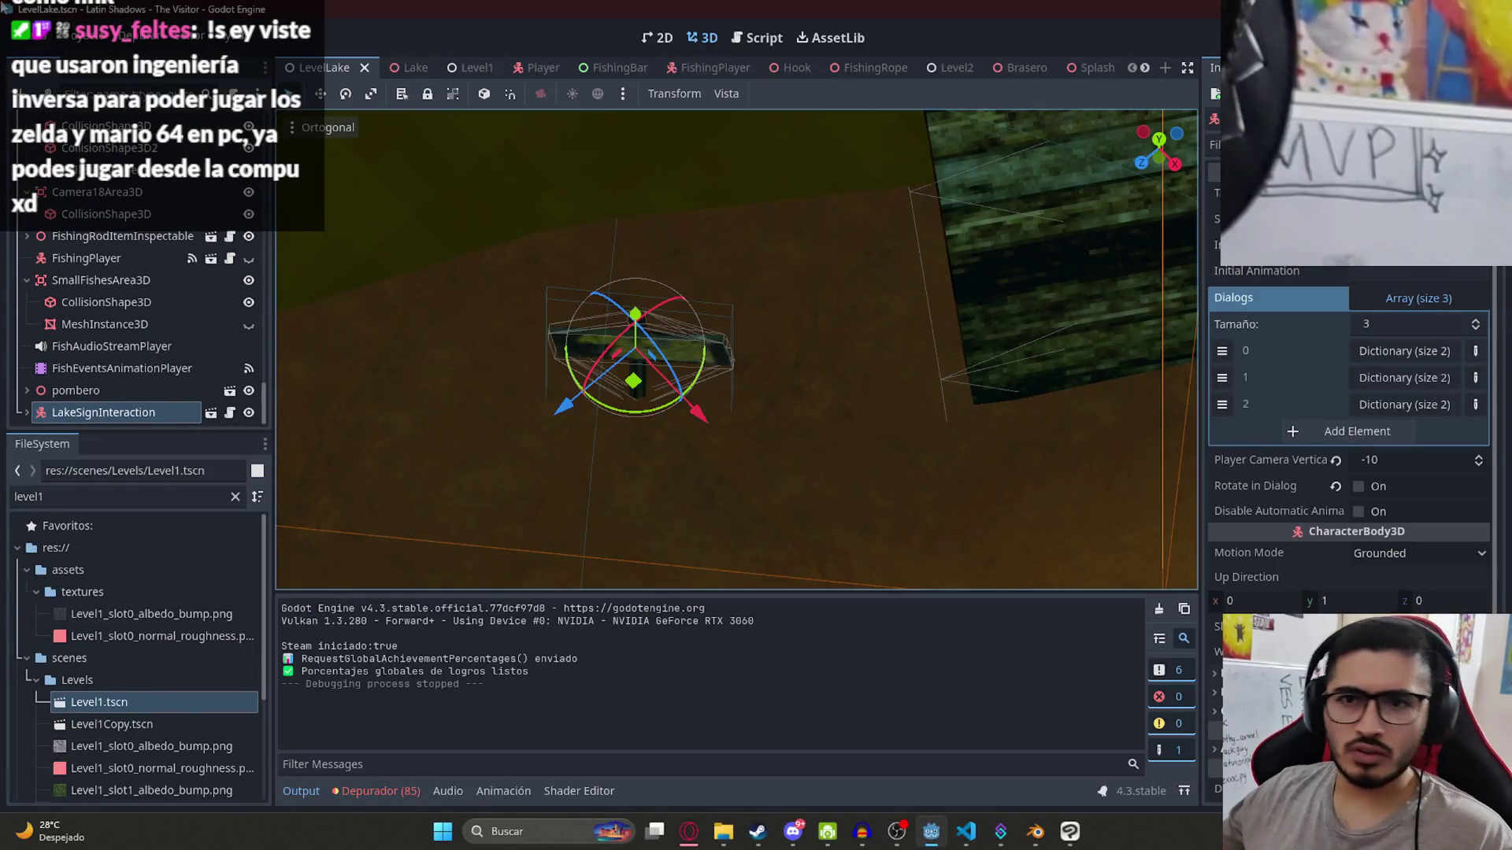
pyautogui.click(110, 346)
pyautogui.click(101, 411)
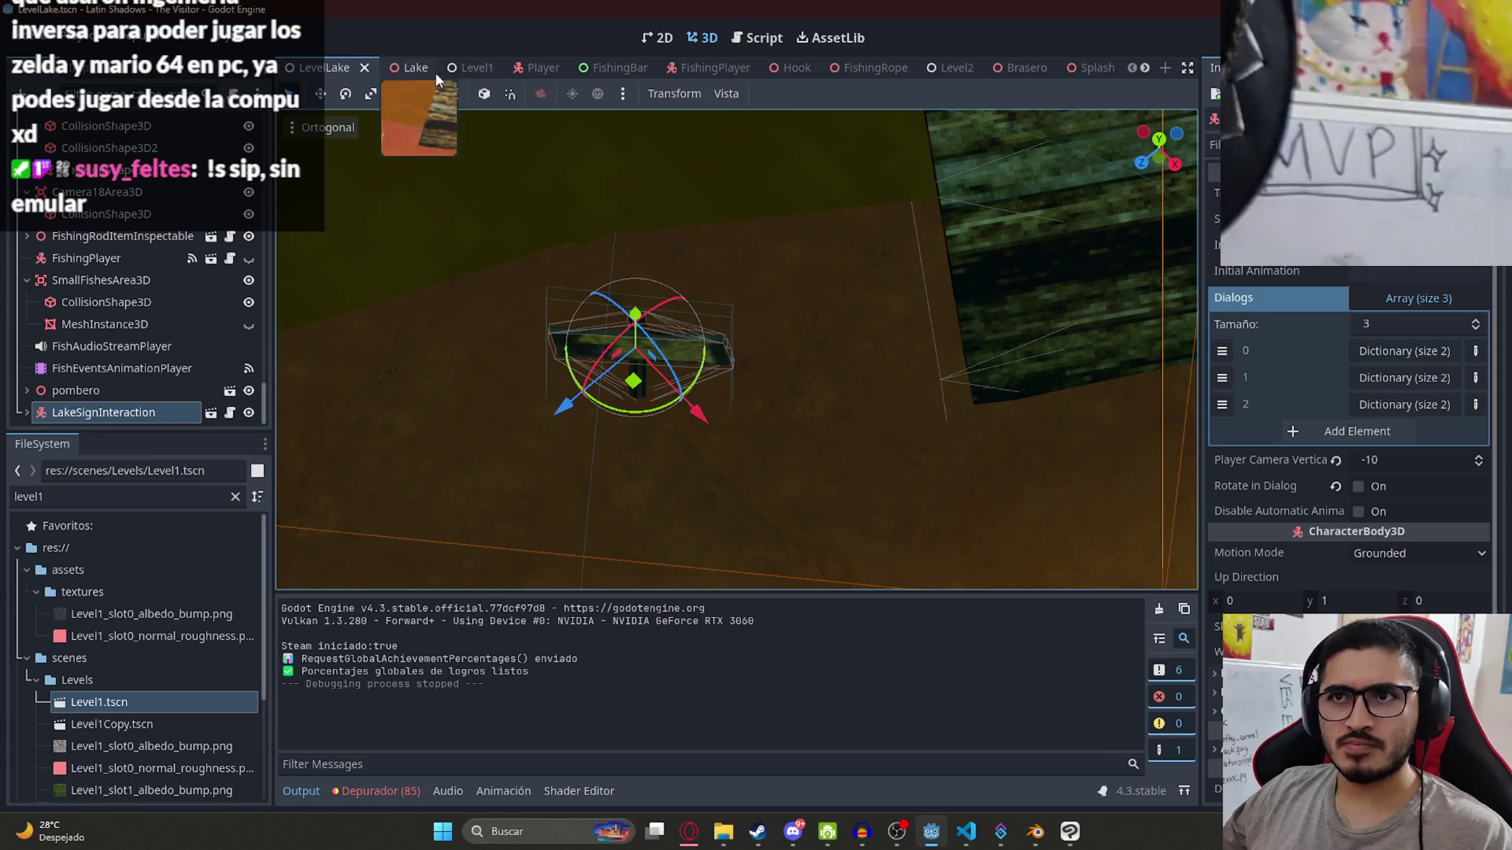
# Step: In Level1, inspect LakeSignInteraction's collision shape and toggle the instance's visibility off and on
pyautogui.click(403, 69)
pyautogui.click(474, 70)
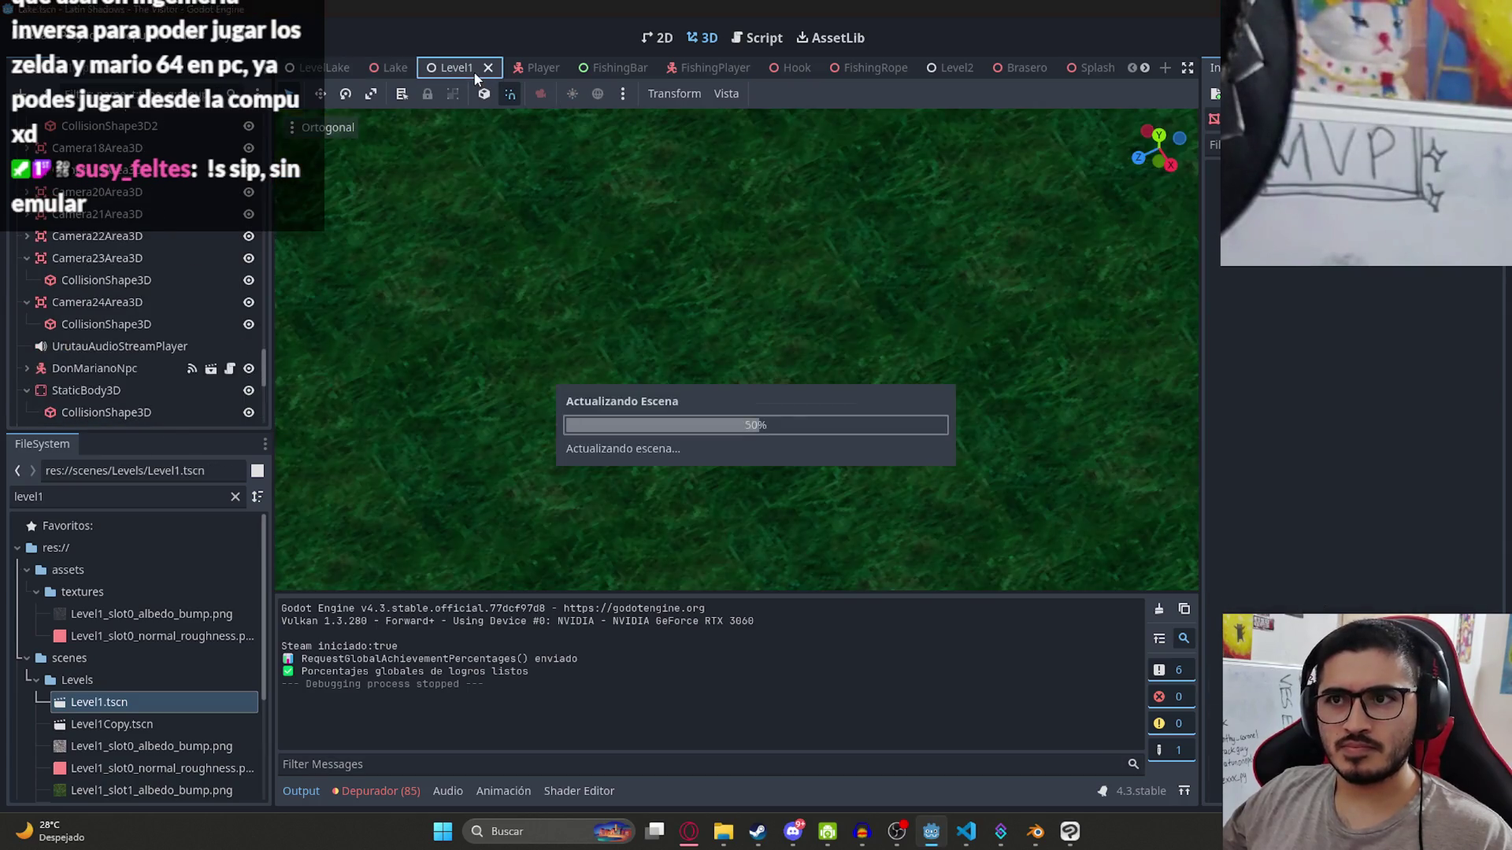
pyautogui.scroll(10, 674, 347)
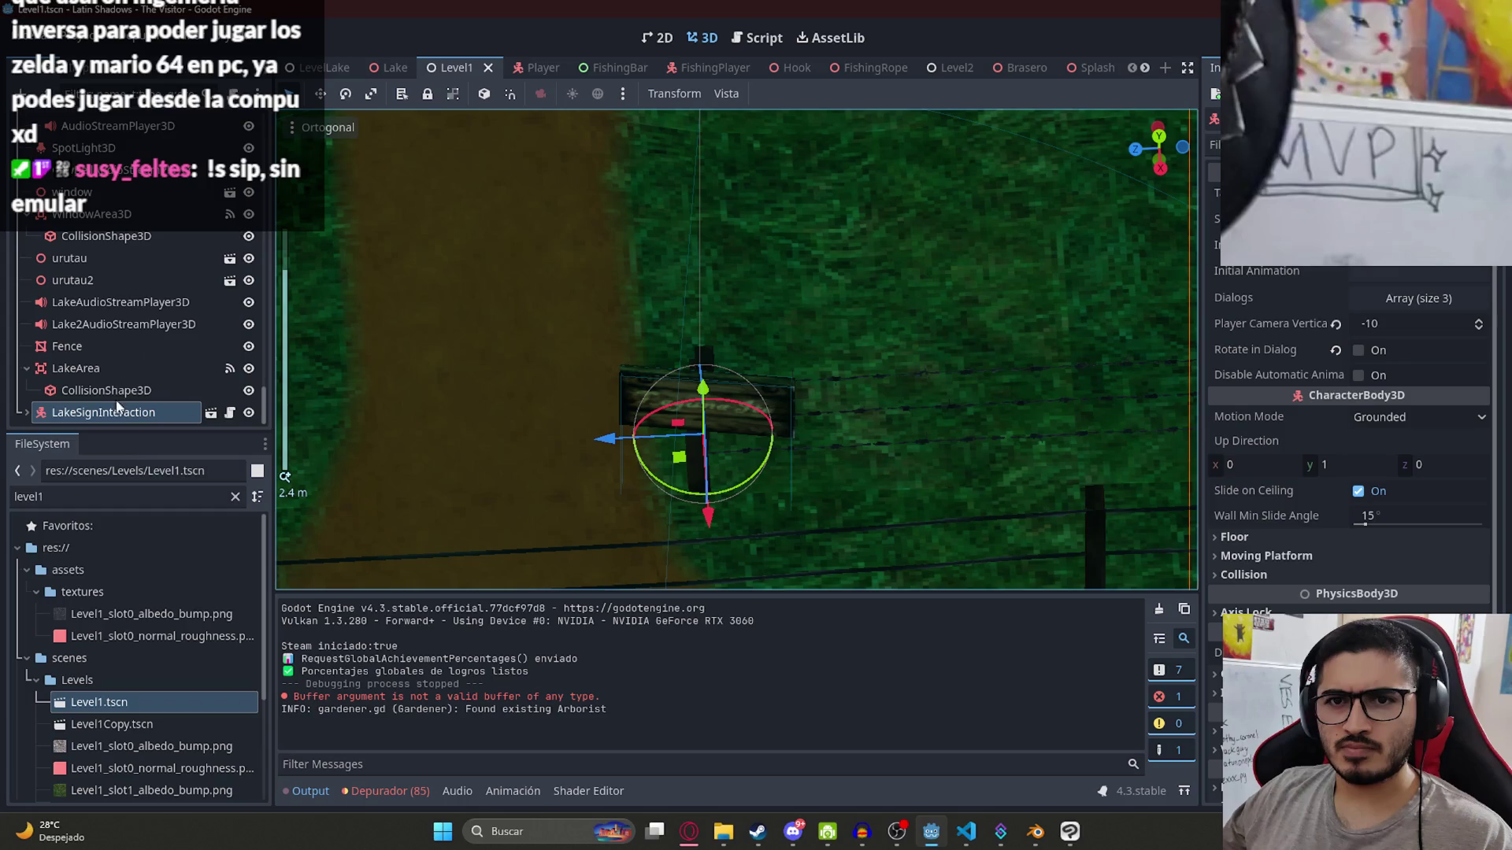
pyautogui.click(27, 413)
pyautogui.scroll(-5, 85, 365)
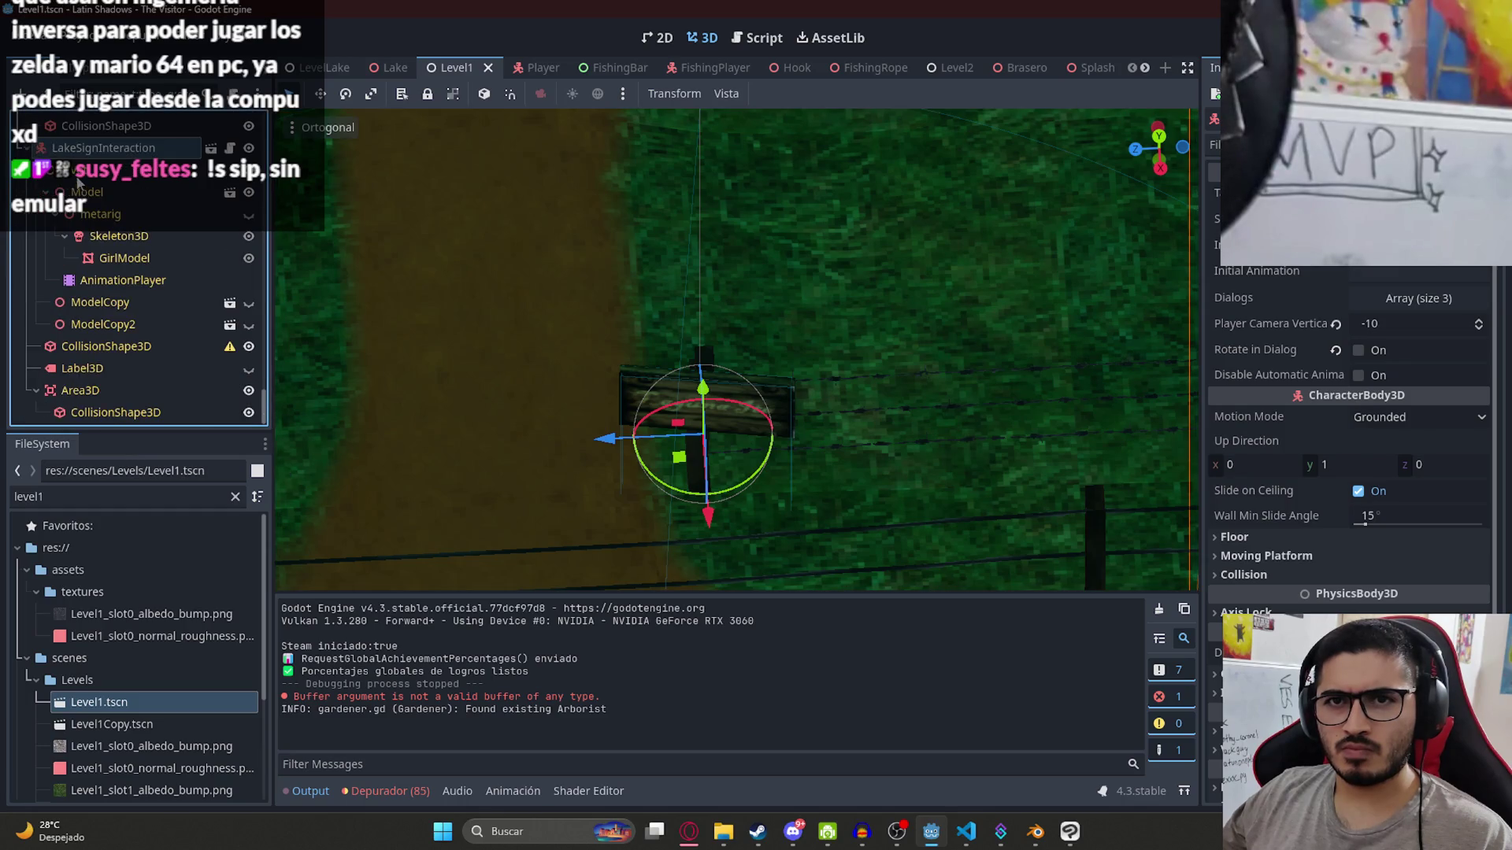
pyautogui.click(616, 468)
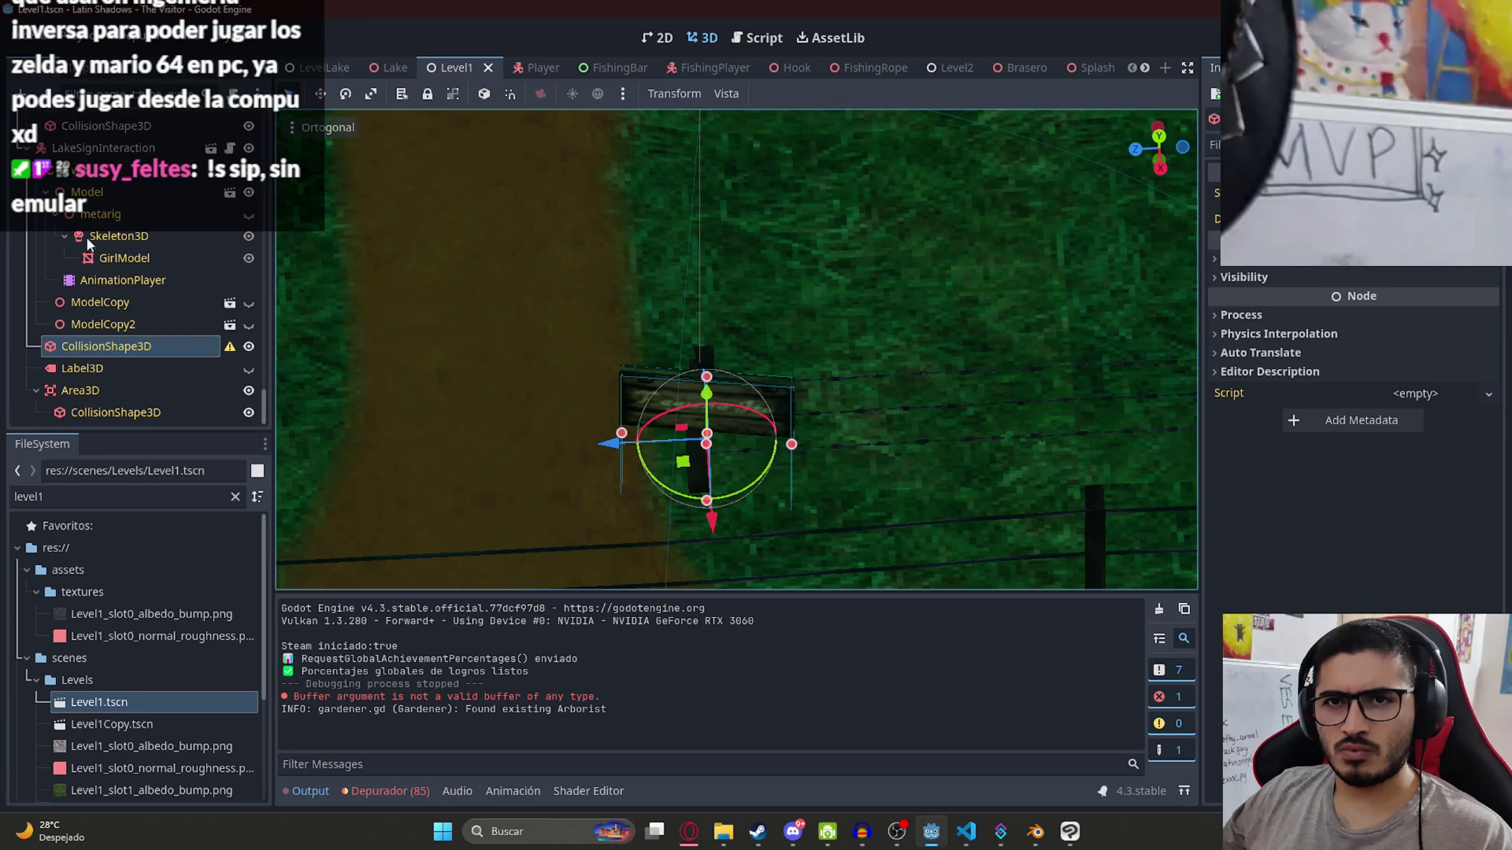
pyautogui.scroll(3, 87, 236)
pyautogui.click(118, 226)
pyautogui.click(250, 226)
pyautogui.click(250, 226)
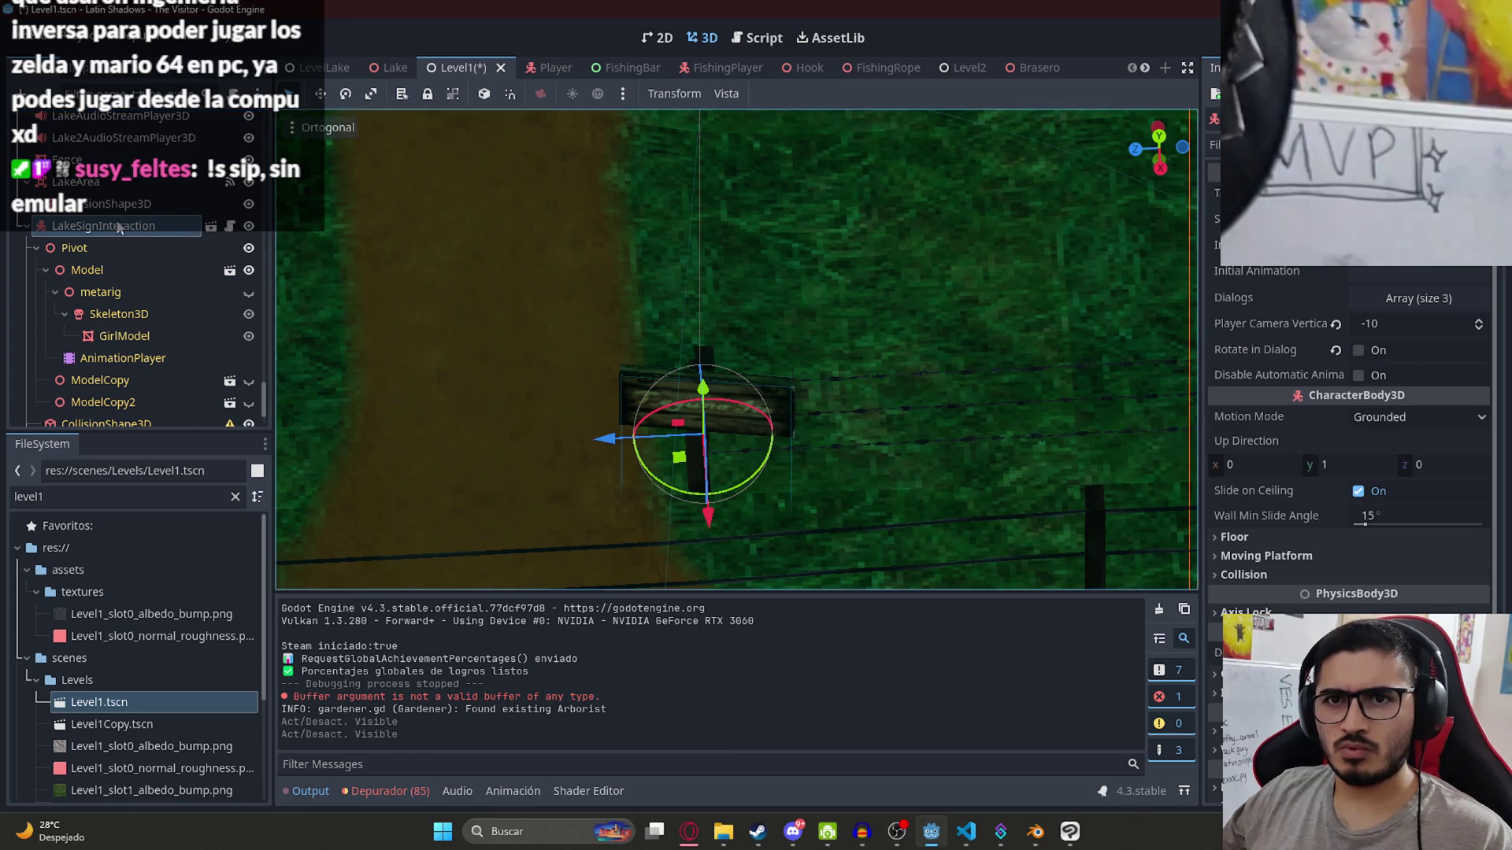
pyautogui.hotkey('ctrl', 's')
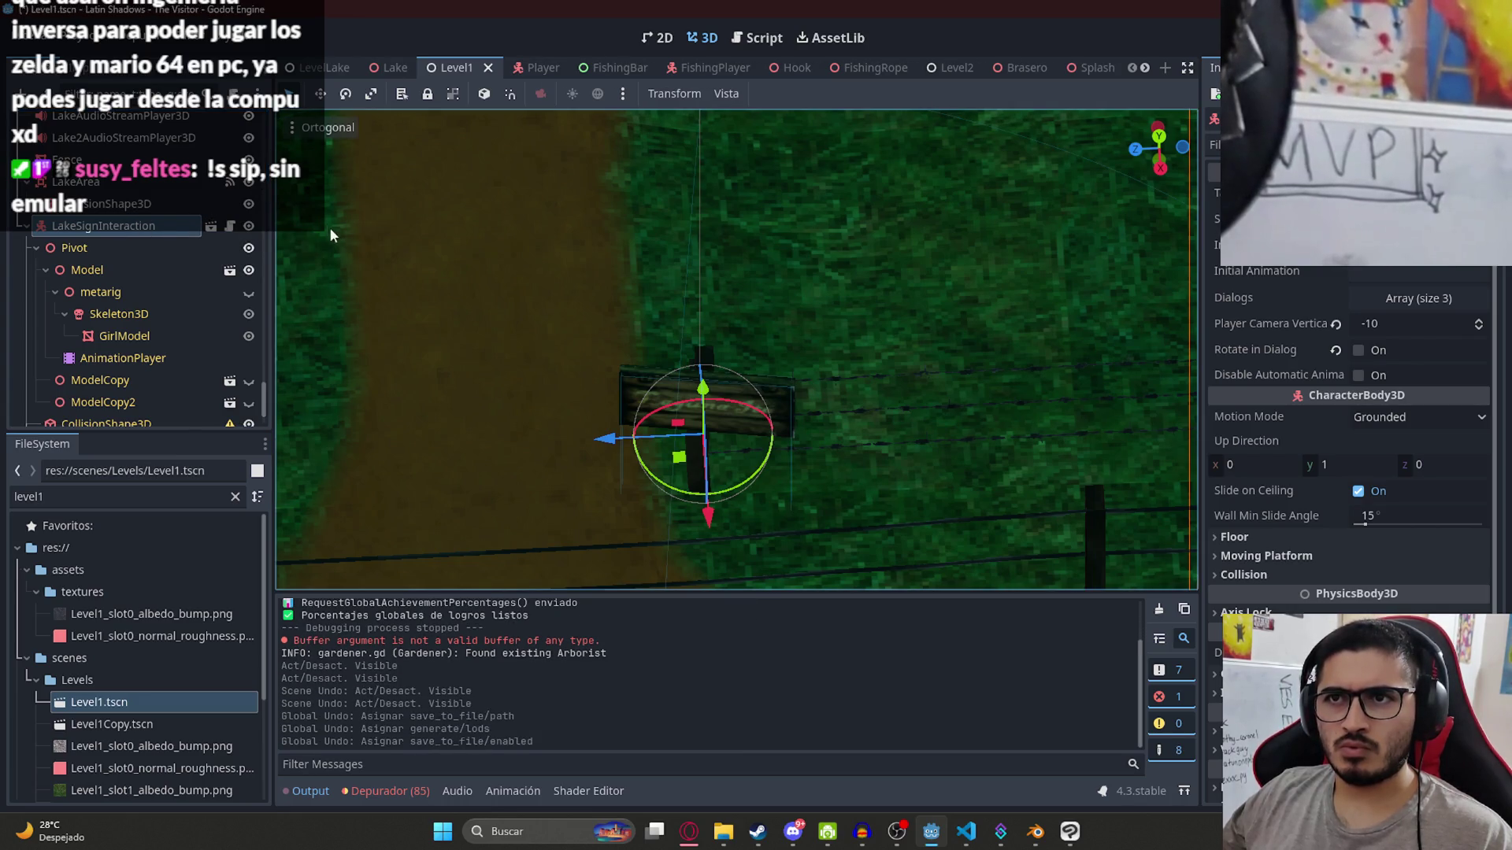
pyautogui.hotkey('ctrl', 'shift', 'z')
pyautogui.hotkey('ctrl', 'shift', 'z')
pyautogui.hotkey('ctrl', 'shift', 'z')
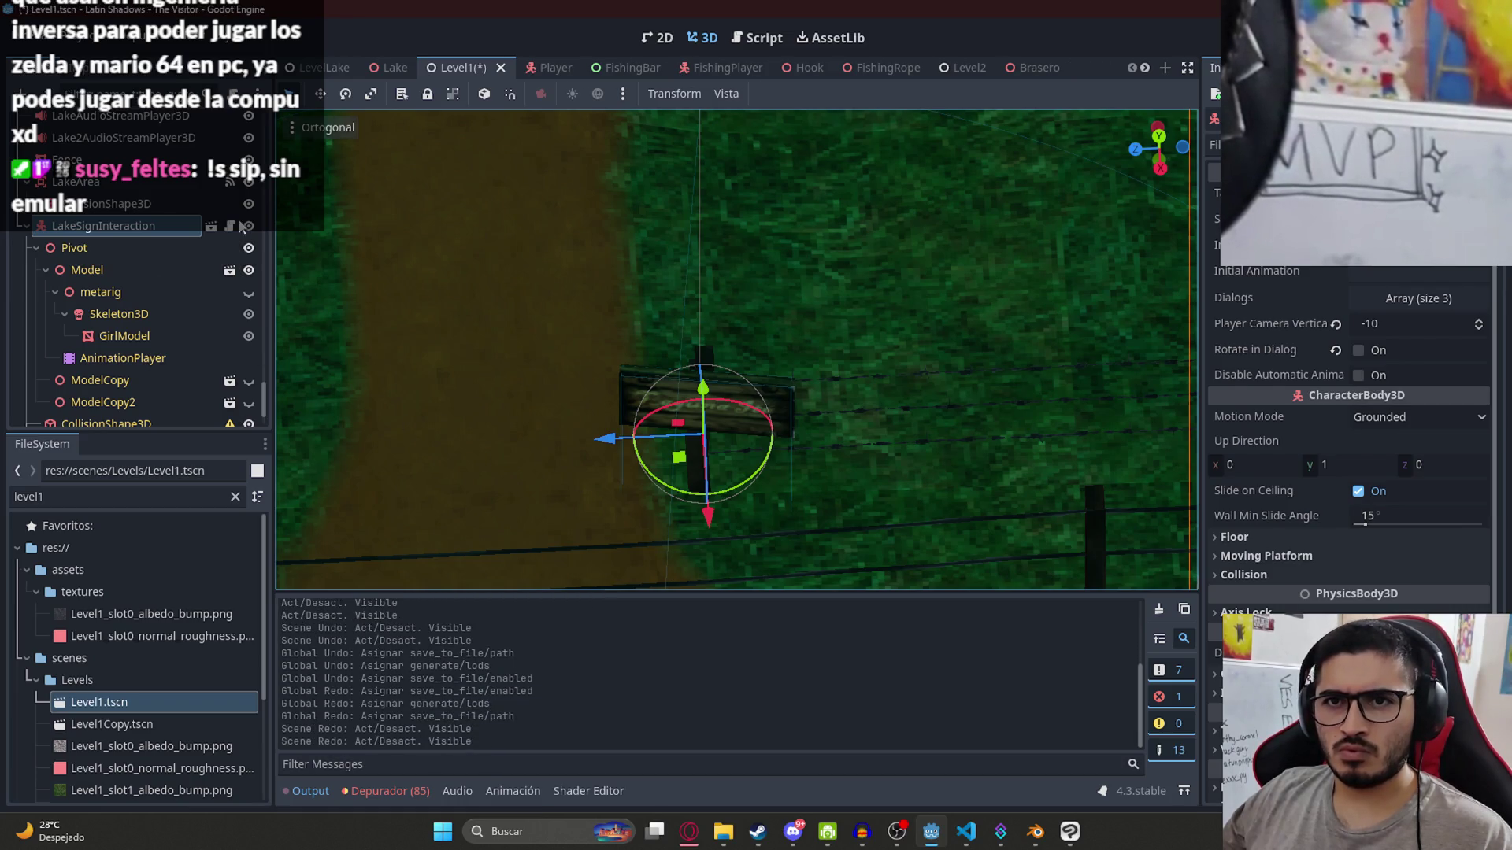
# Step: Assign an environment resource to Level1's WorldEnvironment via Quick Load, save, and return to LevelLake
pyautogui.scroll(5, 107, 329)
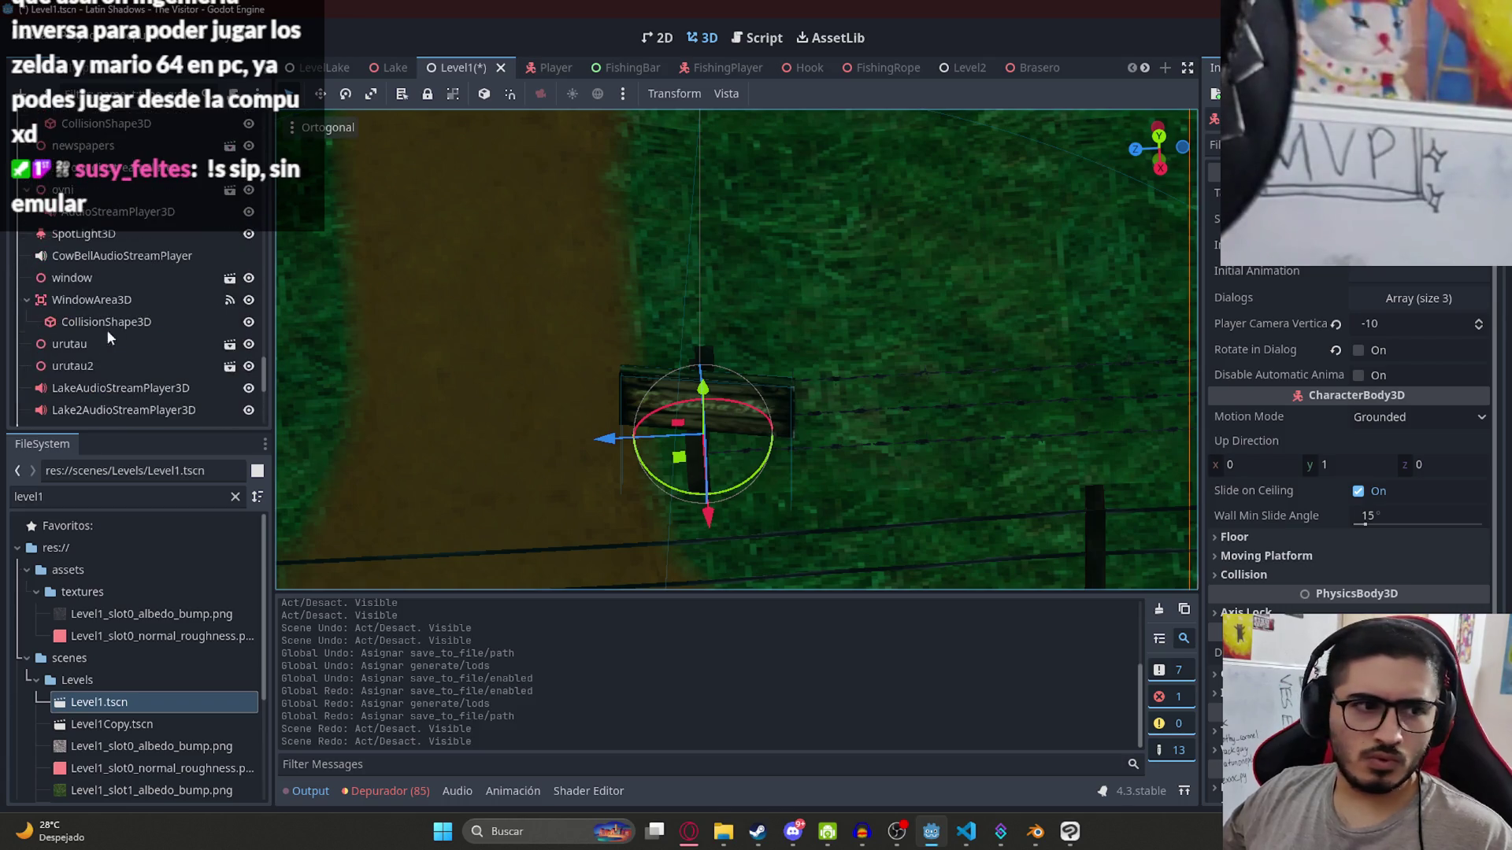
pyautogui.scroll(-5, 37, 356)
pyautogui.click(27, 226)
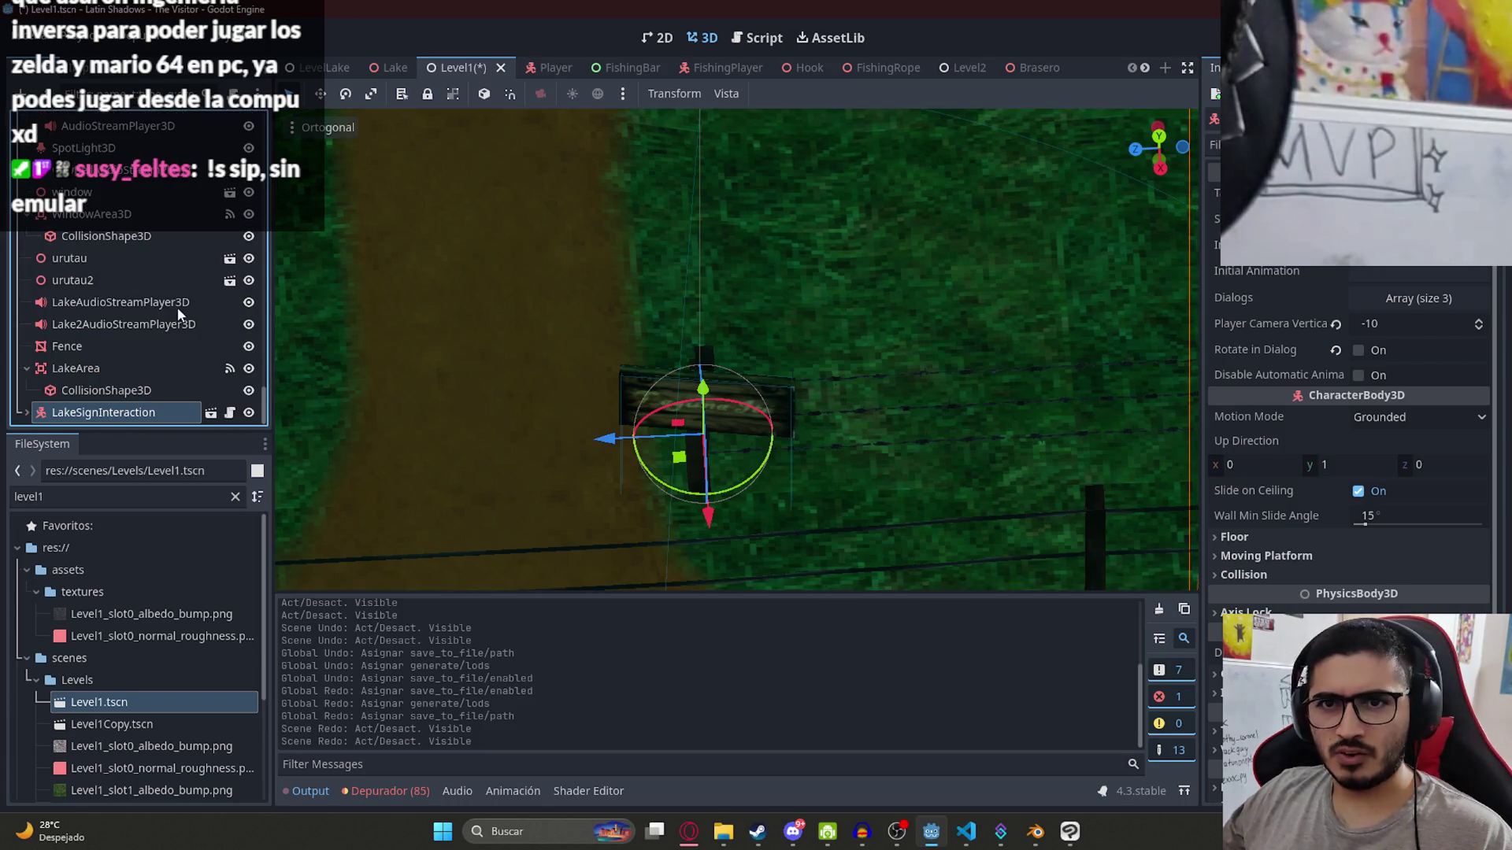
pyautogui.scroll(10, 177, 313)
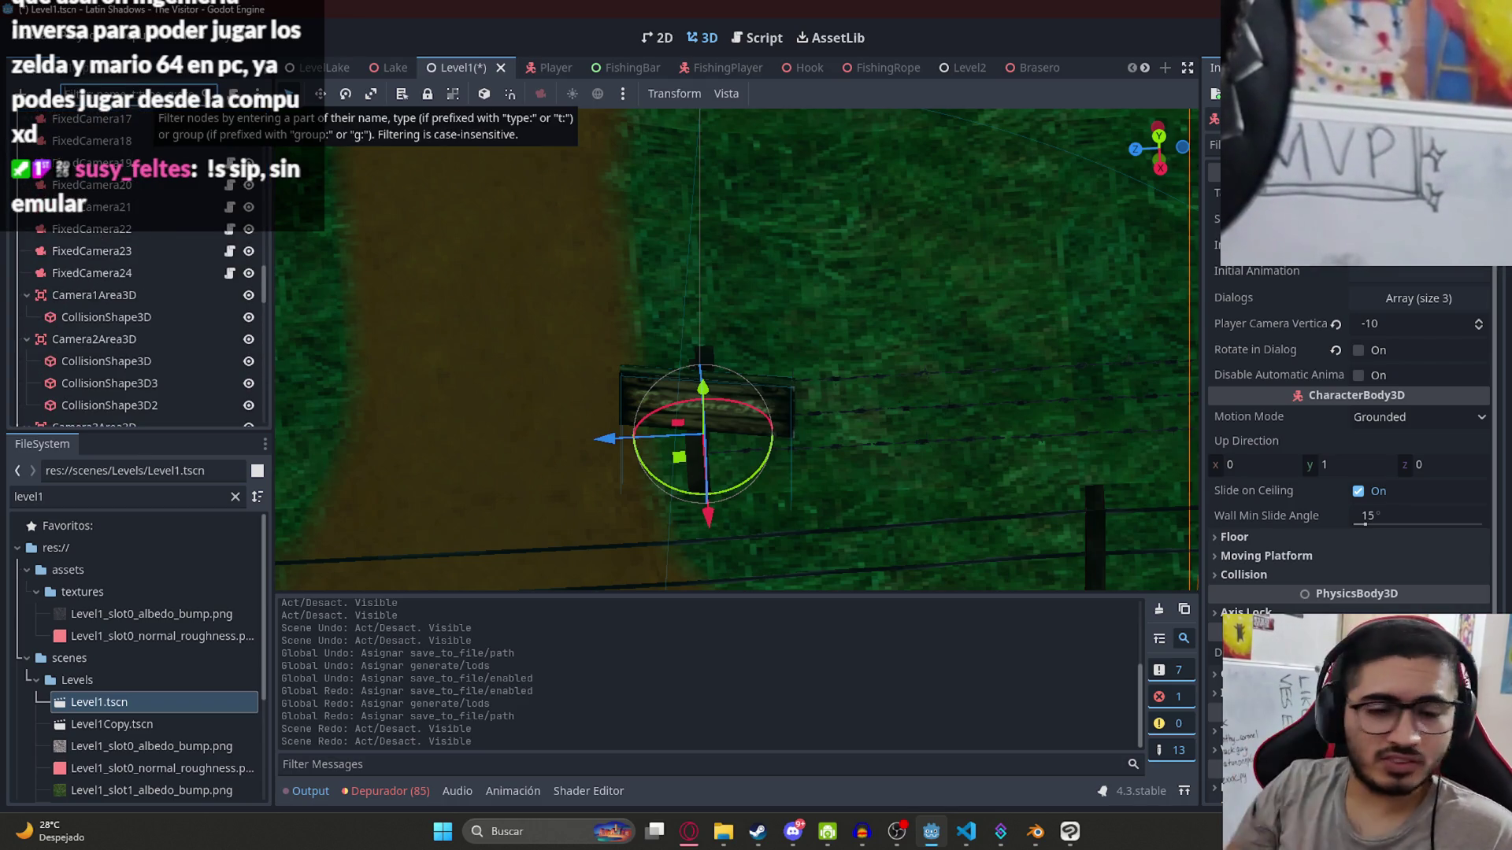
pyautogui.press('Escape')
pyautogui.scroll(5, 138, 315)
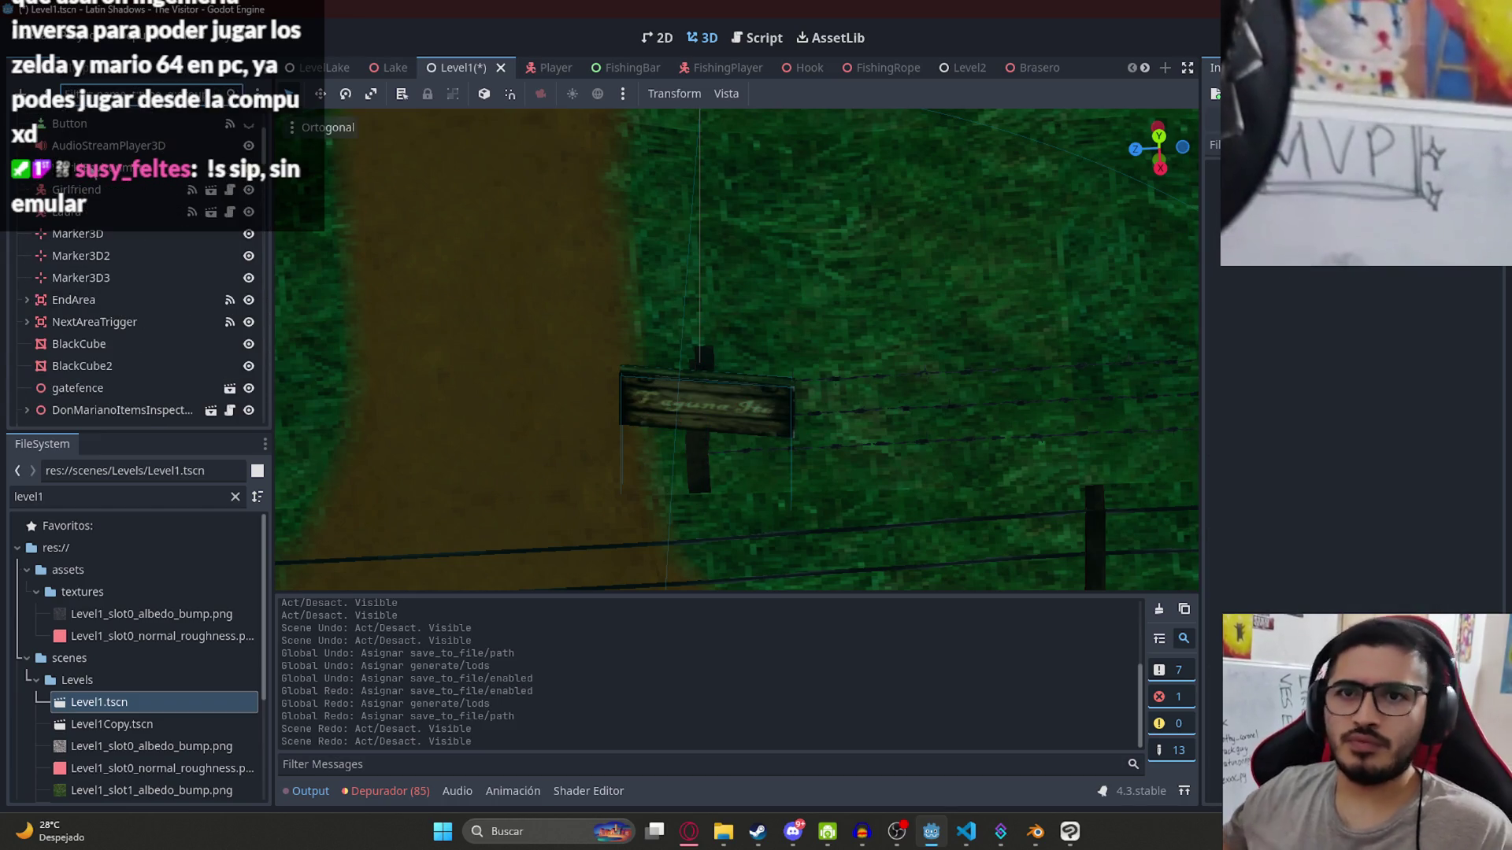
pyautogui.click(706, 405)
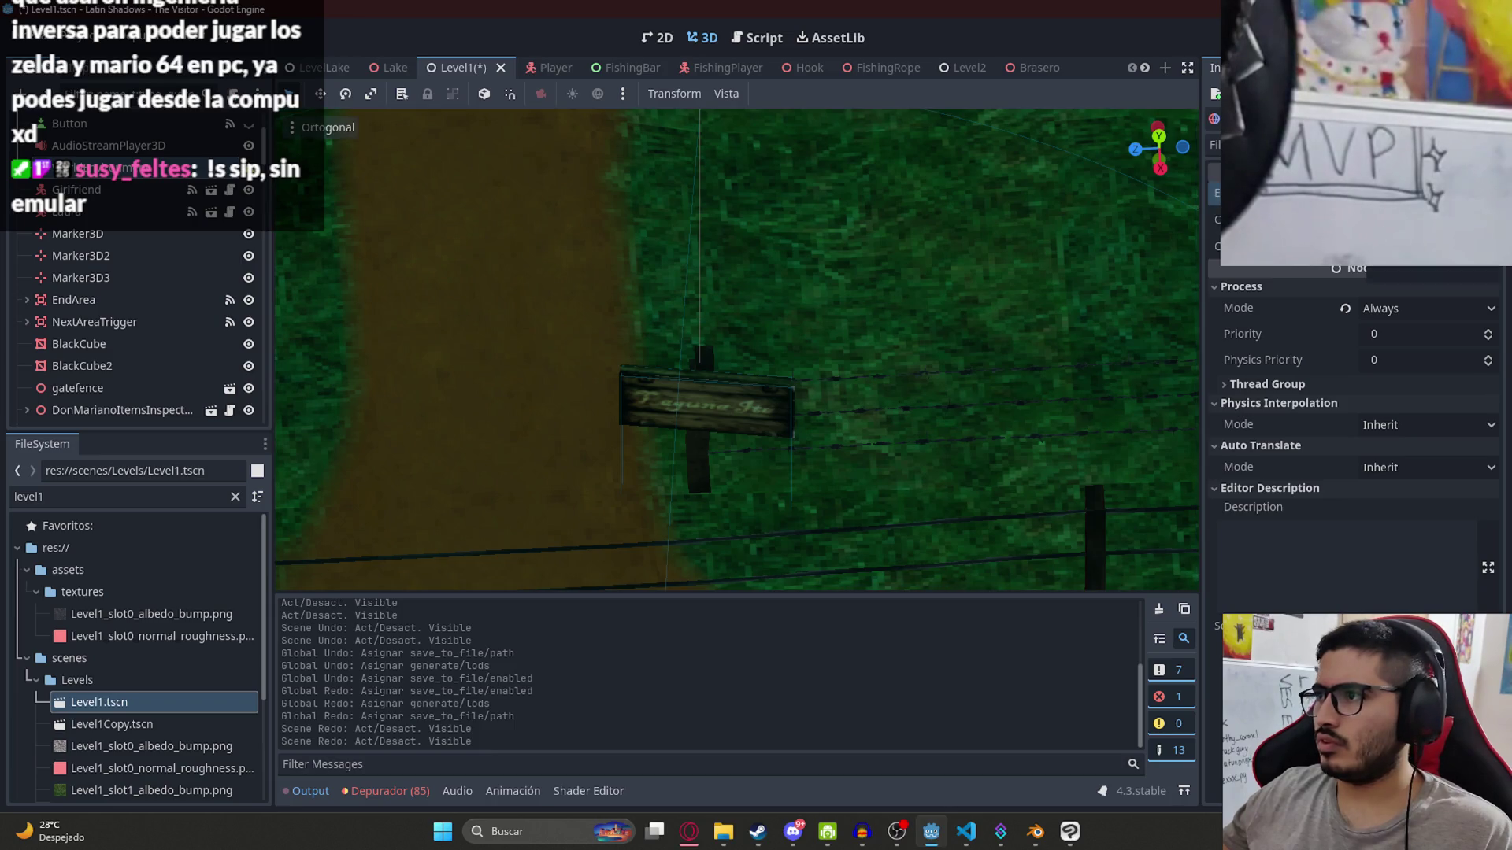
pyautogui.hotkey('alt', 'shift', 'o')
pyautogui.doubleClick(703, 376)
pyautogui.hotkey('ctrl', 's')
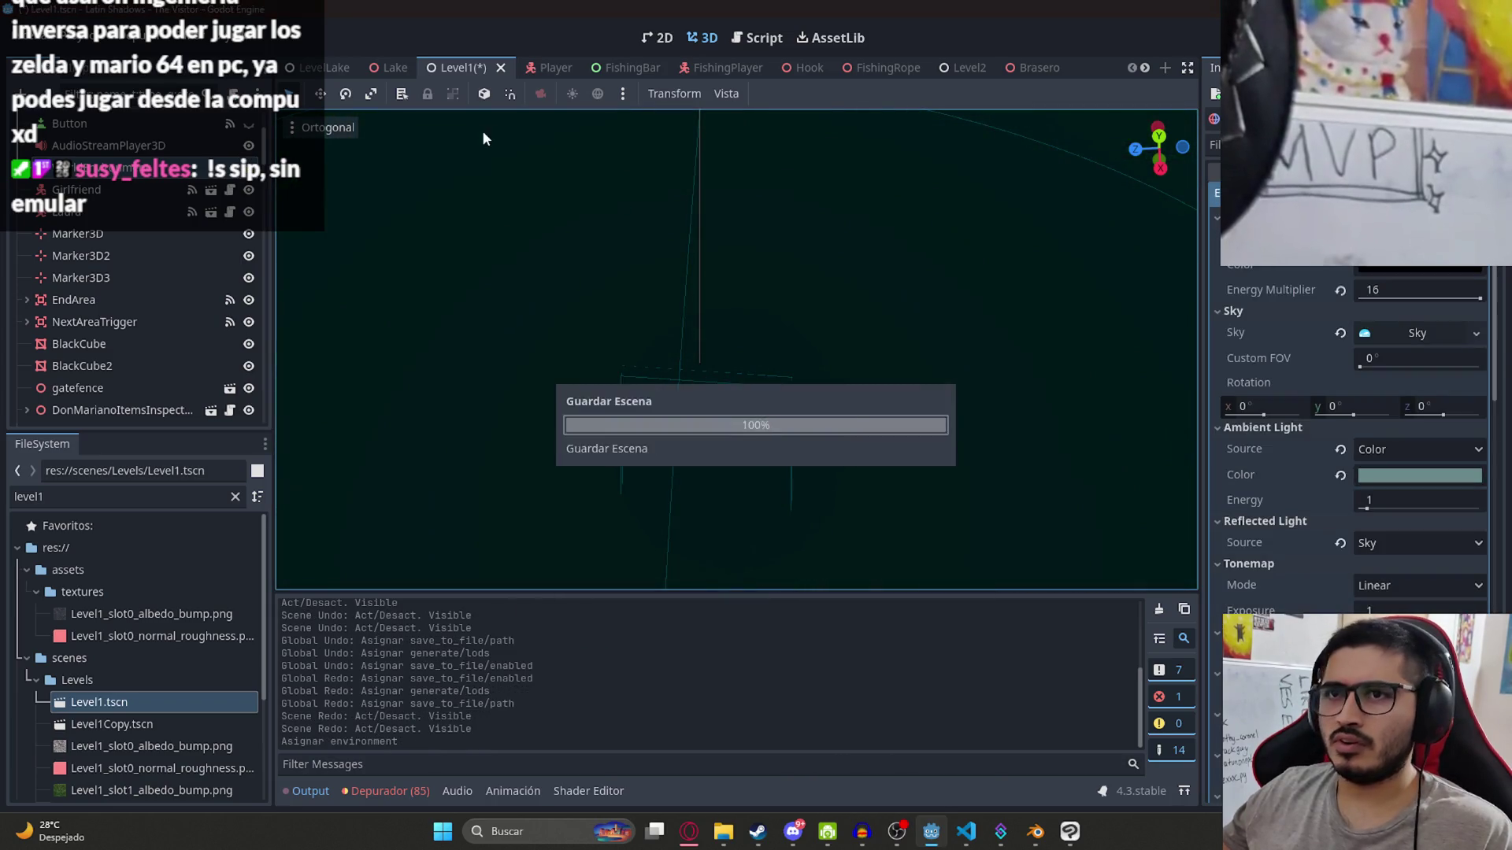
pyautogui.click(306, 69)
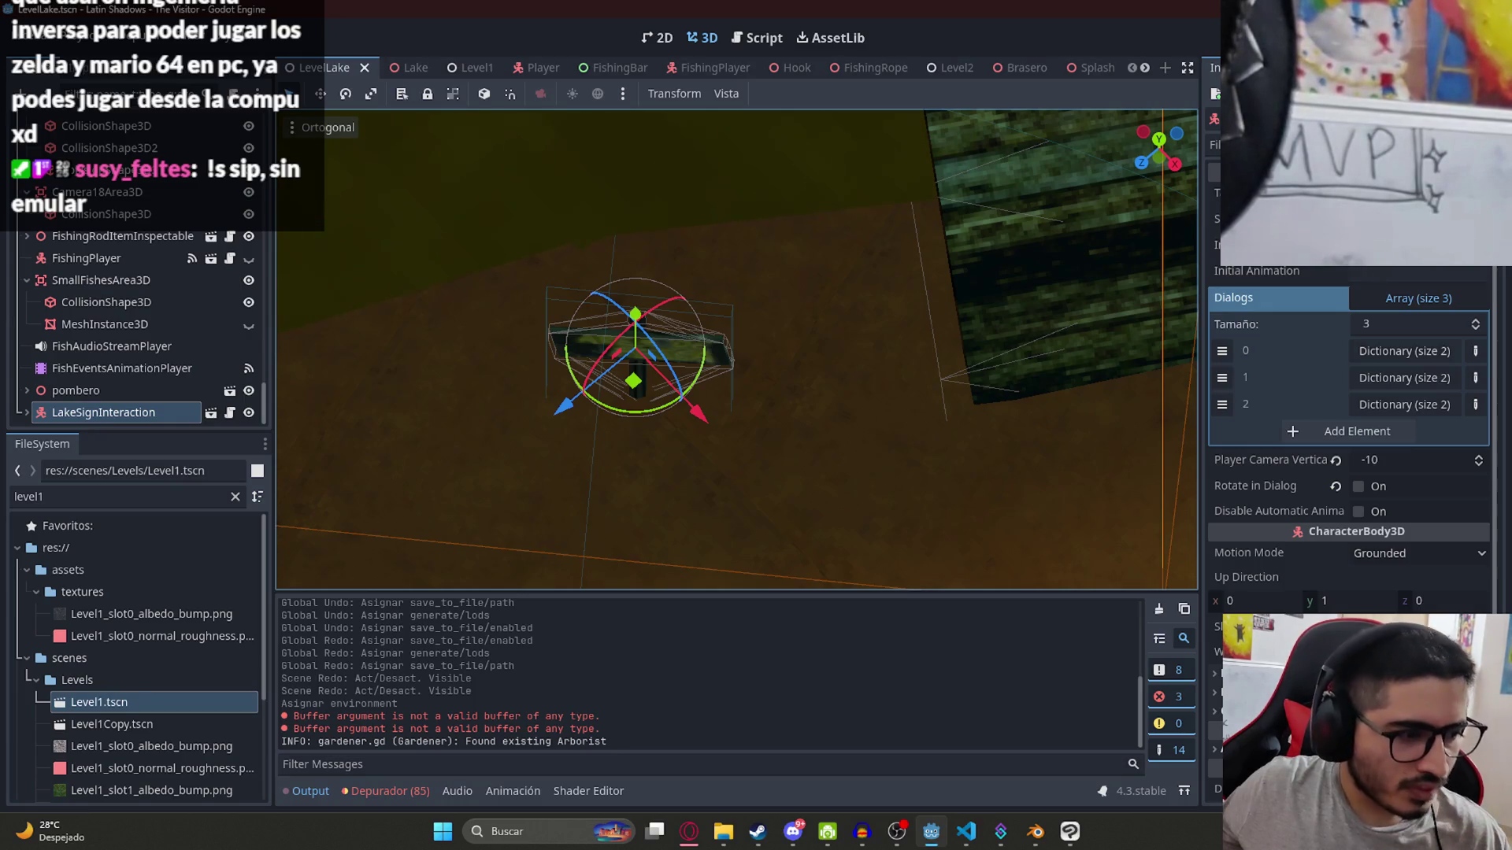
pyautogui.hotkey('alt', 'Tab')
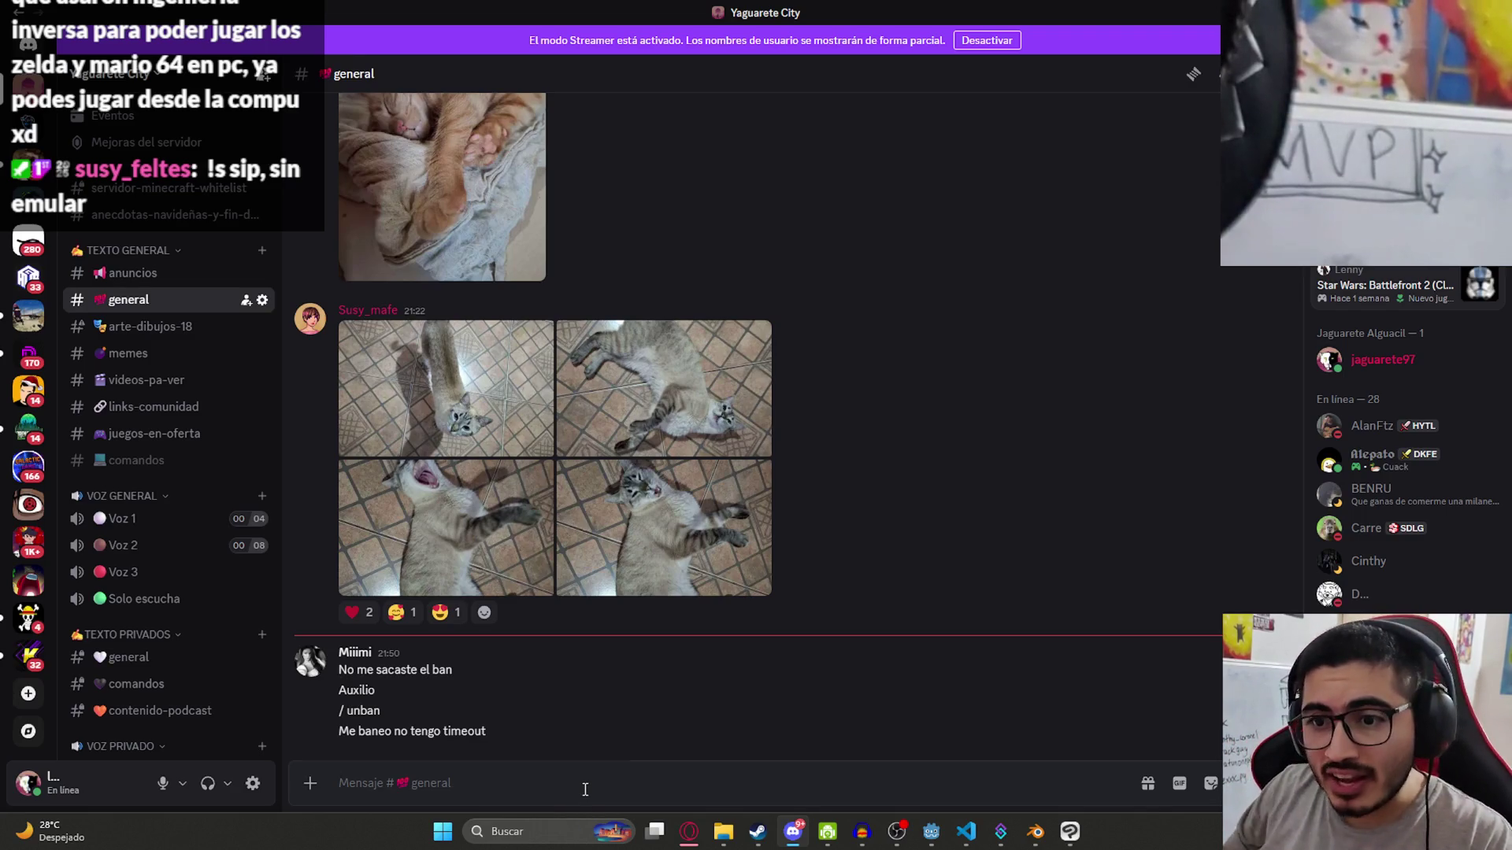
# Step: Post 'escribi naunpoco' in the Discord #general channel
pyautogui.hotkey('alt', 'Tab')
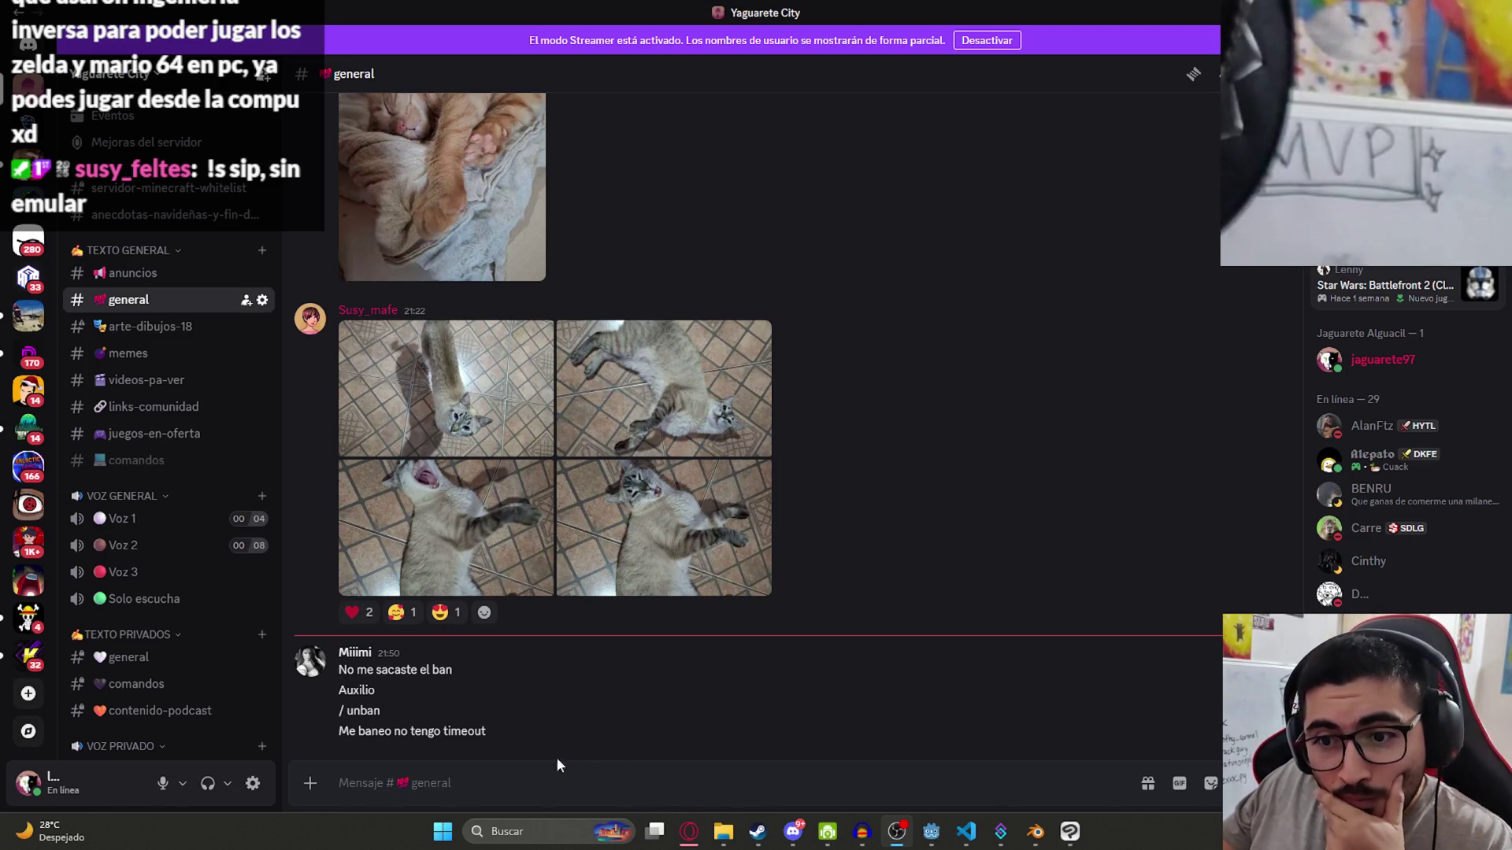
pyautogui.click(497, 785)
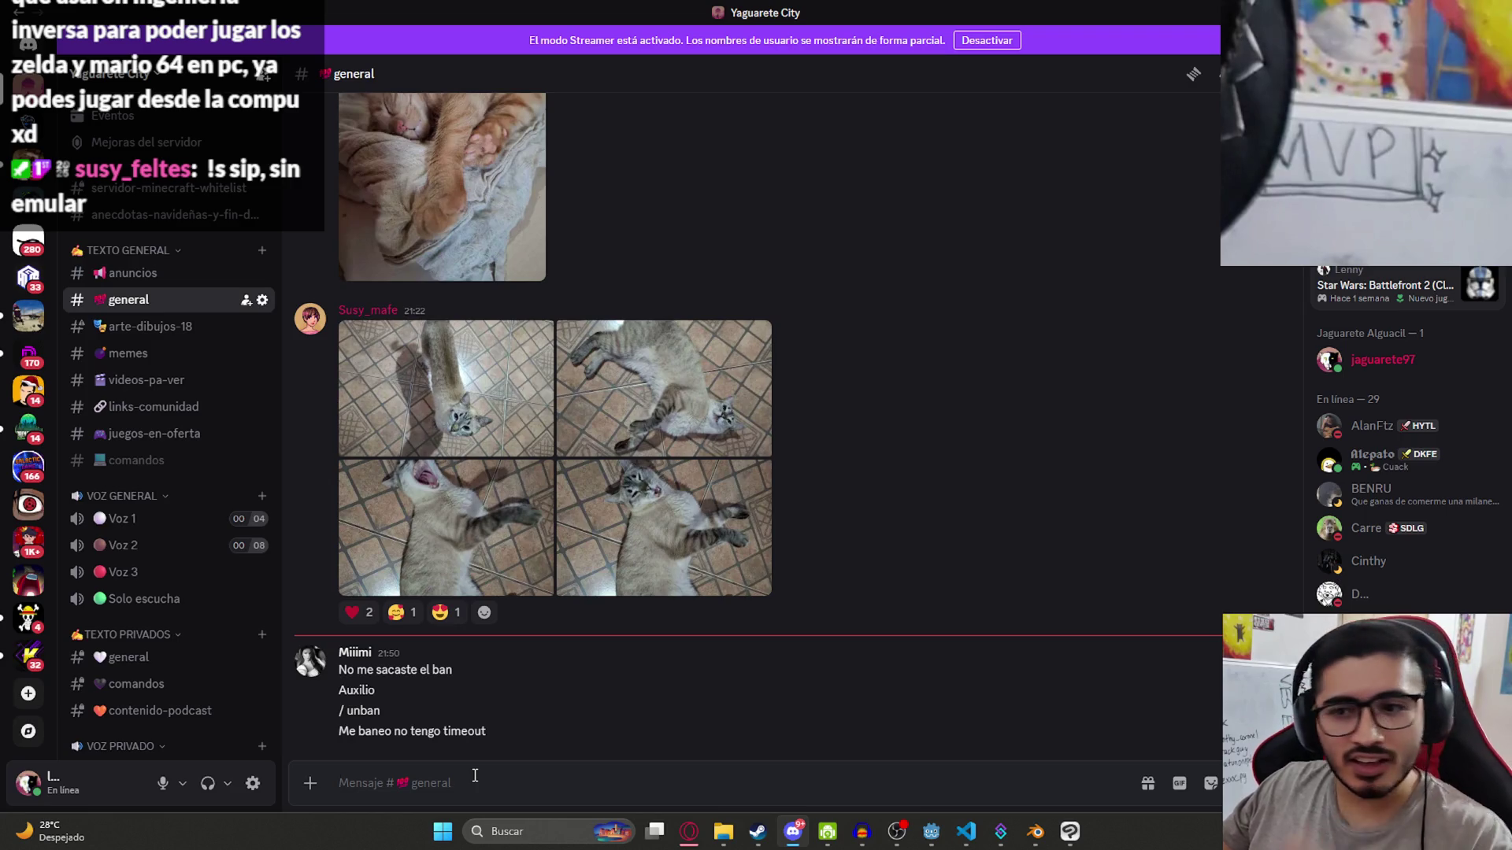
pyautogui.write('escribi naunpoco')
pyautogui.press('Return')
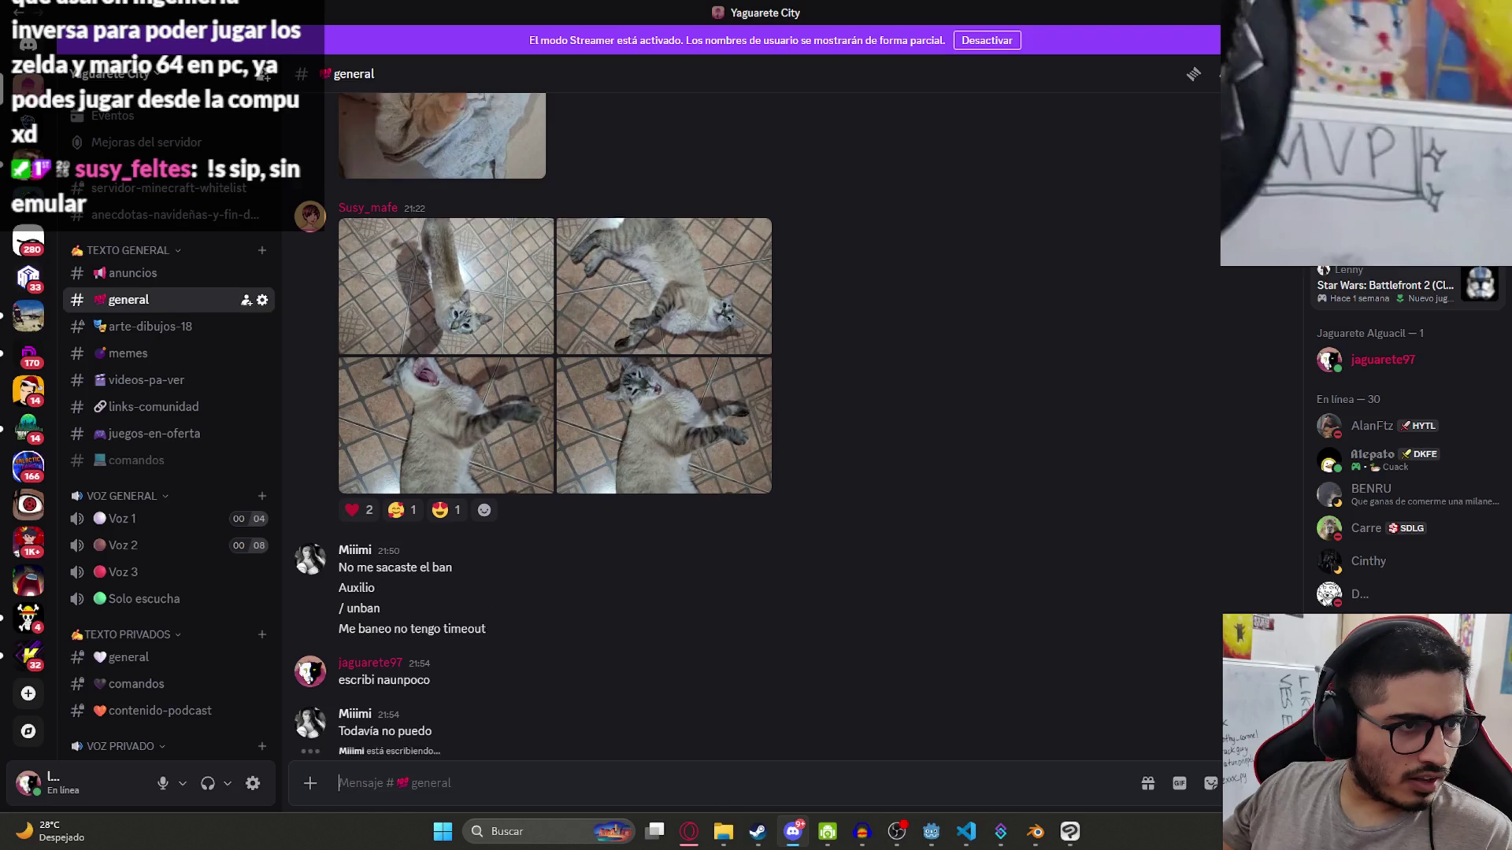
# Step: Draft a new message, replacing 'prob' with 'Nightbot fue xd'
pyautogui.hotkey('alt', 'Tab')
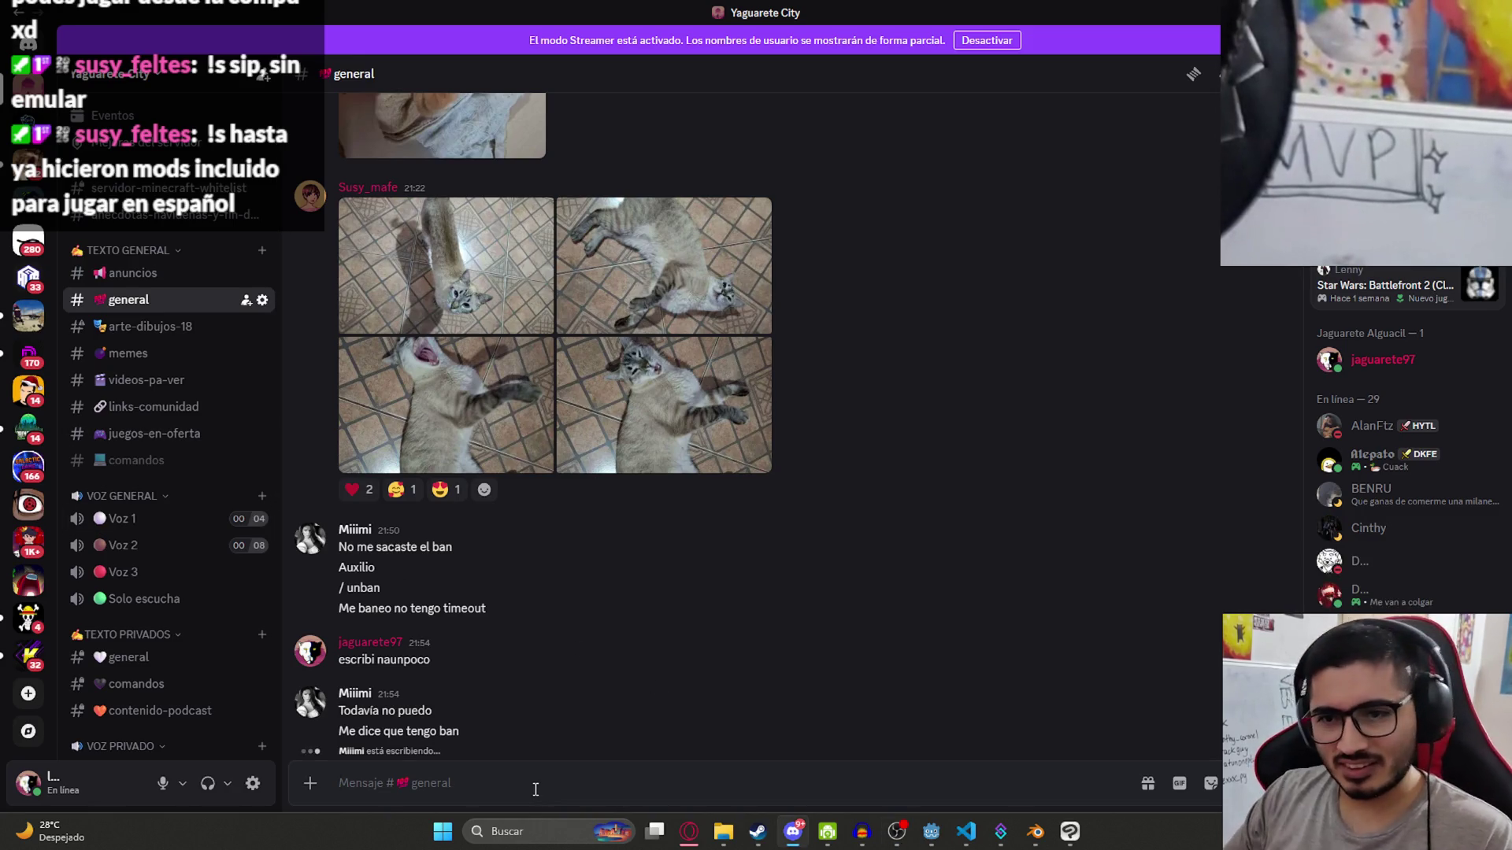
pyautogui.write('prob')
pyautogui.hotkey('ctrl', 'a')
pyautogui.press('BackSpace')
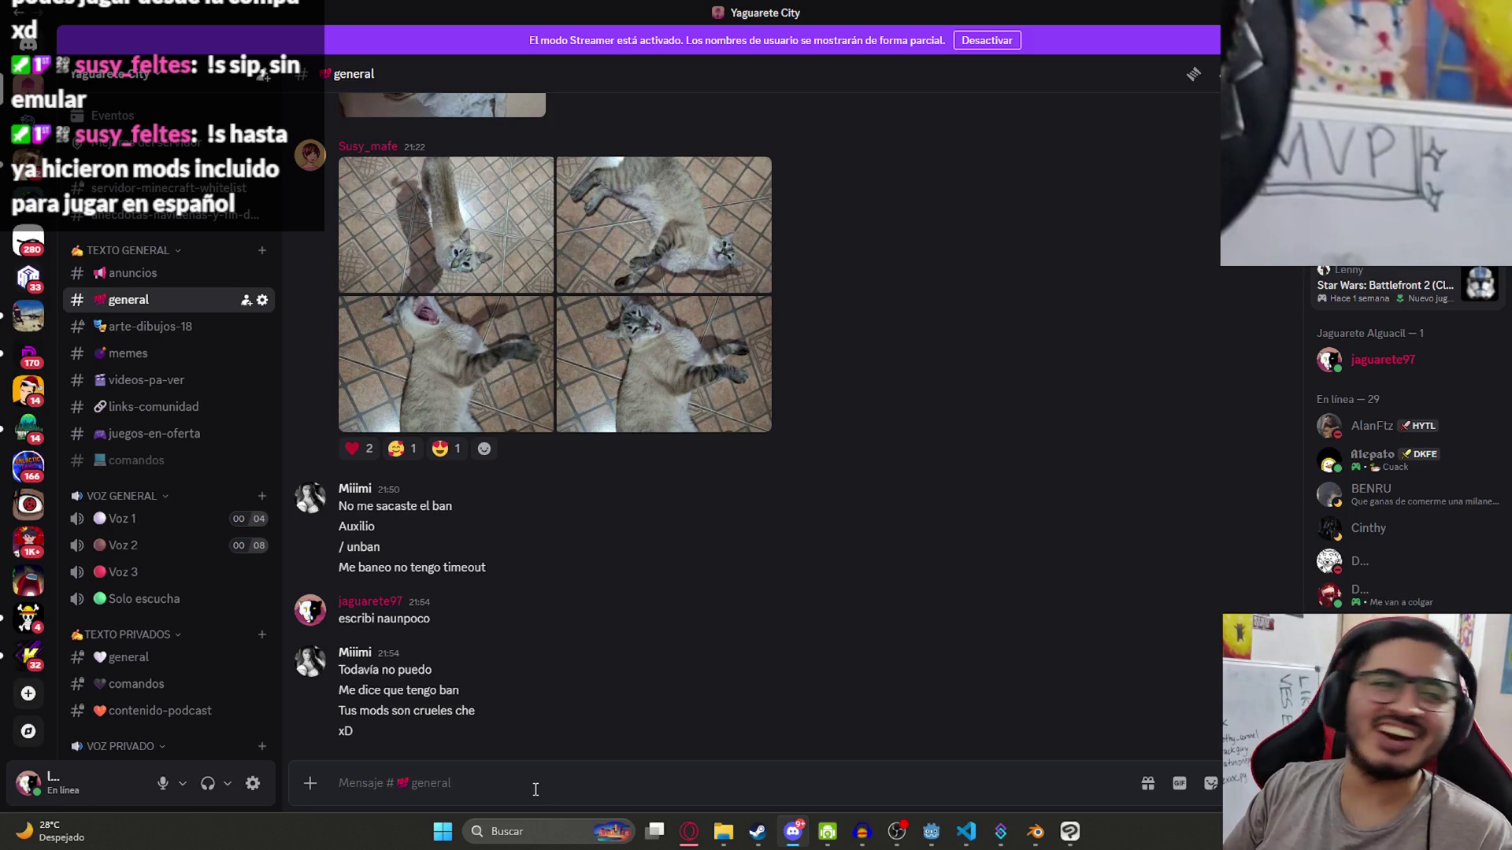
pyautogui.write('Night')
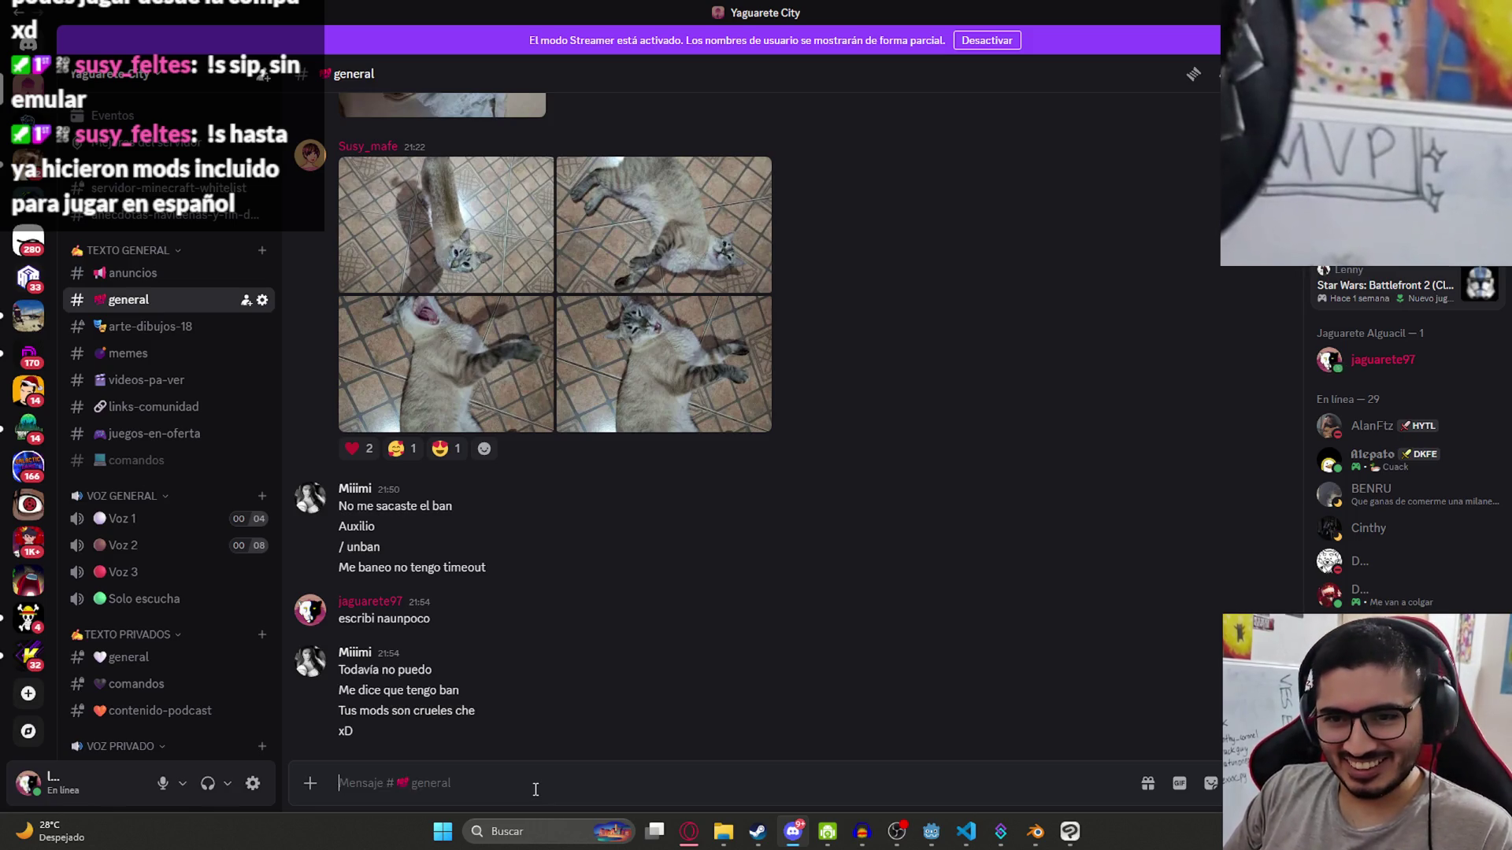
pyautogui.write('bot fue xd')
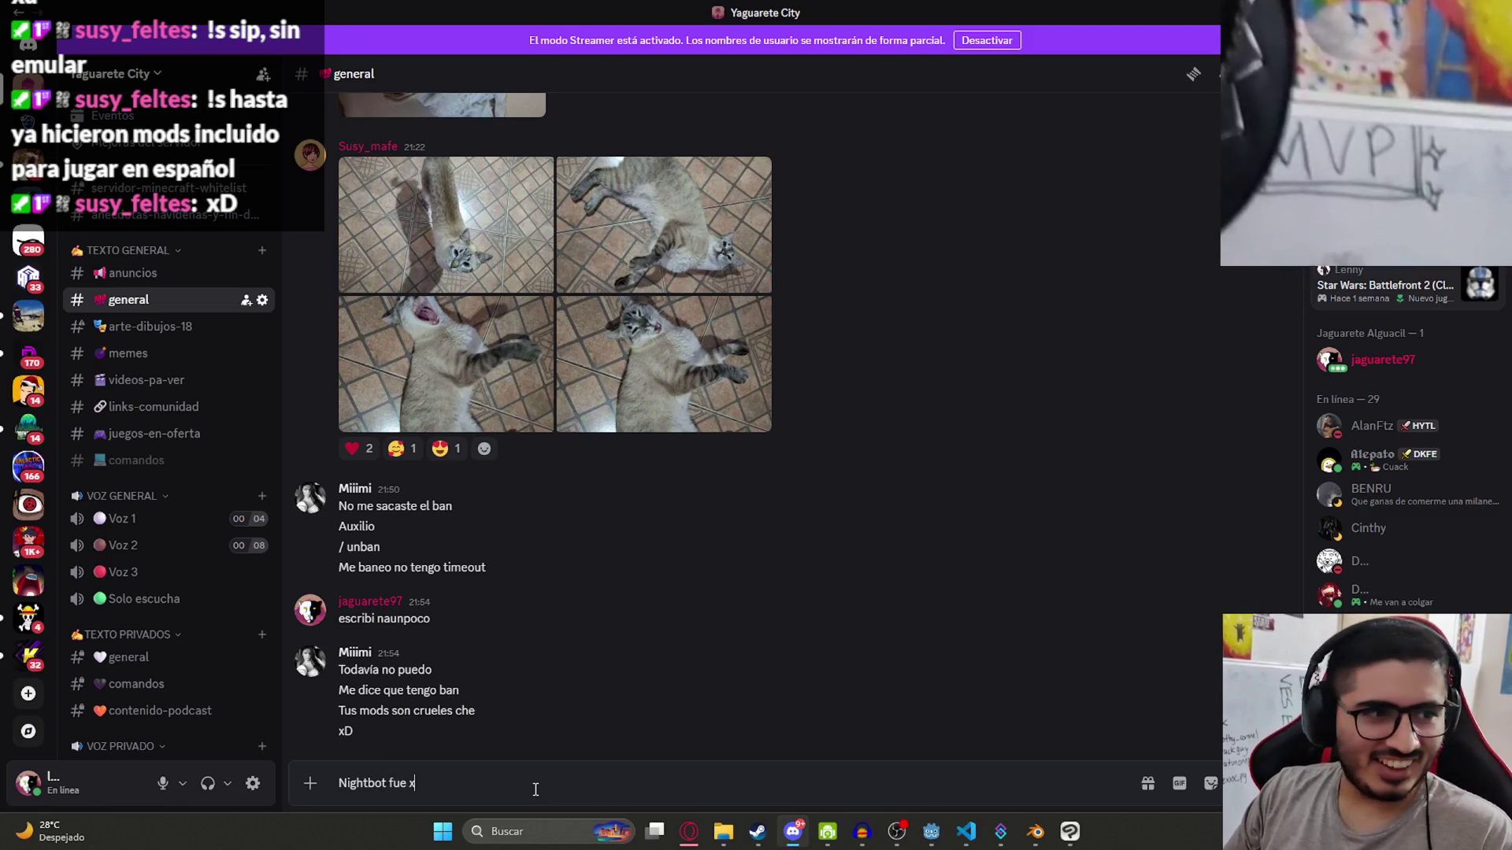
# Step: Post the replies 'Nightbot fue xd', 'rarisimo', 'proba un poco' and 'f5' in #general
pyautogui.press('Return')
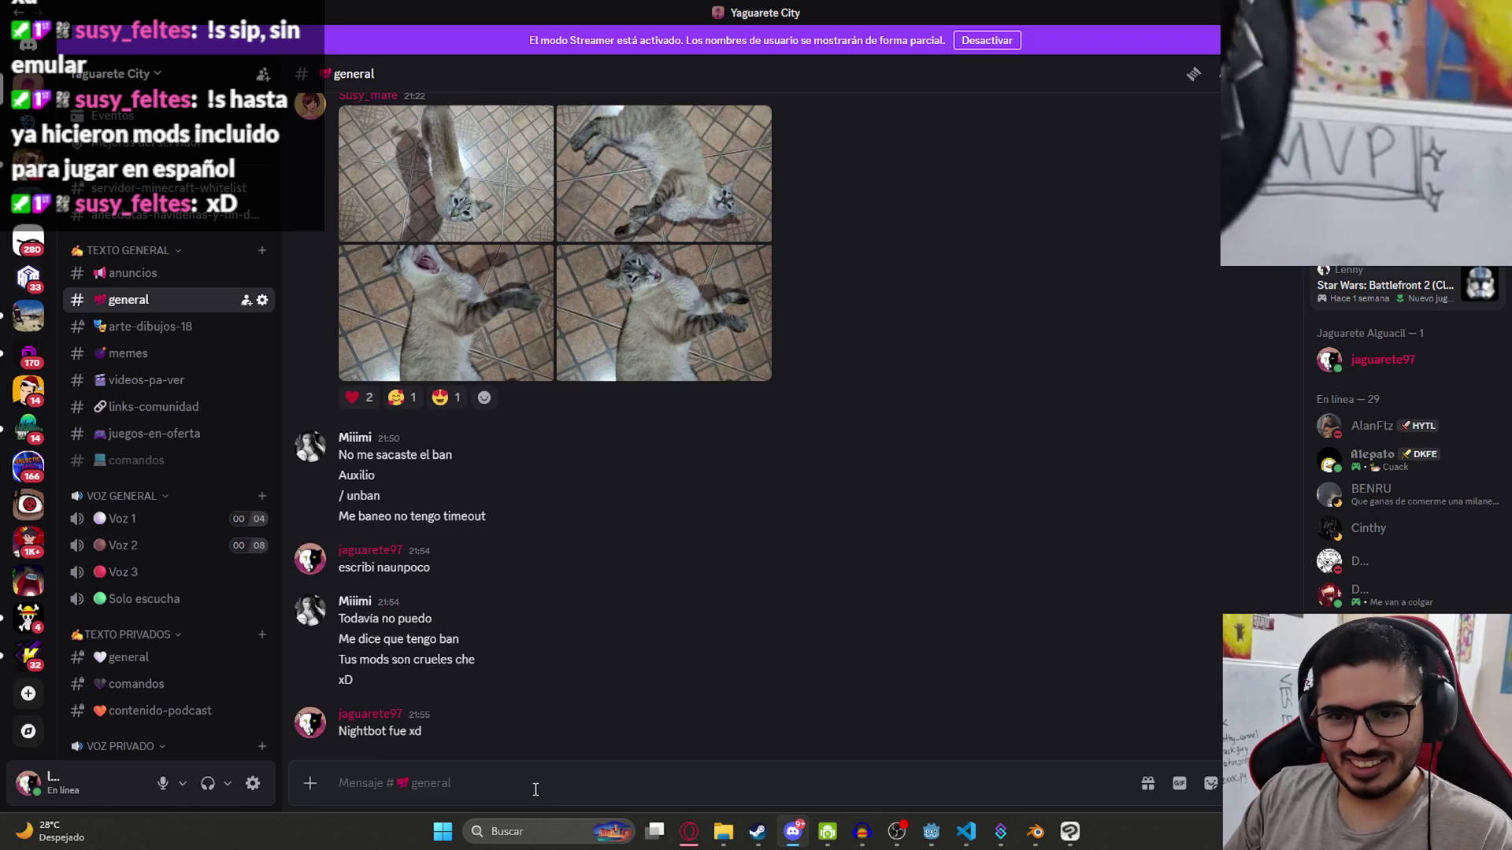
pyautogui.write('rarisimo')
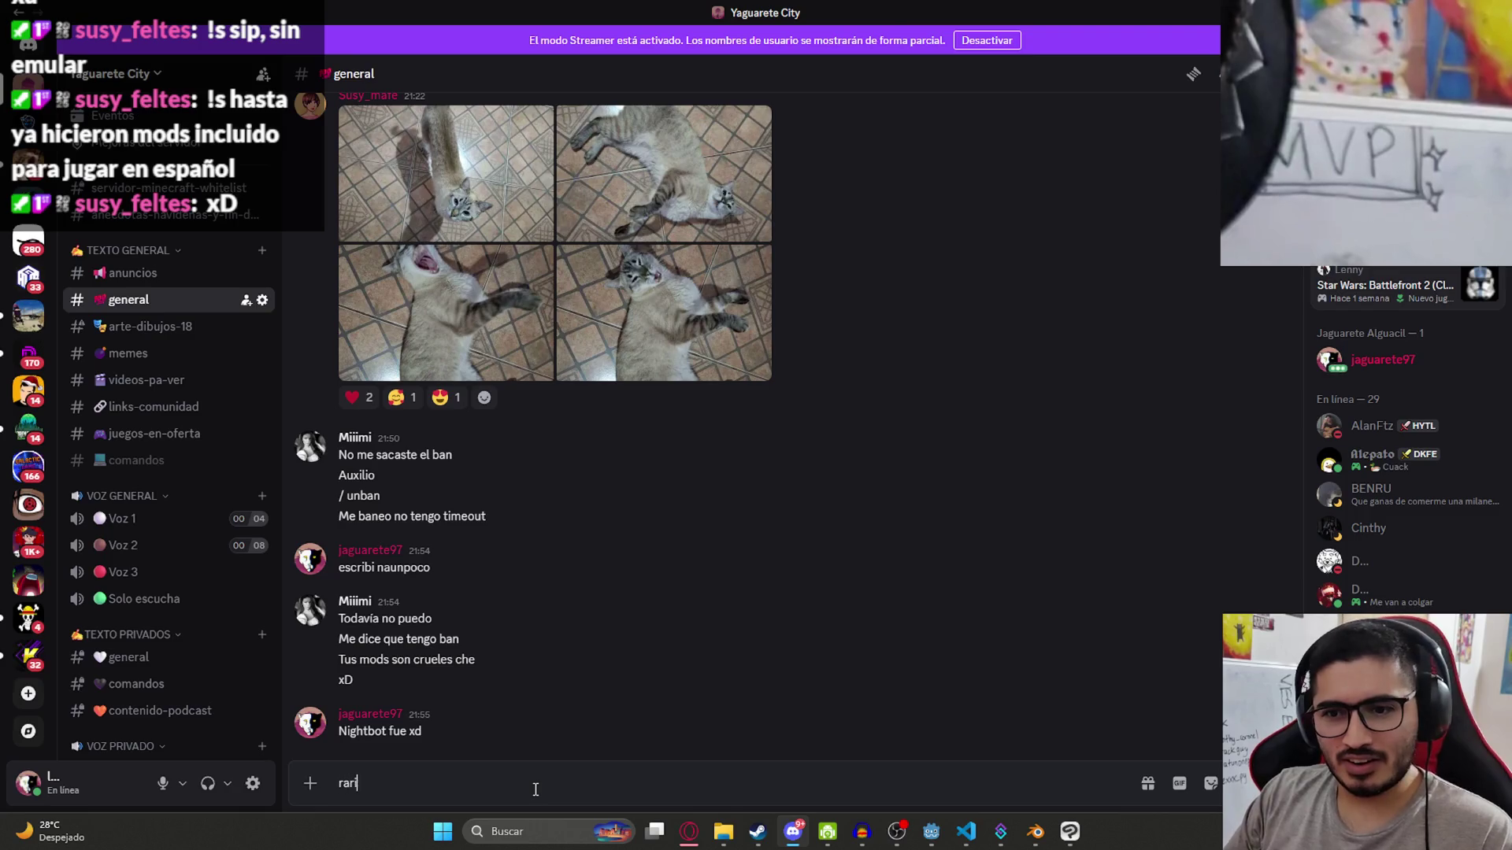
pyautogui.press('Return')
pyautogui.write('proba un poco')
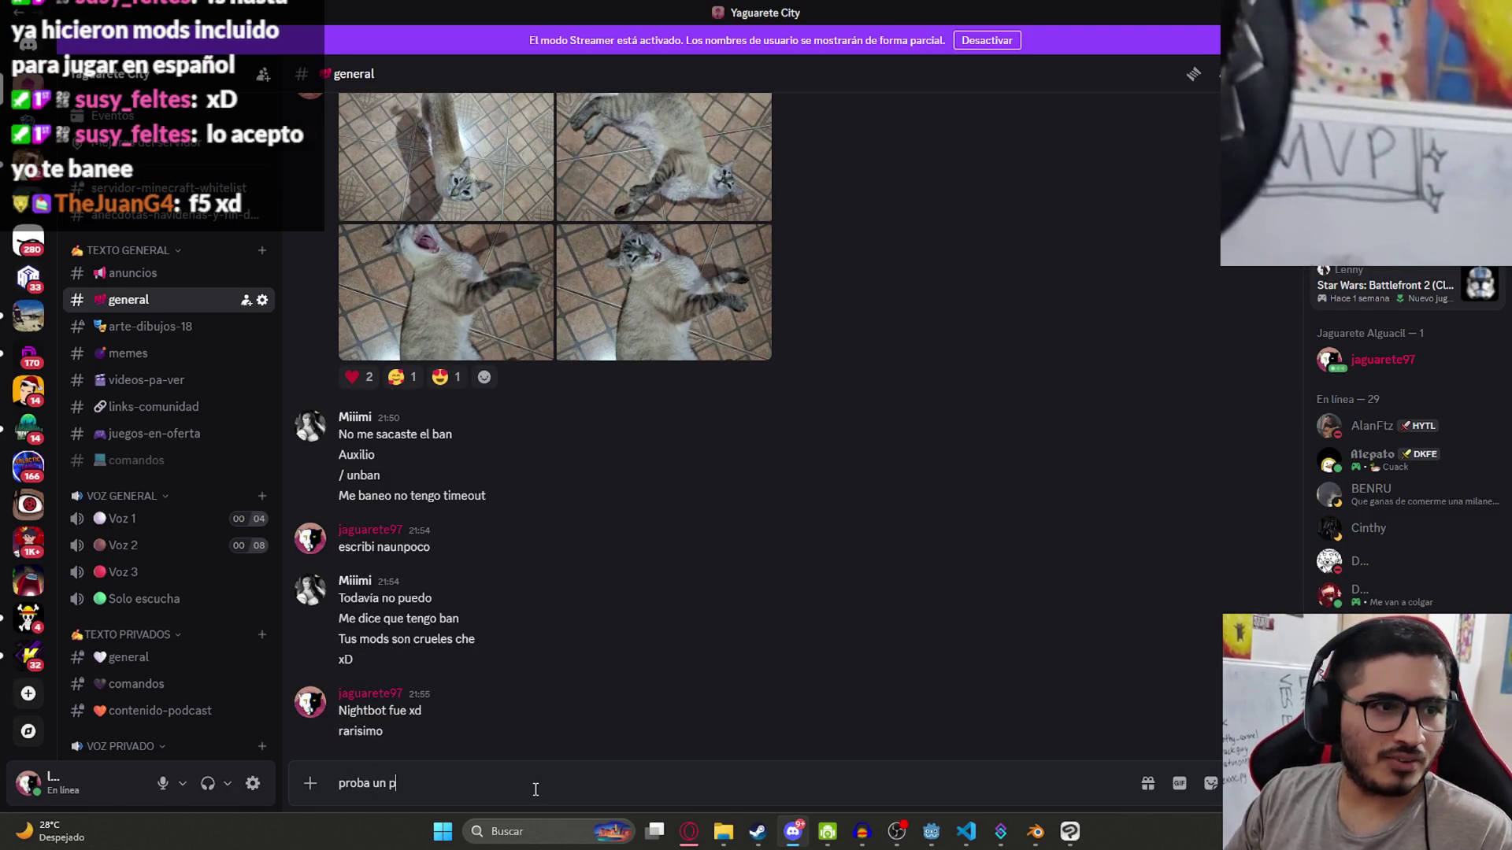
pyautogui.press('Return')
pyautogui.write('f5')
pyautogui.press('Return')
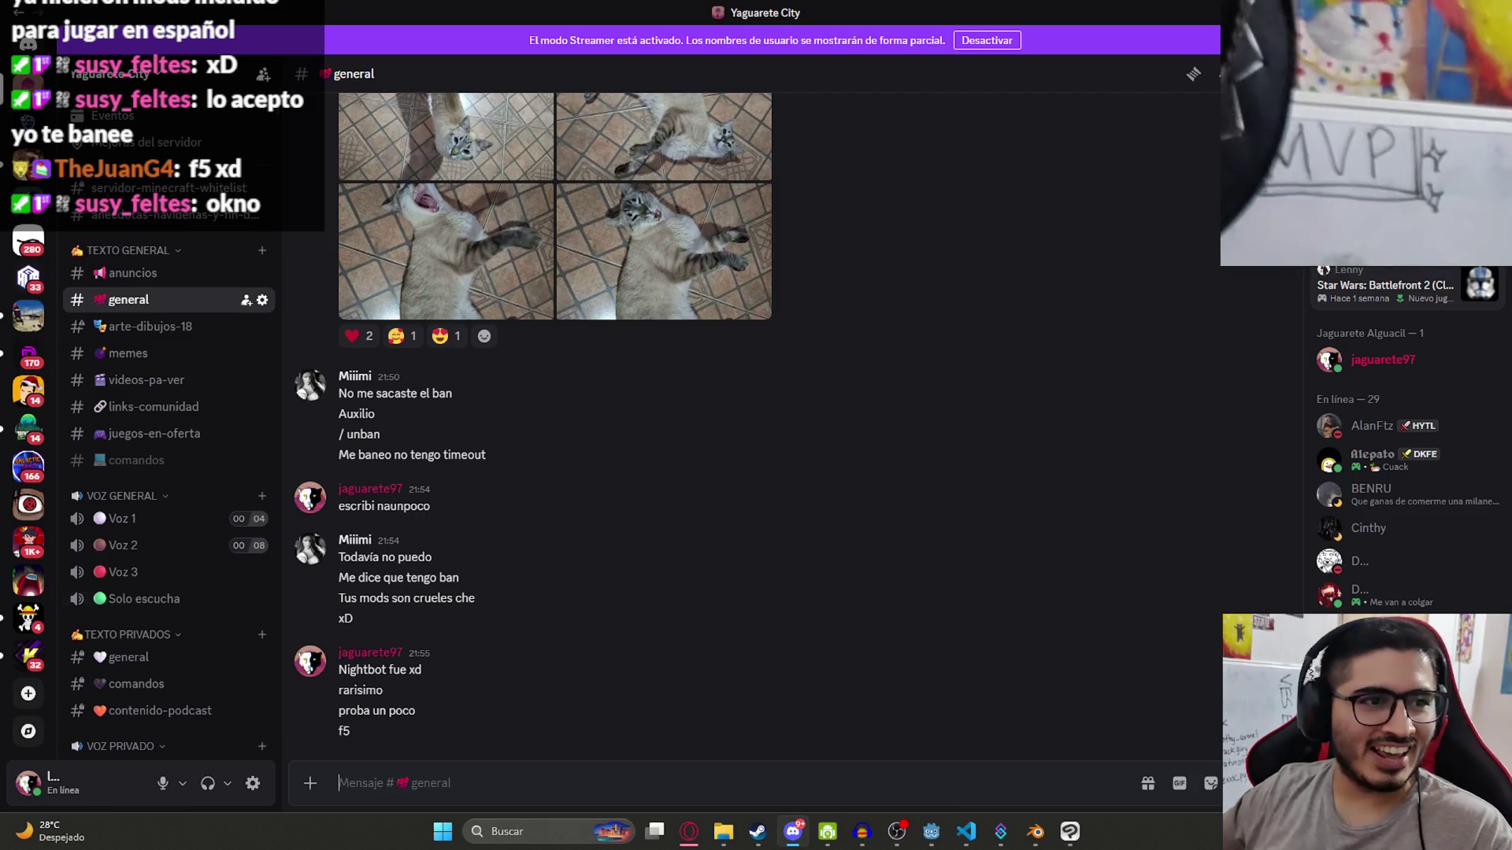
# Step: Minimize Discord to get back to the Godot editor
pyautogui.hotkey('alt', 'Tab')
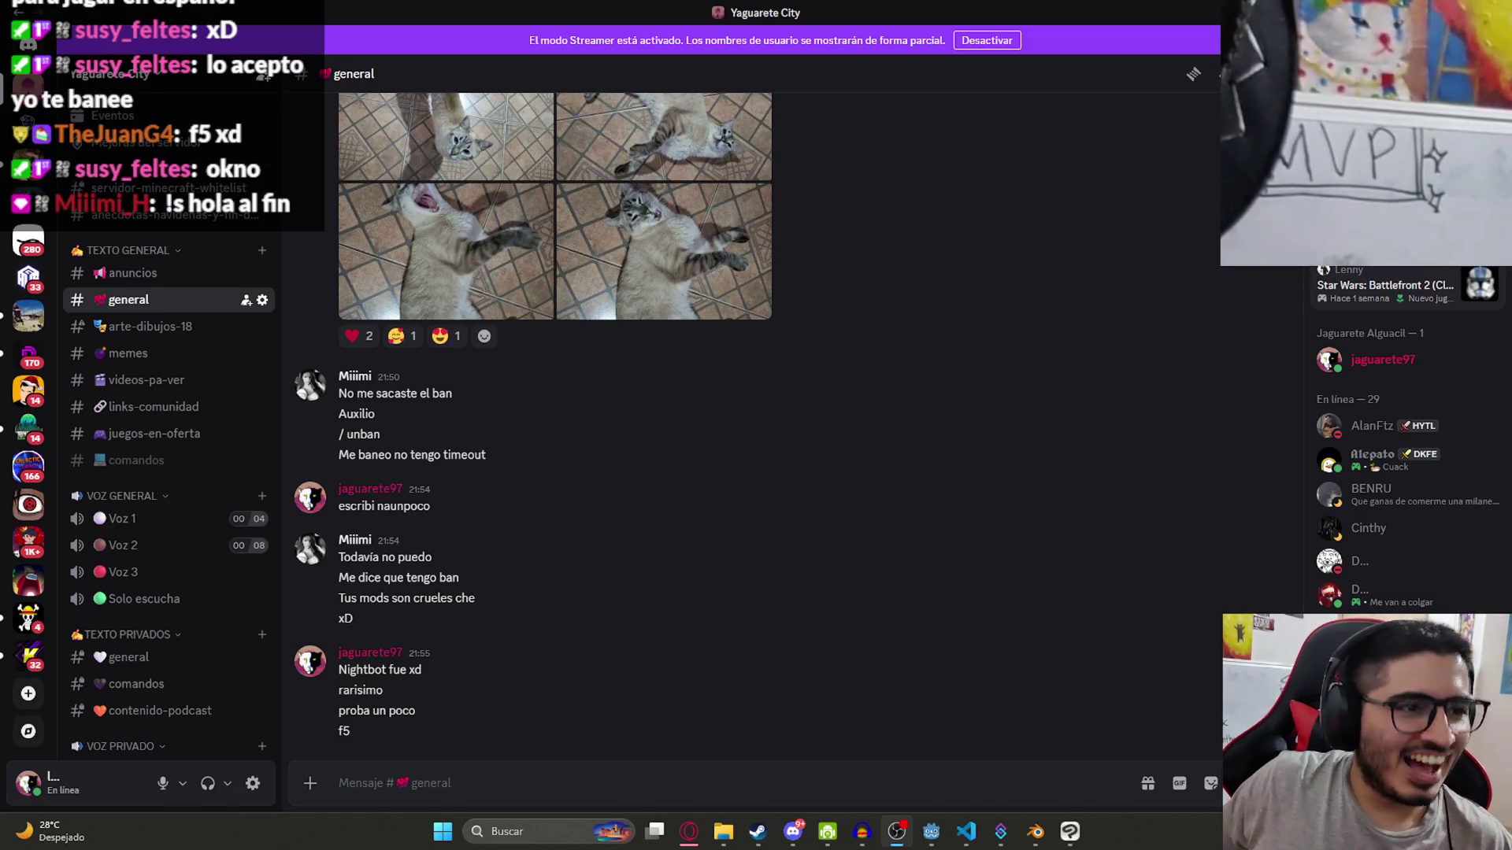
pyautogui.click(794, 833)
pyautogui.click(794, 833)
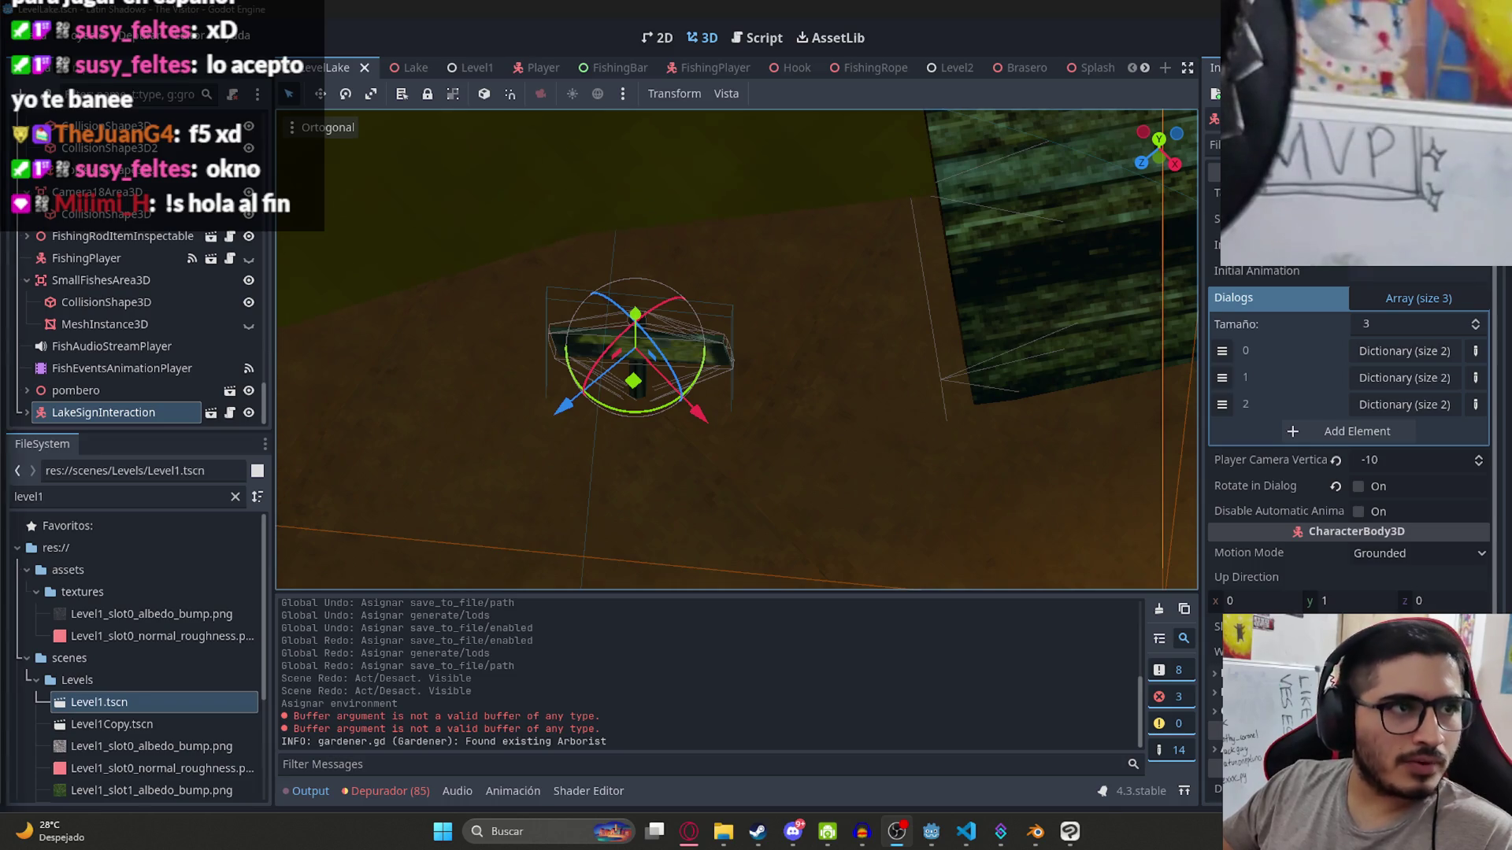
# Step: Widen the OBS Chat dock so the preview shrinks, then return to Godot
pyautogui.hotkey('alt', 'Tab')
pyautogui.moveTo(1288, 319)
pyautogui.mouseDown()
pyautogui.moveTo(1168, 326)
pyautogui.moveTo(1414, 330)
pyautogui.mouseUp()
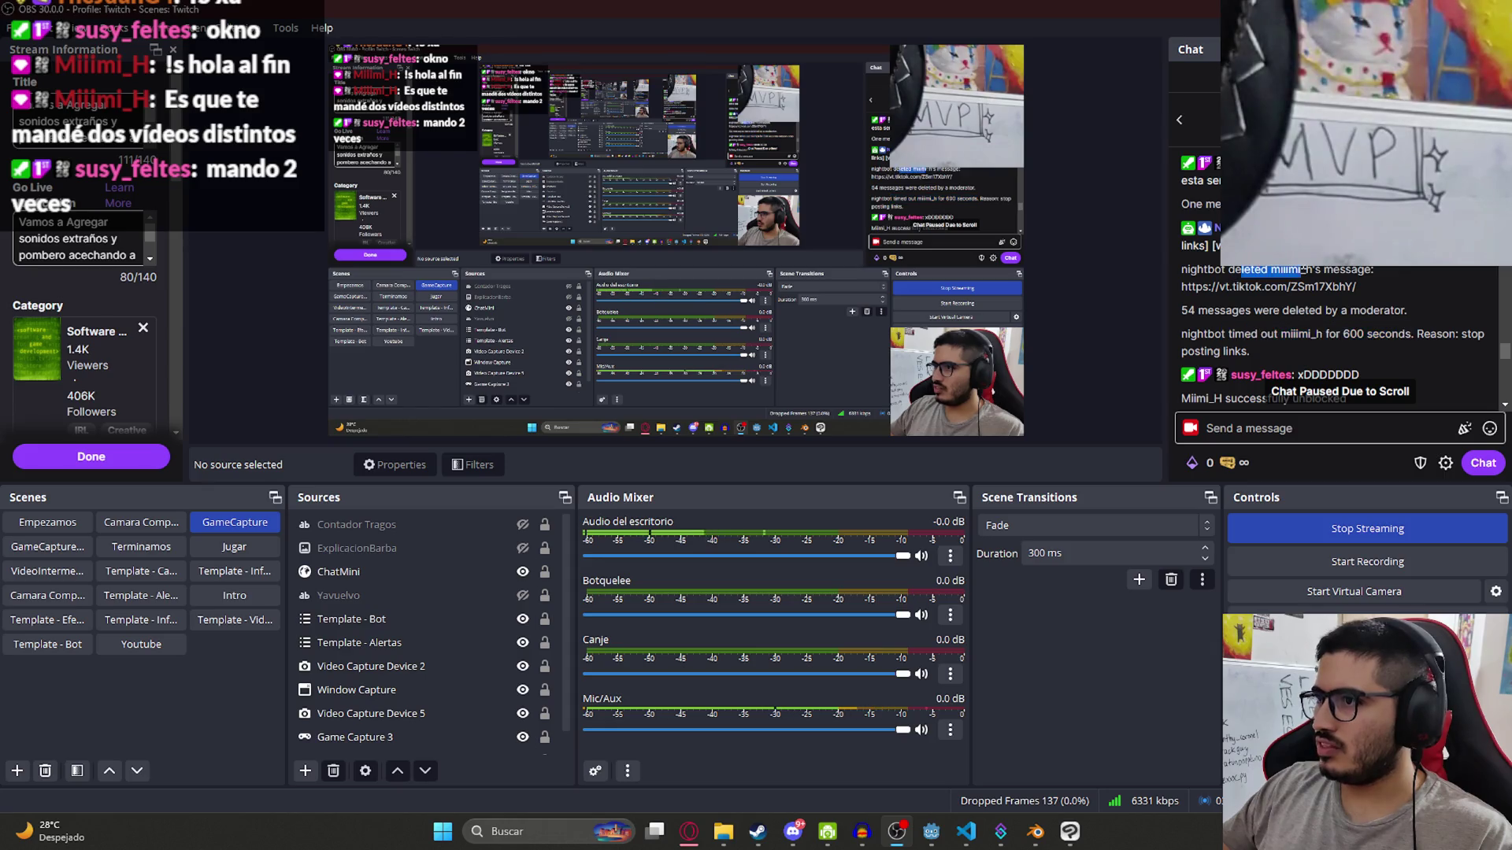
pyautogui.hotkey('alt', 'Tab')
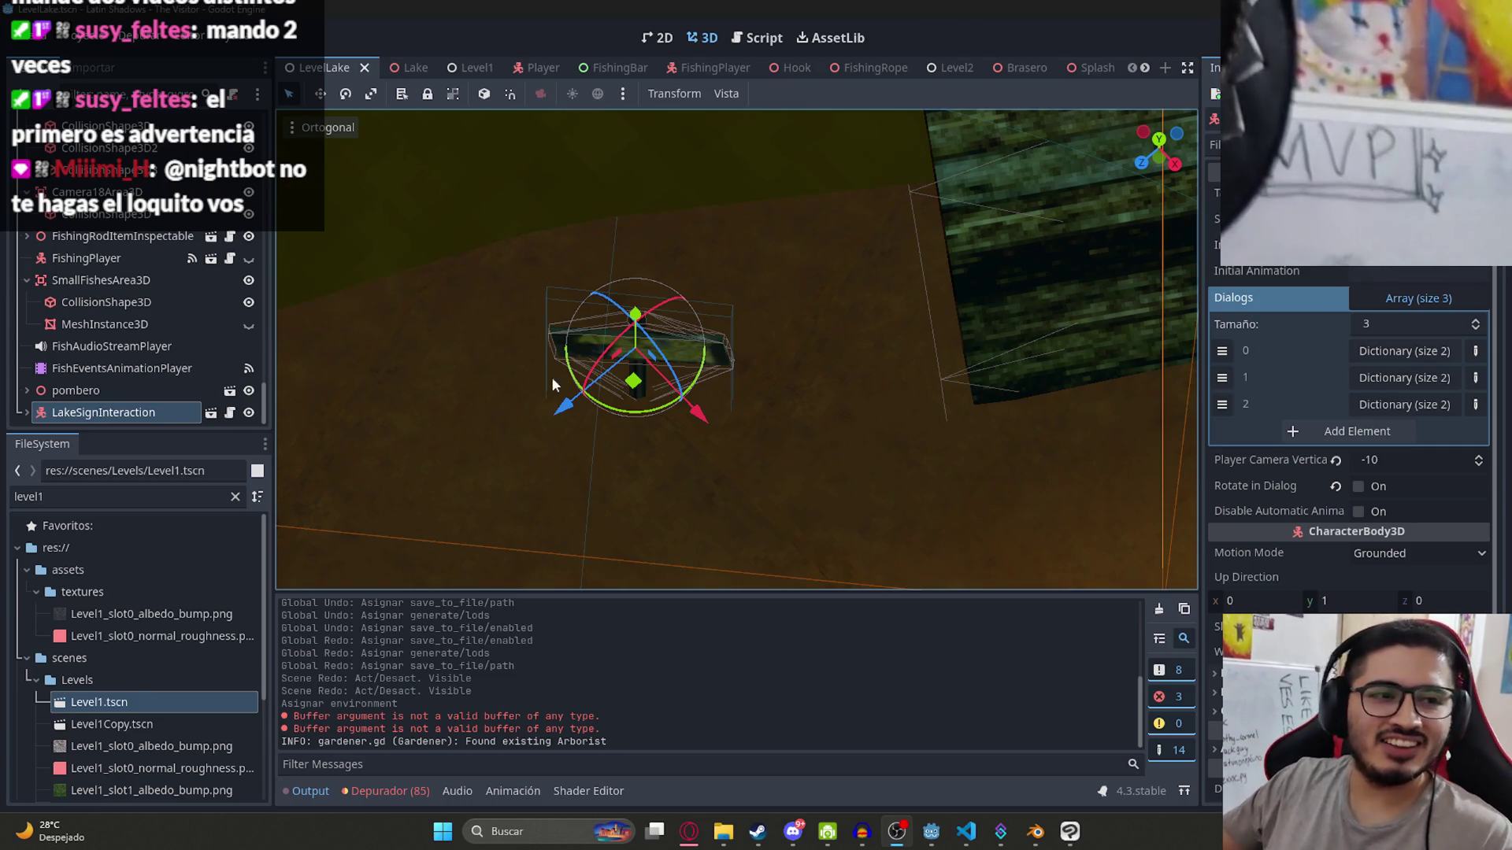
pyautogui.moveTo(716, 351)
pyautogui.mouseDown()
pyautogui.moveTo(708, 449)
pyautogui.moveTo(731, 477)
pyautogui.moveTo(699, 433)
pyautogui.moveTo(472, 421)
pyautogui.mouseUp()
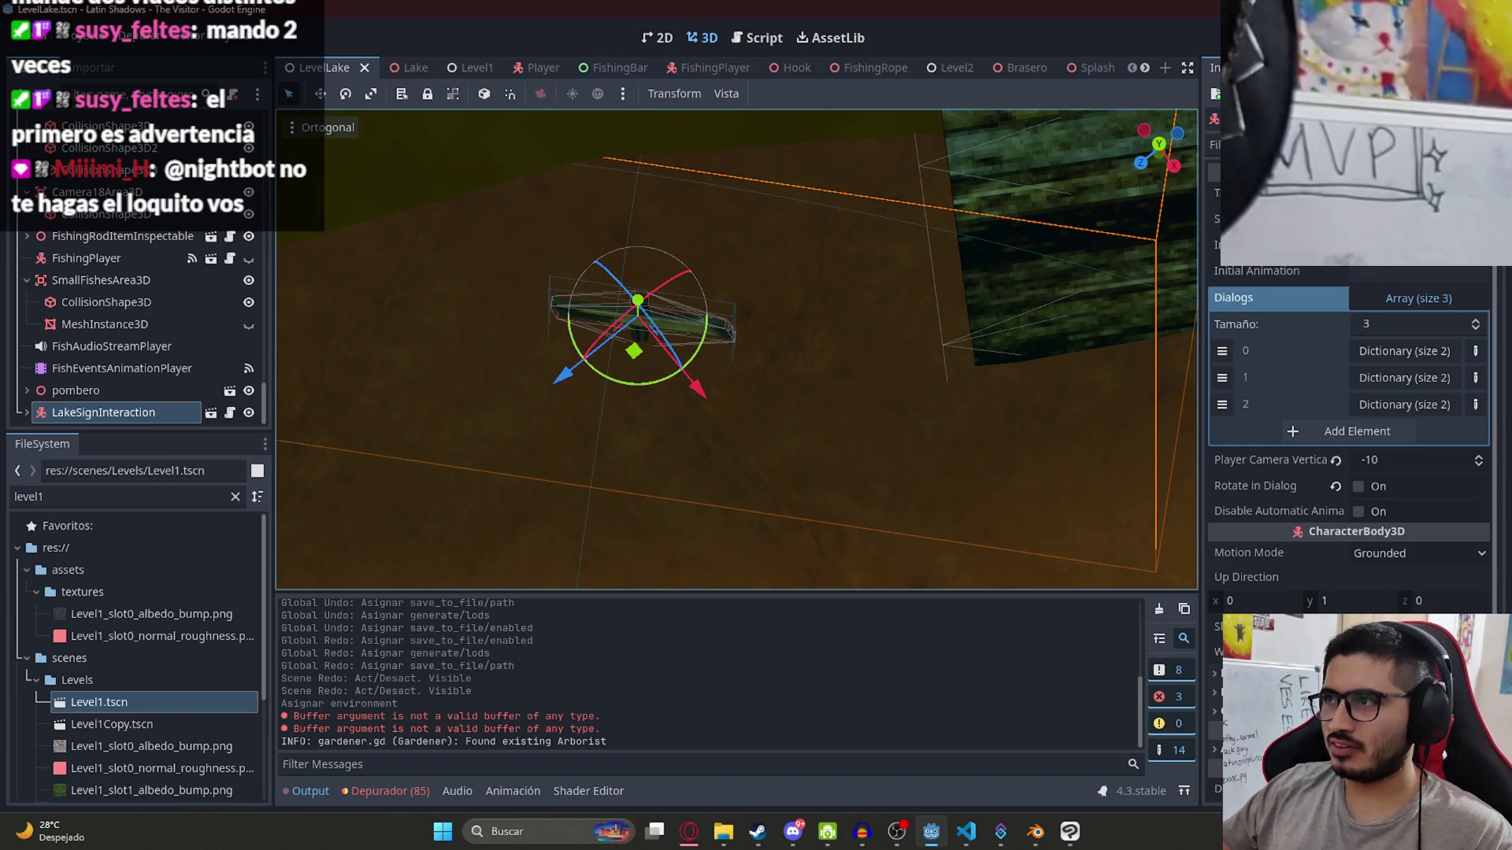
pyautogui.moveTo(692, 827)
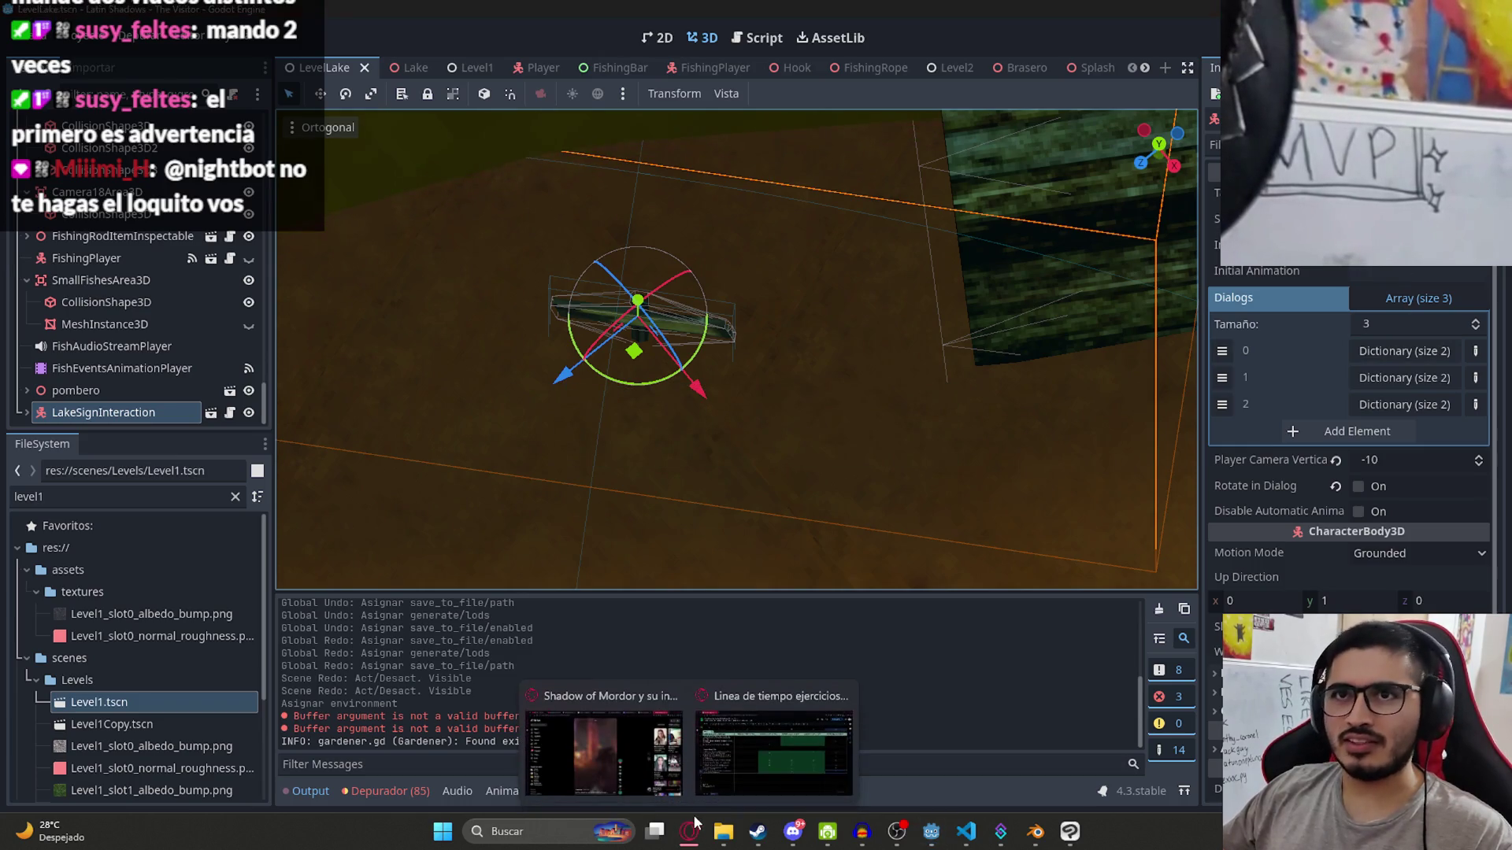
pyautogui.click(635, 750)
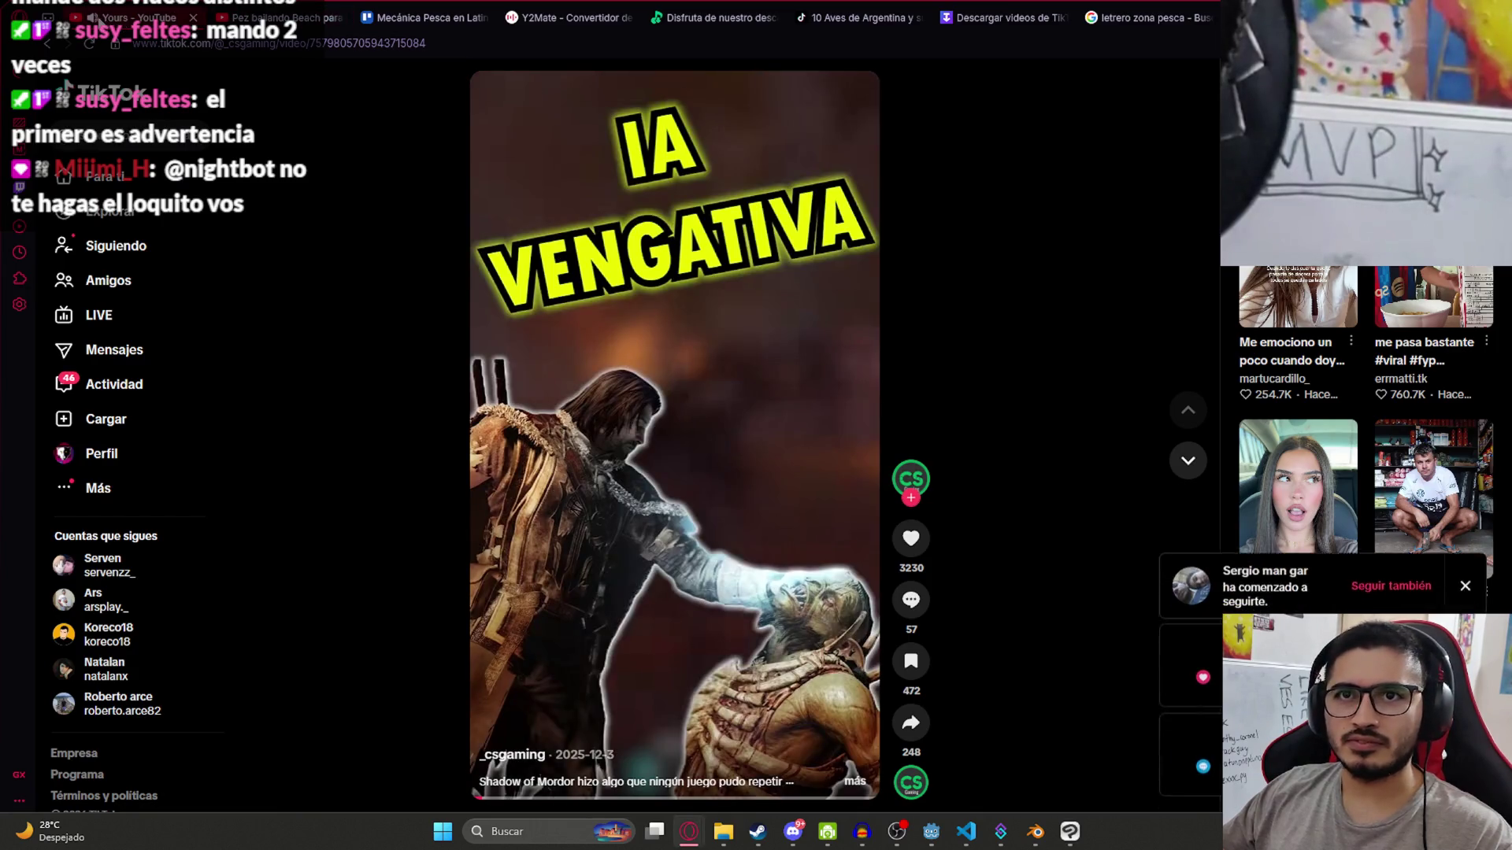
# Step: Pause and resume the Shadow of Mordor TikTok, glance at Discord and YouTube, then return to TikTok
pyautogui.click(644, 444)
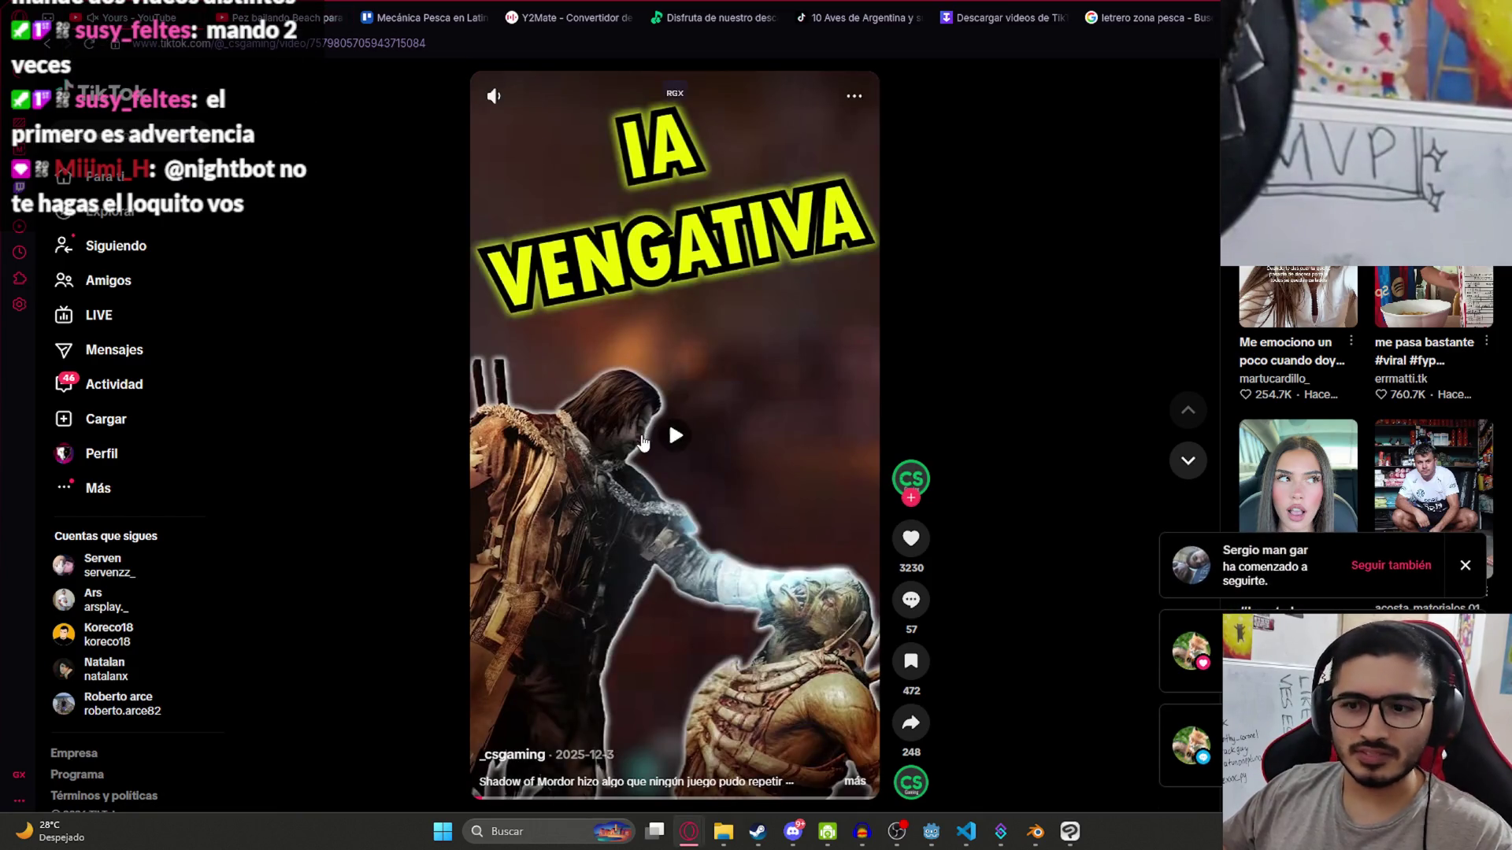
pyautogui.click(643, 443)
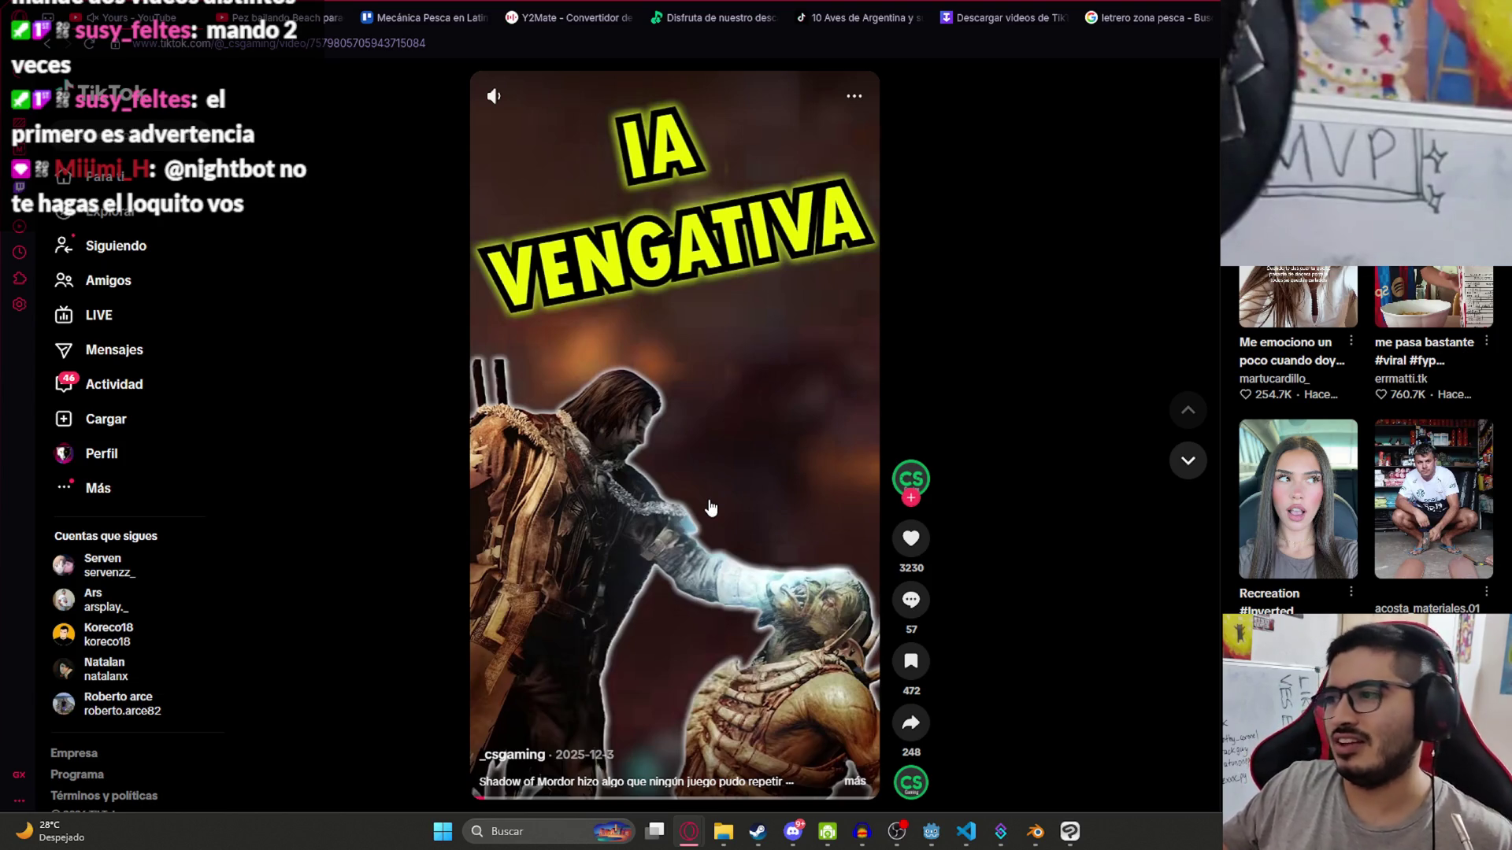
pyautogui.click(639, 527)
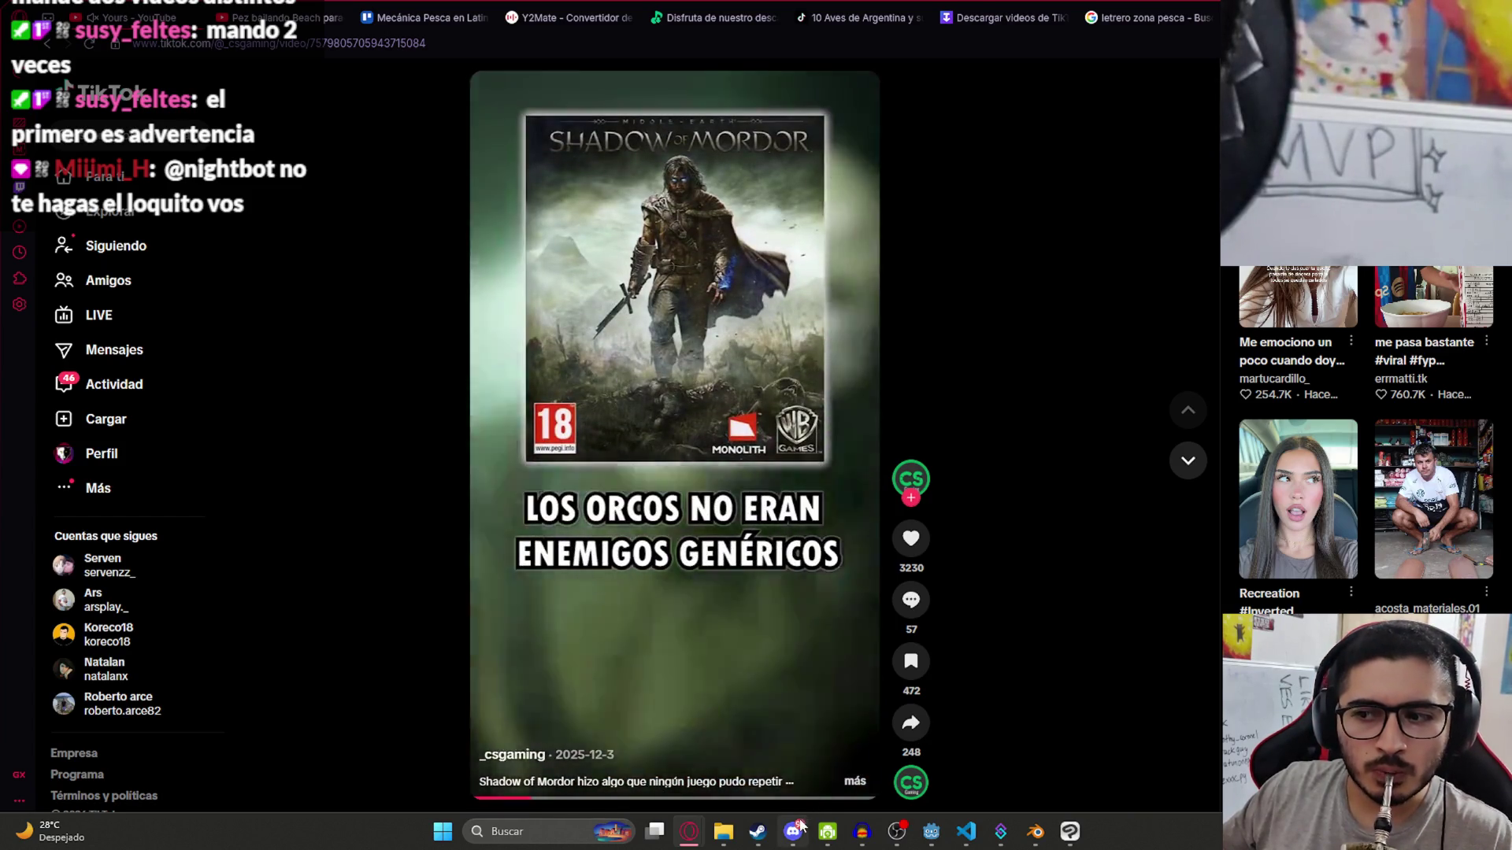
pyautogui.click(797, 828)
pyautogui.click(796, 828)
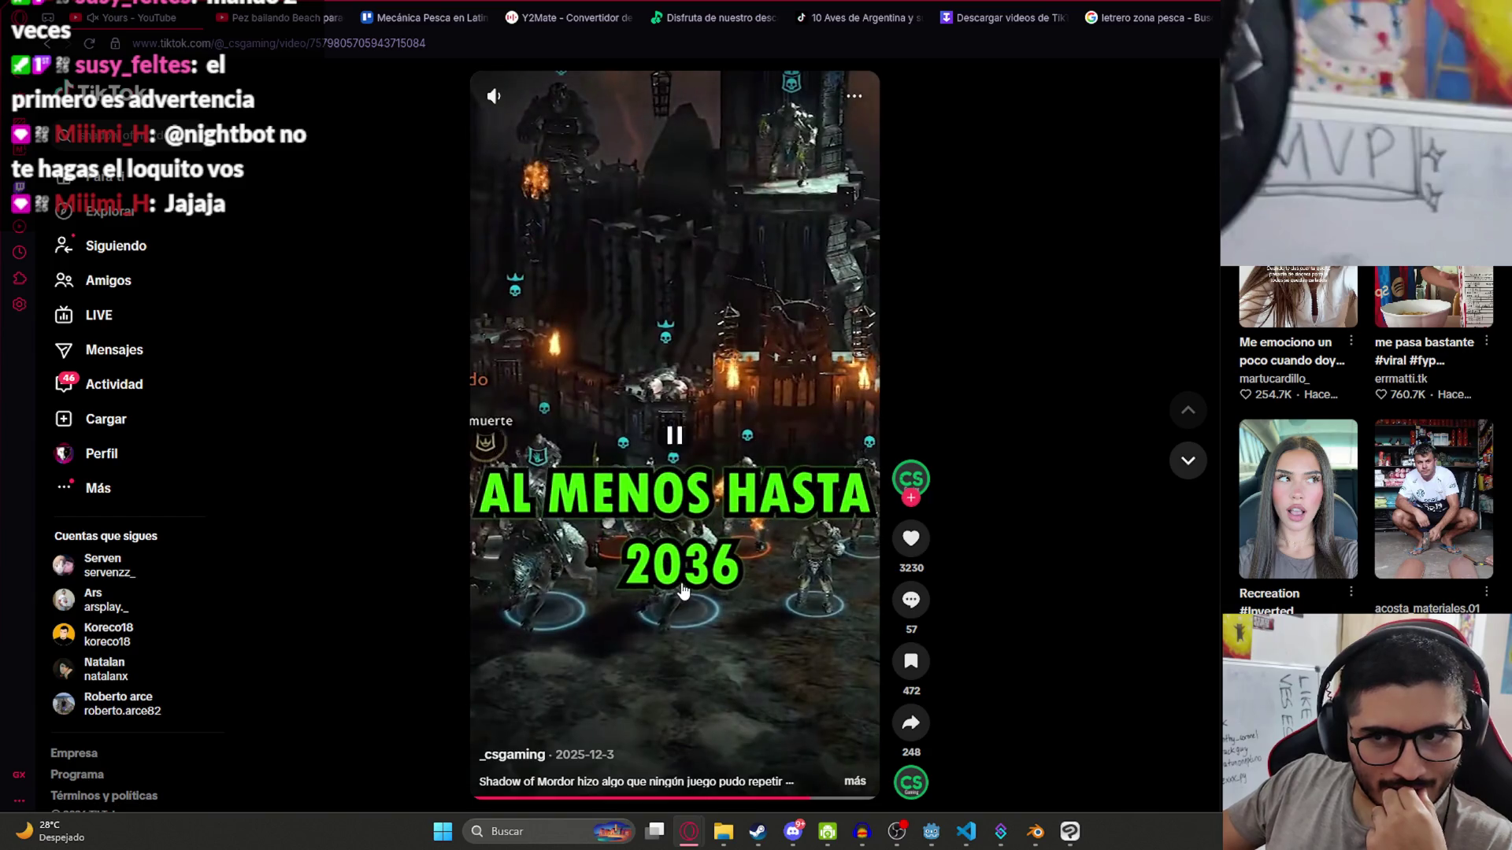
pyautogui.click(106, 20)
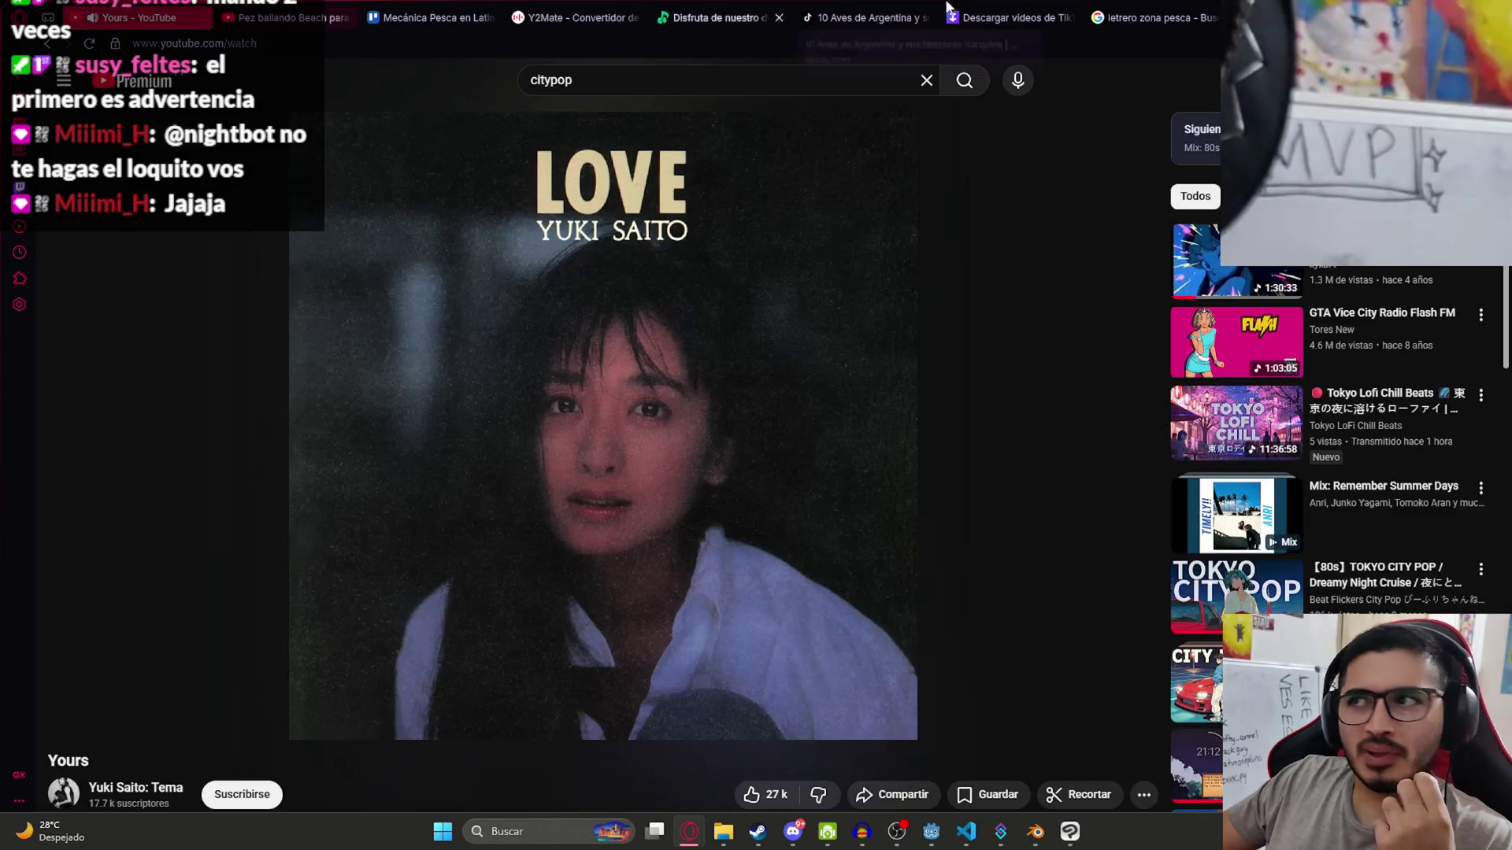
pyautogui.hotkey('ctrl', 'Tab')
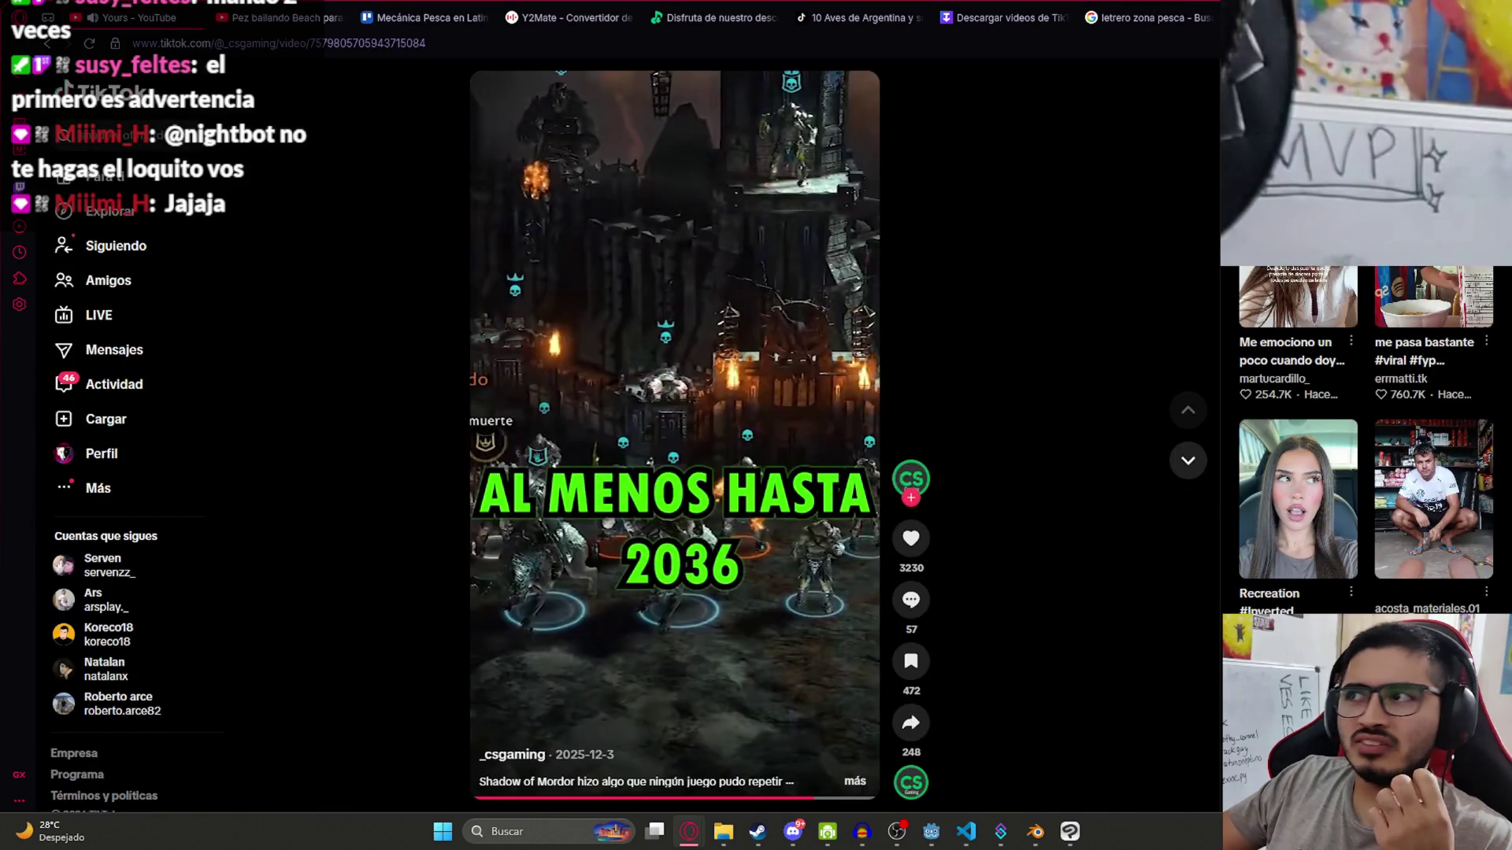
# Step: Back in Godot, select the LakeSignInteraction node in the LevelLake scene tree
pyautogui.hotkey('ctrl', 'shift', 'Tab')
pyautogui.hotkey('alt', 'Tab')
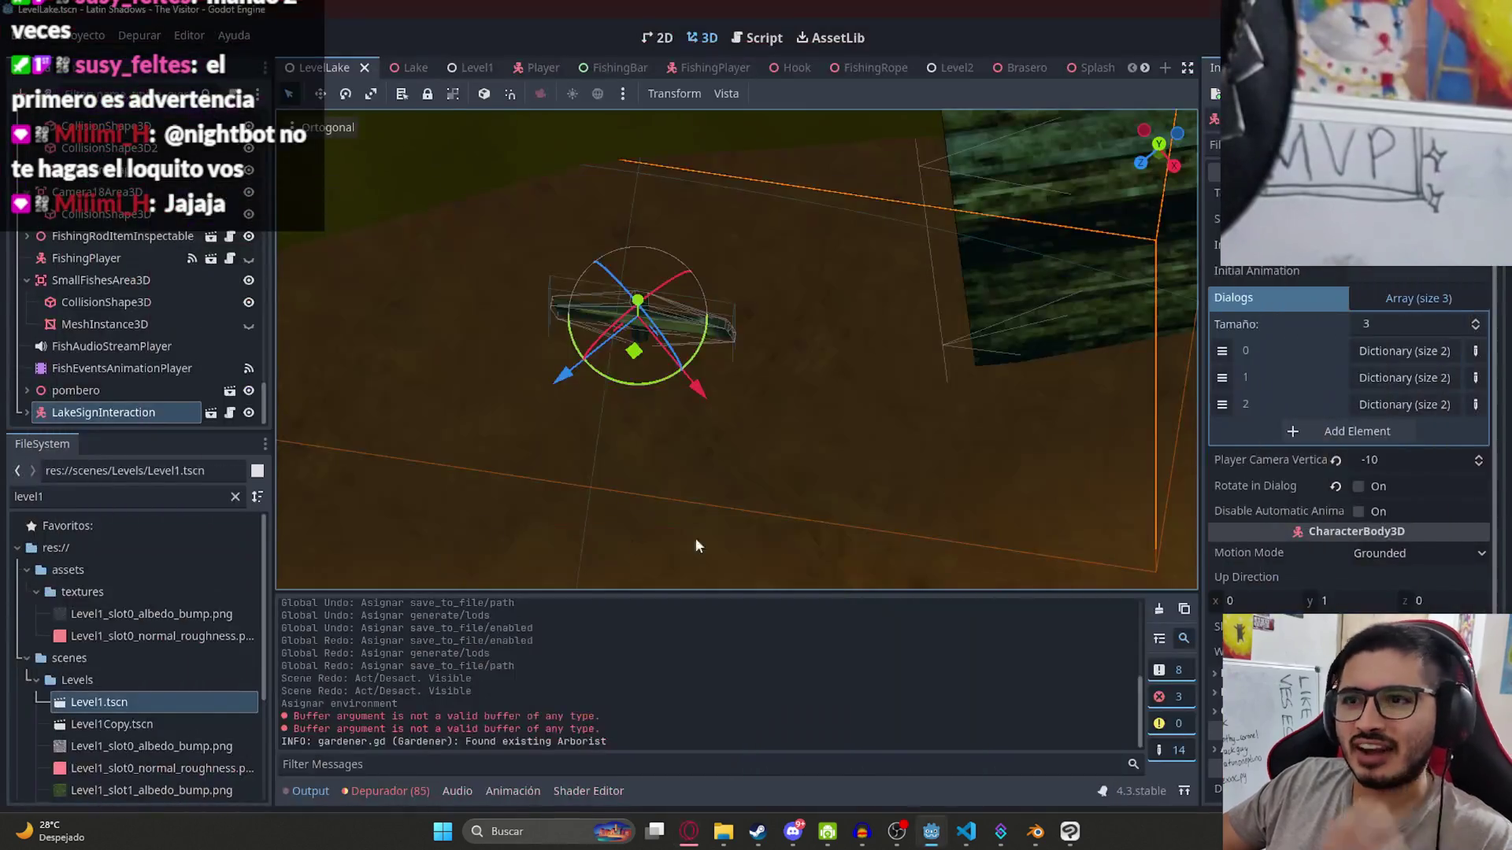
pyautogui.scroll(5, 559, 307)
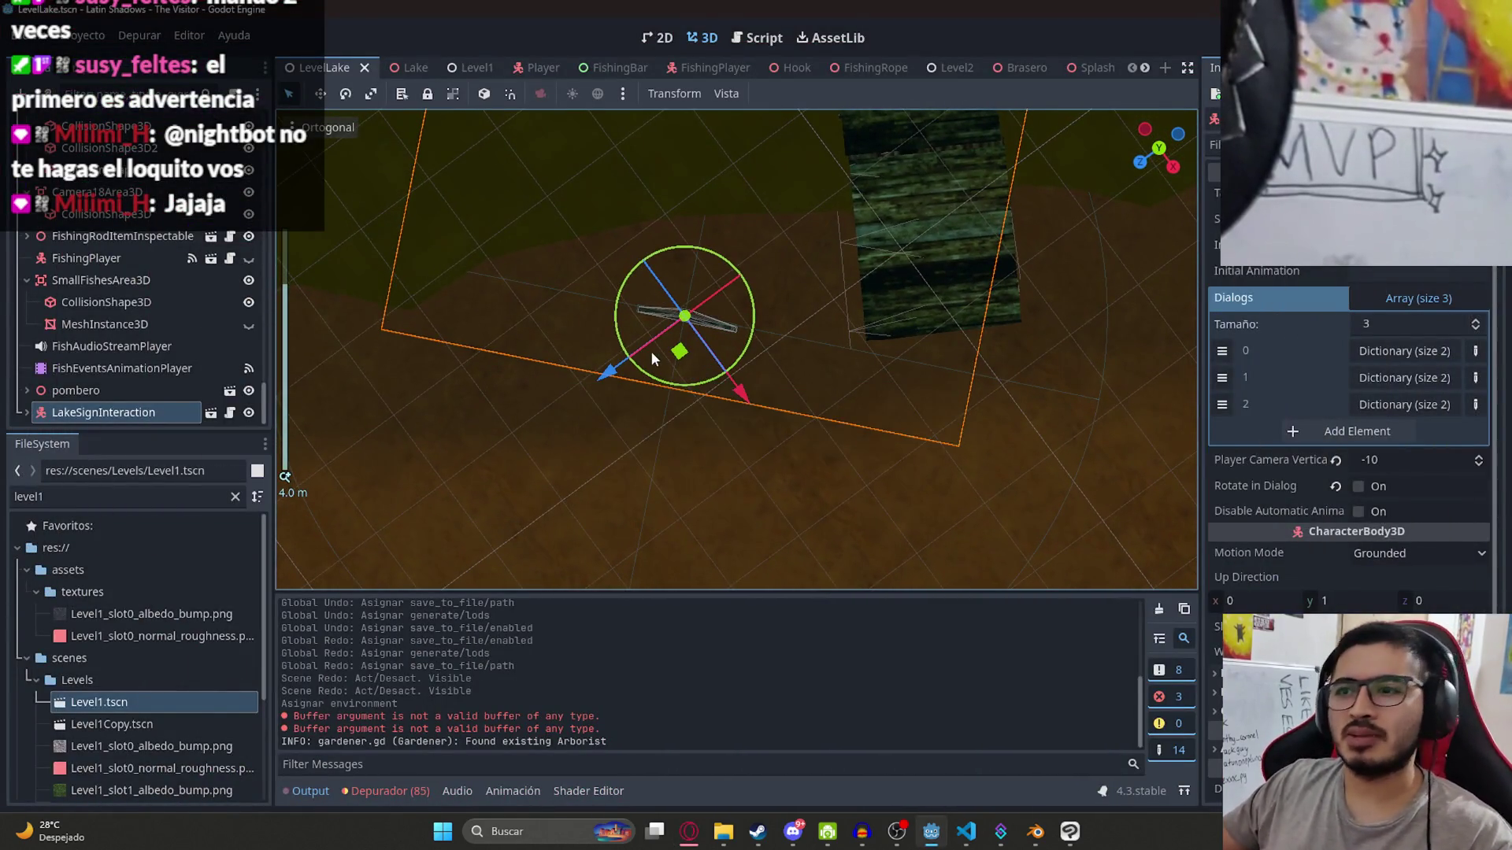
pyautogui.scroll(8, 652, 338)
pyautogui.scroll(-4, 669, 352)
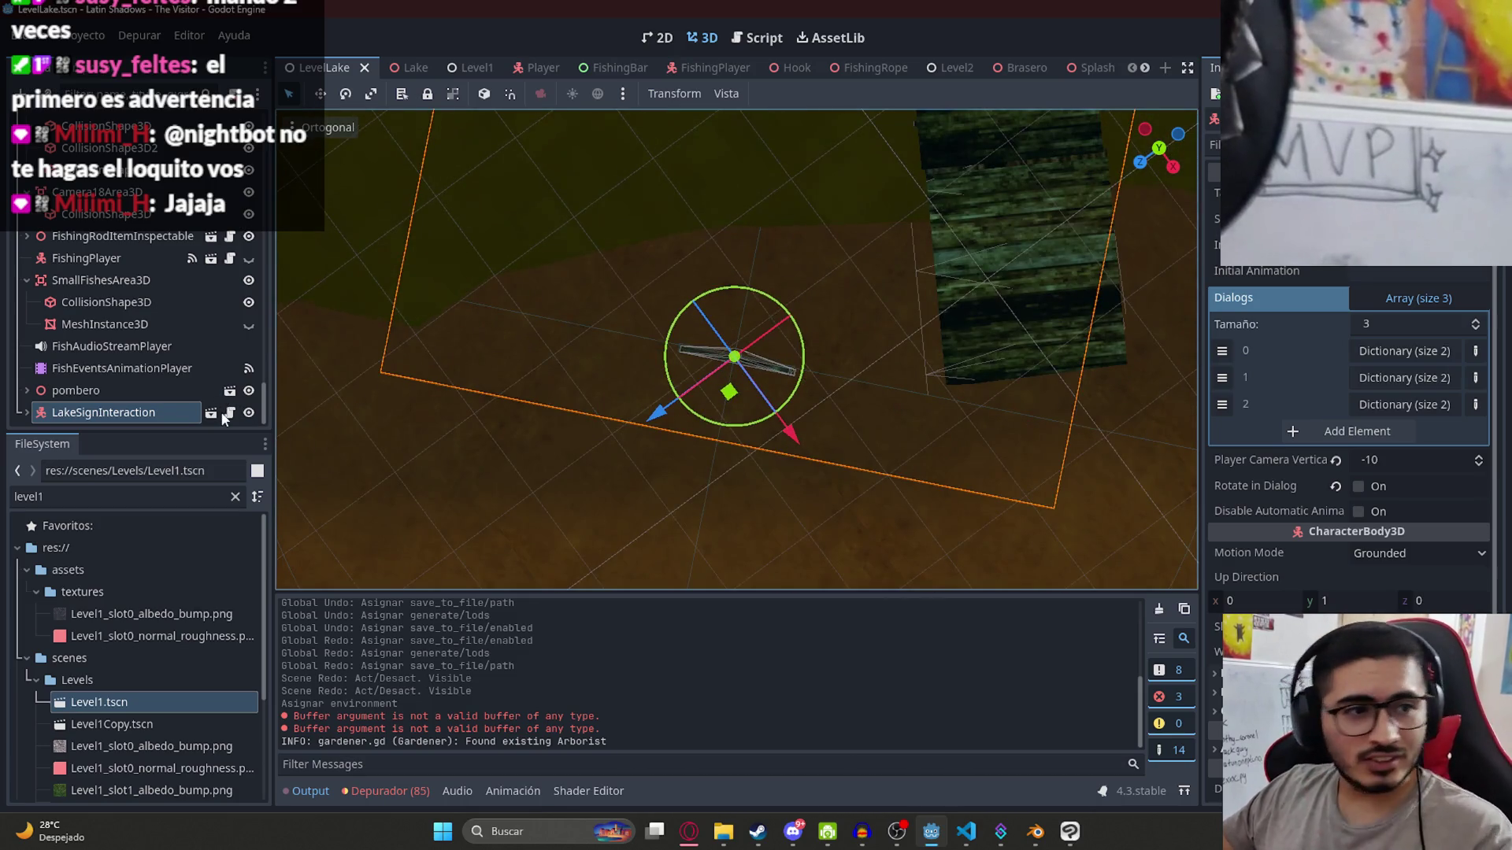
pyautogui.scroll(-3, 554, 245)
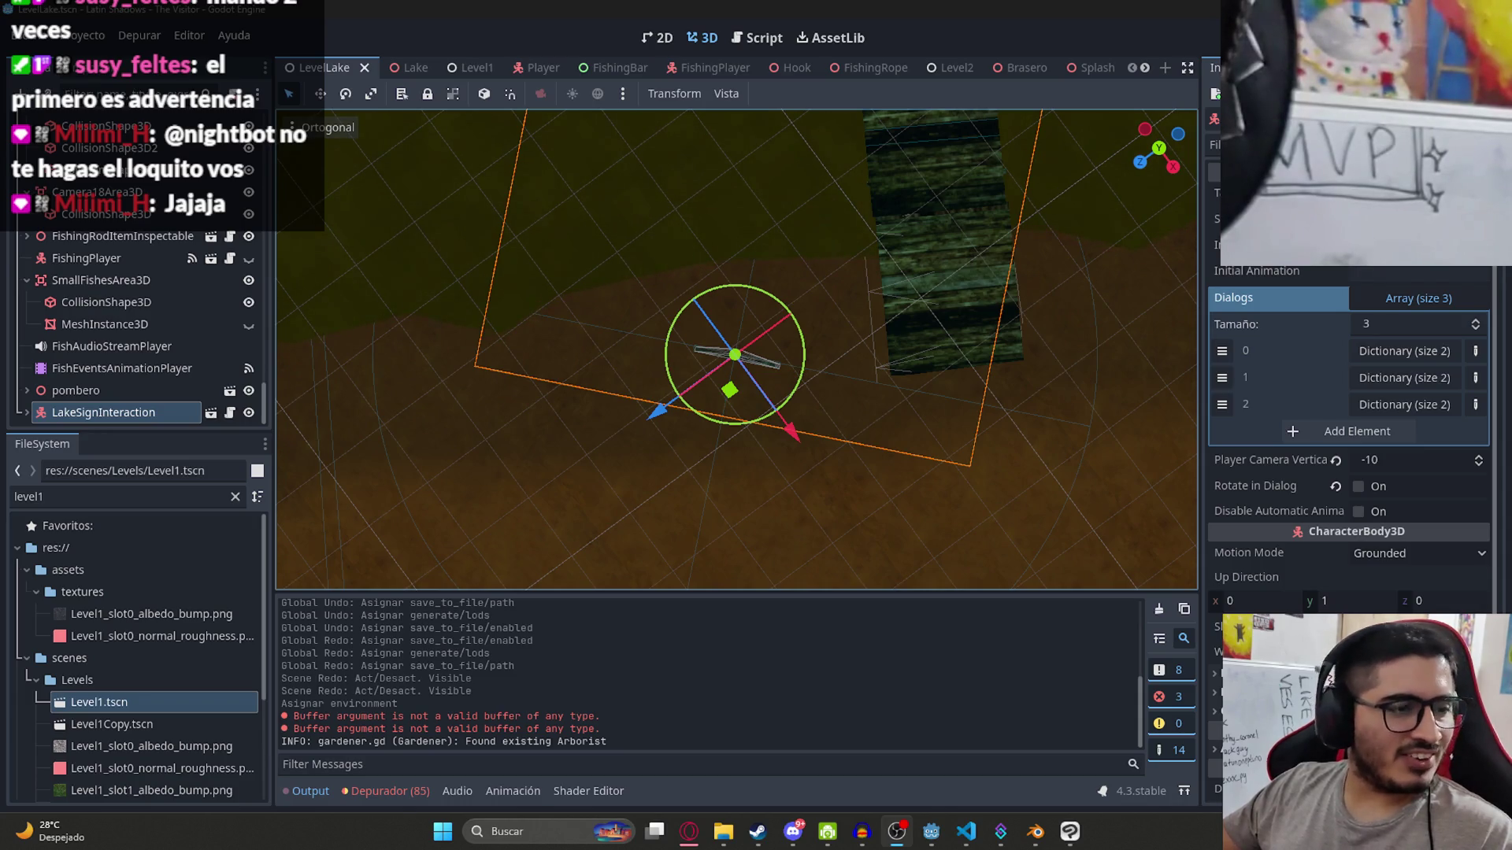
pyautogui.scroll(-4, 820, 366)
pyautogui.click(125, 390)
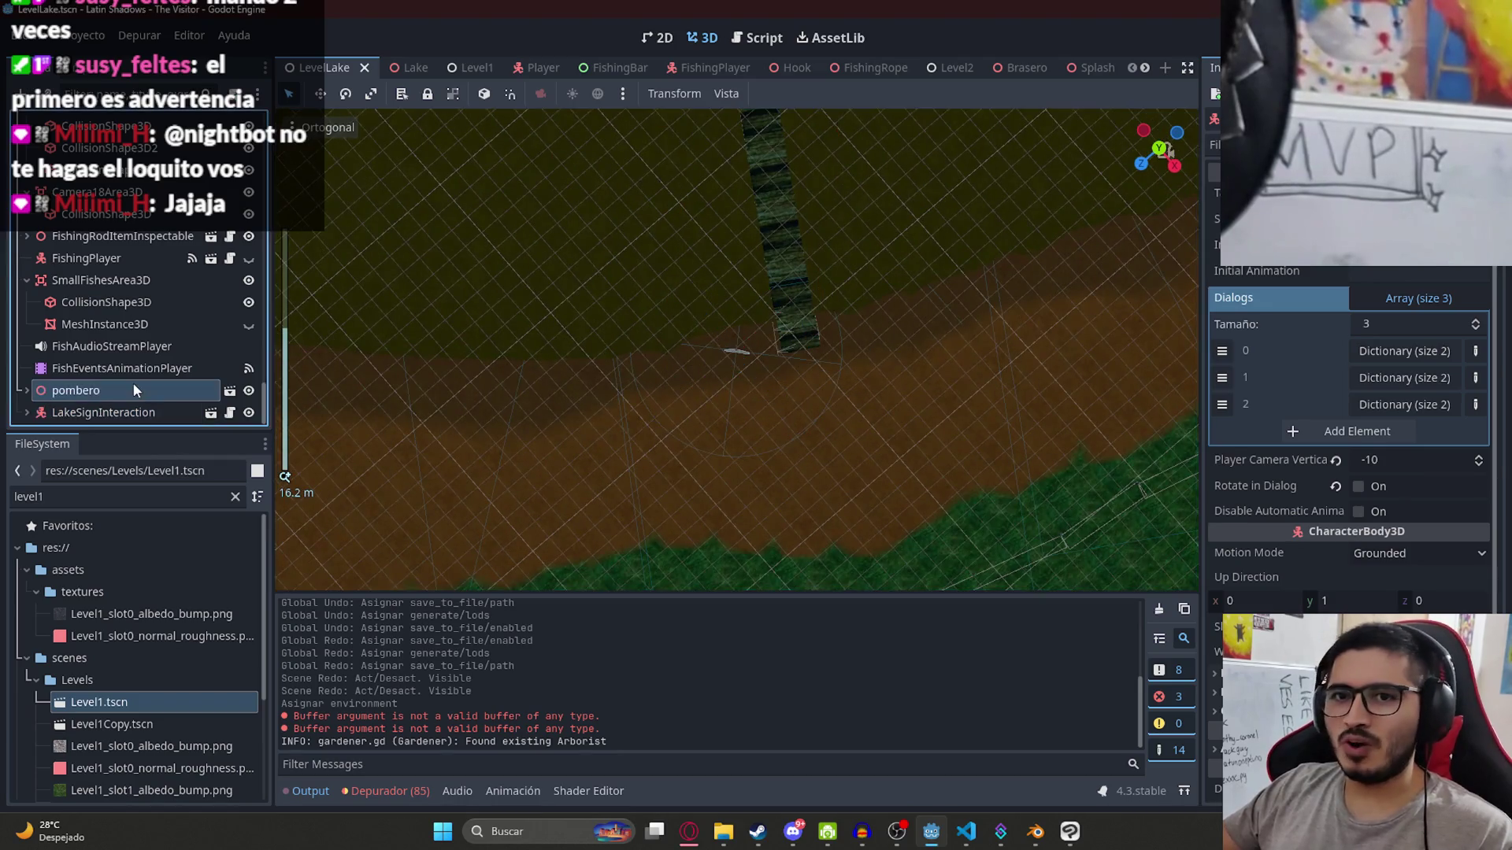
pyautogui.scroll(5, 187, 244)
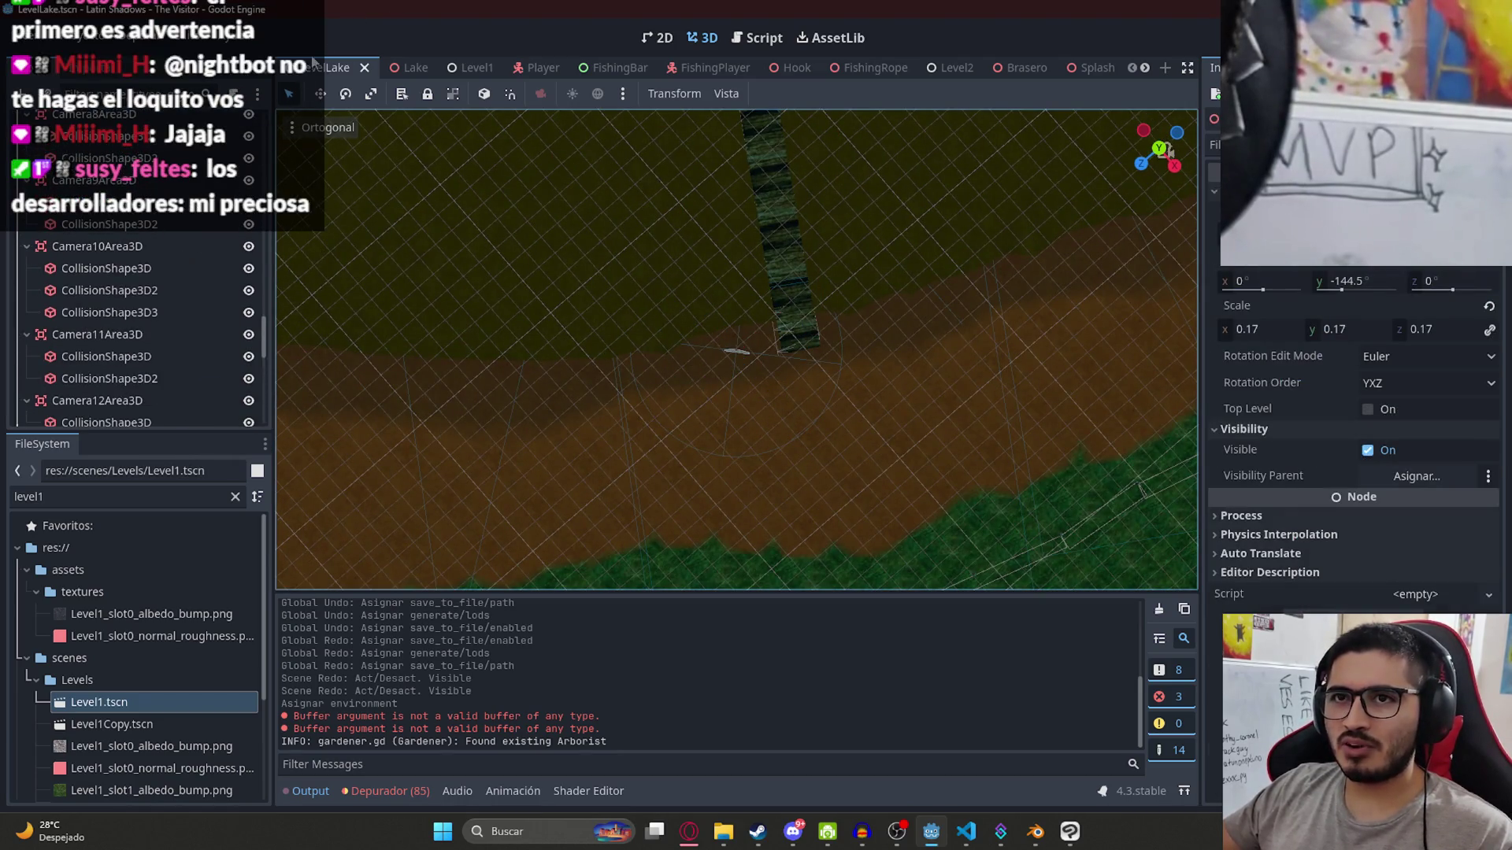
pyautogui.rightClick(312, 63)
pyautogui.scroll(-6, 95, 354)
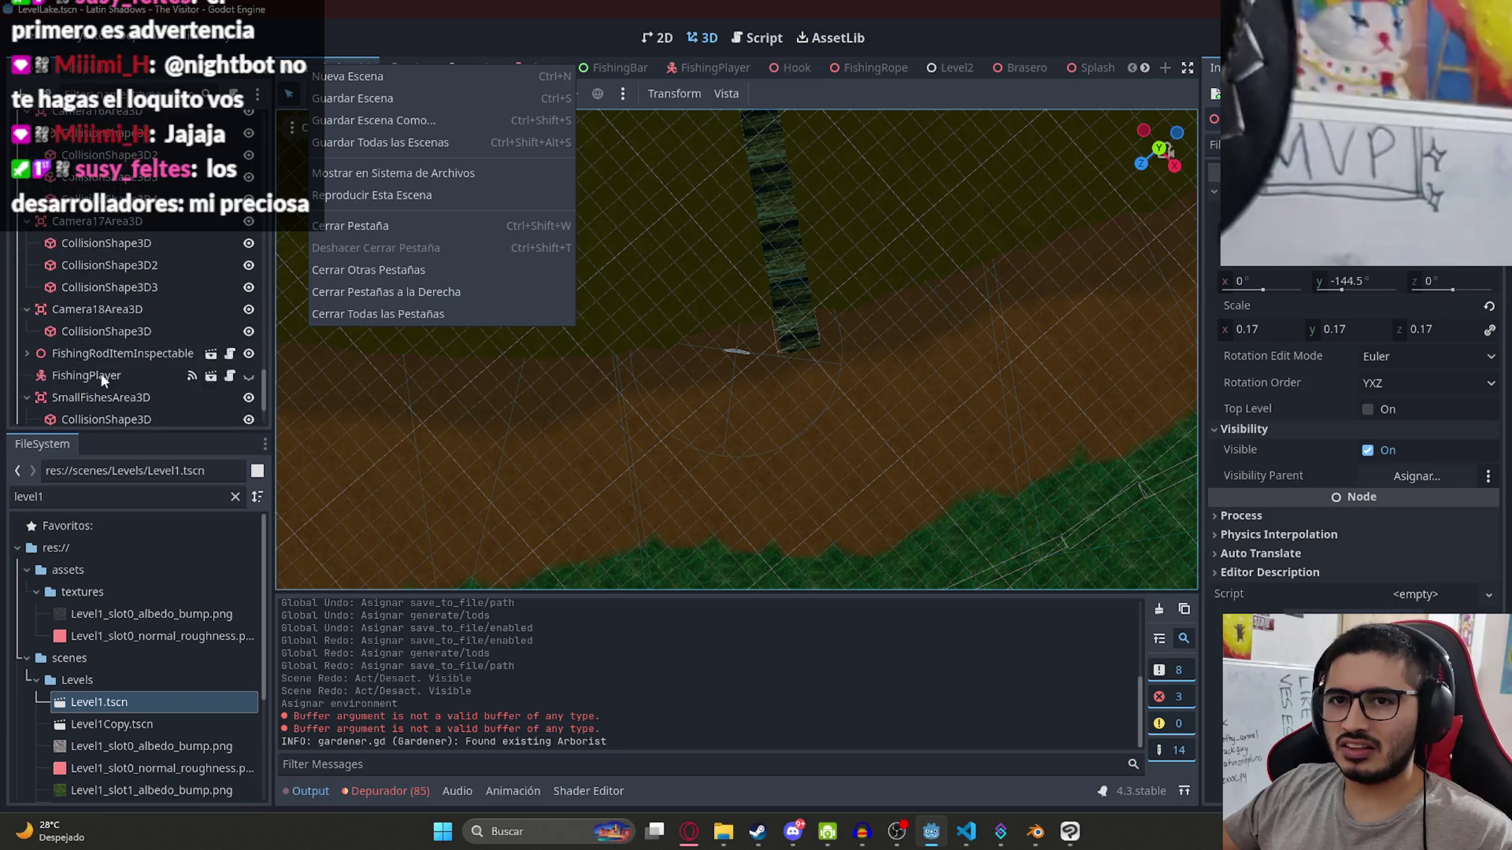
pyautogui.scroll(-3, 102, 381)
pyautogui.click(106, 410)
pyautogui.click(110, 412)
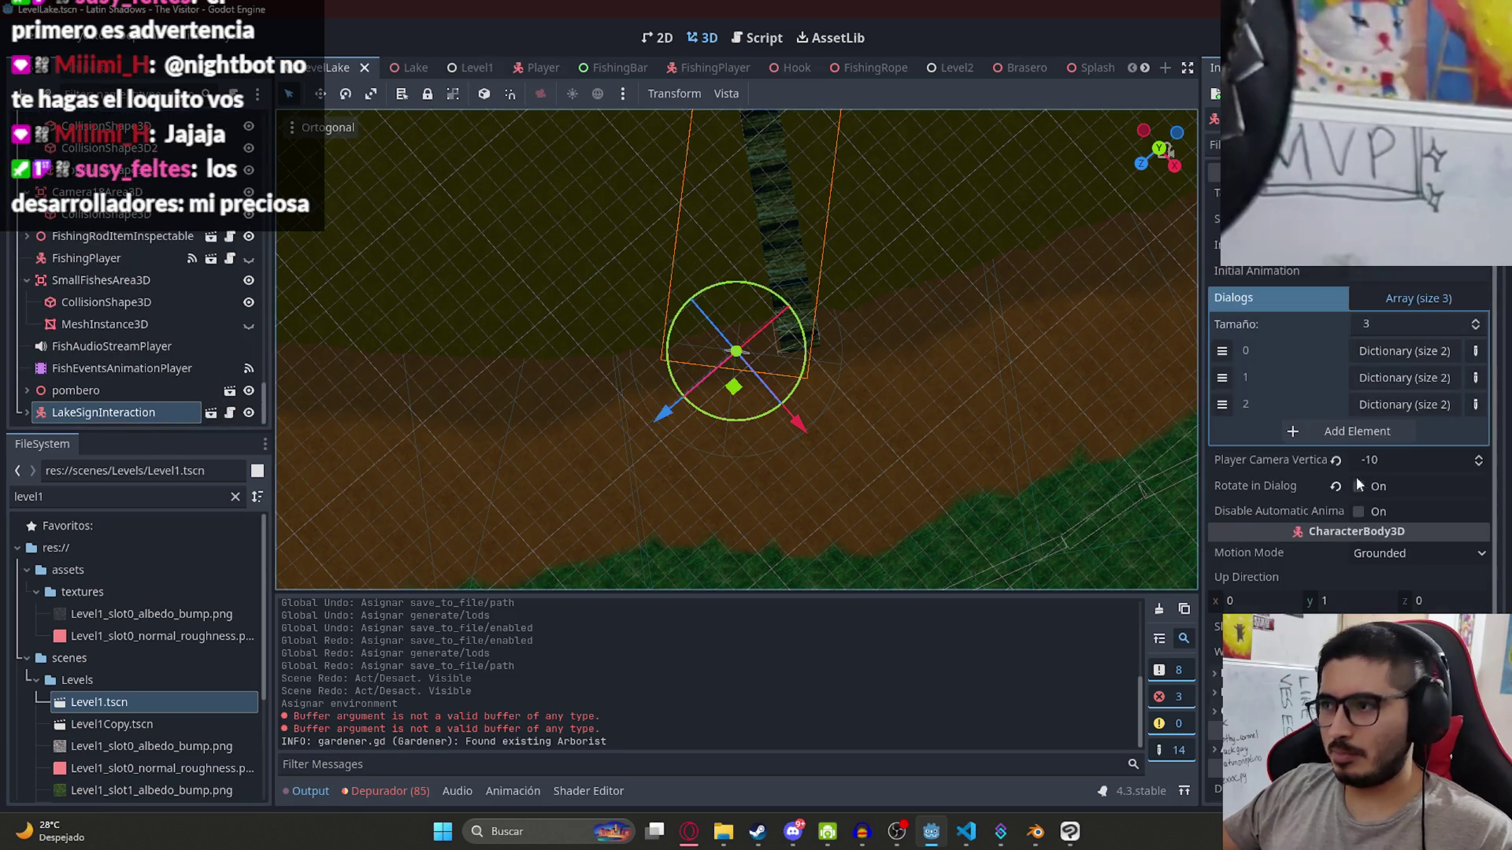
# Step: Set Player Camera Vertical to -5, save LevelLake, and run the game
pyautogui.click(1374, 460)
pyautogui.write('-')
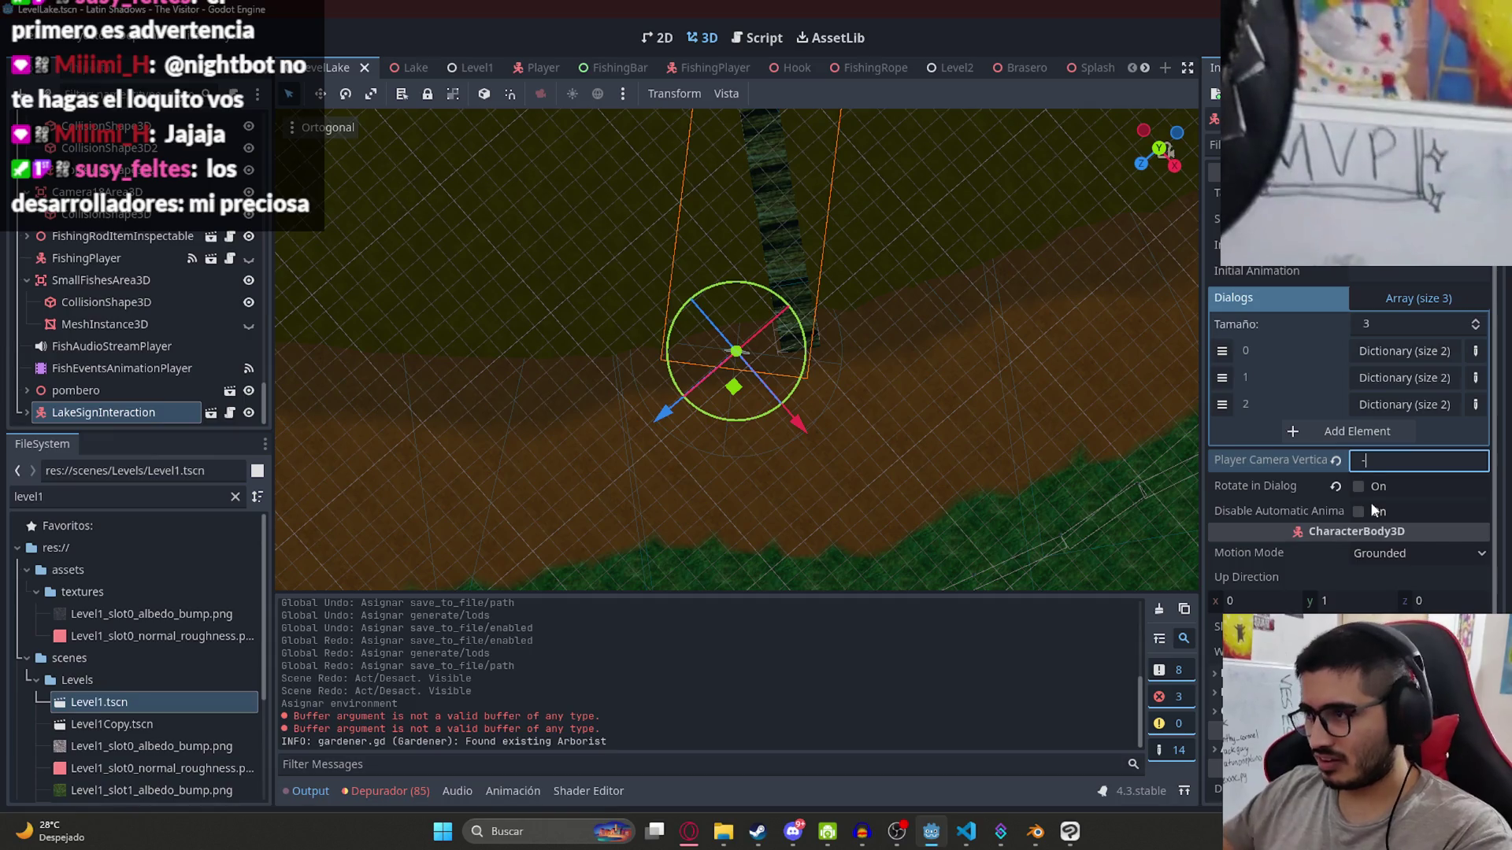
pyautogui.write('5')
pyautogui.hotkey('ctrl', 's')
pyautogui.rightClick(340, 63)
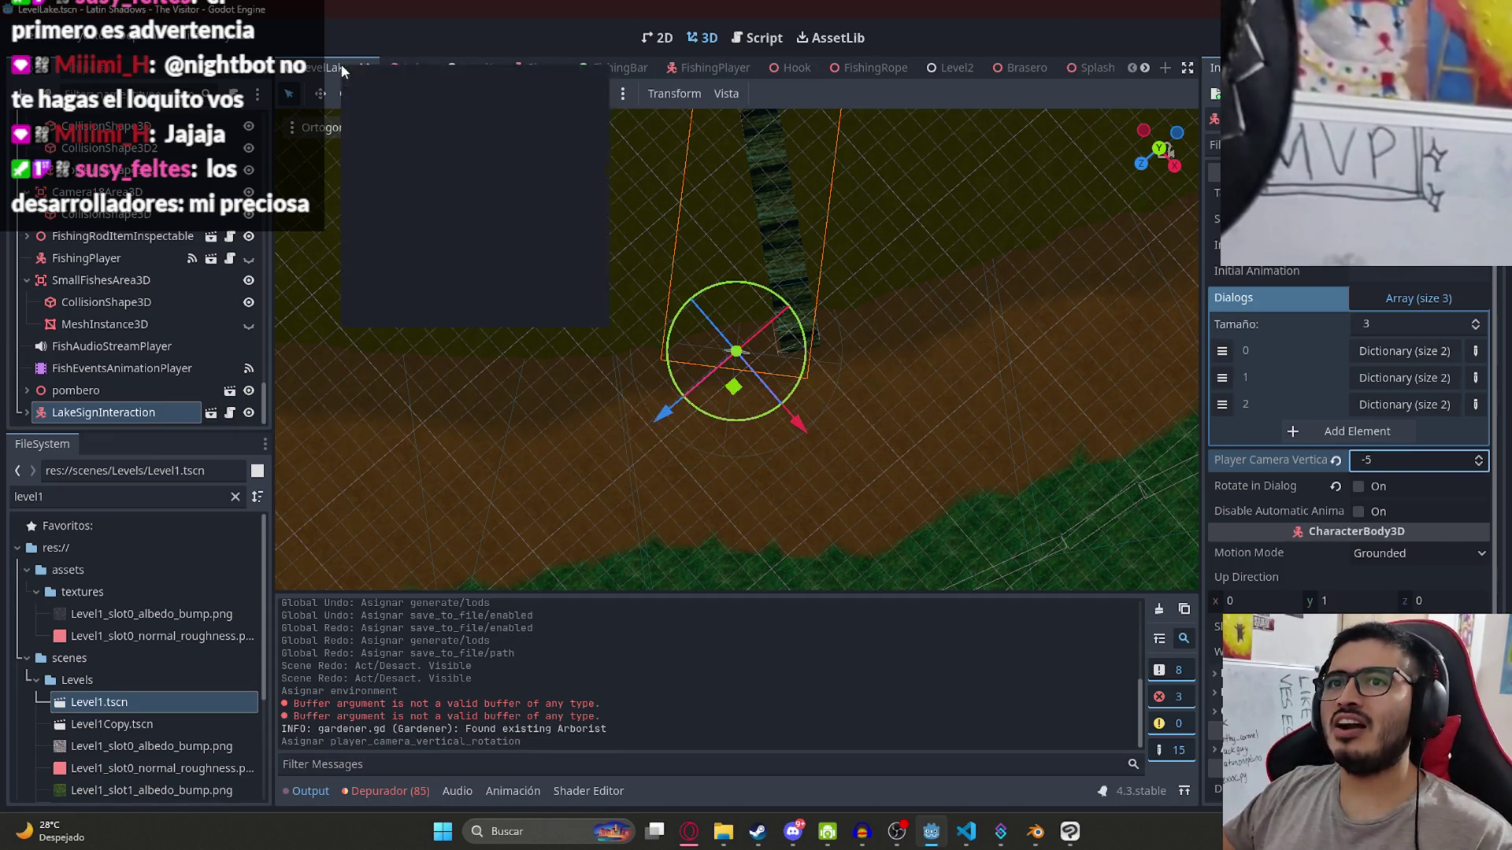
pyautogui.click(446, 187)
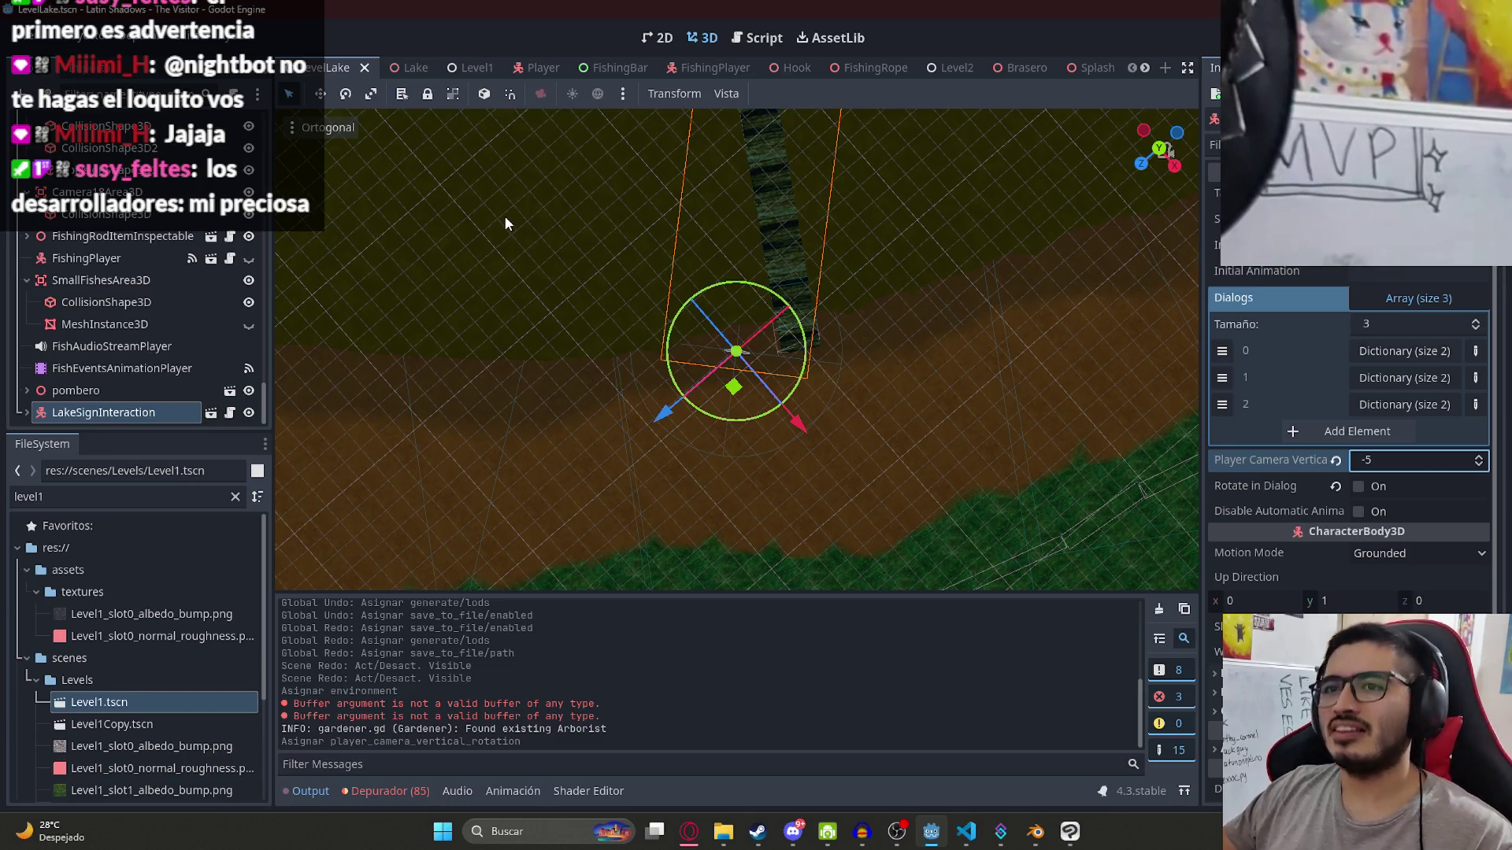
pyautogui.press('F5')
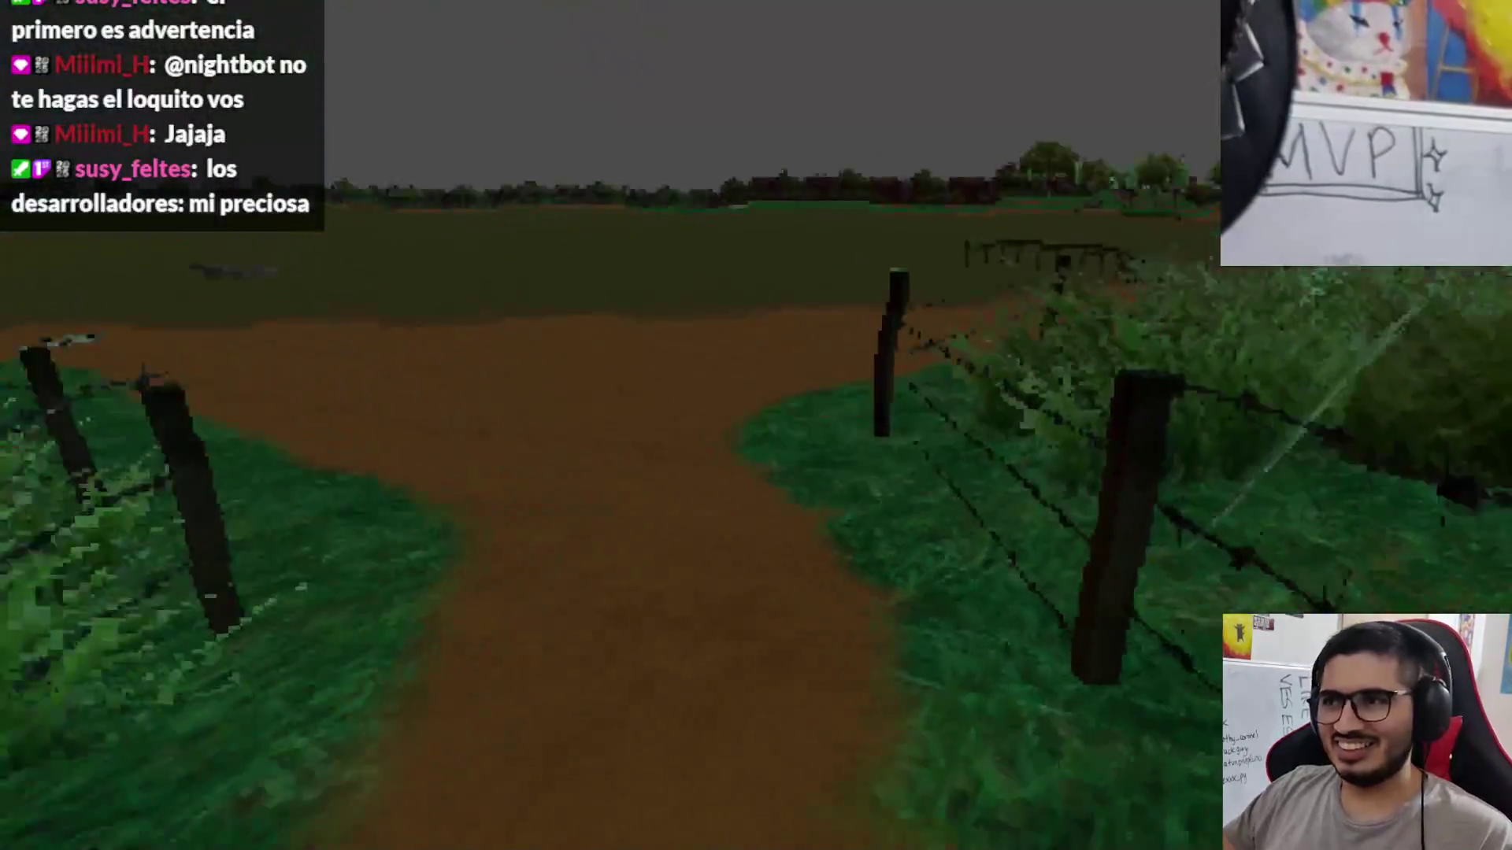
# Step: Walk to the Área de Pesca sign, trigger its dialogue, then stop the game
pyautogui.press('w')
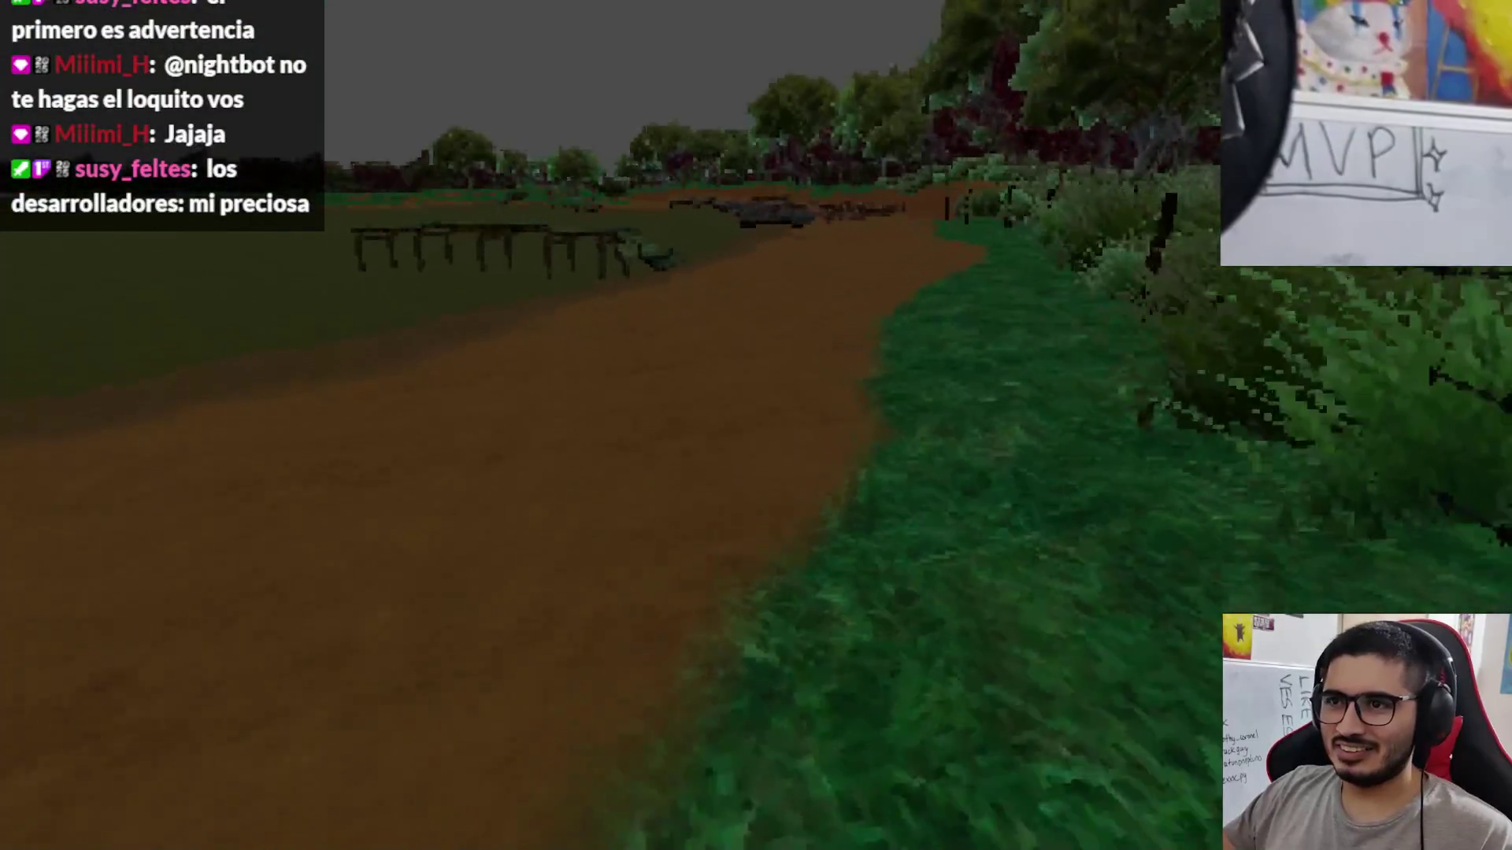
pyautogui.press('w')
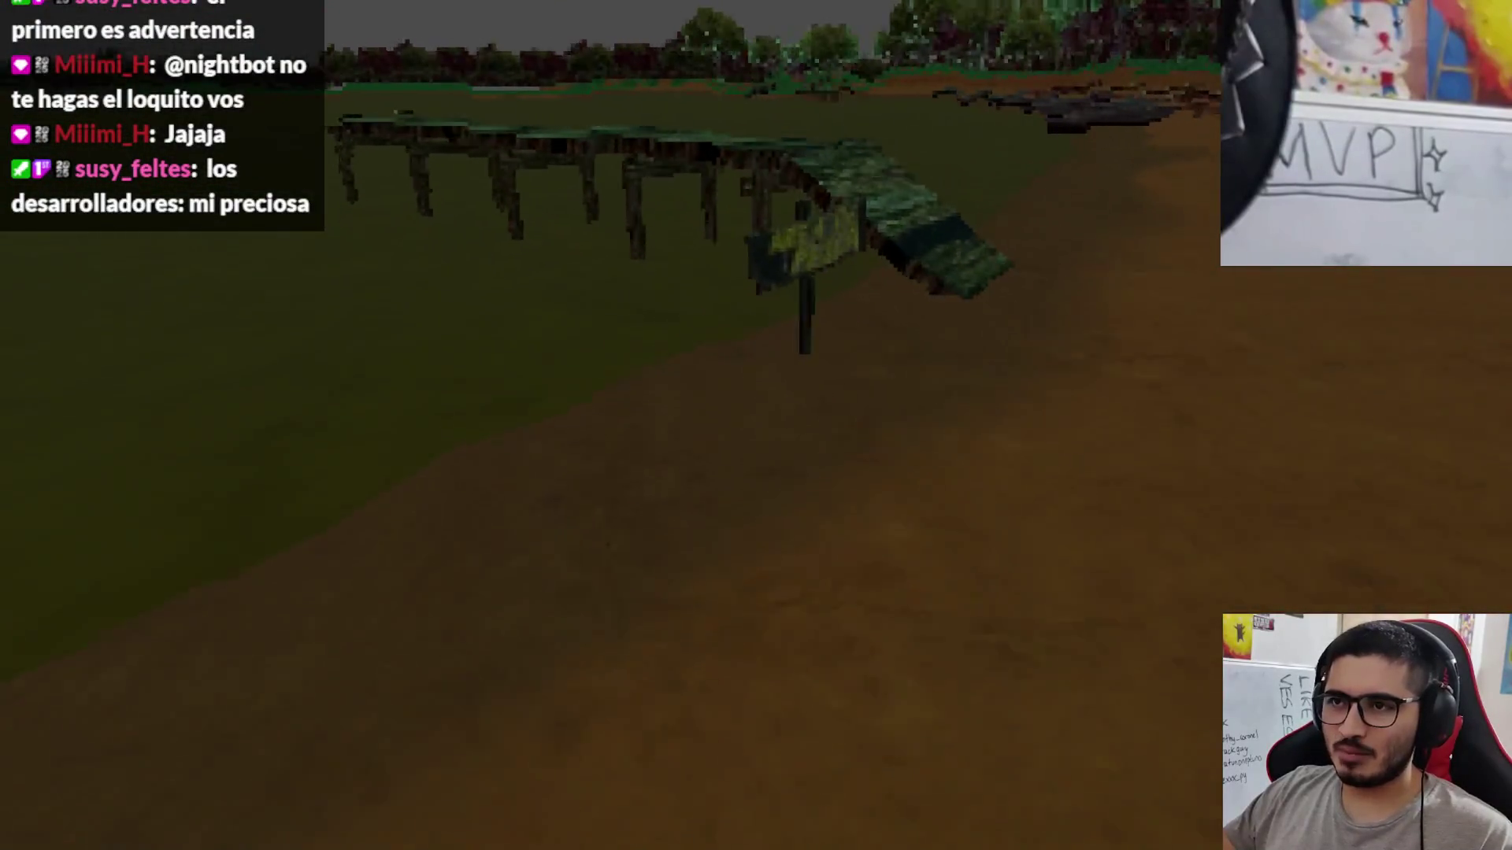
pyautogui.press('w')
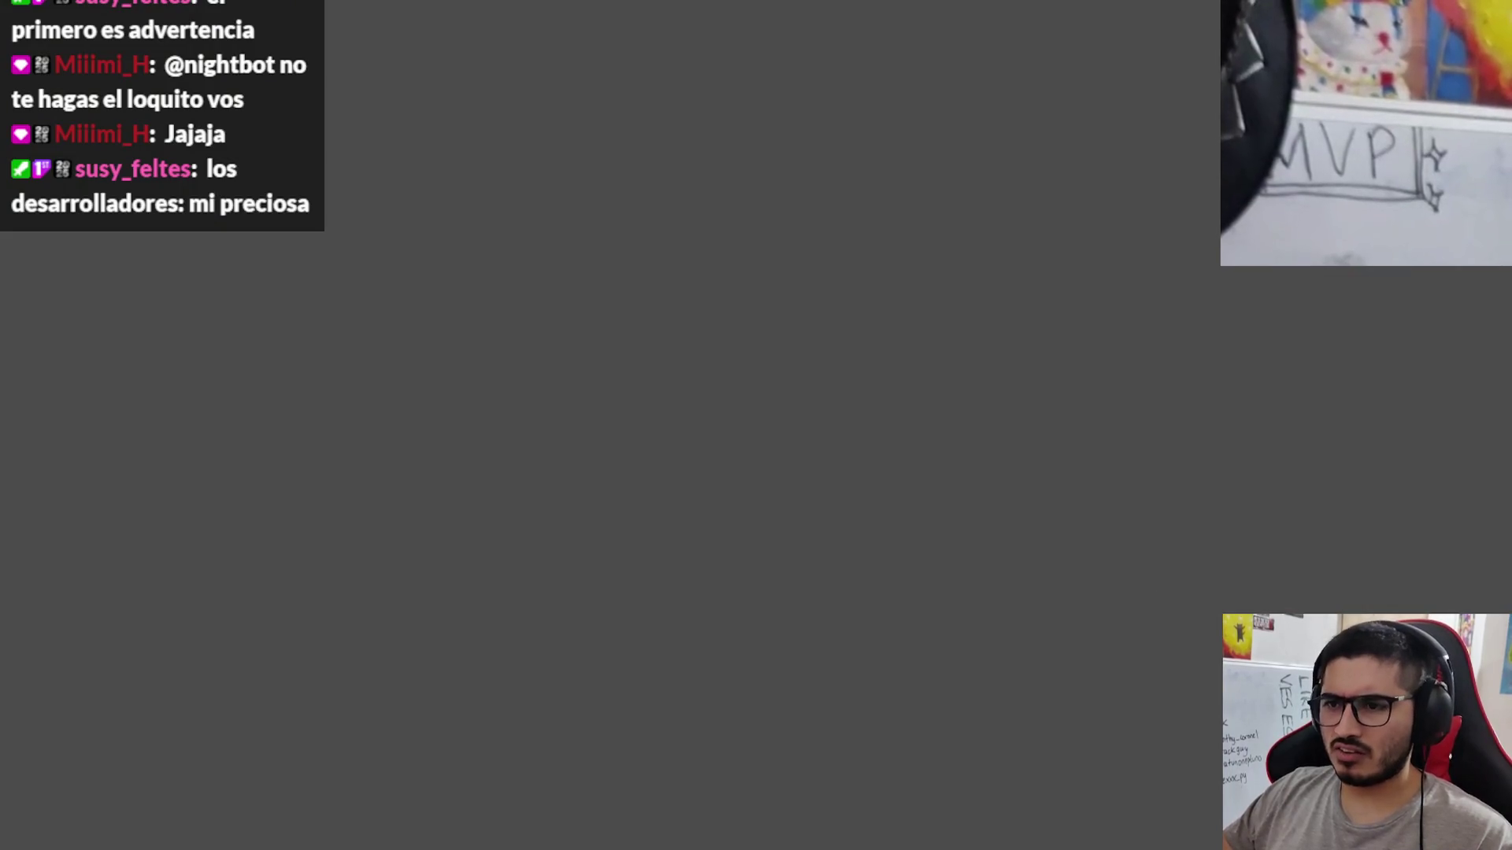
pyautogui.press('F8')
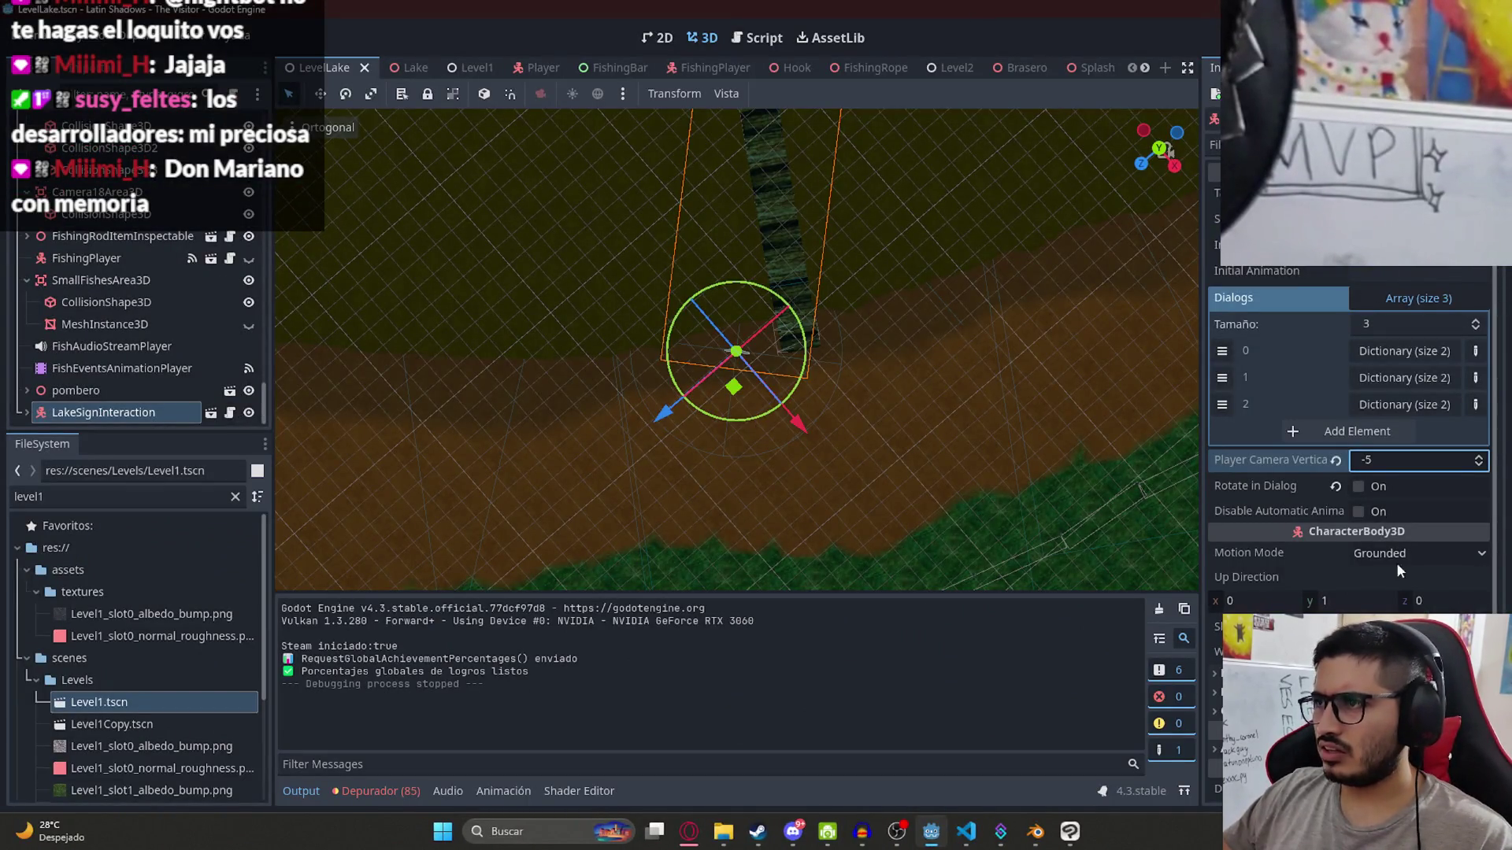
# Step: Change LakeSignInteraction's Player Camera Vertical to -20, save LevelLake, and run a quick playtest
pyautogui.scroll(3, 710, 390)
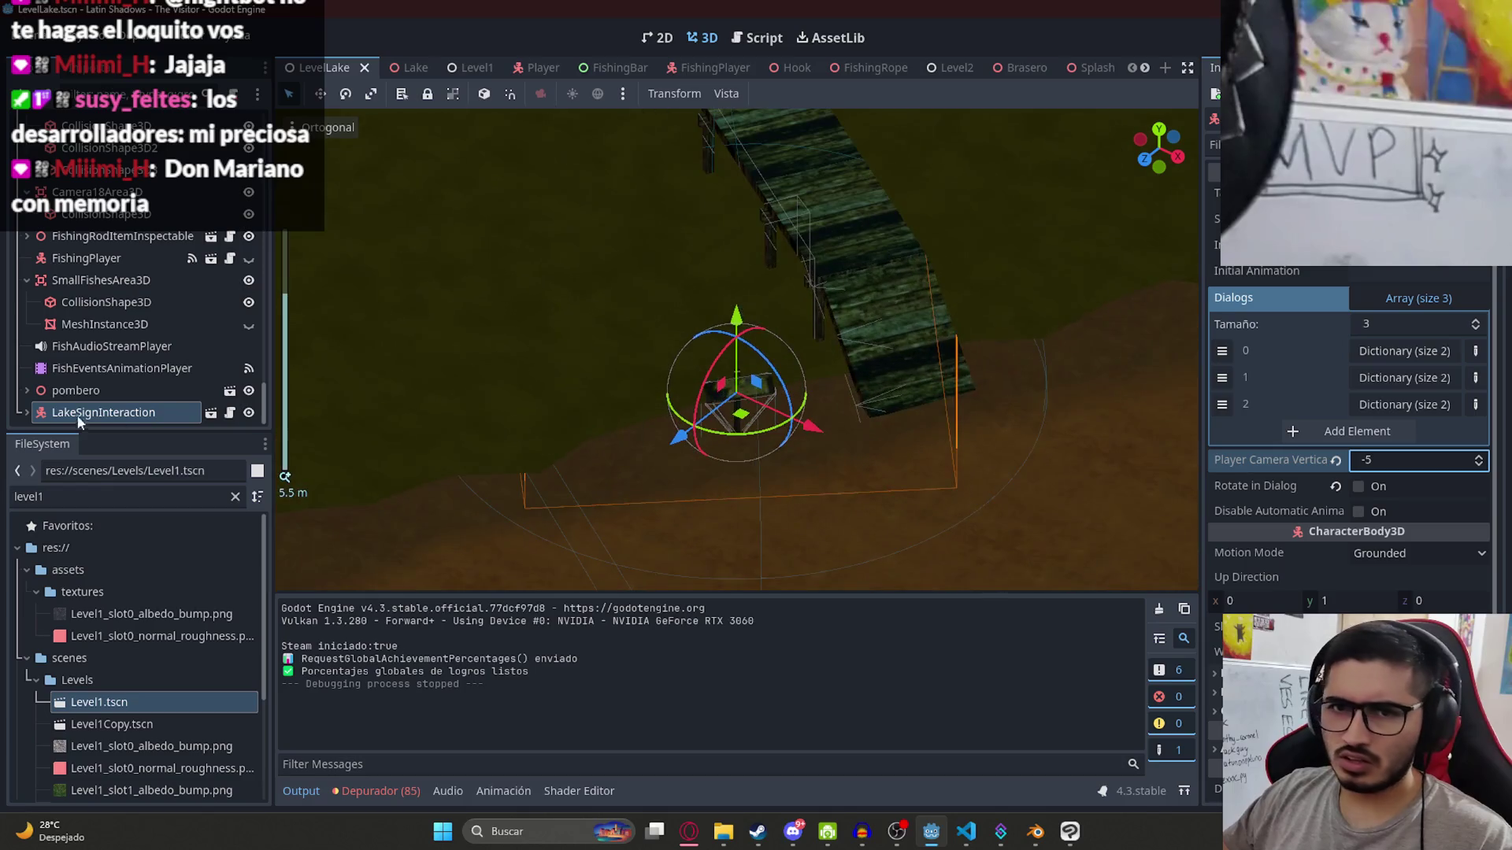
pyautogui.click(247, 415)
pyautogui.moveTo(598, 410)
pyautogui.mouseDown()
pyautogui.moveTo(740, 344)
pyautogui.moveTo(769, 419)
pyautogui.moveTo(745, 384)
pyautogui.moveTo(736, 496)
pyautogui.moveTo(739, 433)
pyautogui.mouseUp()
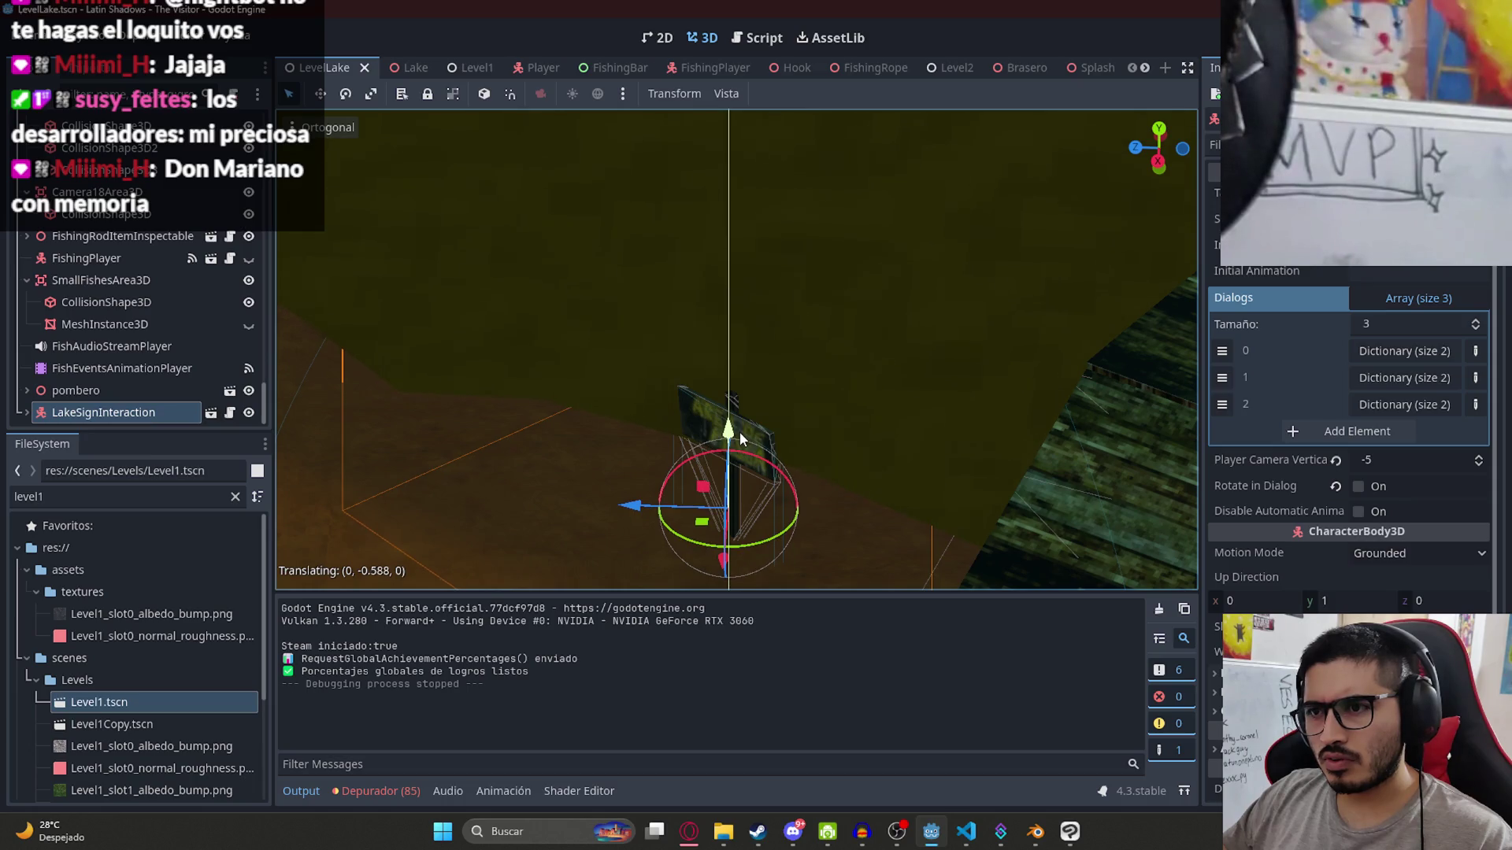
pyautogui.click(1409, 460)
pyautogui.write('-20')
pyautogui.press('Return')
pyautogui.hotkey('ctrl', 's')
pyautogui.rightClick(327, 68)
pyautogui.click(483, 191)
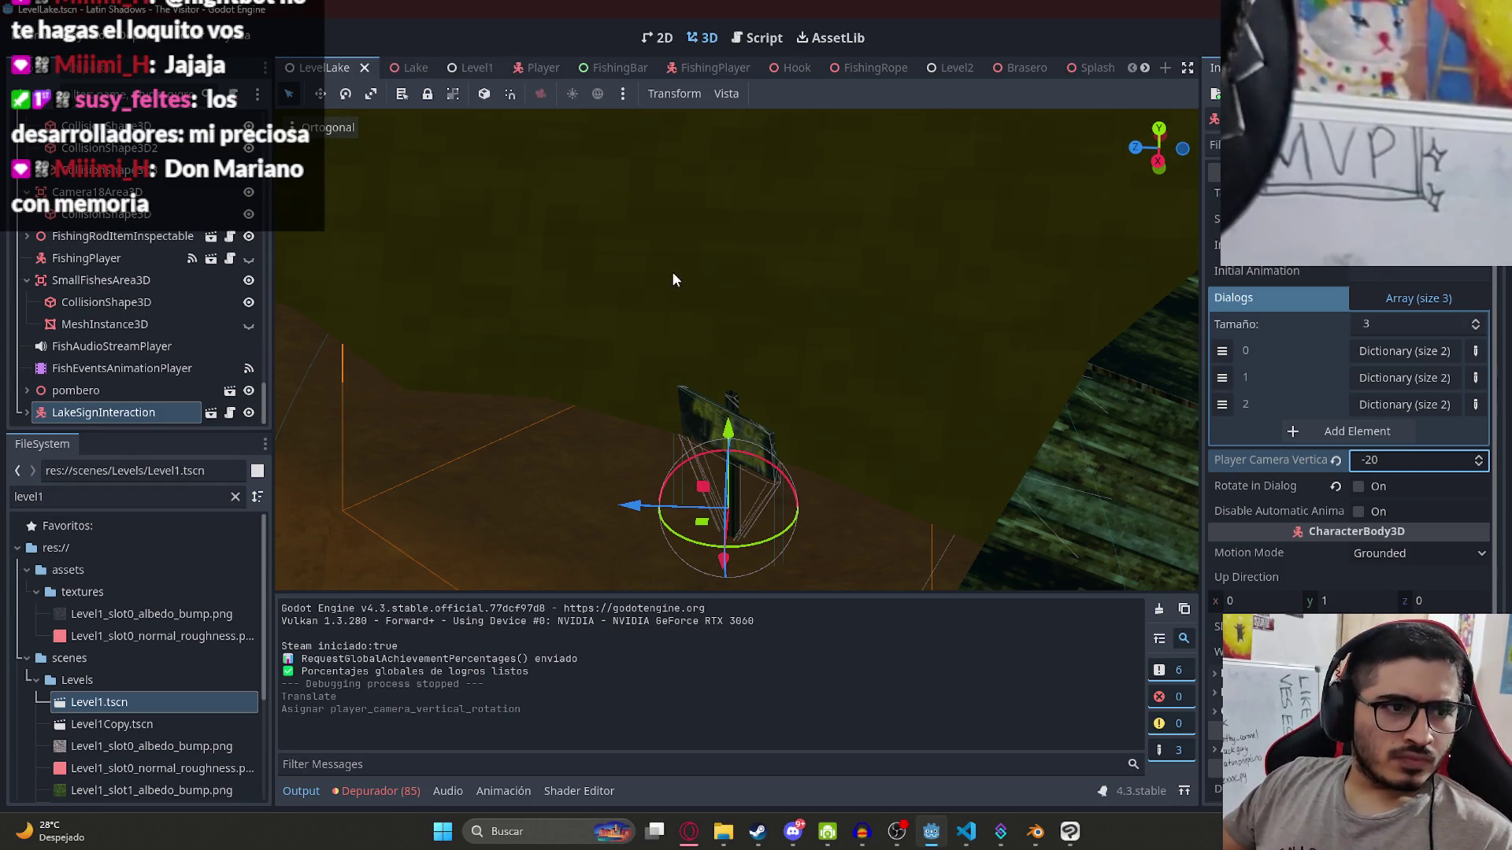
pyautogui.press('F5')
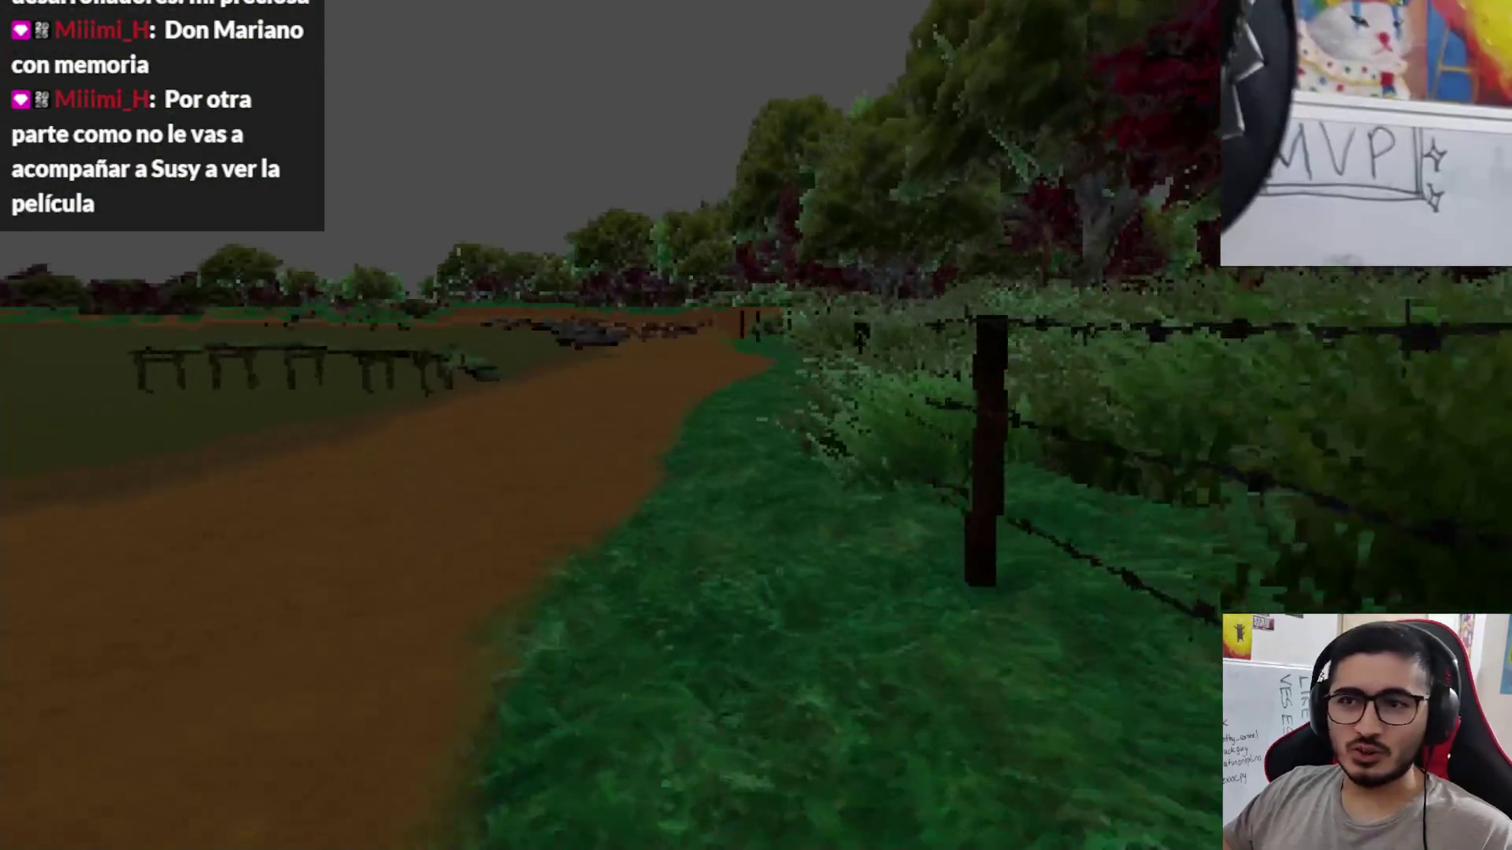
pyautogui.press('F8')
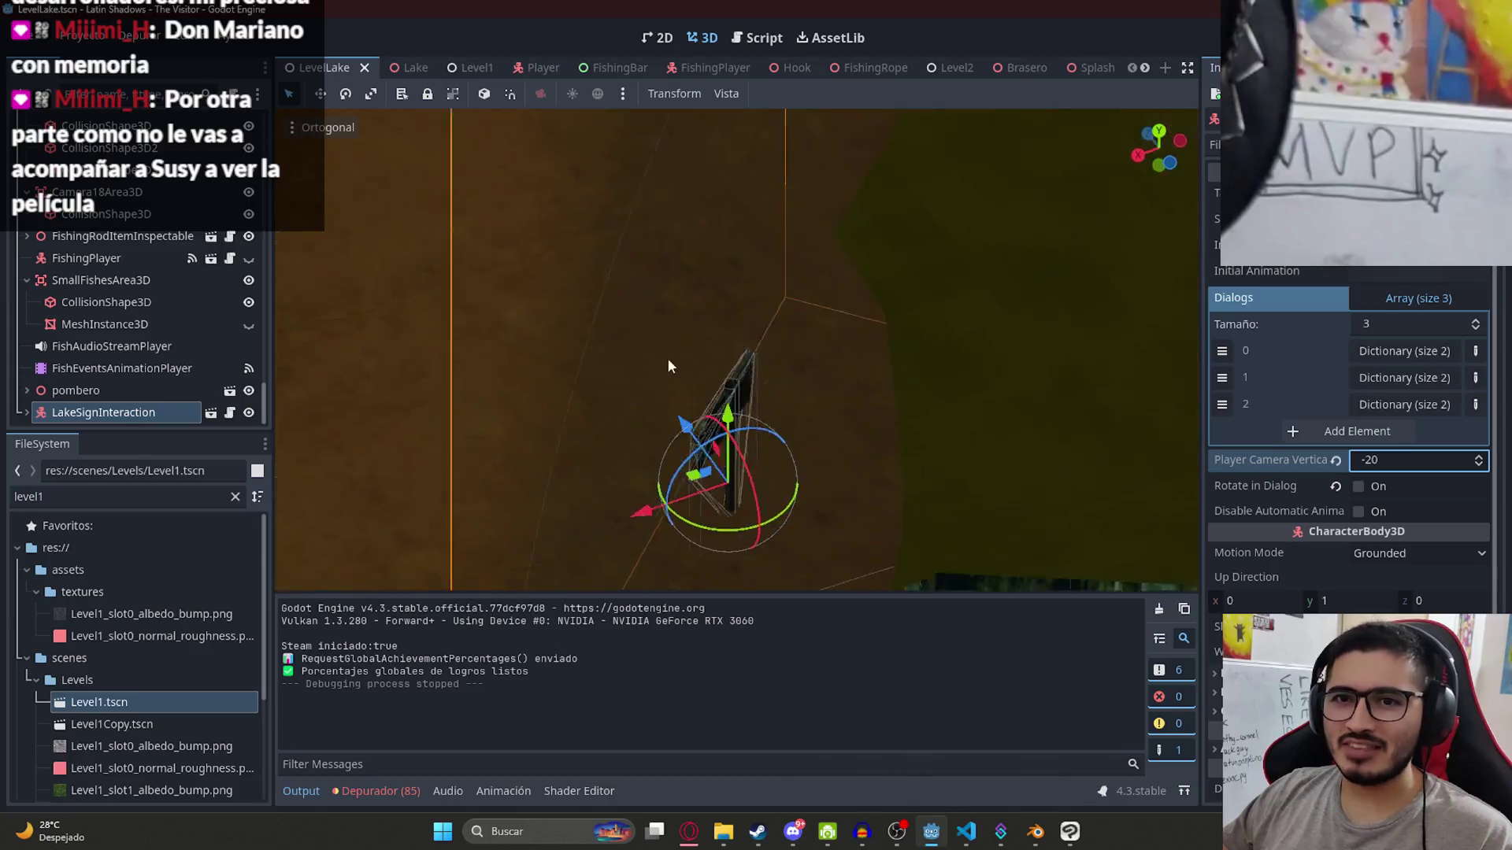
# Step: Undo the camera change back to -5 and save LevelLake
pyautogui.doubleClick(103, 412)
pyautogui.hotkey('ctrl', 'z')
pyautogui.hotkey('ctrl', 'z')
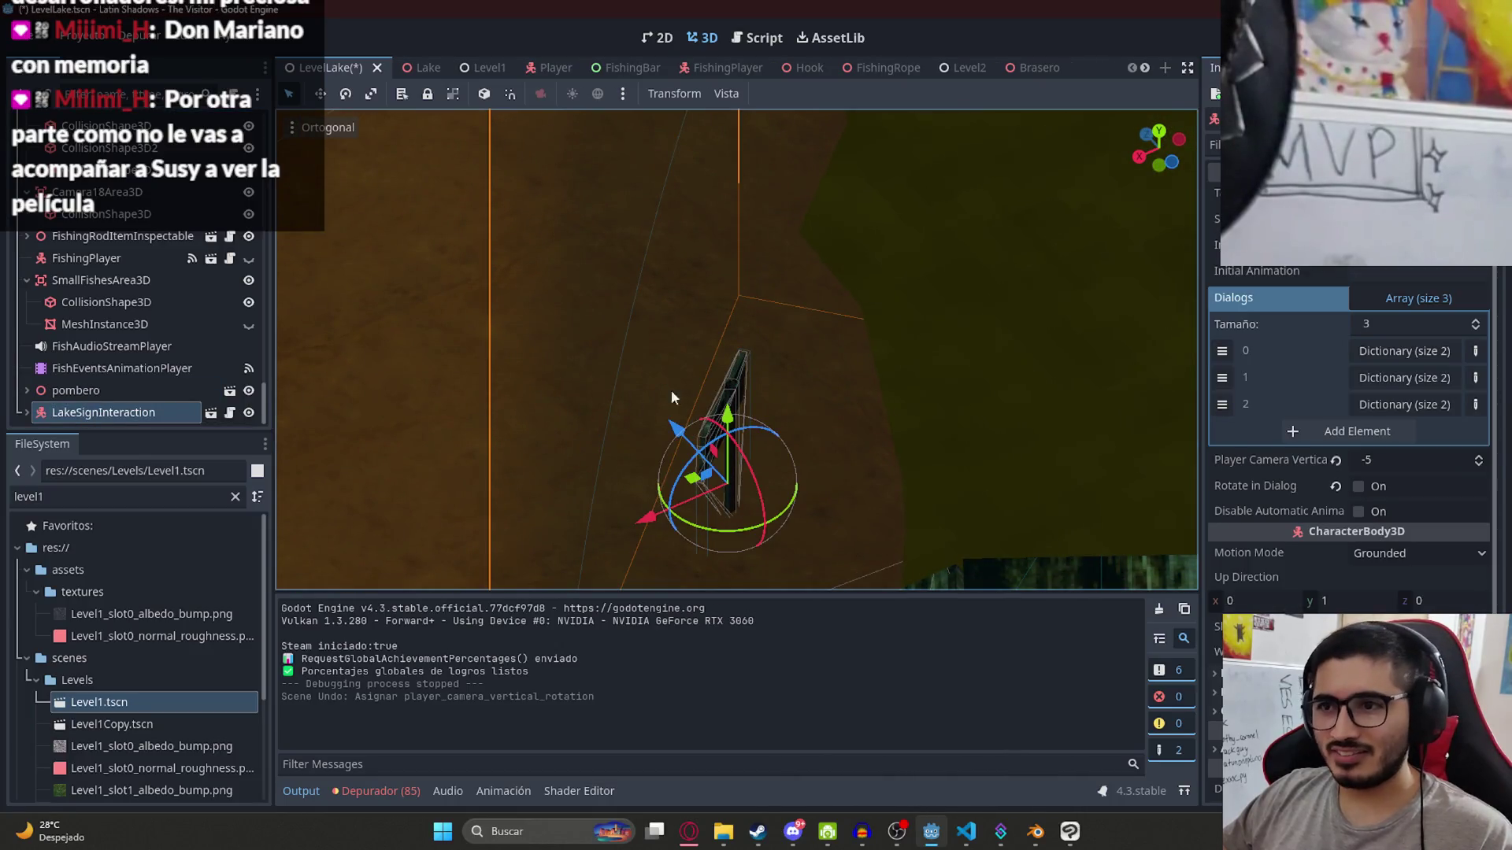
pyautogui.hotkey('ctrl', 's')
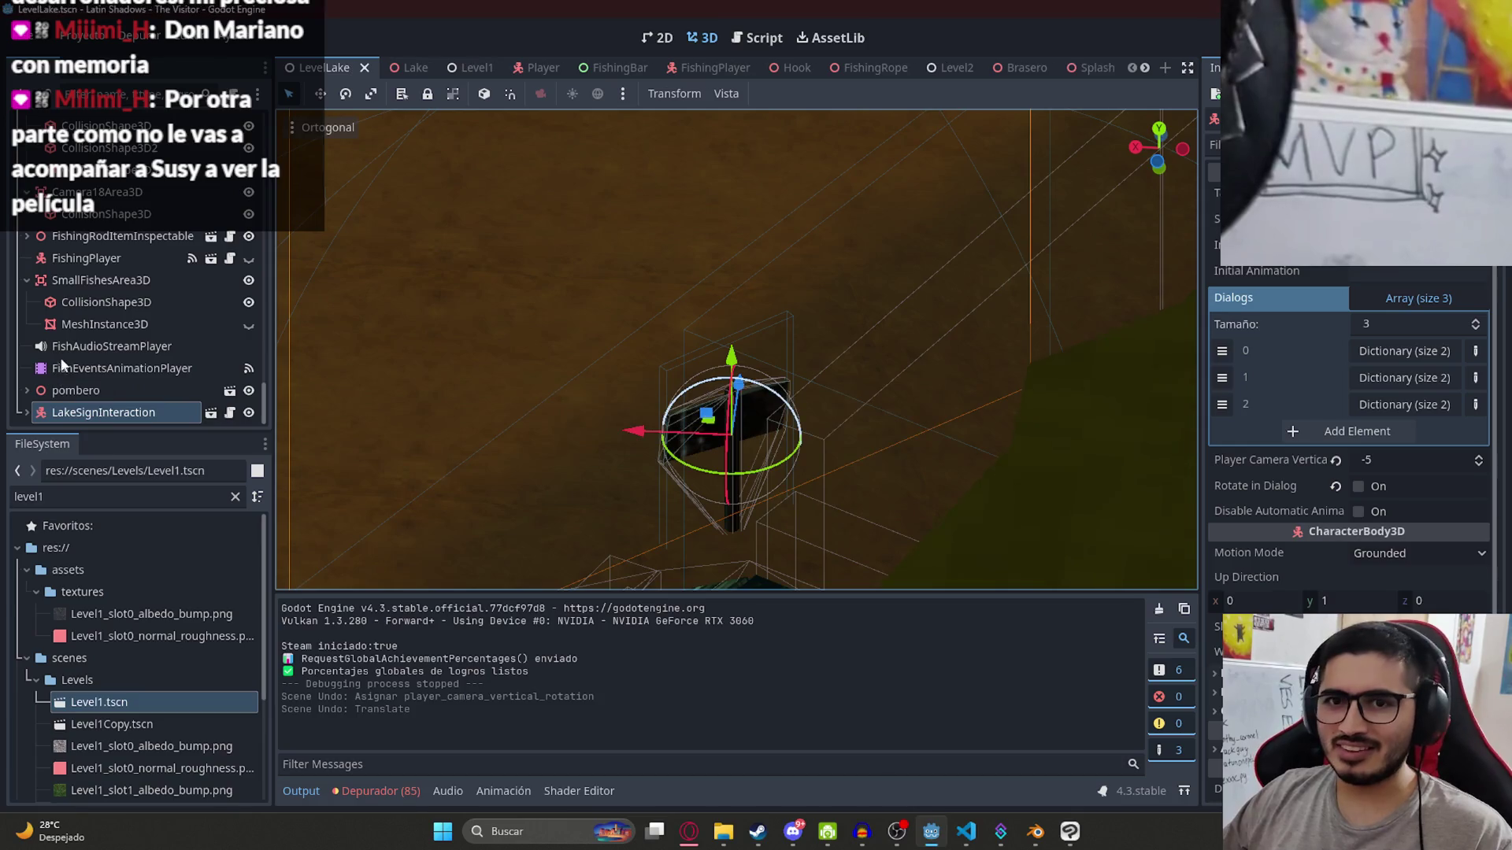
# Step: Select the sign's CollisionShape3D and resize its box to 1.1944 × 2 × 0.083069
pyautogui.click(26, 413)
pyautogui.scroll(-5, 109, 376)
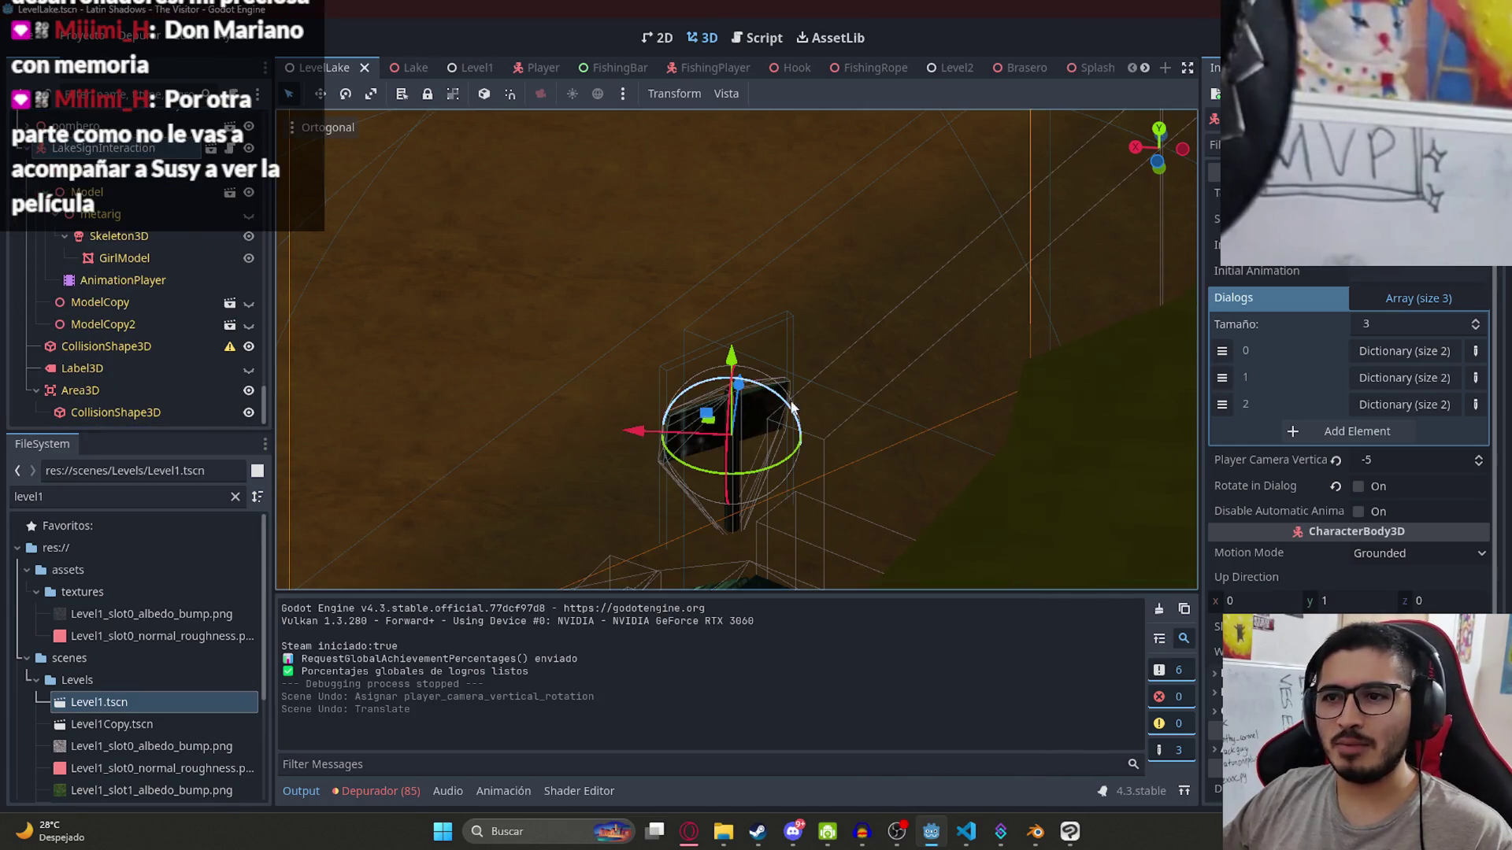
pyautogui.click(687, 359)
pyautogui.click(664, 366)
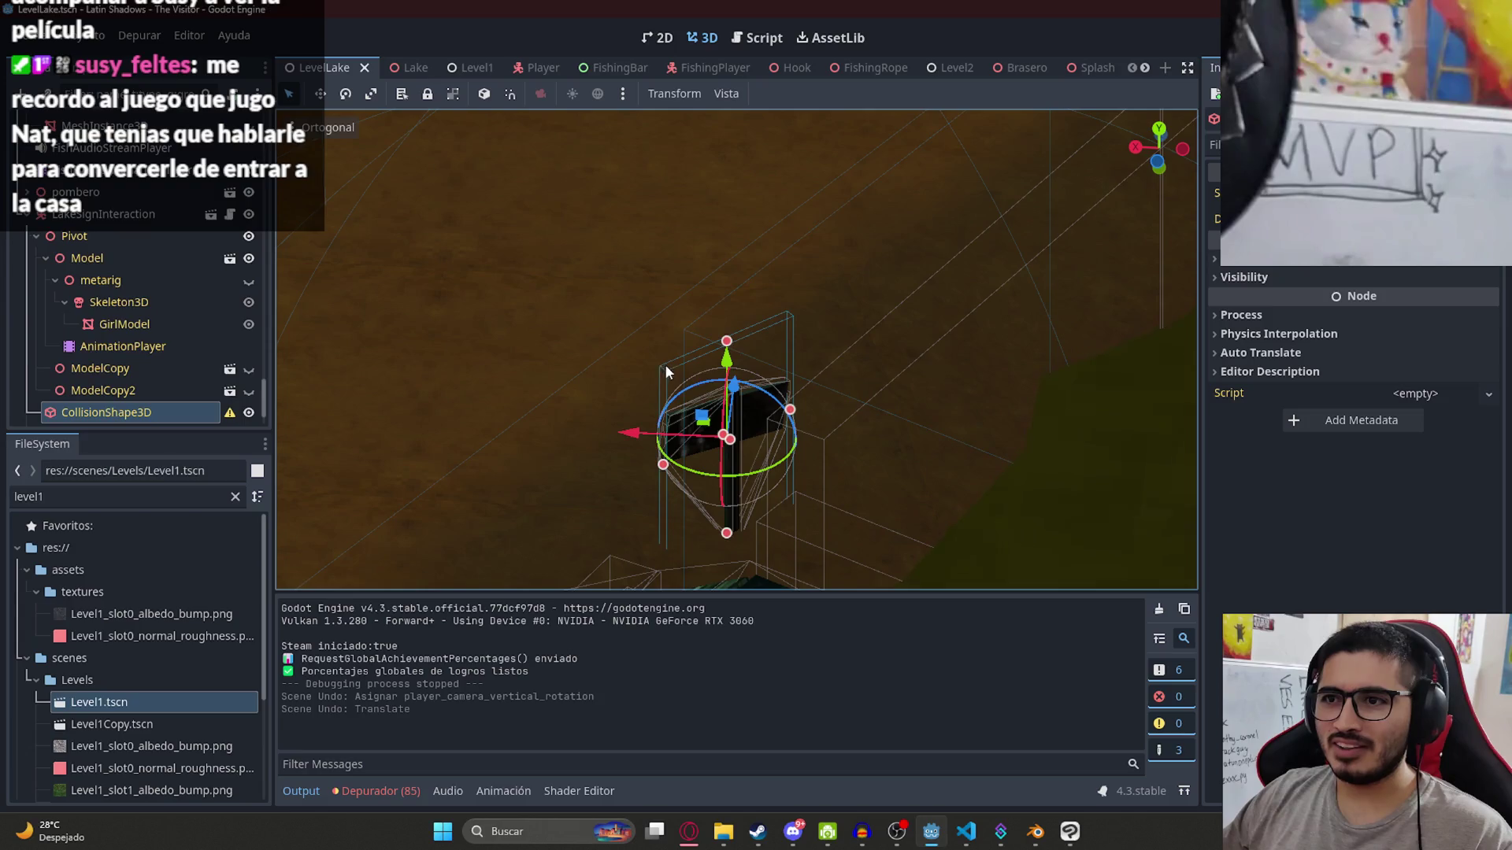
pyautogui.scroll(-2, 128, 341)
pyautogui.click(135, 327)
pyautogui.click(180, 344)
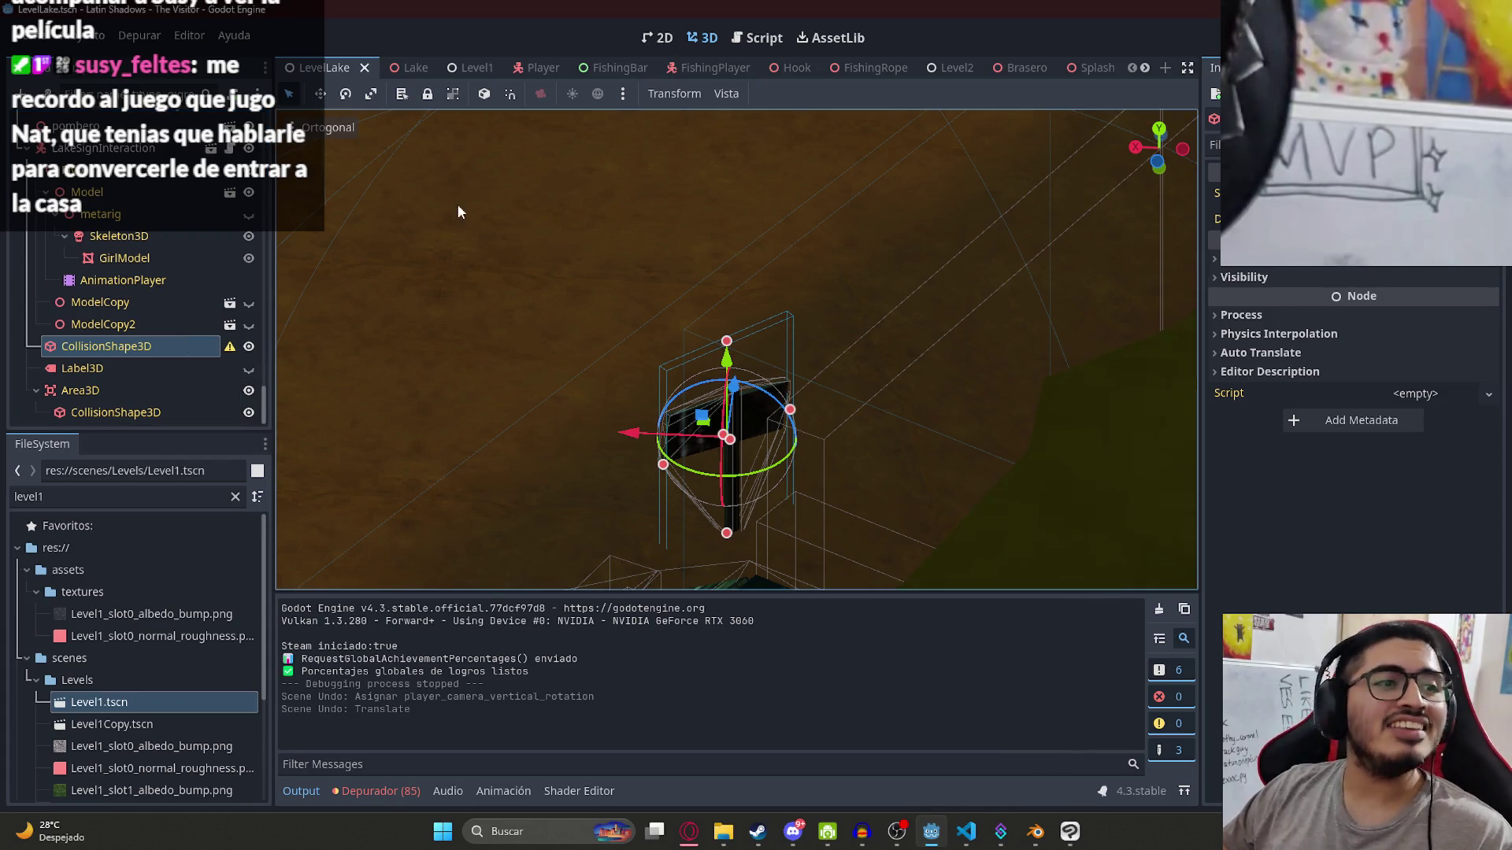
pyautogui.hotkey('ctrl', 'z')
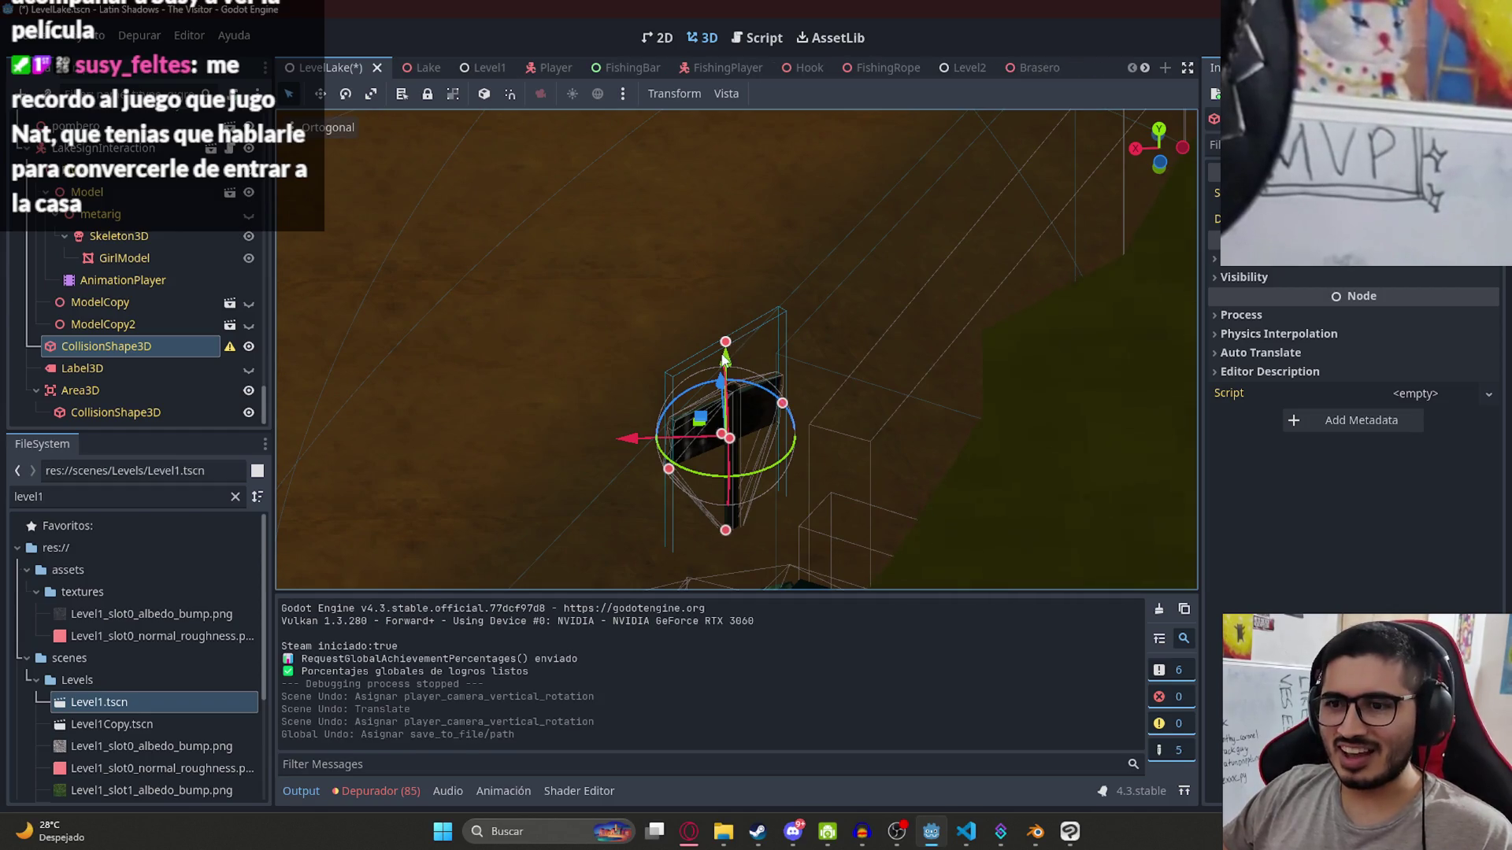
pyautogui.hotkey('ctrl', 'z')
pyautogui.hotkey('ctrl', 'shift', 'z')
pyautogui.hotkey('ctrl', 'shift', 'z')
pyautogui.hotkey('ctrl', 'shift', 'z')
pyautogui.hotkey('ctrl', 'z')
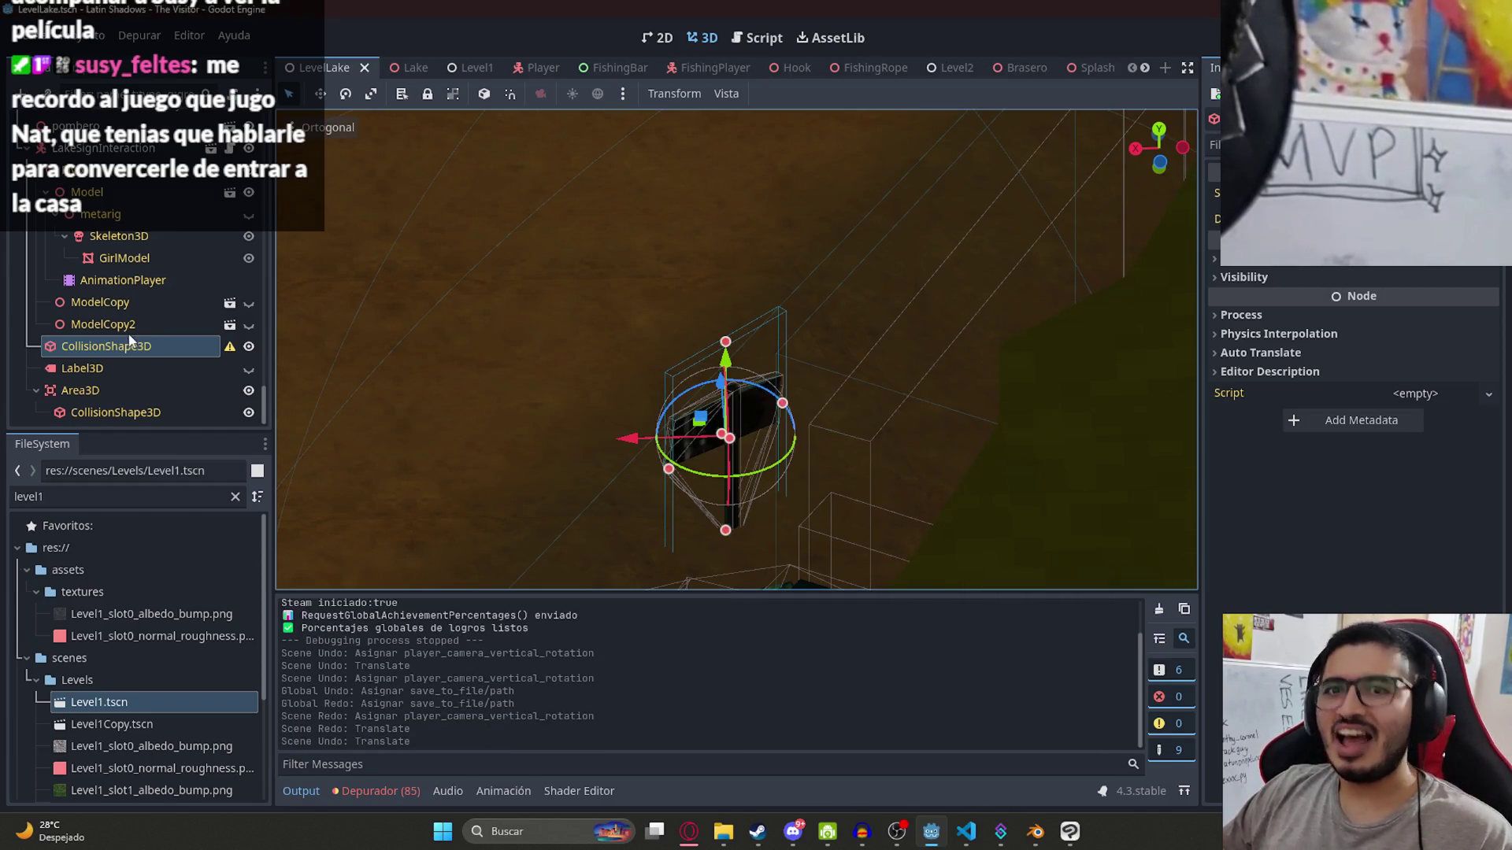
pyautogui.click(129, 329)
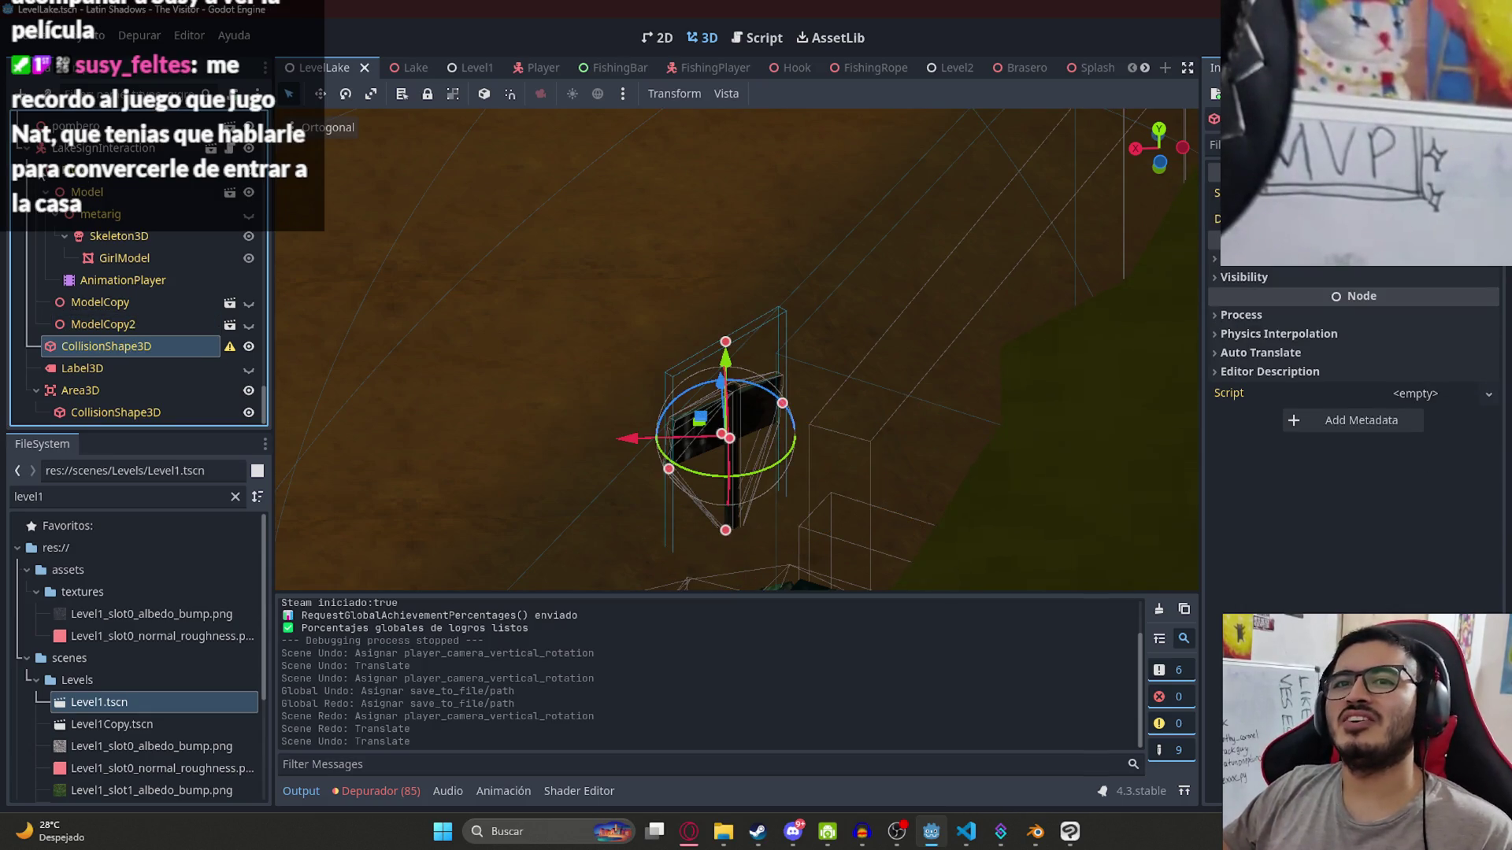
pyautogui.click(142, 365)
pyautogui.click(129, 347)
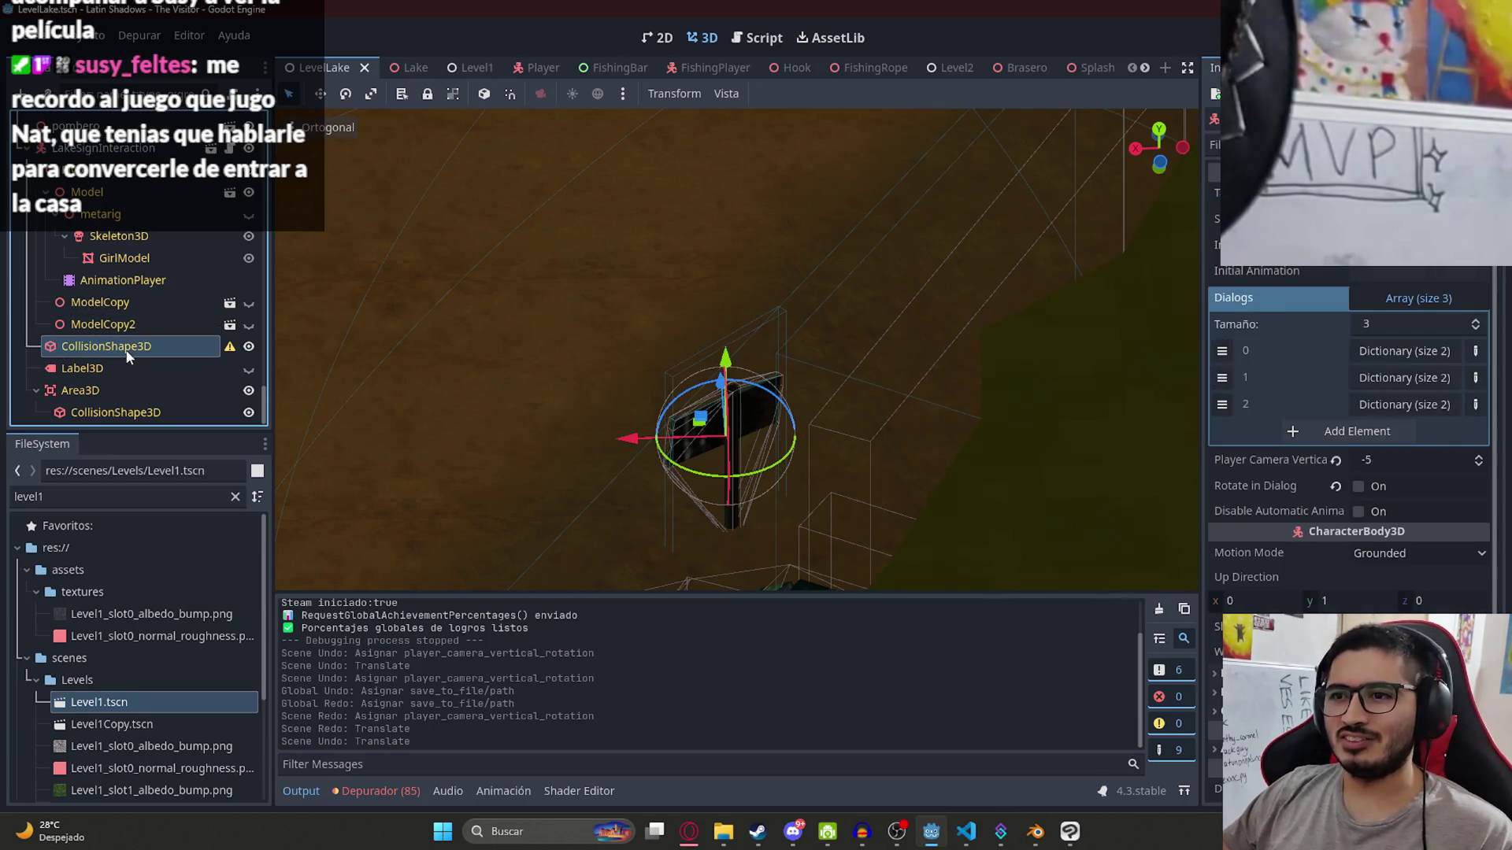
# Step: Save the resized collision box and collapse LakeSignInteraction's child nodes
pyautogui.moveTo(694, 359)
pyautogui.mouseDown()
pyautogui.moveTo(638, 351)
pyautogui.moveTo(711, 507)
pyautogui.moveTo(715, 471)
pyautogui.moveTo(730, 533)
pyautogui.mouseUp()
pyautogui.hotkey('ctrl', 's')
pyautogui.click(85, 149)
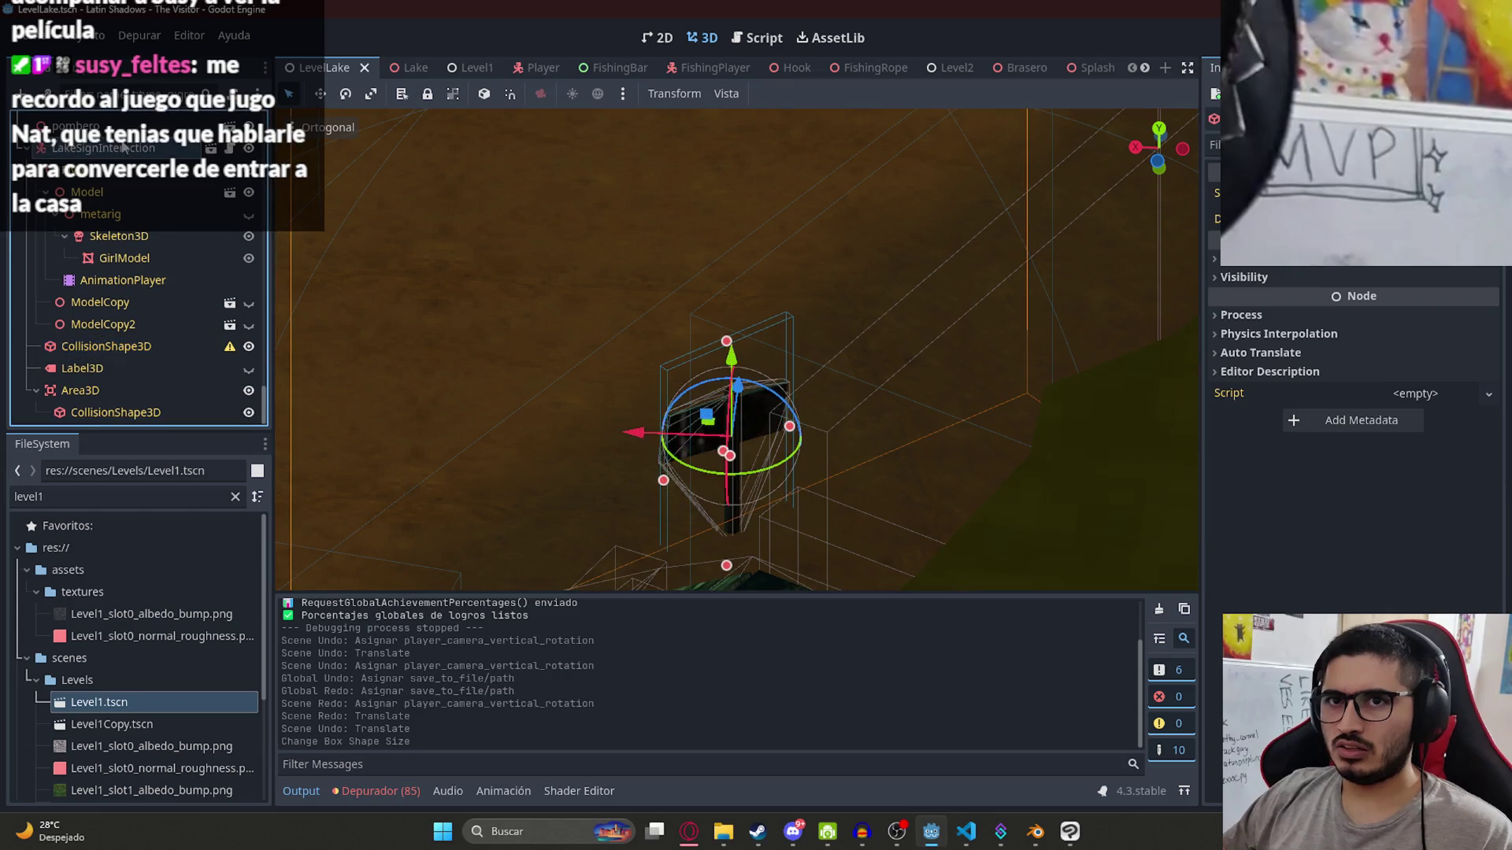
pyautogui.click(28, 150)
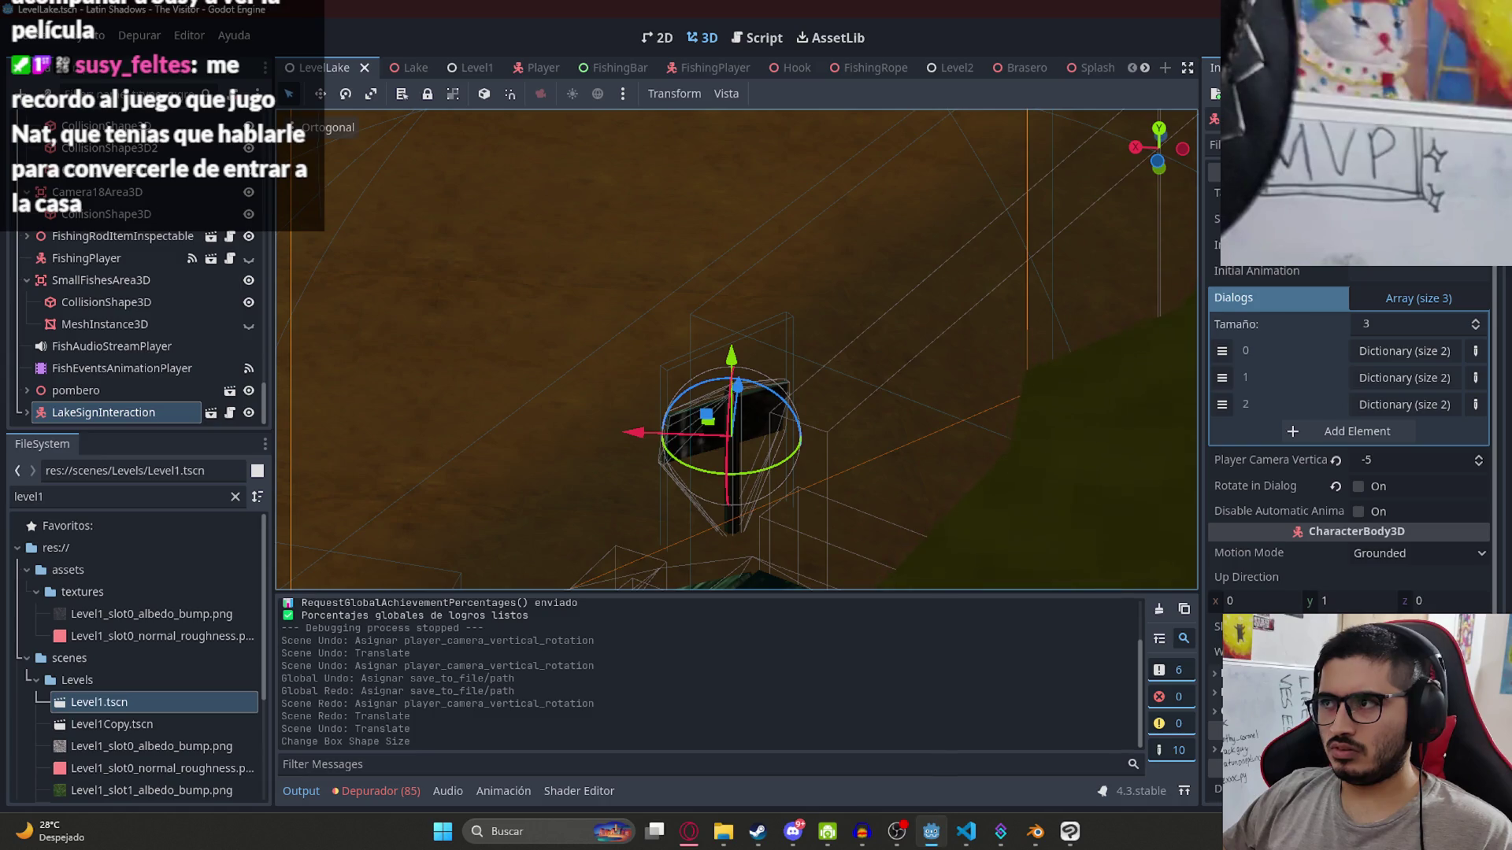
# Step: Change Player Camera Vertical Rotation from -5 to 0, save LevelLake, and launch the game
pyautogui.scroll(2, 1348, 393)
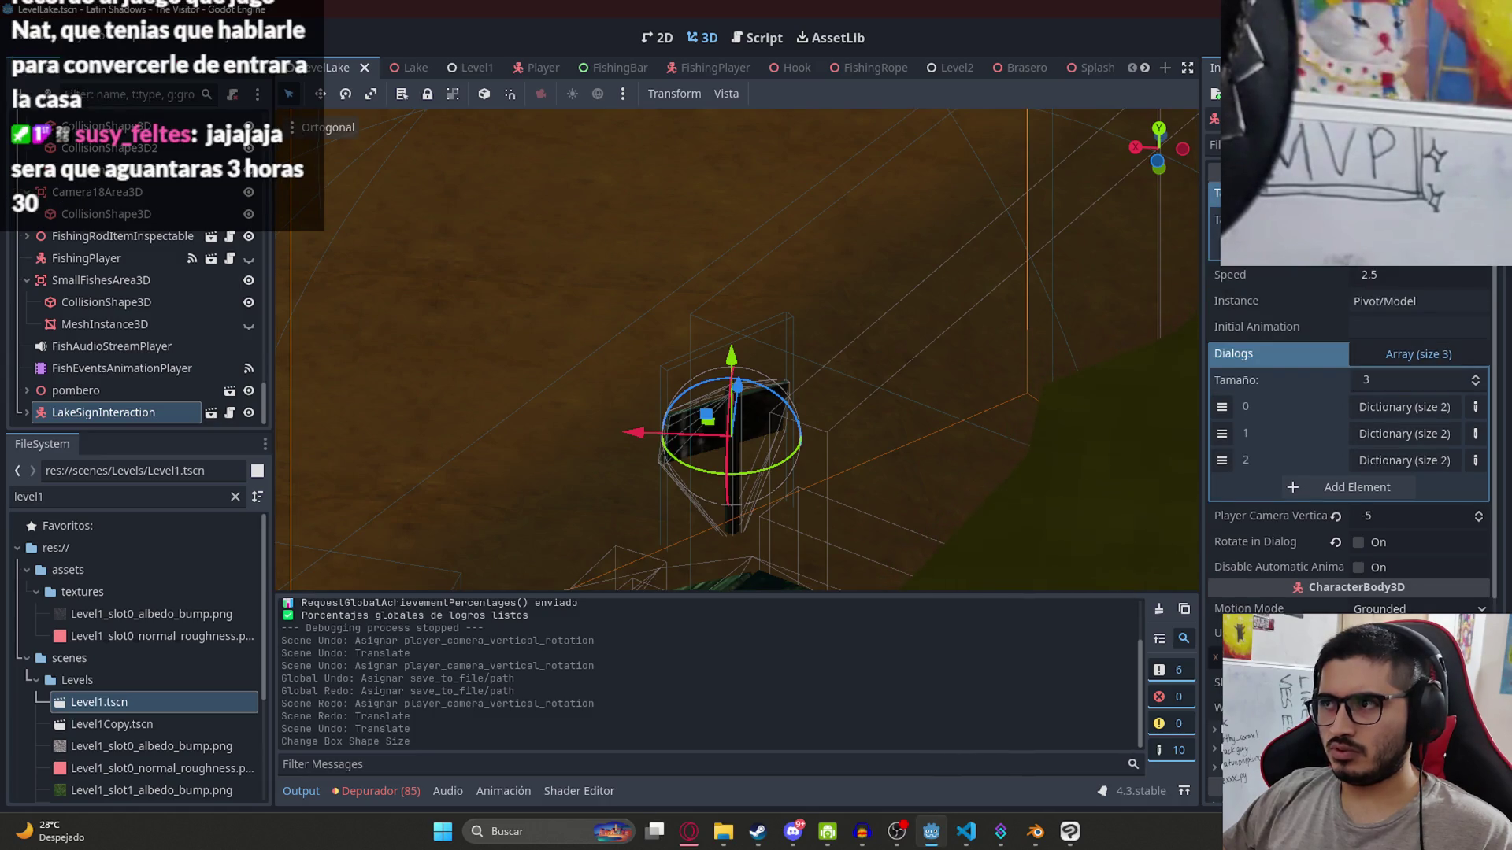
pyautogui.scroll(-2, 1348, 393)
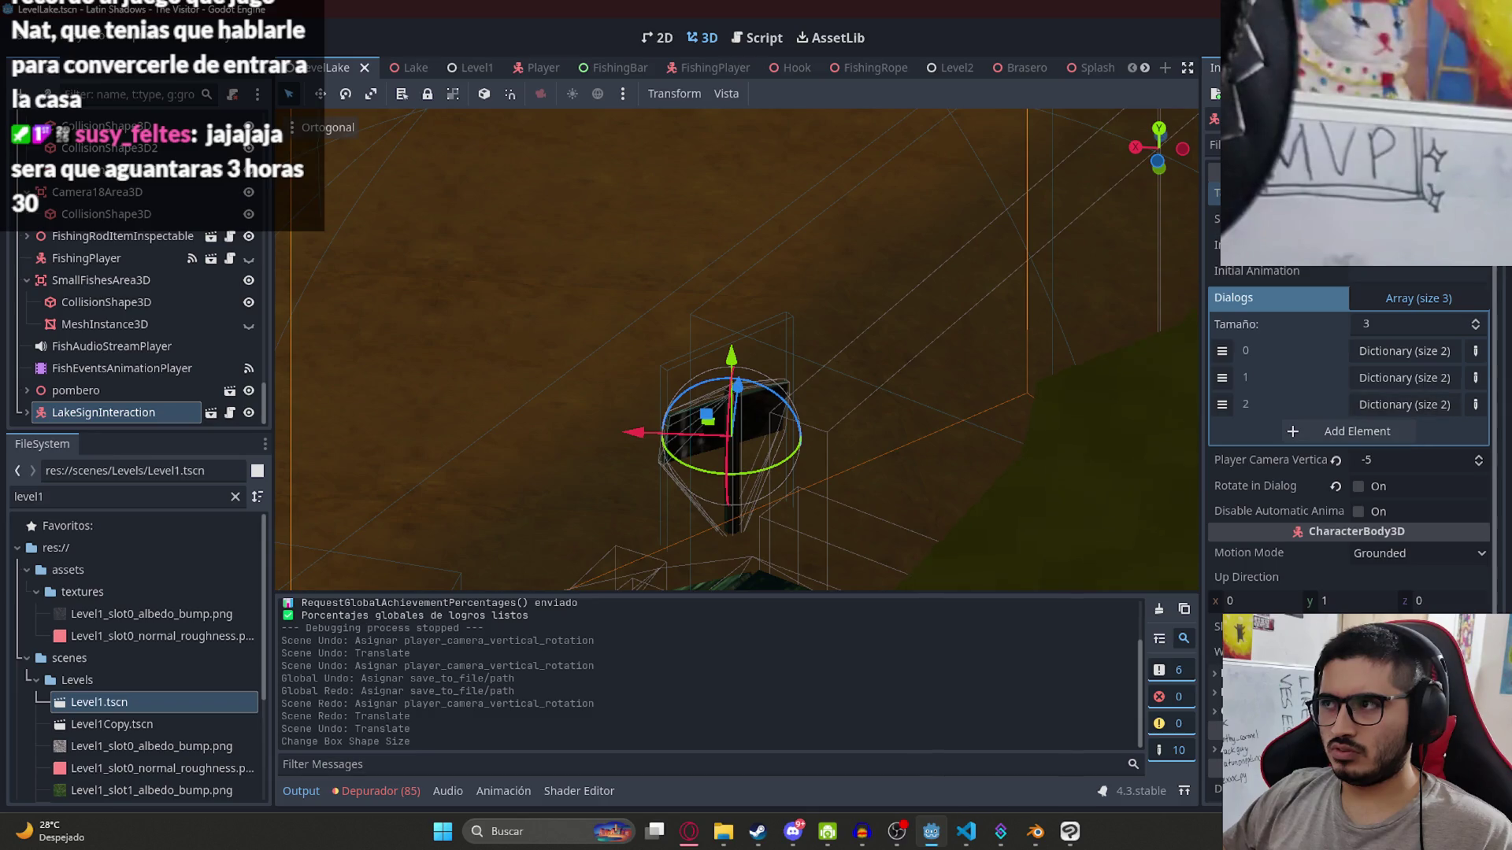
pyautogui.scroll(2, 1348, 393)
pyautogui.scroll(-2, 1348, 394)
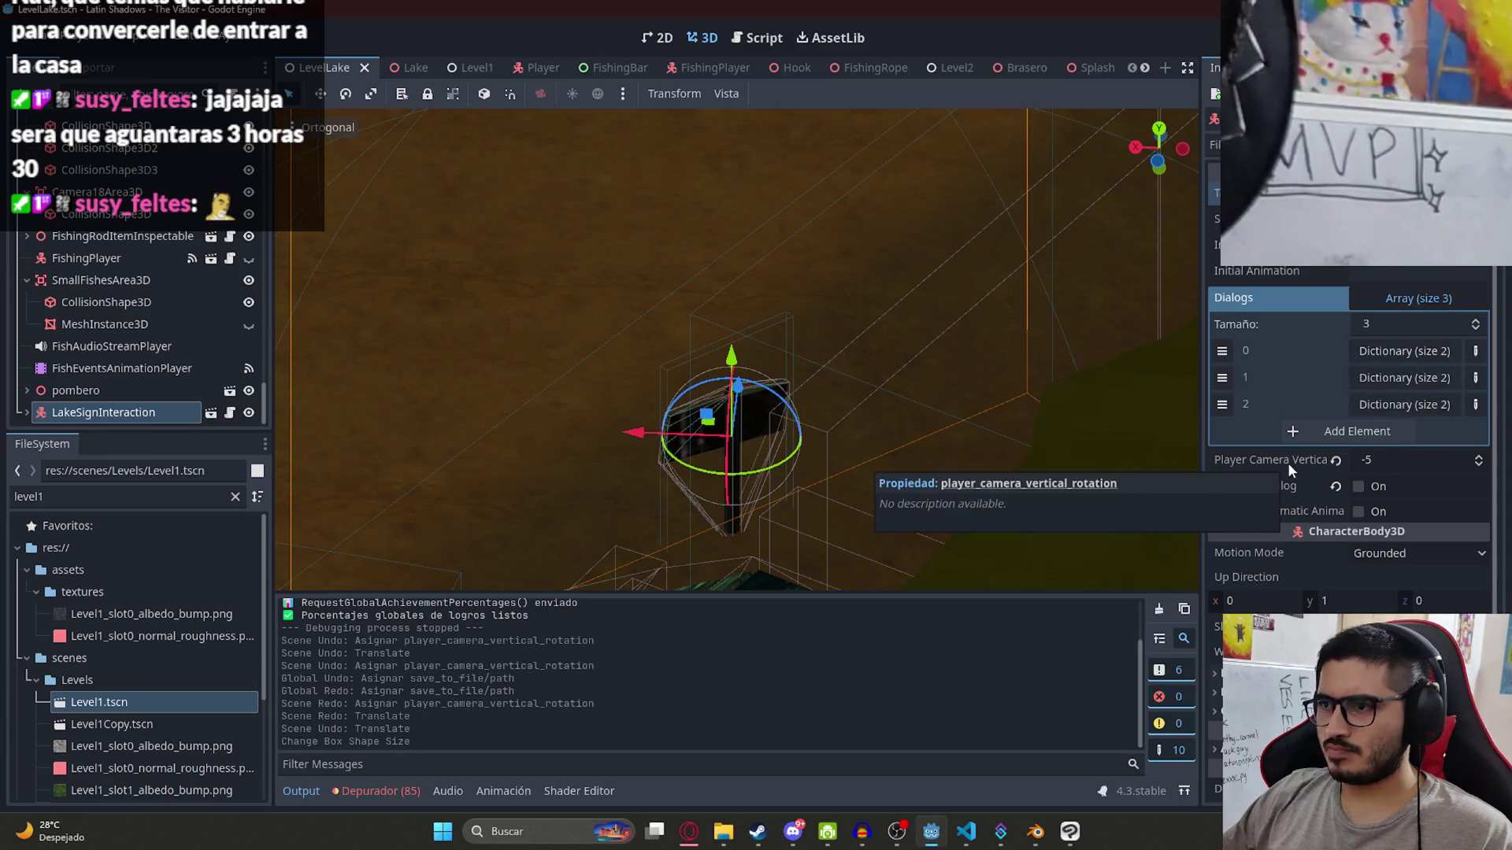
pyautogui.click(1402, 455)
pyautogui.write('0')
pyautogui.press('Return')
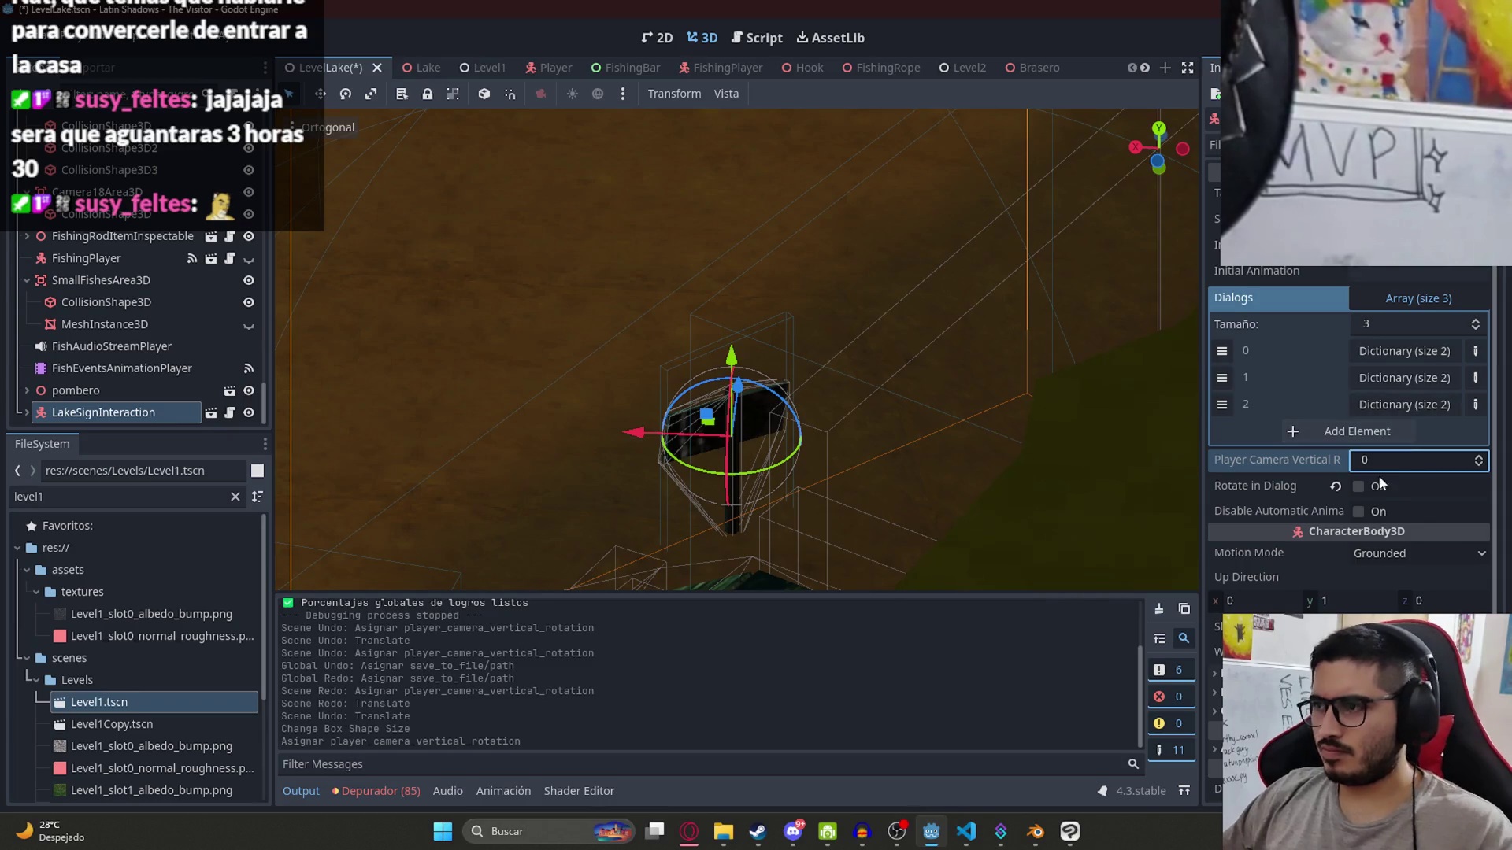
pyautogui.rightClick(309, 62)
pyautogui.click(392, 200)
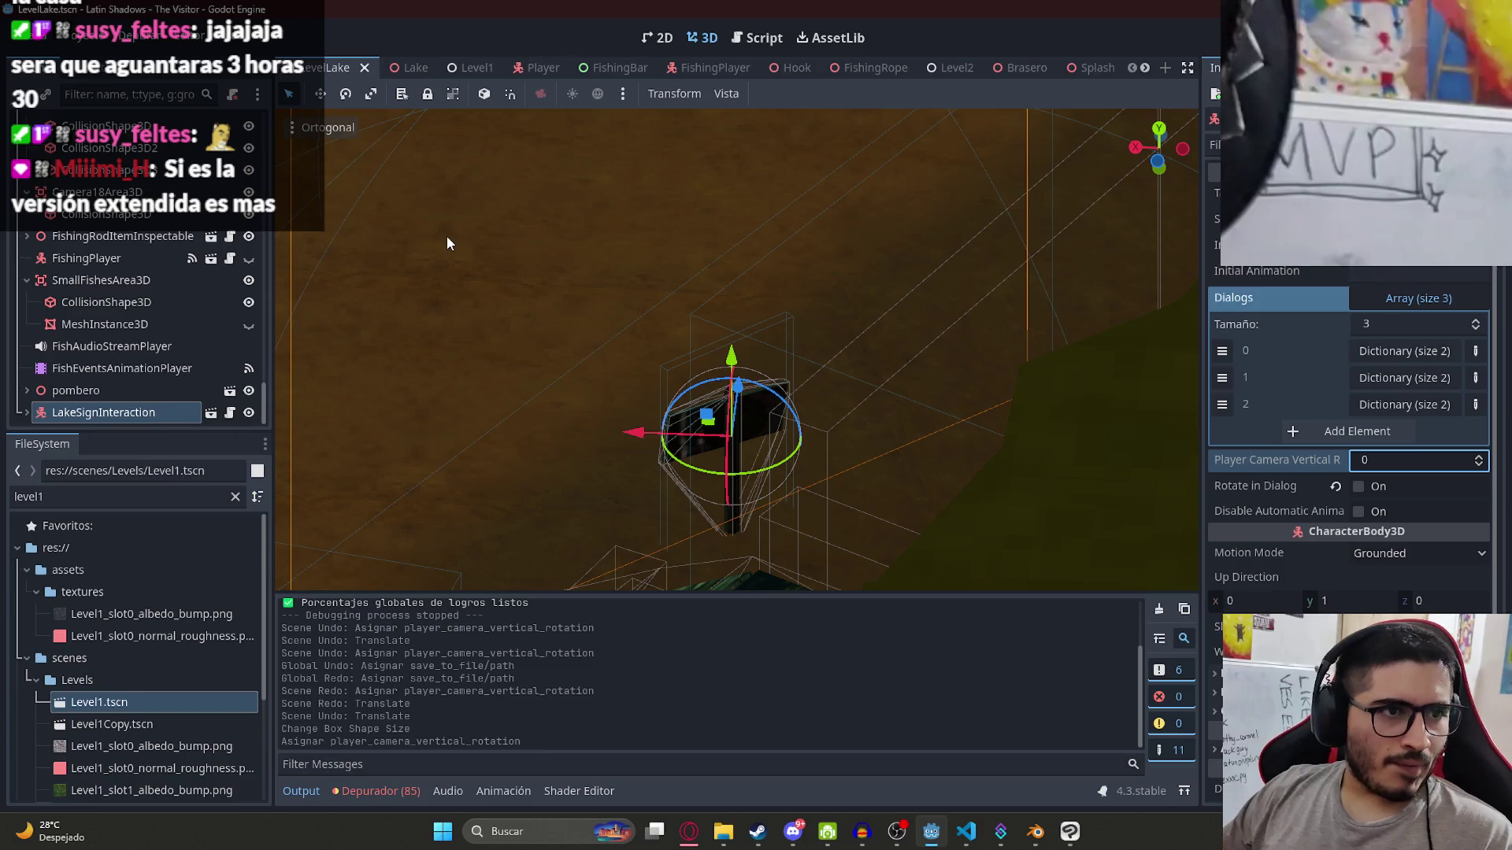
pyautogui.press('F5')
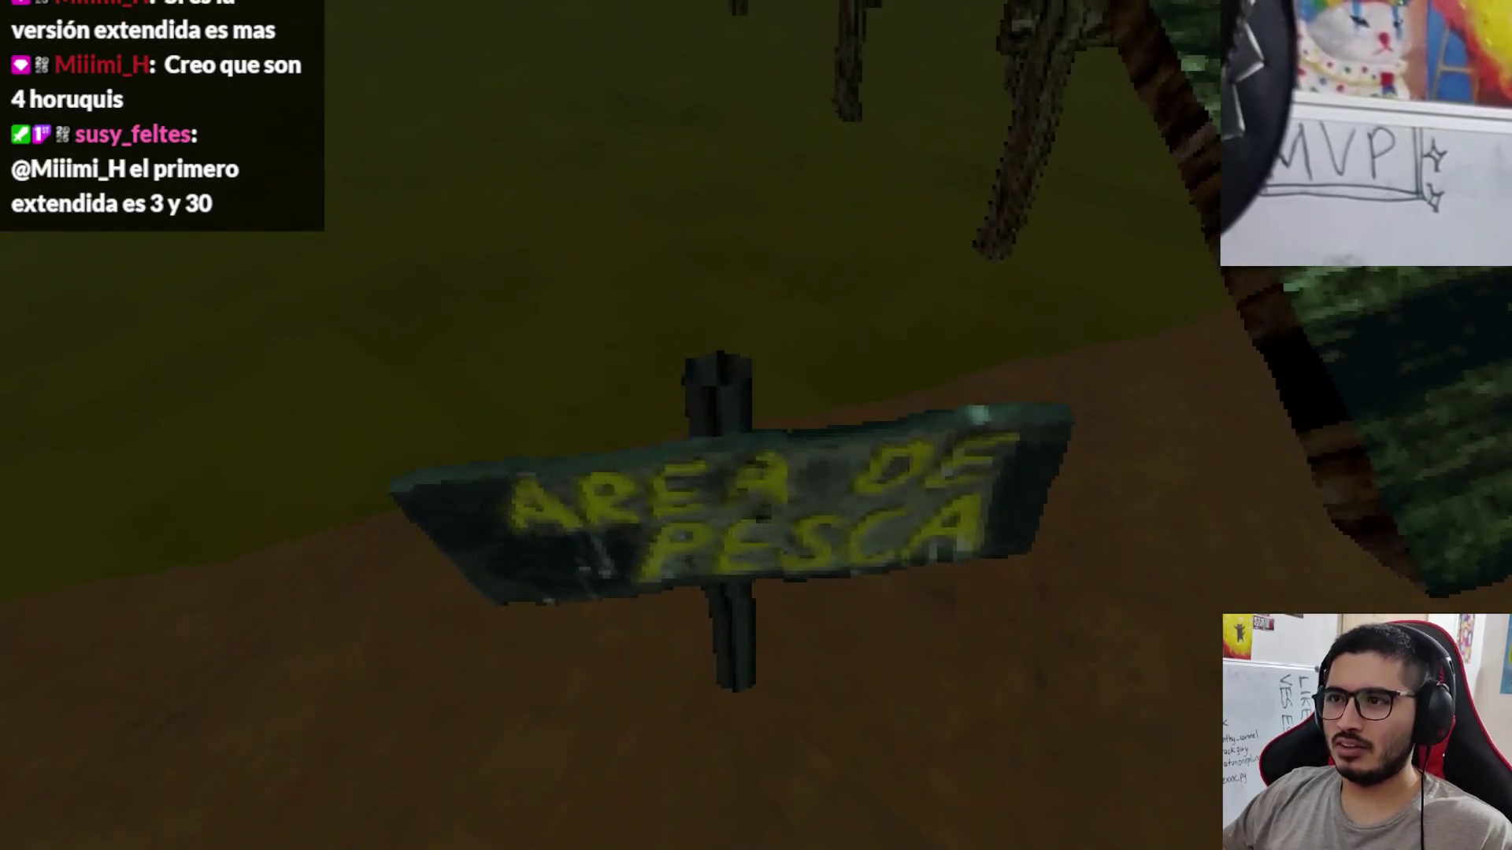
# Step: Stop the playtest and delete the LakeSignInteraction node from the scene tree
pyautogui.press('F8')
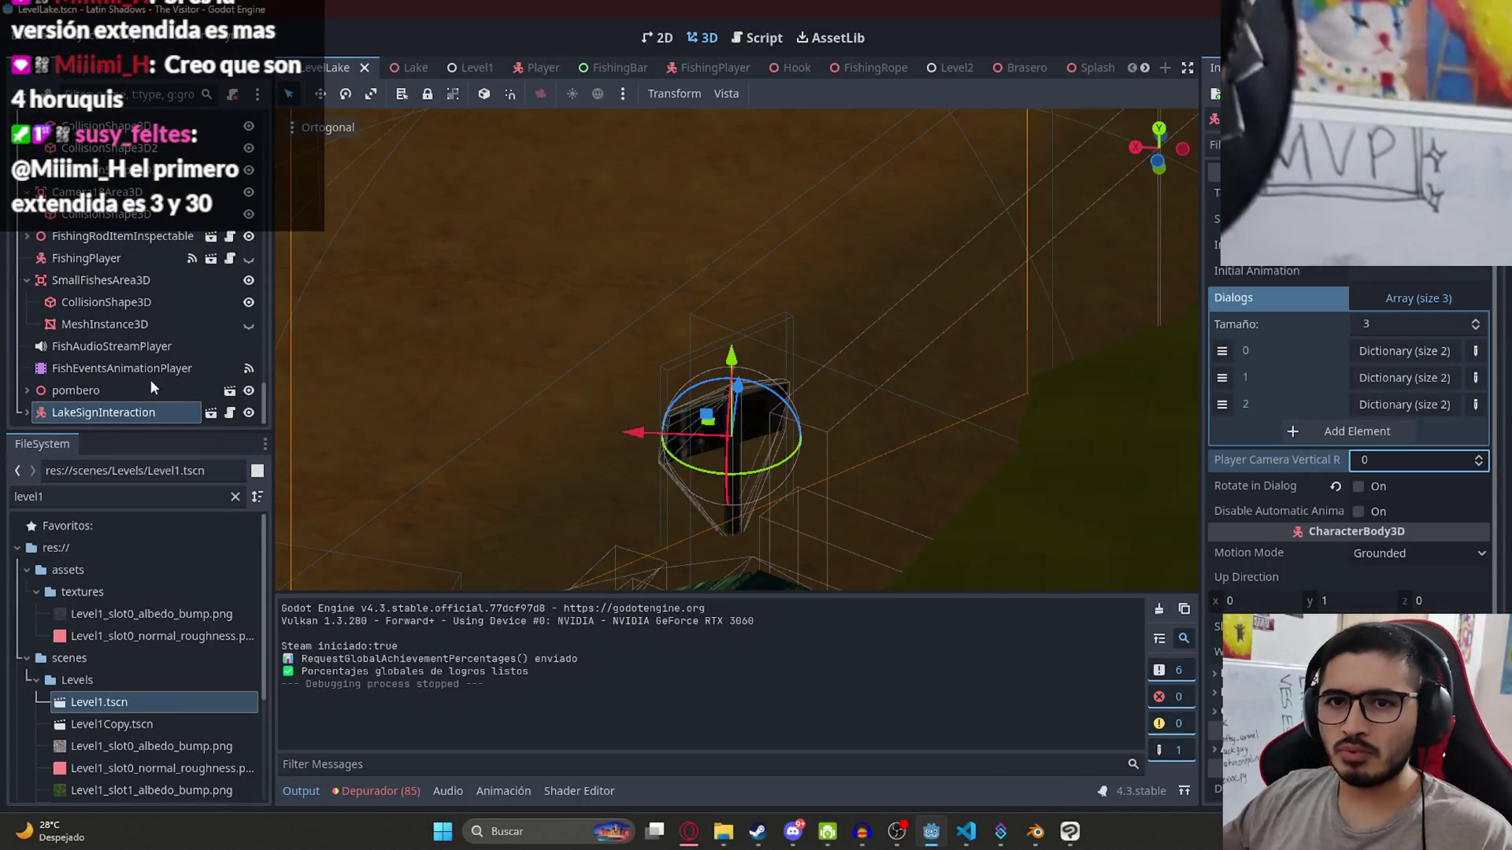
pyautogui.rightClick(118, 404)
pyautogui.click(189, 799)
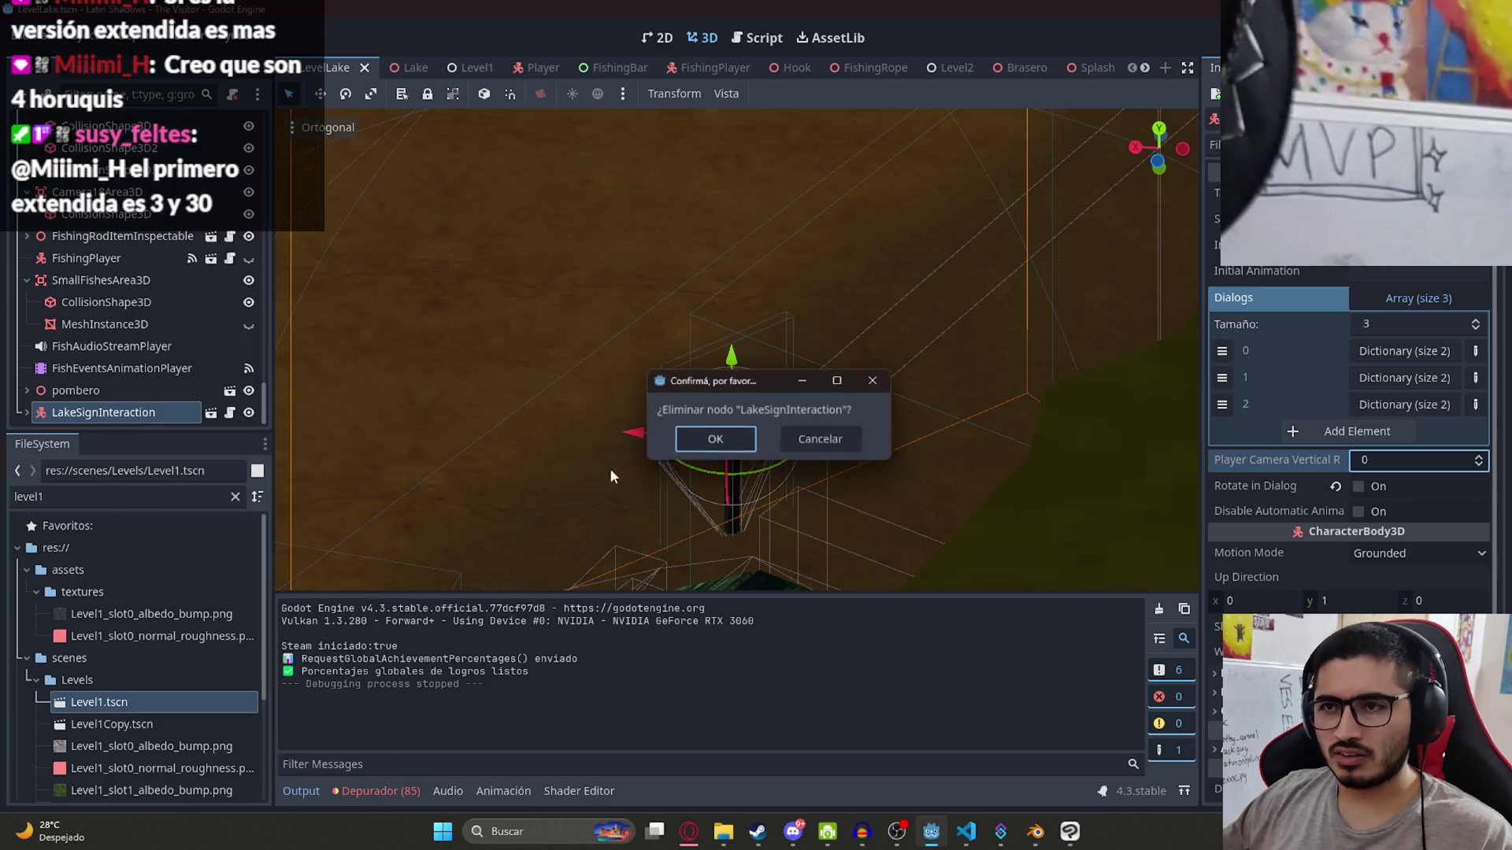
pyautogui.click(707, 446)
pyautogui.scroll(-5, 715, 290)
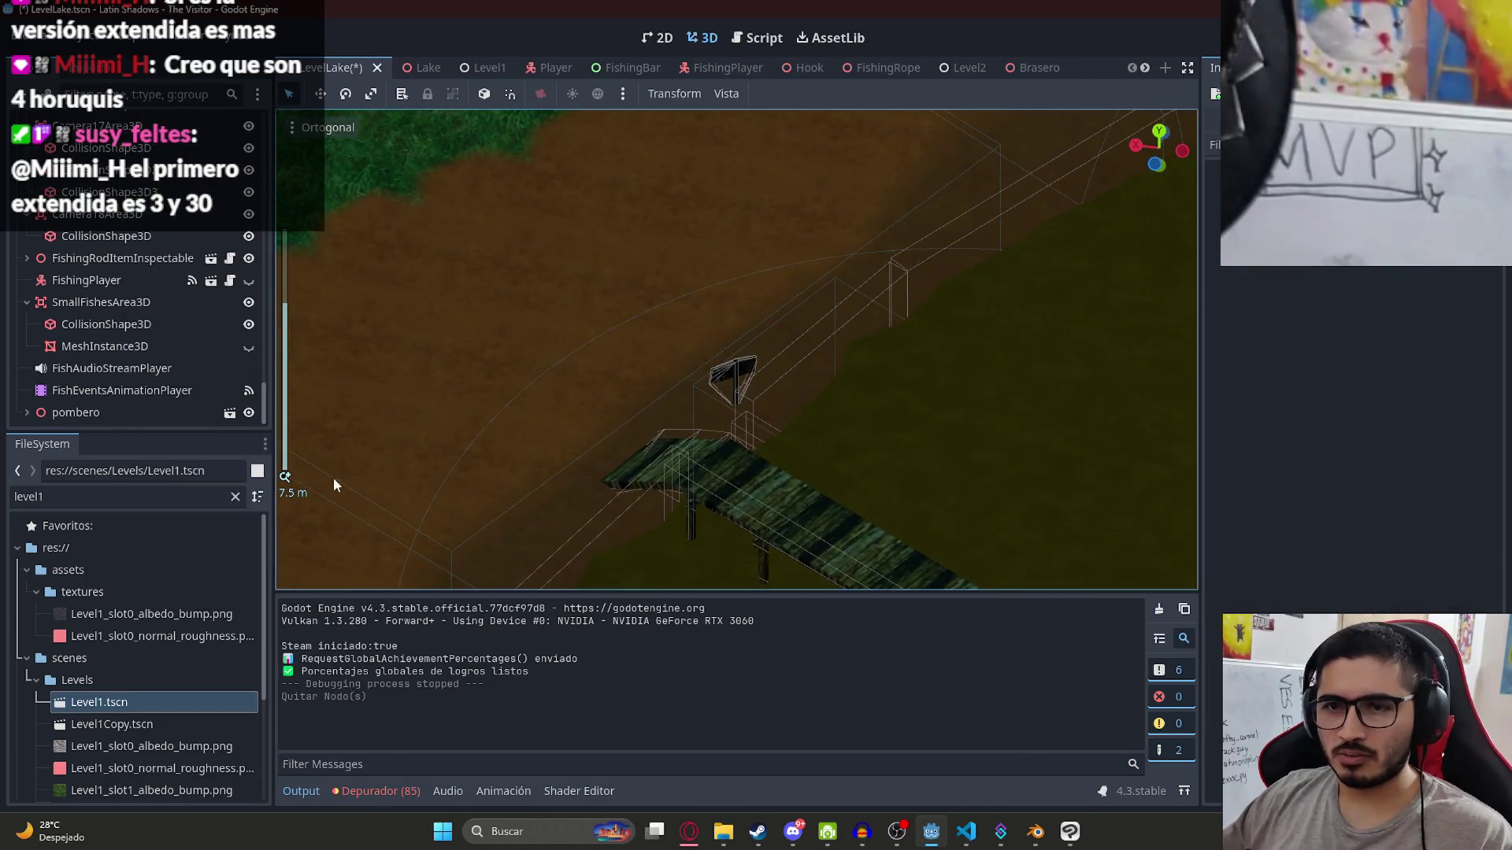
# Step: Filter the FileSystem by 'npc' and drop an Npc.tscn instance beside the dock
pyautogui.doubleClick(87, 490)
pyautogui.write('npc')
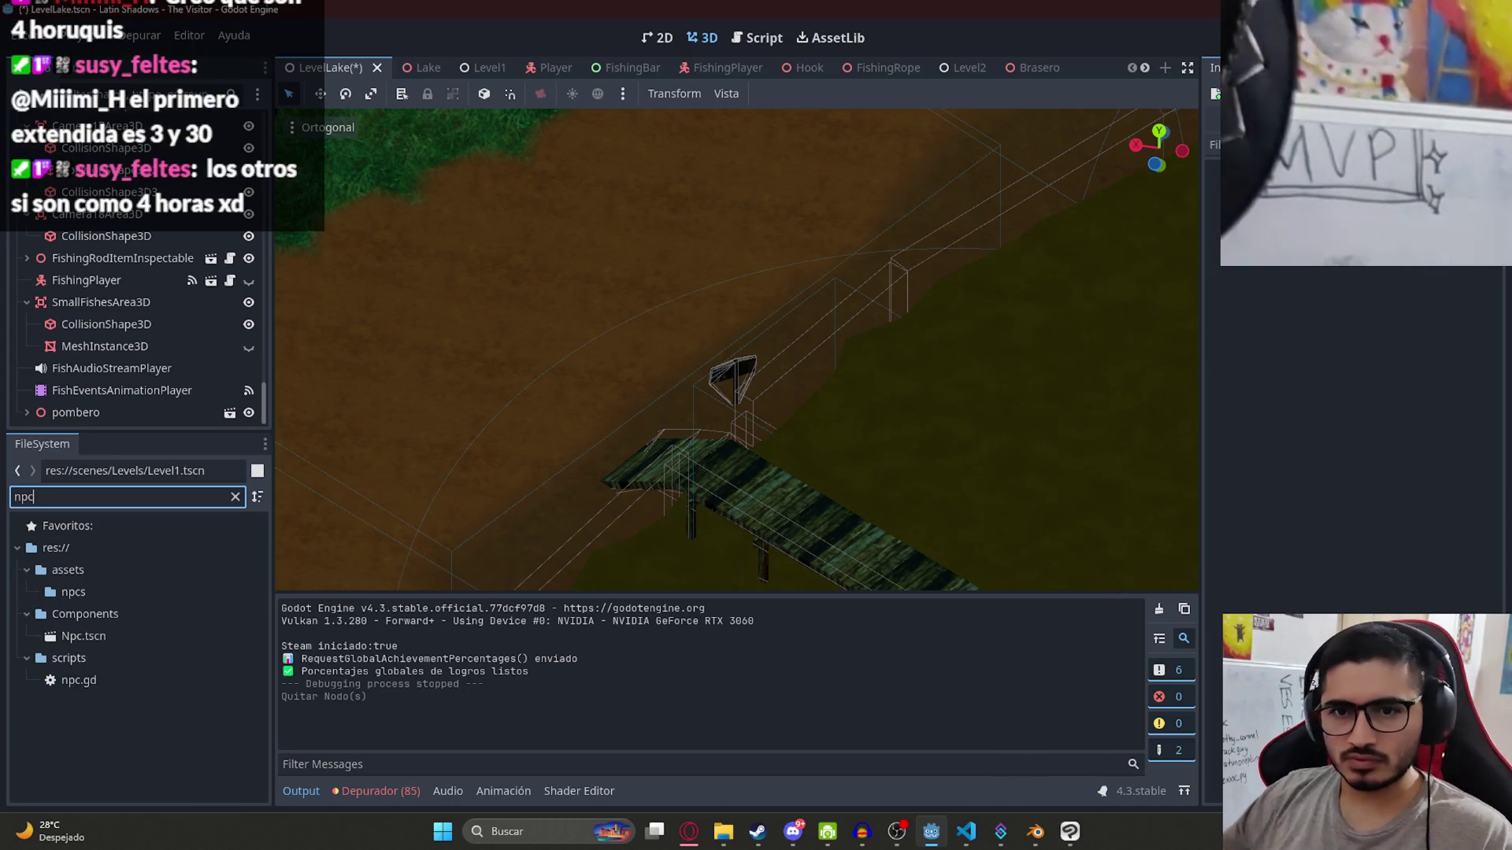
pyautogui.moveTo(83, 637)
pyautogui.mouseDown()
pyautogui.moveTo(748, 363)
pyautogui.moveTo(720, 358)
pyautogui.mouseUp()
# Step: Enable Editable Children on the Npc, rename it LakeSignInteraction, and hide the girl model
pyautogui.scroll(5, 701, 348)
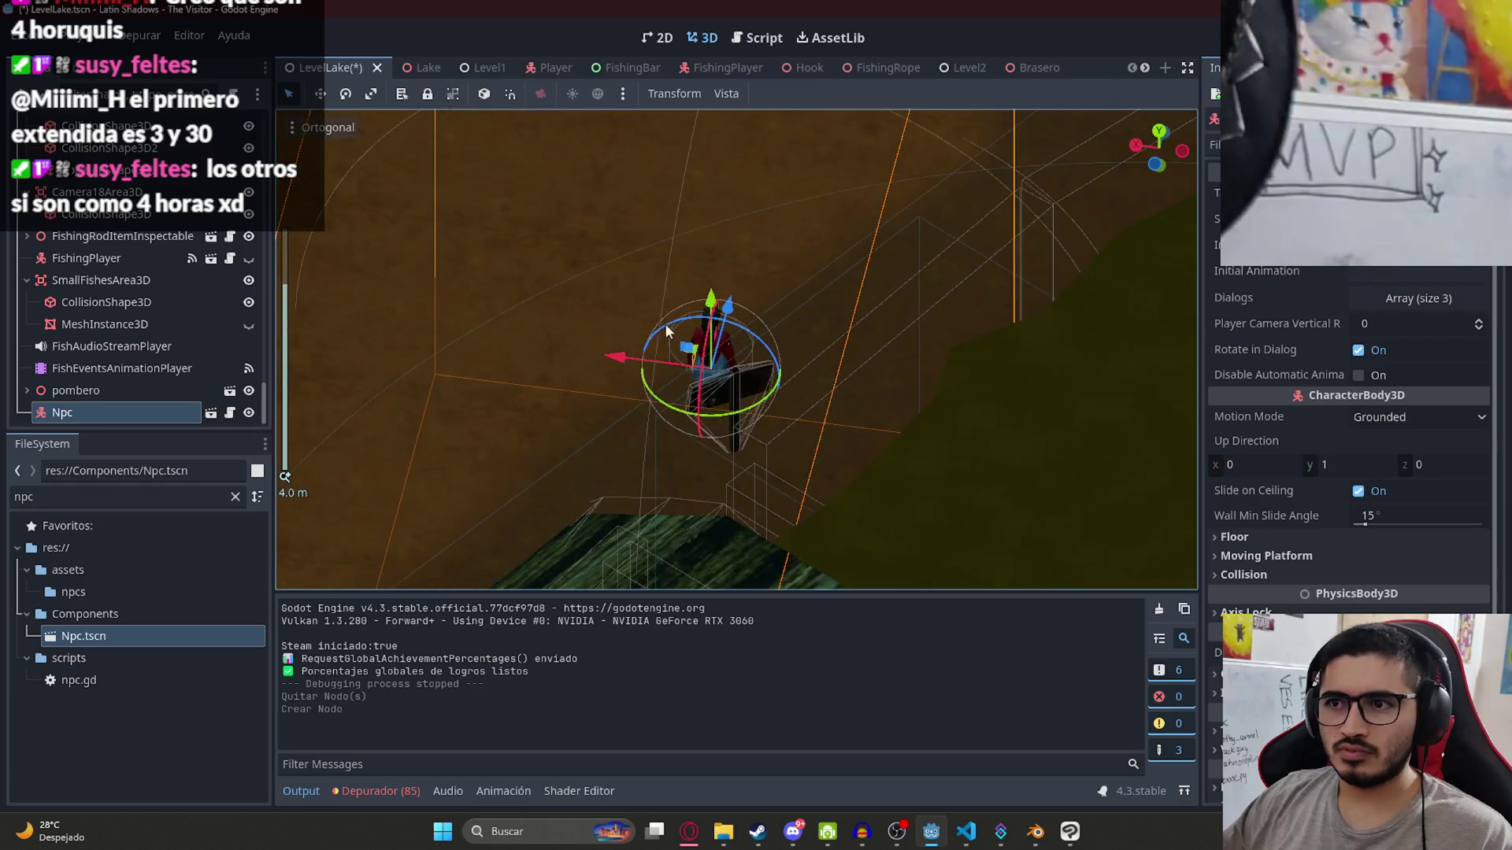
pyautogui.rightClick(106, 411)
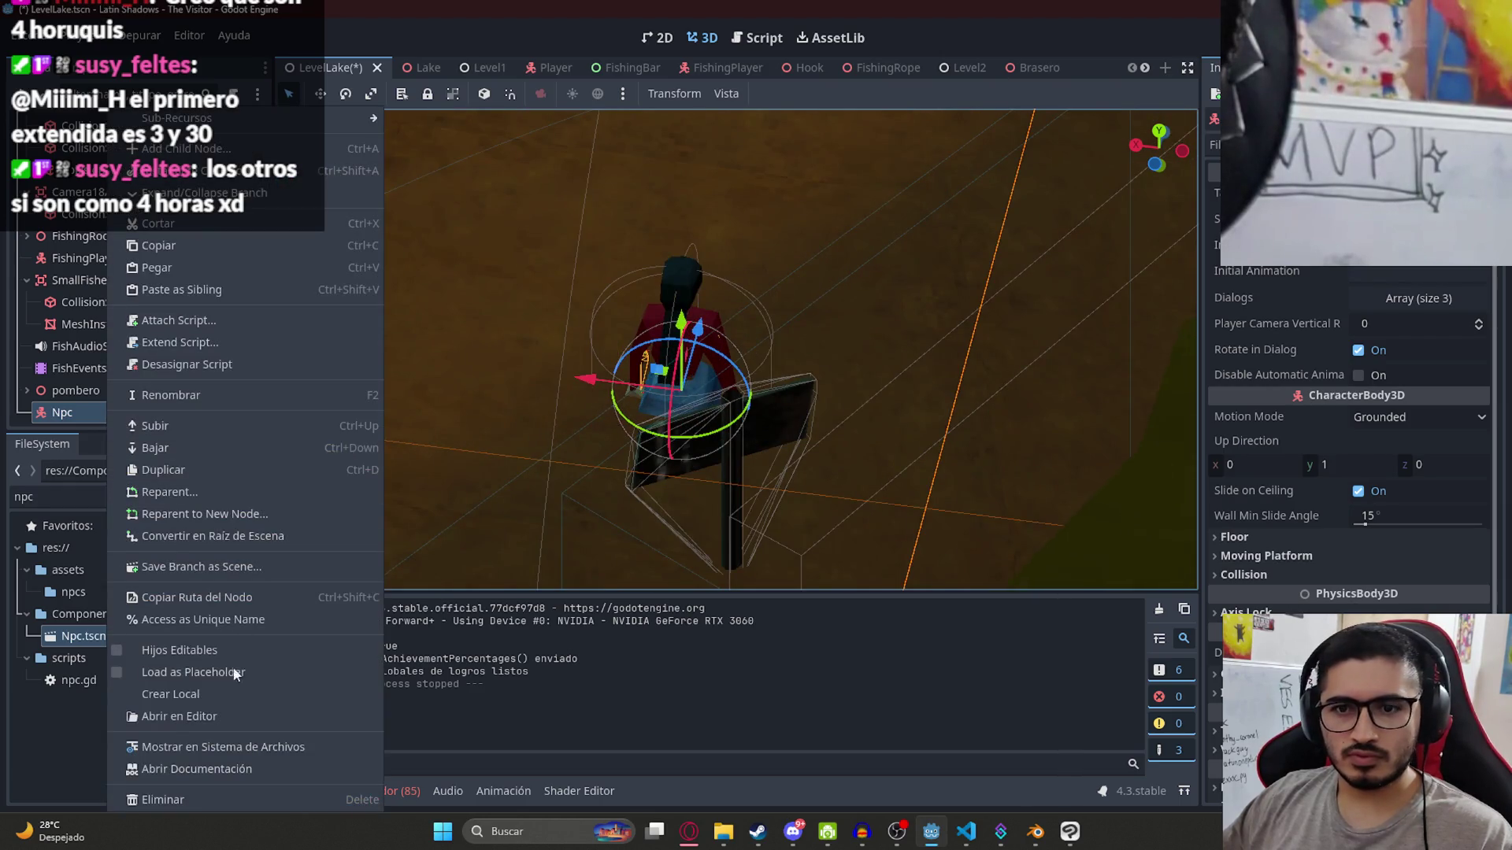
pyautogui.click(217, 648)
pyautogui.doubleClick(74, 412)
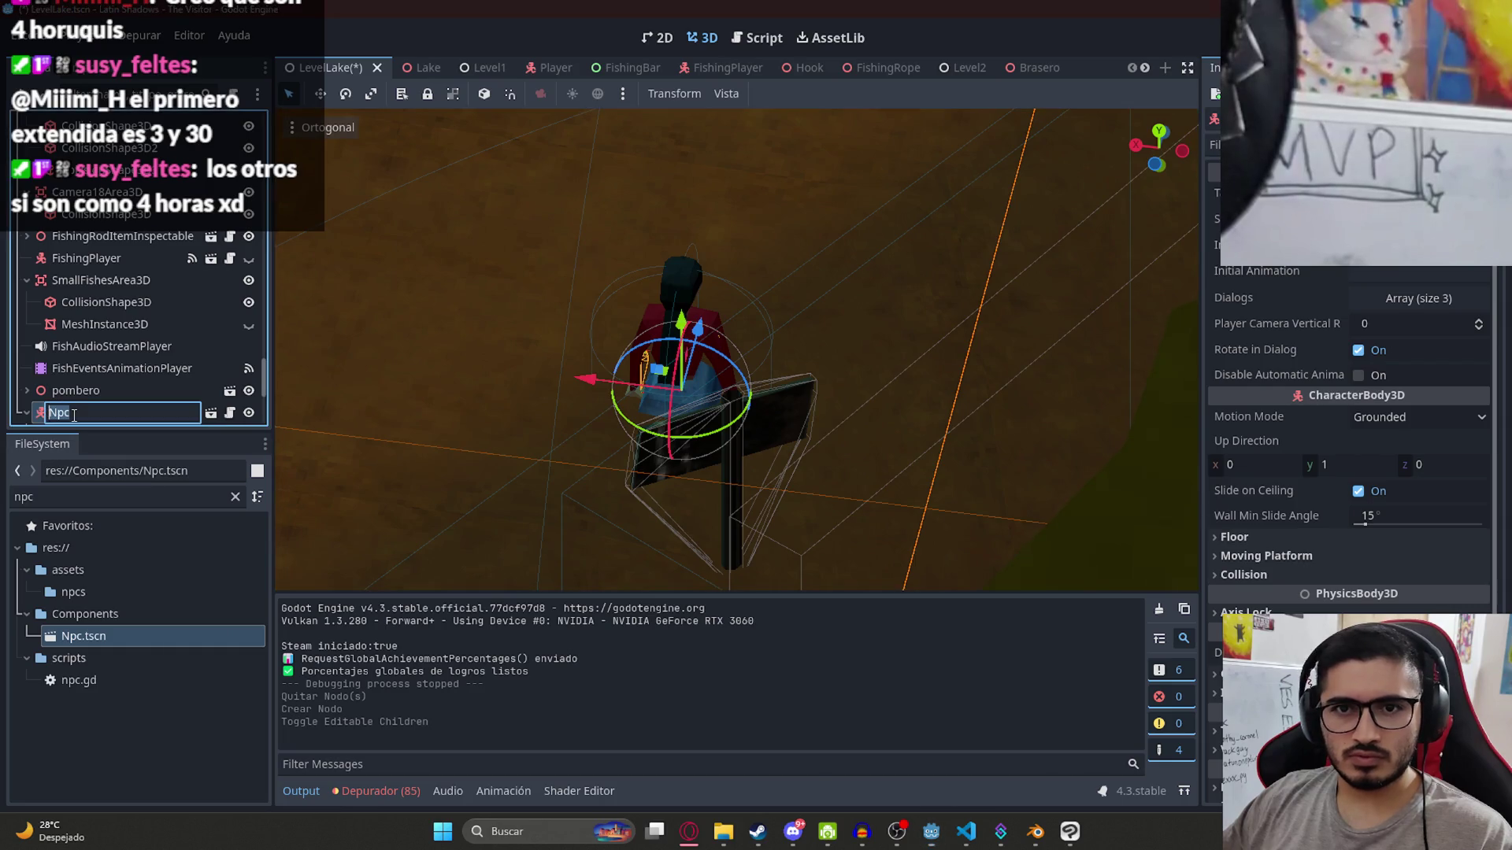
pyautogui.write('LakeignInteractio')
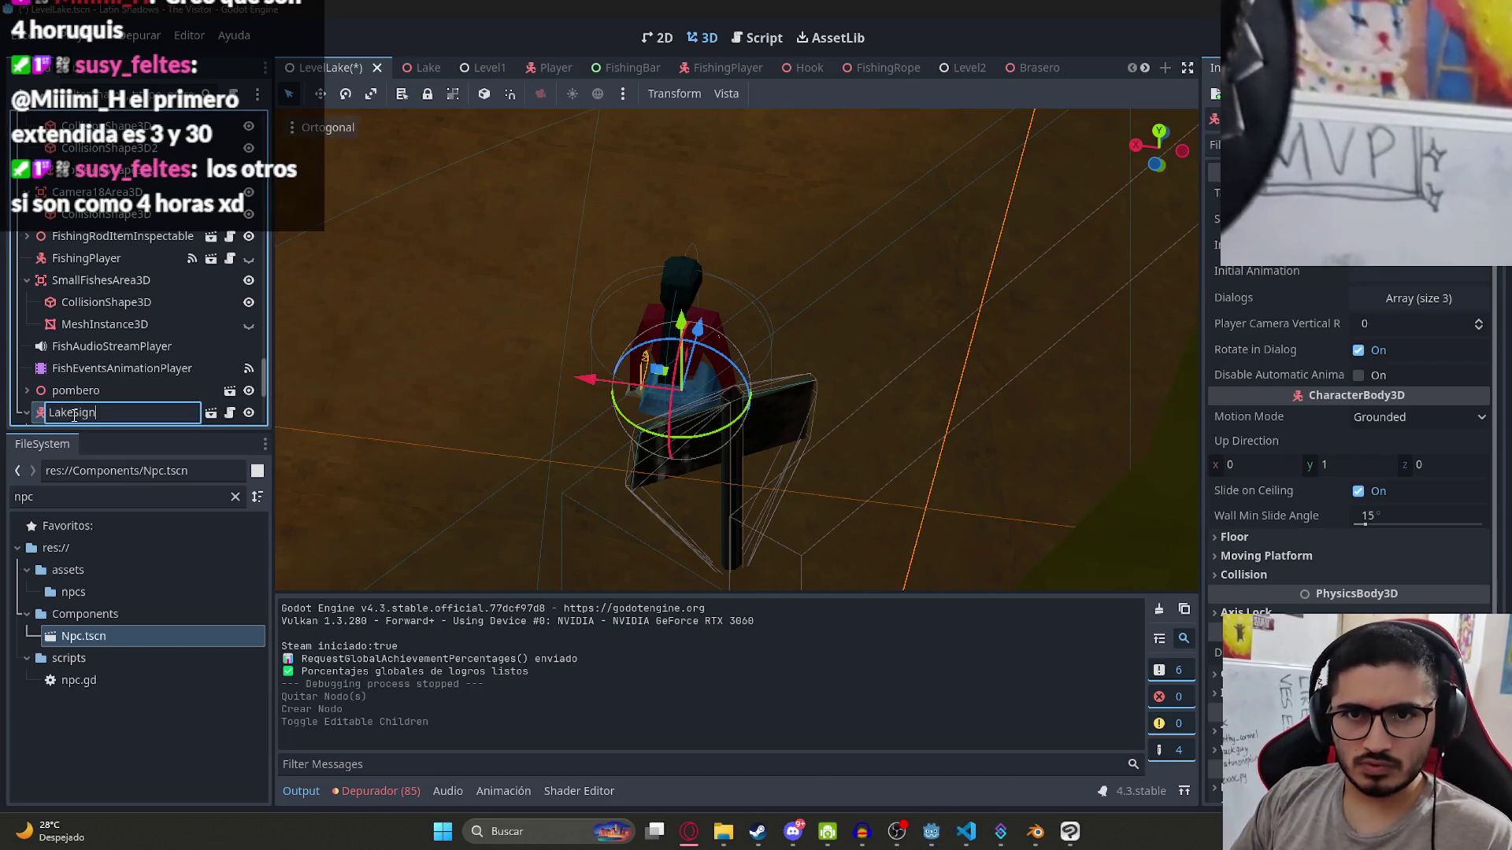
pyautogui.write('n')
pyautogui.press('Return')
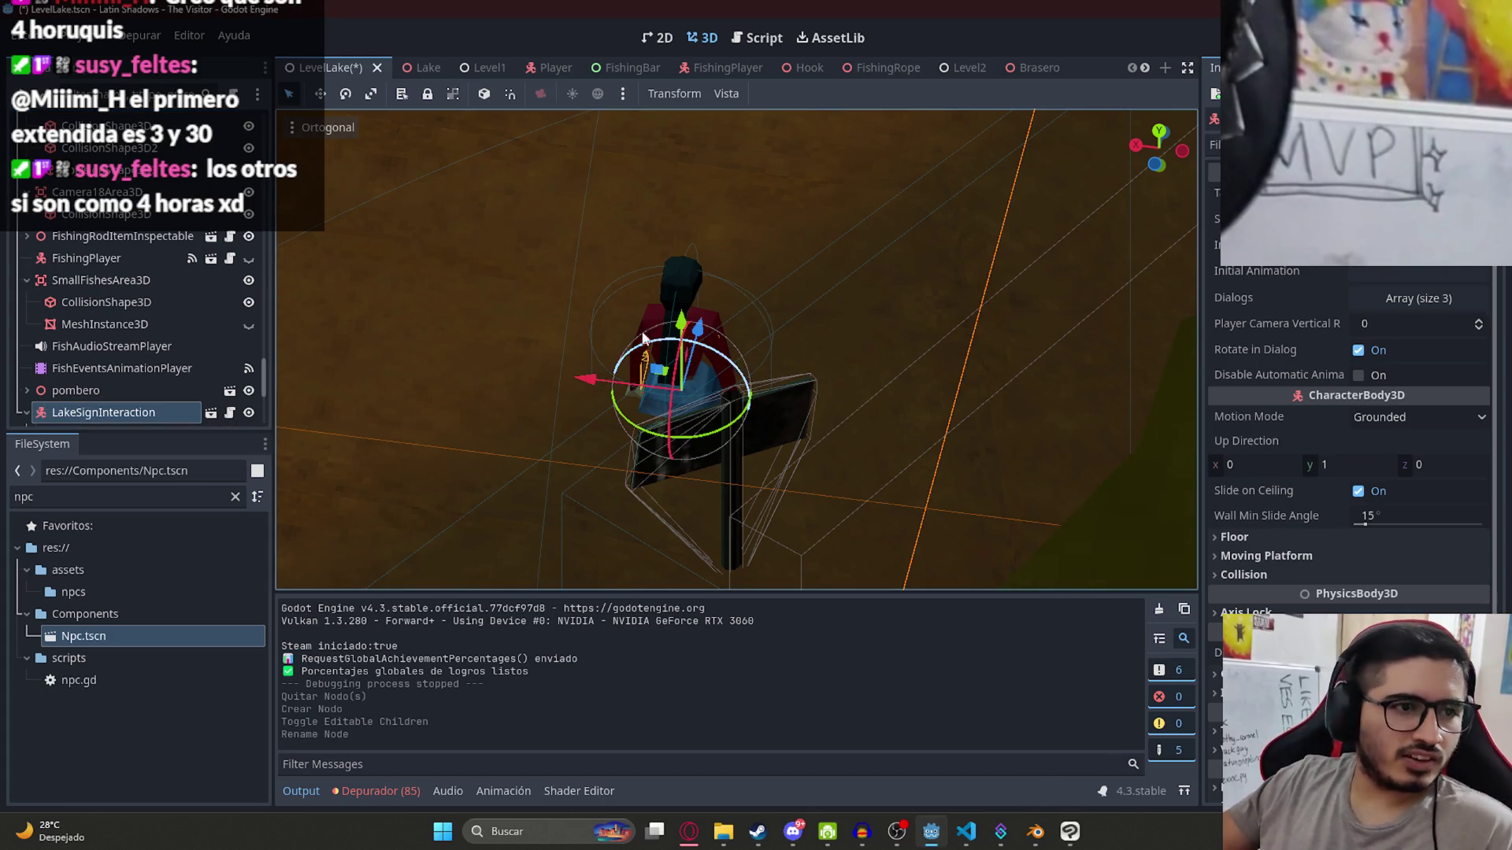
pyautogui.scroll(-2, 852, 264)
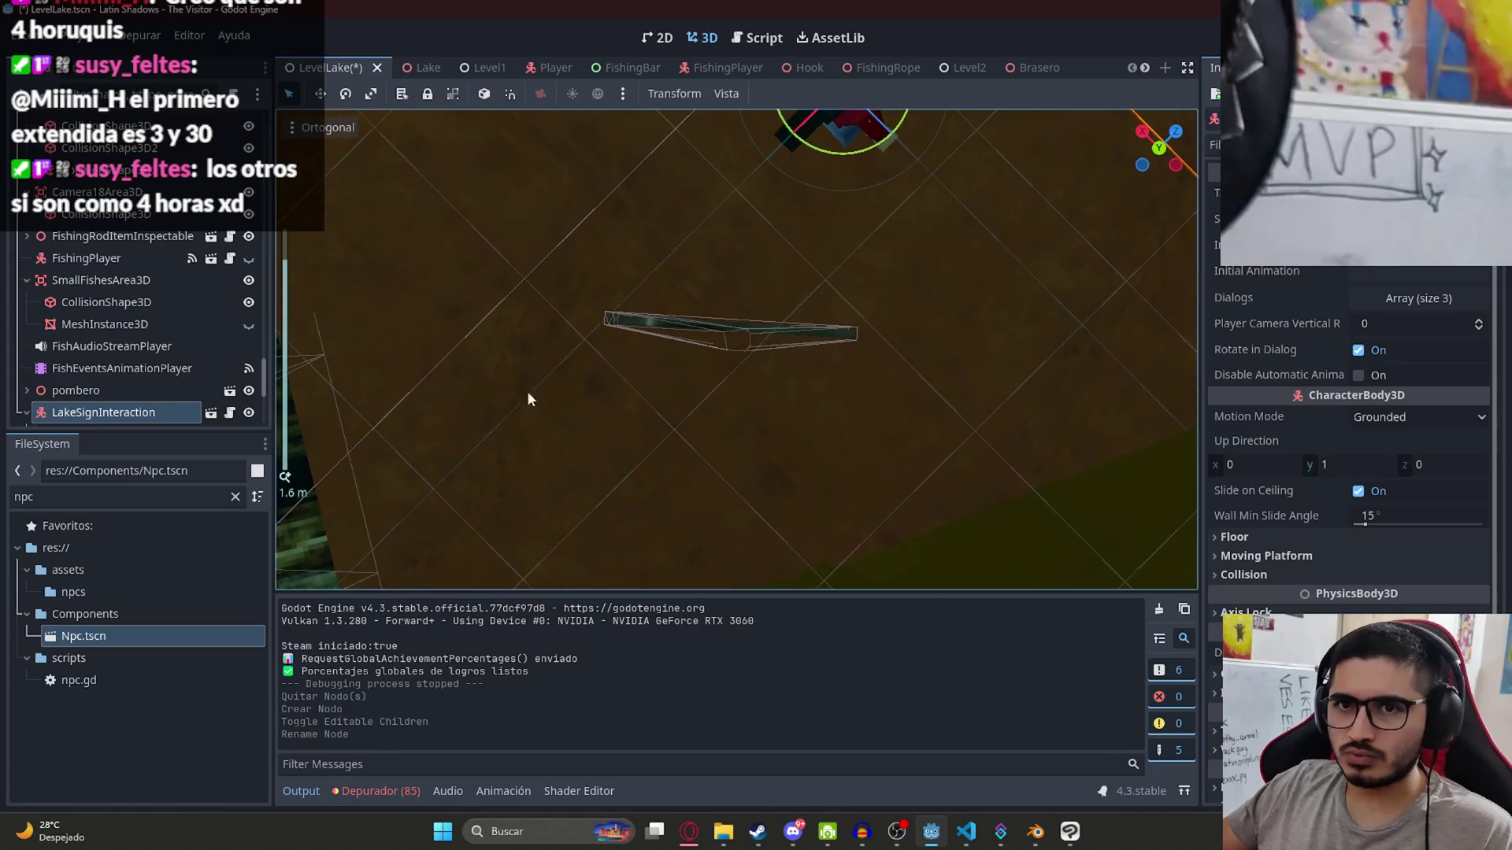
pyautogui.scroll(-3, 93, 368)
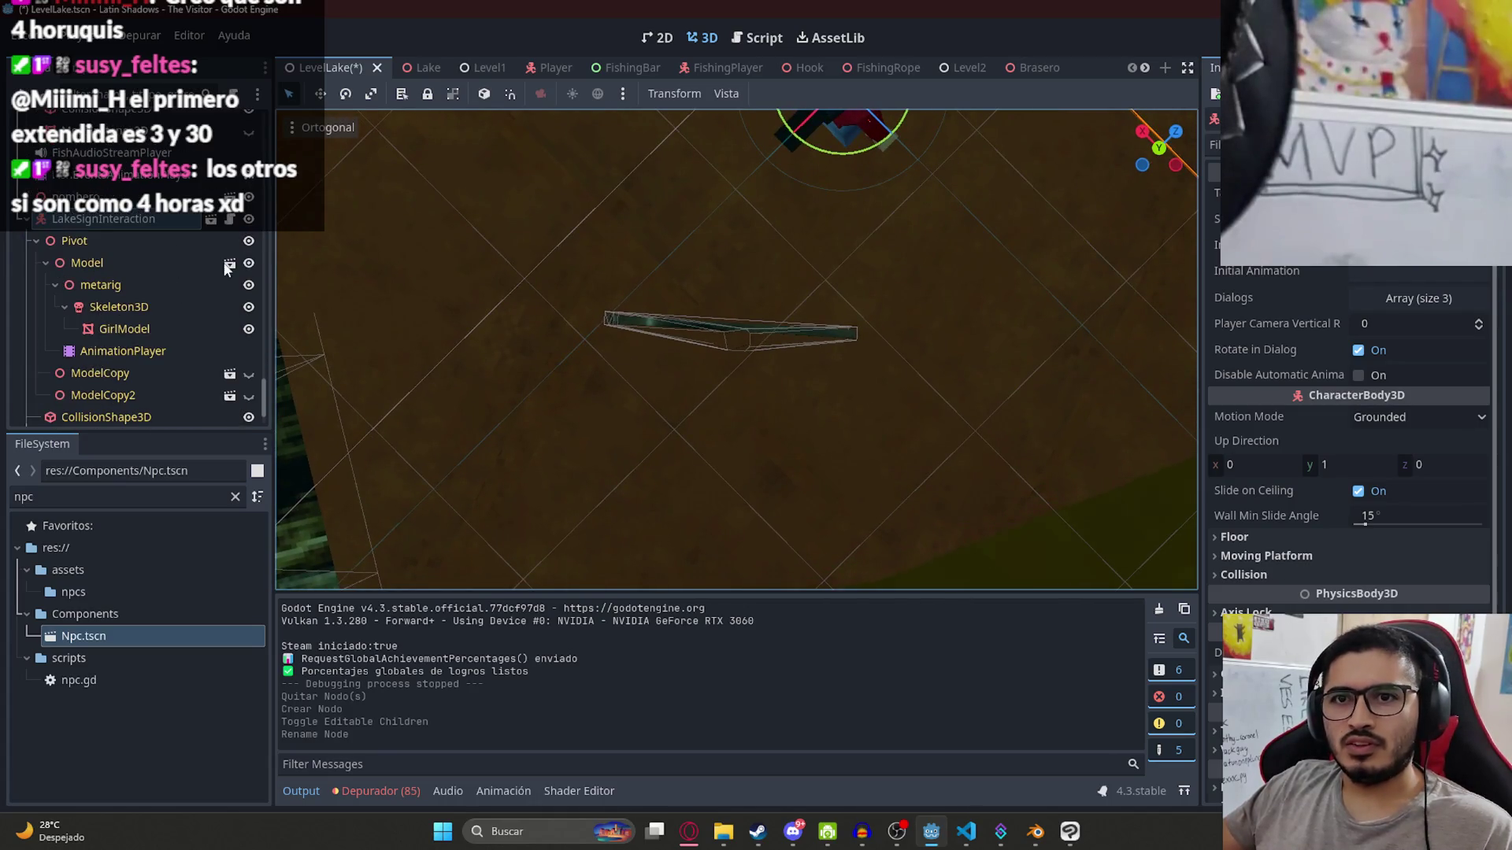
pyautogui.click(249, 262)
# Step: Rotate the flat sign board upright and orbit the view around it
pyautogui.click(803, 161)
pyautogui.moveTo(805, 159)
pyautogui.mouseDown()
pyautogui.moveTo(744, 261)
pyautogui.moveTo(811, 315)
pyautogui.moveTo(841, 309)
pyautogui.moveTo(782, 261)
pyautogui.moveTo(715, 307)
pyautogui.moveTo(713, 423)
pyautogui.mouseUp()
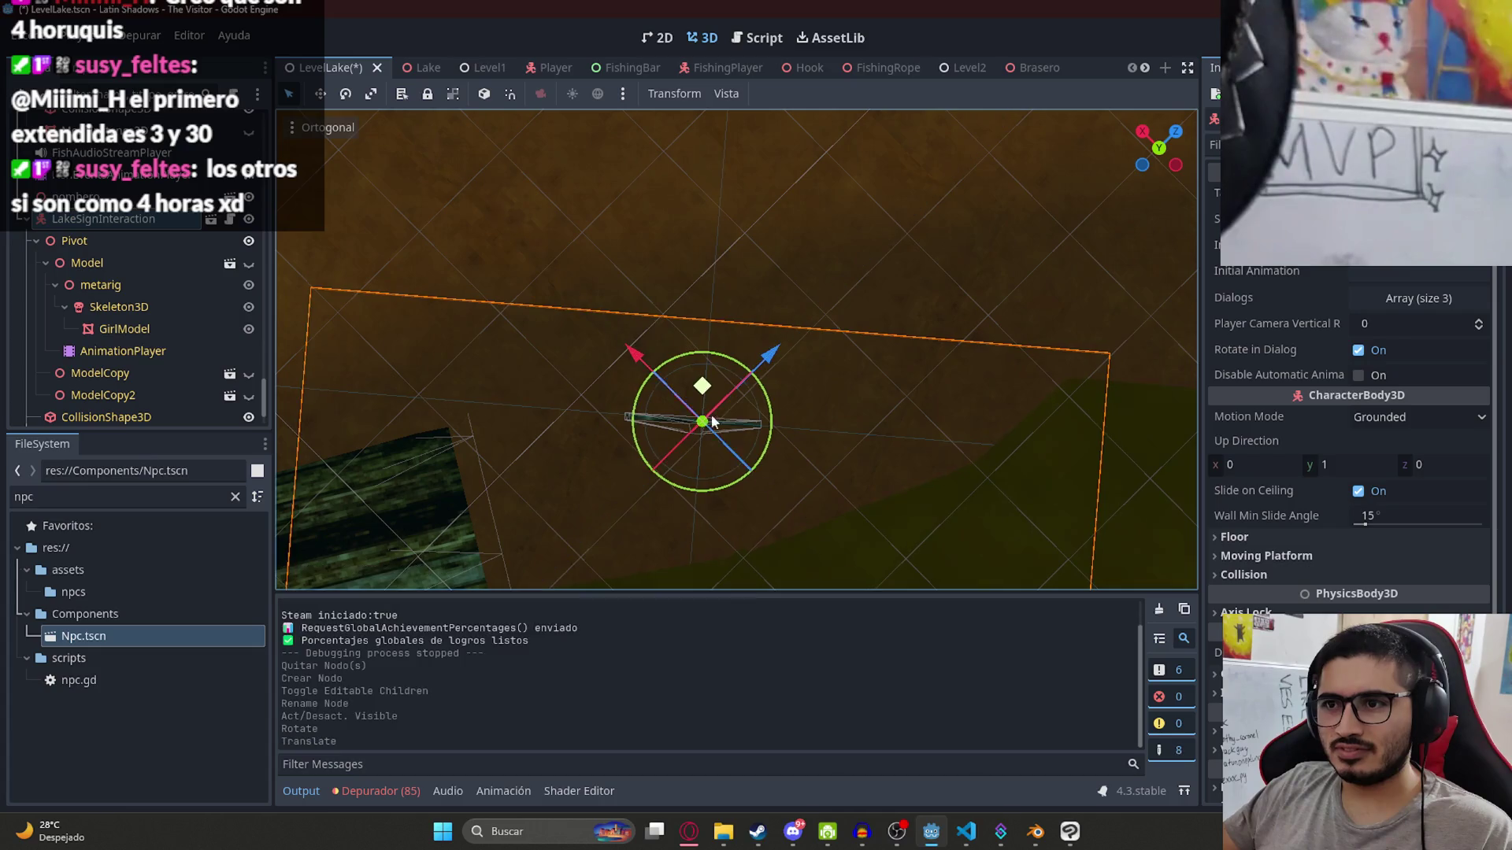
pyautogui.moveTo(730, 488)
pyautogui.mouseDown()
pyautogui.moveTo(734, 473)
pyautogui.moveTo(565, 451)
pyautogui.moveTo(1018, 352)
pyautogui.moveTo(918, 374)
pyautogui.moveTo(904, 430)
pyautogui.moveTo(887, 354)
pyautogui.moveTo(685, 404)
pyautogui.moveTo(744, 213)
pyautogui.moveTo(732, 162)
pyautogui.mouseUp()
pyautogui.moveTo(438, 351)
pyautogui.mouseDown()
pyautogui.moveTo(667, 338)
pyautogui.moveTo(734, 366)
pyautogui.moveTo(895, 353)
pyautogui.moveTo(626, 323)
pyautogui.moveTo(645, 262)
pyautogui.moveTo(702, 284)
pyautogui.mouseUp()
# Step: Collapse the Pivot node and select the sign's CollisionShape3D under its Area3D
pyautogui.click(53, 241)
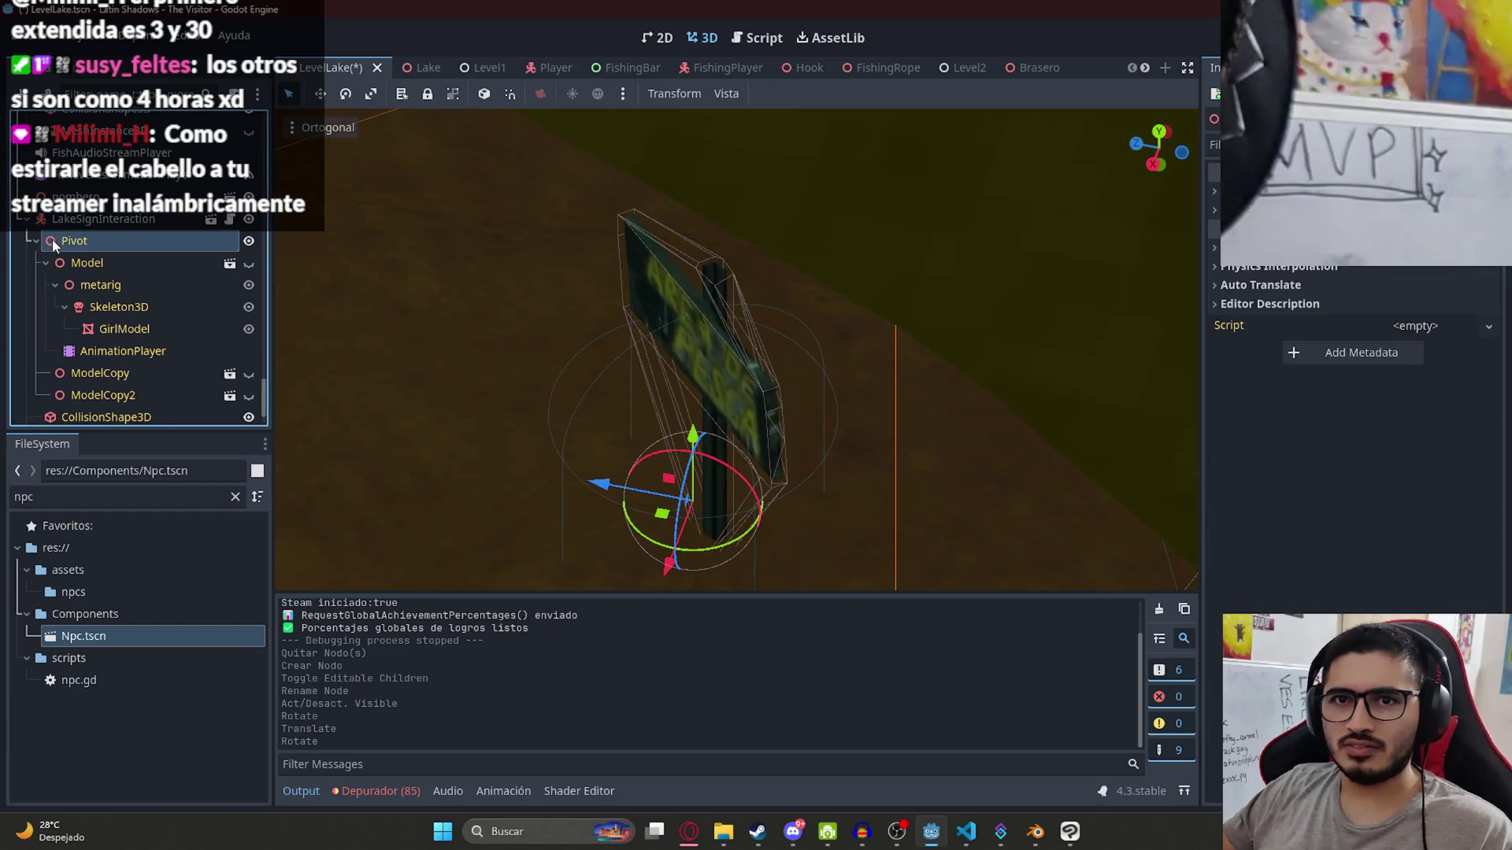
pyautogui.click(36, 241)
pyautogui.click(78, 386)
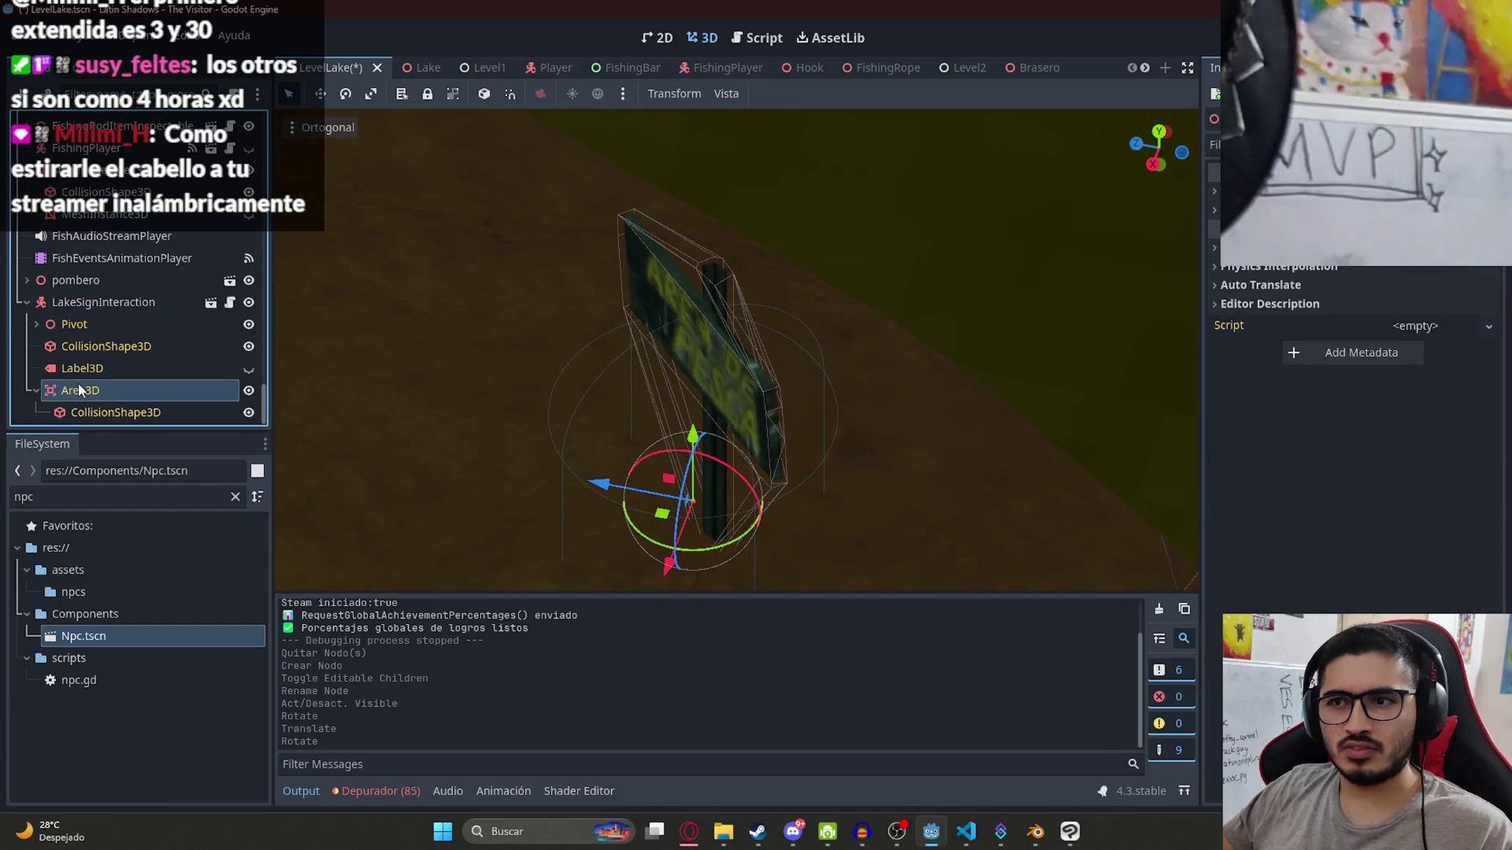
pyautogui.click(102, 414)
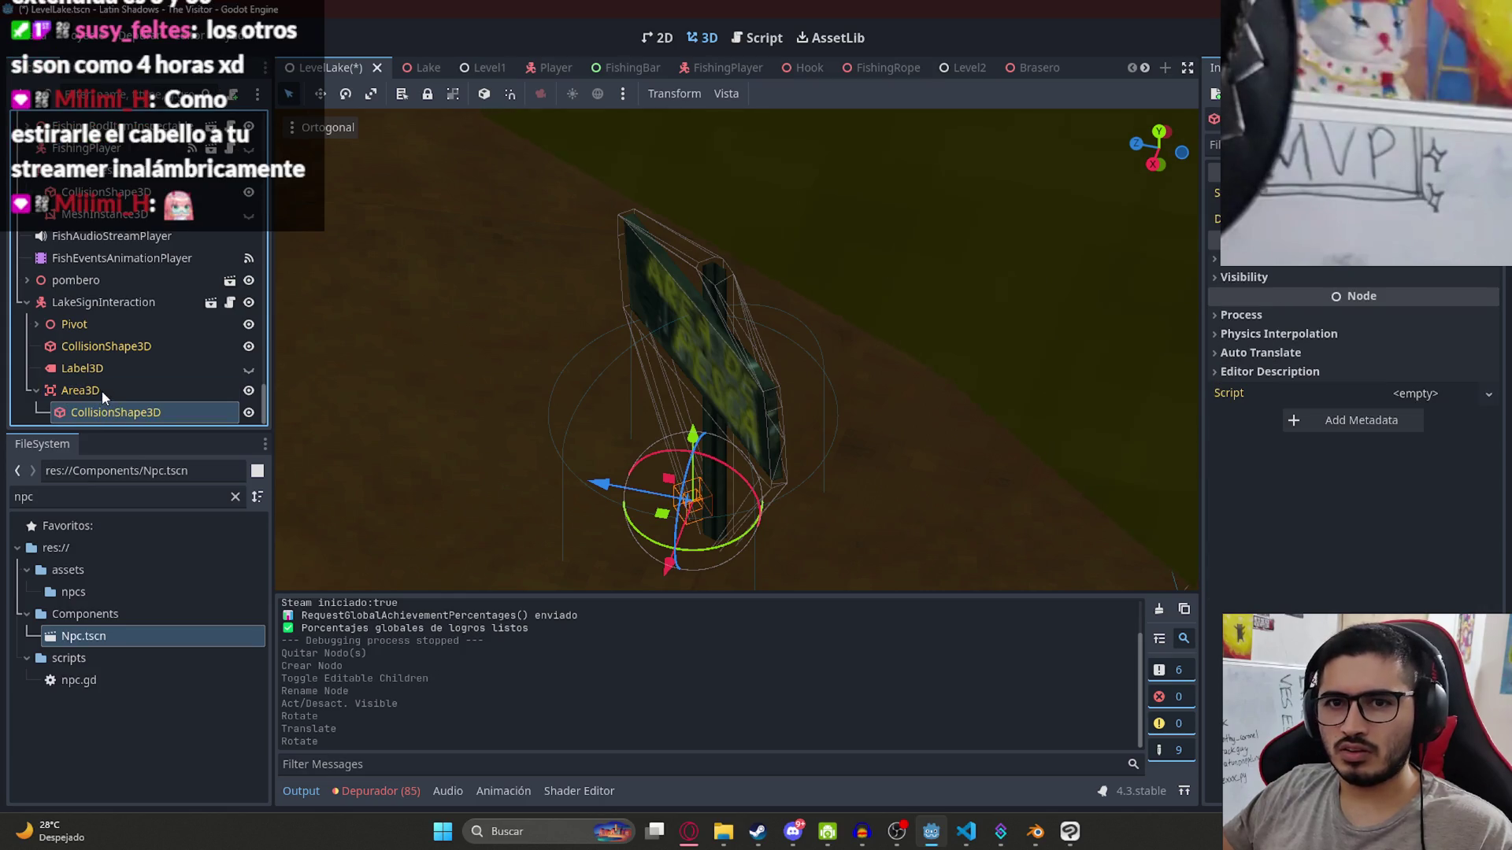
pyautogui.moveTo(356, 384)
pyautogui.mouseDown()
pyautogui.moveTo(751, 432)
pyautogui.moveTo(671, 483)
pyautogui.mouseUp()
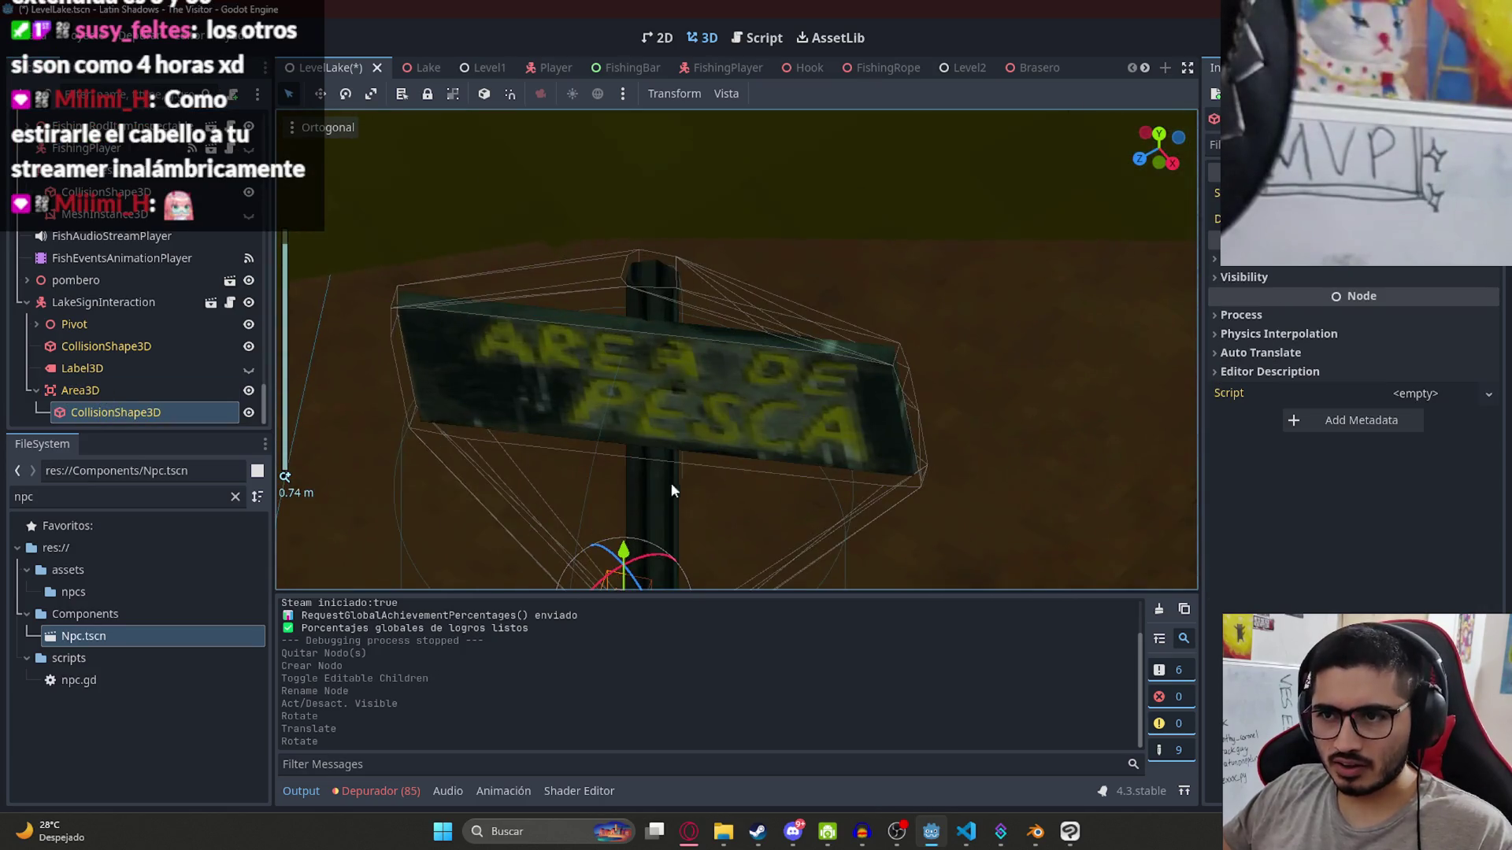
pyautogui.scroll(3, 721, 249)
pyautogui.click(130, 386)
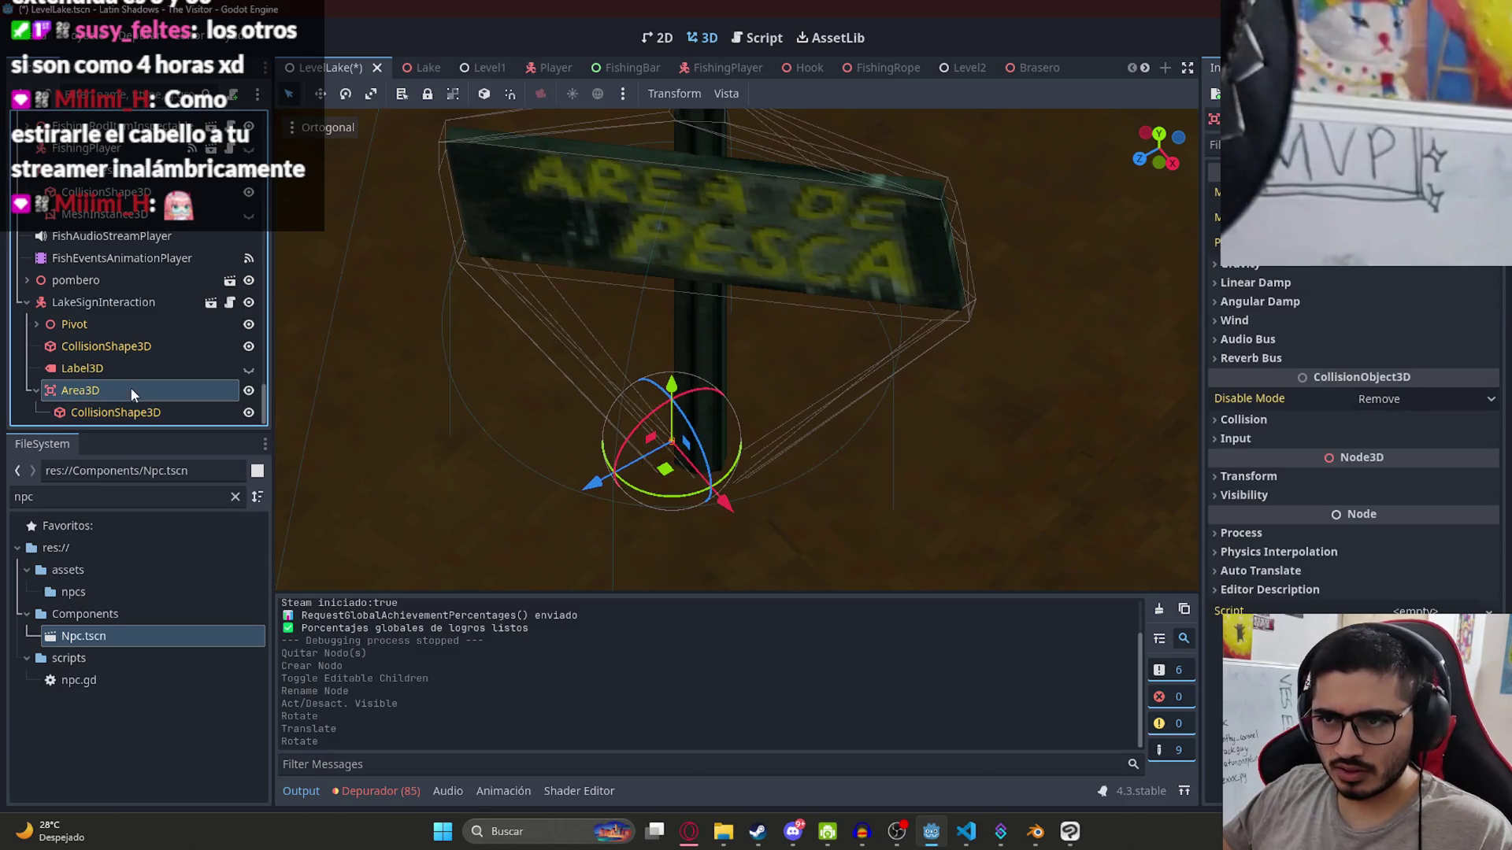
pyautogui.click(100, 372)
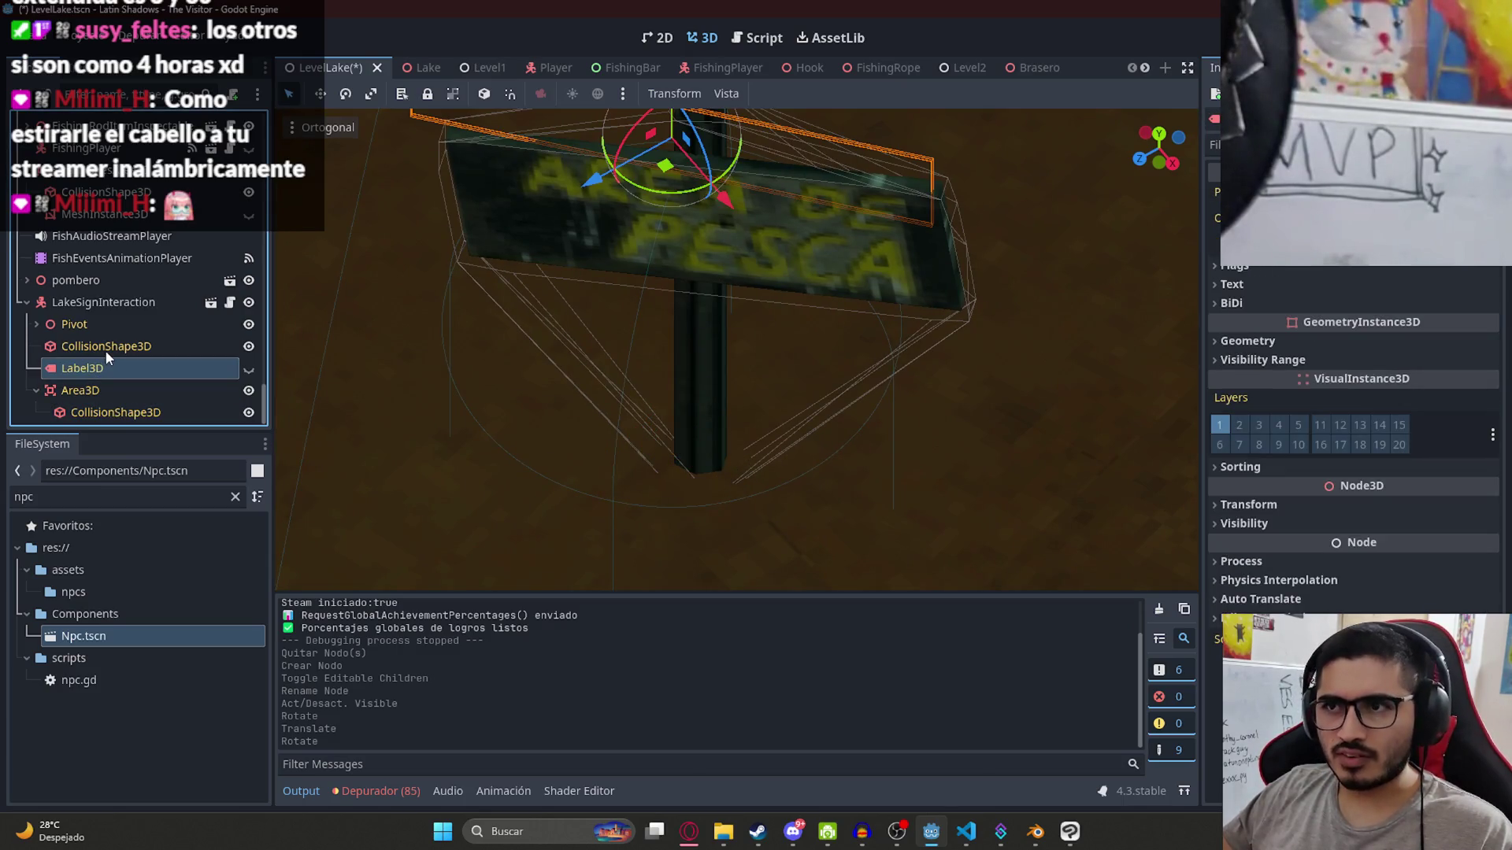
pyautogui.click(105, 348)
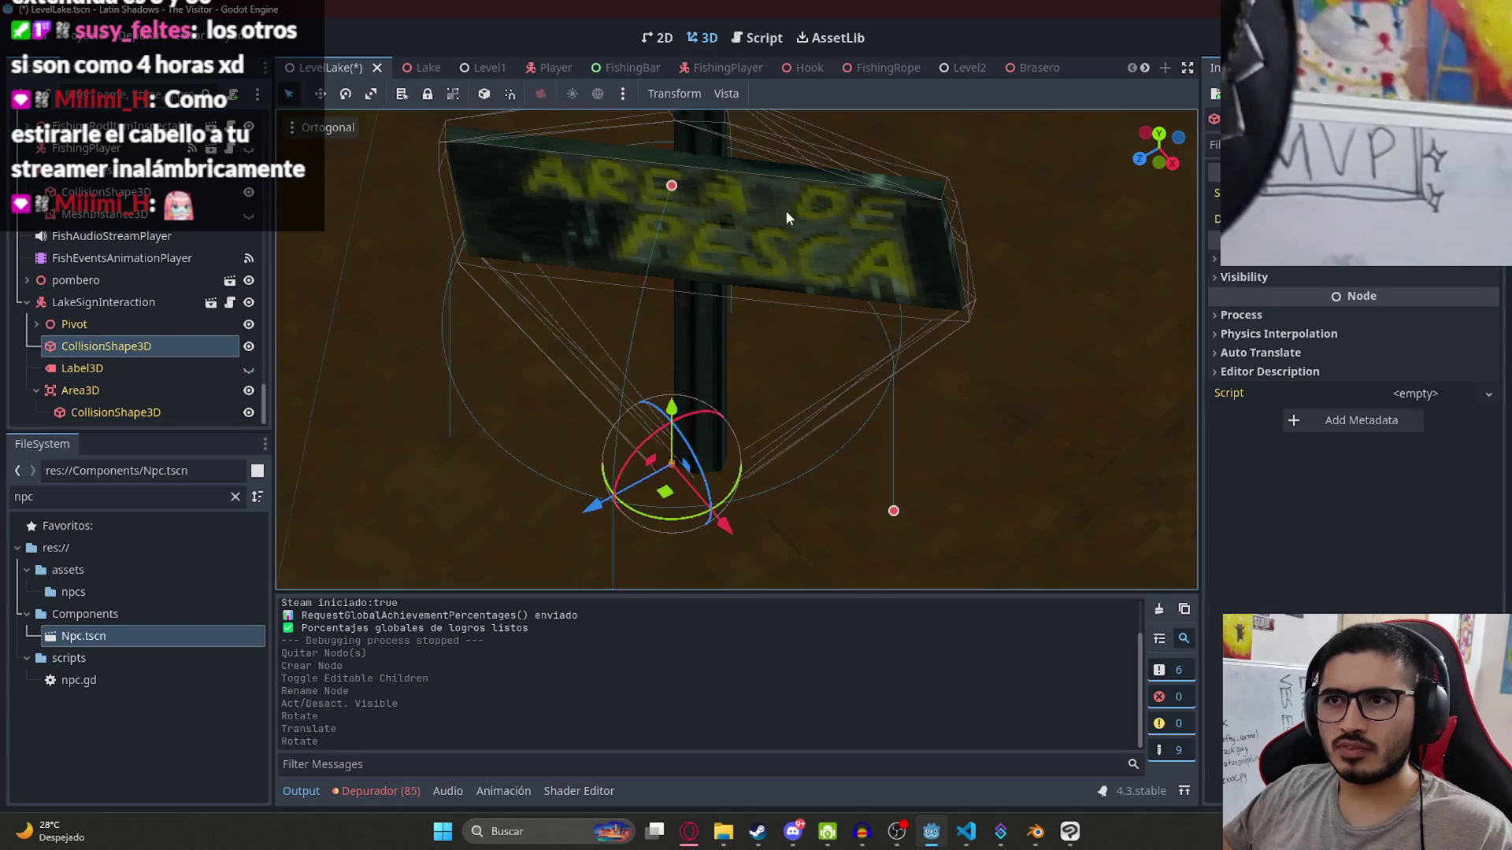
pyautogui.scroll(-3, 791, 252)
# Step: Undo a trial raise of the collision shape, then lift LakeSignInteraction slightly along Y
pyautogui.moveTo(753, 367); pyautogui.dragTo(718, 280)
pyautogui.moveTo(819, 316)
pyautogui.mouseDown()
pyautogui.moveTo(692, 310)
pyautogui.moveTo(711, 323)
pyautogui.mouseUp()
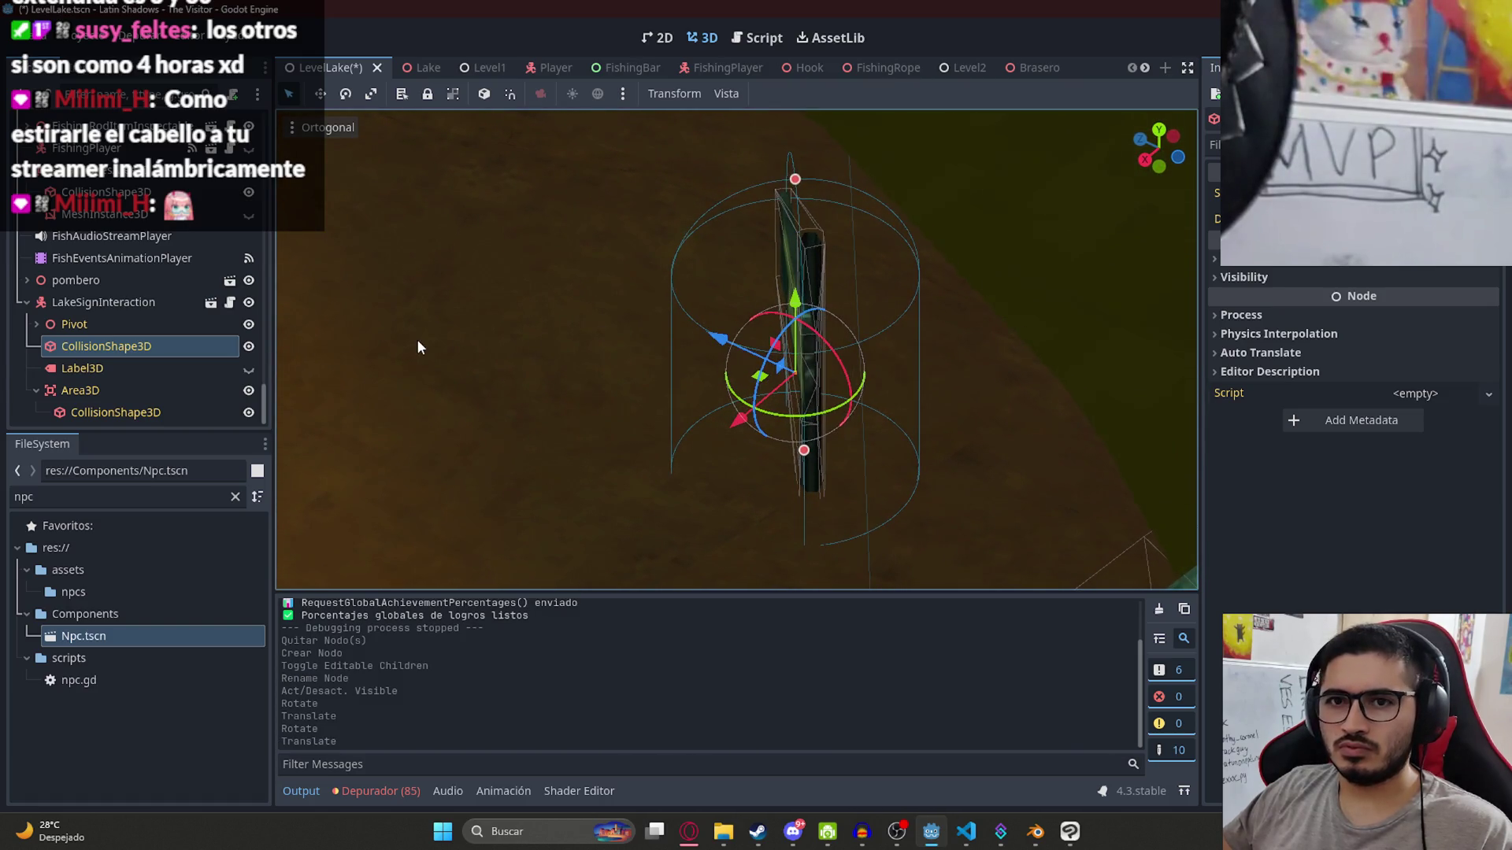
pyautogui.hotkey('ctrl', 'z')
pyautogui.click(137, 306)
pyautogui.moveTo(815, 378)
pyautogui.mouseDown()
pyautogui.moveTo(819, 224)
pyautogui.moveTo(789, 286)
pyautogui.moveTo(895, 275)
pyautogui.moveTo(788, 283)
pyautogui.moveTo(852, 299)
pyautogui.moveTo(718, 355)
pyautogui.moveTo(707, 342)
pyautogui.mouseUp()
# Step: Save LevelLake, run only this scene to walk by the dock, then quit the game
pyautogui.hotkey('ctrl', 's')
pyautogui.rightClick(341, 68)
pyautogui.click(460, 200)
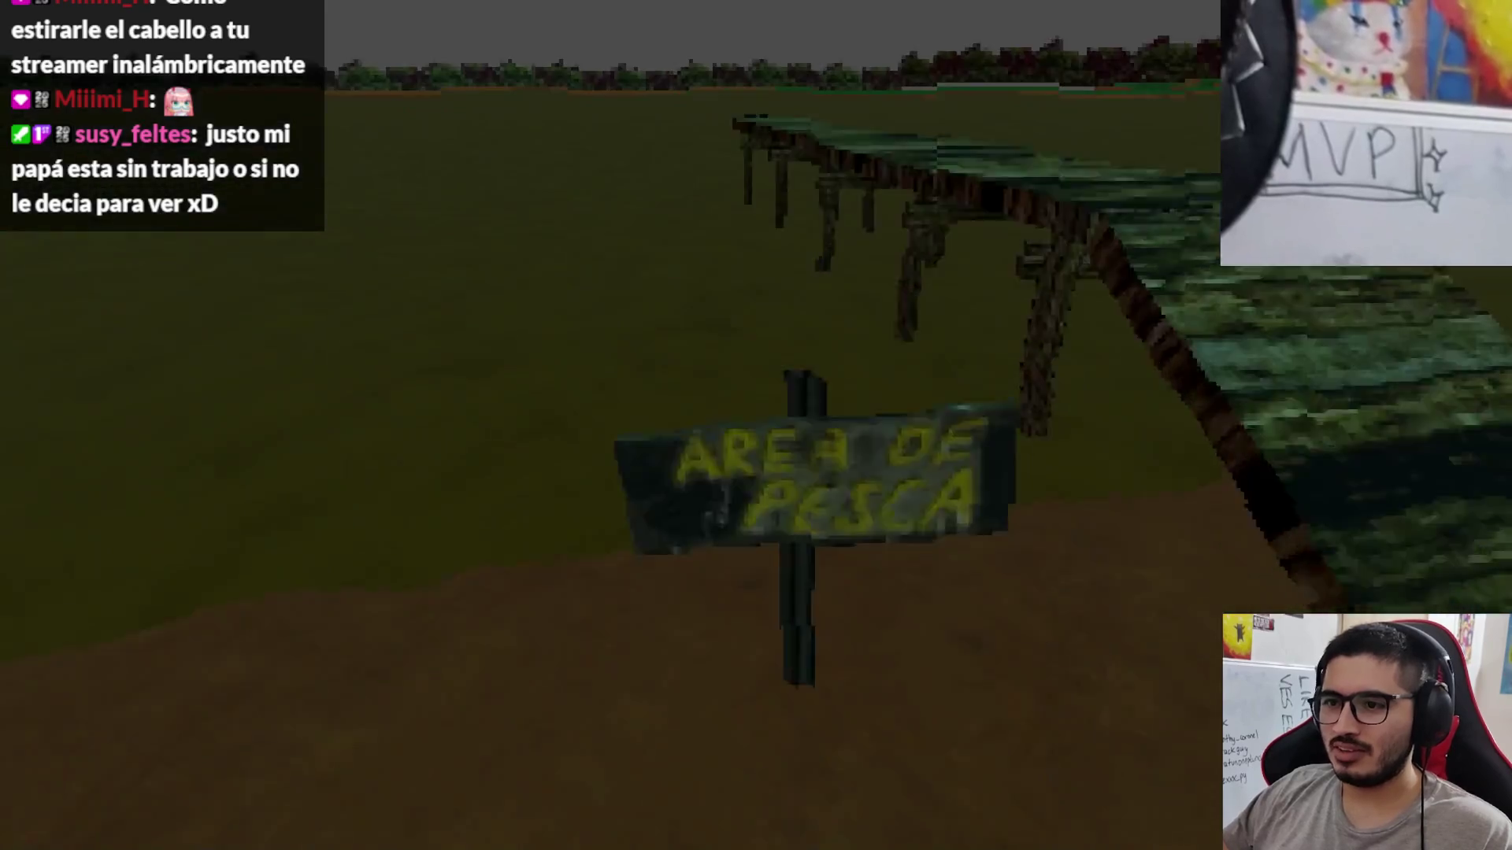
pyautogui.press('Escape')
pyautogui.click(825, 626)
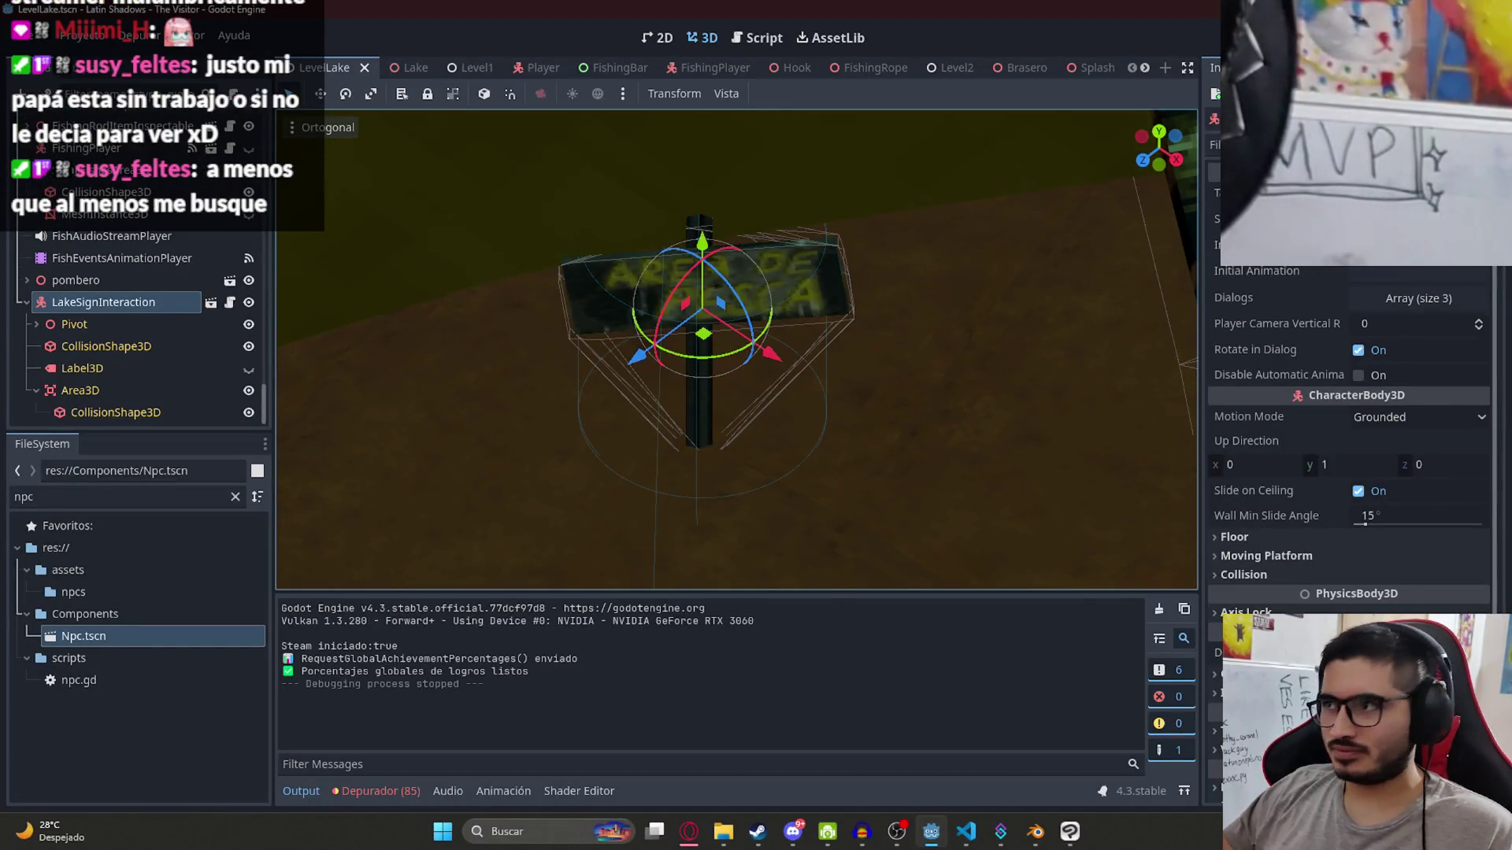
# Step: Set LakeSignInteraction's Player Camera Vertical Rotation to -10 in the Inspector
pyautogui.click(115, 257)
pyautogui.click(103, 301)
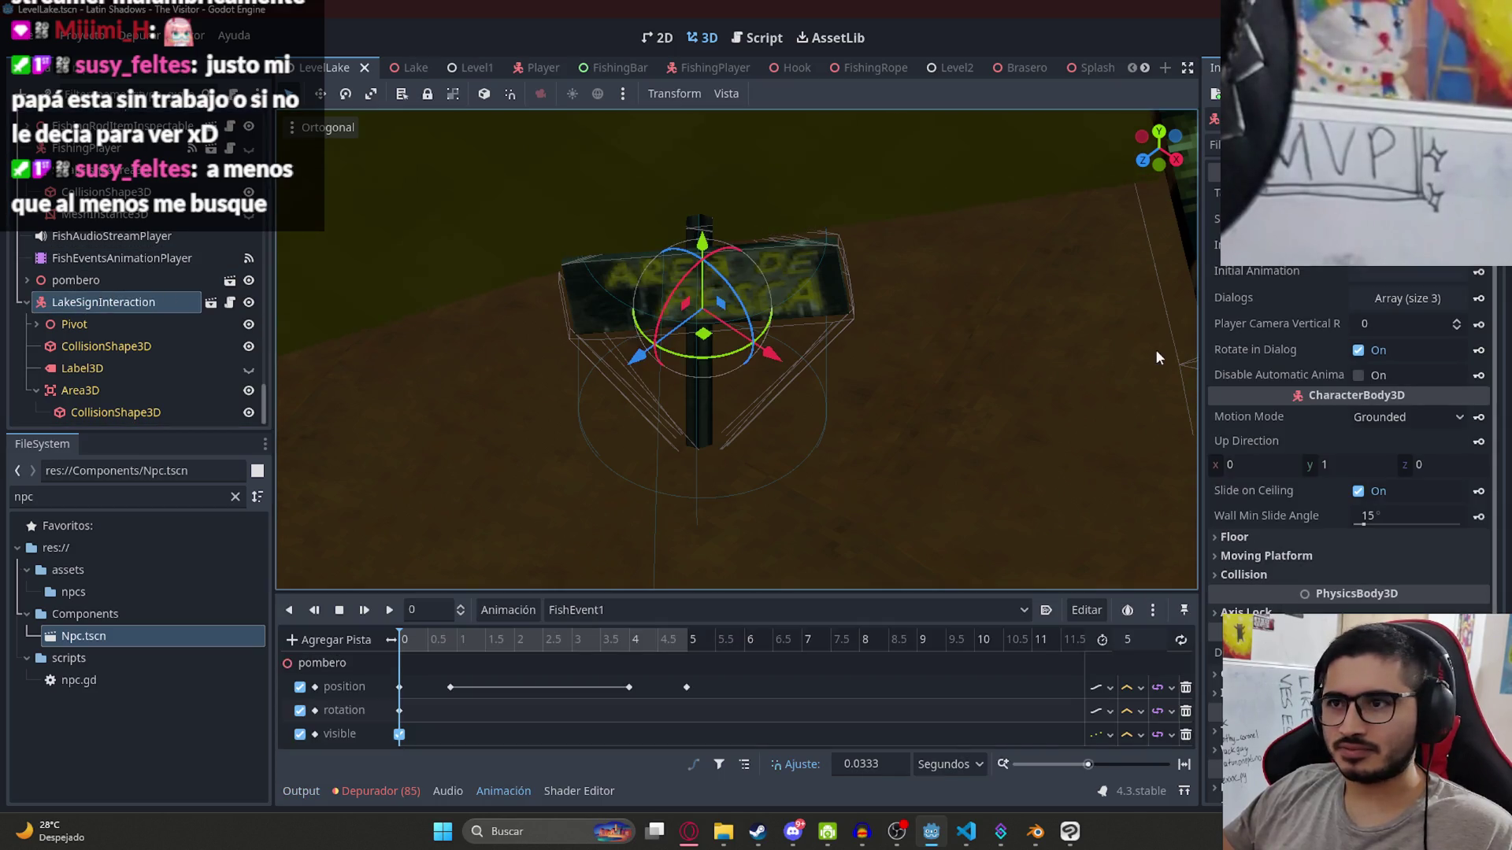
pyautogui.moveTo(1124, 359)
pyautogui.mouseDown()
pyautogui.moveTo(723, 301)
pyautogui.moveTo(756, 330)
pyautogui.moveTo(827, 339)
pyautogui.mouseUp()
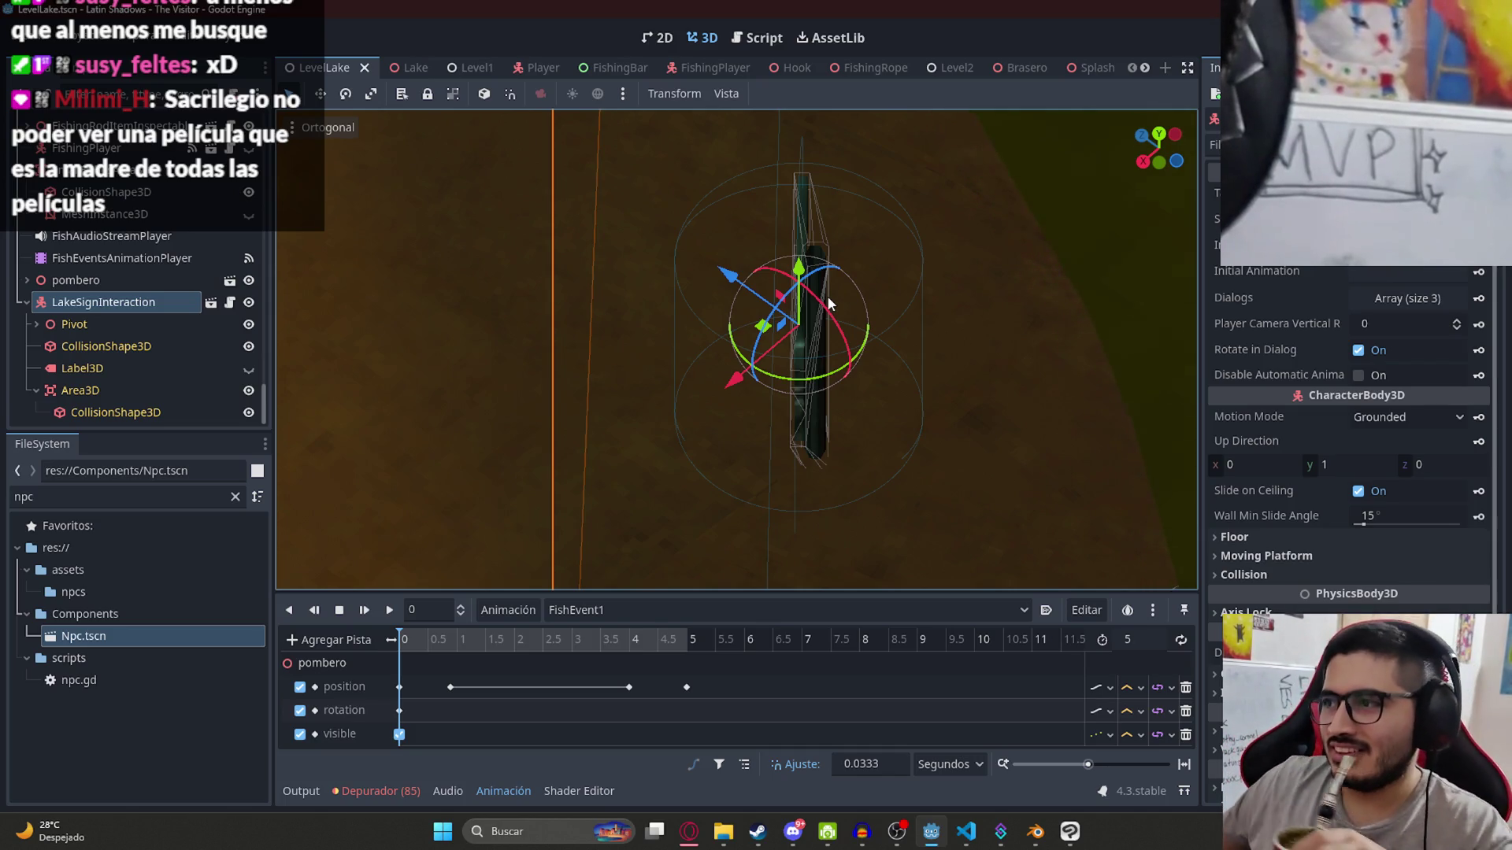
pyautogui.click(1395, 322)
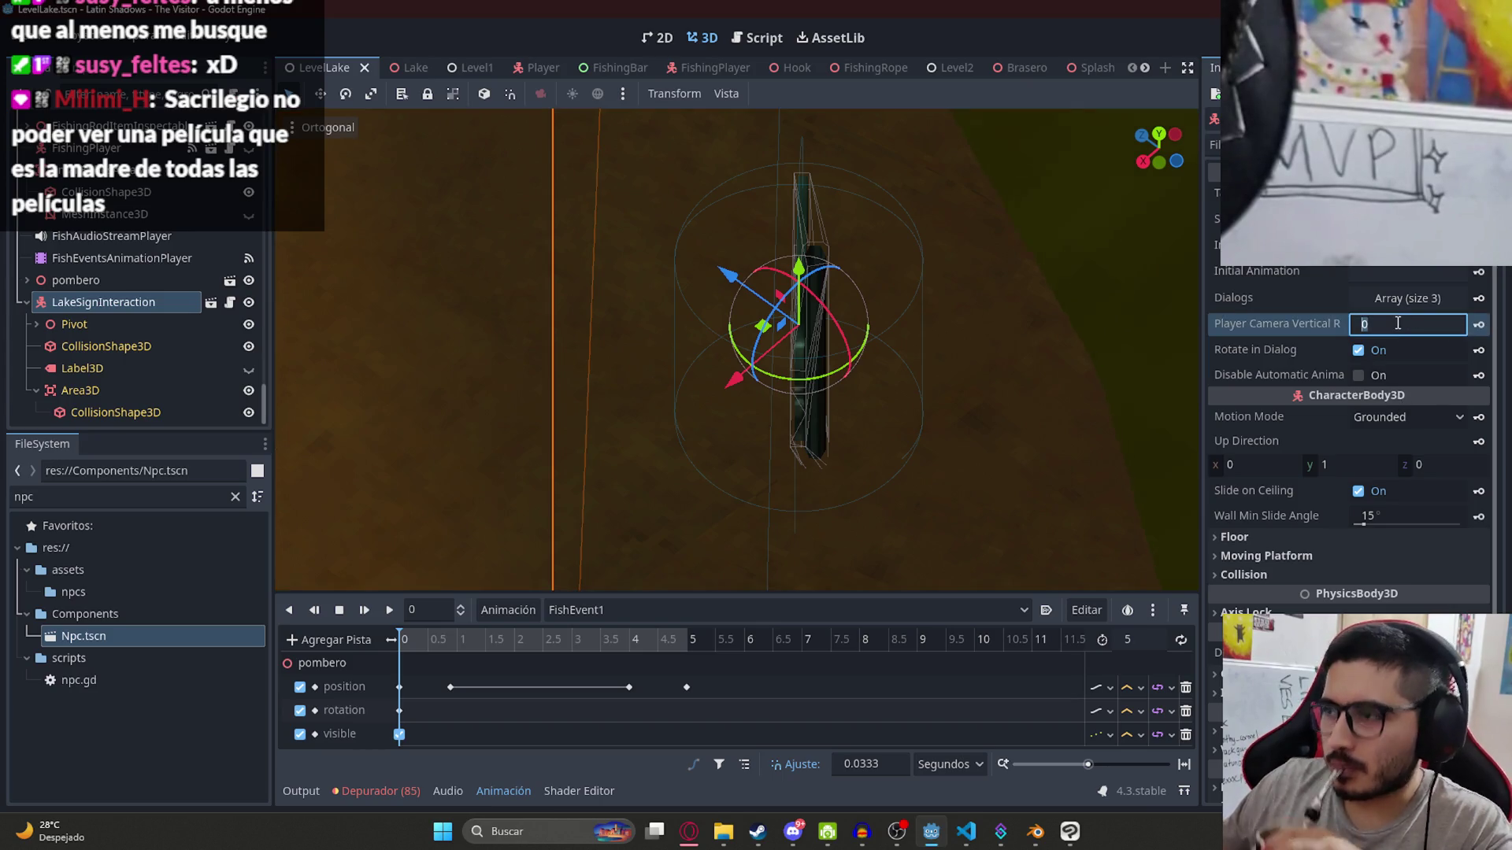
pyautogui.write('-10')
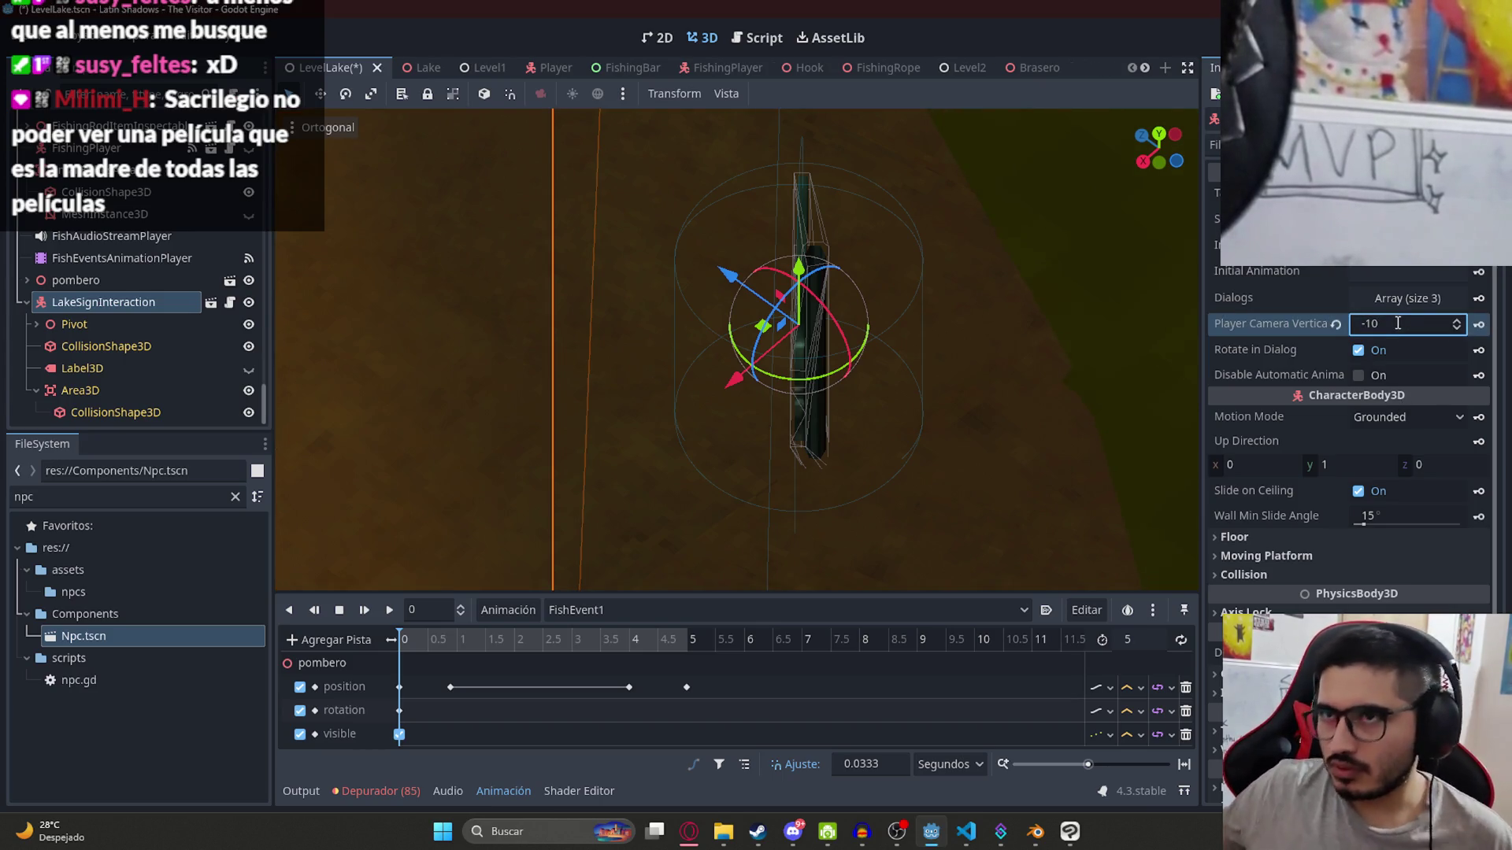
# Step: Save the LevelLake scene and start a playtest with F5
pyautogui.rightClick(350, 68)
pyautogui.click(450, 207)
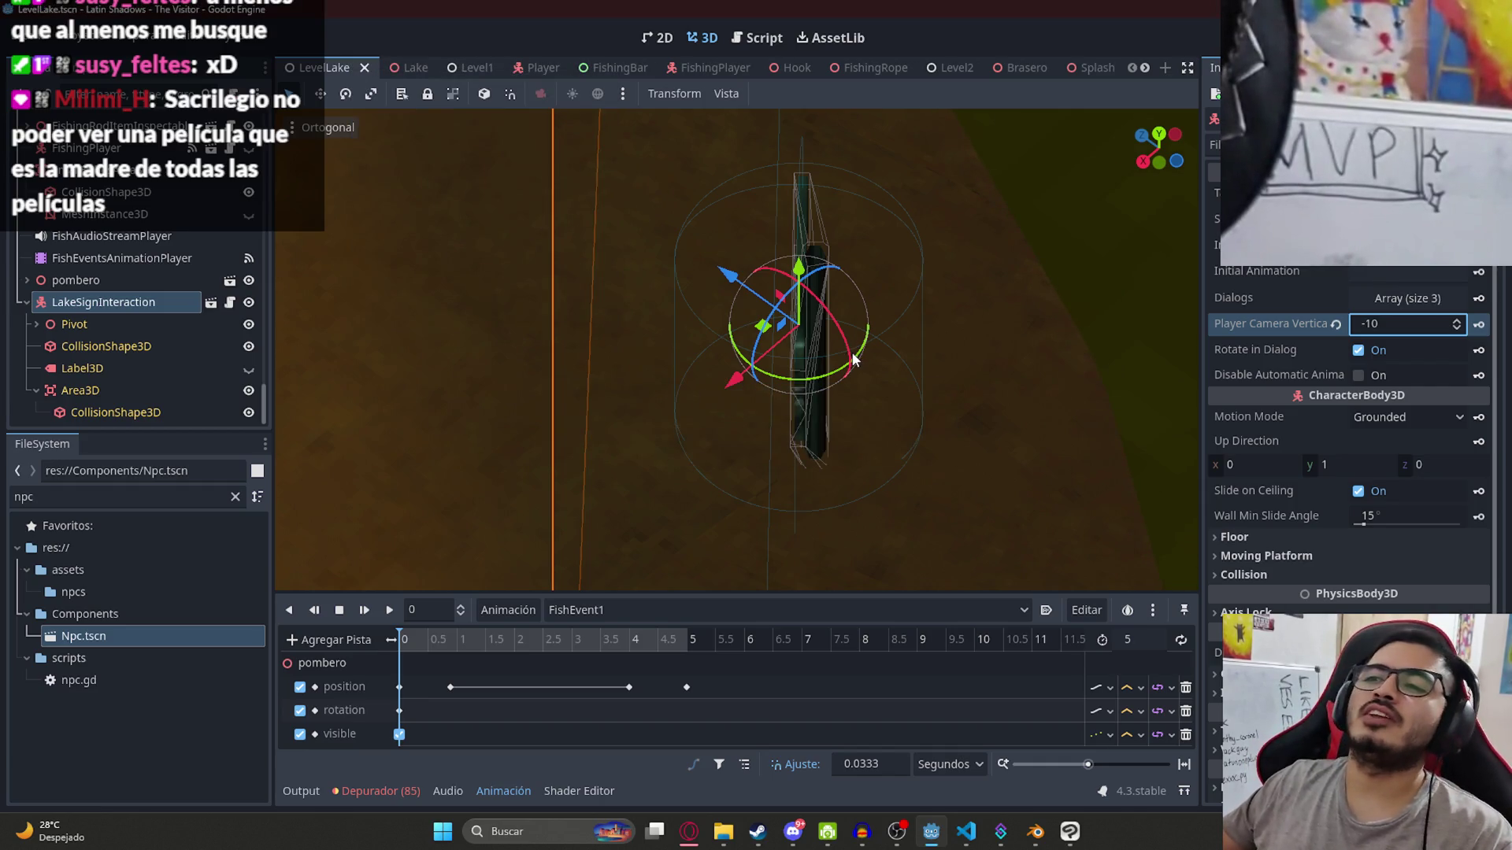
pyautogui.press('F5')
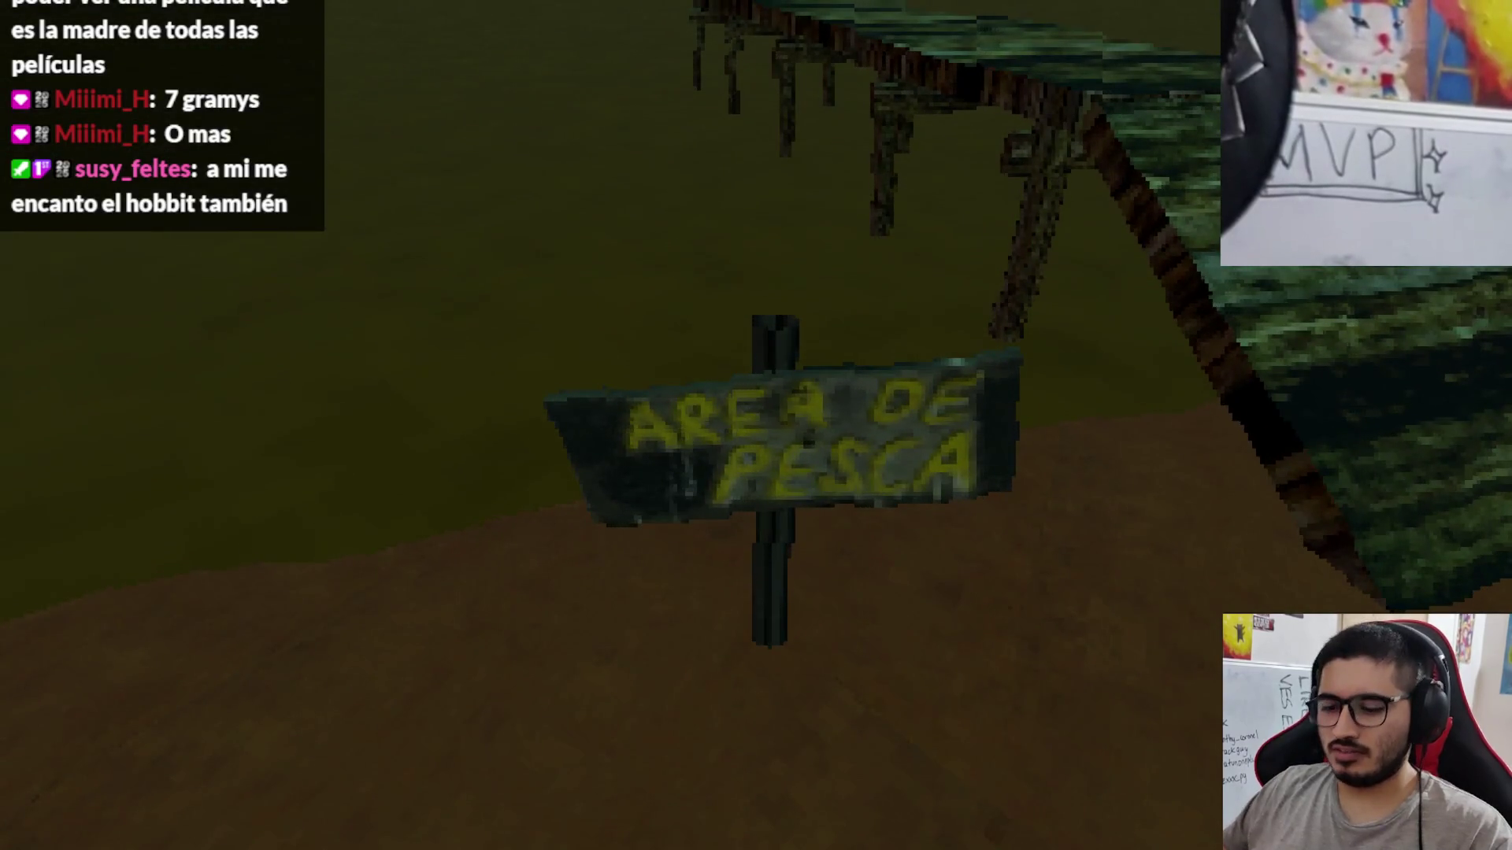
pyautogui.press('F8')
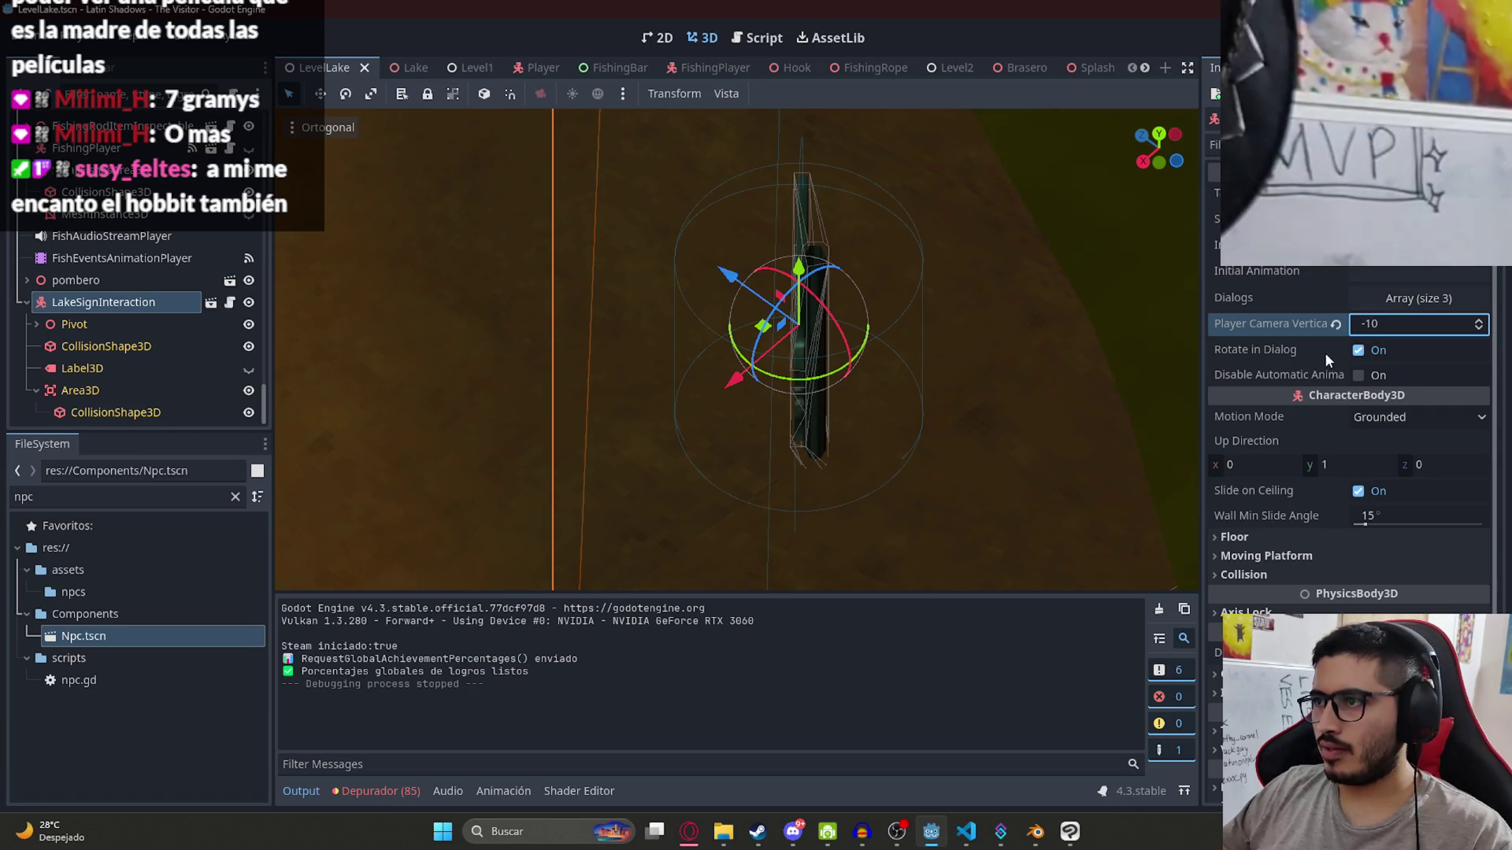
# Step: Turn off Rotate in Dialog, leave Motion Mode Grounded, save LevelLake, and switch to VS Code
pyautogui.click(1358, 351)
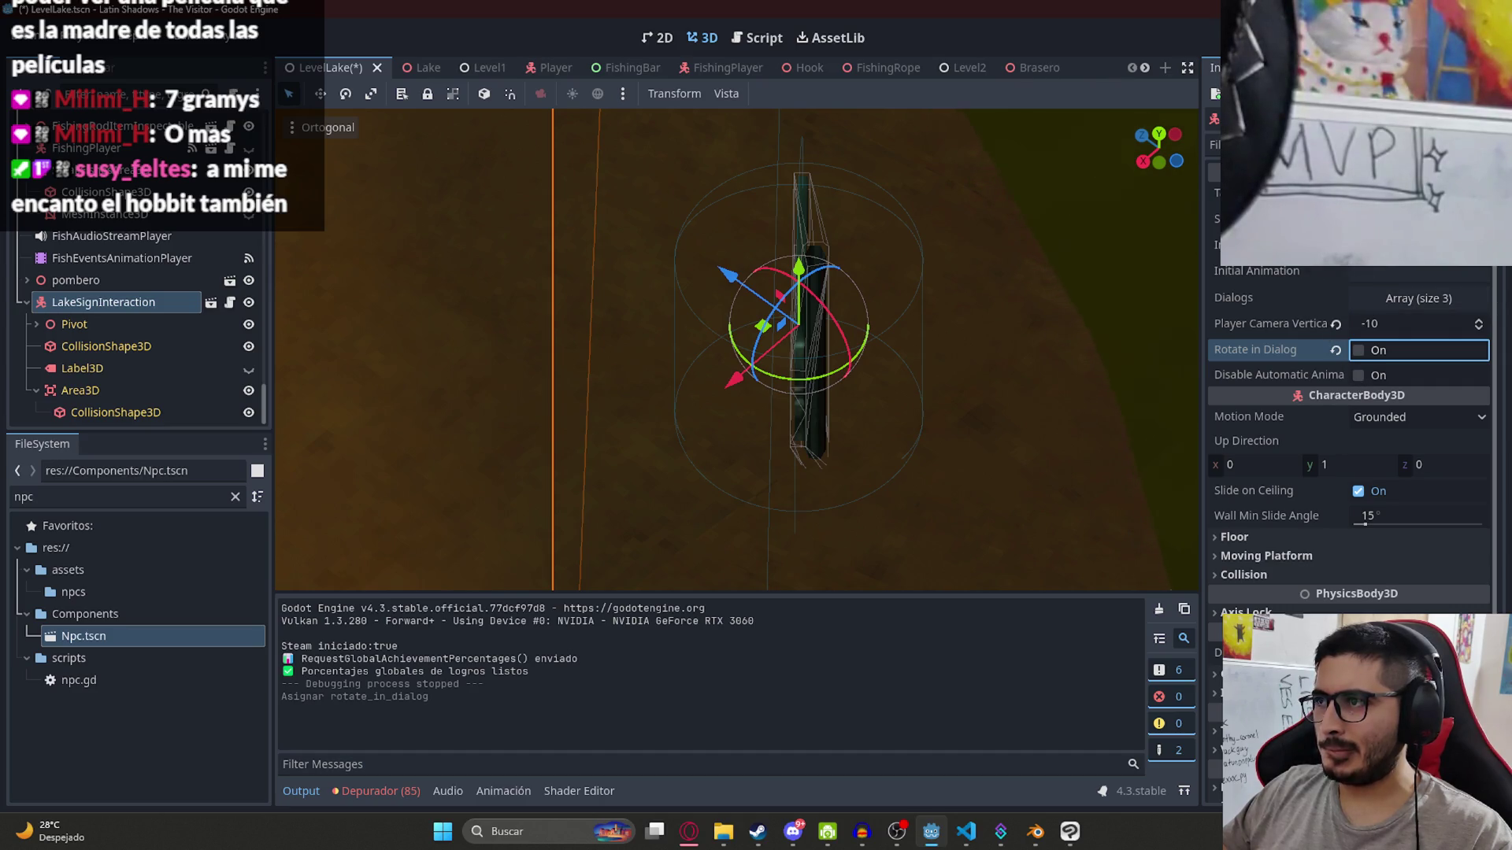
pyautogui.click(1381, 423)
pyautogui.click(1415, 415)
pyautogui.hotkey('ctrl', 's')
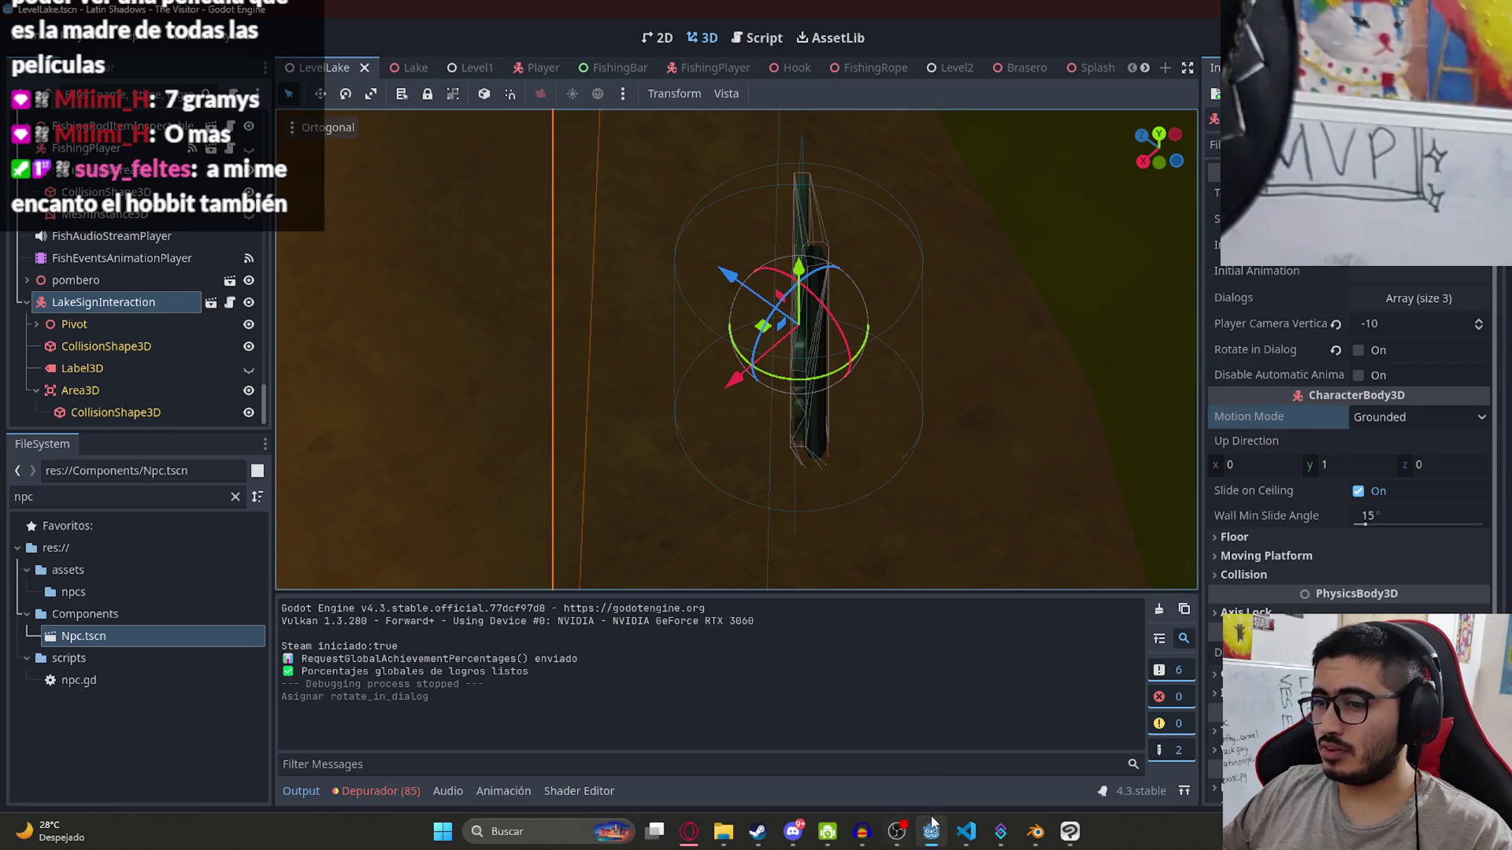
pyautogui.click(966, 832)
# Step: Open player.gd via the quick file search
pyautogui.click(784, 13)
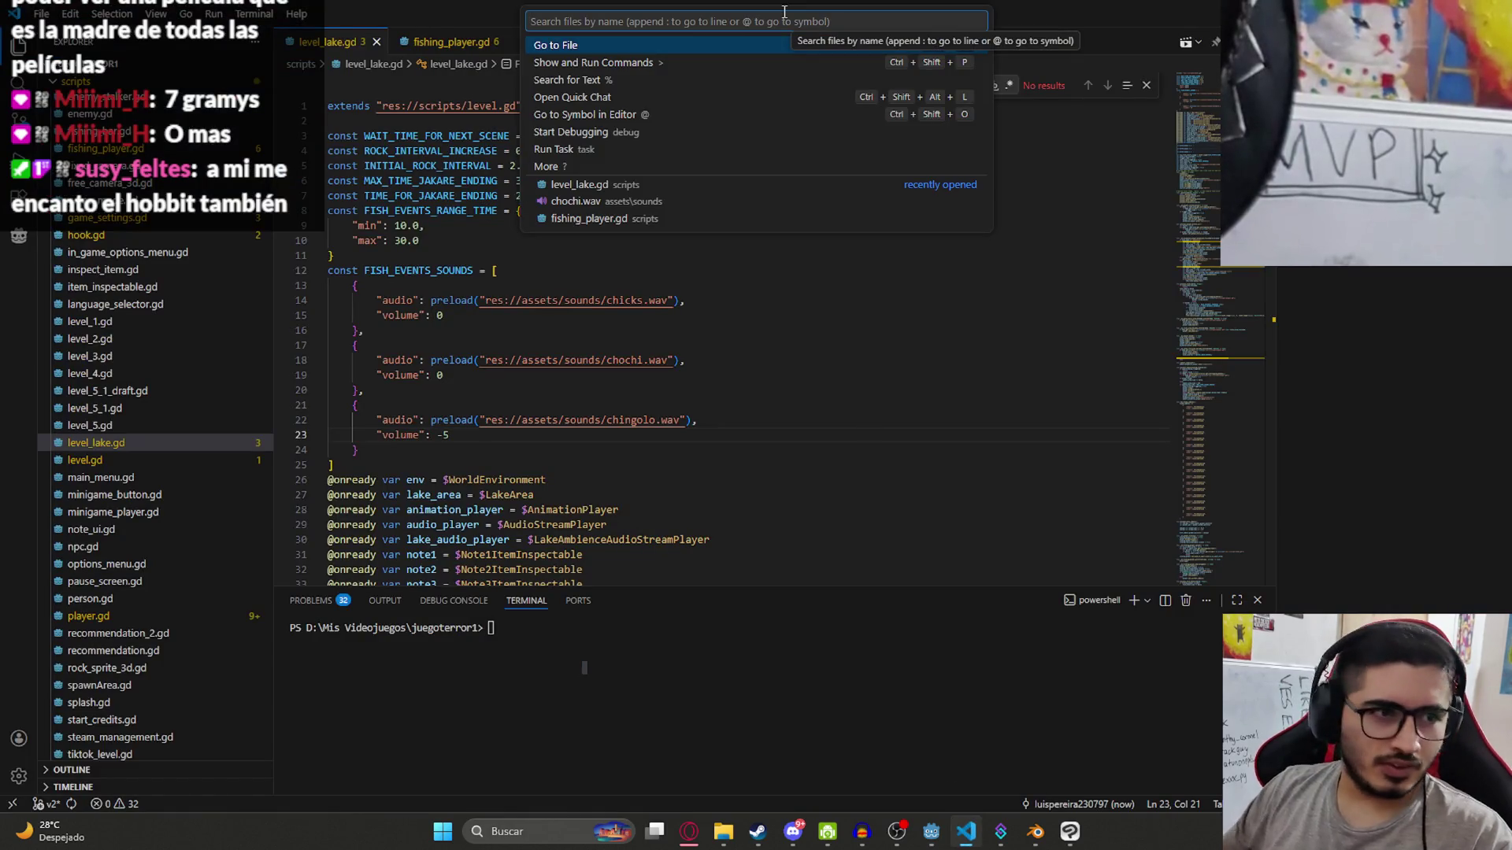
pyautogui.write('player')
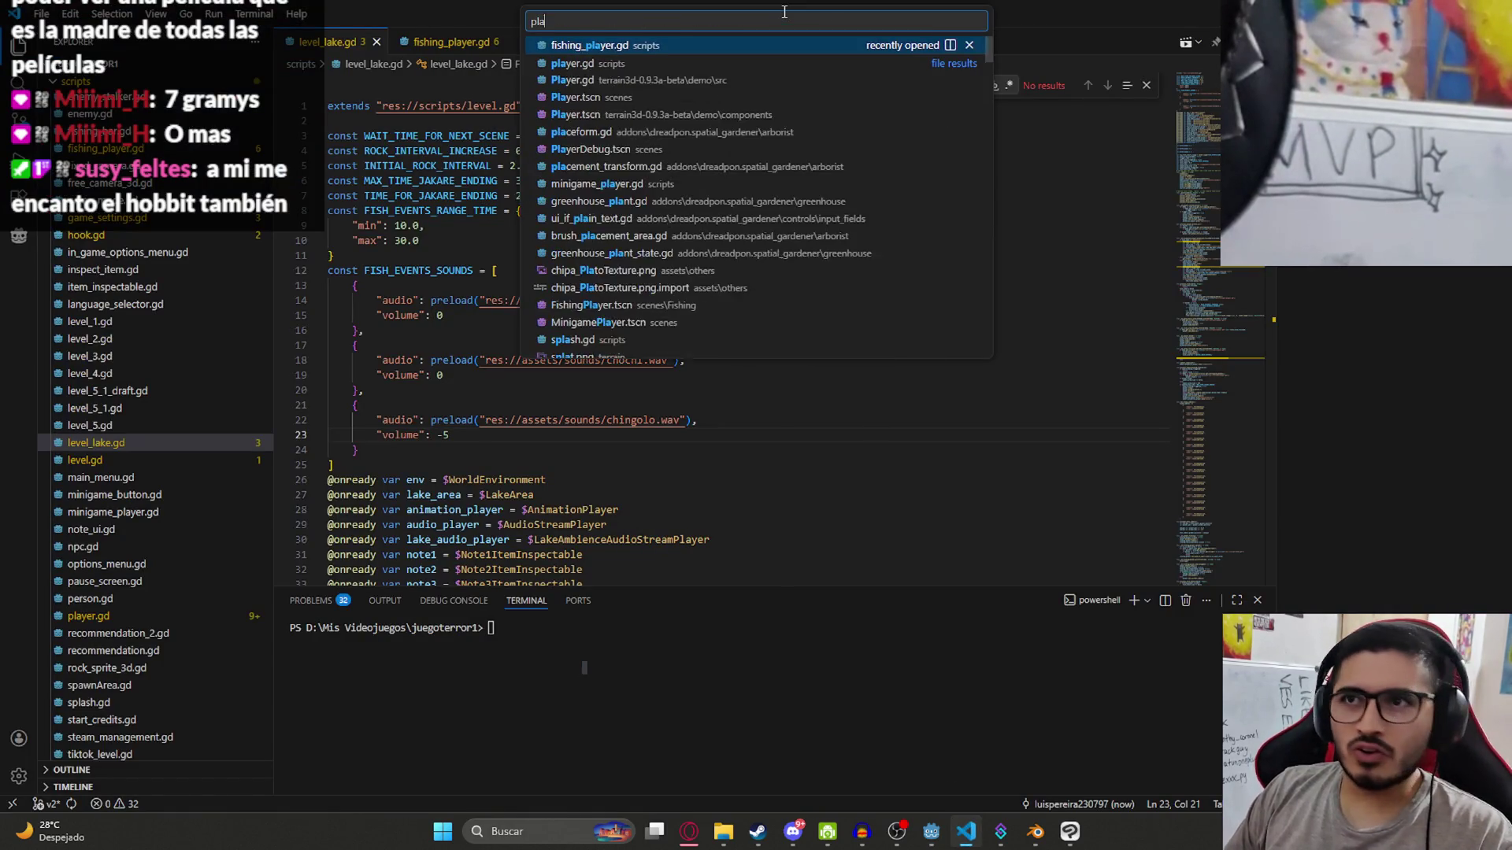
pyautogui.press('Return')
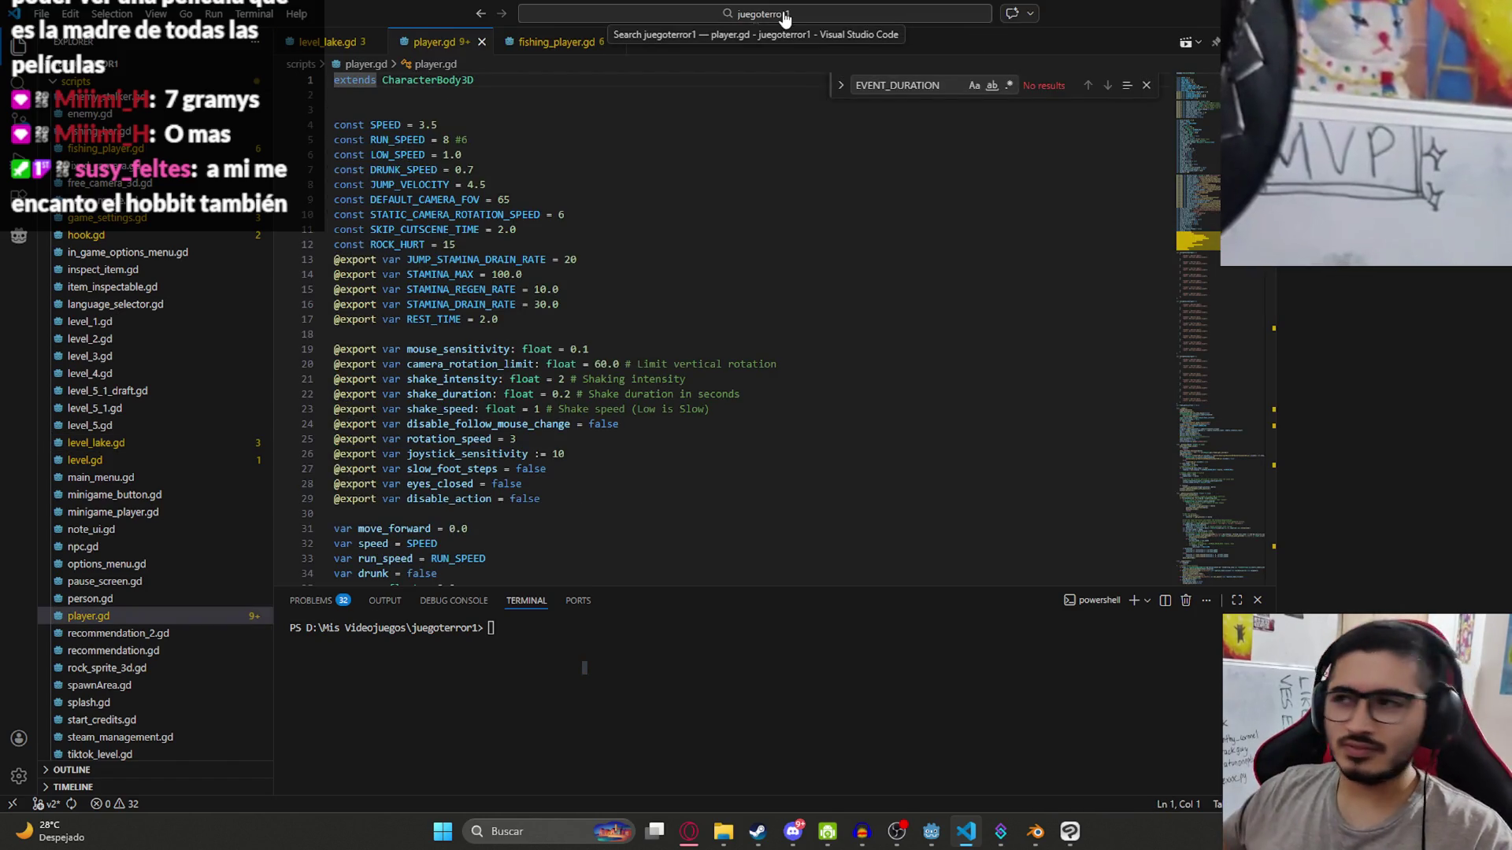
# Step: Search player.gd for player_camera_vertical_rotation and jump to its use on line 400
pyautogui.hotkey('ctrl', 'f')
pyautogui.write('7')
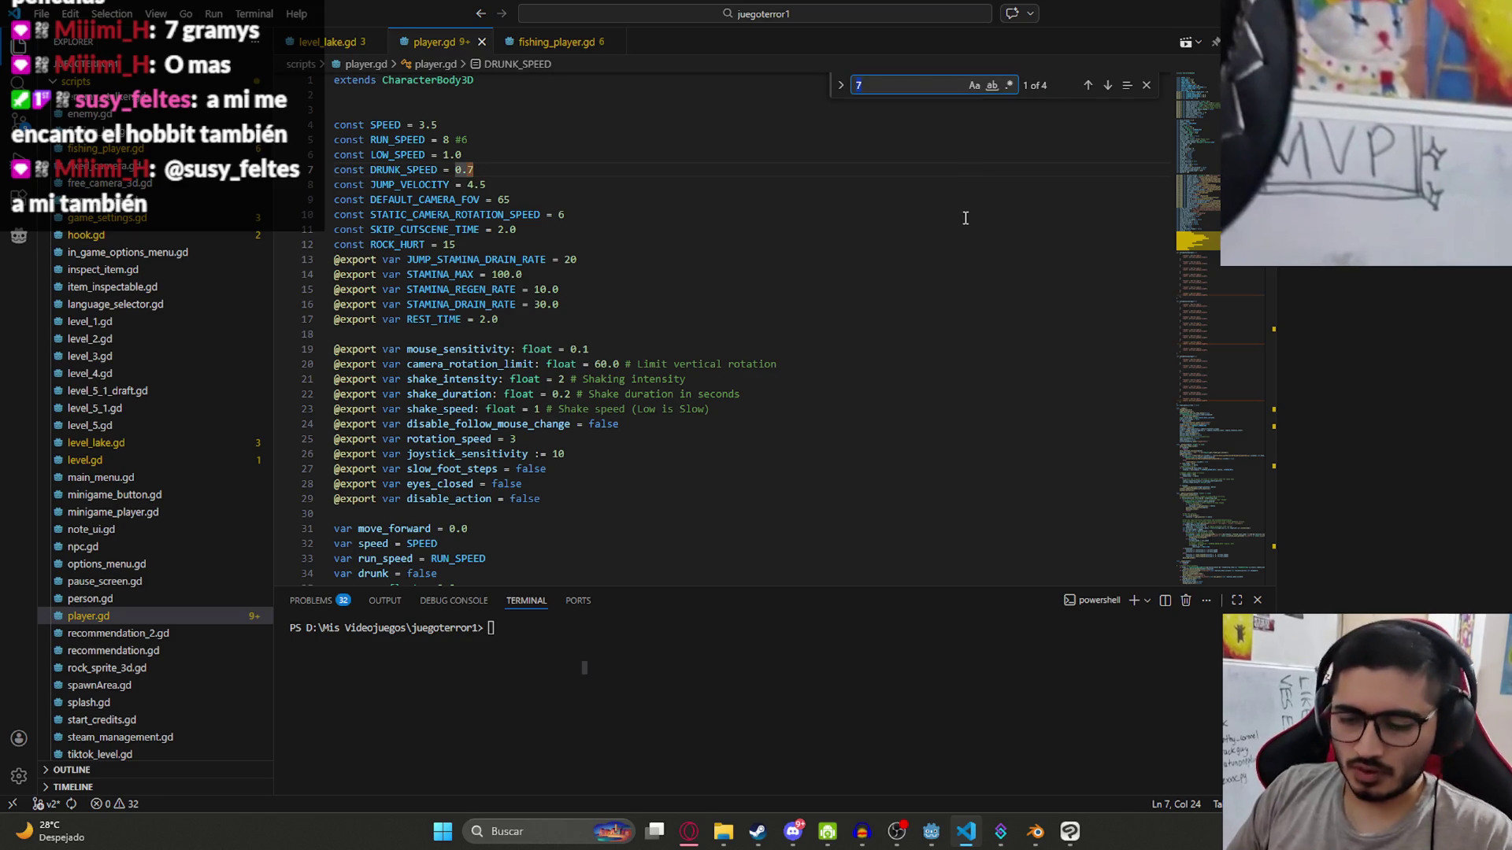
pyautogui.press('BackSpace')
pyautogui.write('player_ver')
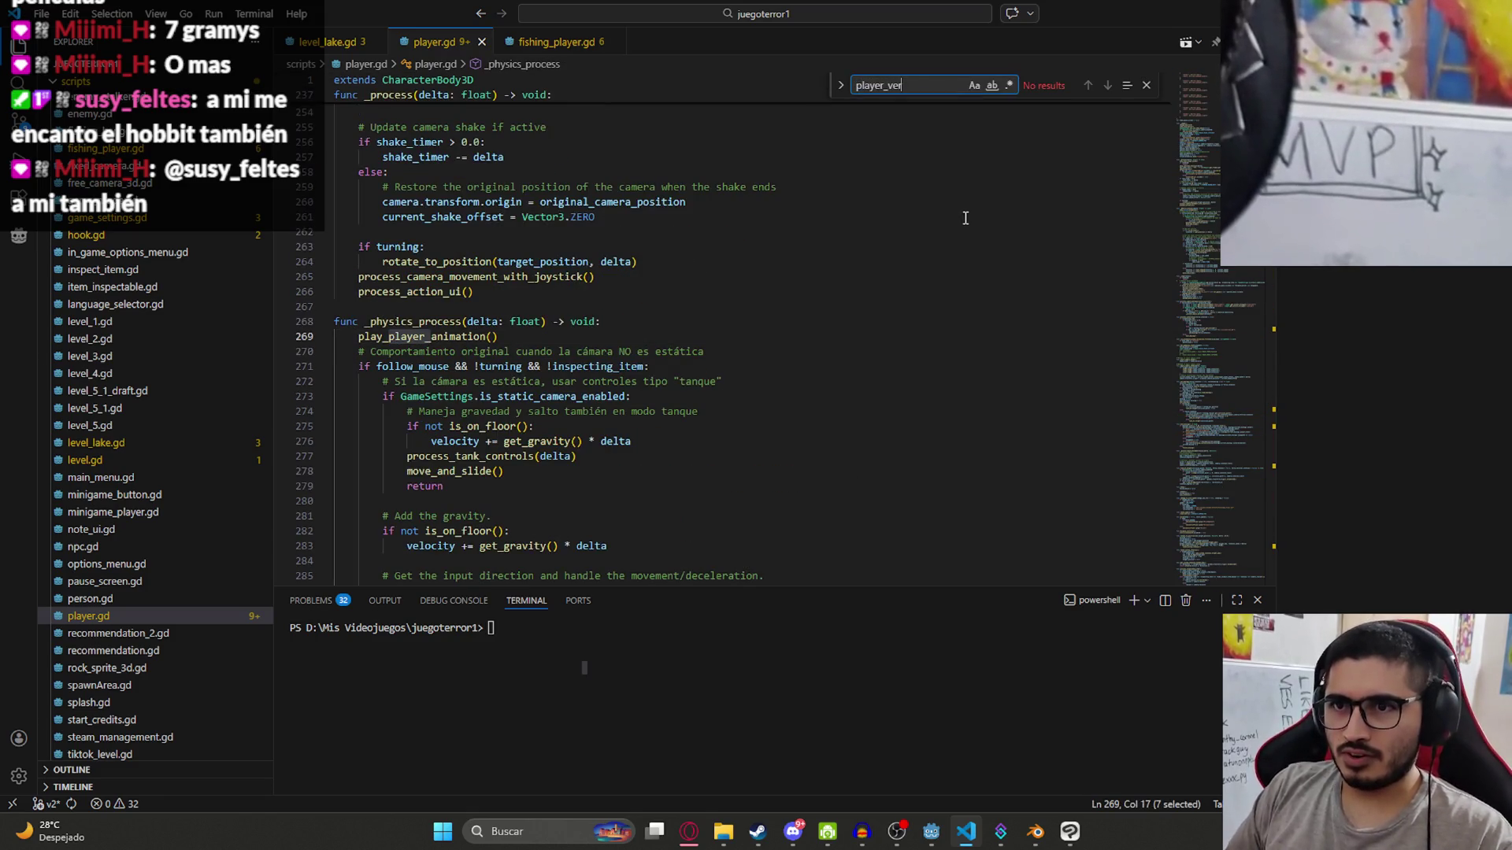
pyautogui.hotkey('ctrl', 'BackSpace')
pyautogui.write('vertical_r')
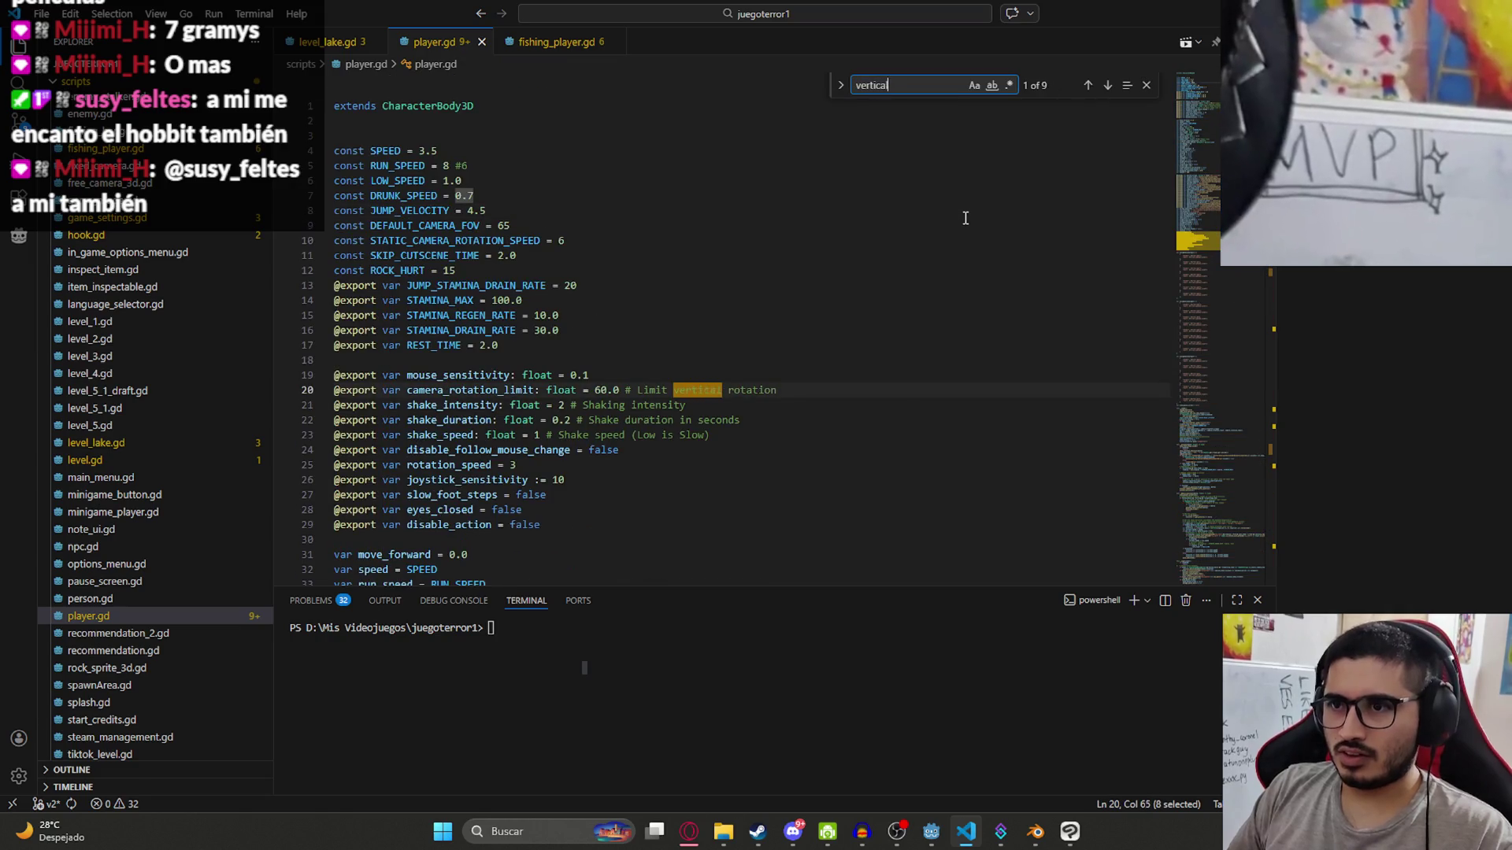
pyautogui.write('otation')
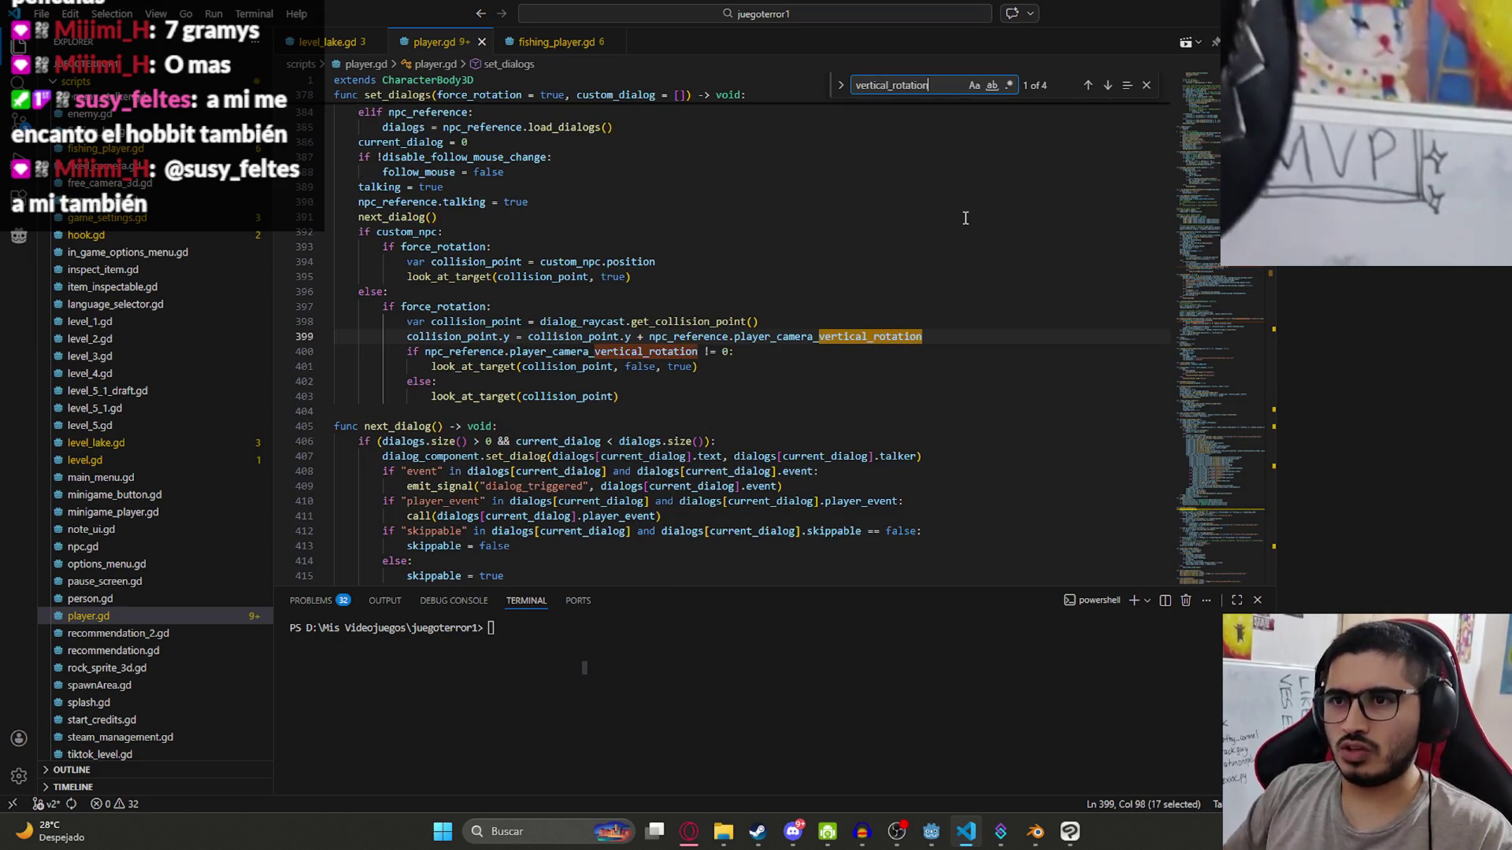
pyautogui.doubleClick(779, 336)
pyautogui.hotkey('ctrl', 'f')
pyautogui.press('Return')
pyautogui.press('Return')
pyautogui.press('Return')
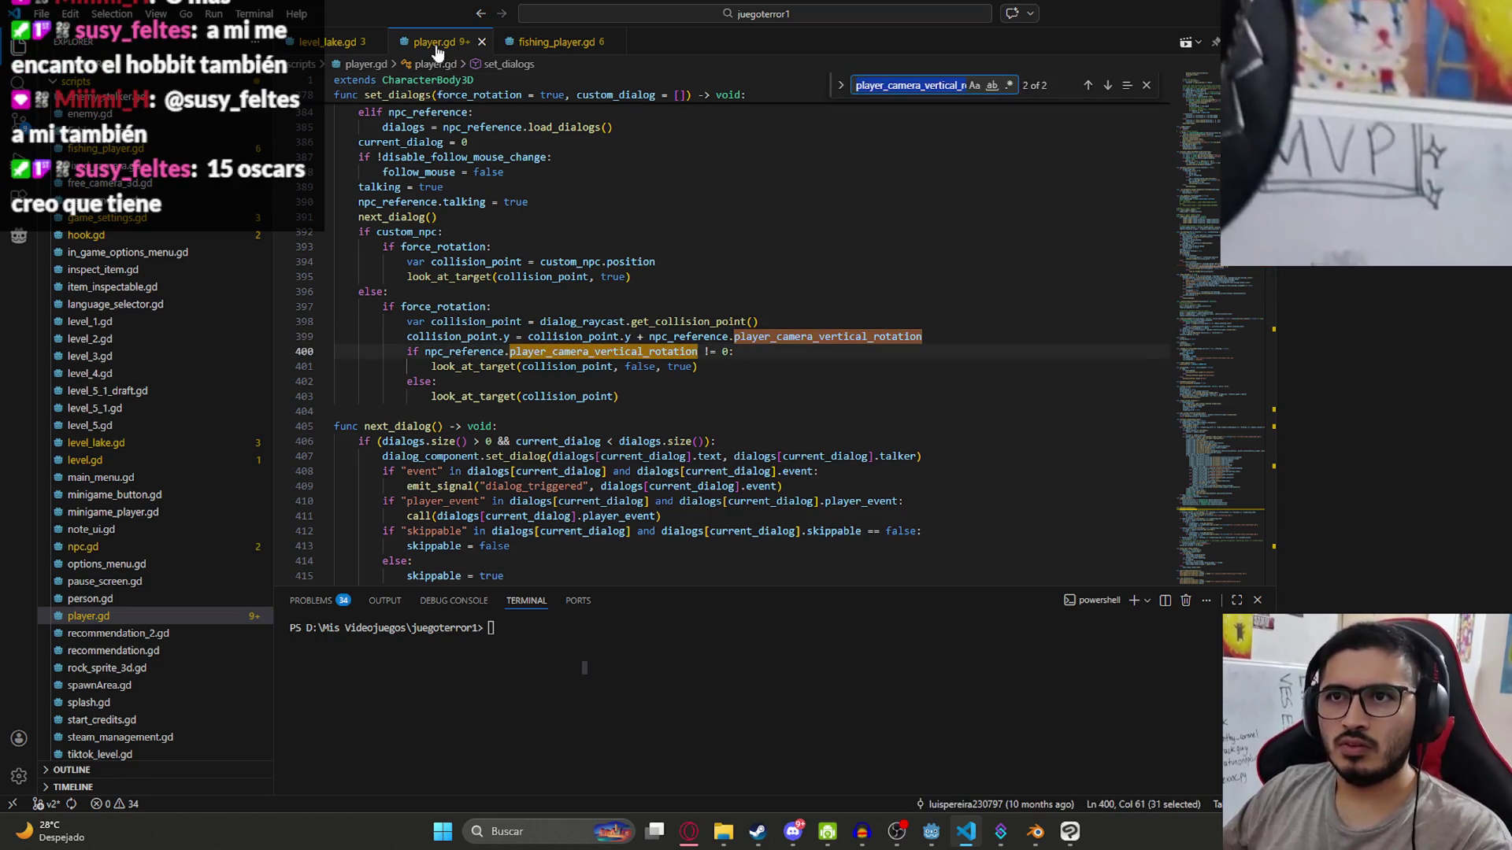
# Step: Glance at fishing_player.gd, then return to player.gd's set_dialogs code
pyautogui.moveTo(431, 37)
pyautogui.mouseDown()
pyautogui.moveTo(1393, 393)
pyautogui.moveTo(1394, 425)
pyautogui.mouseUp()
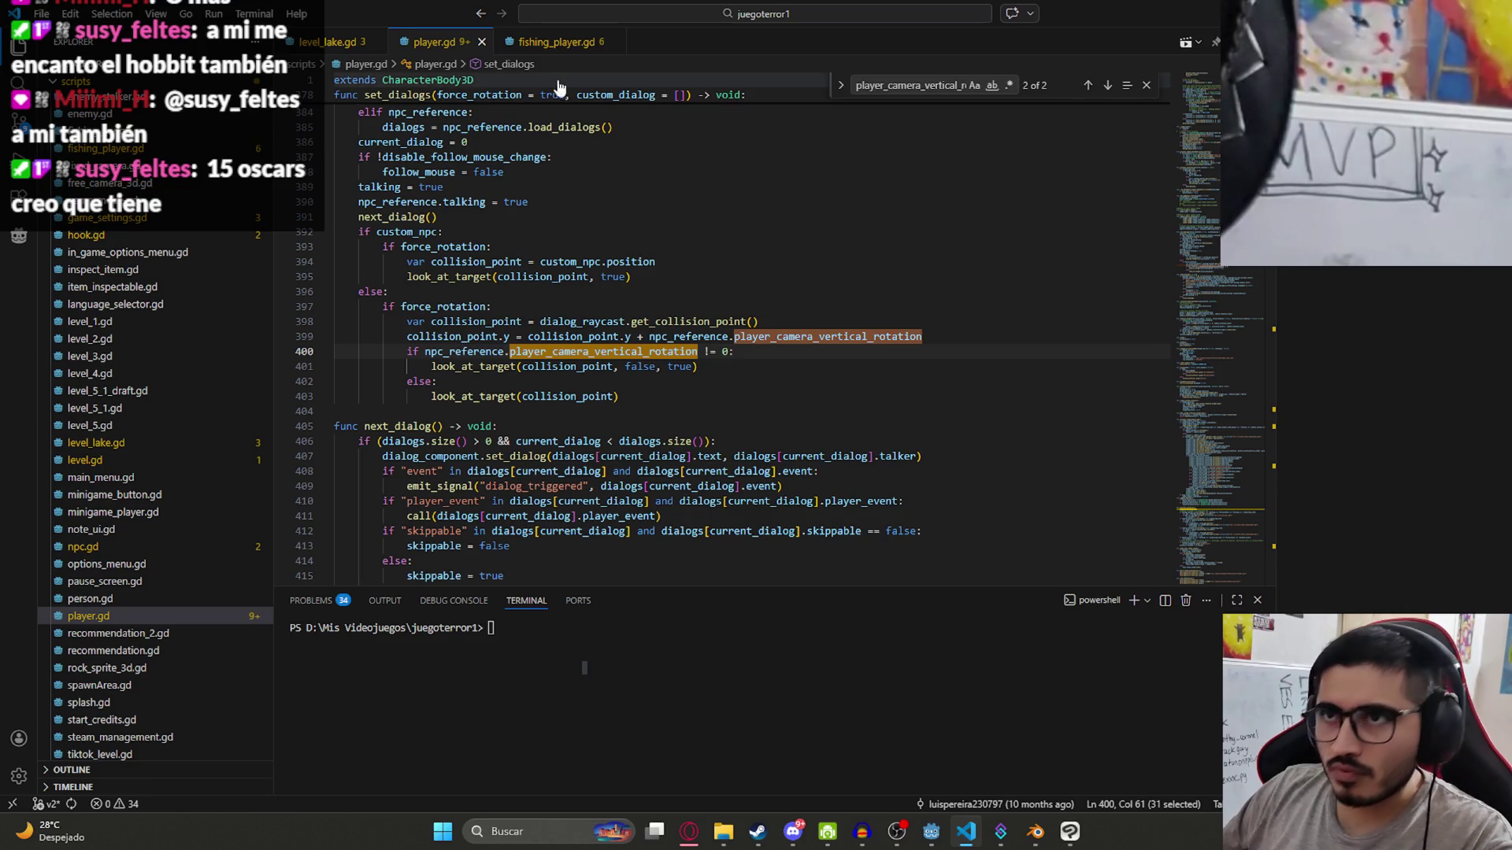
pyautogui.click(516, 47)
pyautogui.click(425, 46)
pyautogui.moveTo(424, 43)
pyautogui.mouseDown()
pyautogui.moveTo(1024, 315)
pyautogui.moveTo(1417, 426)
pyautogui.mouseUp()
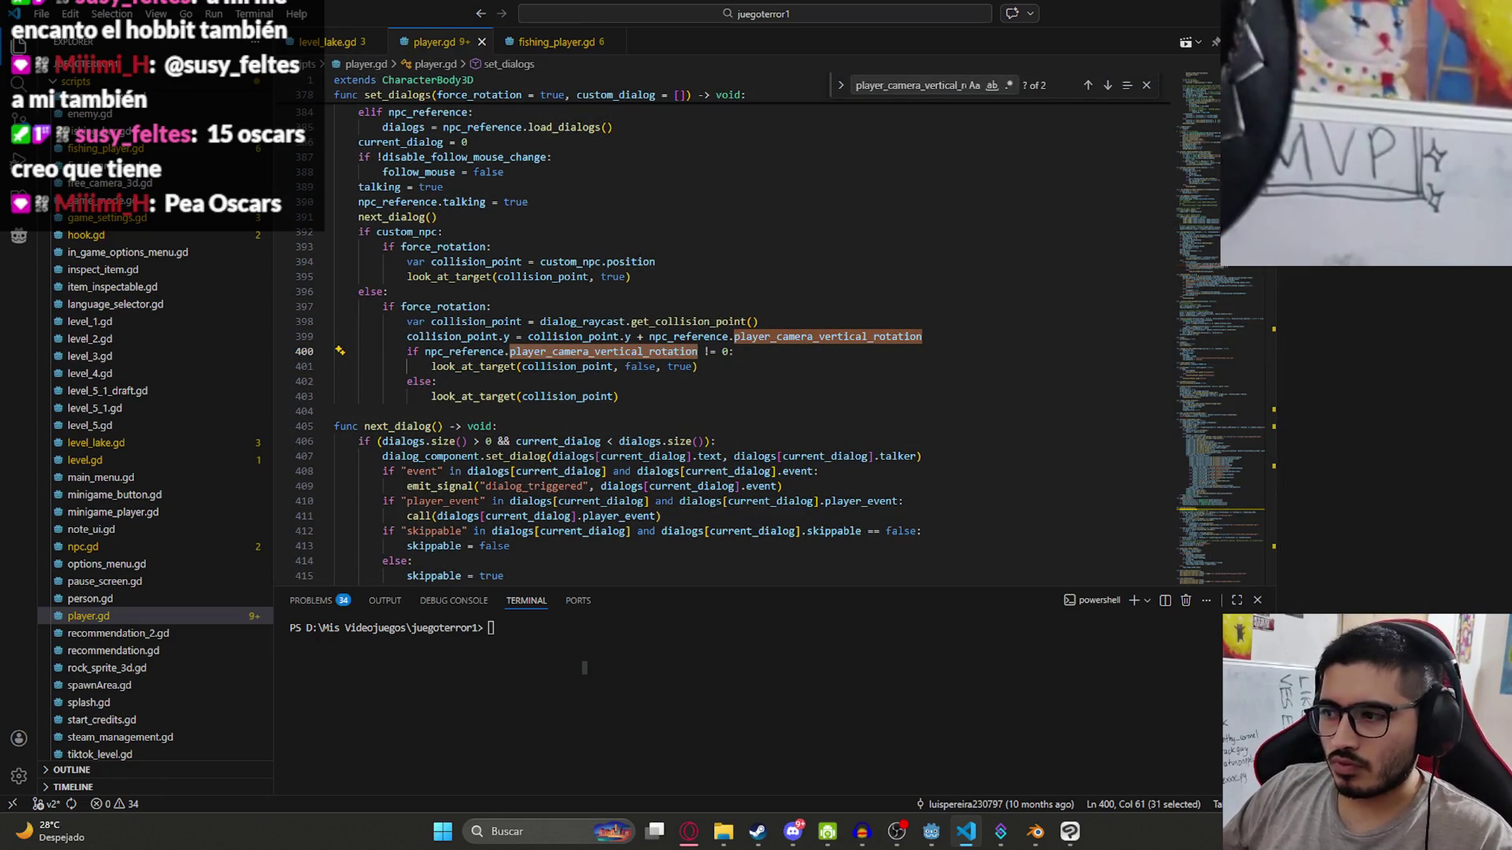
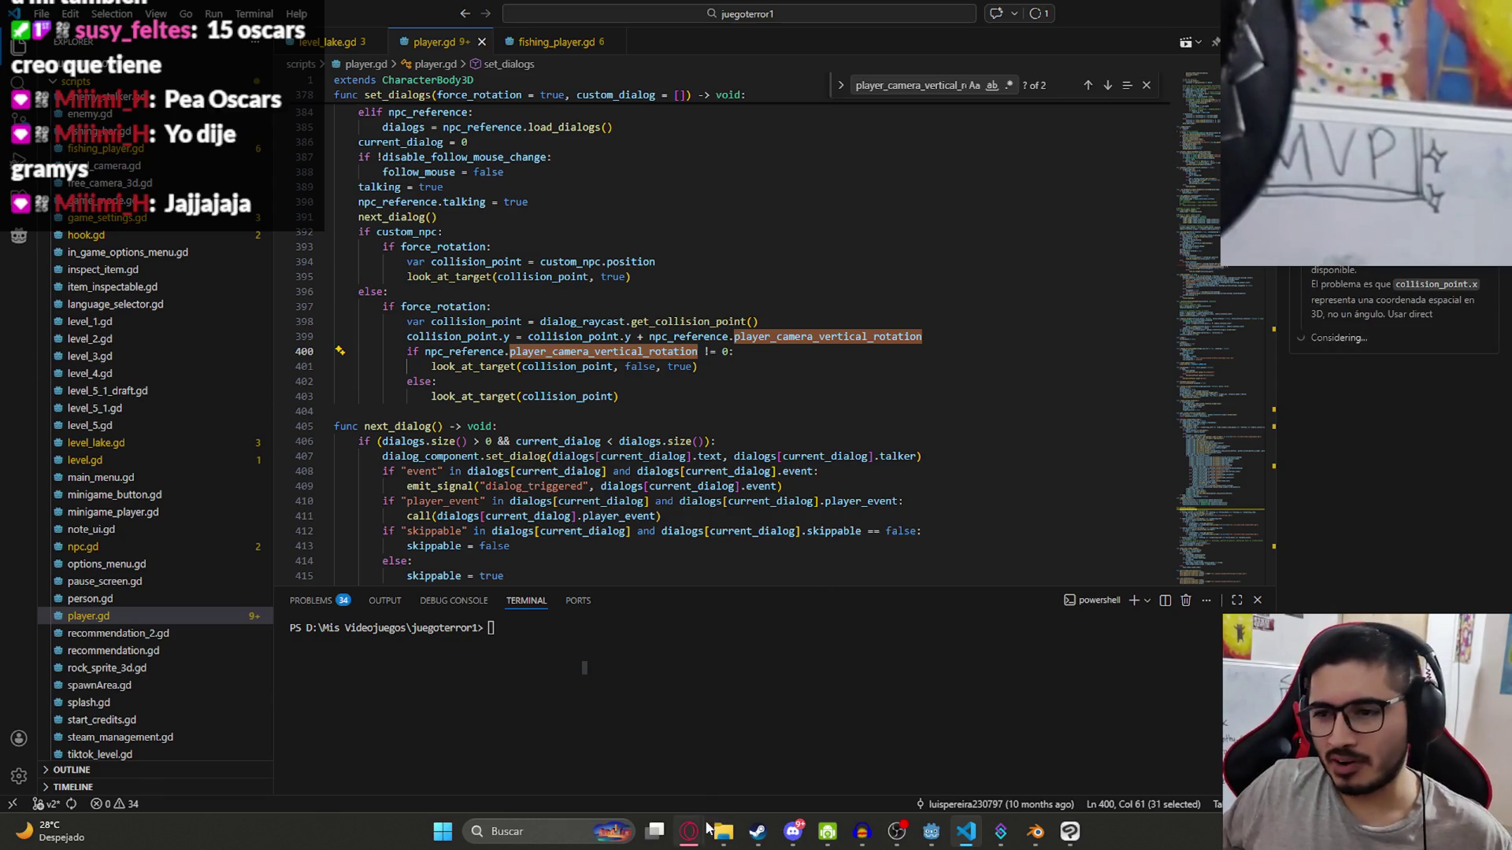
# Step: Load YouTube in the image-results browser tab and move that tab to second position
pyautogui.moveTo(691, 830)
pyautogui.click(772, 732)
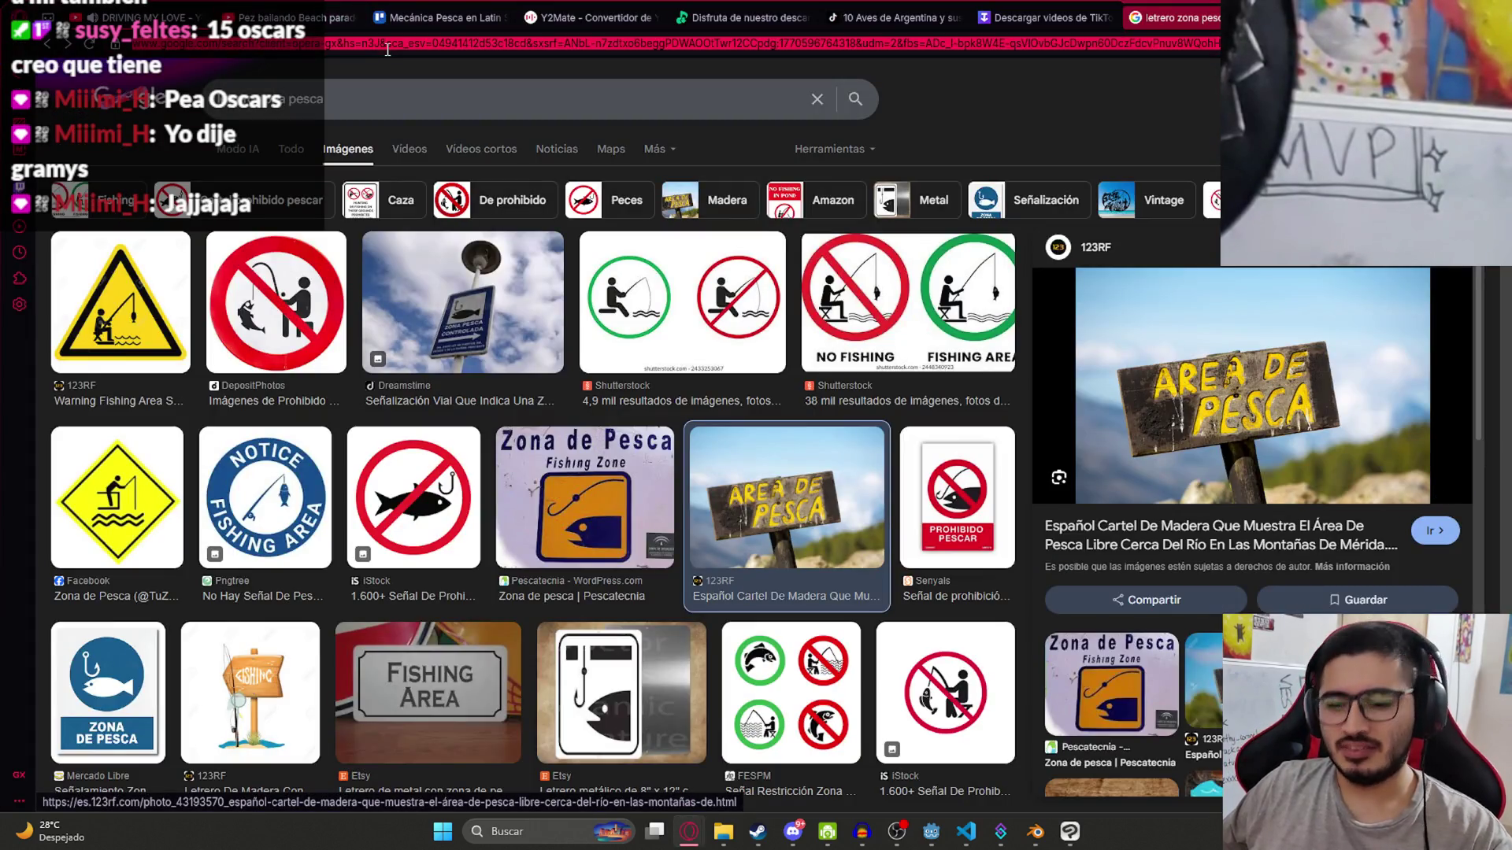
pyautogui.click(388, 50)
pyautogui.write('youtube.com')
pyautogui.press('Return')
pyautogui.moveTo(1170, 6); pyautogui.dragTo(299, 15)
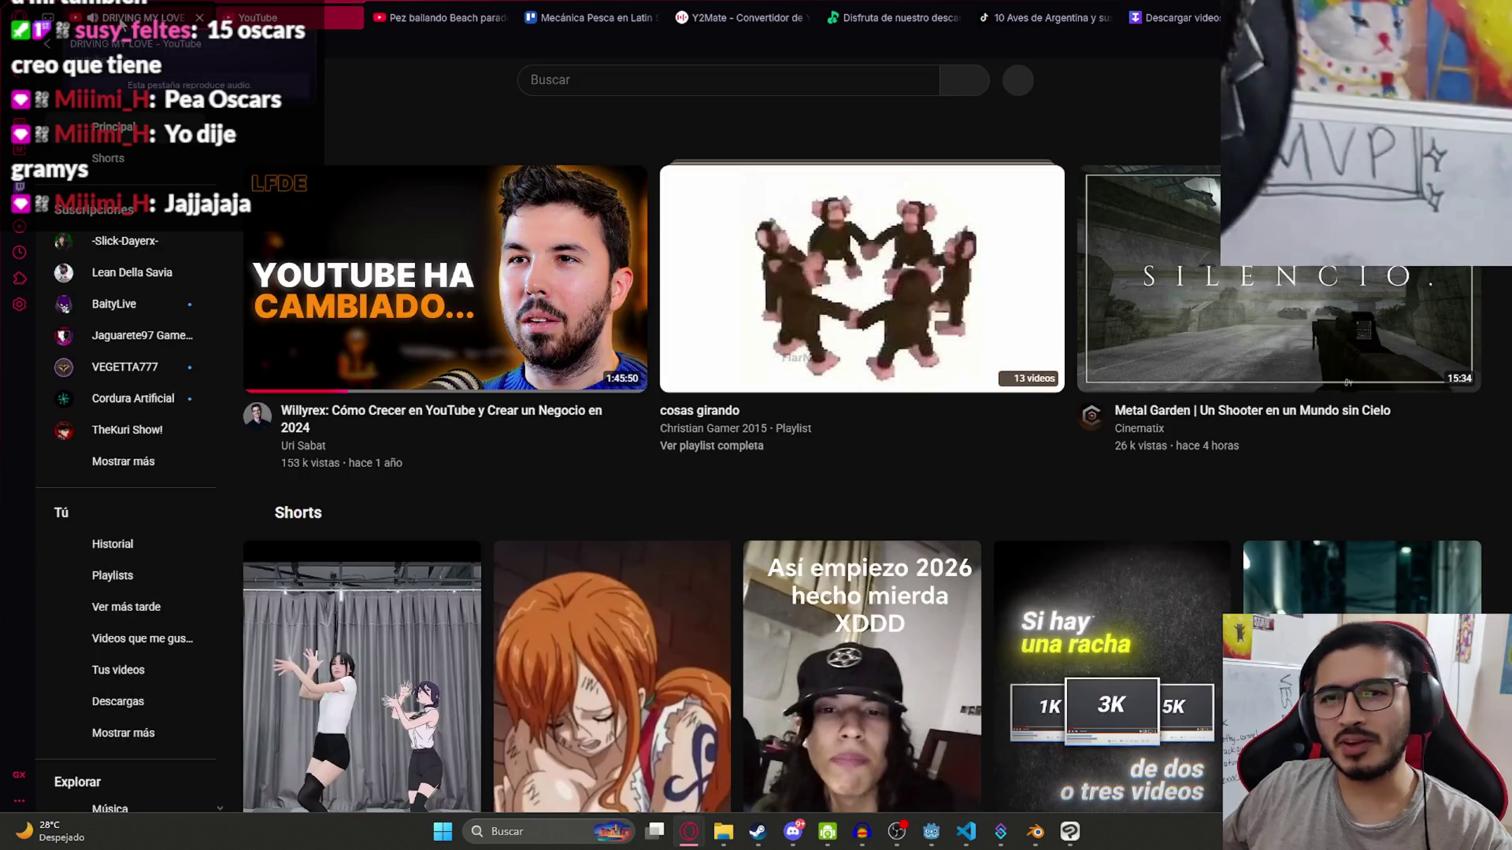
# Step: Search YouTube for 'grammys simpsons' and open the clip 'Es un Grammy, que porqueria!'
pyautogui.click(126, 17)
pyautogui.click(317, 16)
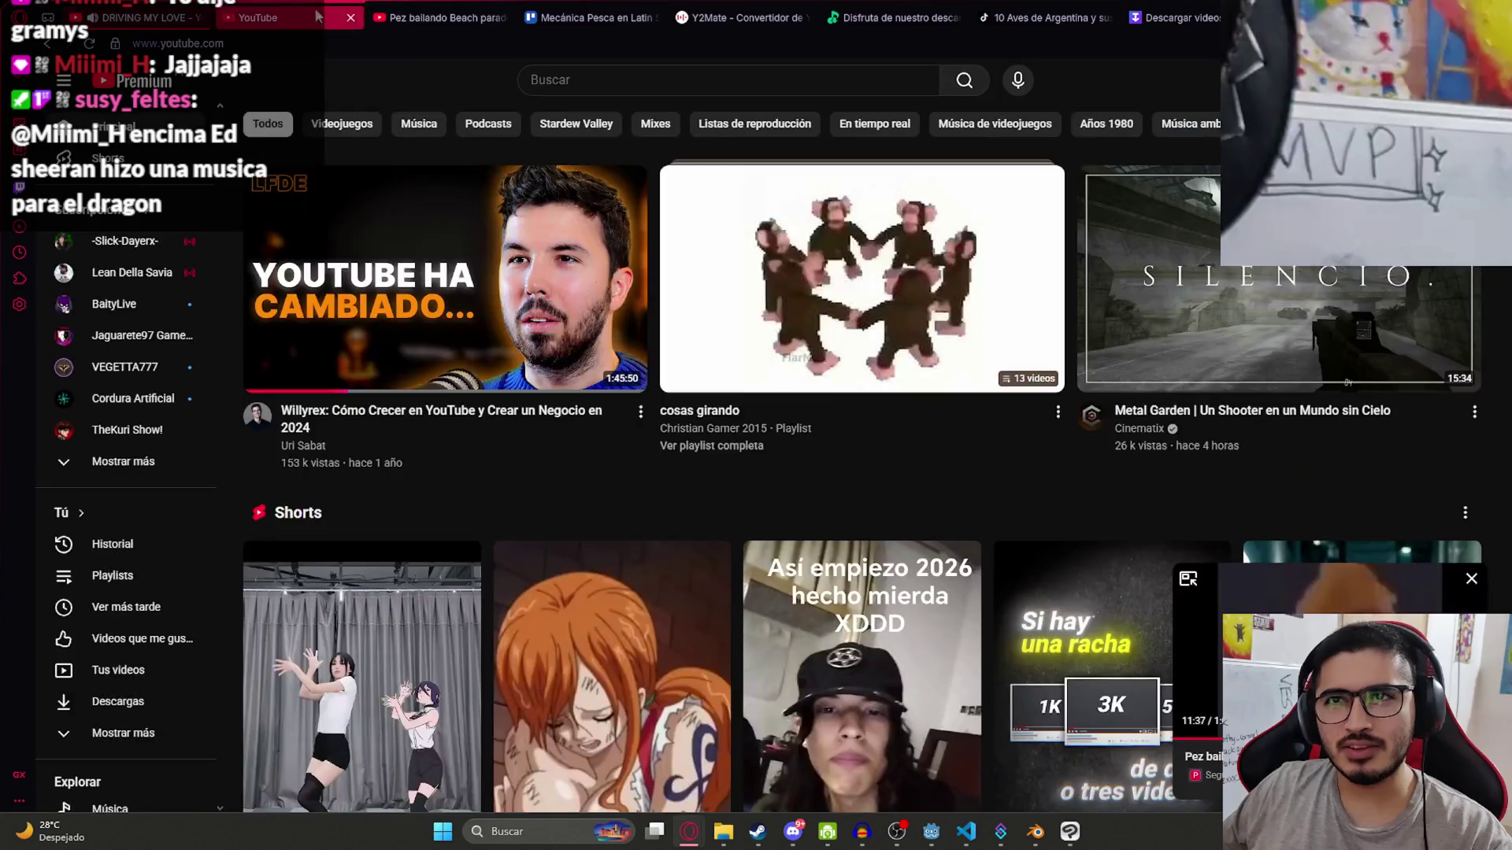
pyautogui.click(621, 85)
pyautogui.write('grammys')
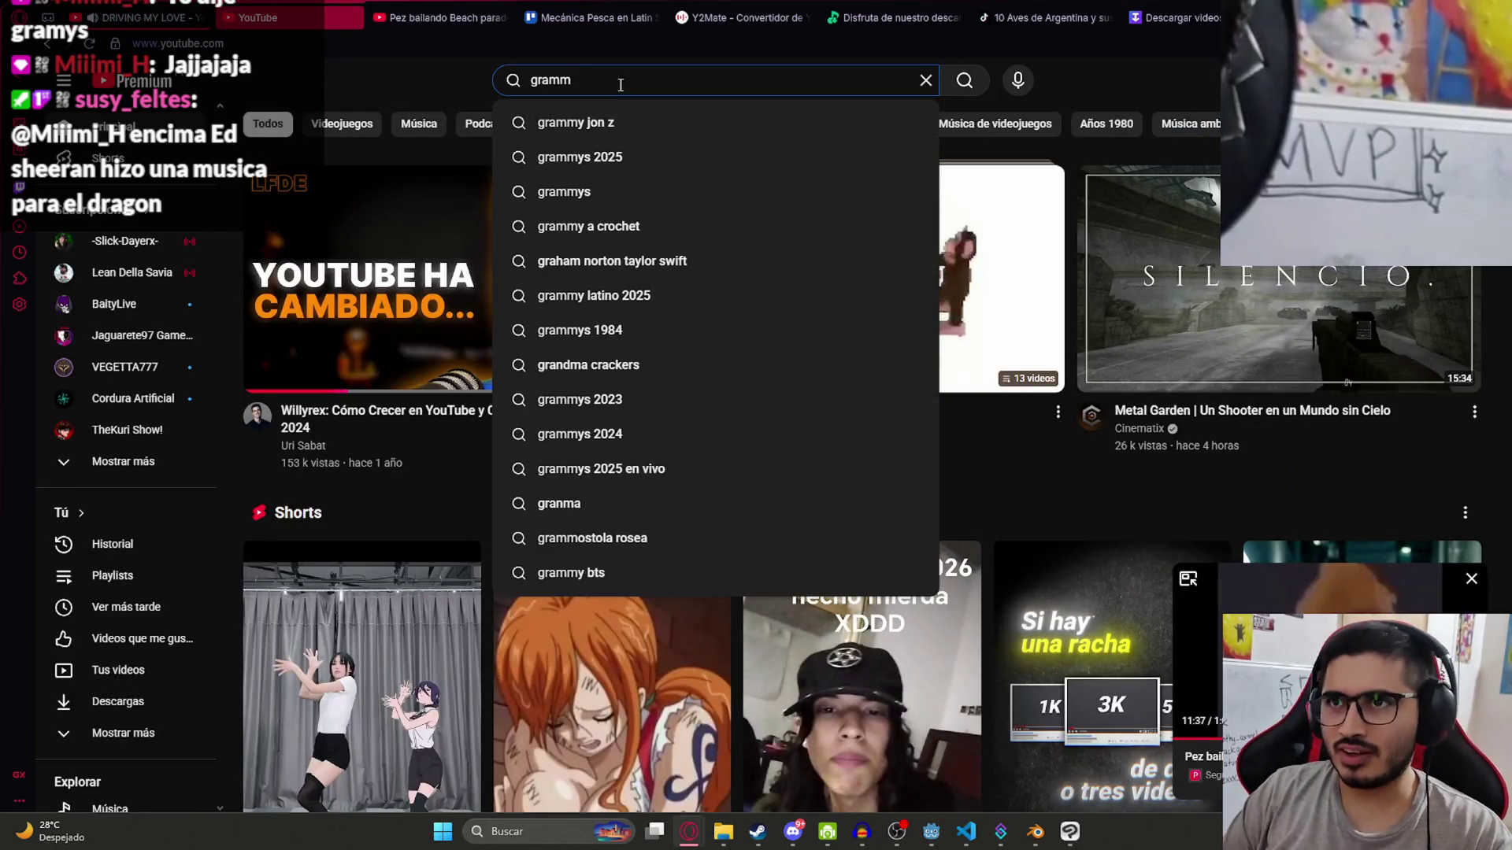
pyautogui.write(' simpsons')
pyautogui.press('Return')
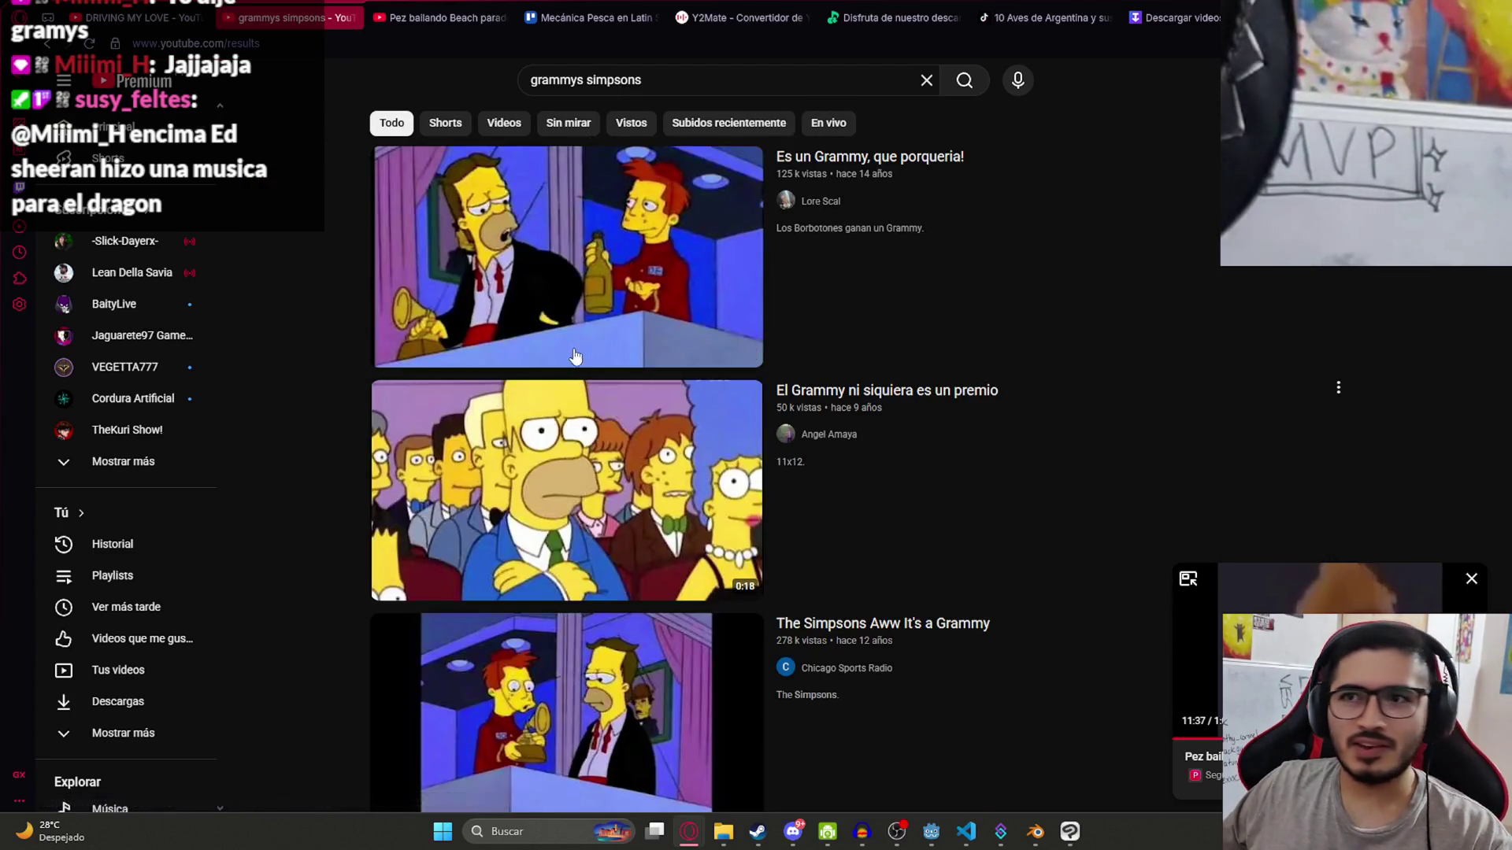
pyautogui.click(536, 260)
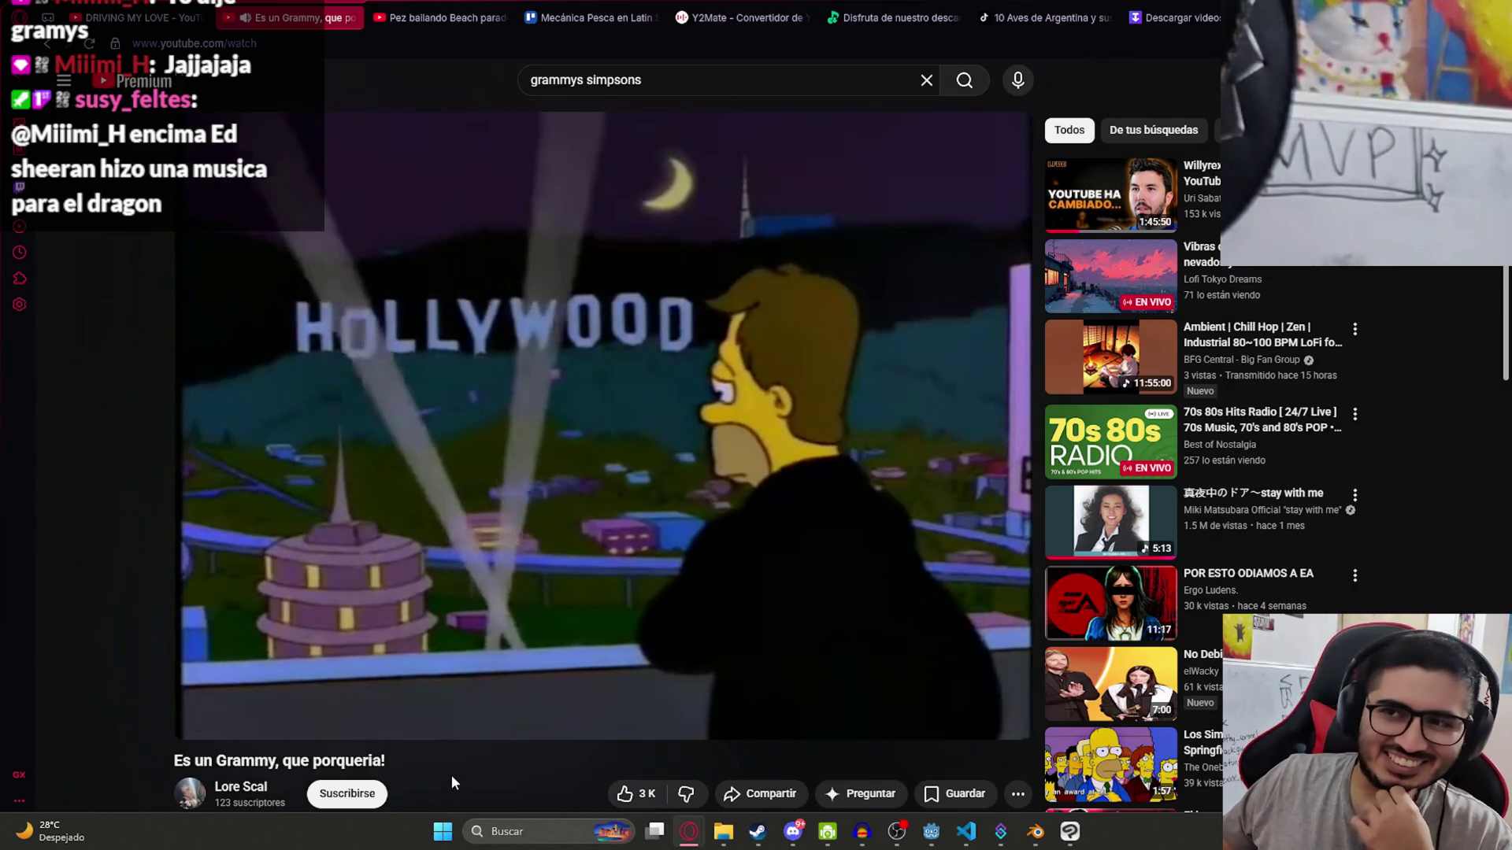
# Step: Watch the clip fullscreen, close its tab, and return to the code editor
pyautogui.doubleClick(518, 547)
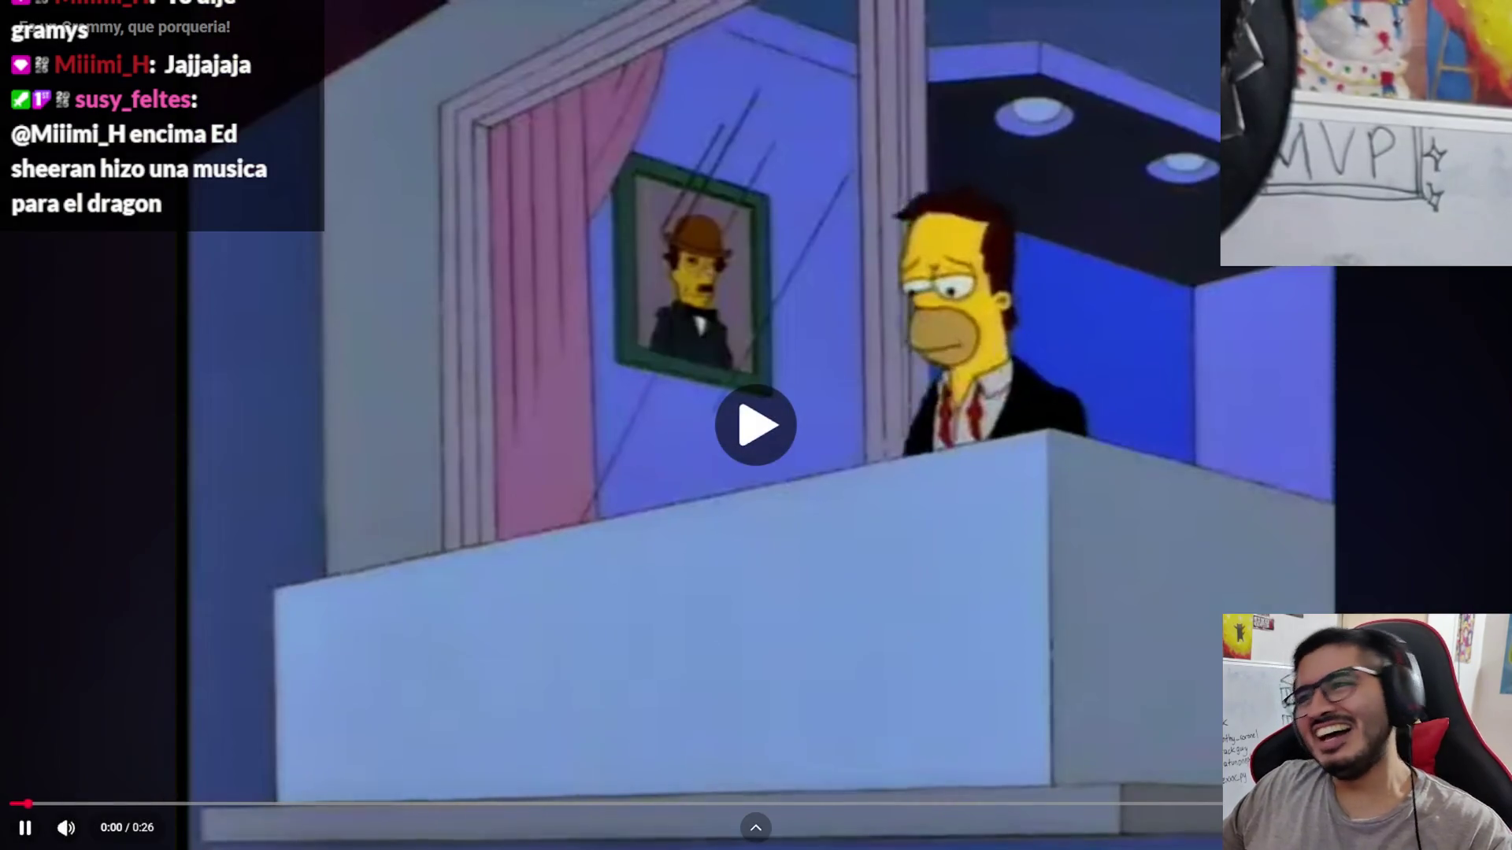
pyautogui.press('Escape')
pyautogui.click(350, 18)
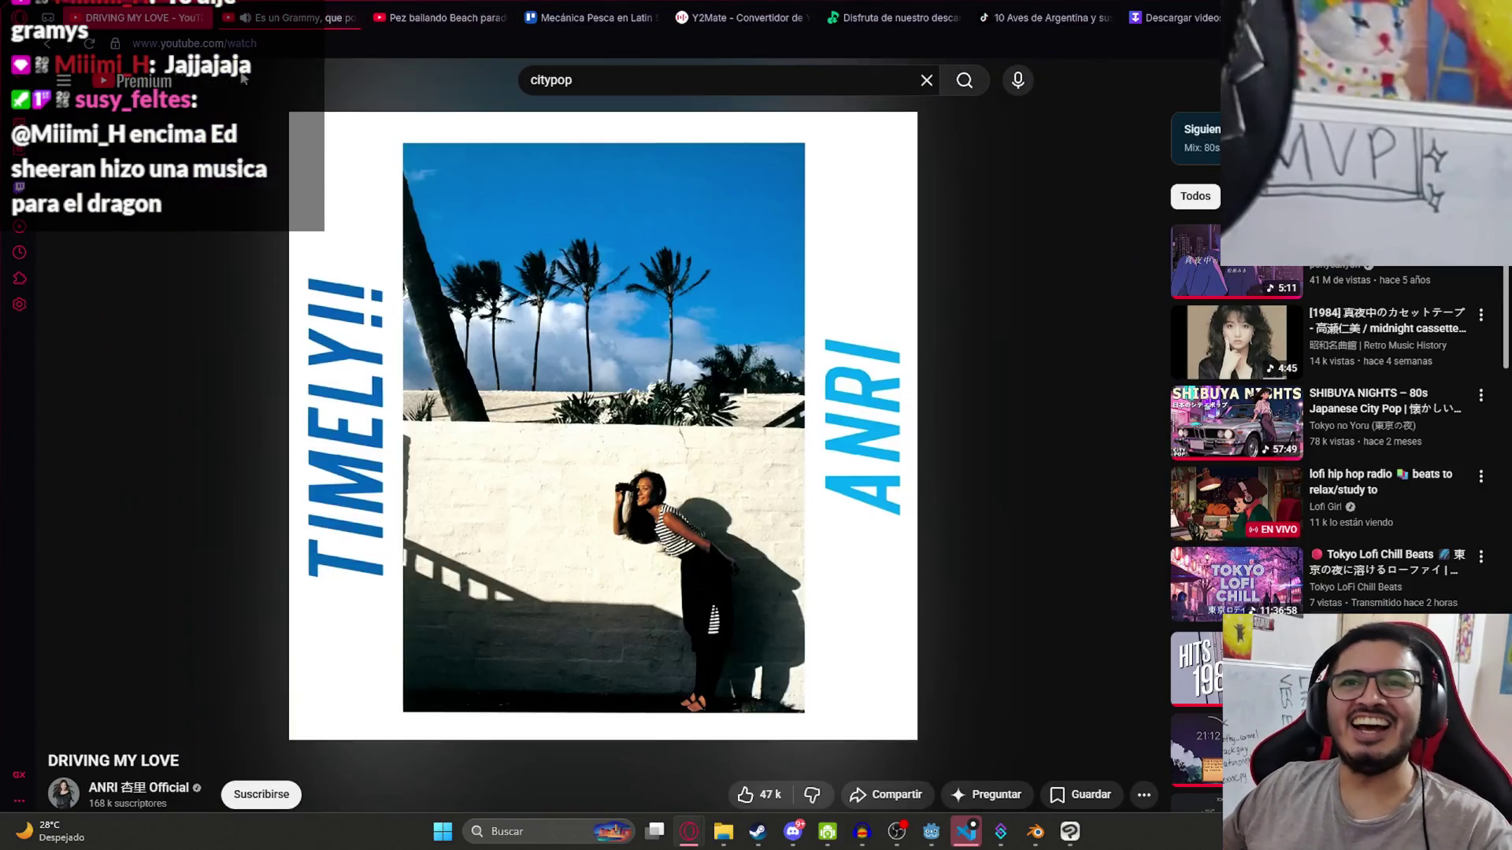
pyautogui.click(967, 834)
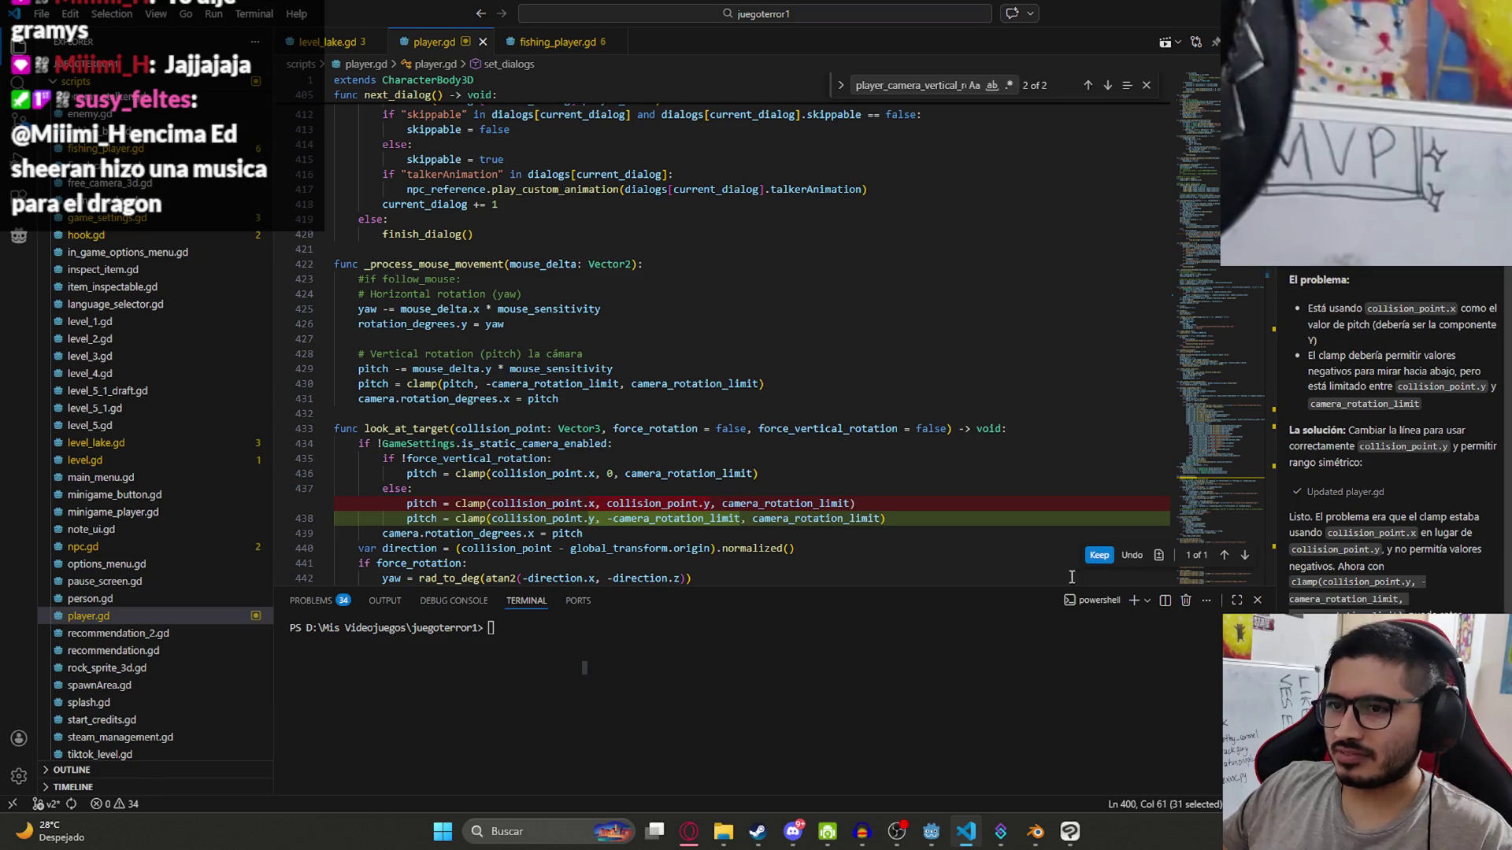
# Step: Scroll to the assistant's proposed pitch clamp lines and select the new symmetric clamp line
pyautogui.scroll(-5, 1068, 576)
pyautogui.moveTo(1206, 303); pyautogui.dragTo(1226, 574)
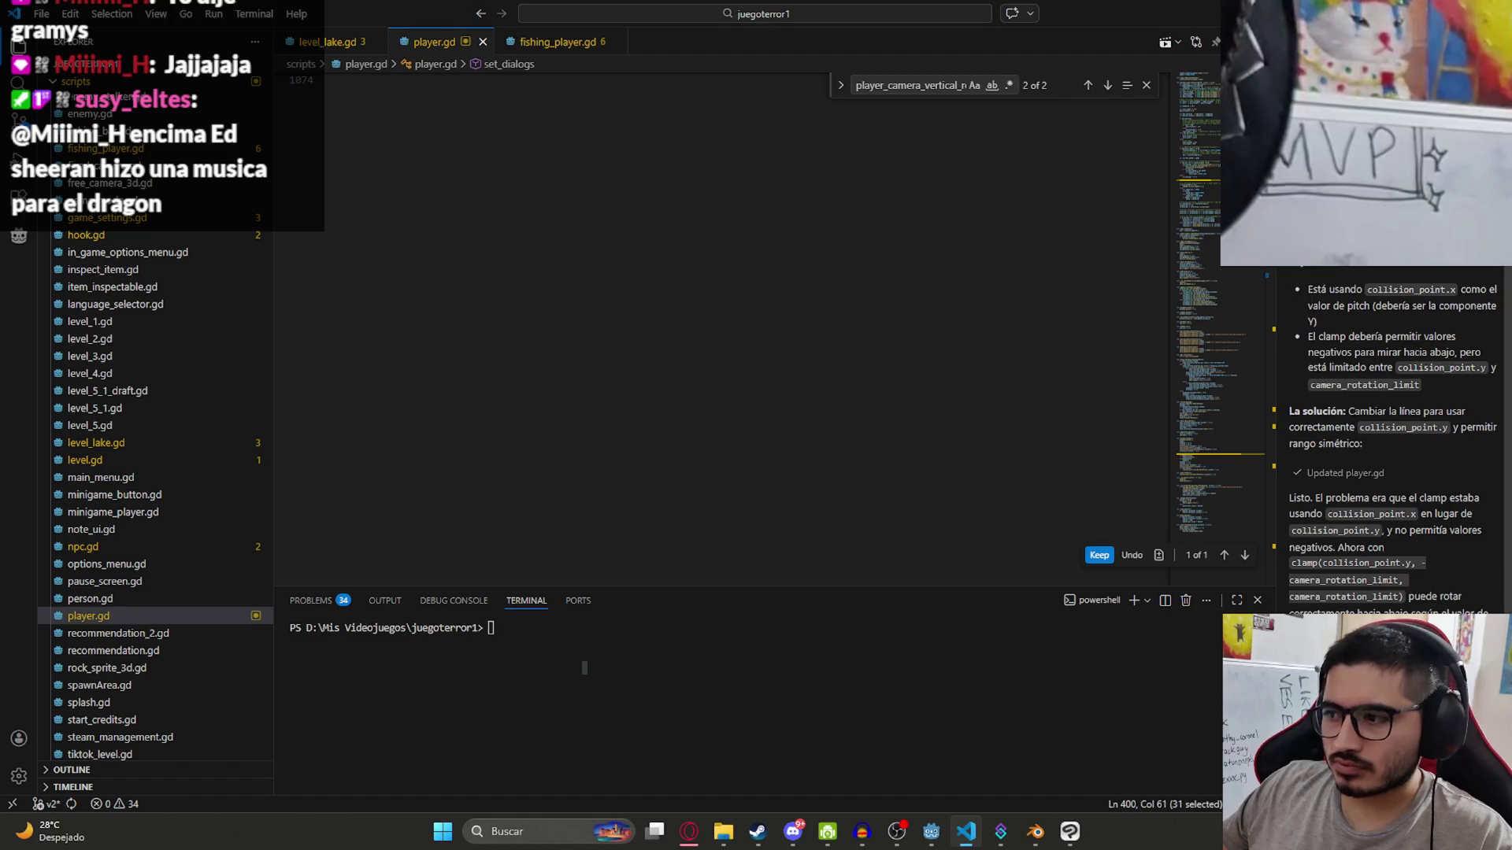
pyautogui.click(1224, 555)
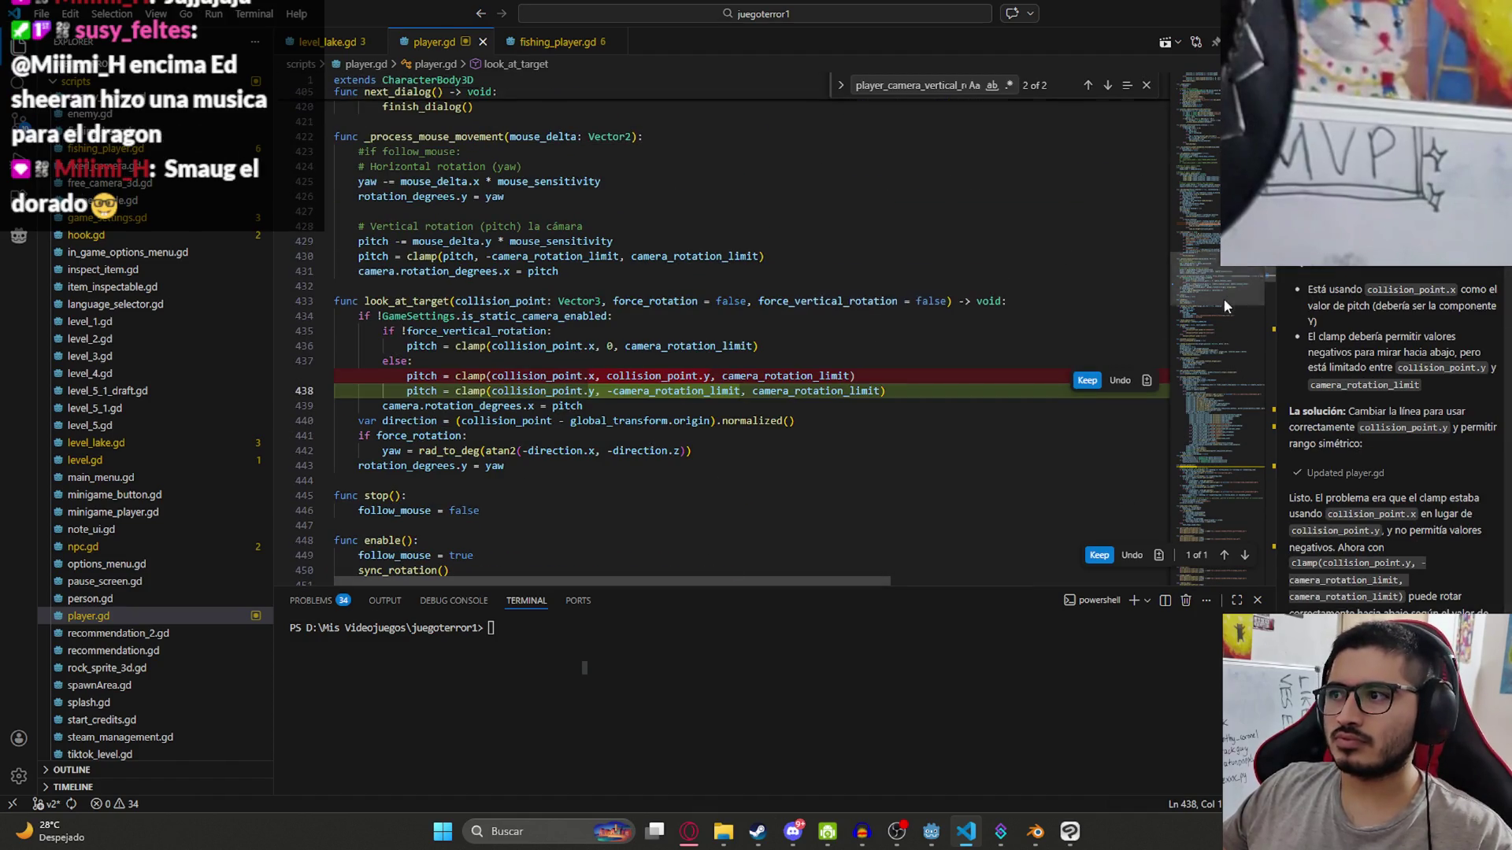
pyautogui.moveTo(1250, 391)
pyautogui.mouseDown()
pyautogui.moveTo(1243, 196)
pyautogui.moveTo(1261, 309)
pyautogui.moveTo(1261, 294)
pyautogui.moveTo(1195, 299)
pyautogui.mouseUp()
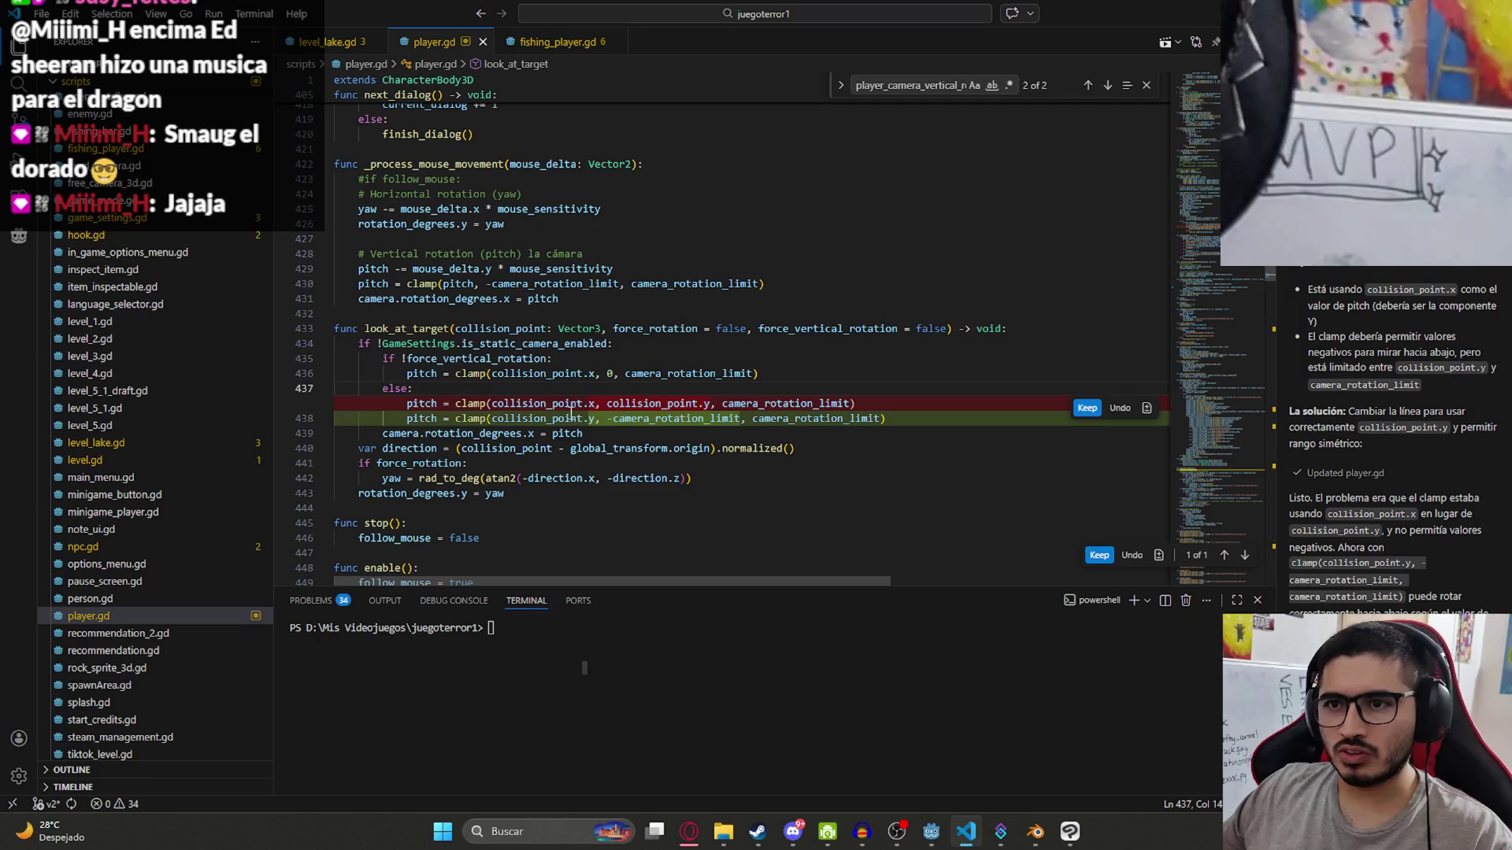
pyautogui.moveTo(929, 426); pyautogui.dragTo(407, 418)
pyautogui.hotkey('ctrl', 'c')
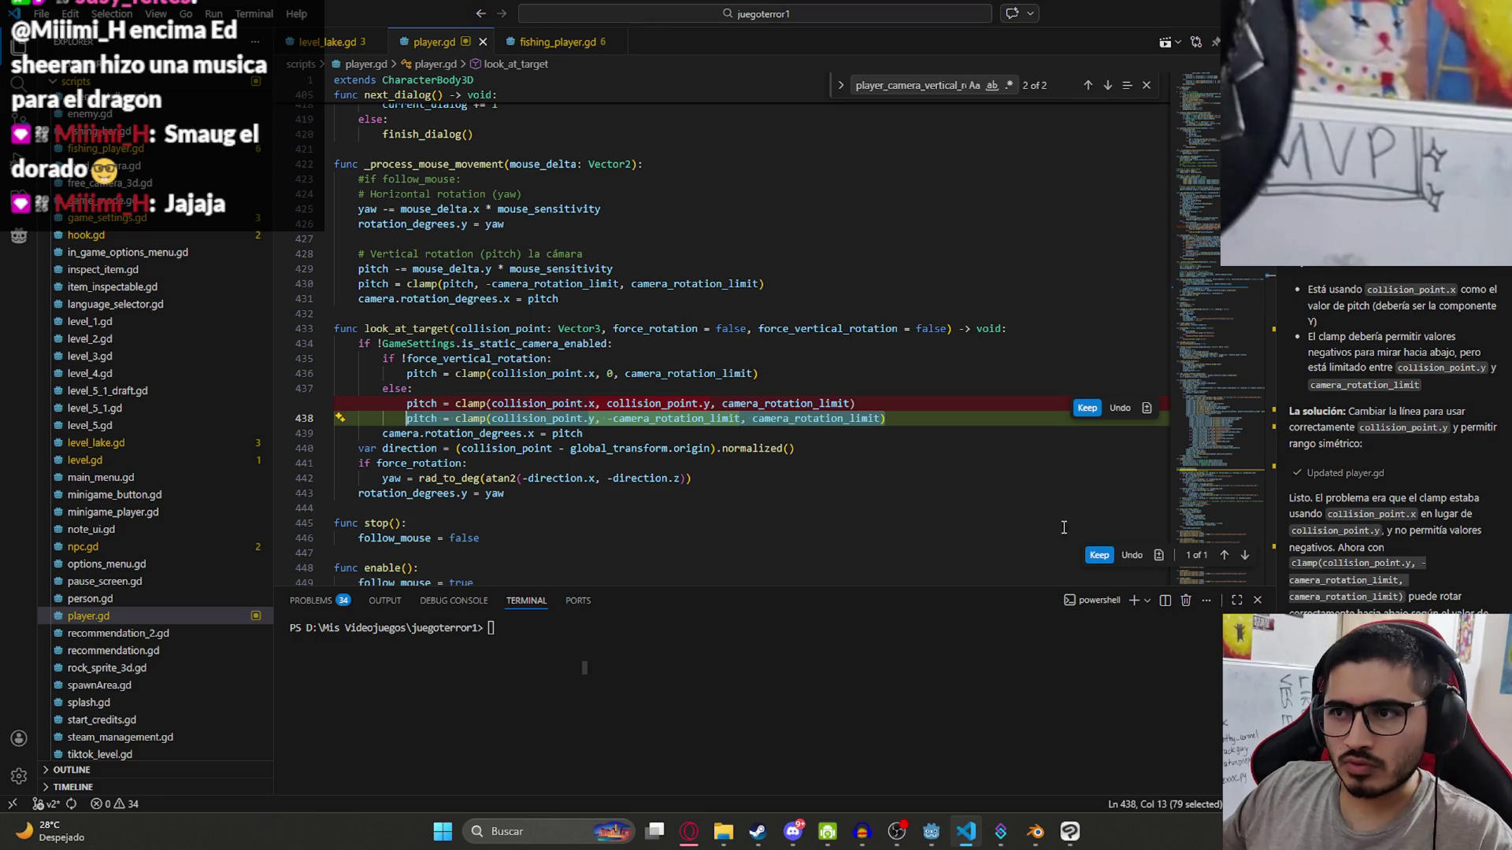
pyautogui.click(1000, 478)
pyautogui.click(772, 427)
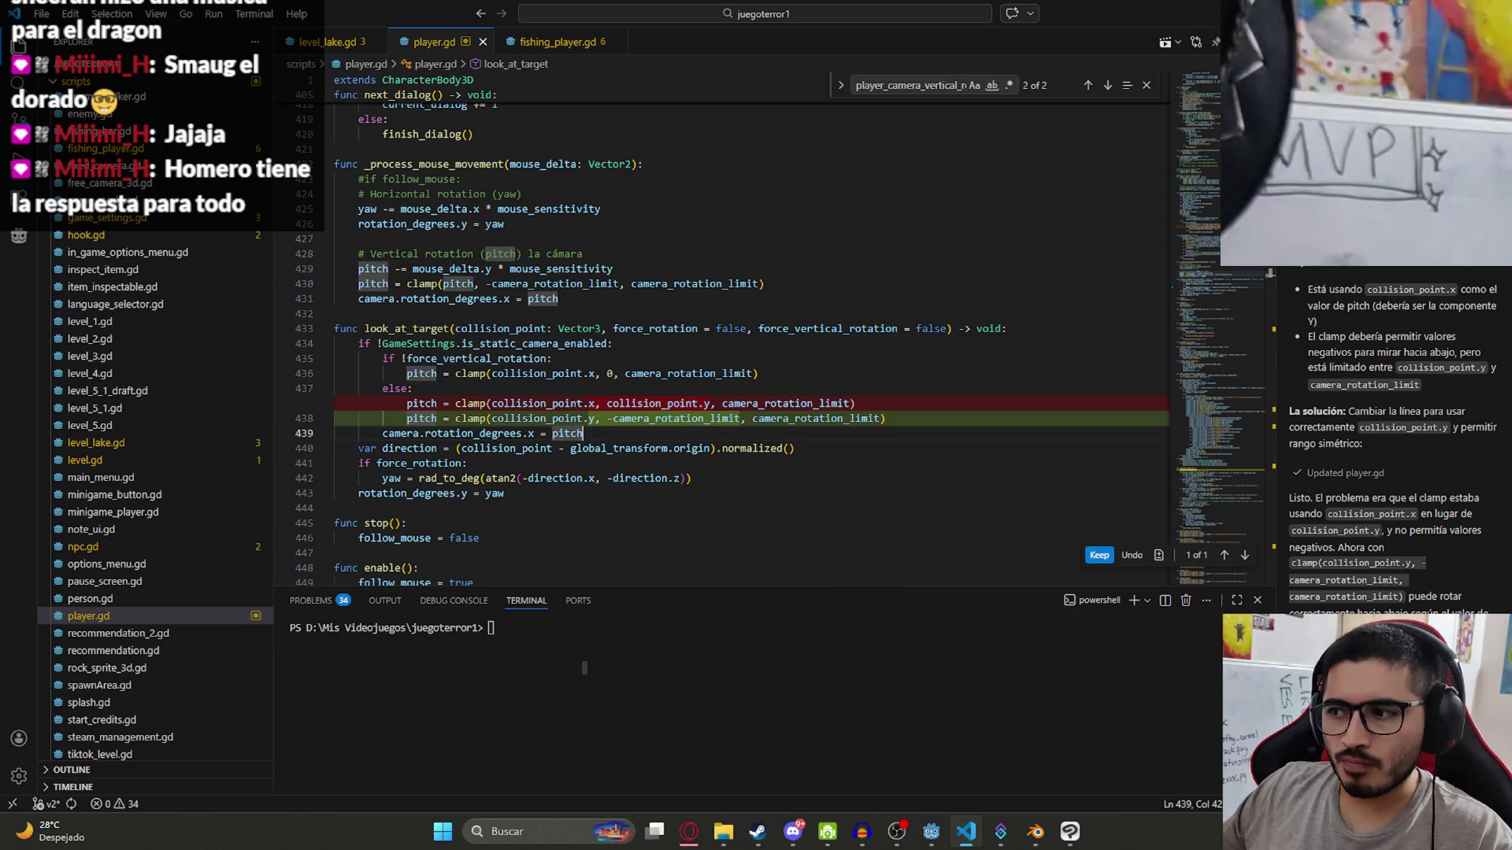
# Step: Undo the assistant's edits, paste the symmetric clamp as line 439, comment out line 438, and save
pyautogui.click(1132, 555)
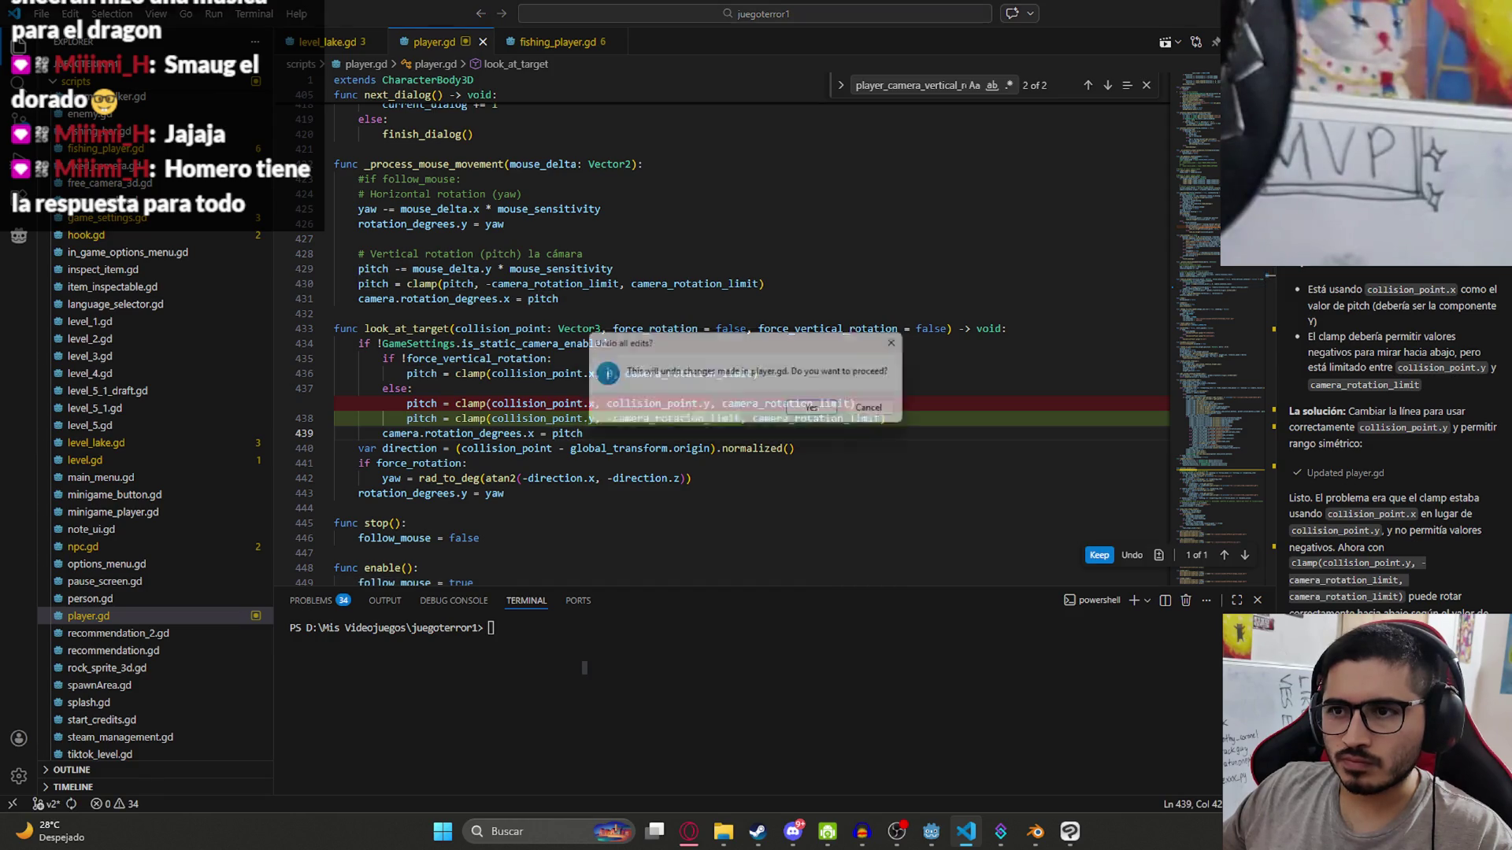
pyautogui.click(846, 413)
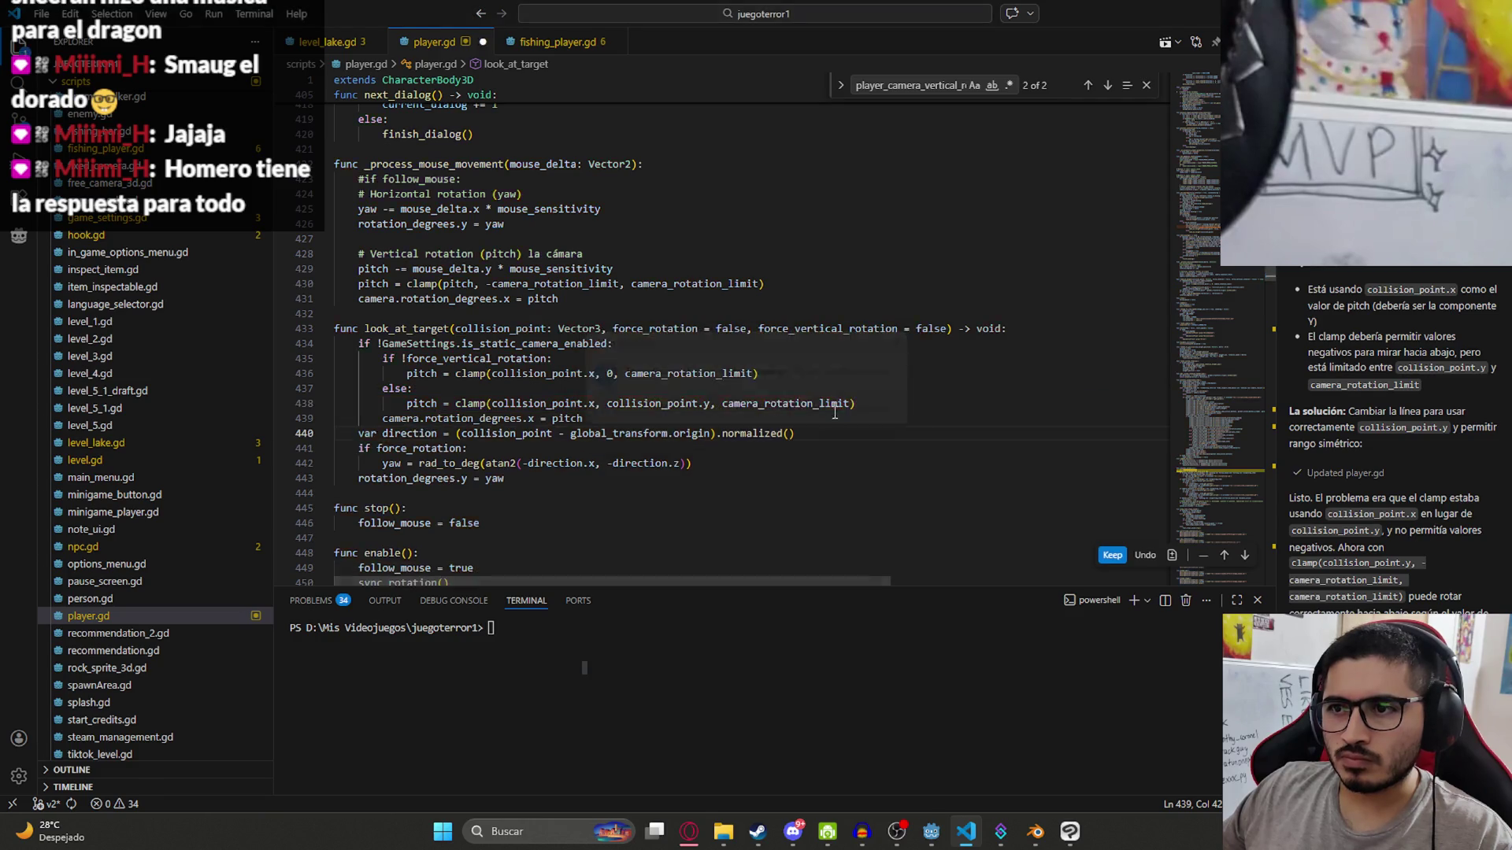
pyautogui.hotkey('ctrl', 'v')
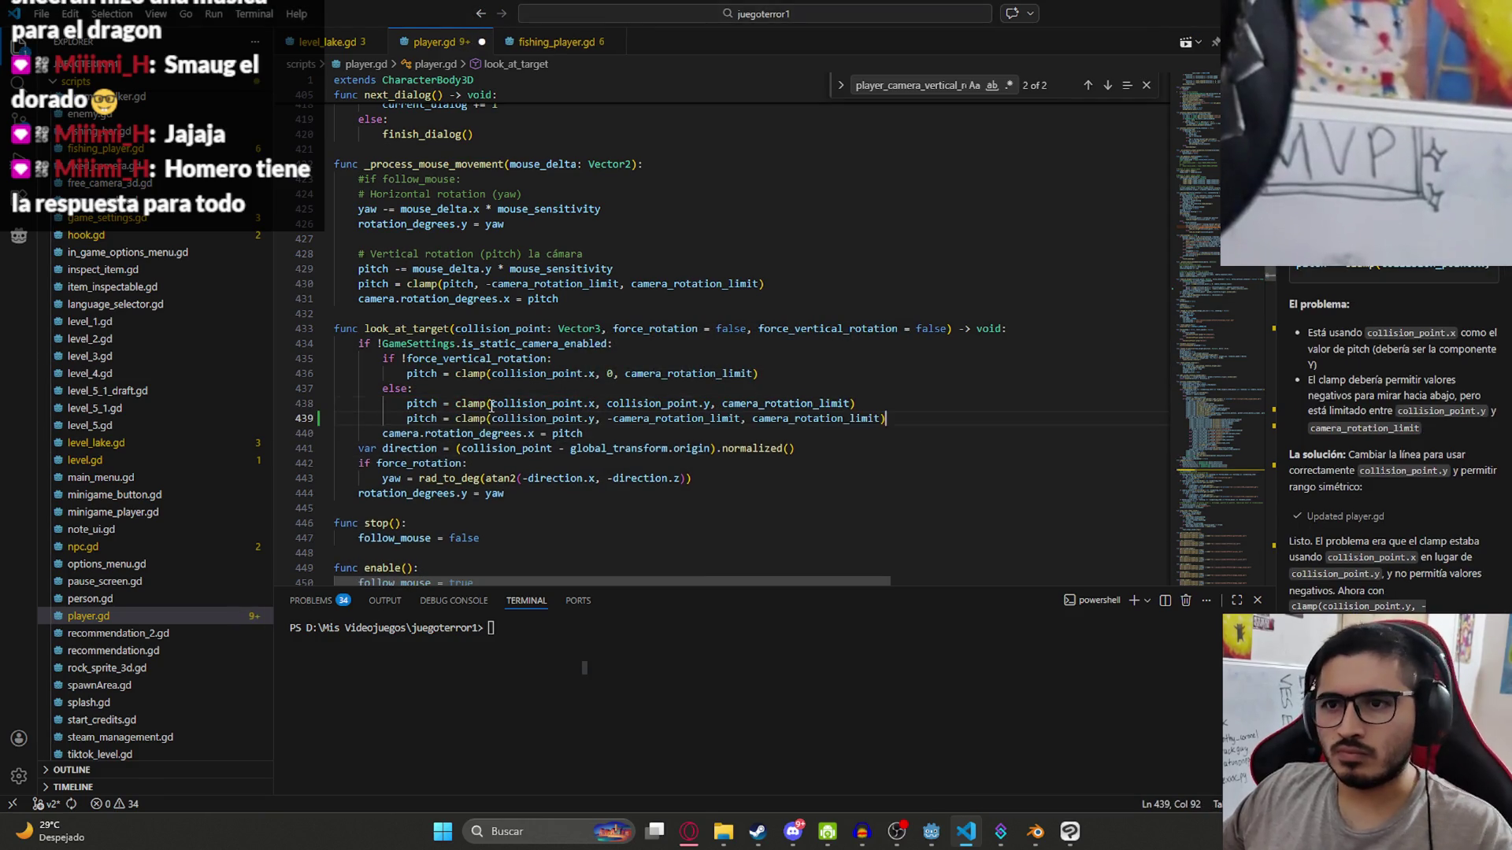
pyautogui.press('Home')
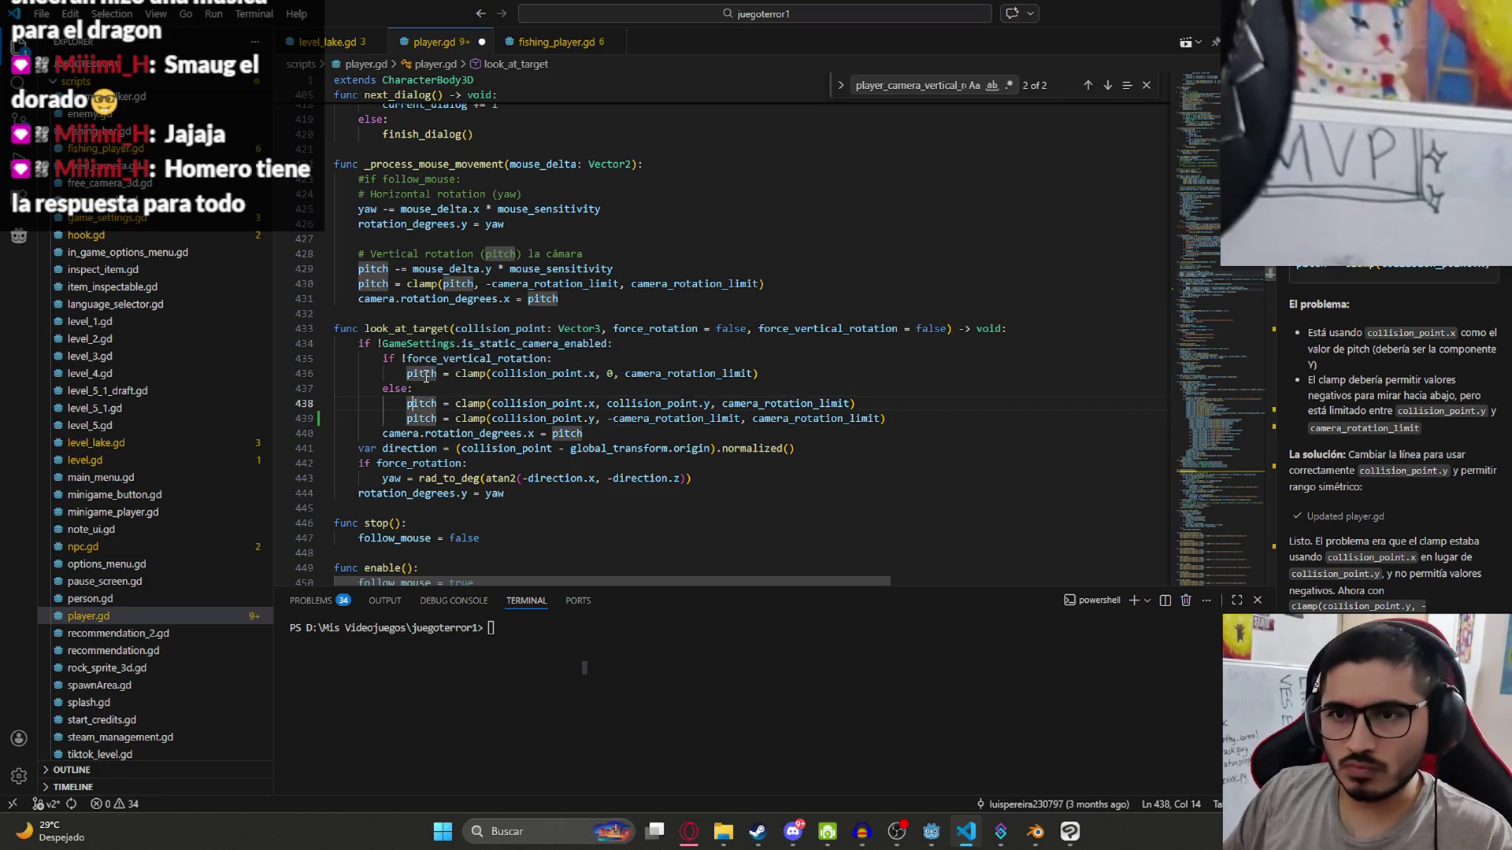
pyautogui.write('#')
pyautogui.hotkey('ctrl', 's')
# Step: Switch over to the Godot editor
pyautogui.click(622, 343)
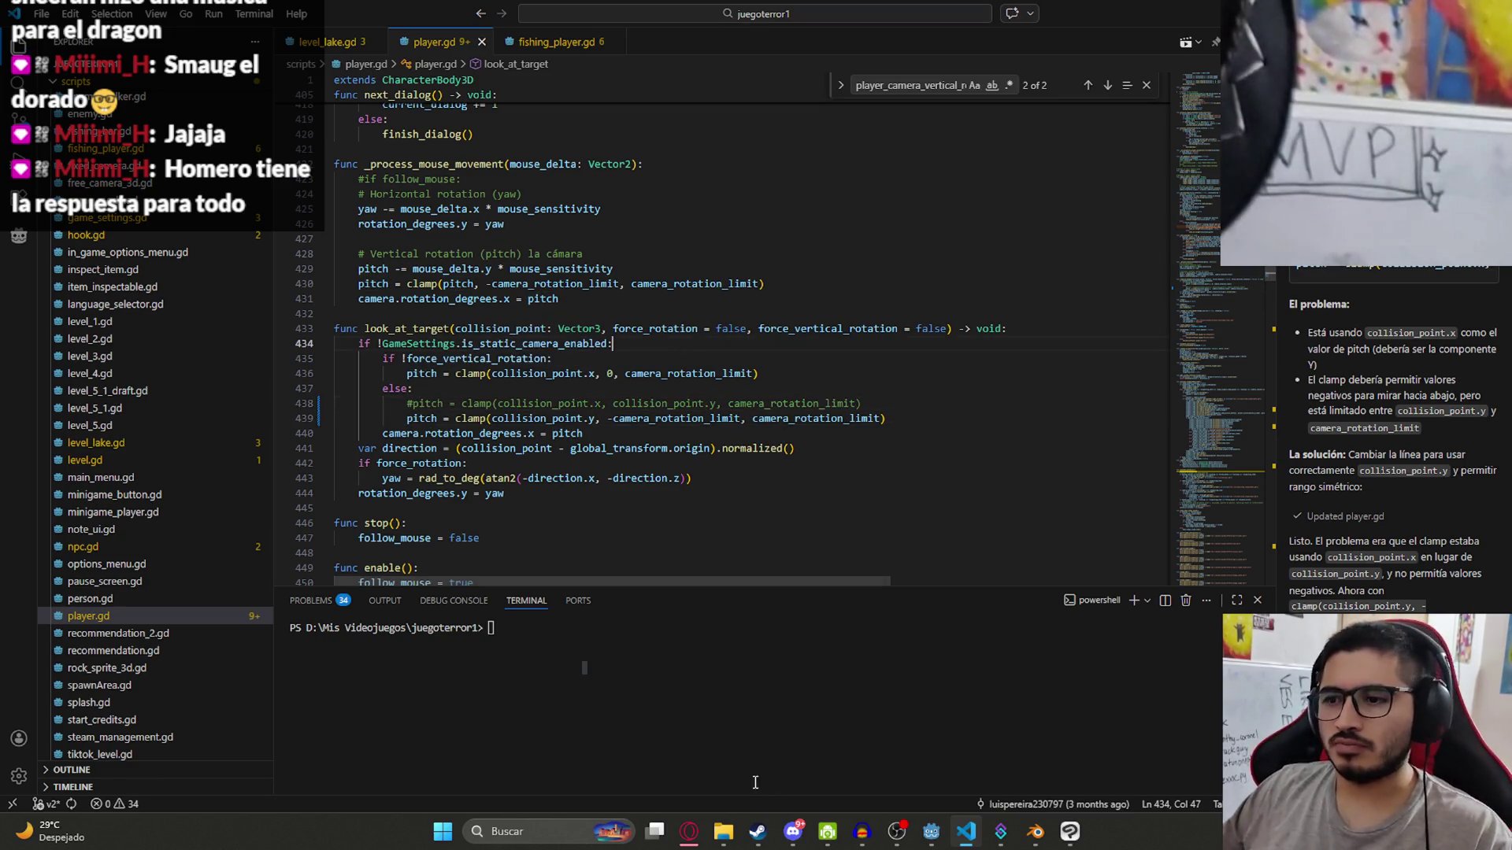
pyautogui.moveTo(757, 832)
pyautogui.click(931, 831)
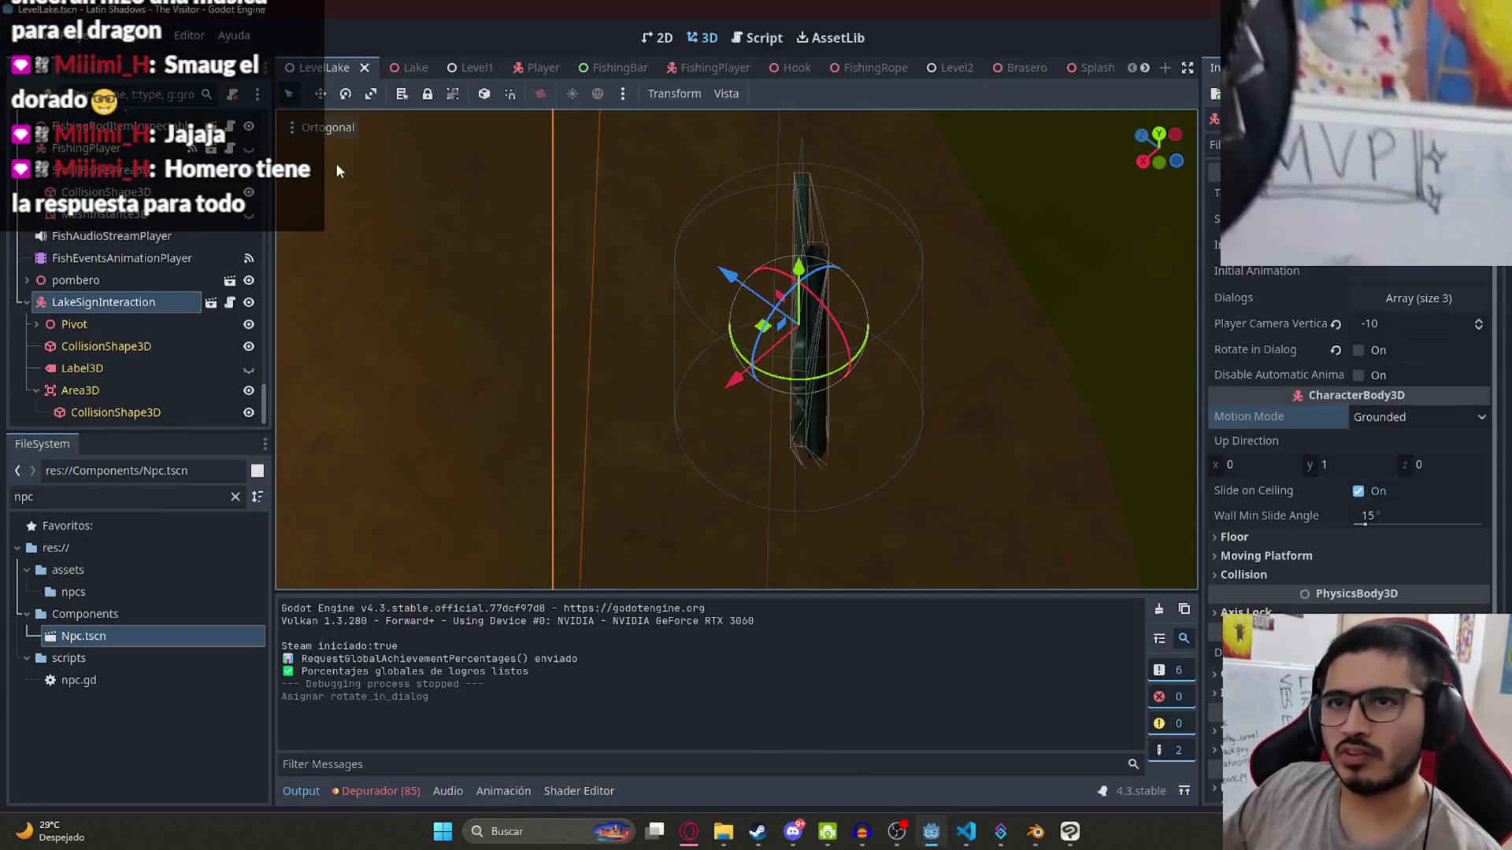
pyautogui.rightClick(339, 67)
pyautogui.click(411, 192)
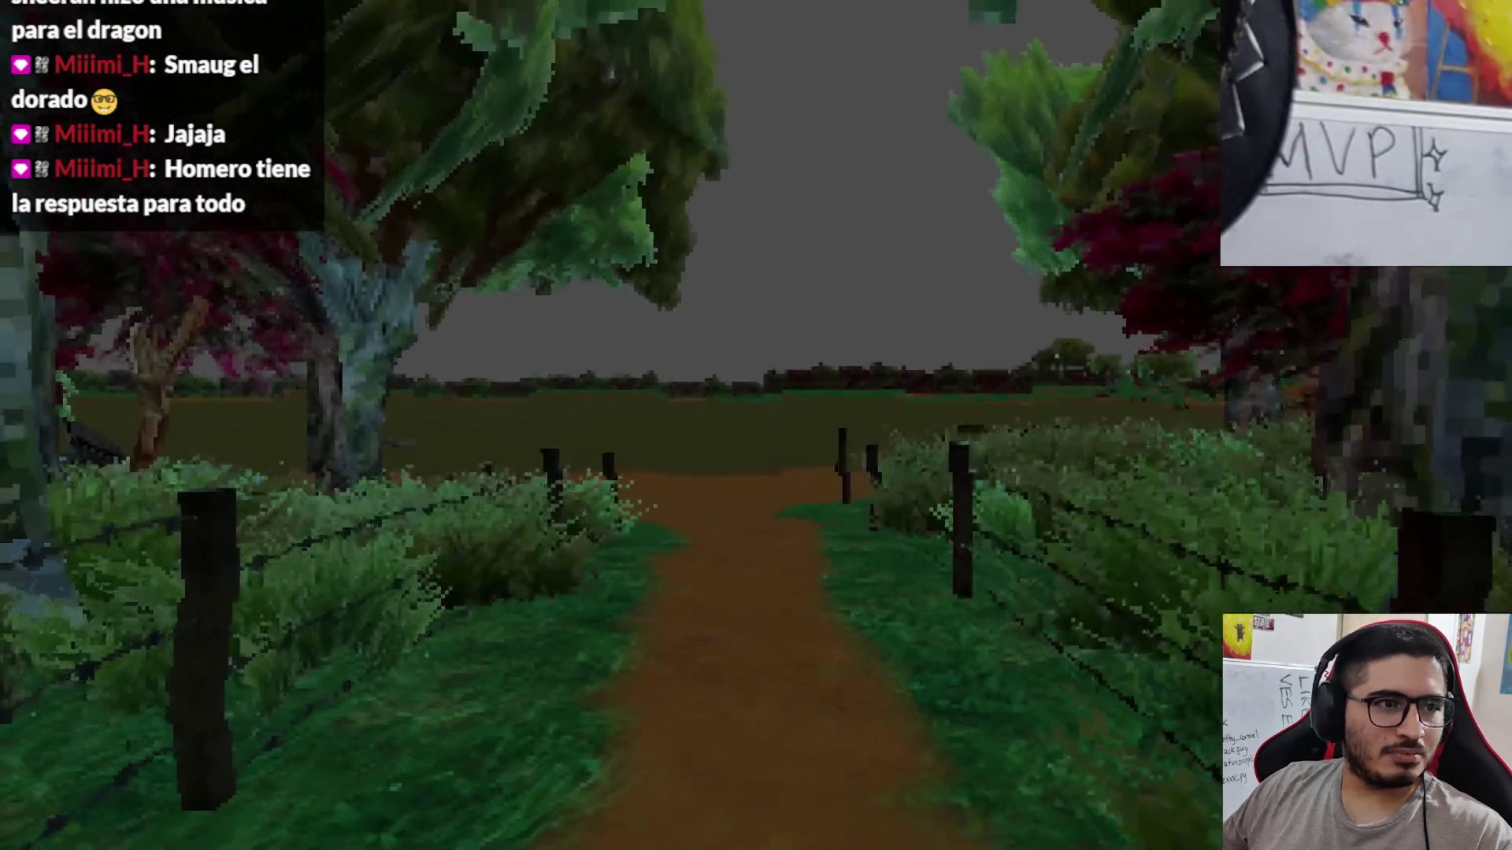
pyautogui.press('Escape')
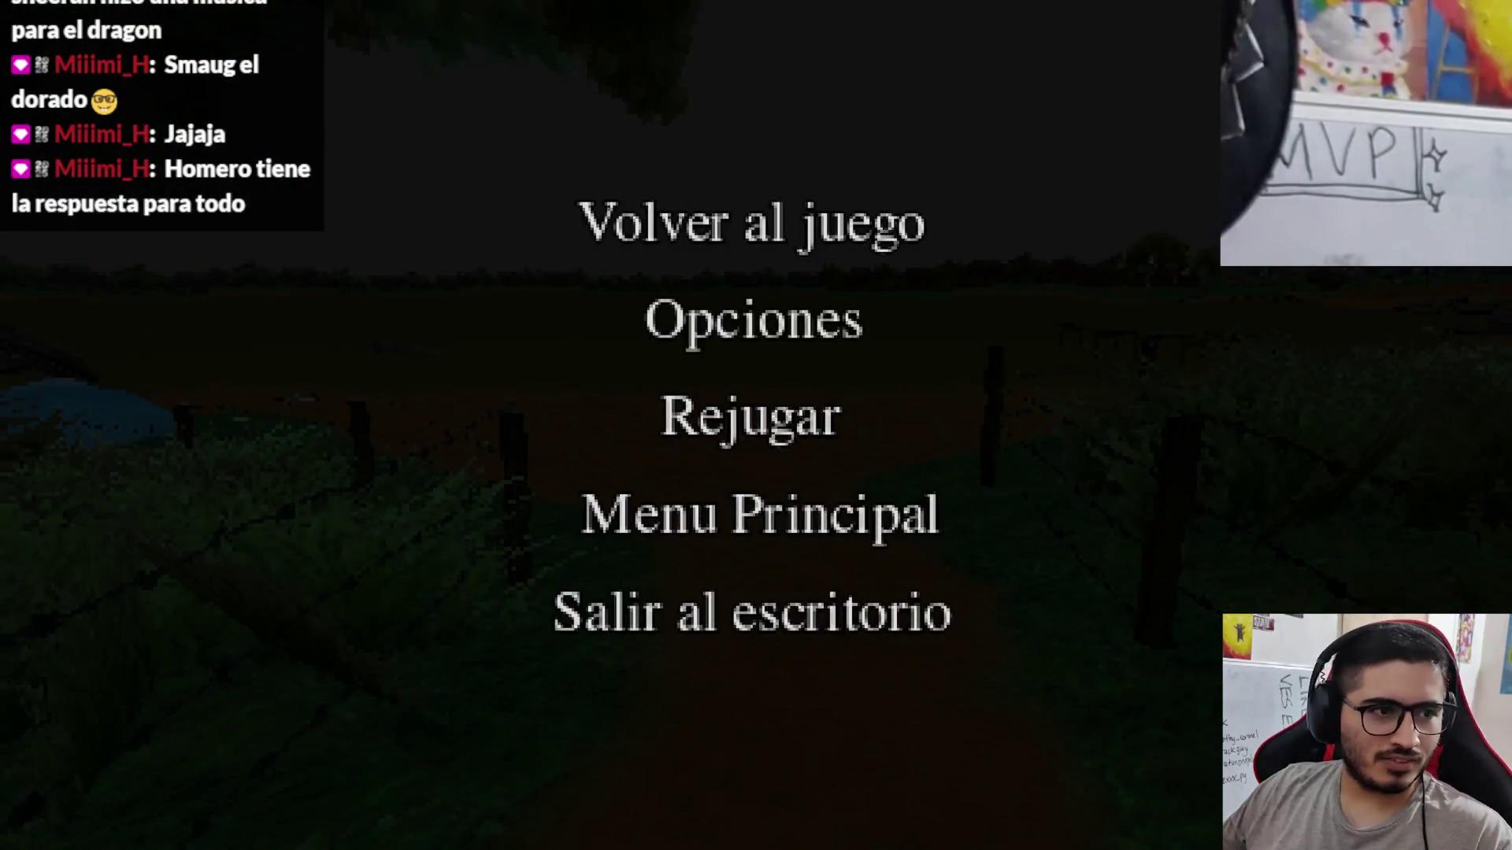
pyautogui.click(890, 246)
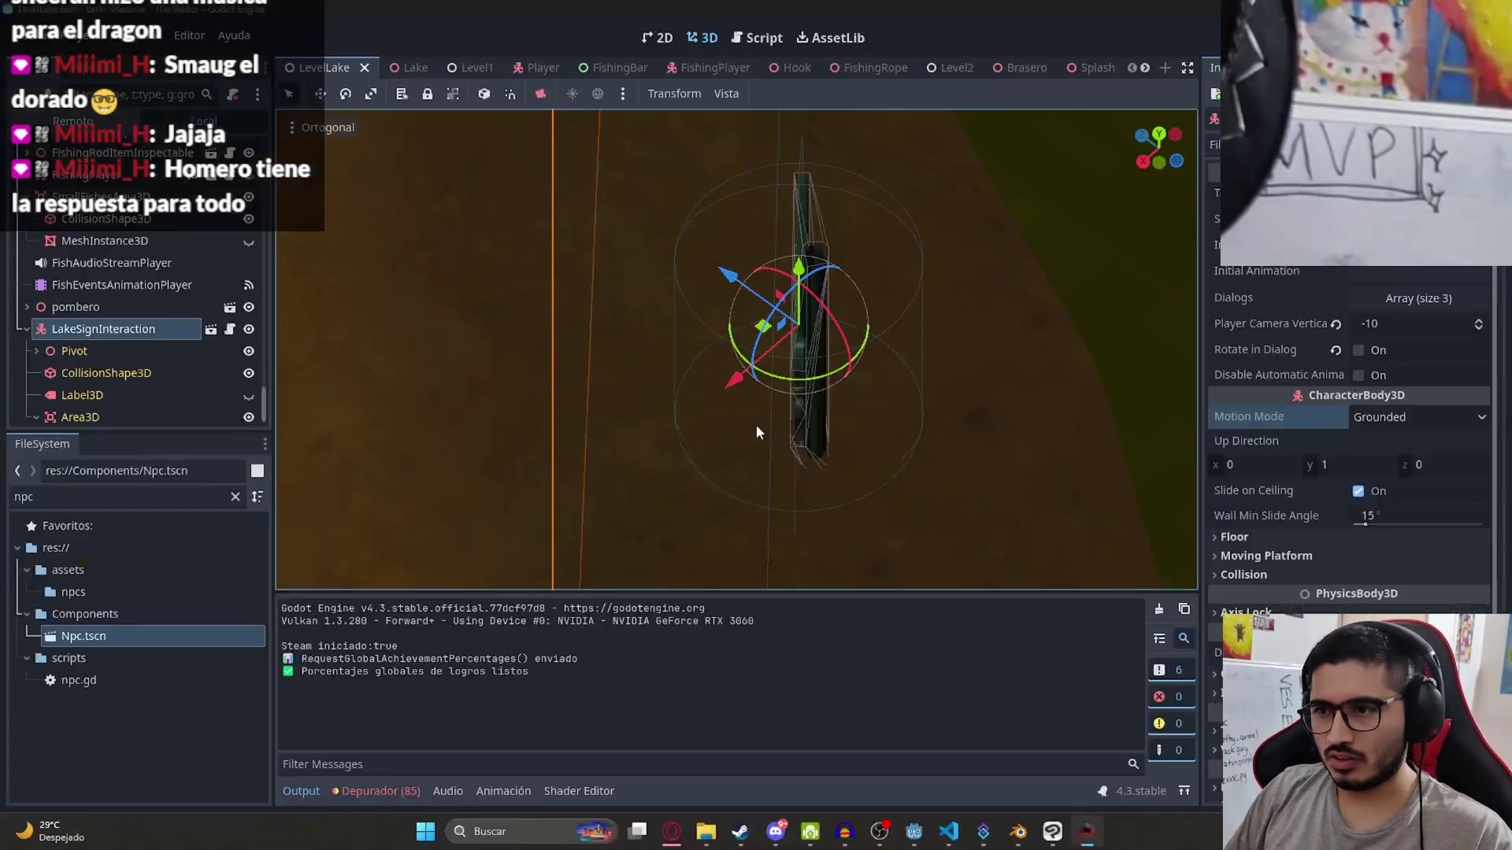
# Step: Stop the game, set the sign's camera vertical rotation to -20, and rerun LevelLake
pyautogui.press('F8')
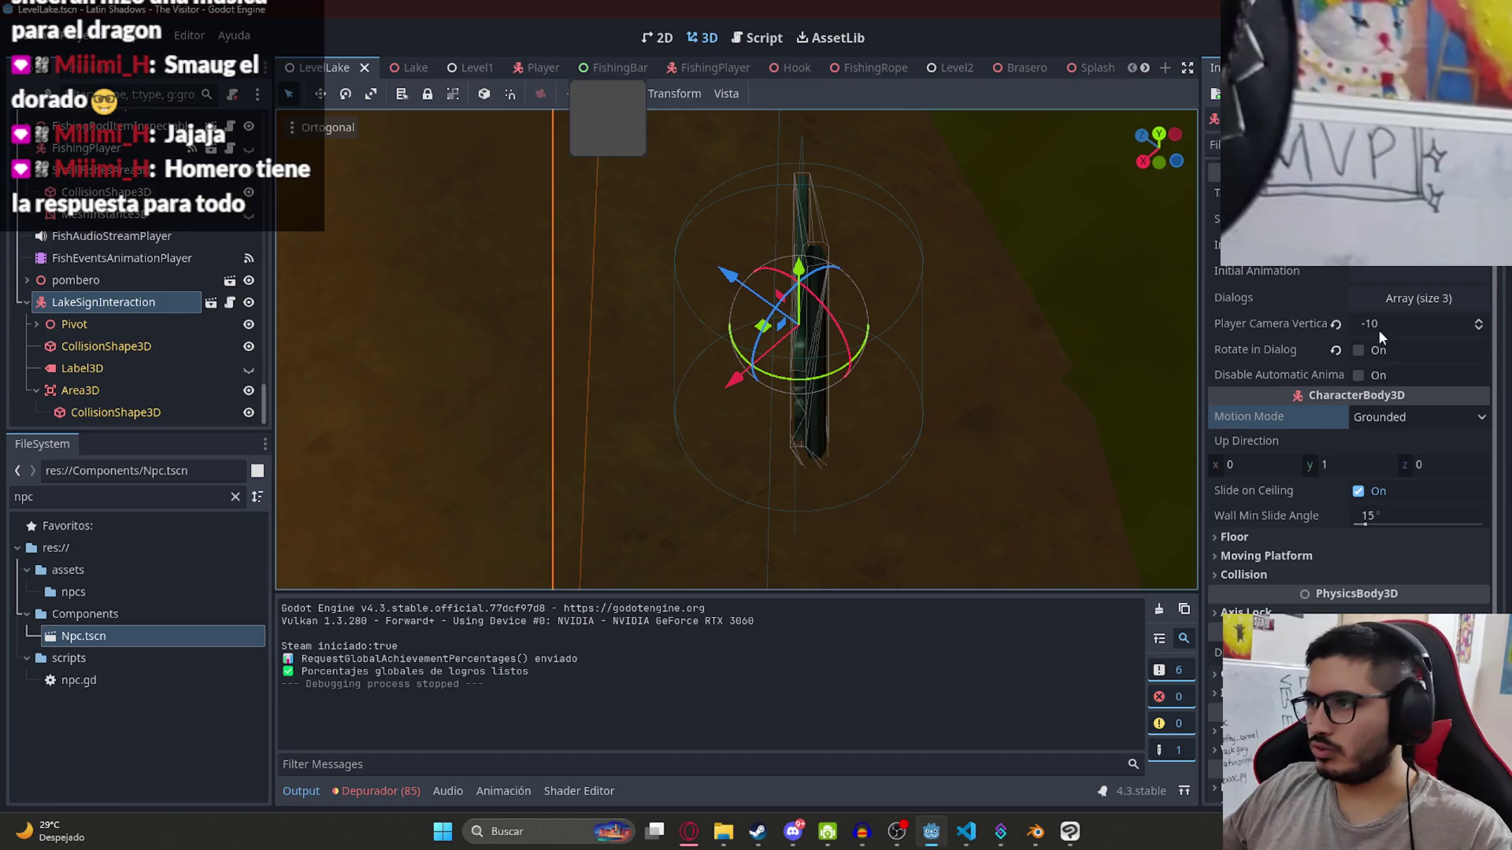
pyautogui.click(1394, 323)
pyautogui.write('20')
pyautogui.press('Return')
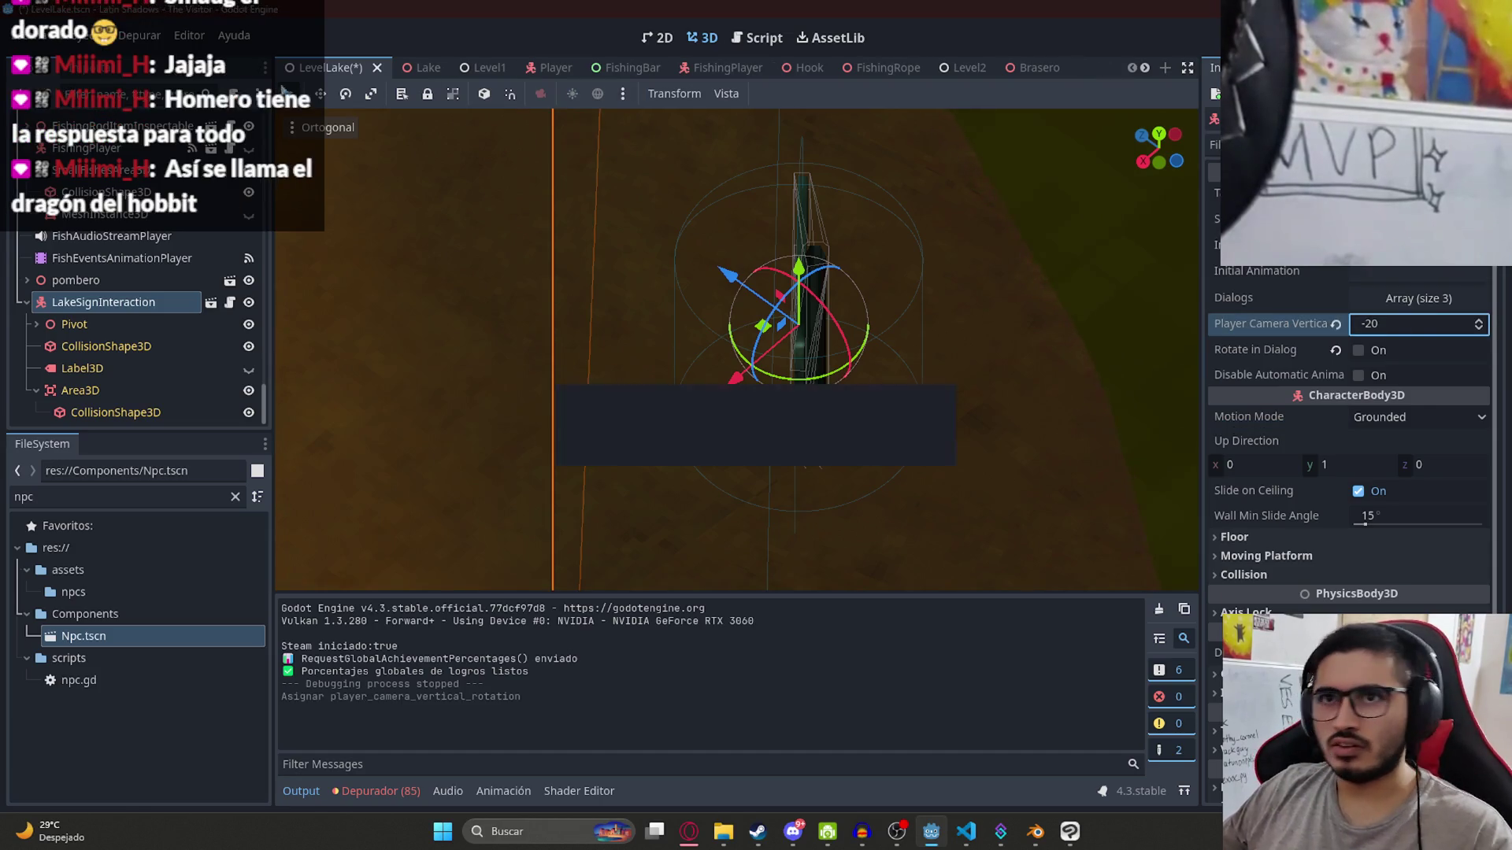
pyautogui.rightClick(344, 68)
pyautogui.click(399, 198)
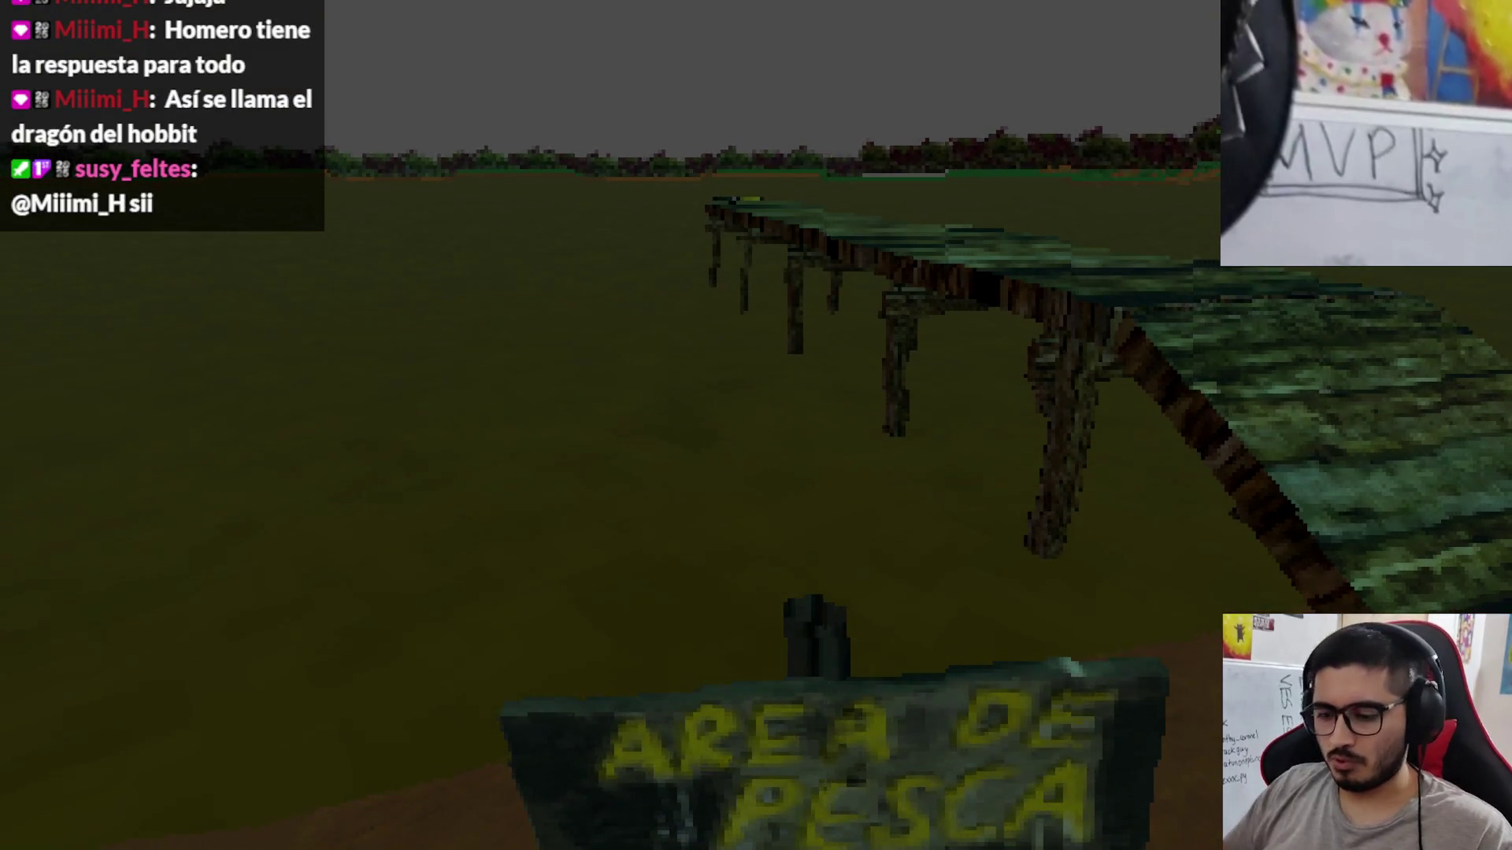
# Step: Stop the game, change the camera vertical value to -30, and run LevelLake again
pyautogui.hotkey('alt', 'F4')
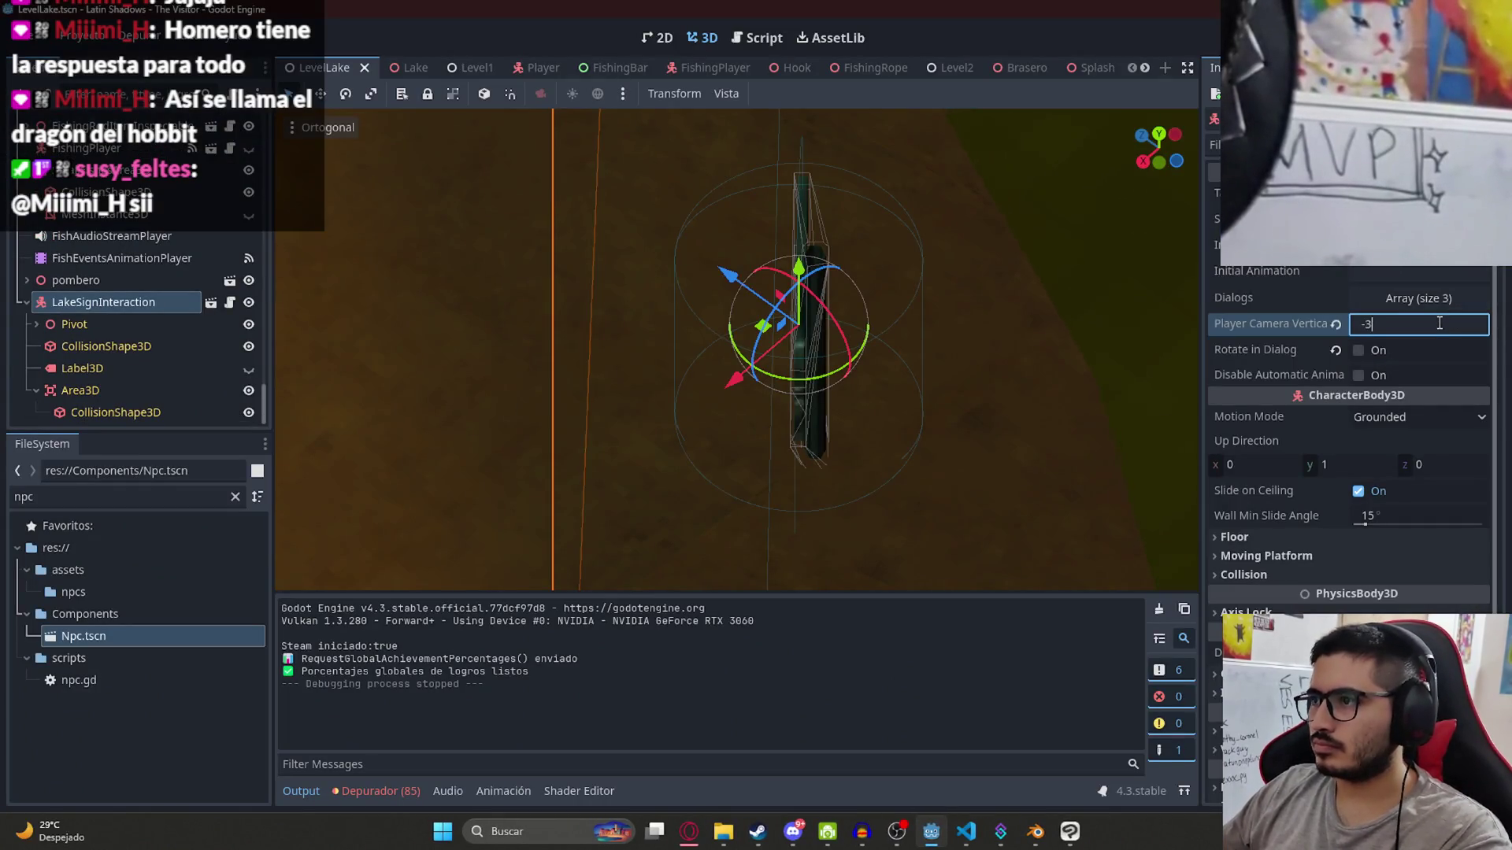
pyautogui.write('0')
pyautogui.rightClick(317, 69)
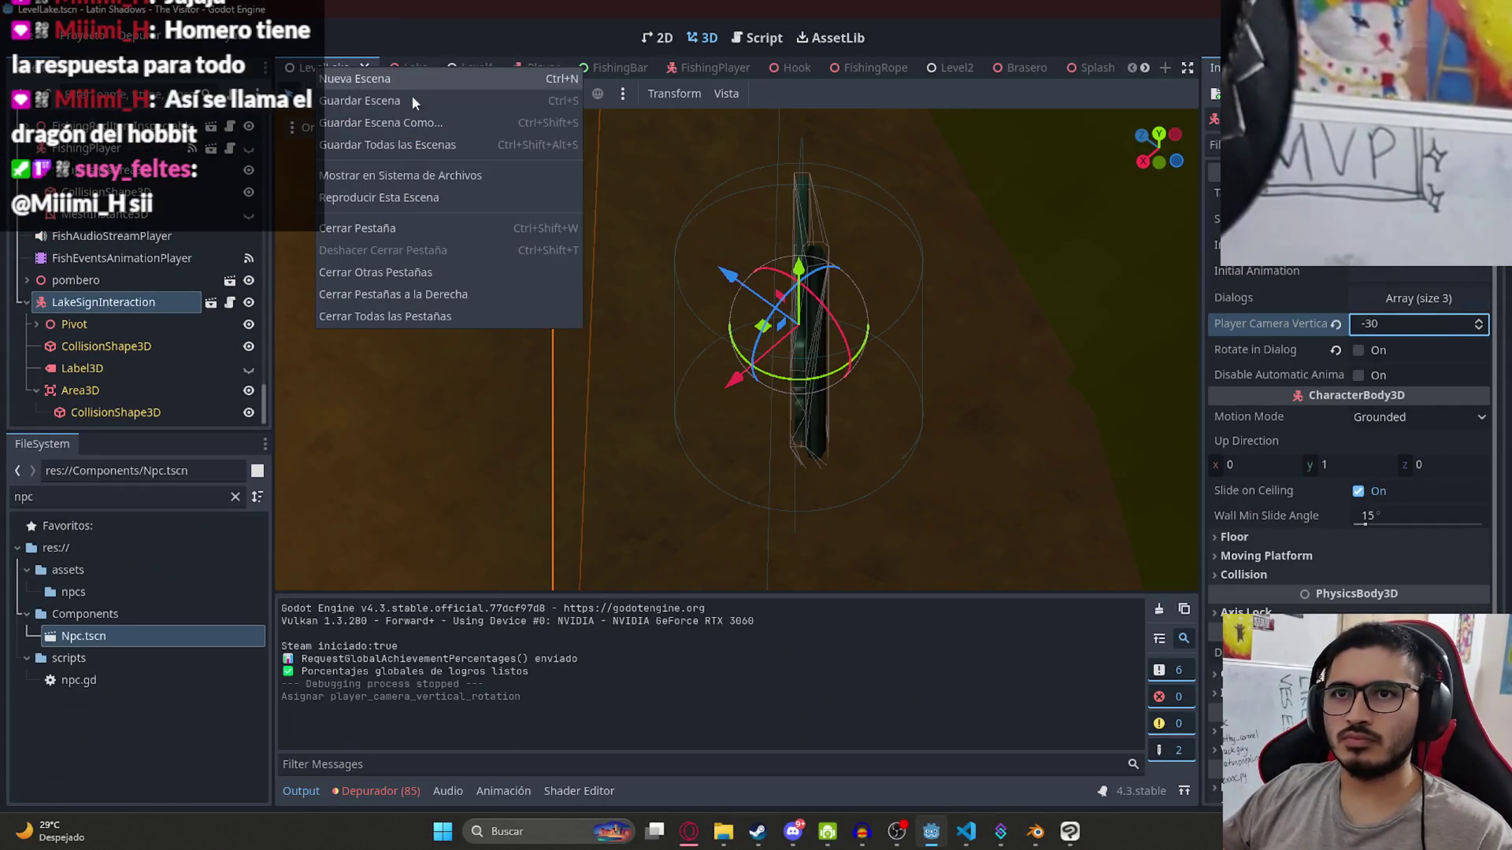
pyautogui.click(432, 192)
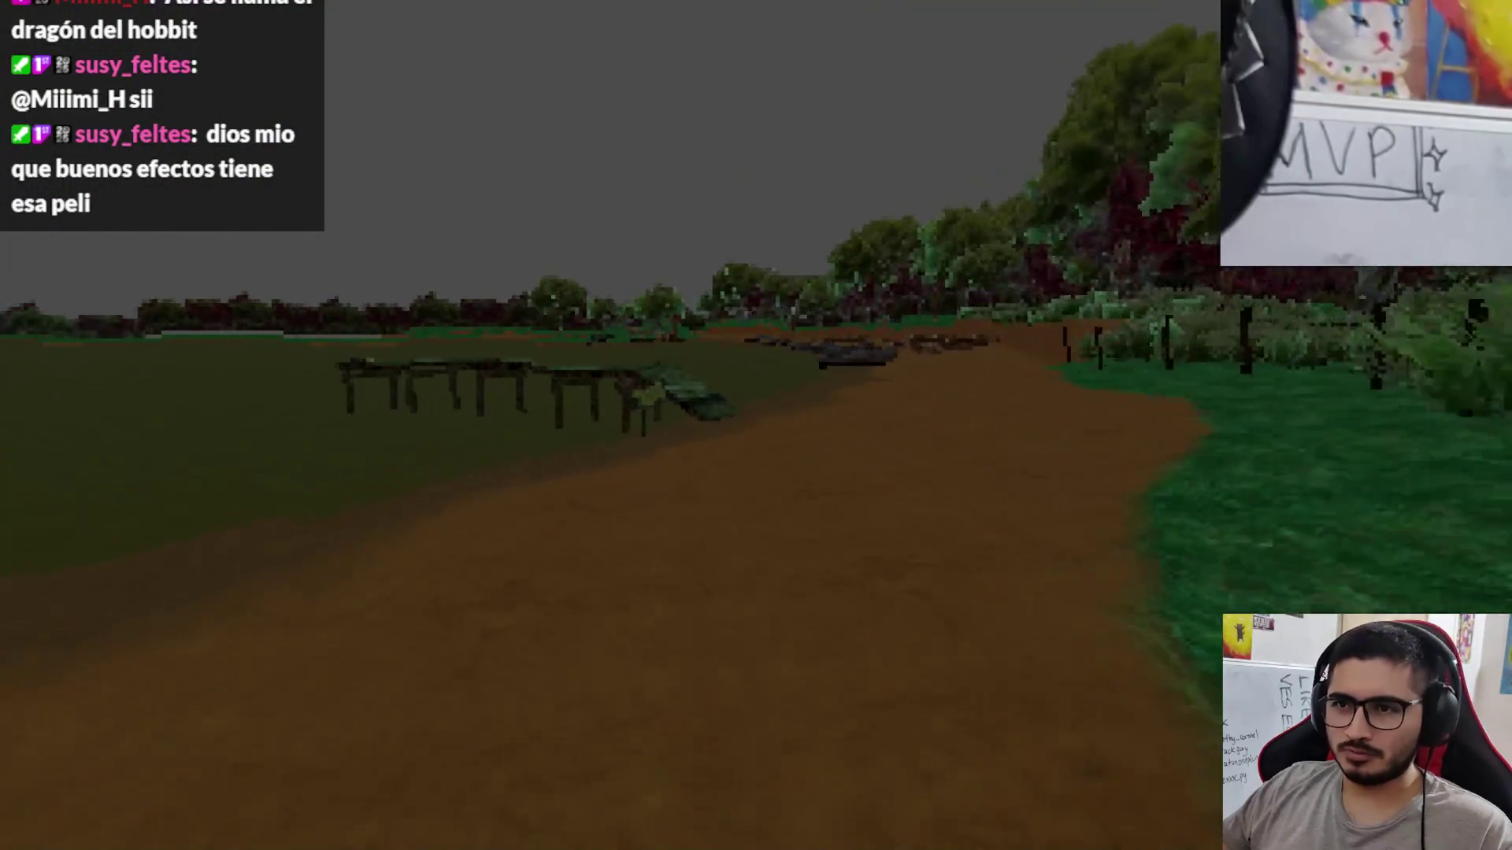
# Step: Stop the game, glance at level_lake.gd and the 3D view, then return to VS Code
pyautogui.press('F8')
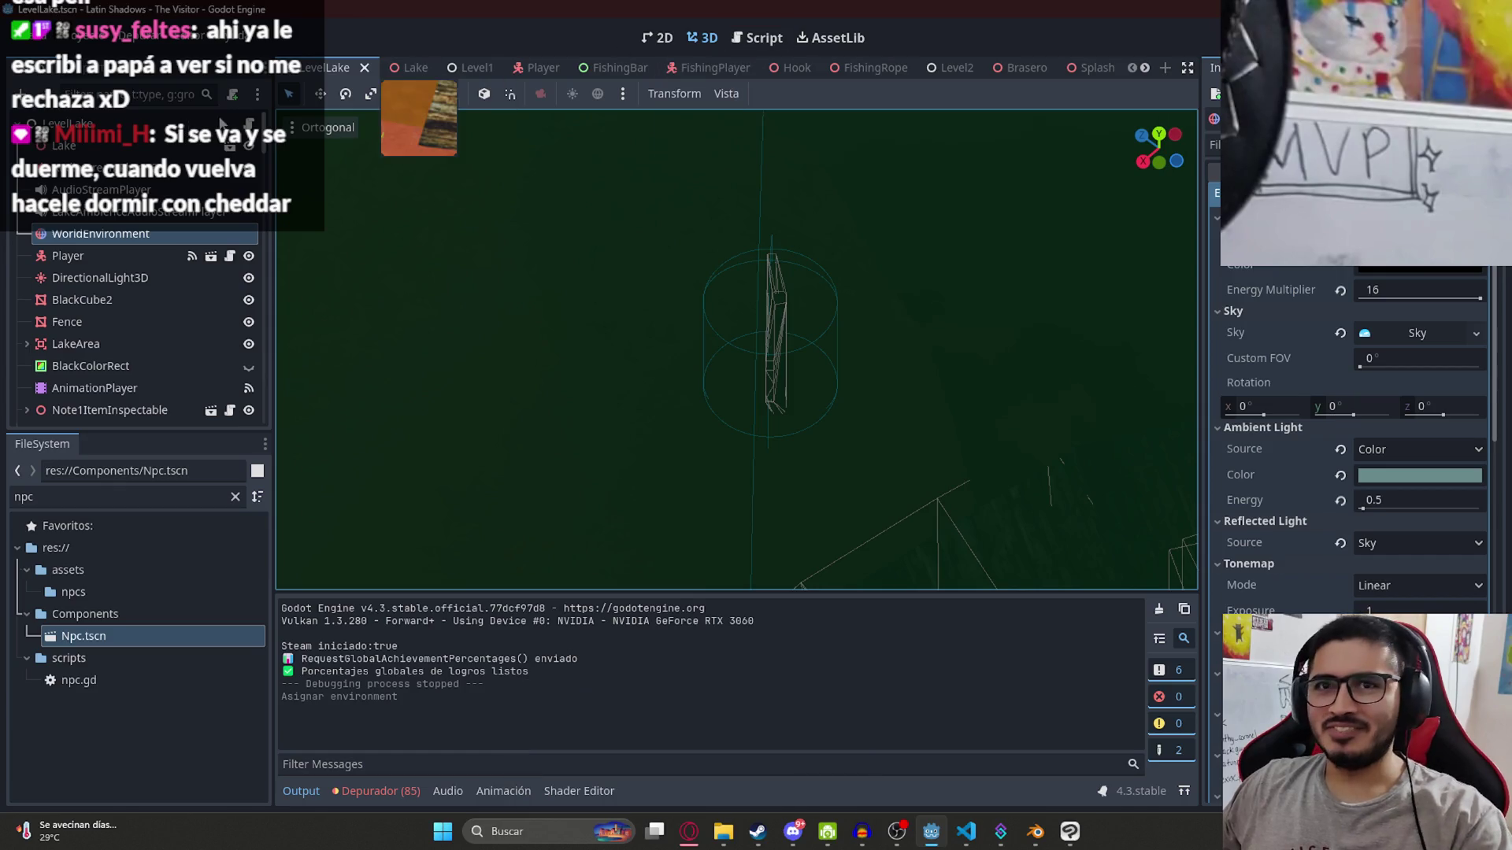
pyautogui.hotkey('ctrl', 'F3')
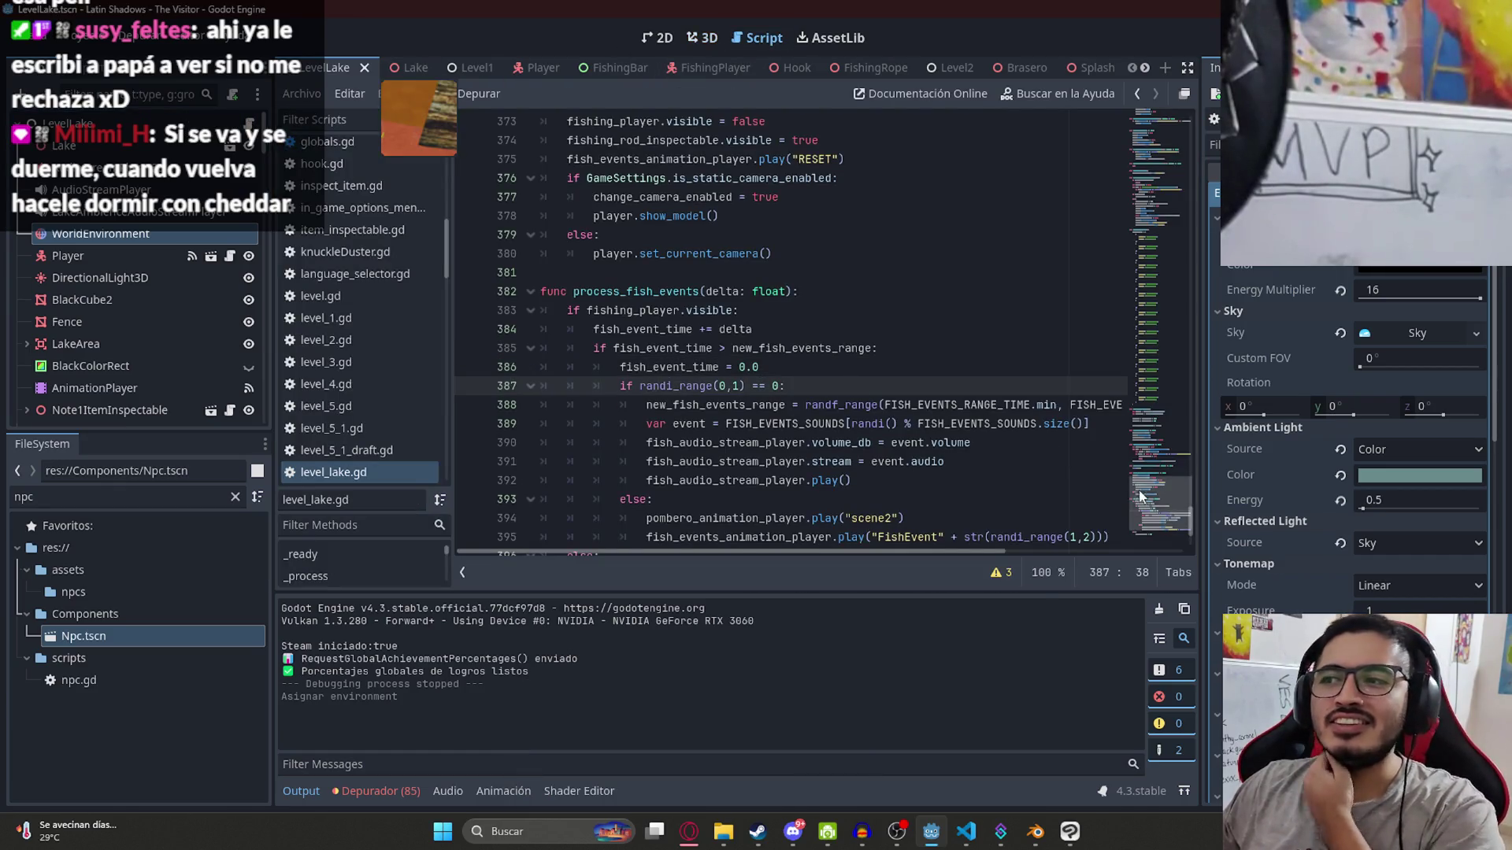
pyautogui.click(697, 34)
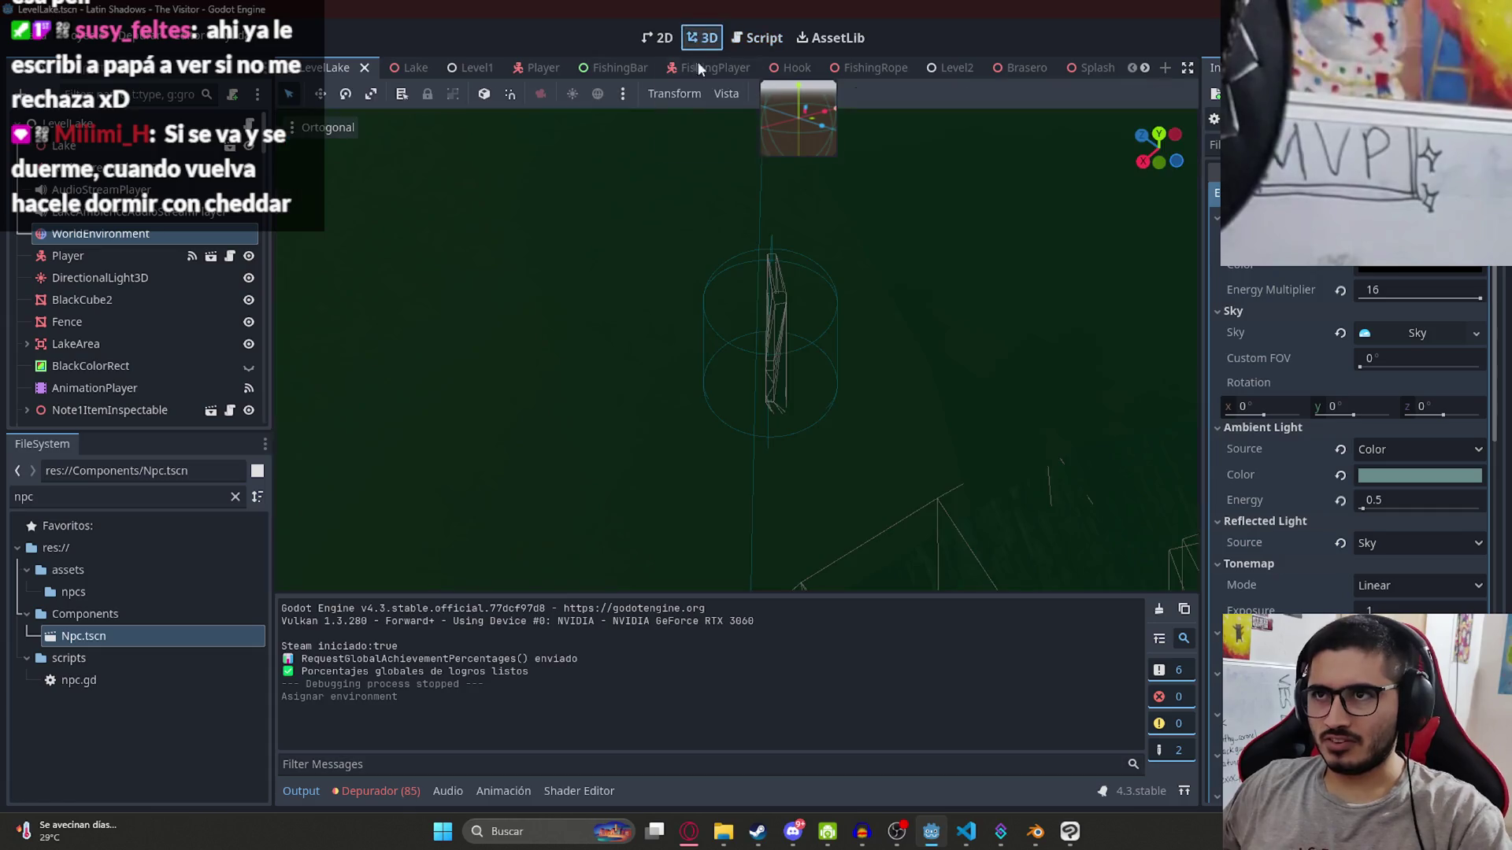
pyautogui.click(967, 833)
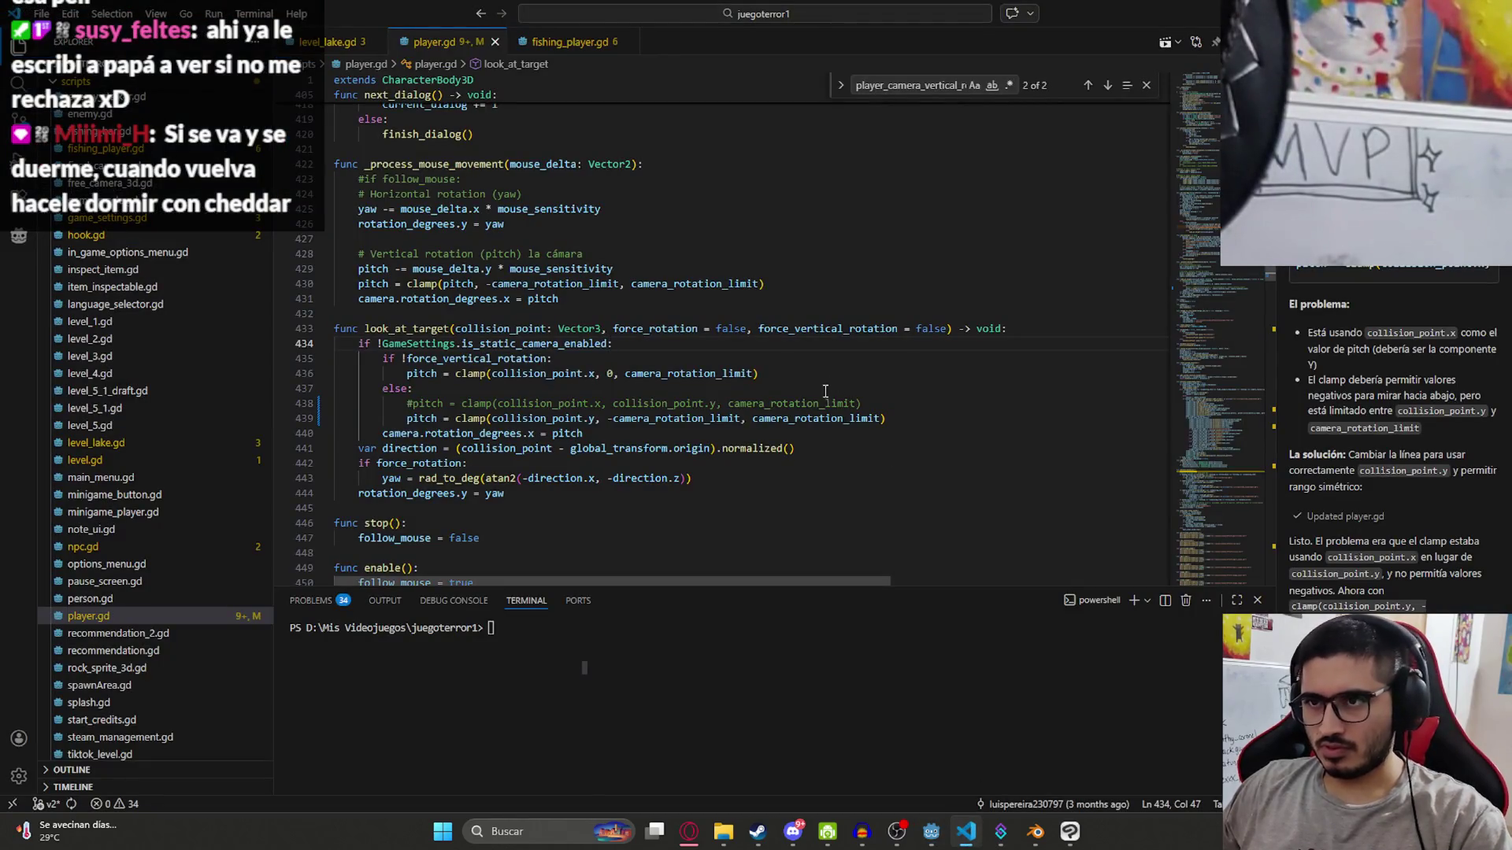
# Step: Scroll player.gd to its signal declarations, dismiss the unused-signal warning, and switch to level_lake.gd
pyautogui.moveTo(1206, 359); pyautogui.dragTo(1177, 60)
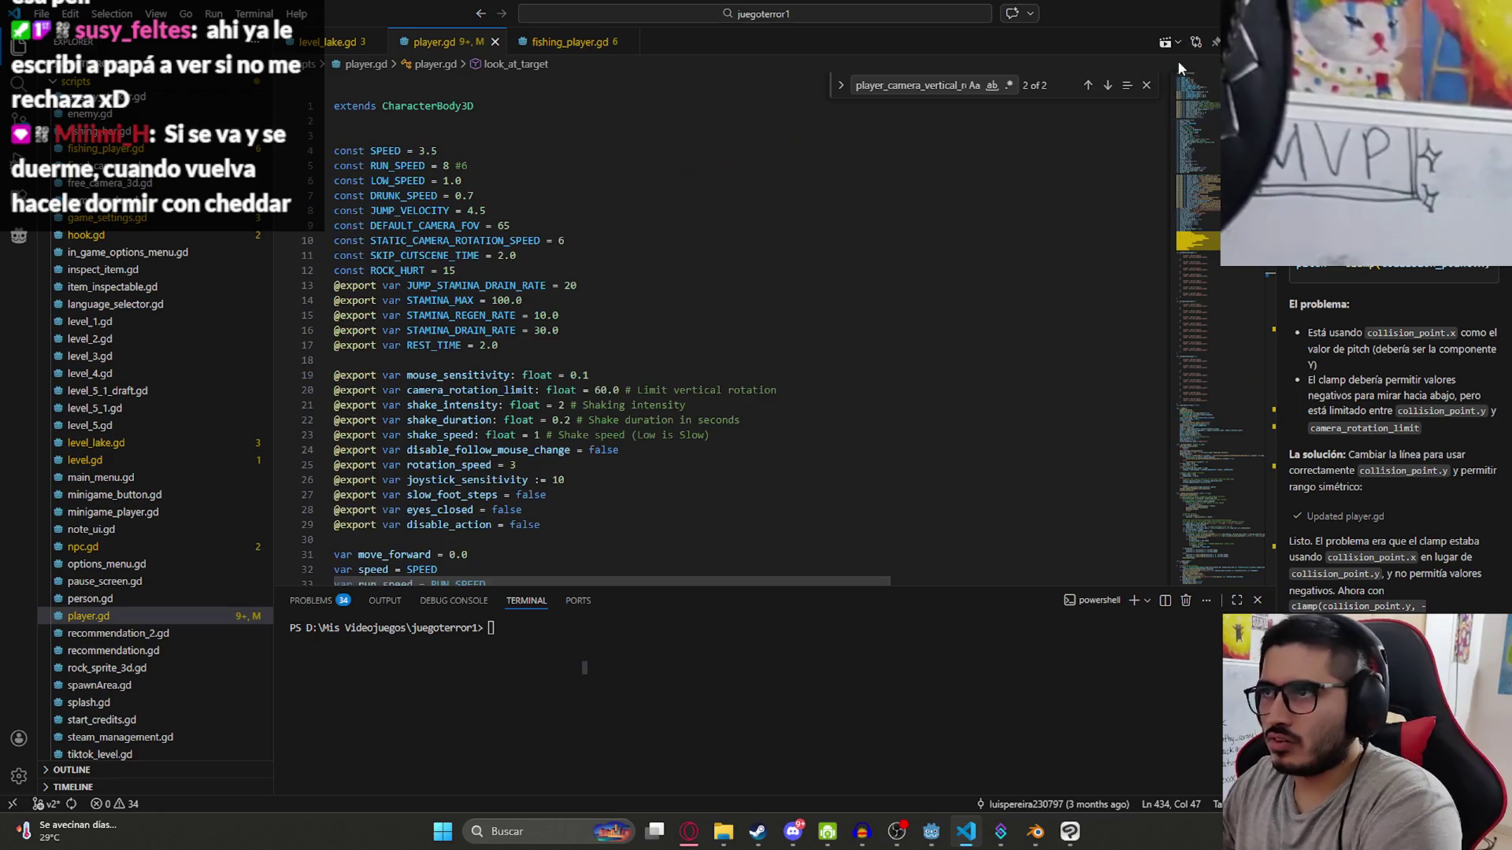
pyautogui.click(1146, 85)
pyautogui.scroll(-20, 1187, 248)
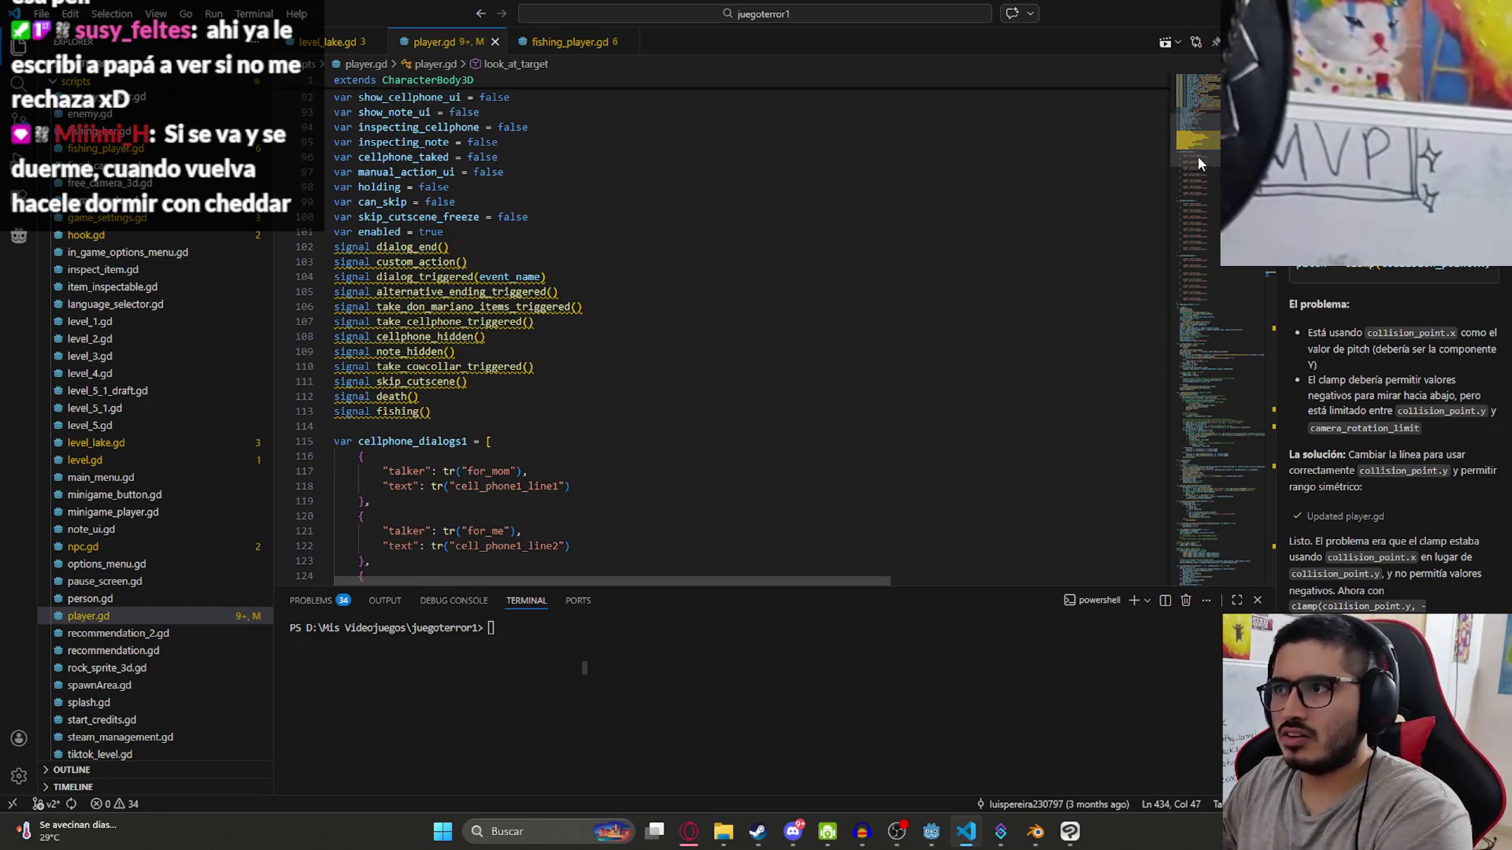
pyautogui.moveTo(411, 261)
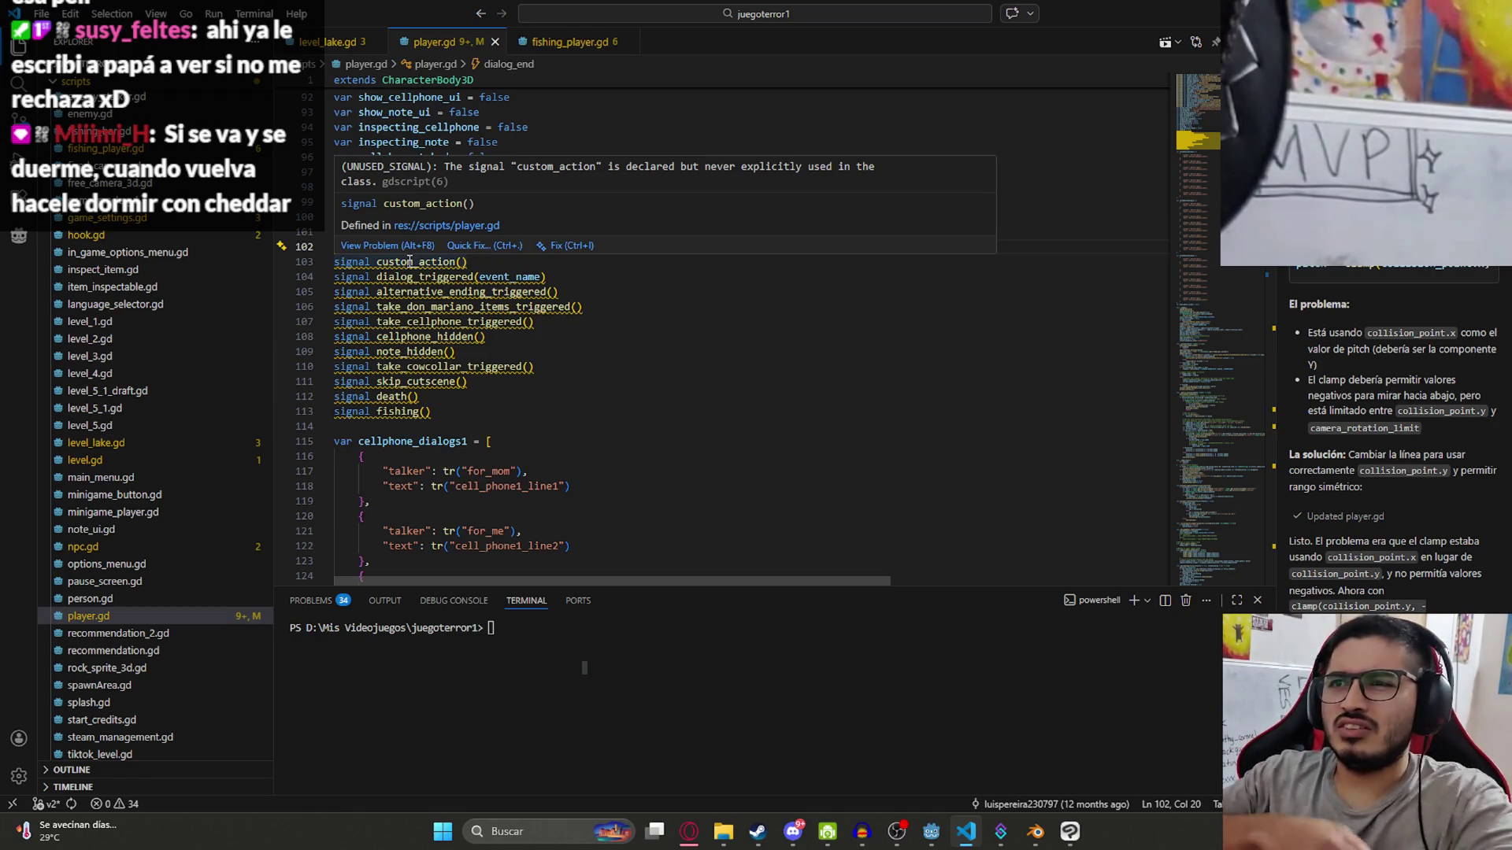
pyautogui.click(467, 202)
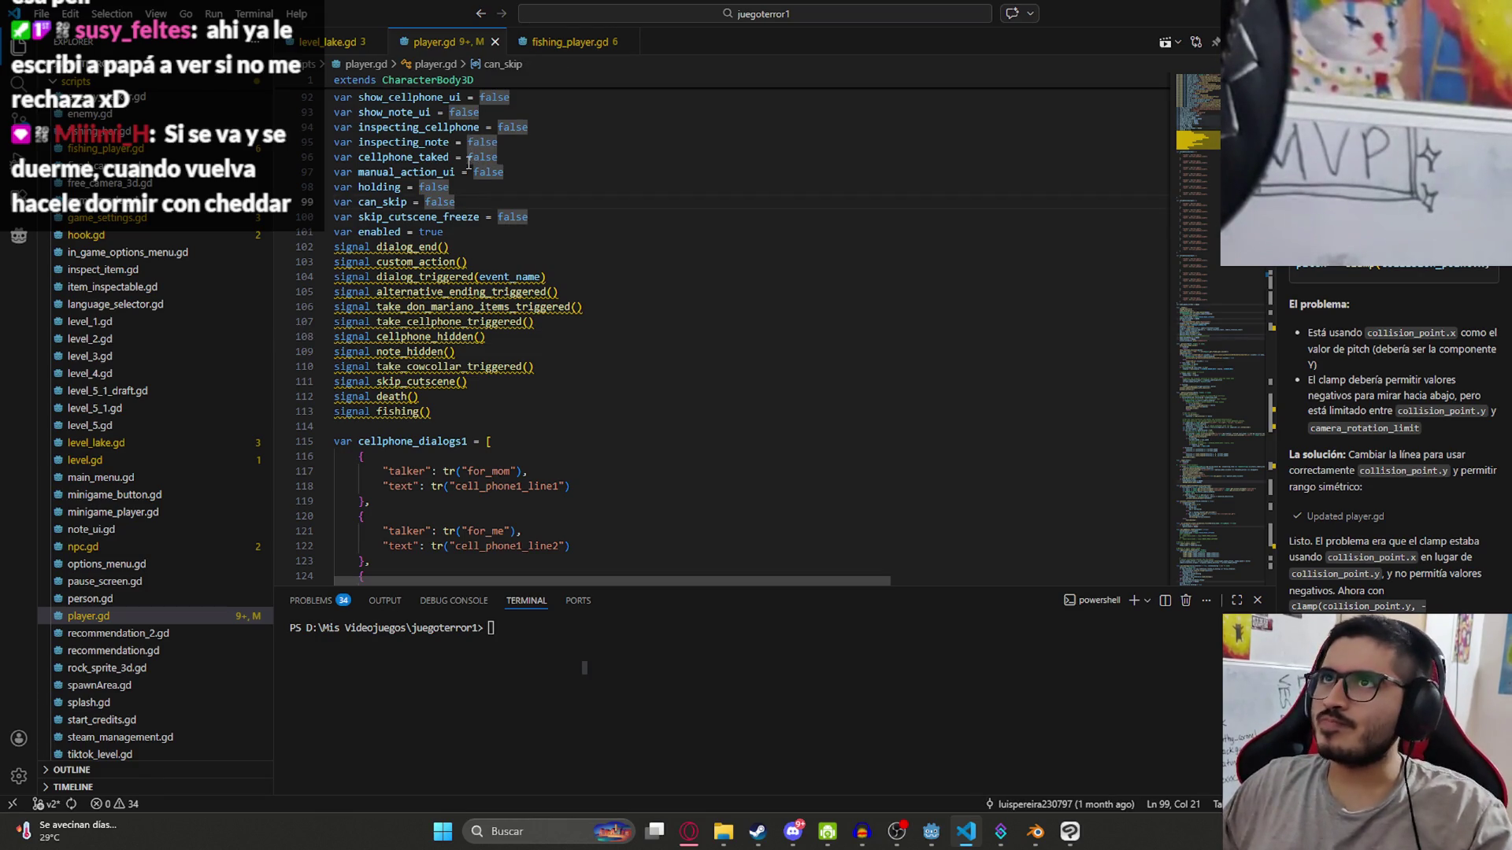
pyautogui.click(327, 42)
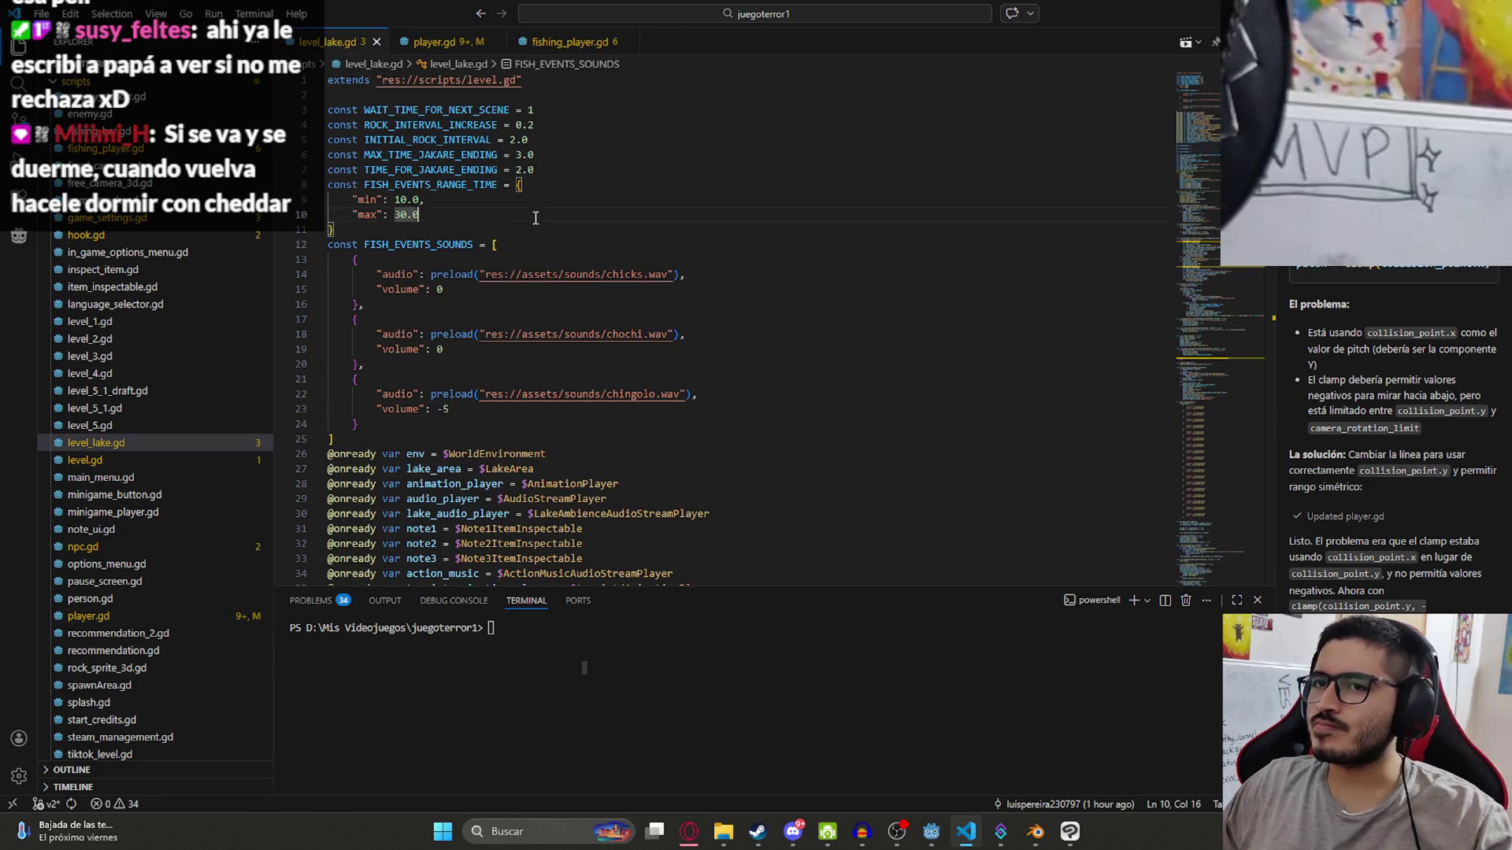
# Step: Open level_1.gd through the quick file search
pyautogui.scroll(-5, 1078, 436)
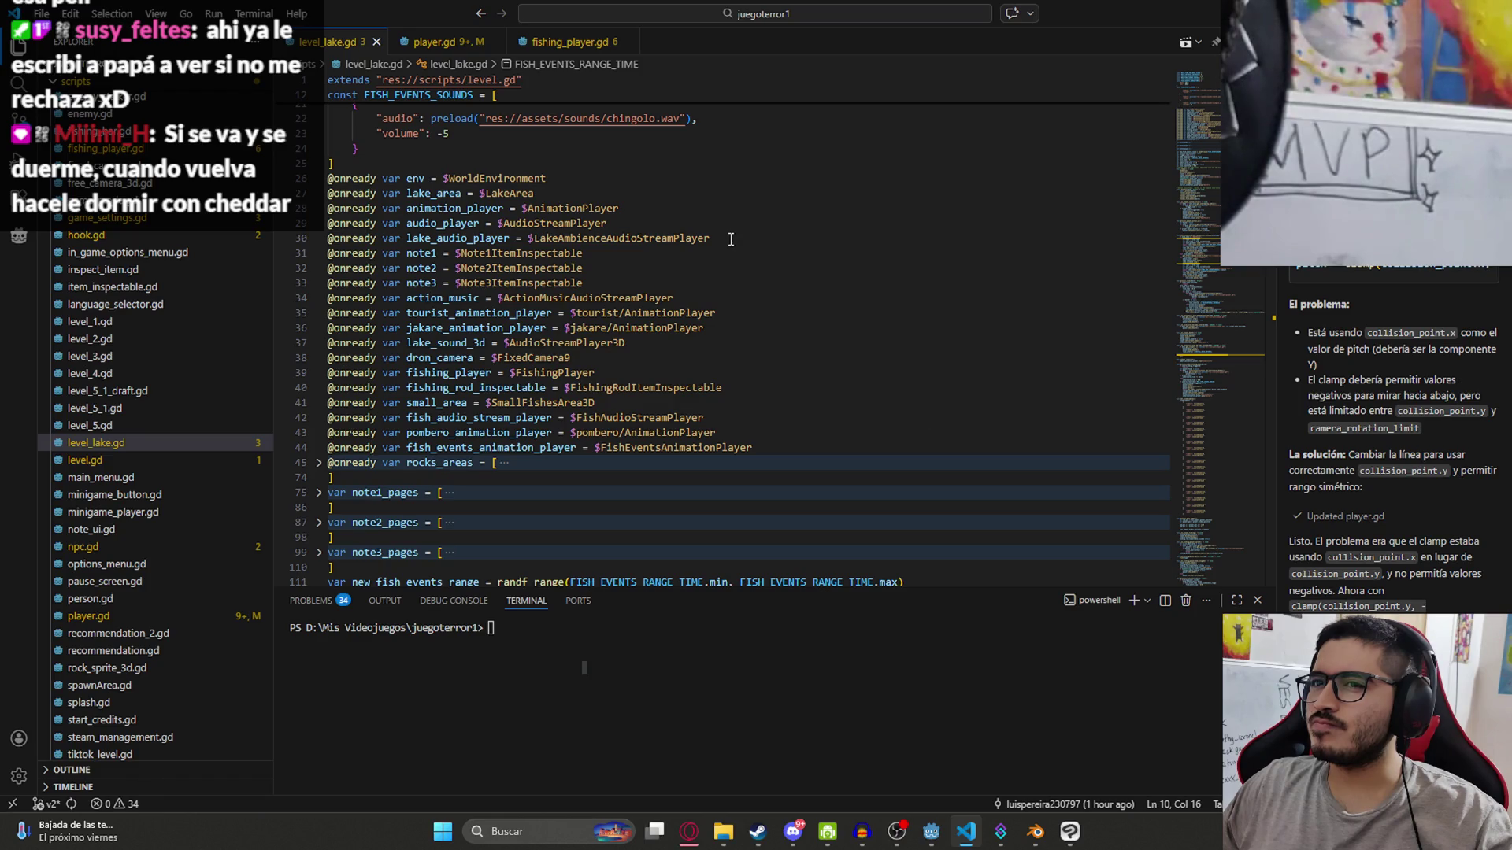
pyautogui.click(714, 14)
pyautogui.write('level1')
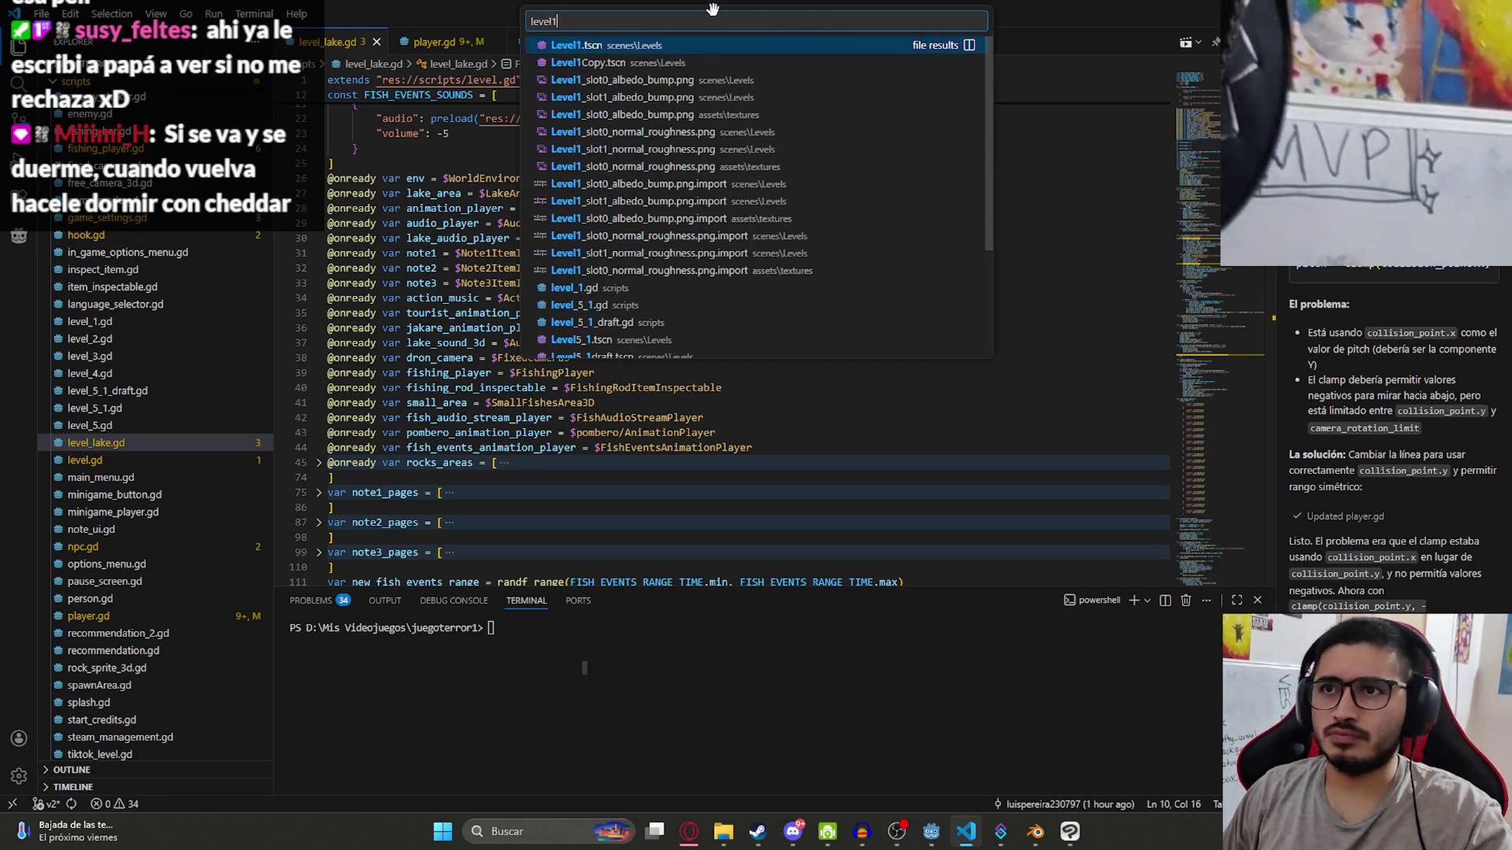
pyautogui.write('.gd')
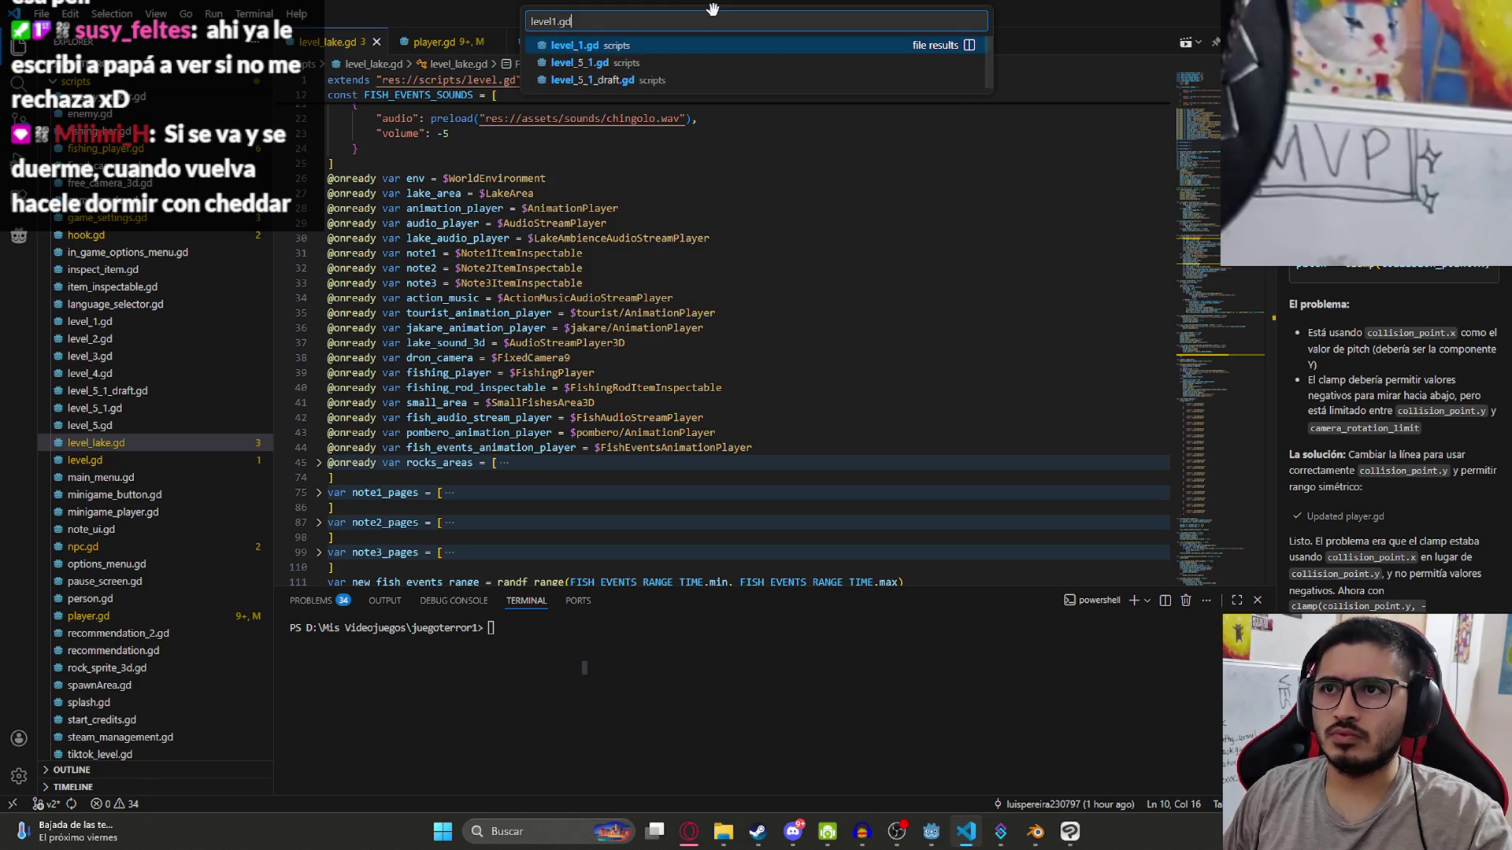
pyautogui.press('Return')
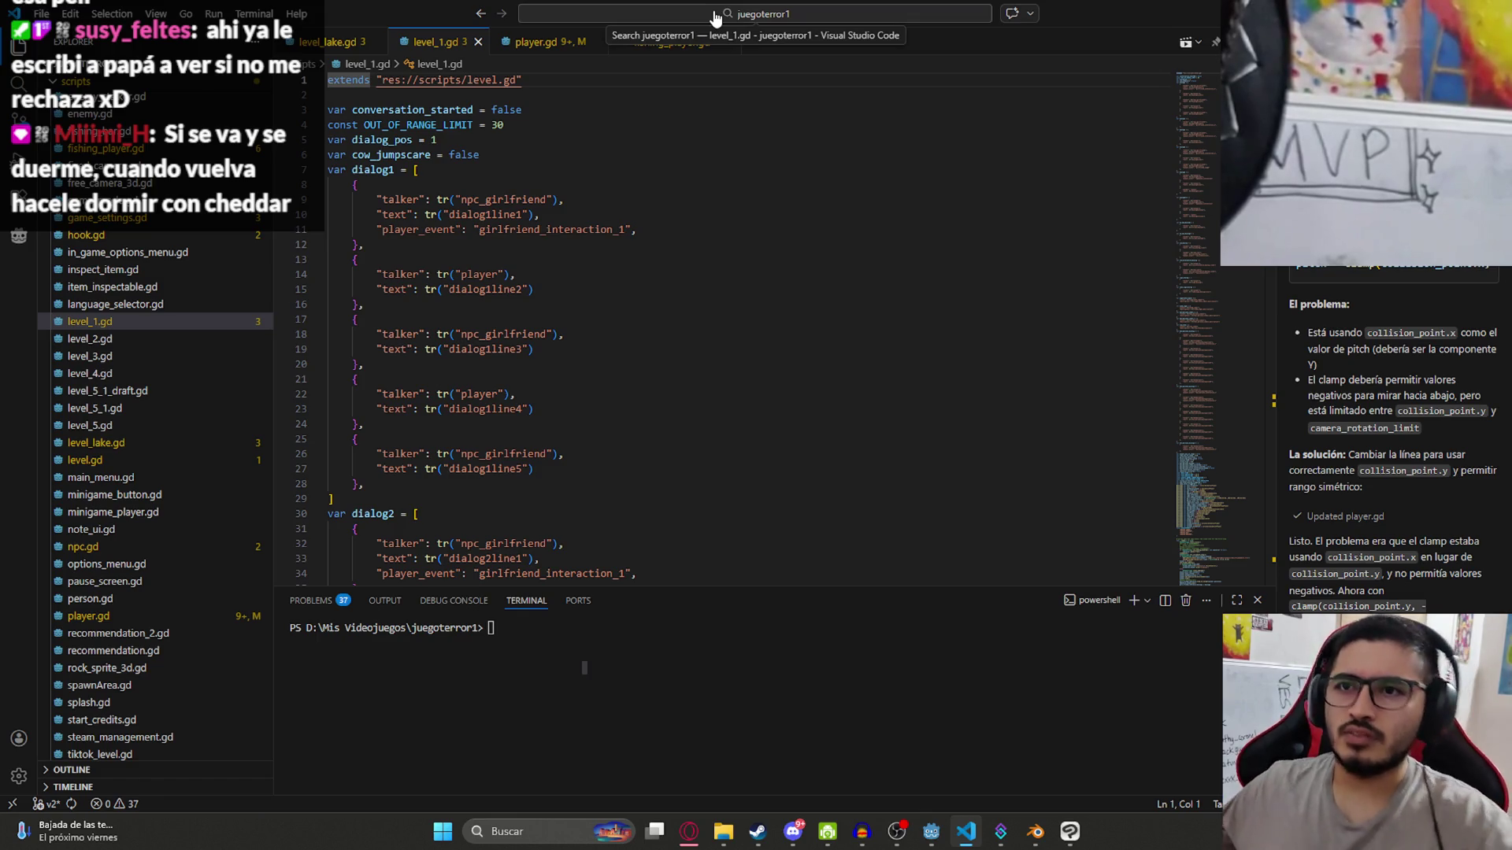
# Step: Find 'lake' in level_1.gd, select the lake_sign_dialog block, and return to level_lake.gd
pyautogui.hotkey('ctrl', 'f')
pyautogui.write('l')
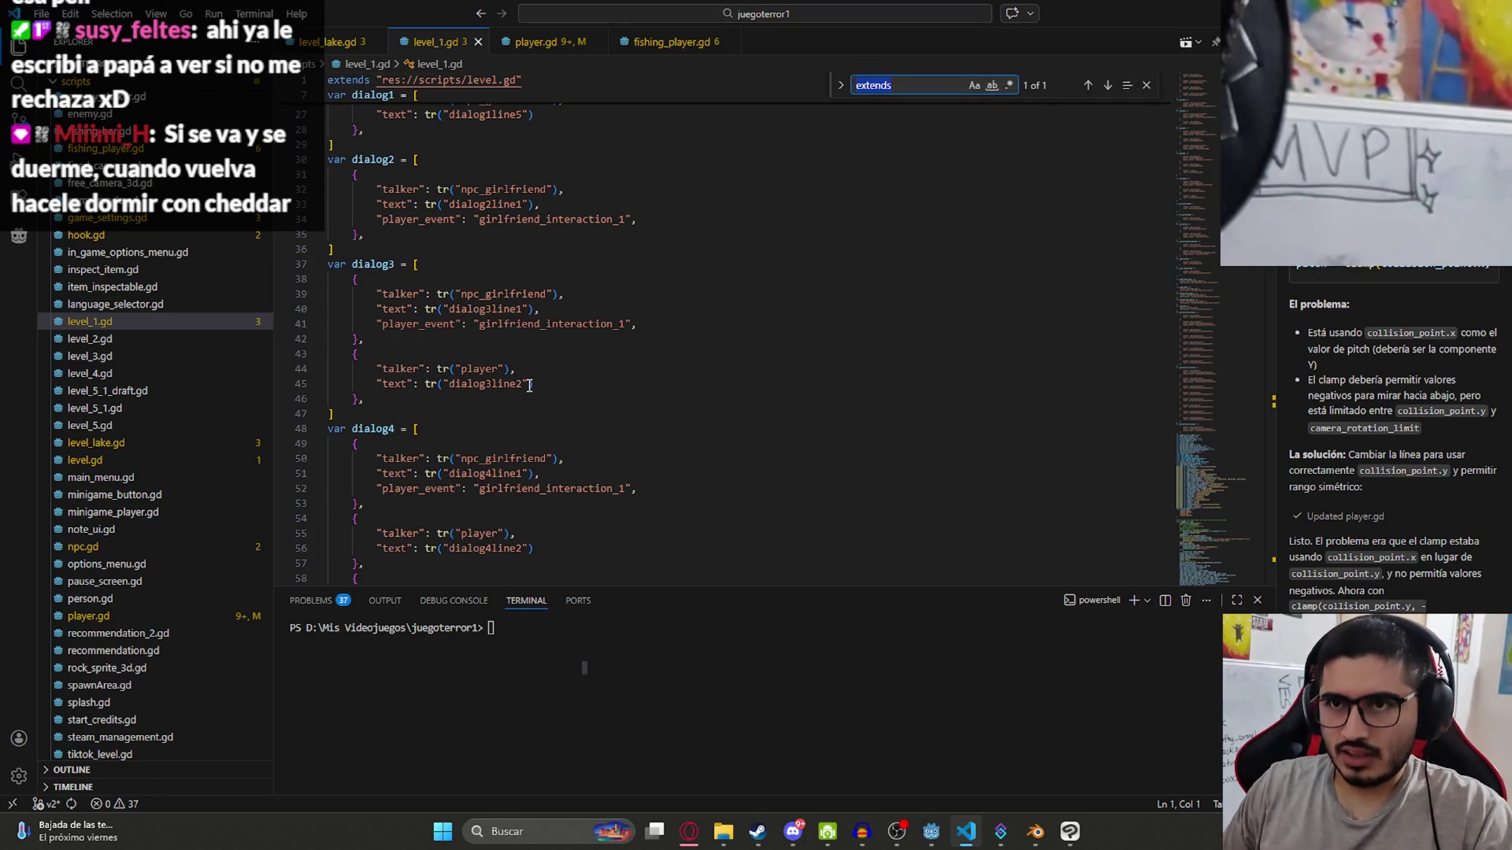
pyautogui.write('ake')
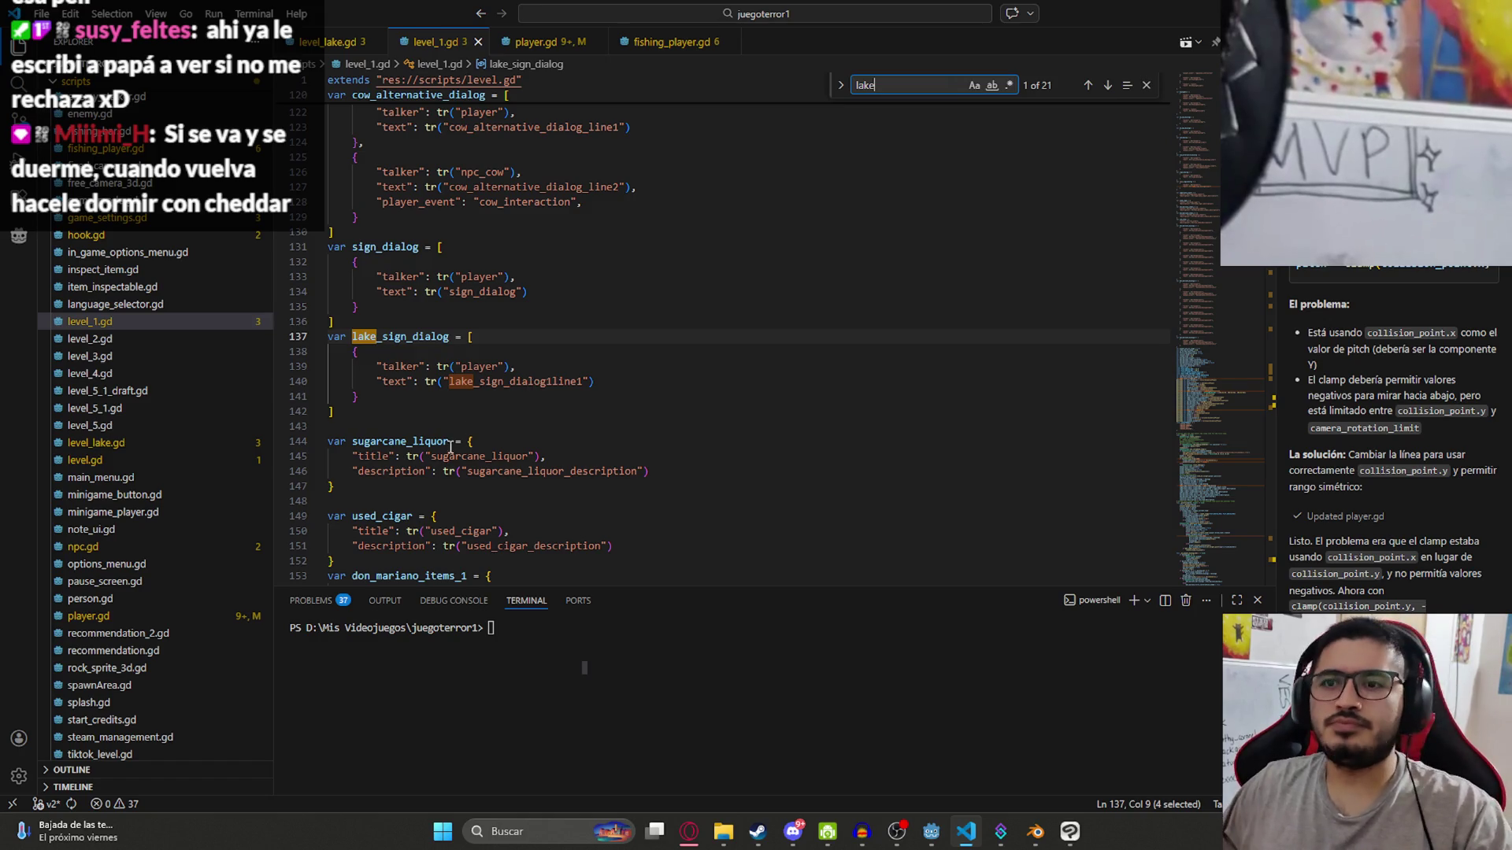
pyautogui.moveTo(367, 420); pyautogui.dragTo(303, 340)
pyautogui.hotkey('ctrl', 'c')
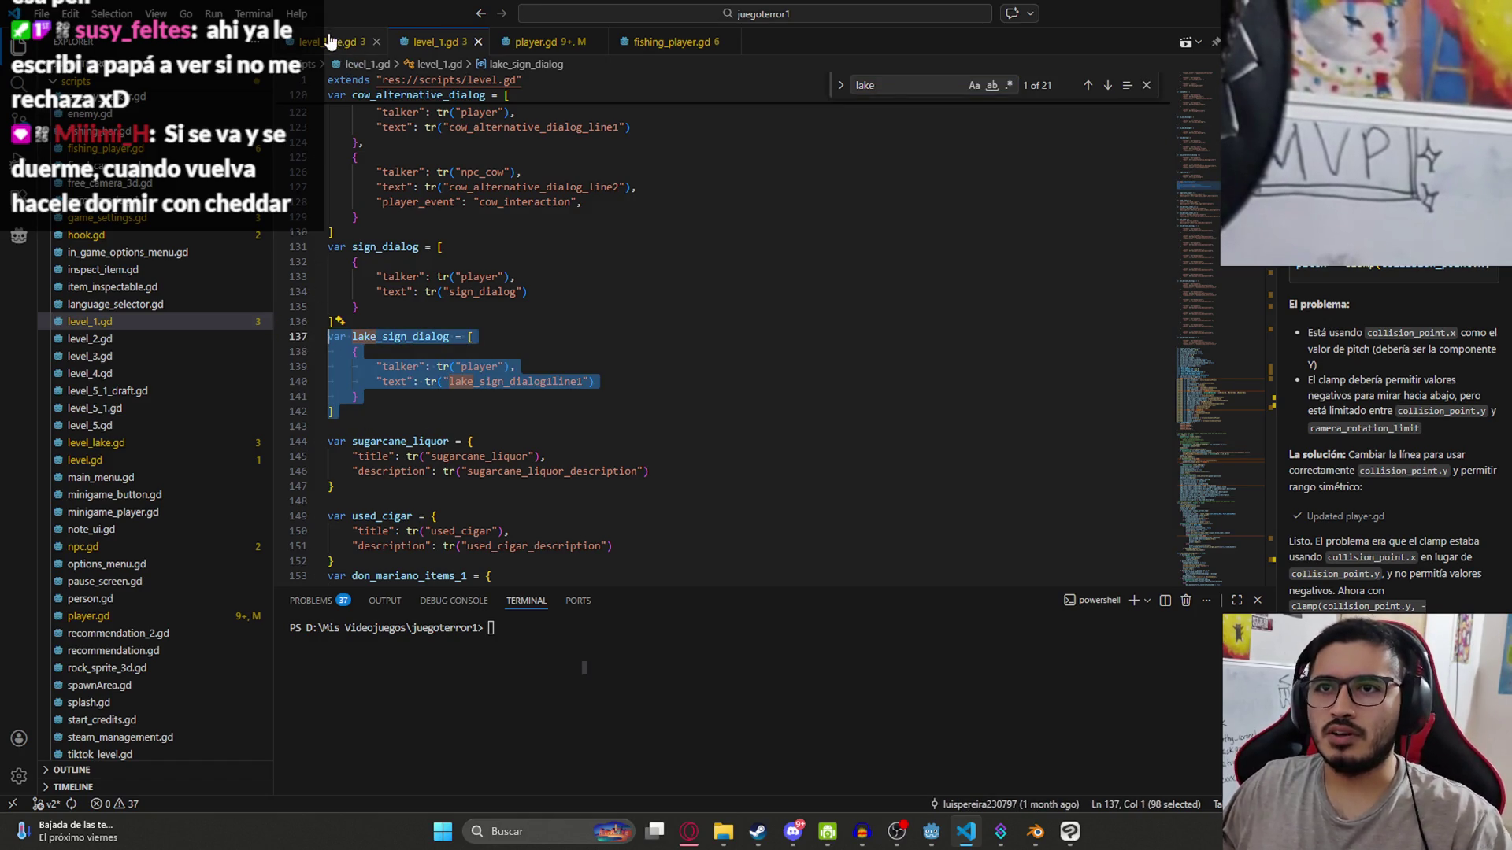
pyautogui.click(346, 49)
pyautogui.scroll(-7, 674, 227)
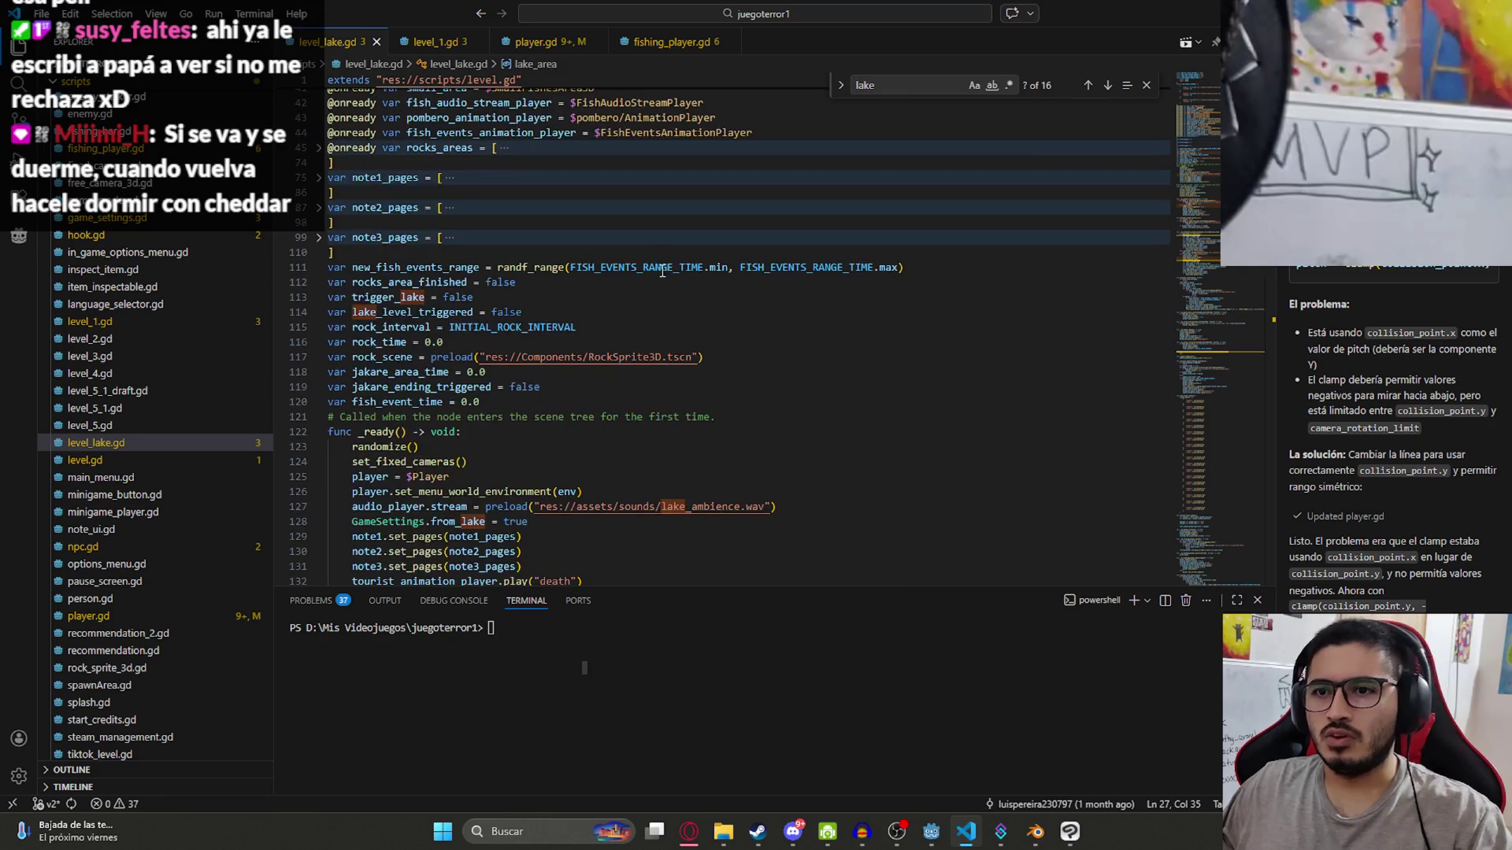
pyautogui.scroll(9, 577, 374)
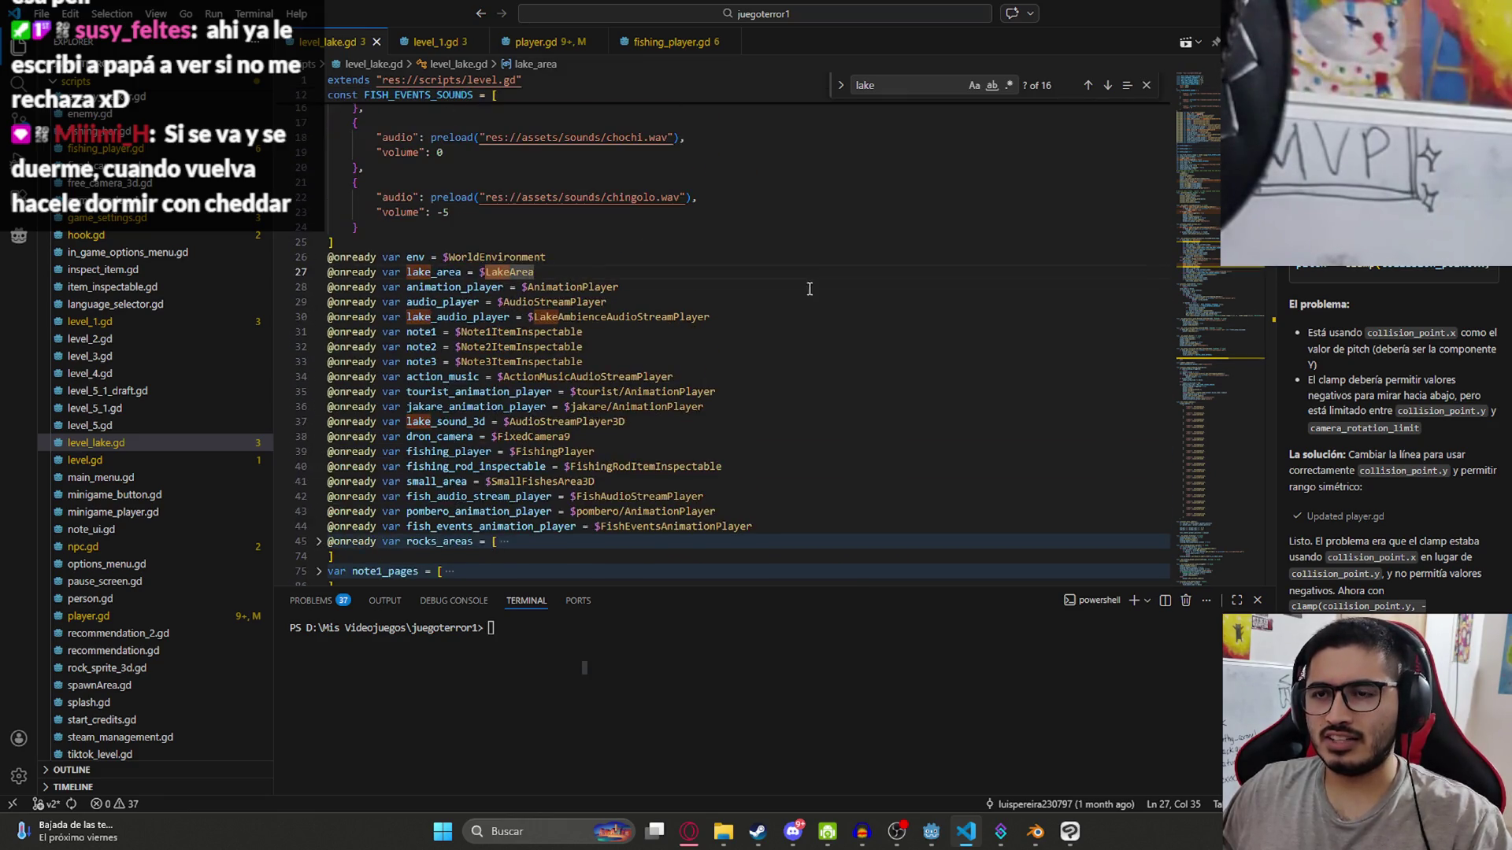
# Step: Paste the lake_sign_dialog block into level_lake.gd after note3_pages, undoing a misplaced first paste
pyautogui.write('var lake_sign_dialog = [ \t{ \t\t"talker": tr("player"), \t\t"text": tr("lake_sign_dialog1line1") \t} ]')
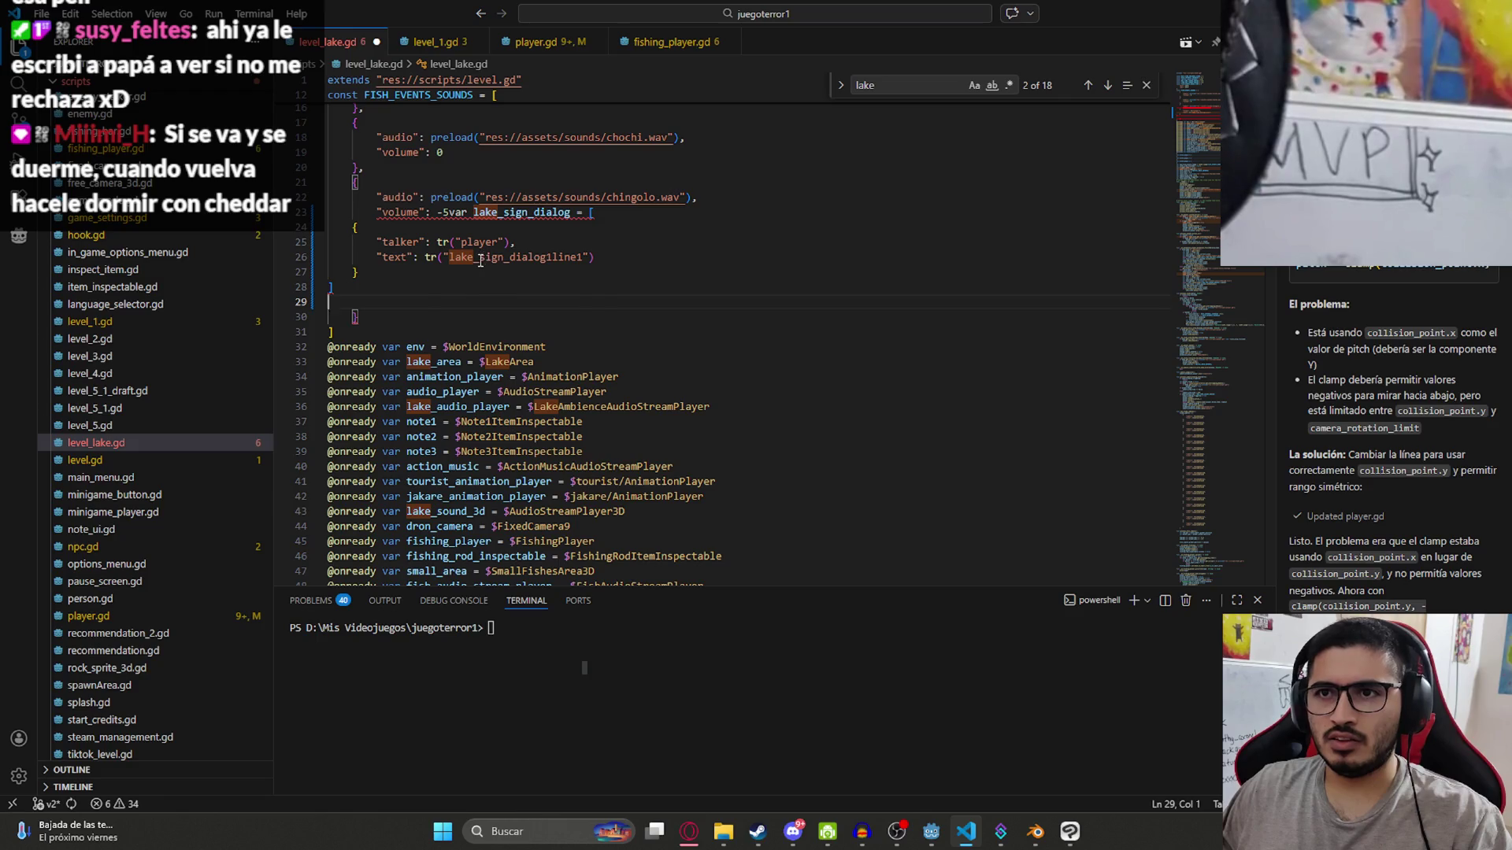
pyautogui.hotkey('ctrl', 'z')
pyautogui.scroll(-7, 539, 289)
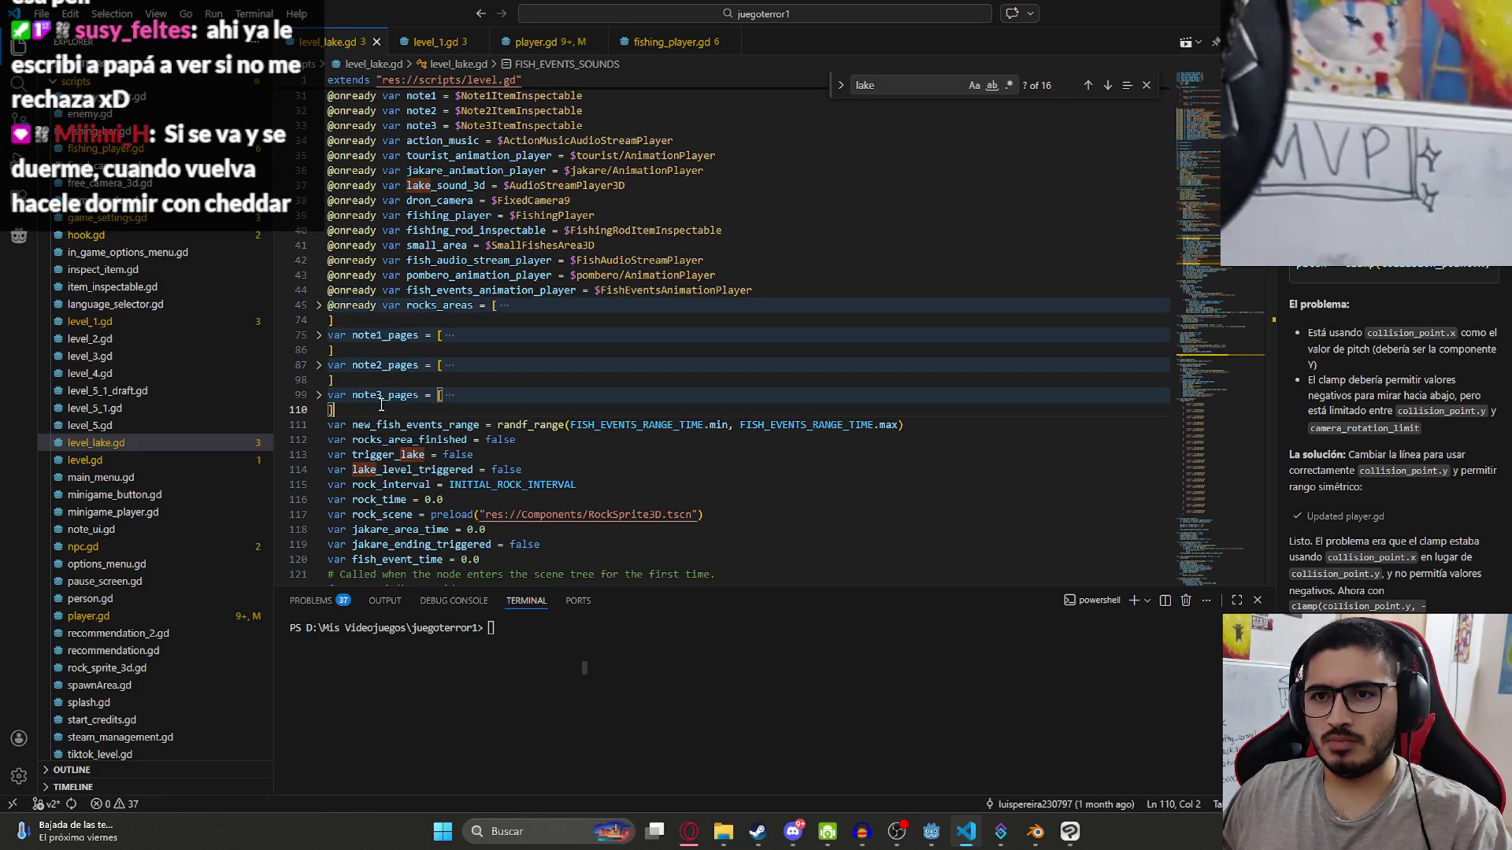
pyautogui.hotkey('ctrl', 'v')
# Step: Rename the block's text key to lake_fish_sign_dialog1line1 and save level_lake.gd
pyautogui.doubleClick(393, 413)
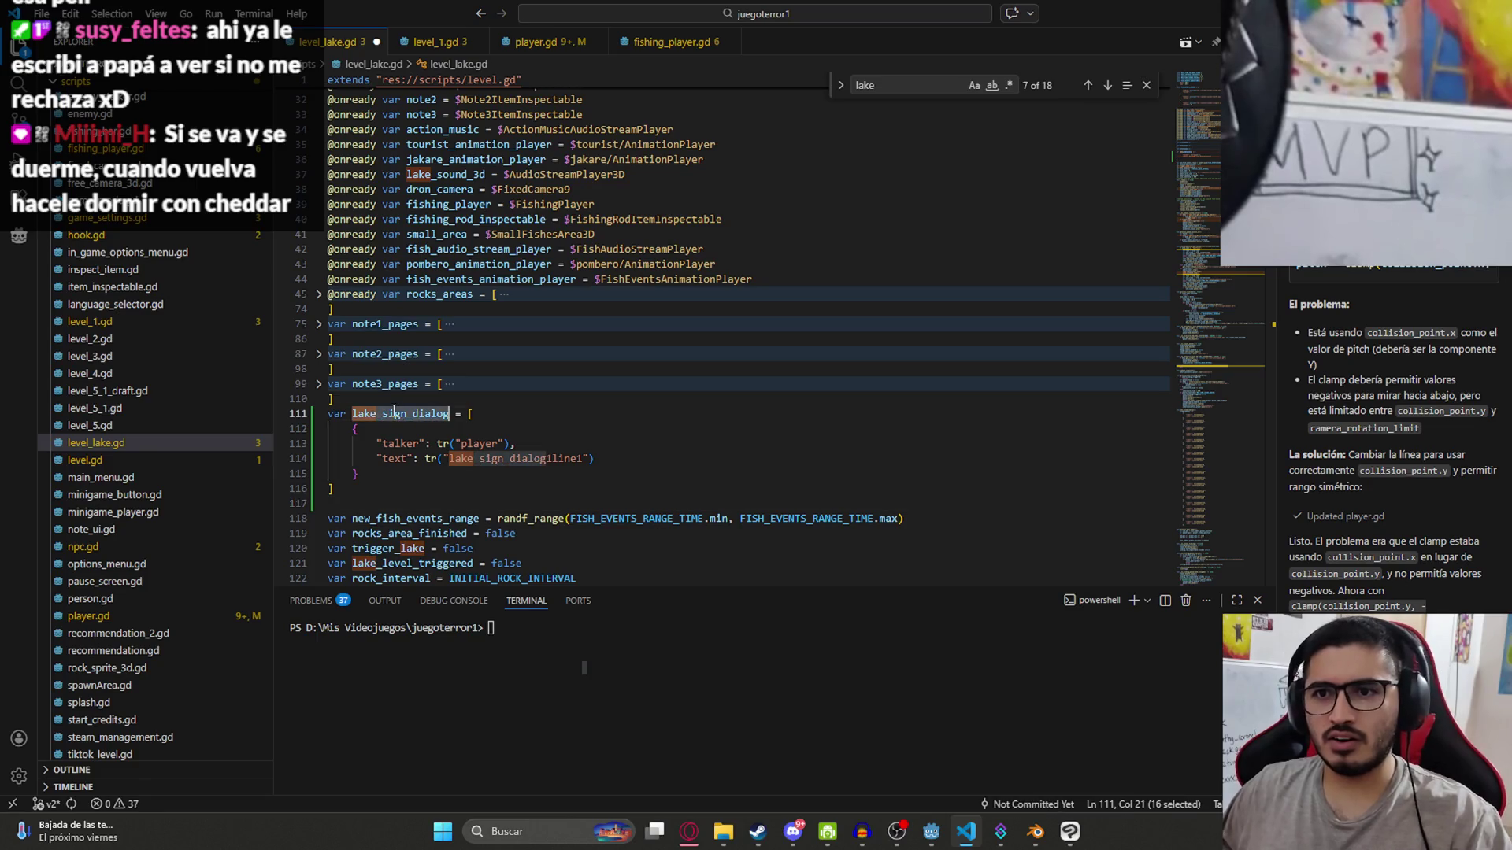
pyautogui.scroll(-3, 519, 369)
pyautogui.doubleClick(483, 326)
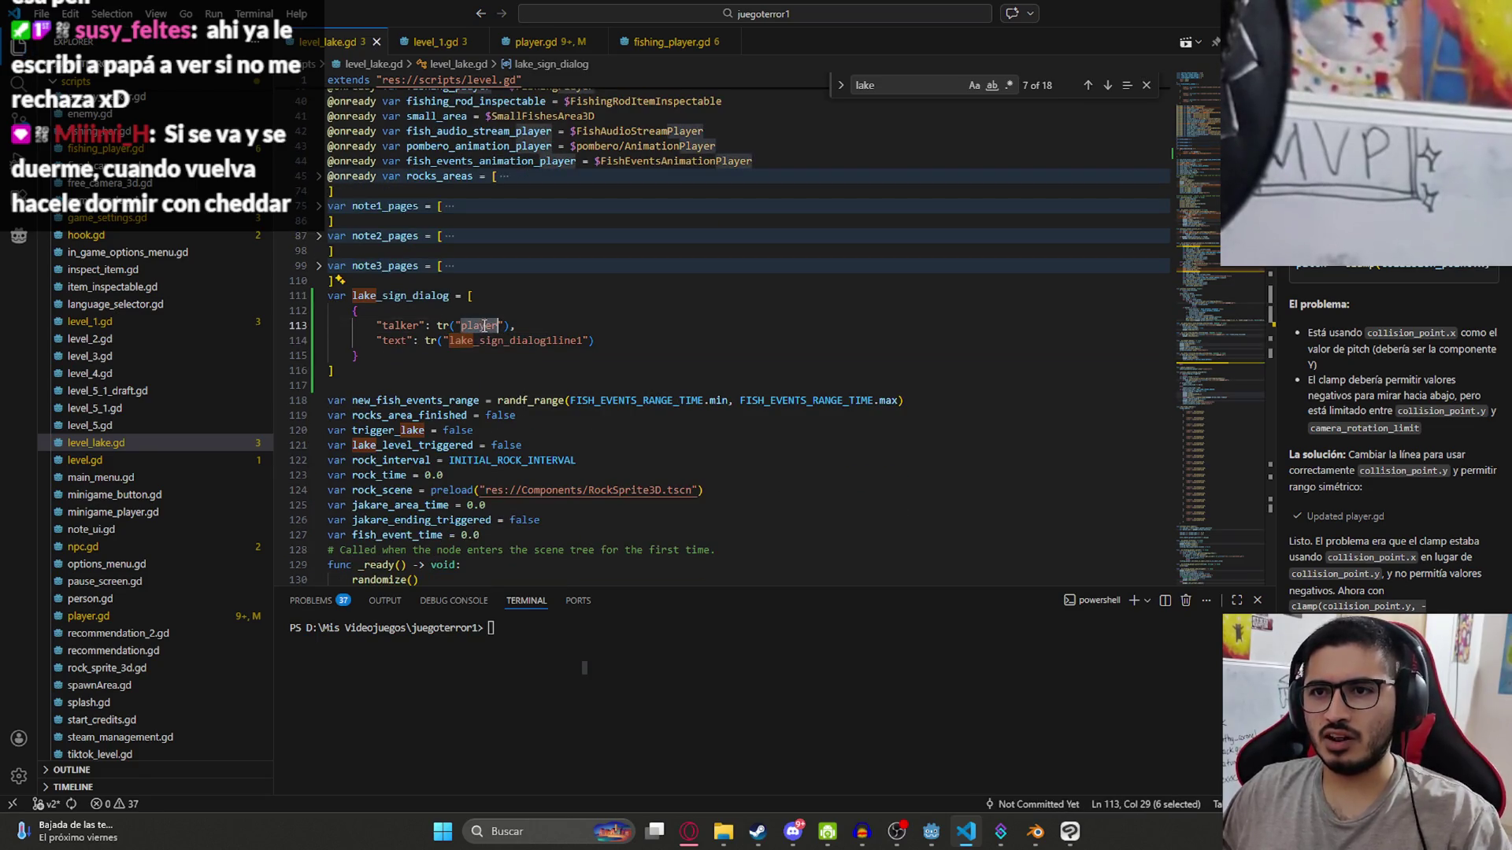
pyautogui.doubleClick(488, 340)
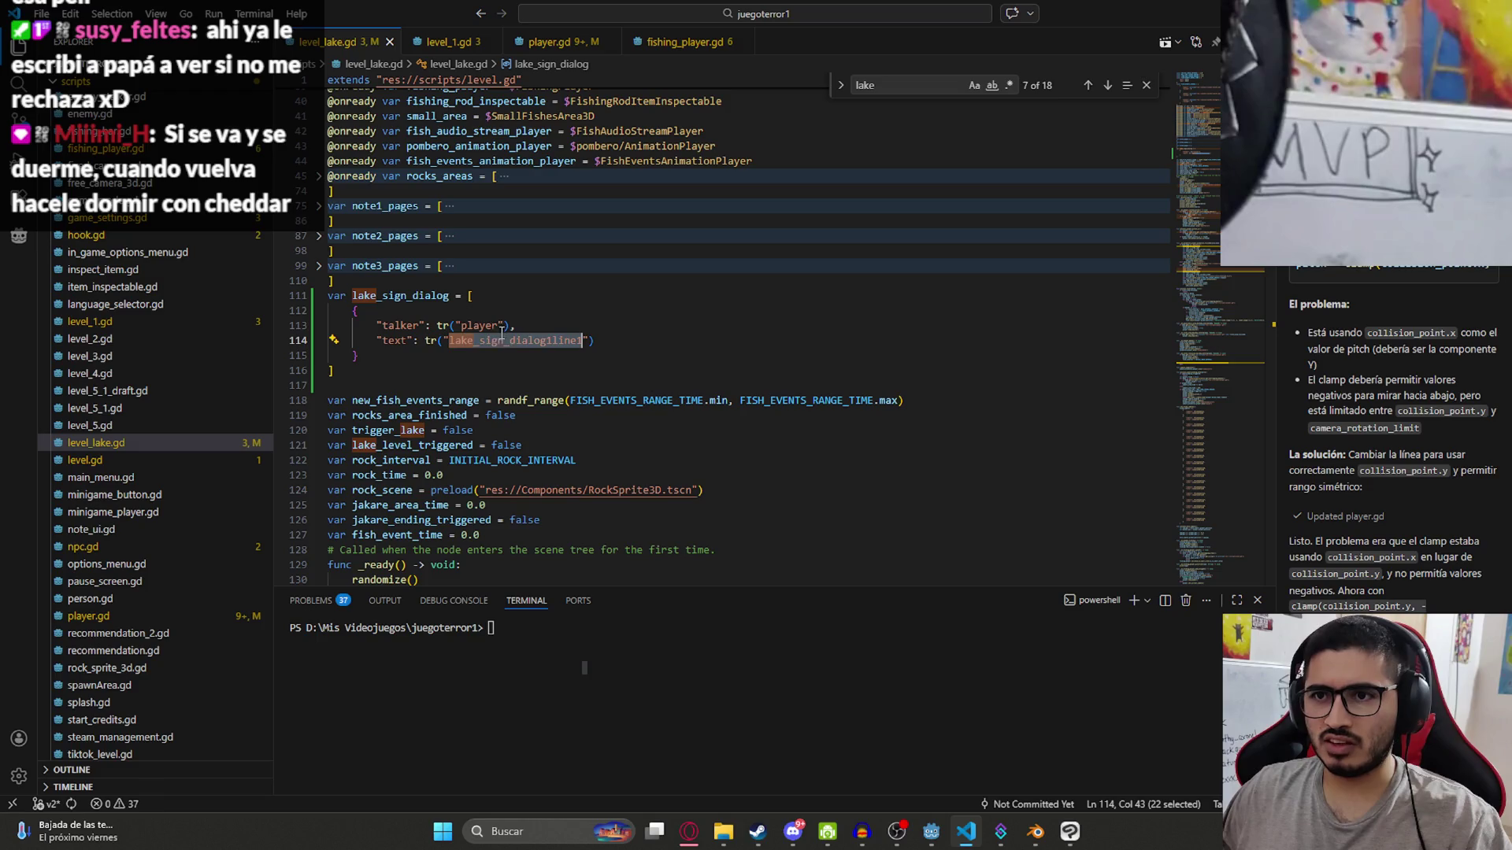
pyautogui.click(501, 330)
pyautogui.click(510, 340)
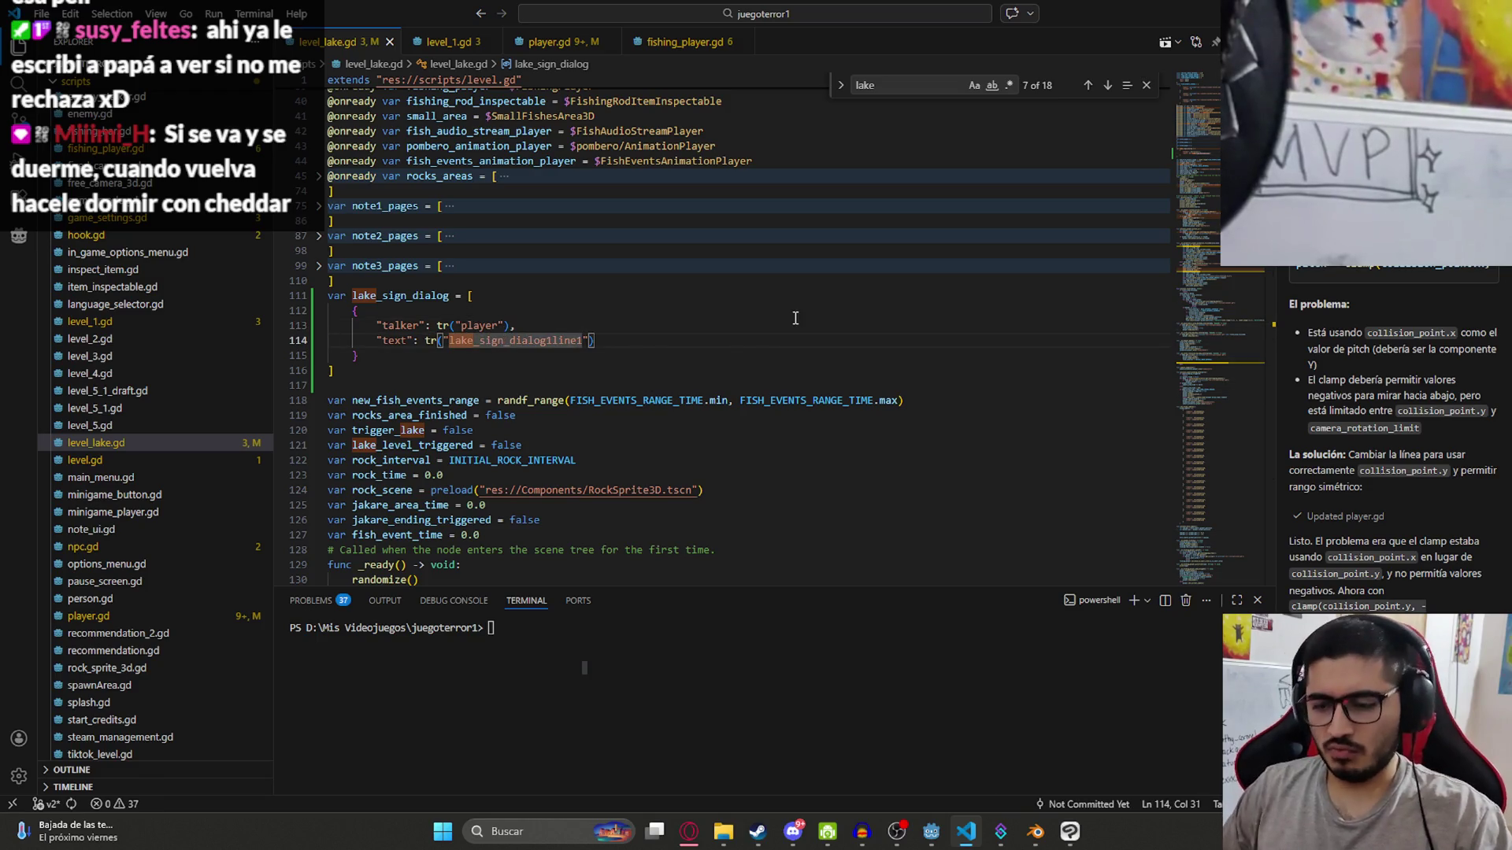
pyautogui.press('BackSpace')
pyautogui.press('BackSpace')
pyautogui.write('ish')
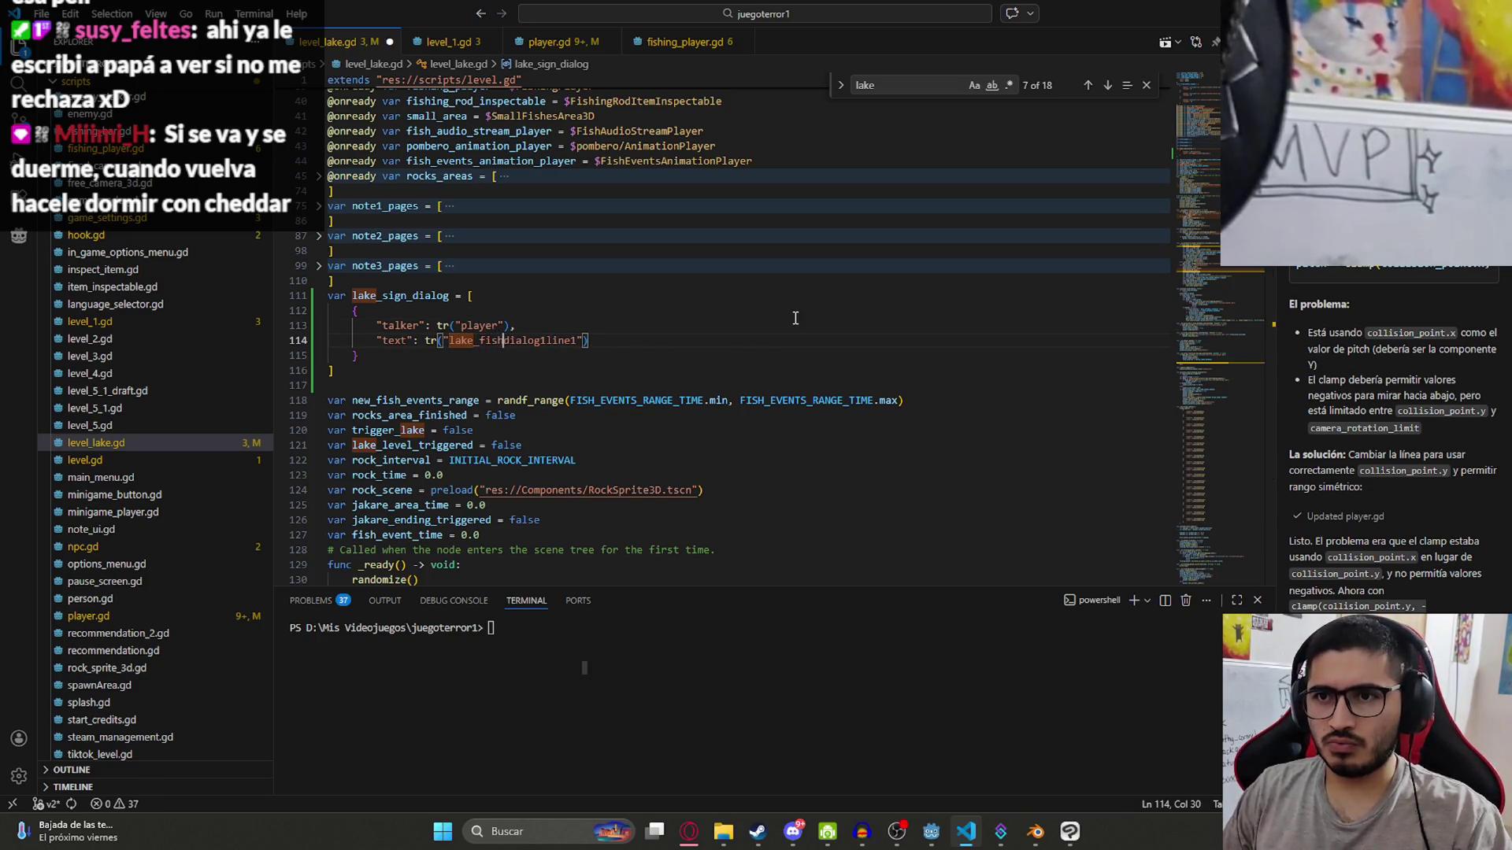
pyautogui.write('_sign_')
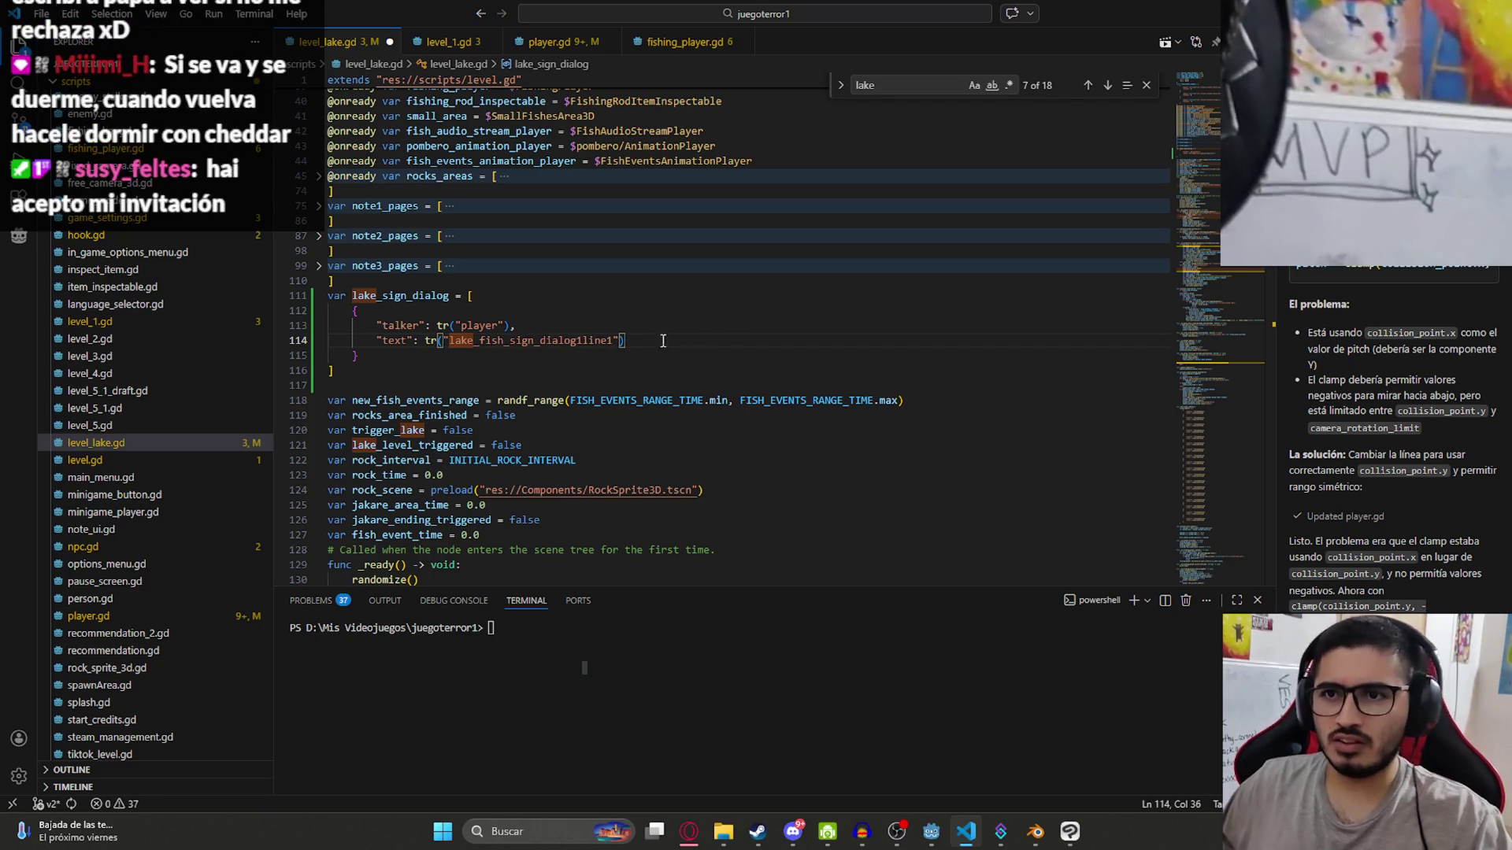
pyautogui.doubleClick(591, 340)
pyautogui.hotkey('ctrl', 's')
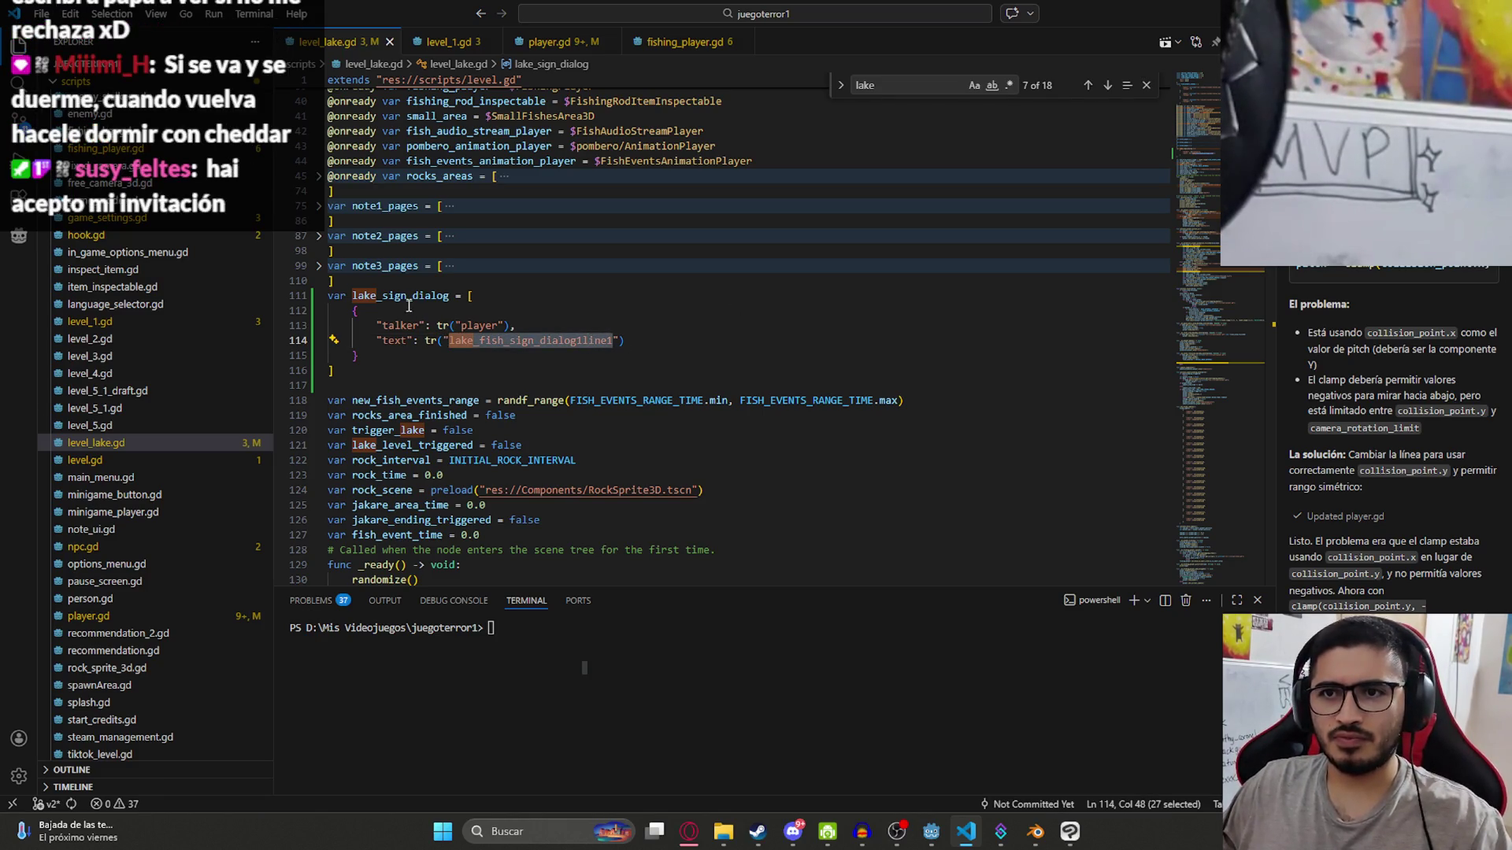
pyautogui.doubleClick(410, 296)
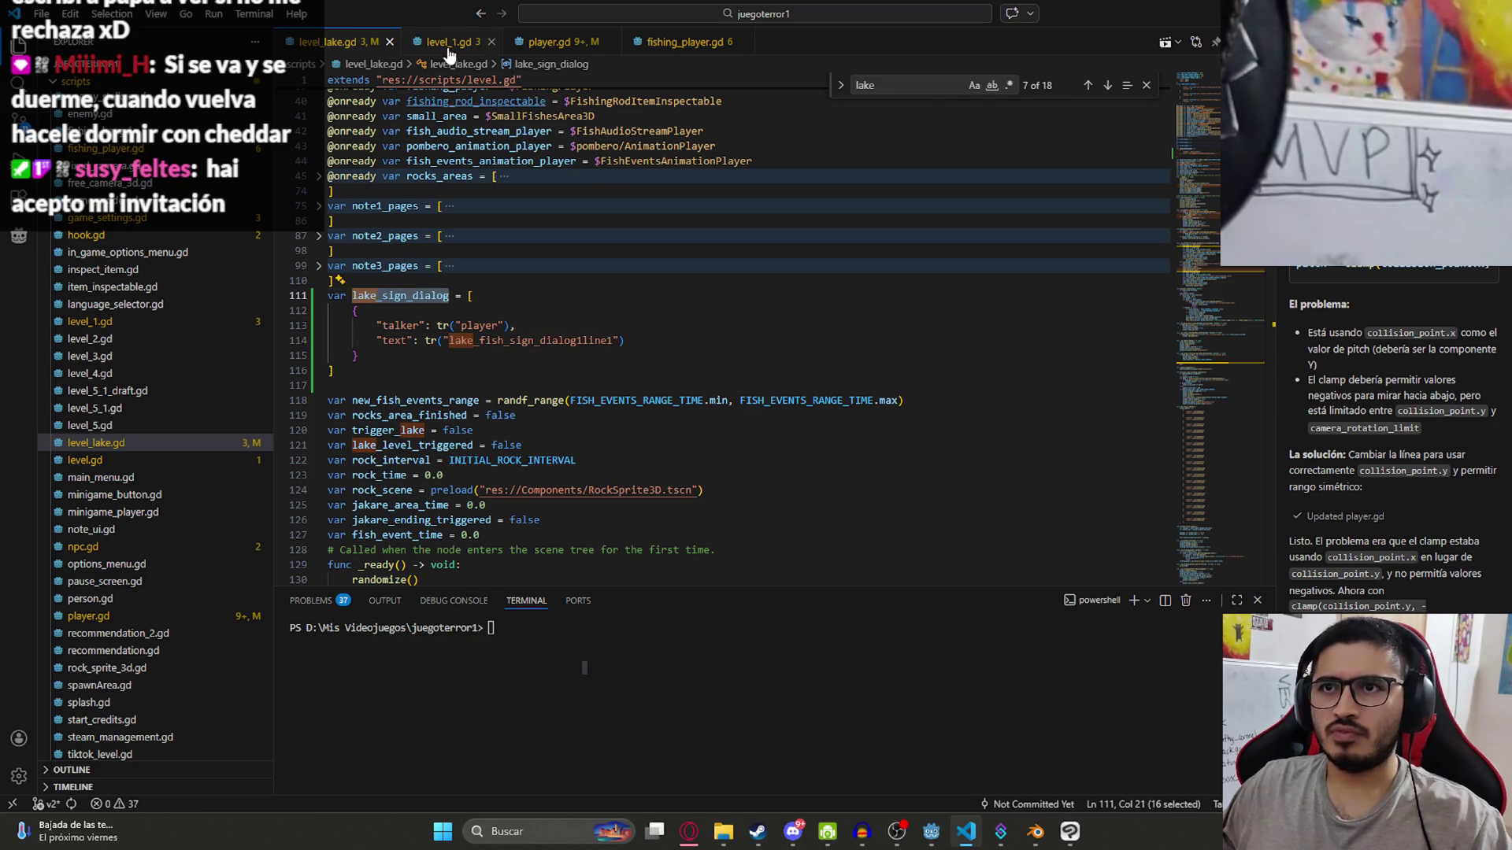
# Step: Locate and select the lake_sign_dialog assignment on line 330 of level_1.gd
pyautogui.hotkey('ctrl', 'f')
pyautogui.click(449, 42)
pyautogui.press('Return')
pyautogui.press('Return')
pyautogui.press('Return')
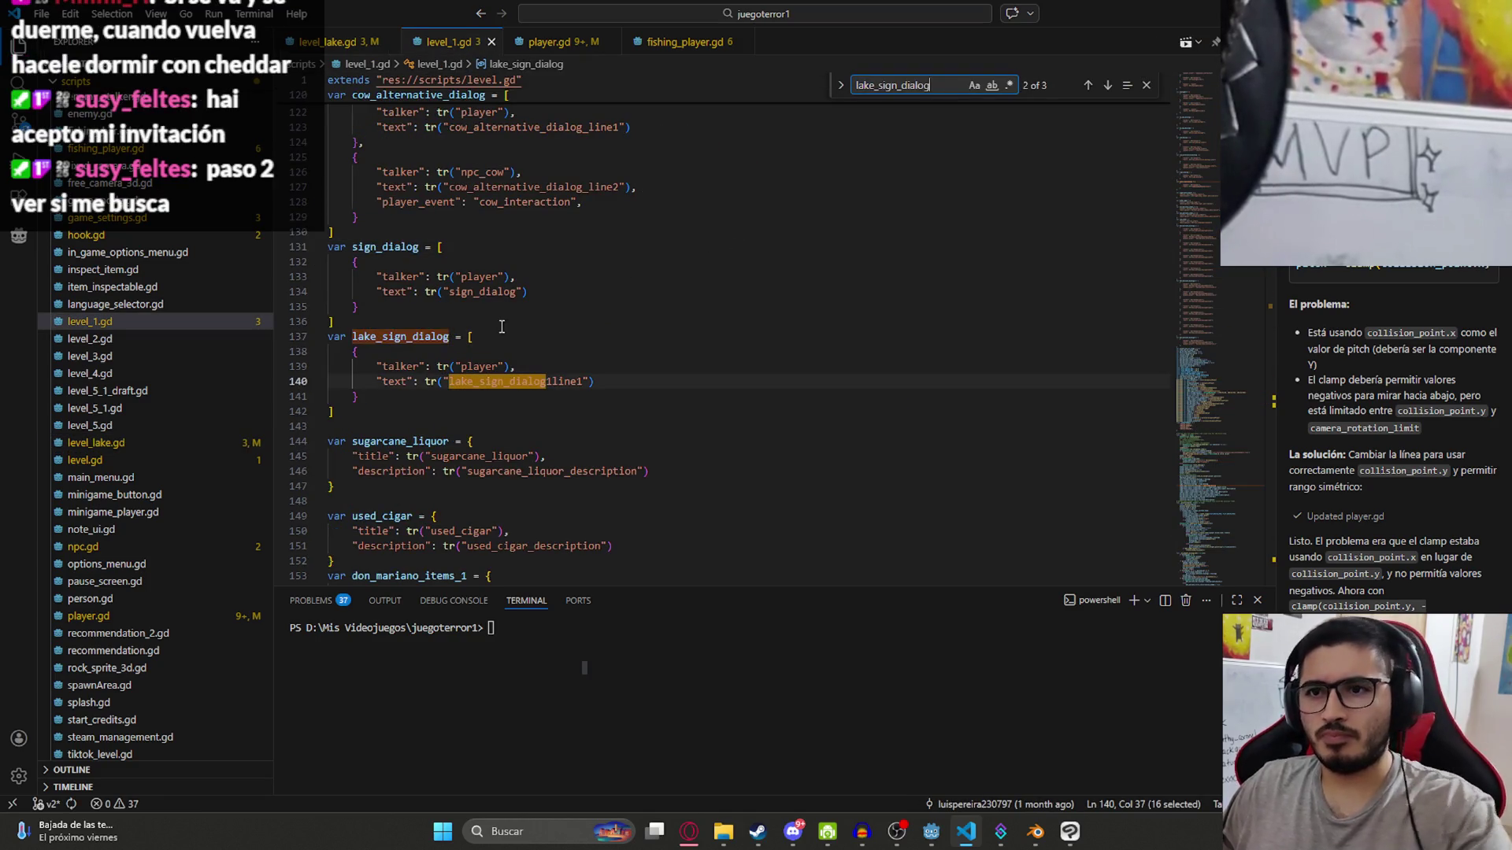
pyautogui.moveTo(642, 337)
pyautogui.mouseDown()
pyautogui.moveTo(346, 323)
pyautogui.moveTo(356, 338)
pyautogui.mouseUp()
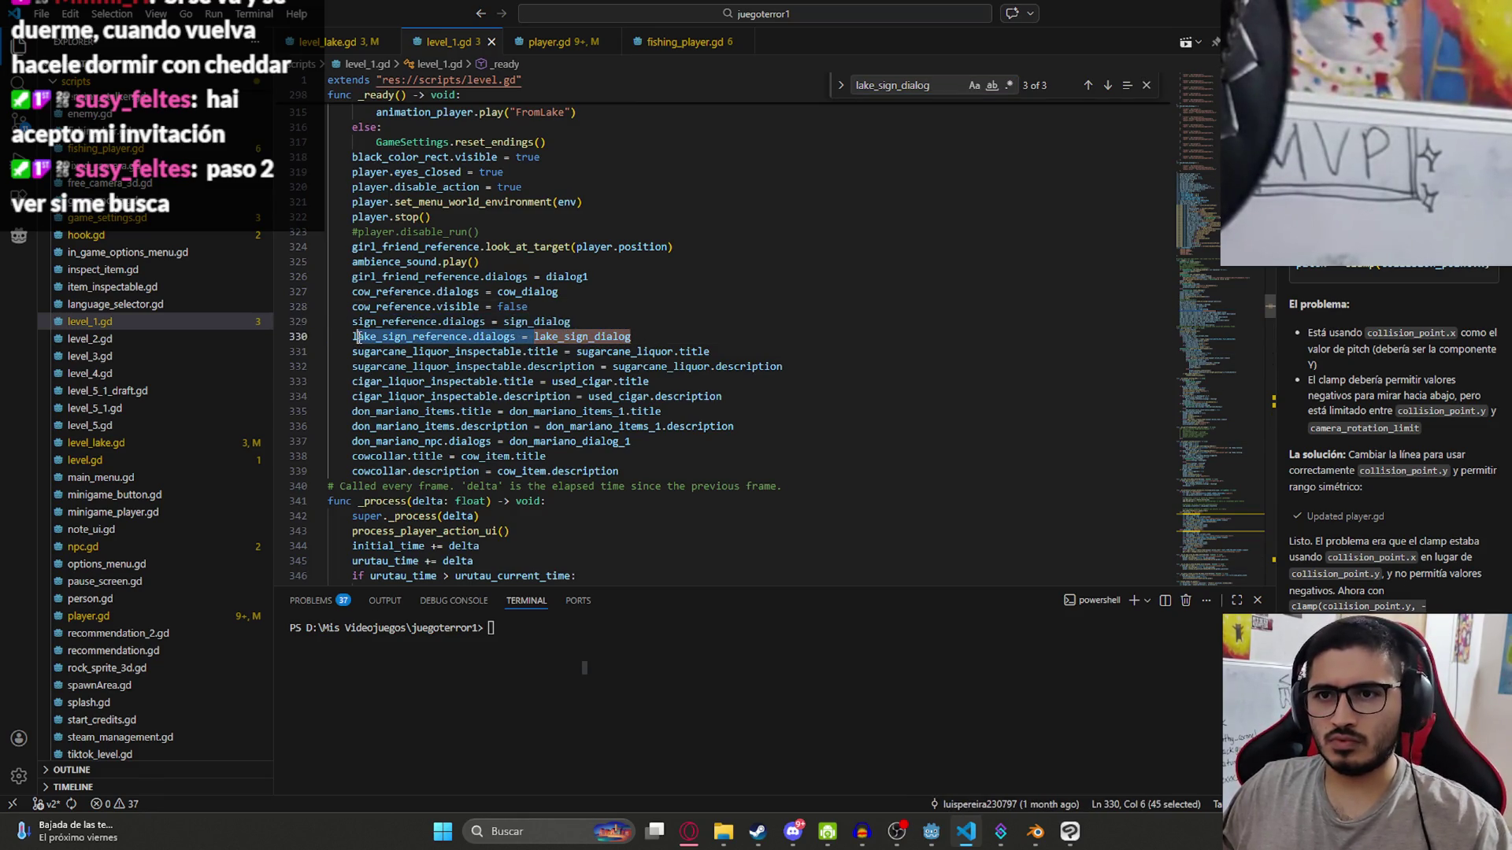
# Step: Add 'lake_sign_reference.dialogs = lake_sign_dialog' at the end of _ready in level_lake.gd
pyautogui.click(337, 54)
pyautogui.hotkey('ctrl', 'f')
pyautogui.write('ready(')
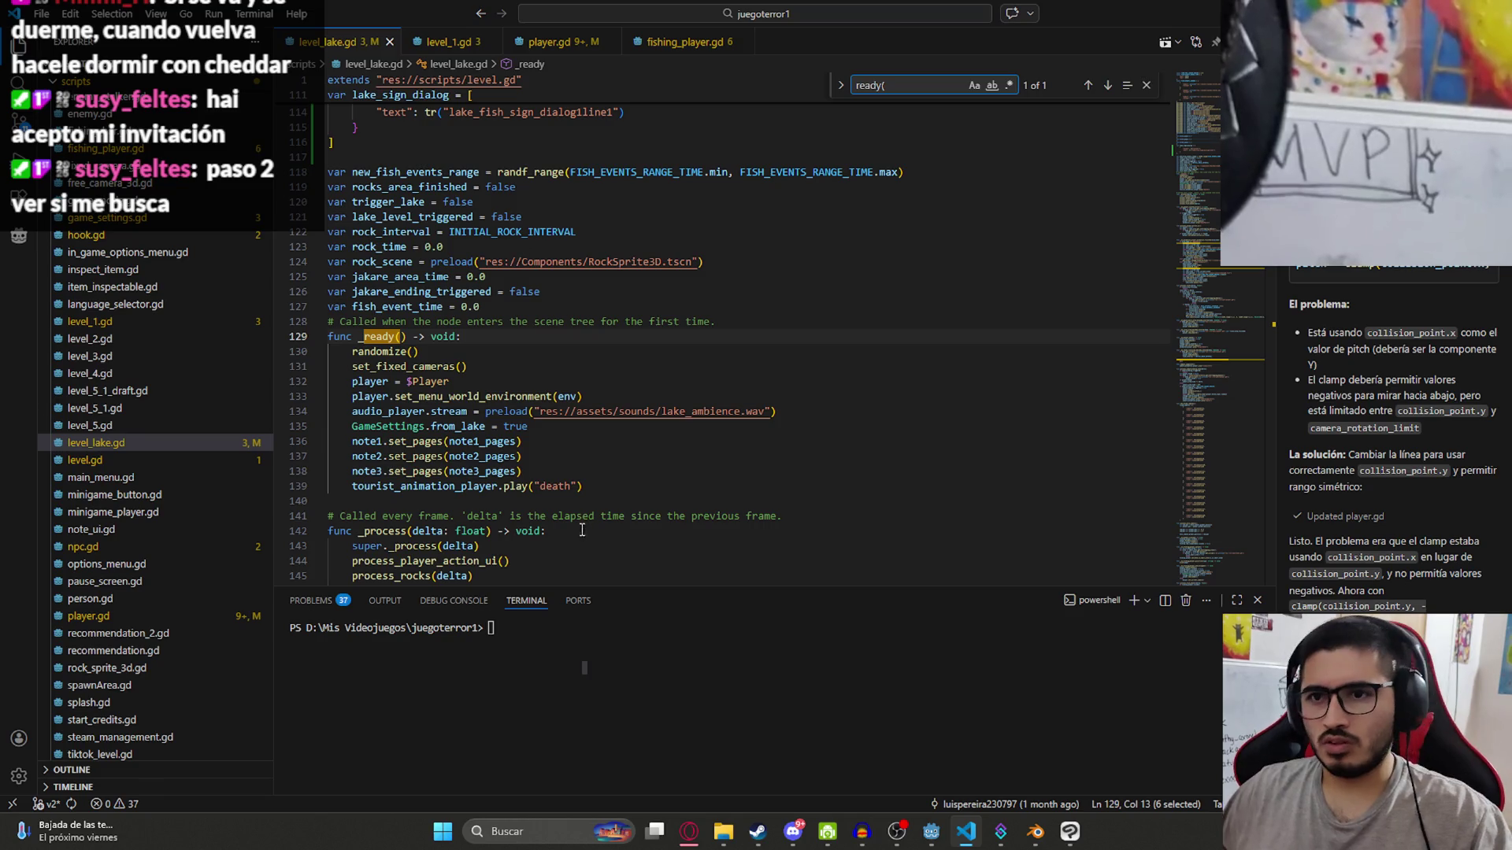
pyautogui.click(604, 485)
pyautogui.press('Return')
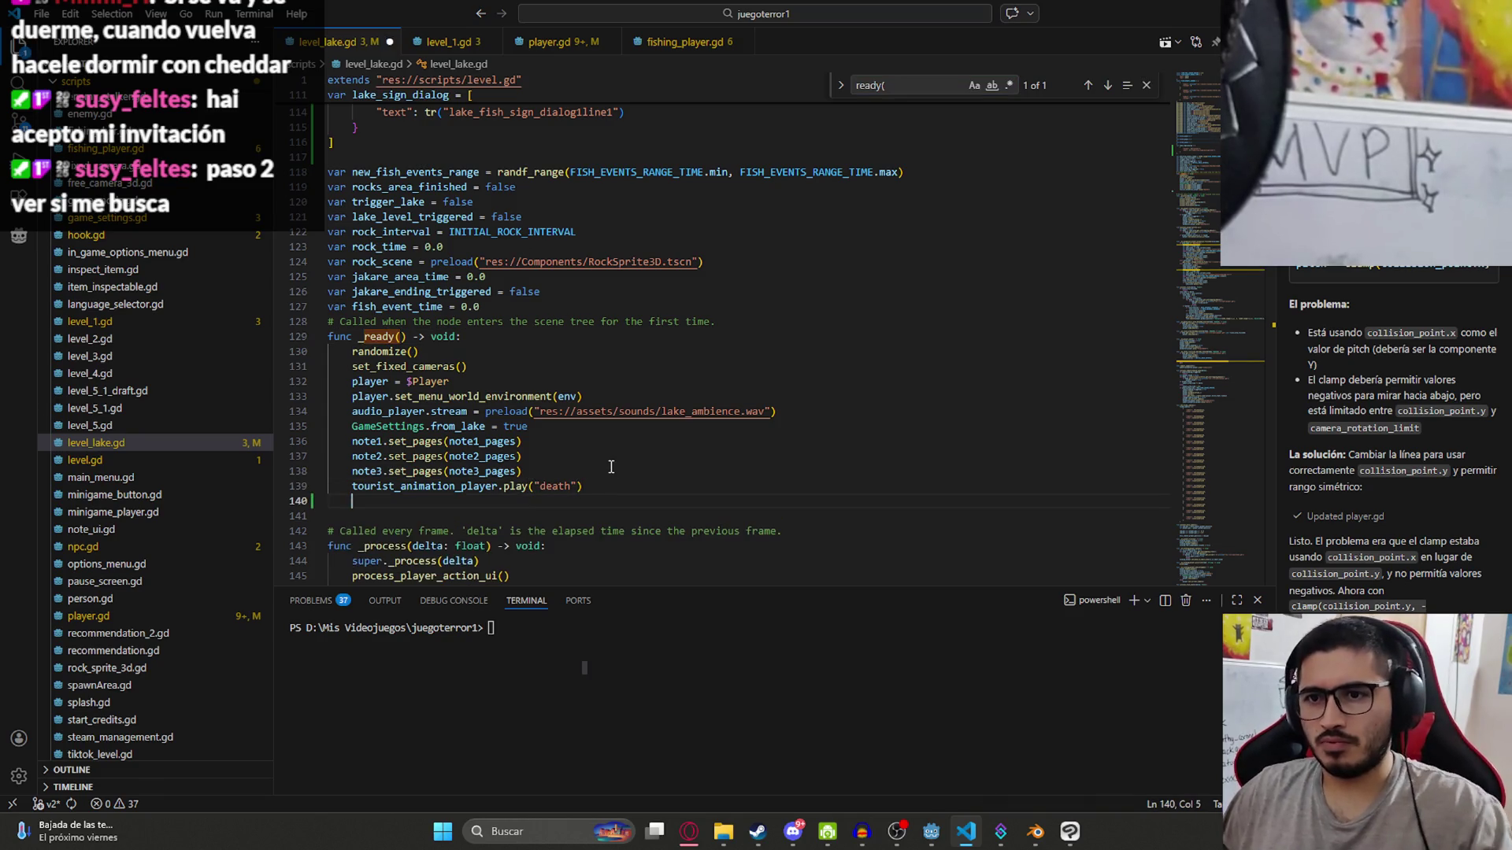
pyautogui.press('Tab')
pyautogui.doubleClick(410, 501)
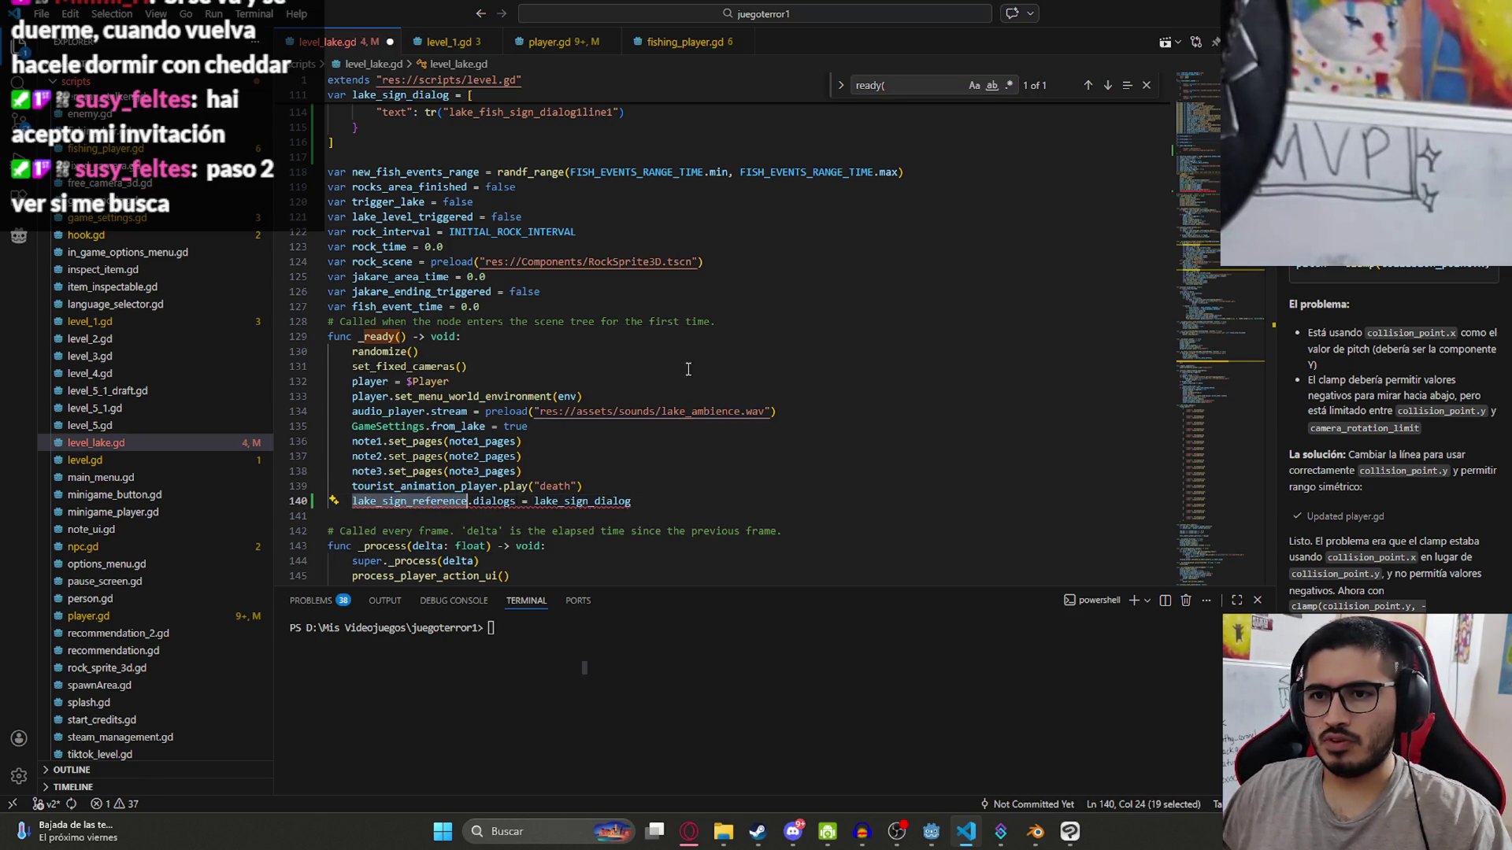
# Step: Declare 'var lake_sign_reference = $LakeSignInteraction' on line 117, fixing the node-name typo
pyautogui.moveTo(1207, 182); pyautogui.dragTo(1209, 92)
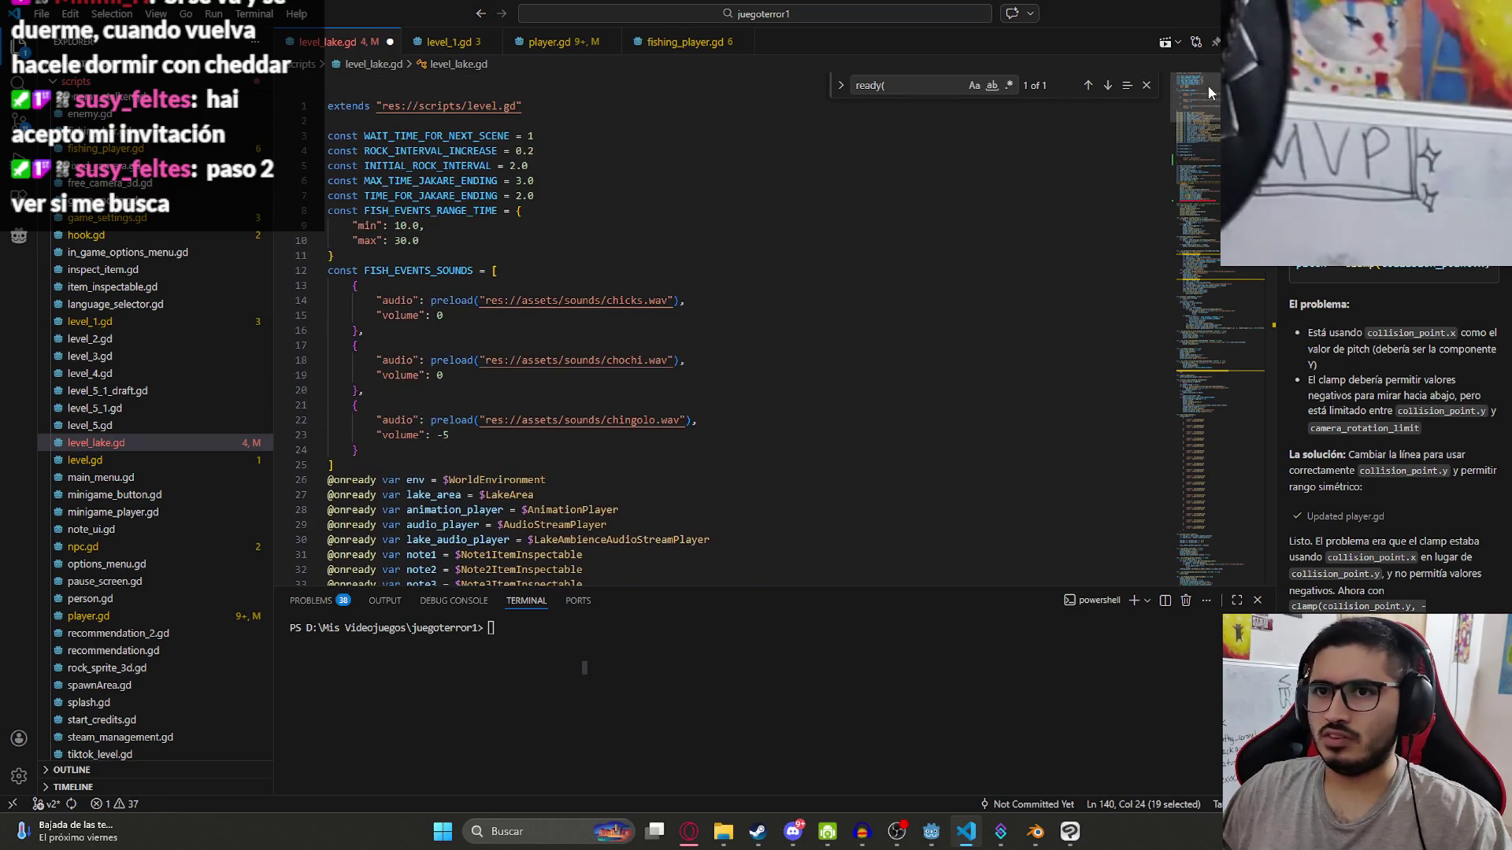
pyautogui.scroll(-12, 490, 300)
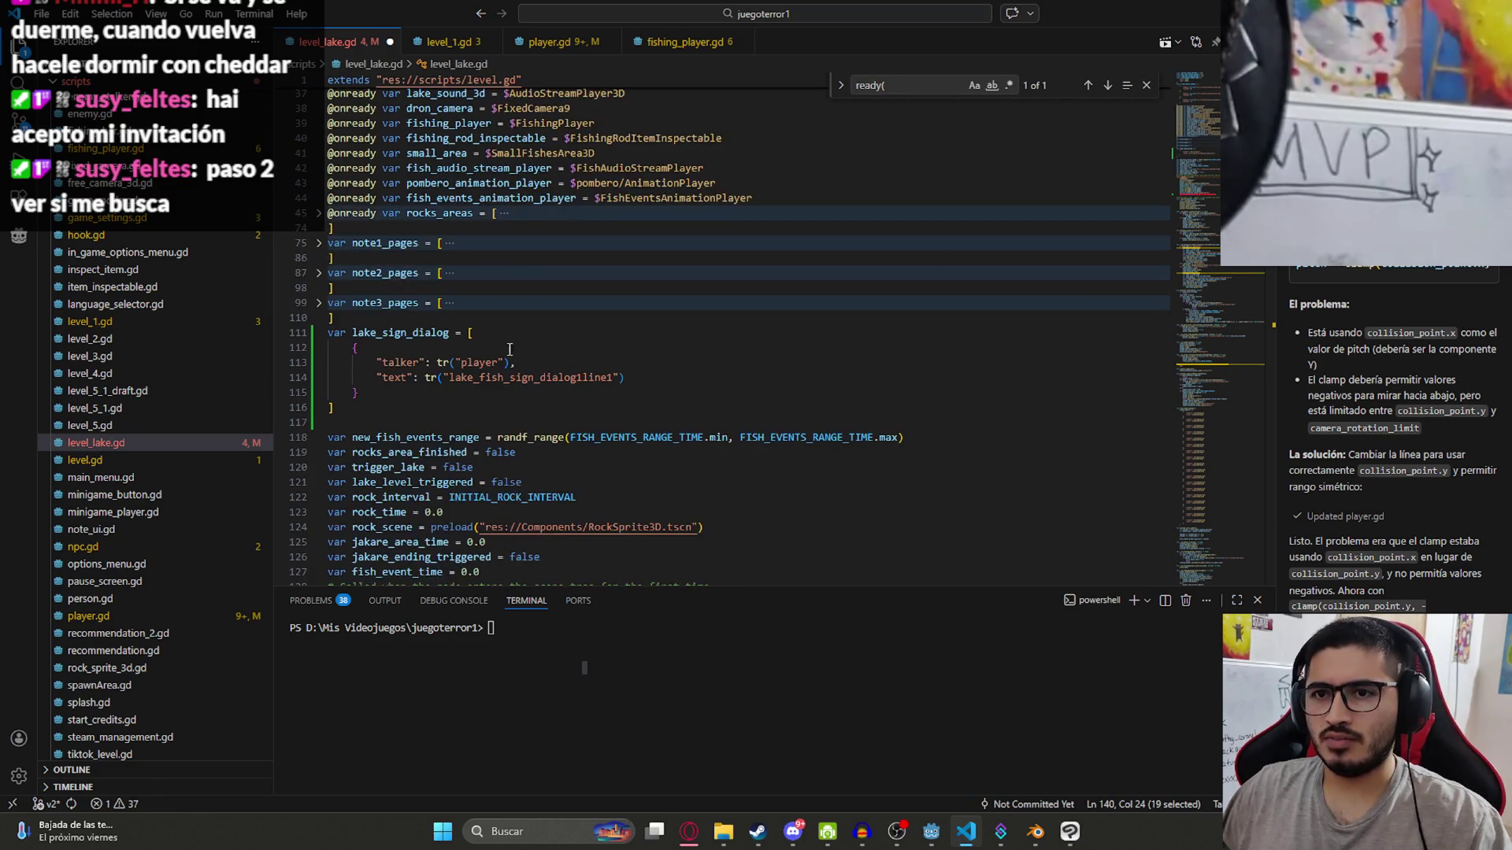
pyautogui.click(386, 423)
pyautogui.write('lake_sign_reference =')
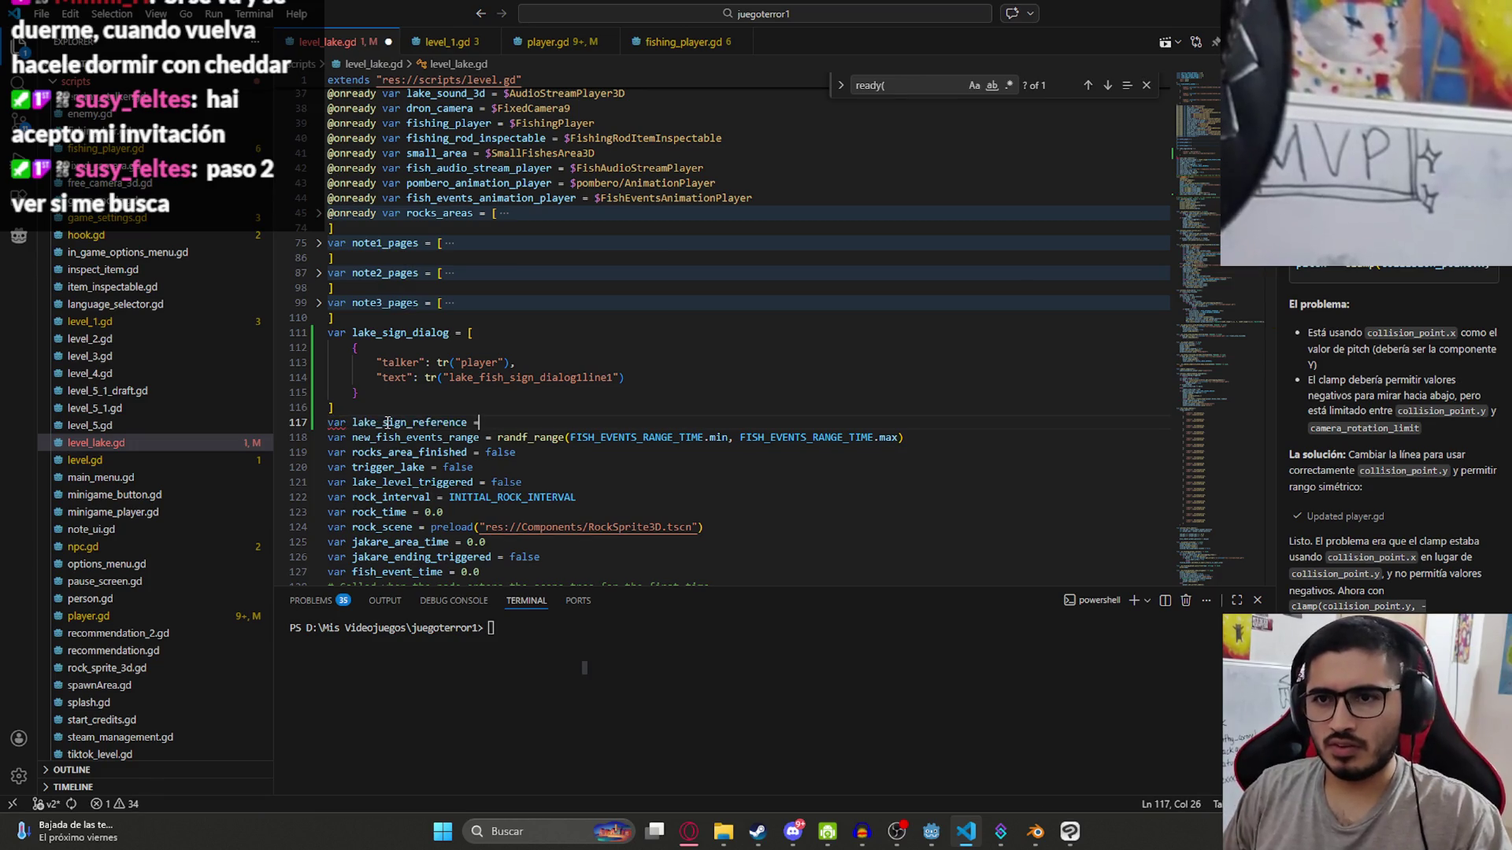
pyautogui.write('Lake')
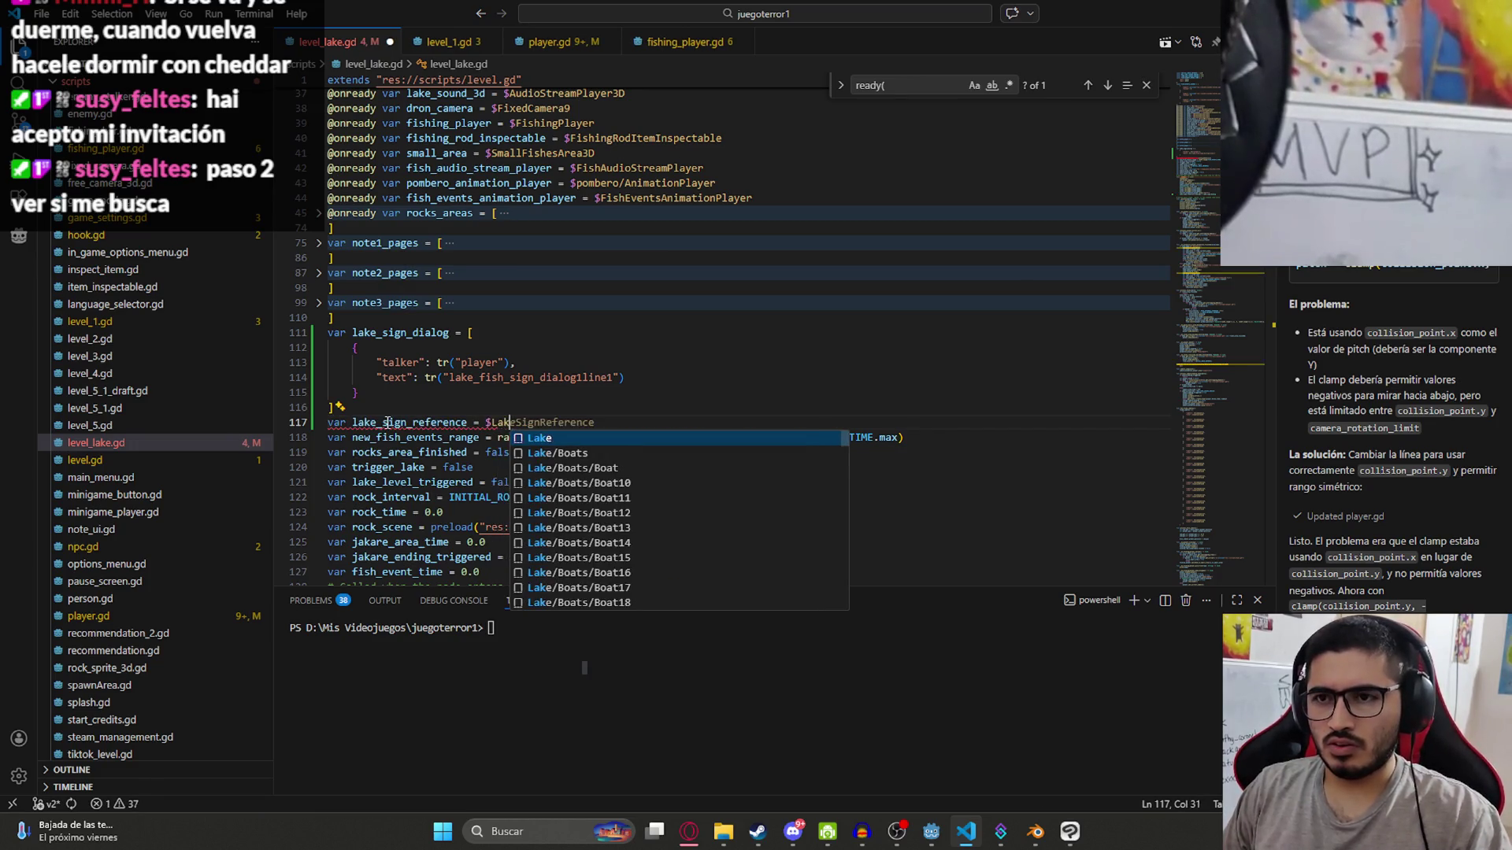
pyautogui.write('Si')
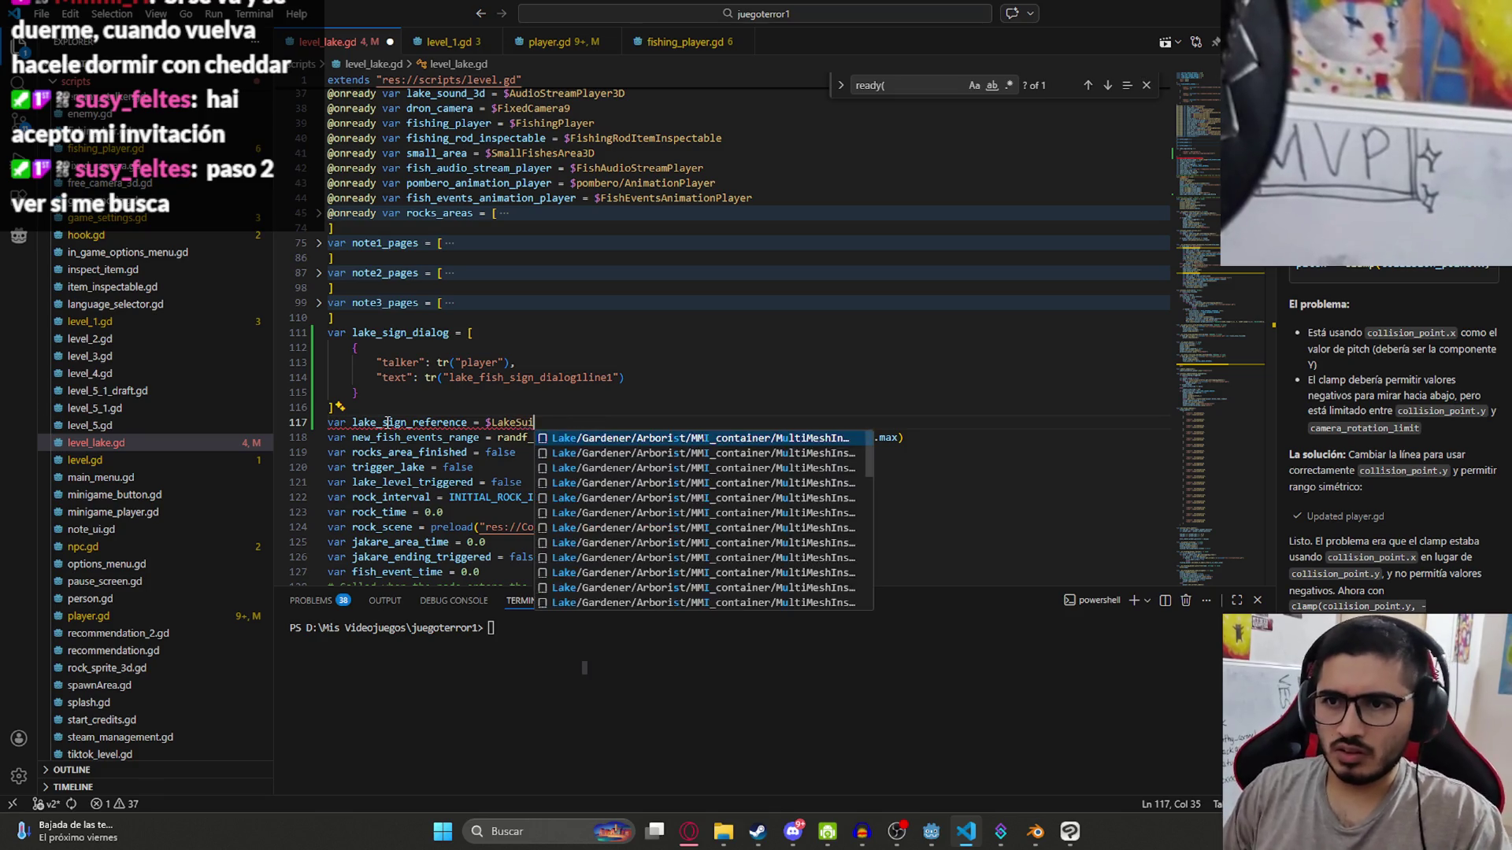
pyautogui.write('gn')
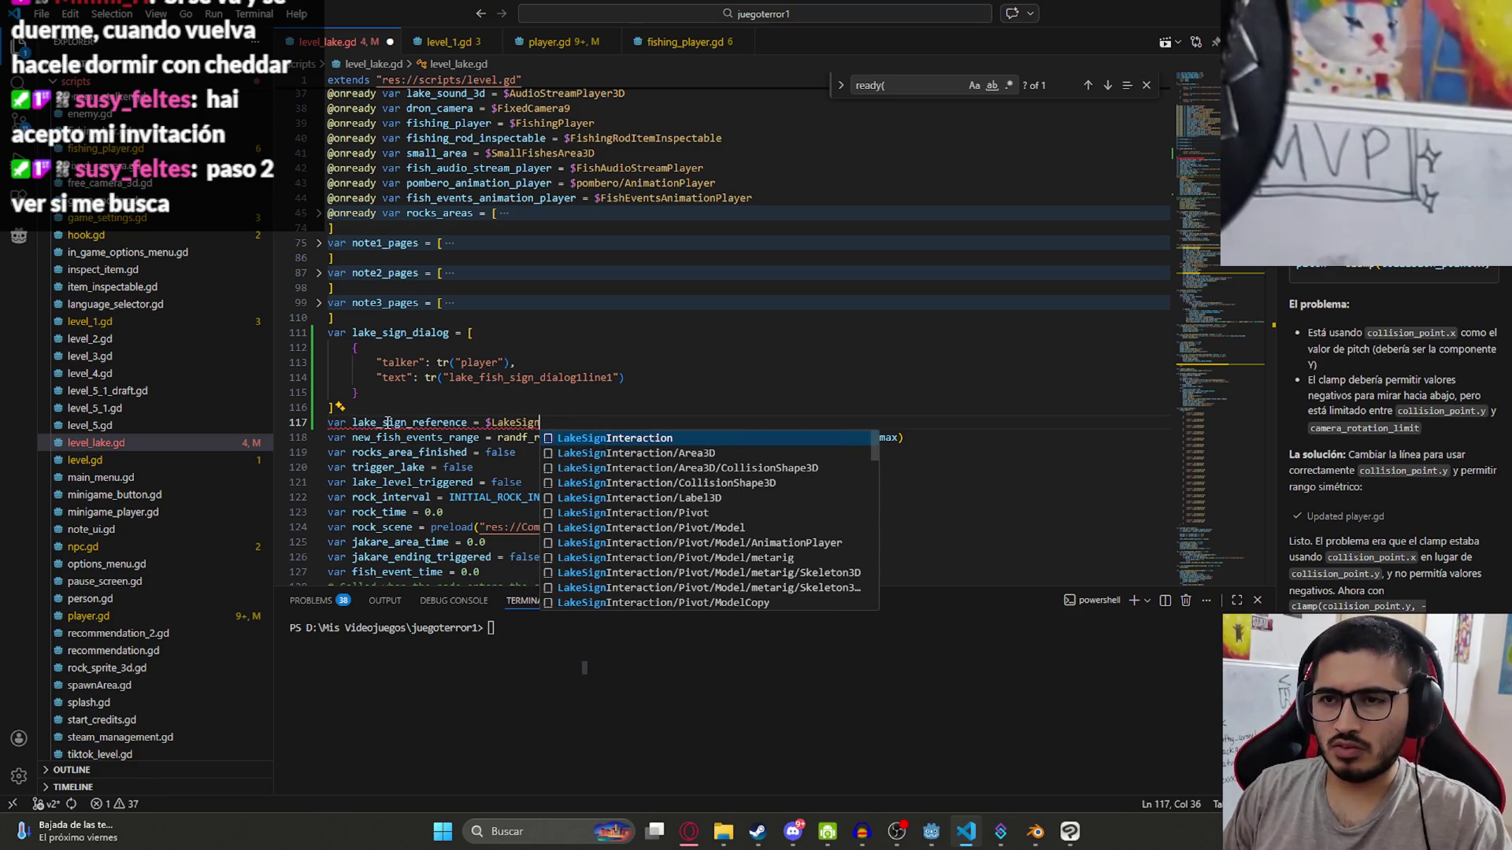
pyautogui.write('Interactiojn')
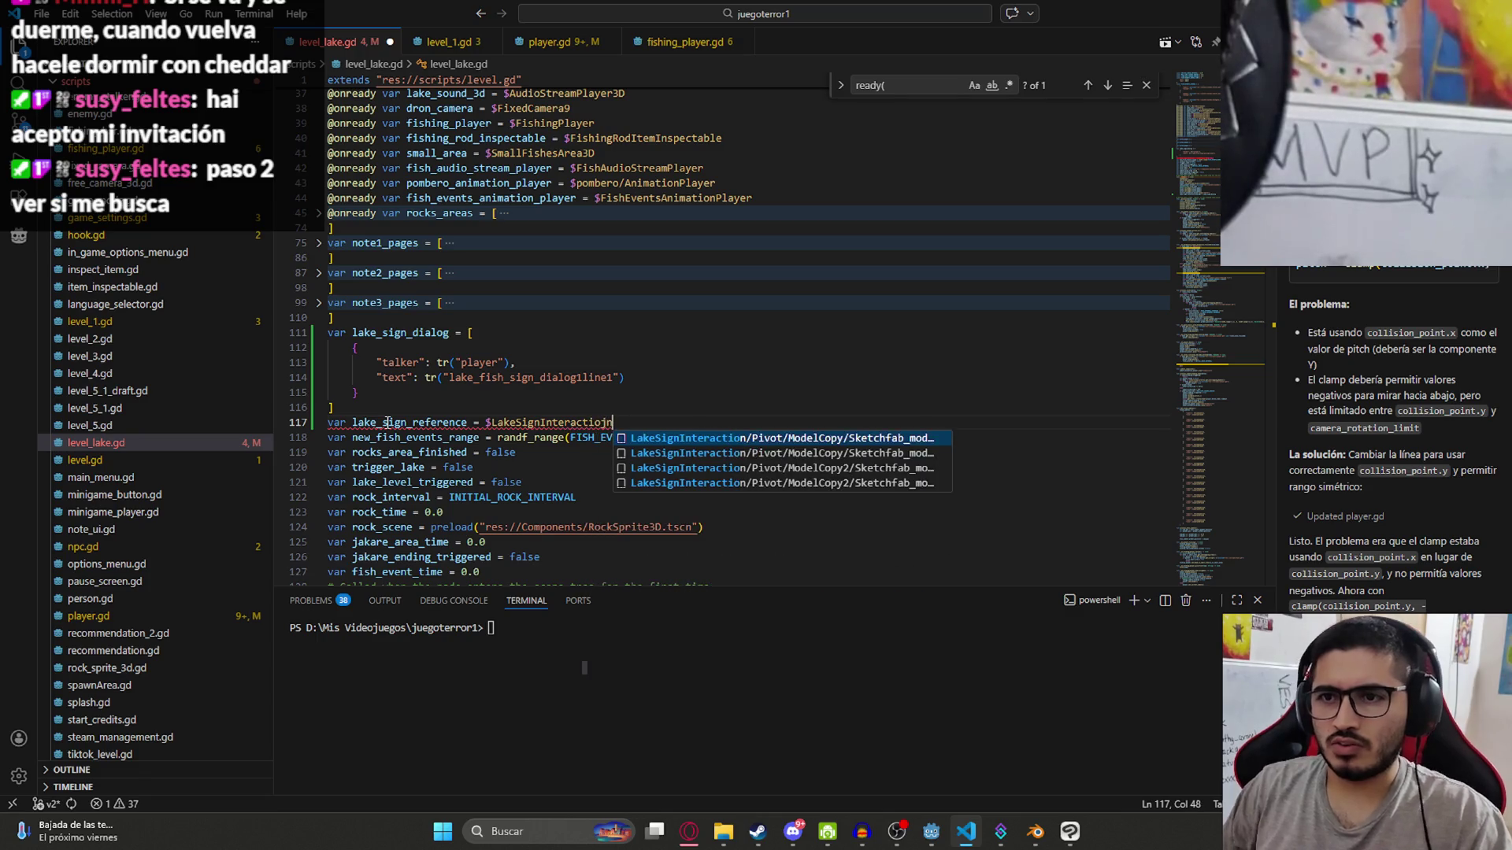
pyautogui.press('BackSpace')
pyautogui.press('BackSpace')
pyautogui.write('n')
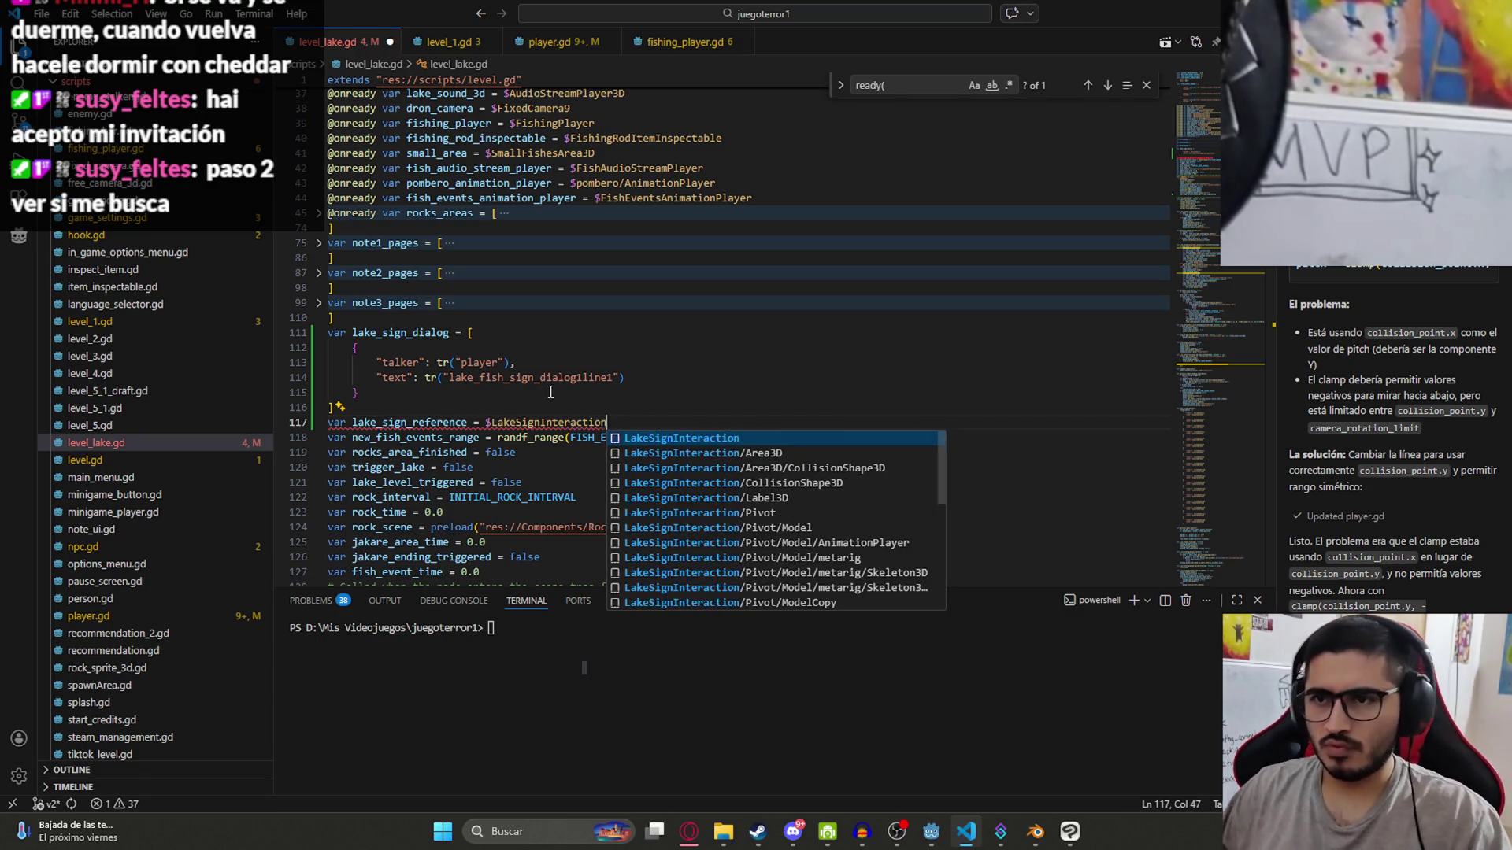
pyautogui.press('Escape')
pyautogui.hotkey('alt', 'Tab')
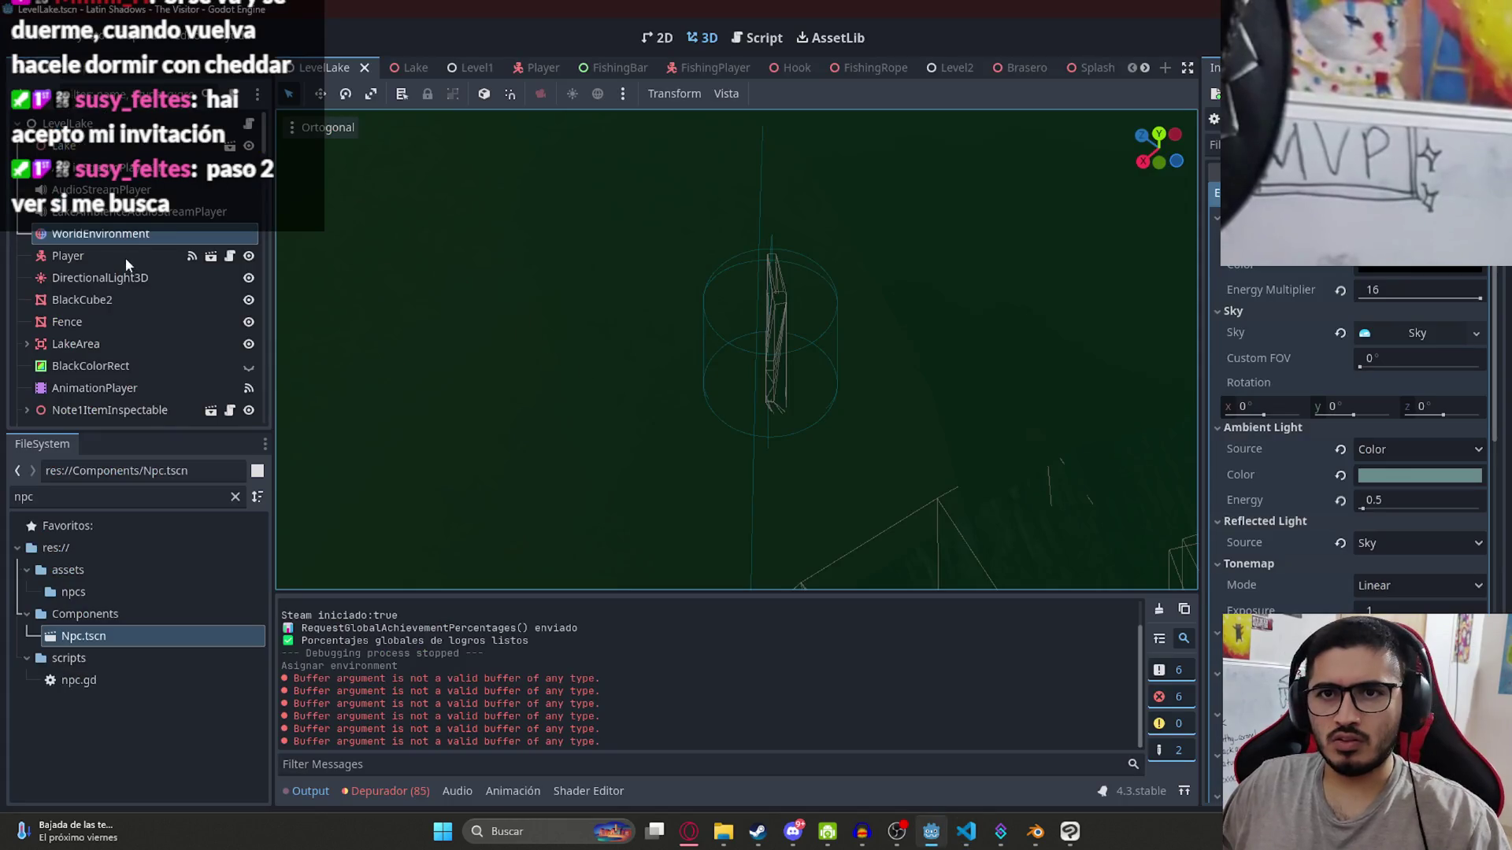
# Step: Confirm the LakeSignInteraction node's exact name in the Scene dock, then return to level_lake.gd
pyautogui.moveTo(264, 138); pyautogui.dragTo(264, 406)
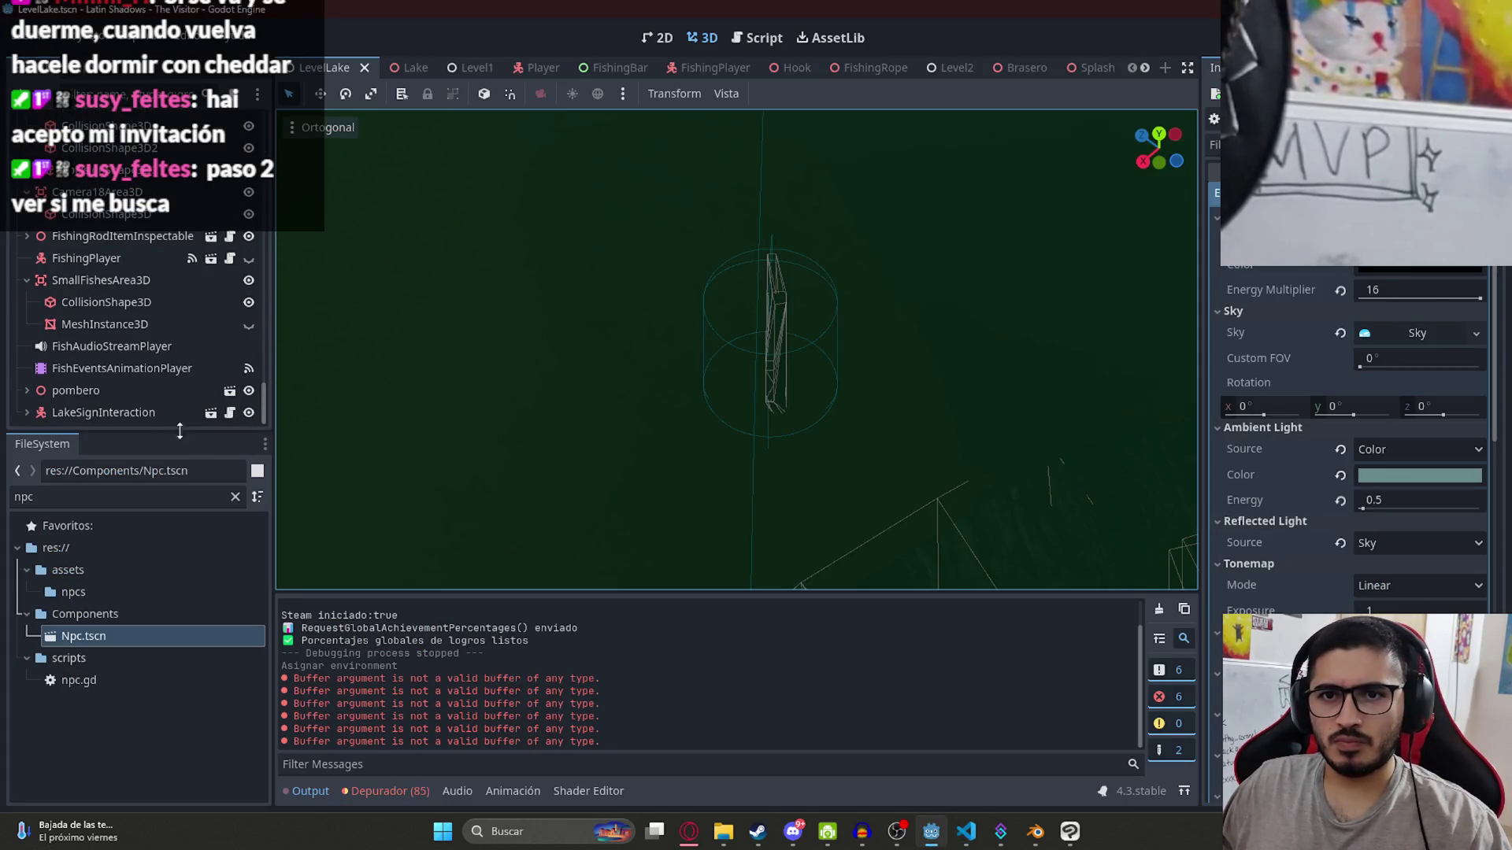
pyautogui.click(158, 412)
pyautogui.press('F2')
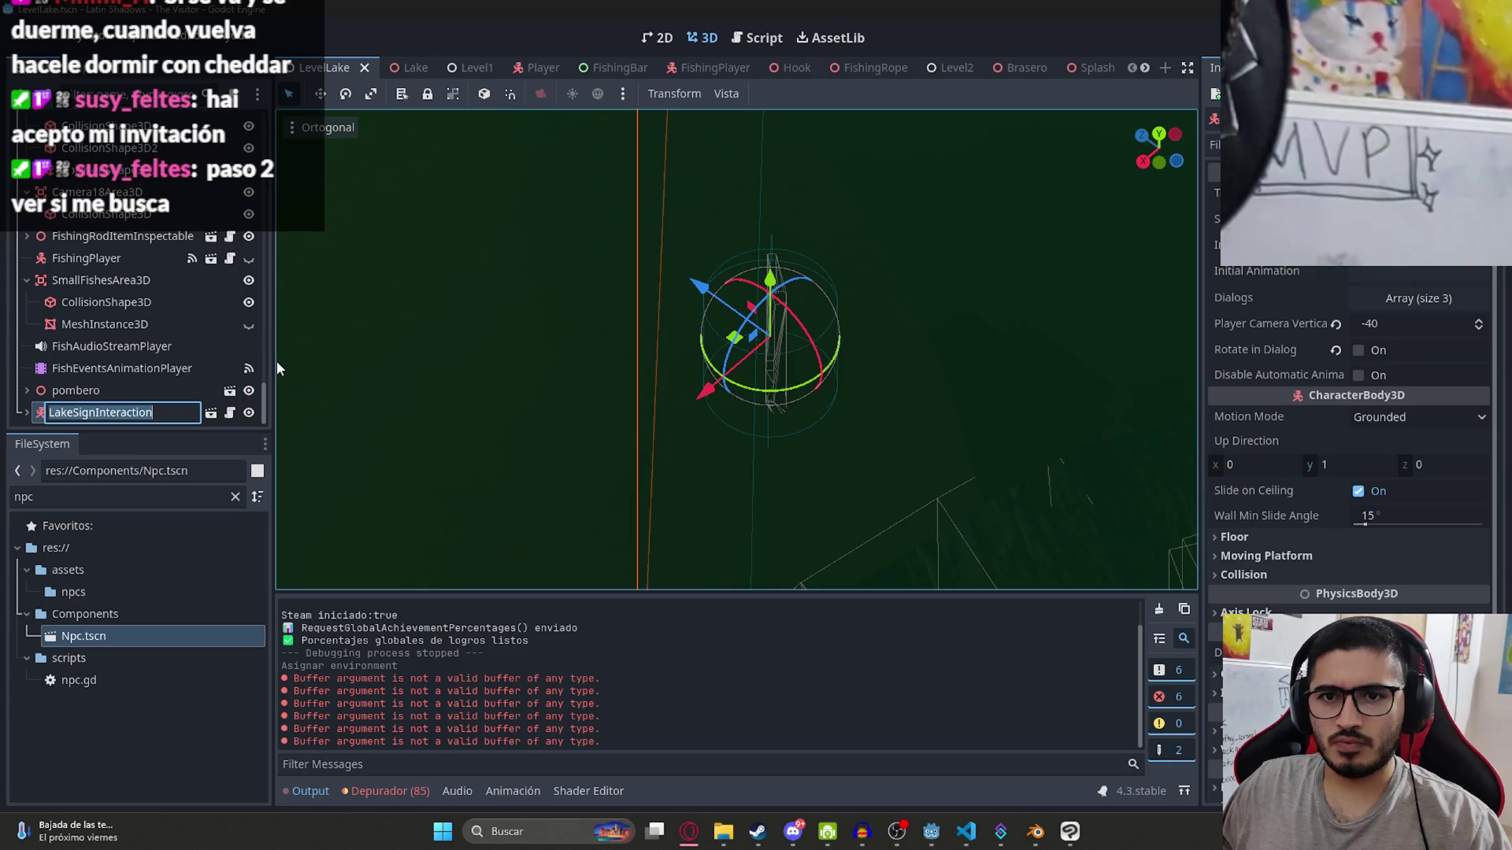
pyautogui.press('Escape')
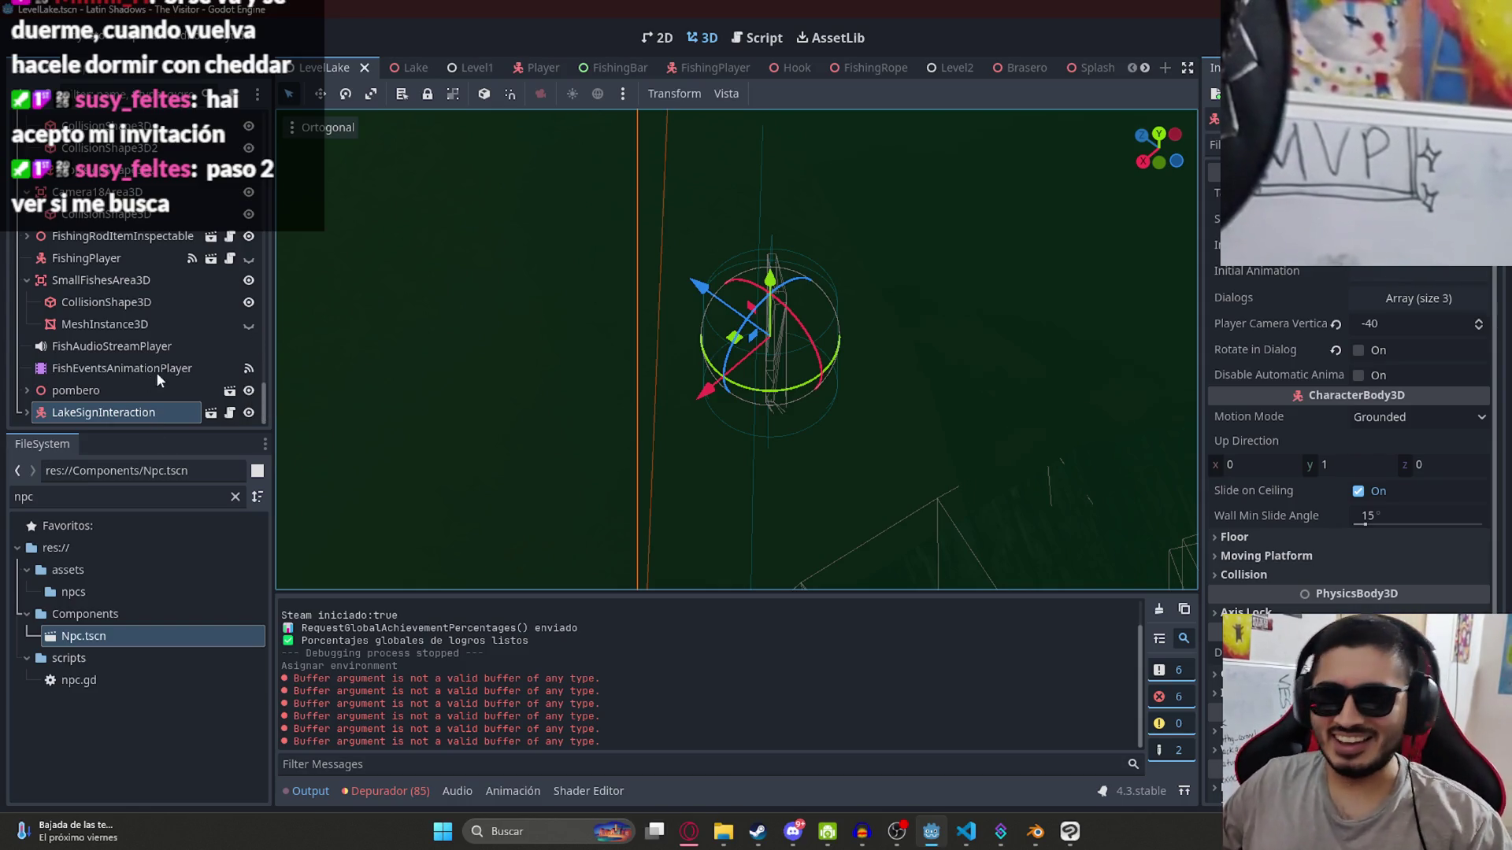
pyautogui.hotkey('alt', 'Tab')
pyautogui.click(530, 423)
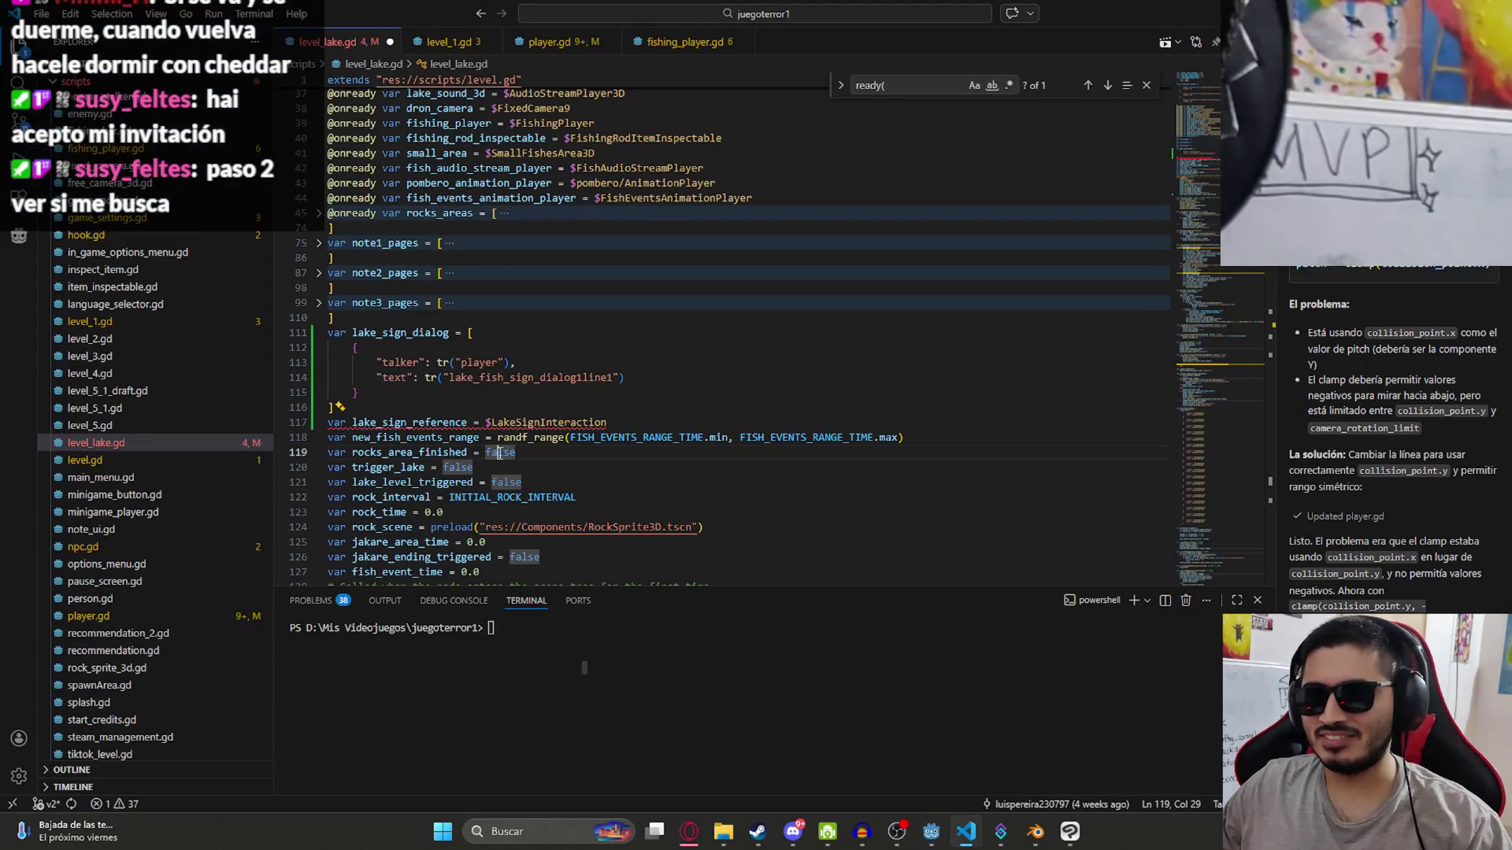
# Step: Save level_lake.gd and jump from the lake_sign_reference declaration to its use in _ready
pyautogui.hotkey('ctrl', 's')
pyautogui.doubleClick(437, 423)
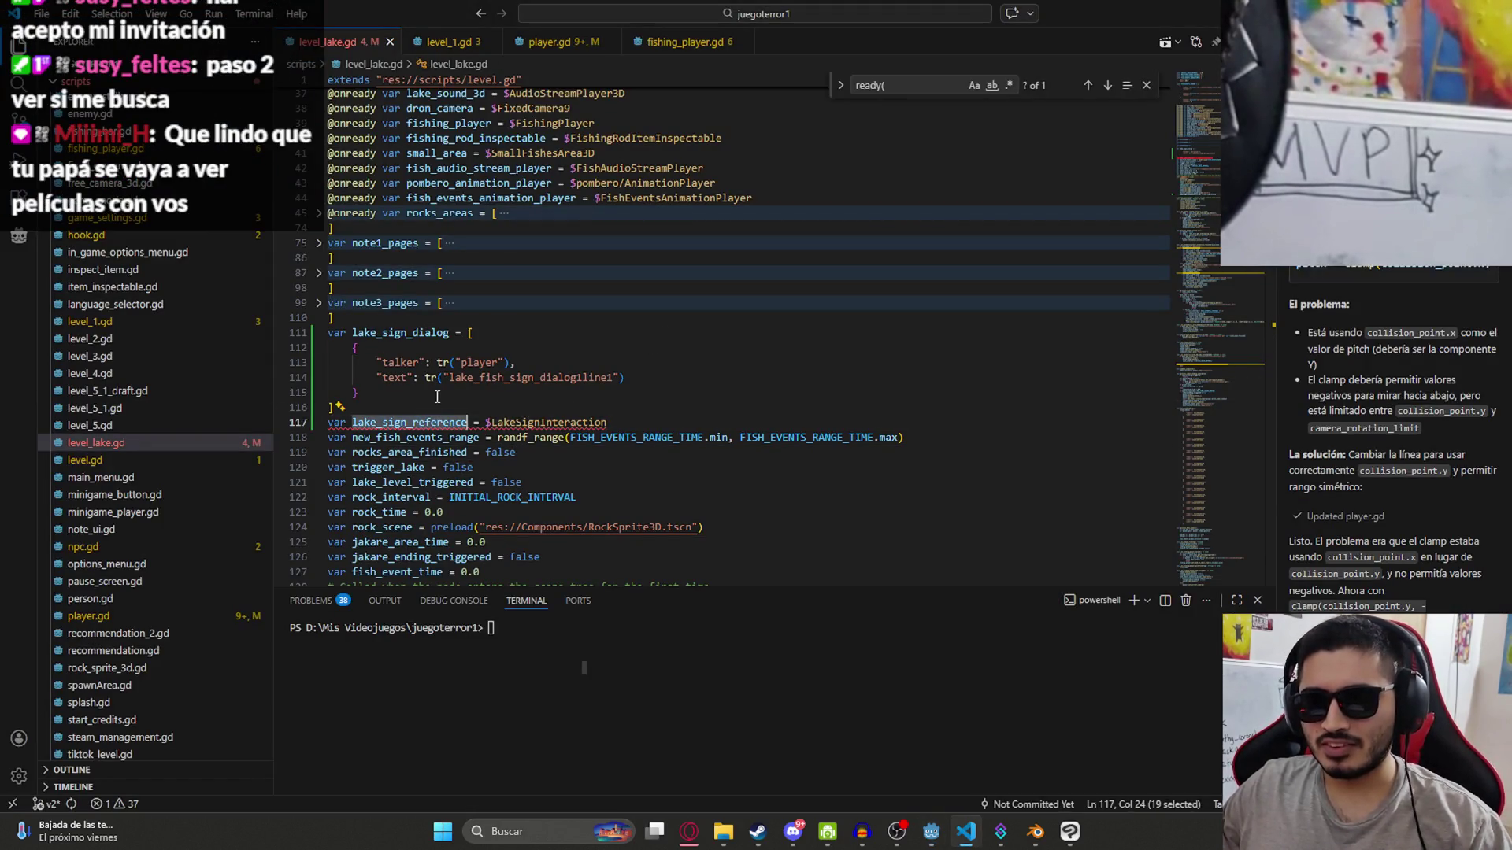
pyautogui.click(422, 422)
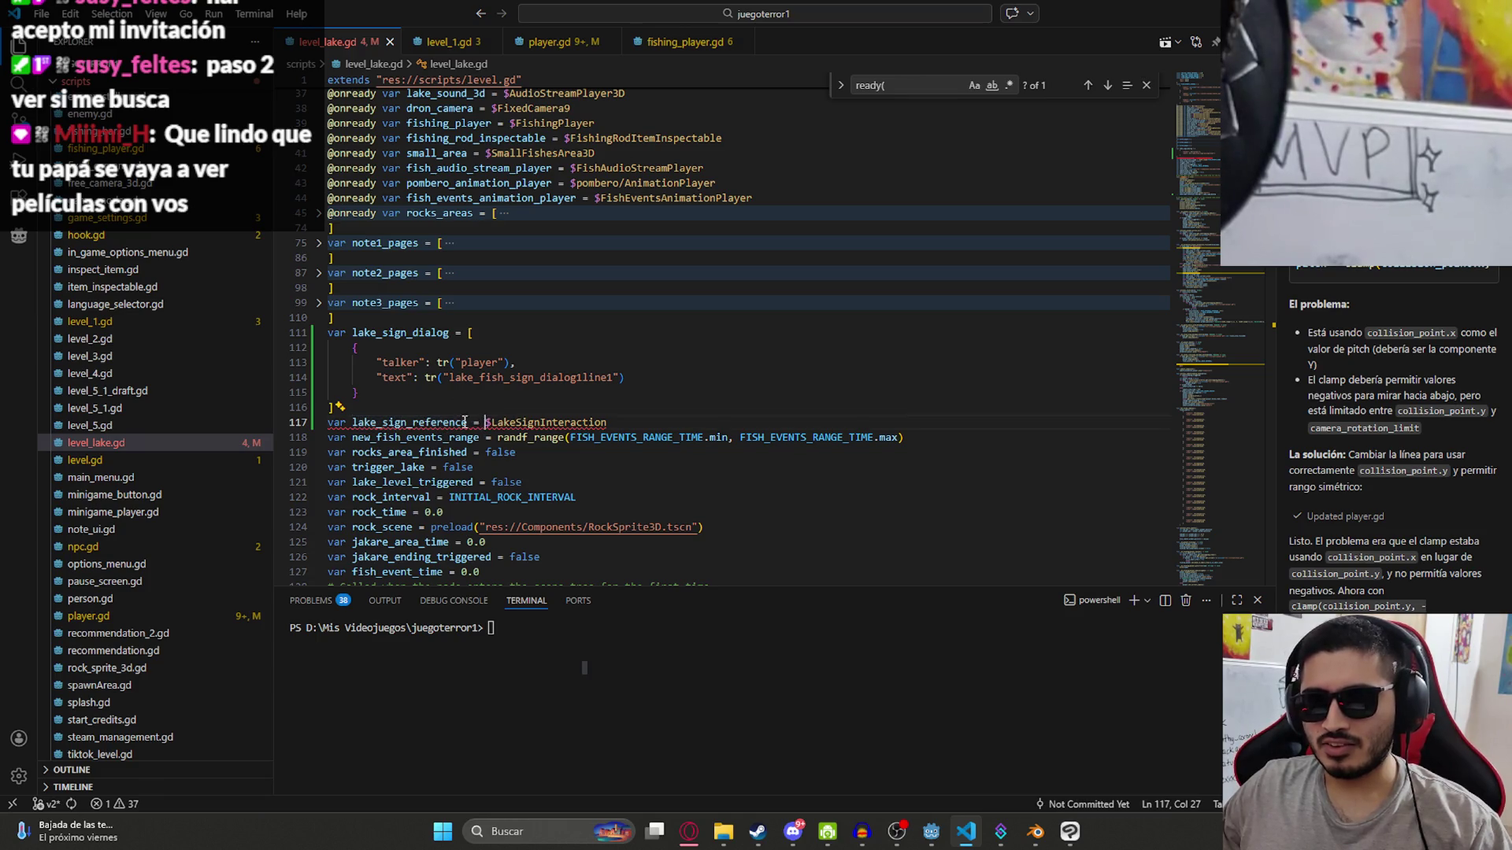
pyautogui.doubleClick(423, 422)
pyautogui.hotkey('ctrl', 'f')
pyautogui.press('Return')
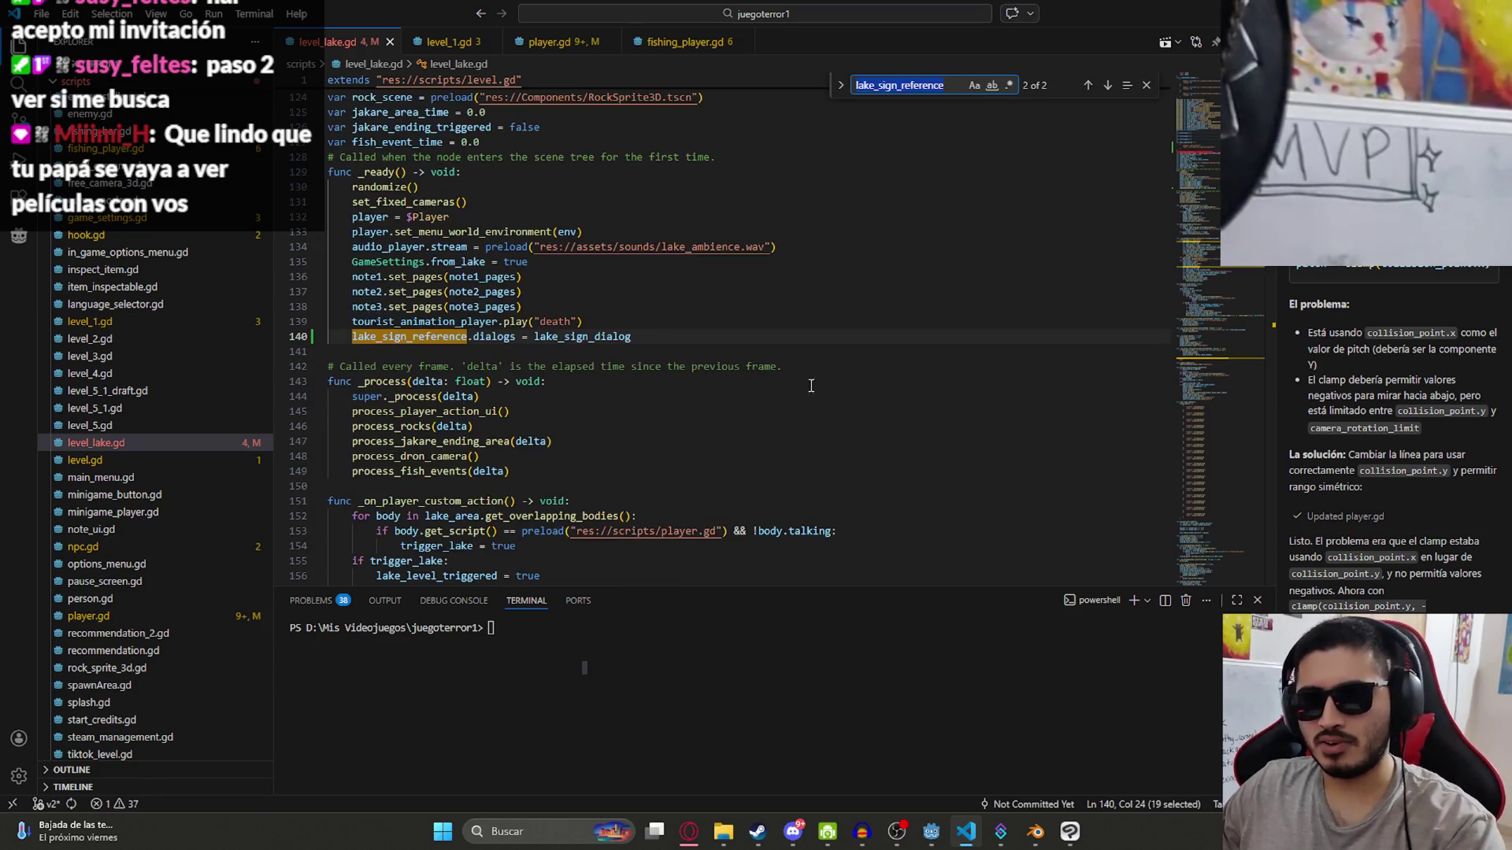
pyautogui.moveTo(569, 341)
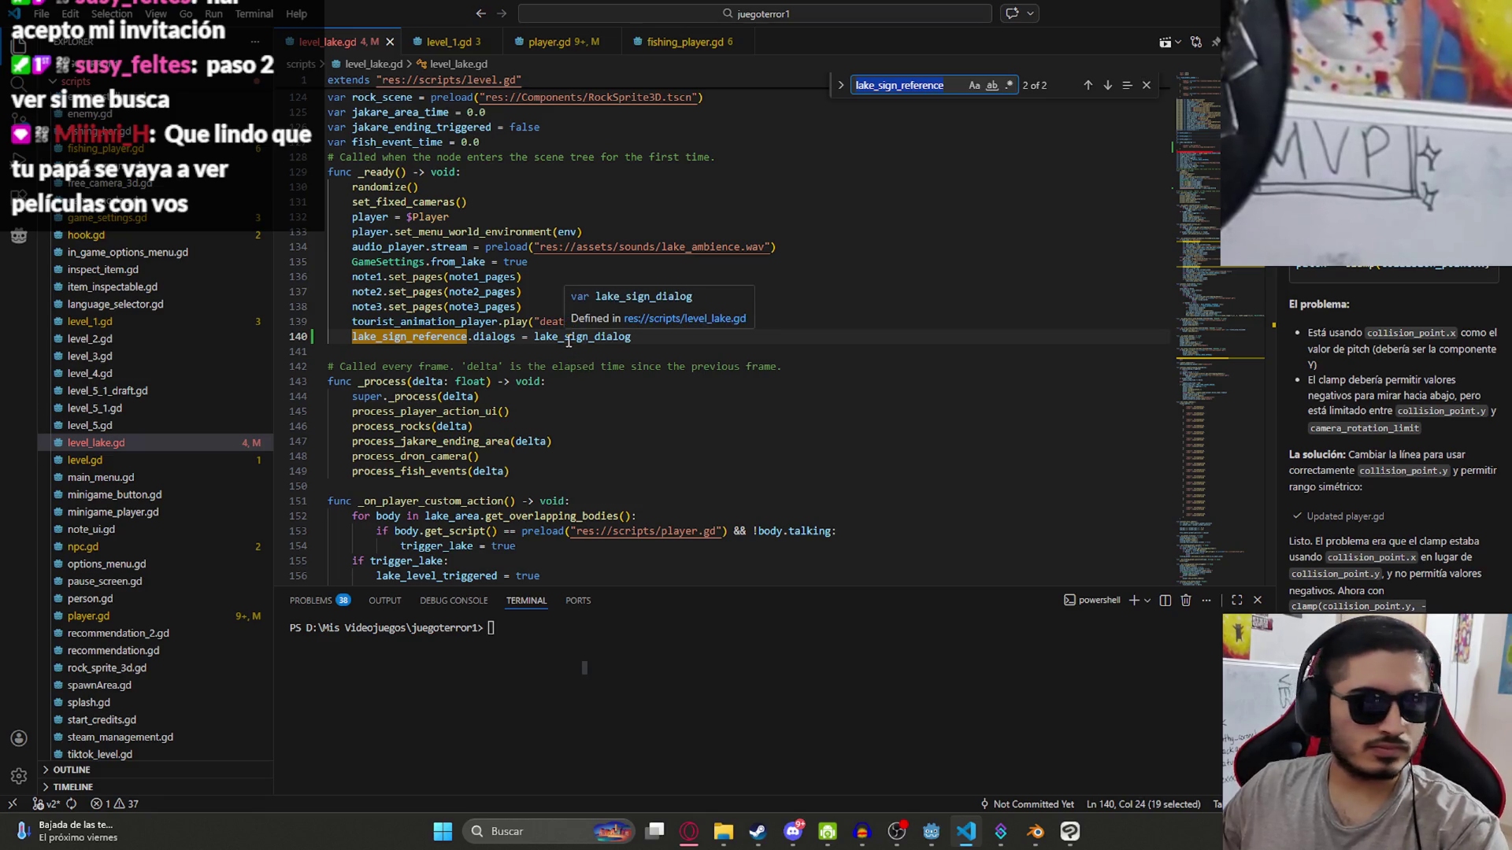
pyautogui.click(569, 341)
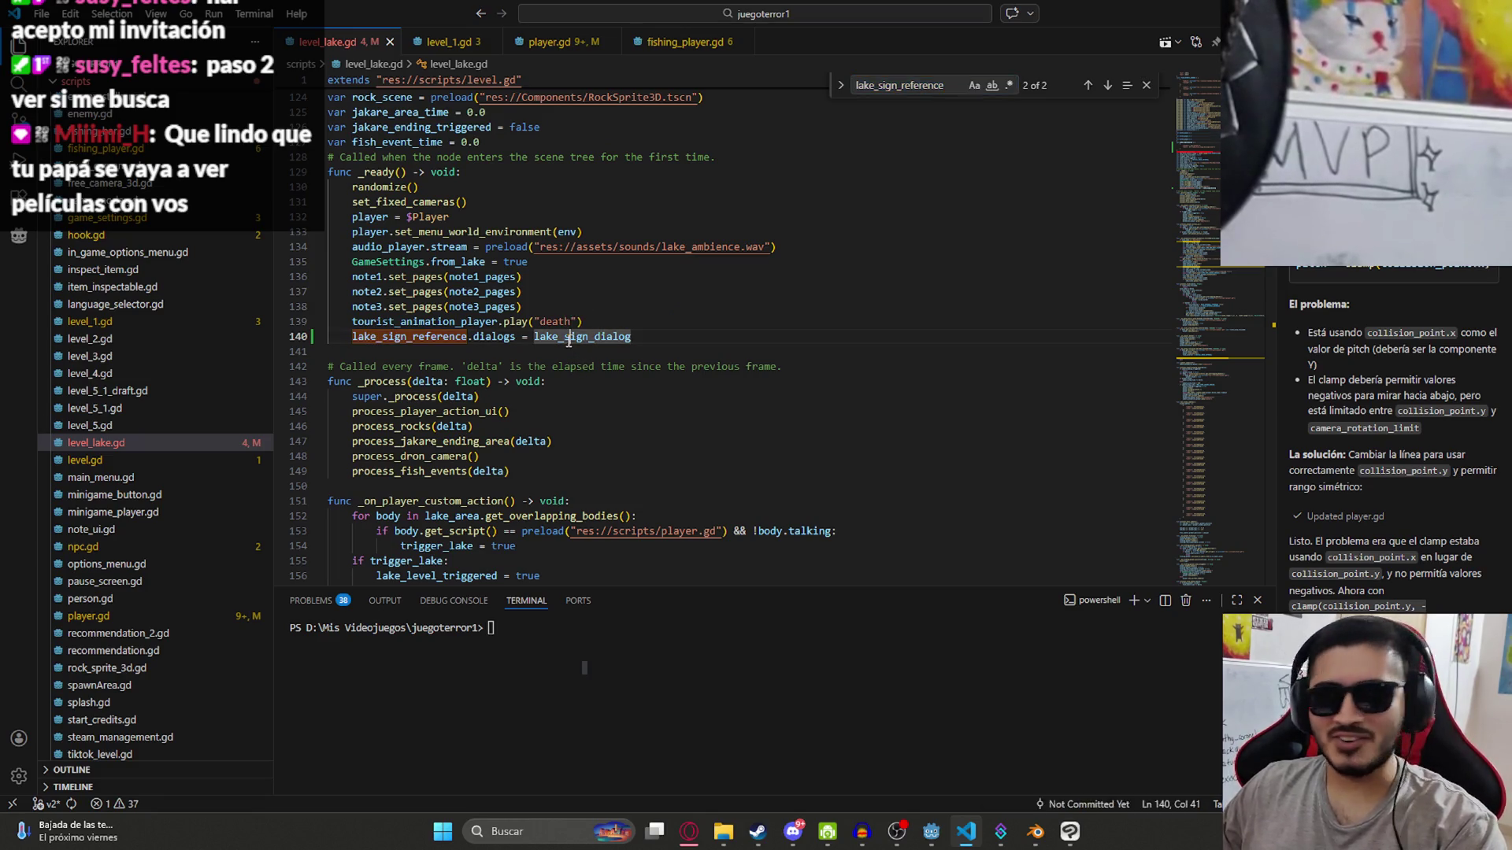
pyautogui.doubleClick(438, 336)
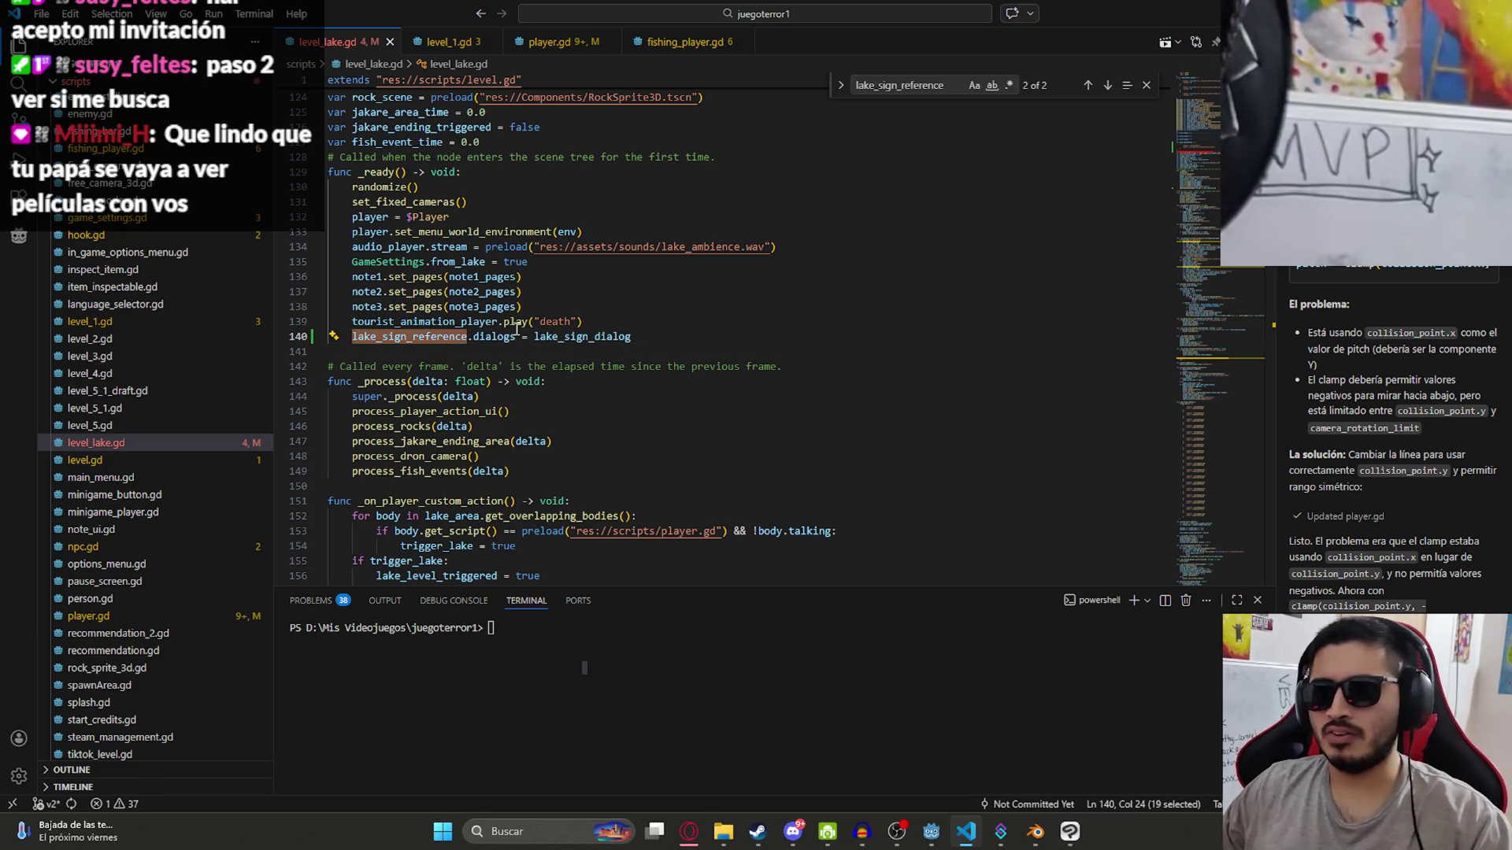
pyautogui.keyDown('ctrl'); pyautogui.click(439, 332); pyautogui.keyUp('ctrl')
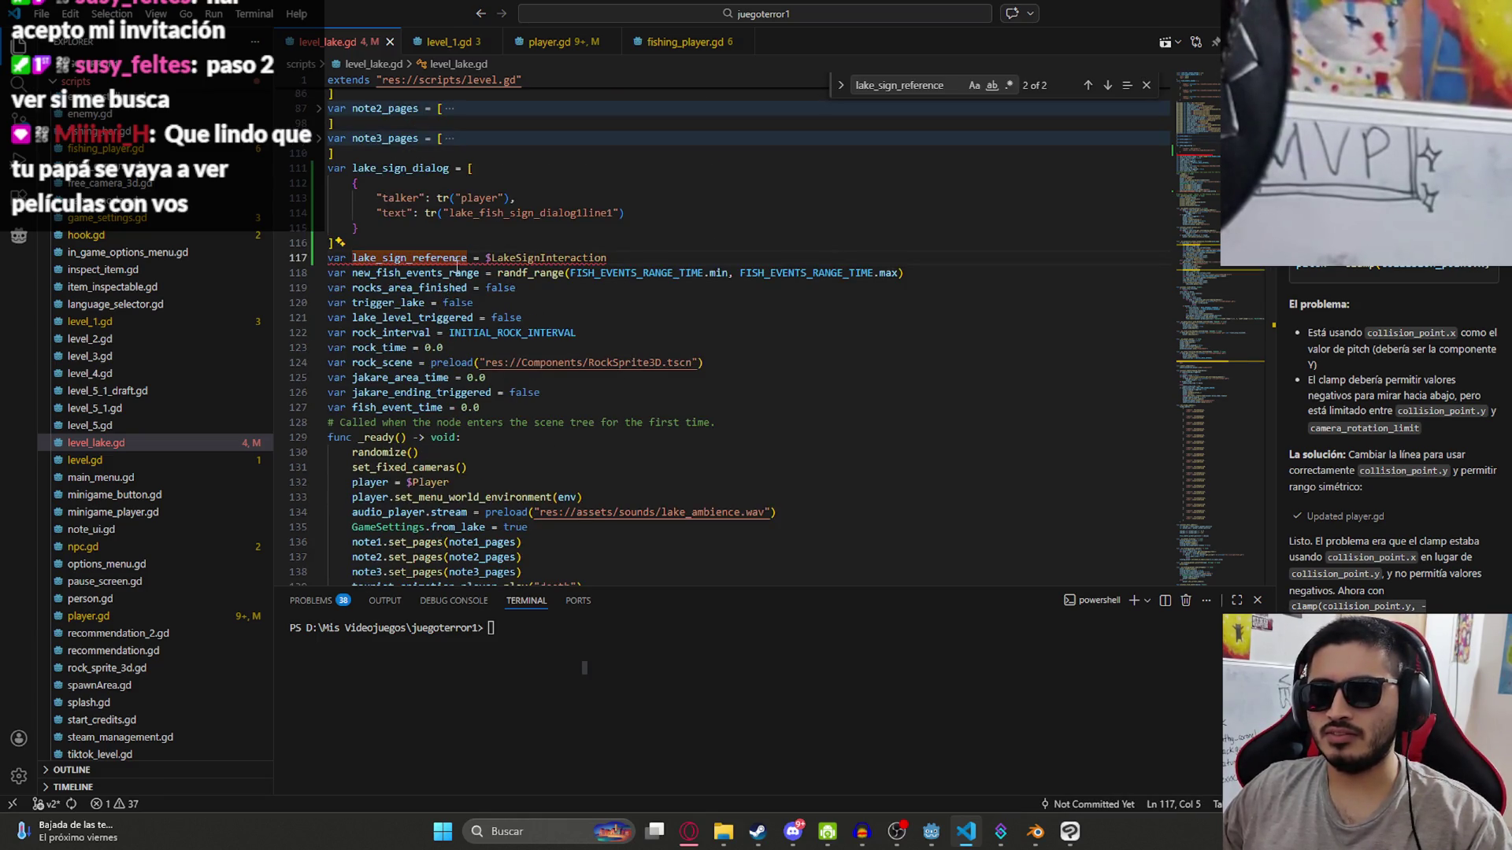
# Step: Navigate between lake_sign_reference's declaration on line 117 and its use on line 140
pyautogui.hotkey('ctrl', 'f')
pyautogui.press('Return')
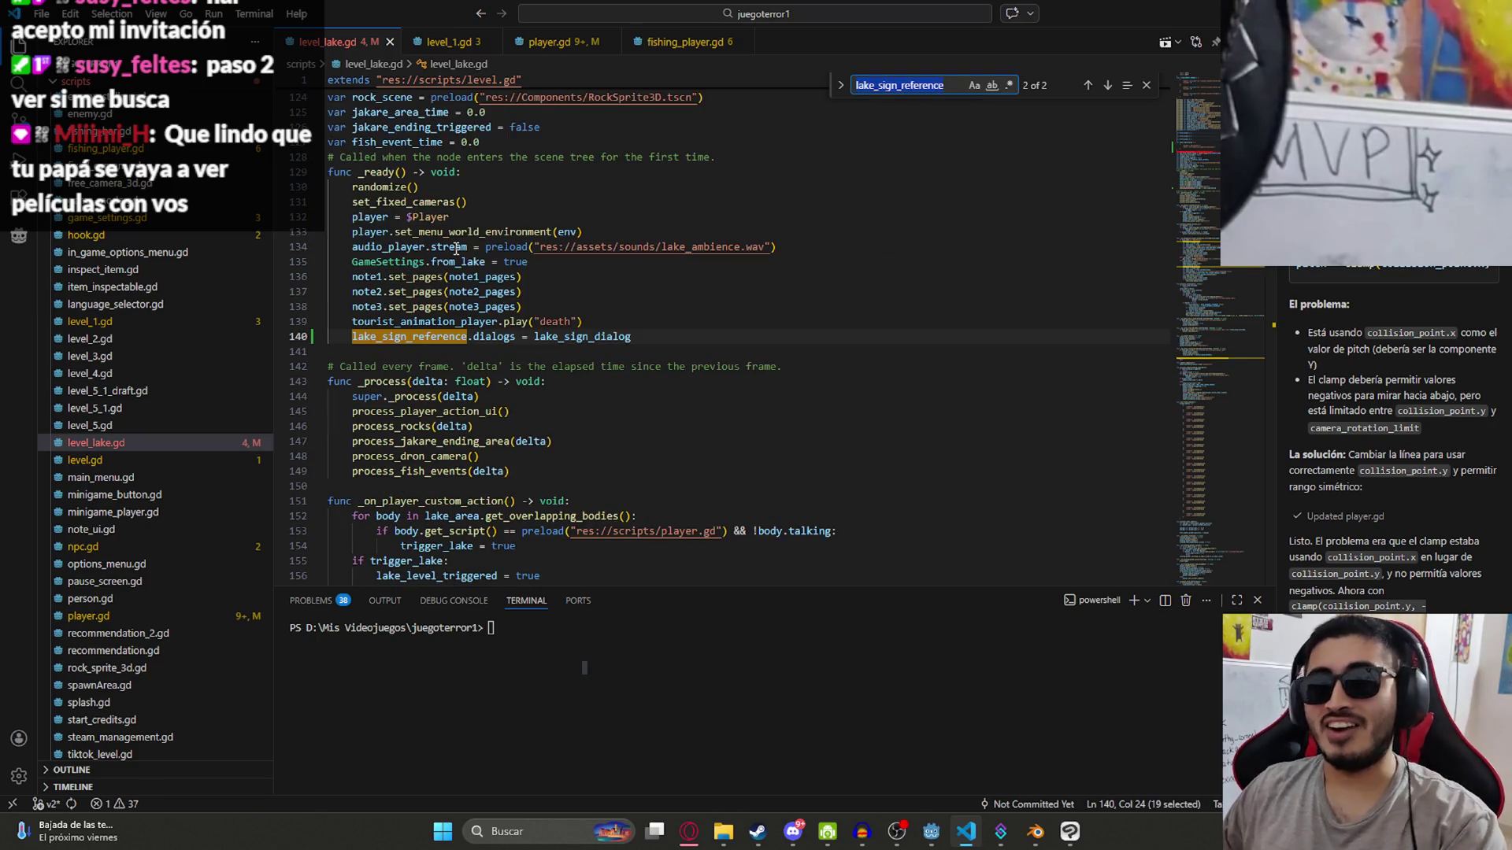
pyautogui.press('Return')
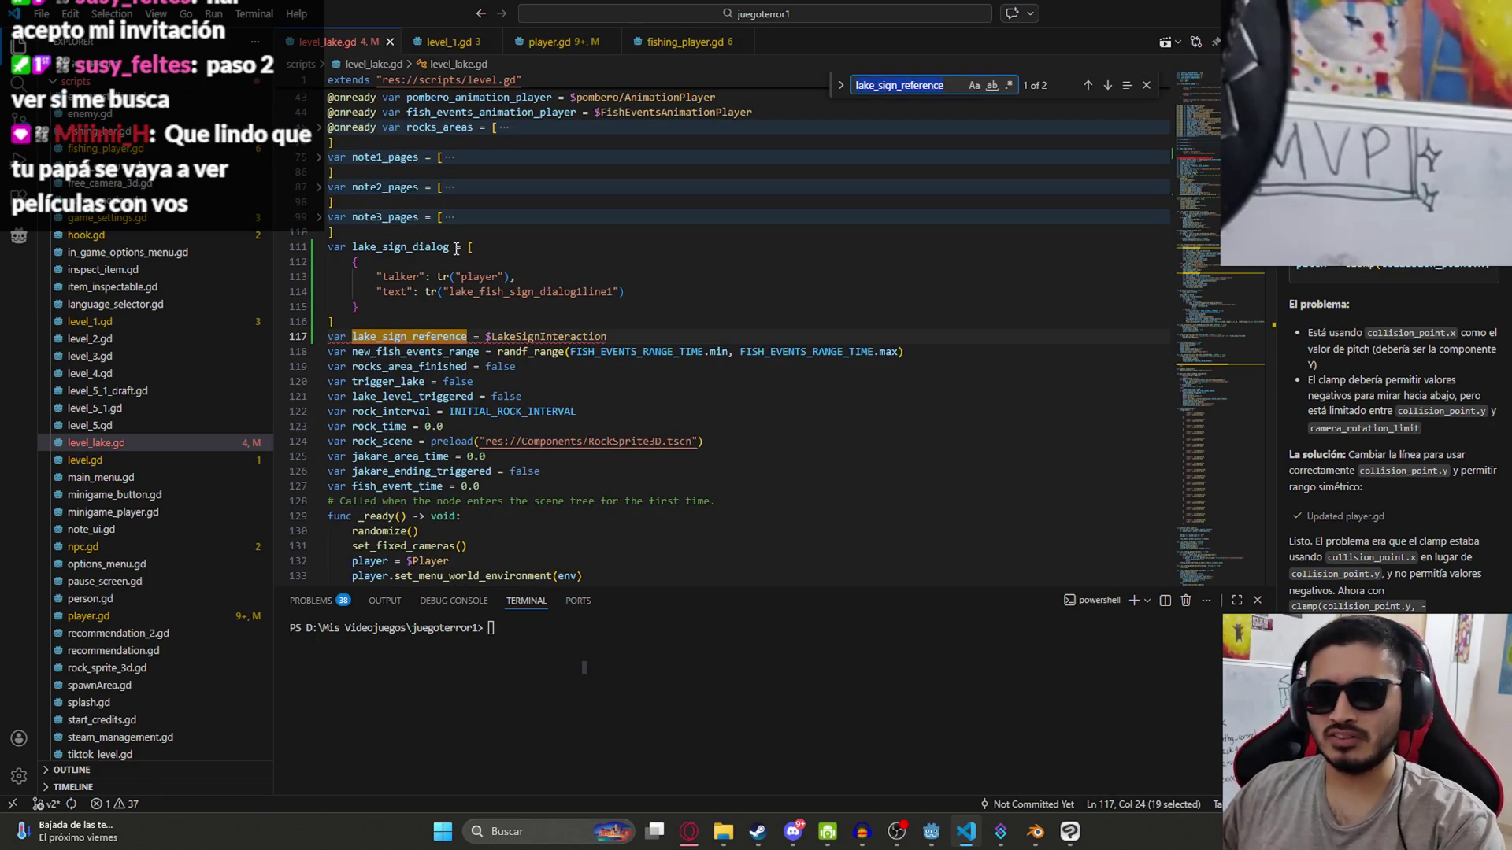
pyautogui.moveTo(567, 336)
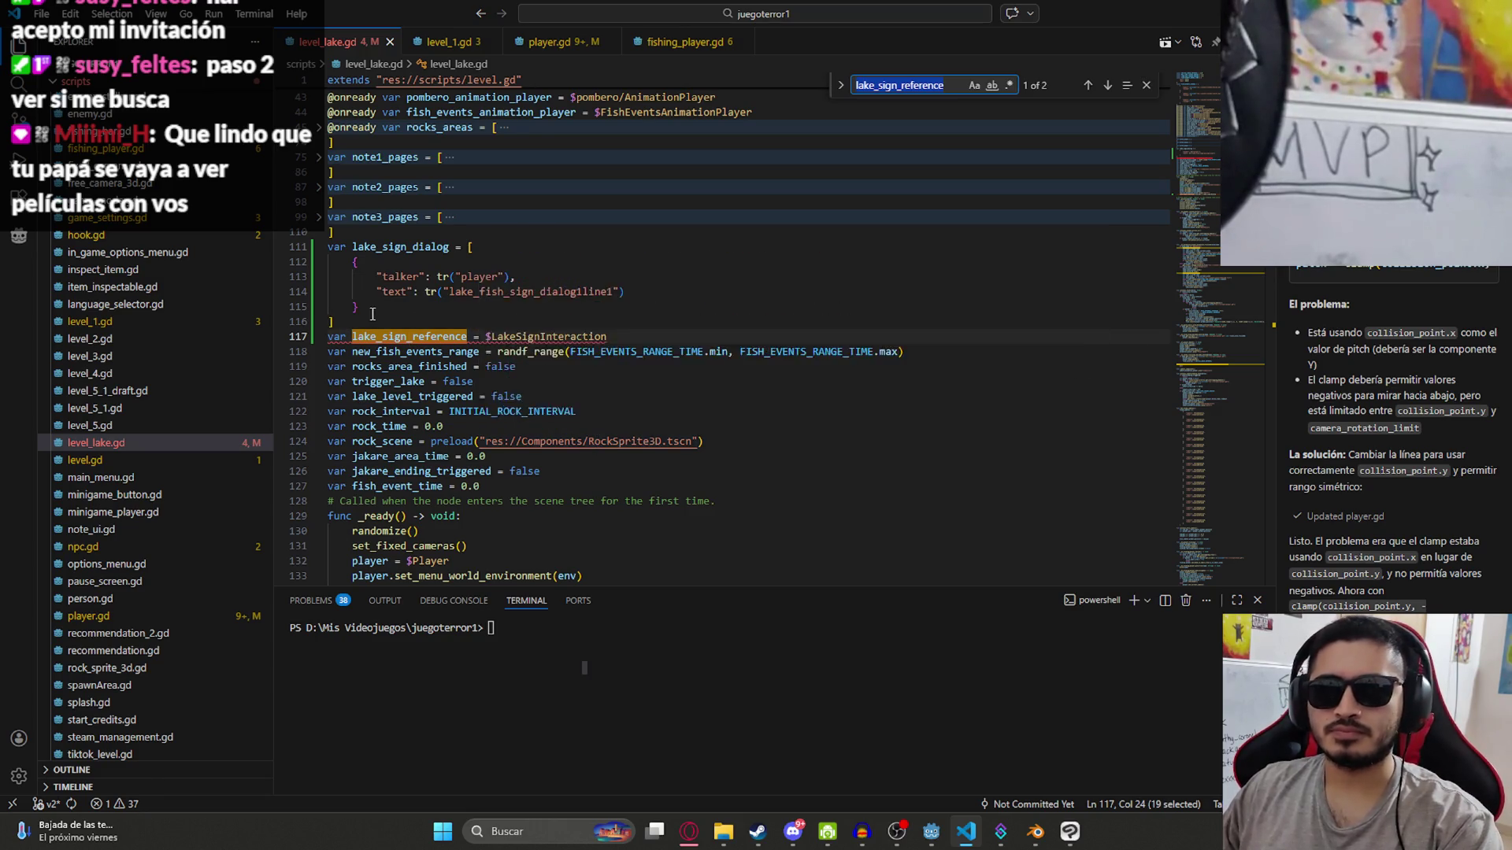
pyautogui.press('Return')
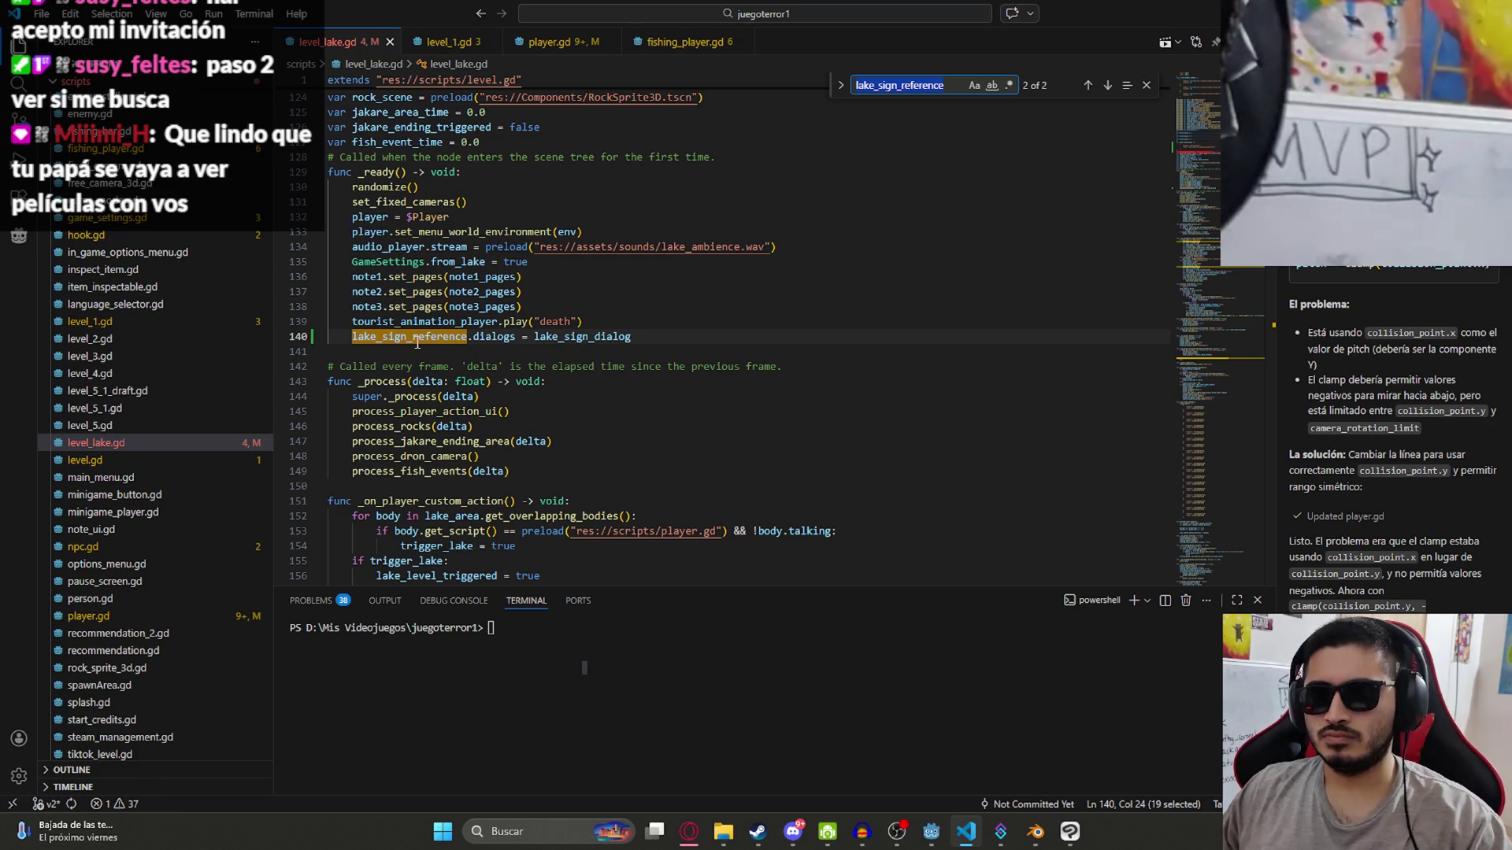
pyautogui.moveTo(415, 340)
pyautogui.moveTo(478, 339)
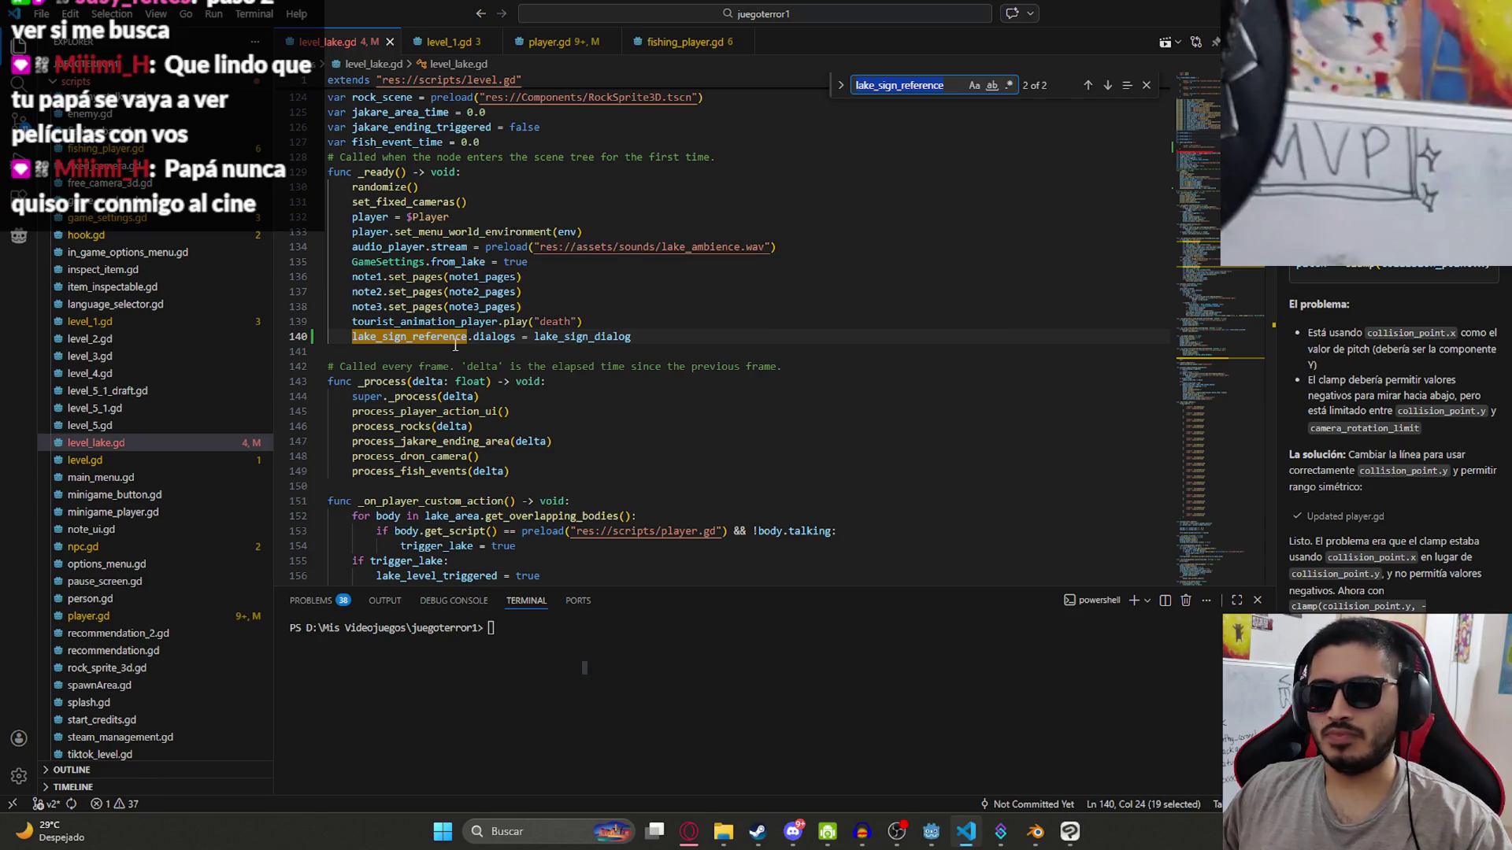
pyautogui.keyDown('ctrl'); pyautogui.click(469, 336); pyautogui.keyUp('ctrl')
pyautogui.hotkey('alt', 'Left')
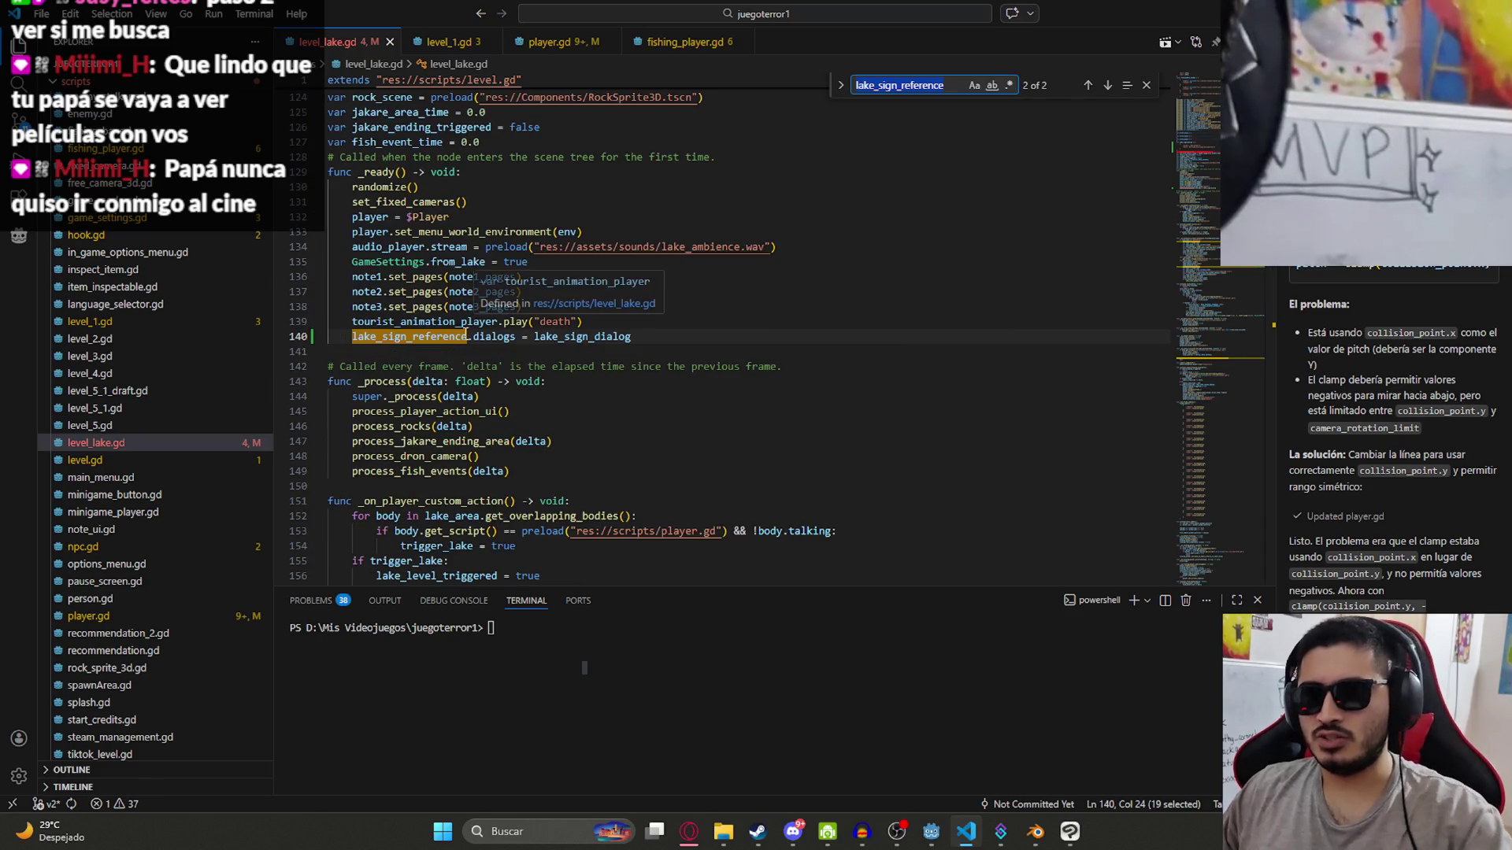
pyautogui.keyDown('ctrl'); pyautogui.click(469, 336); pyautogui.keyUp('ctrl')
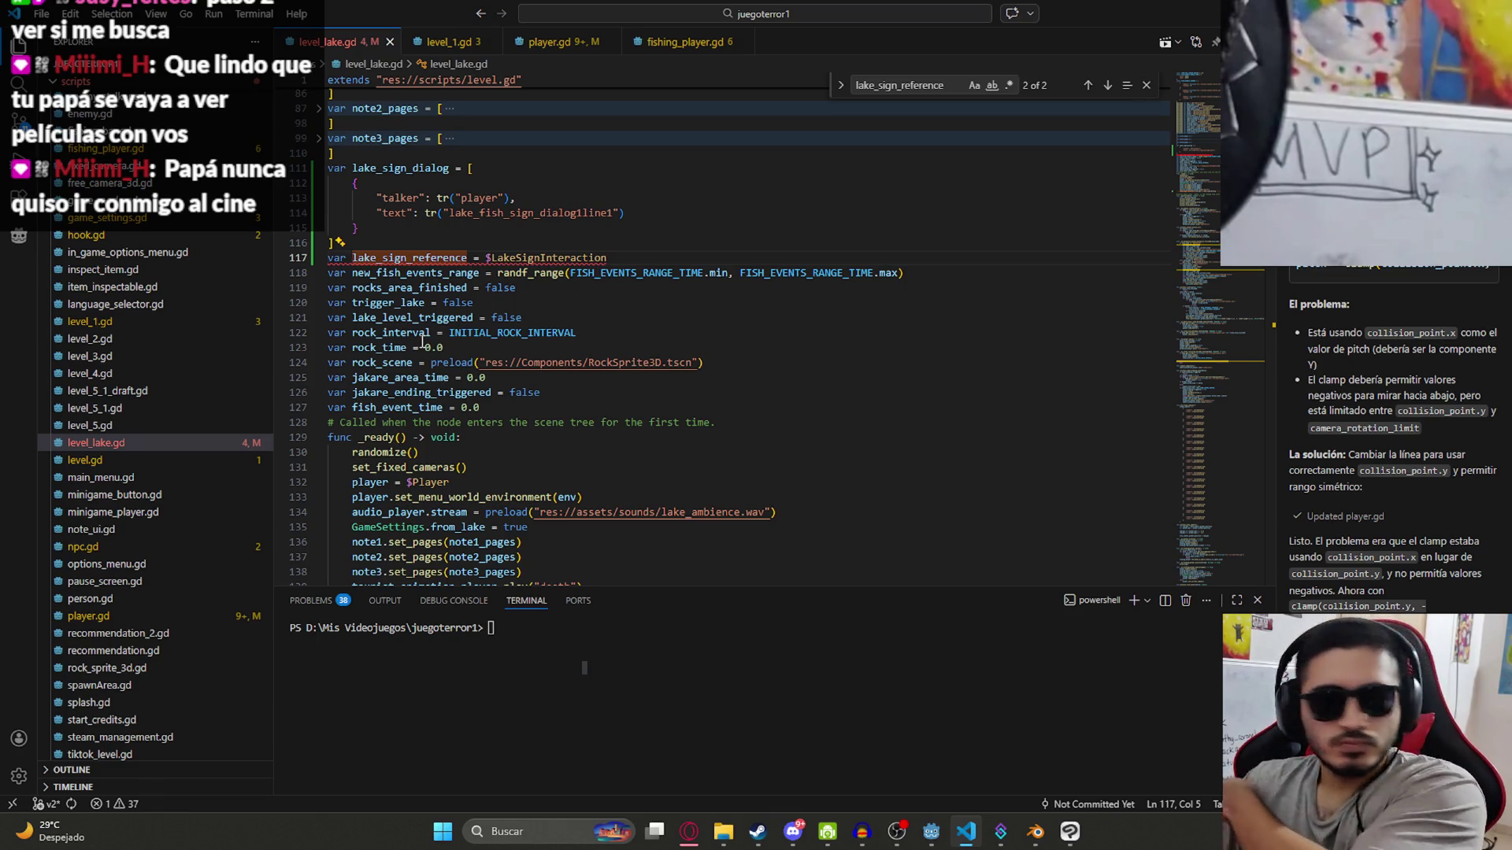
pyautogui.moveTo(412, 396)
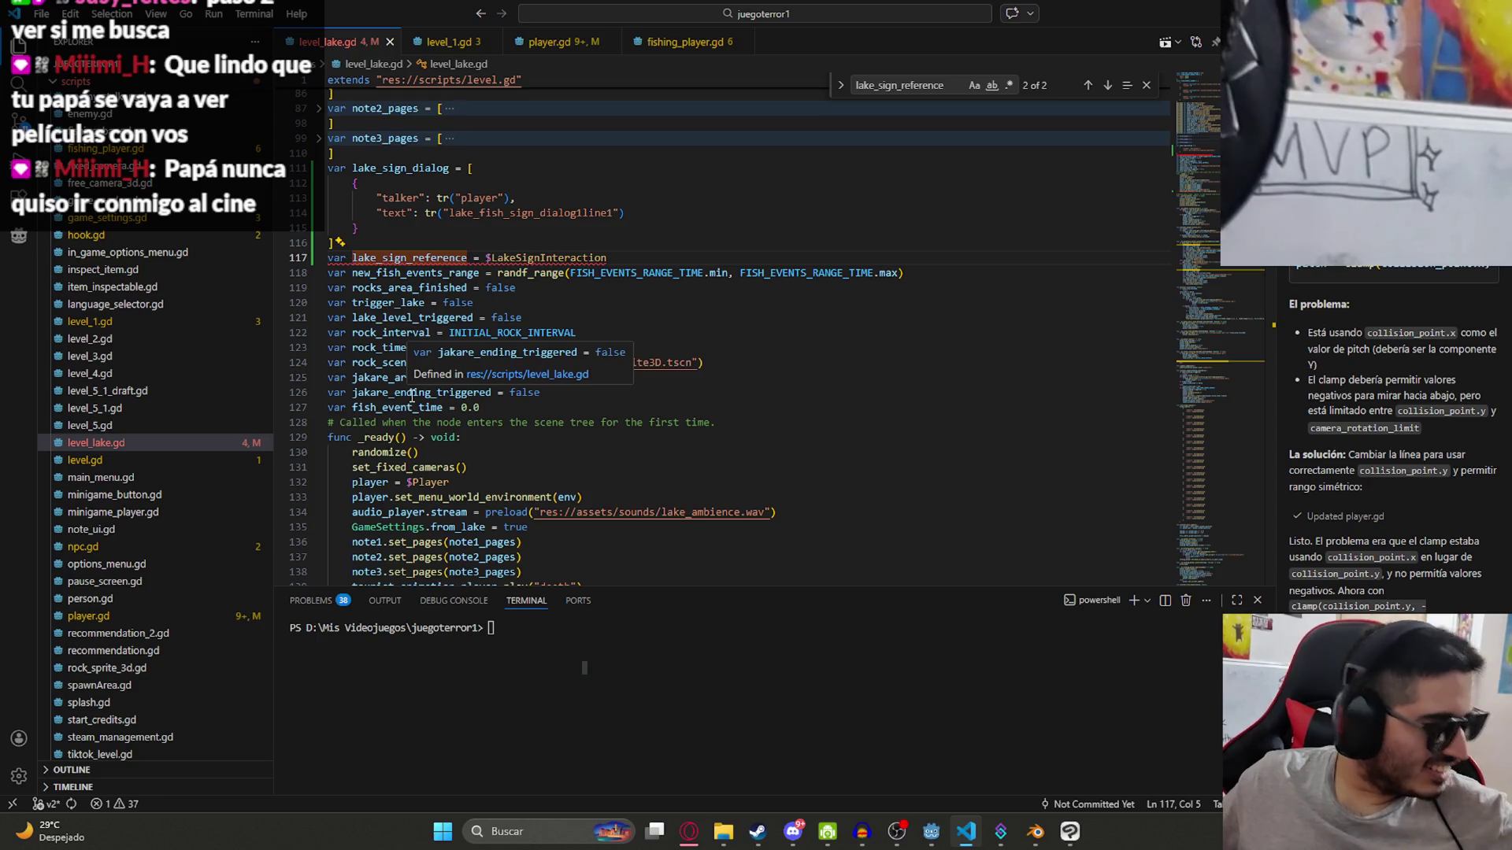
pyautogui.click(619, 260)
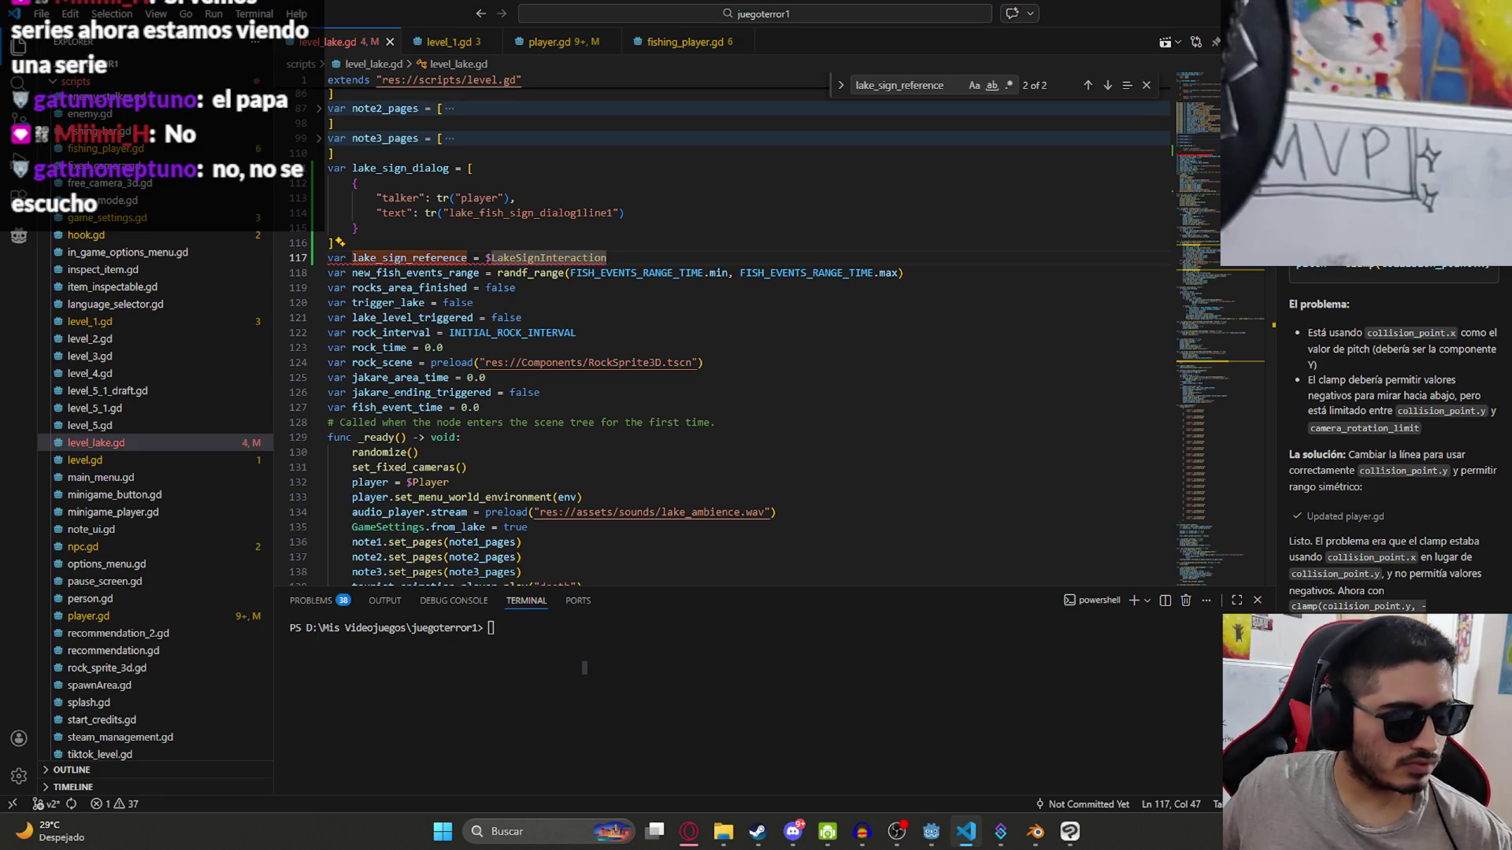
pyautogui.hotkey('alt', 'Tab')
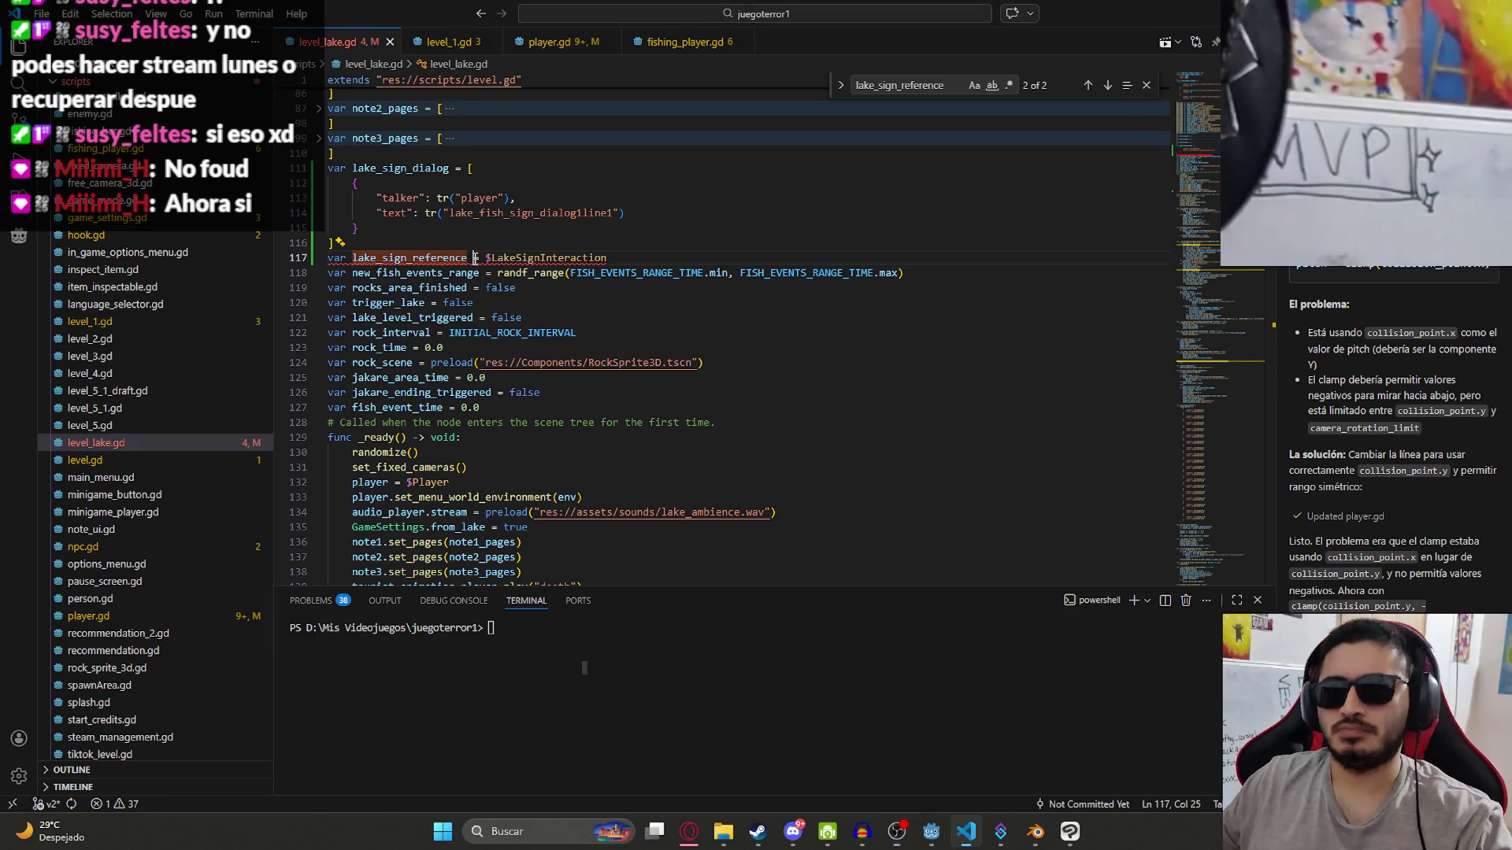
pyautogui.doubleClick(411, 259)
pyautogui.hotkey('ctrl', 'f')
pyautogui.press('Return')
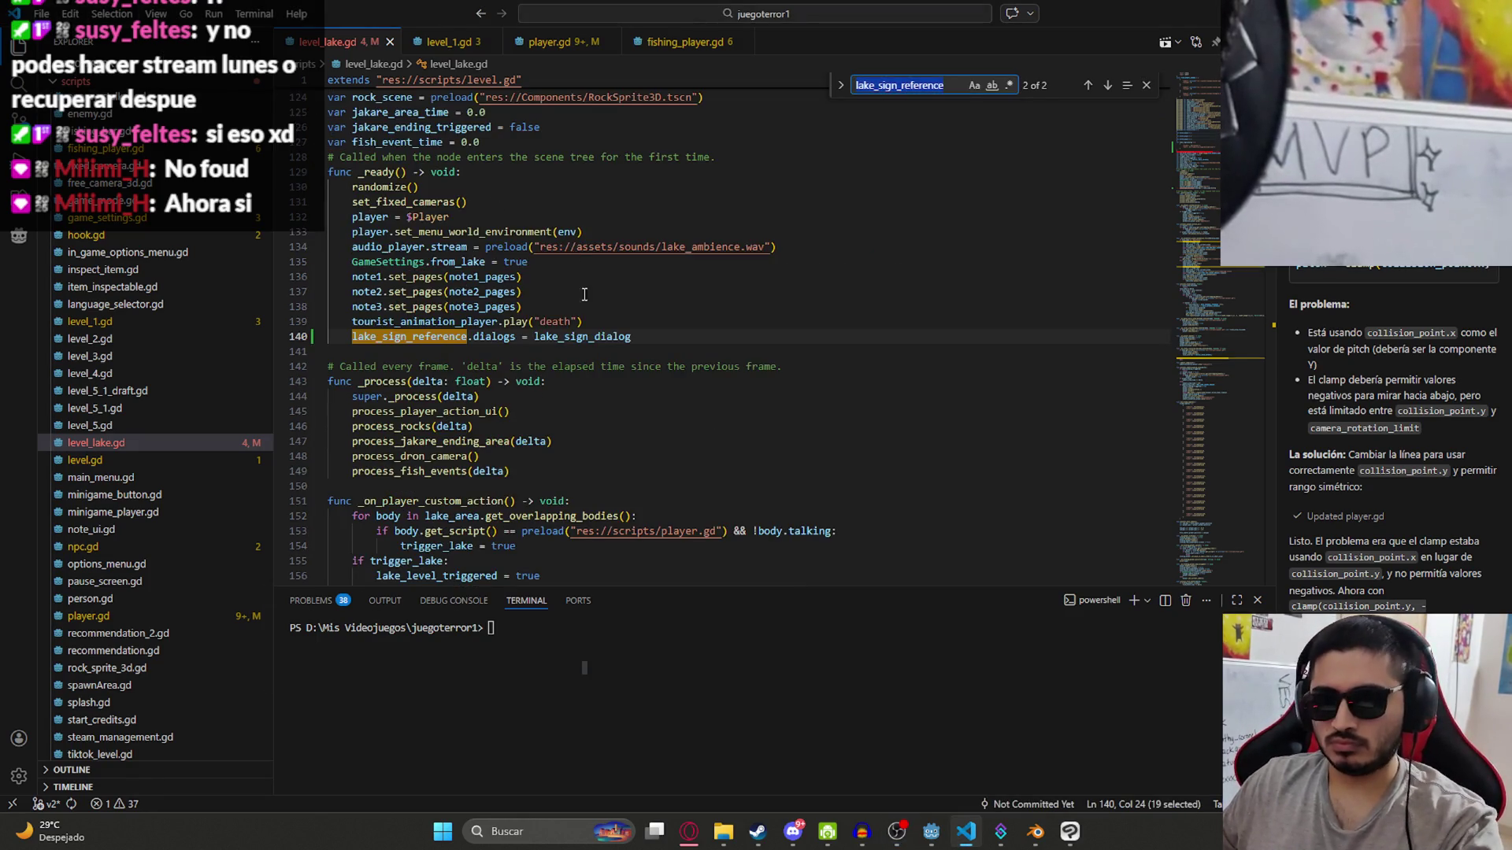
pyautogui.click(570, 340)
pyautogui.keyDown('ctrl'); pyautogui.click(579, 337); pyautogui.keyUp('ctrl')
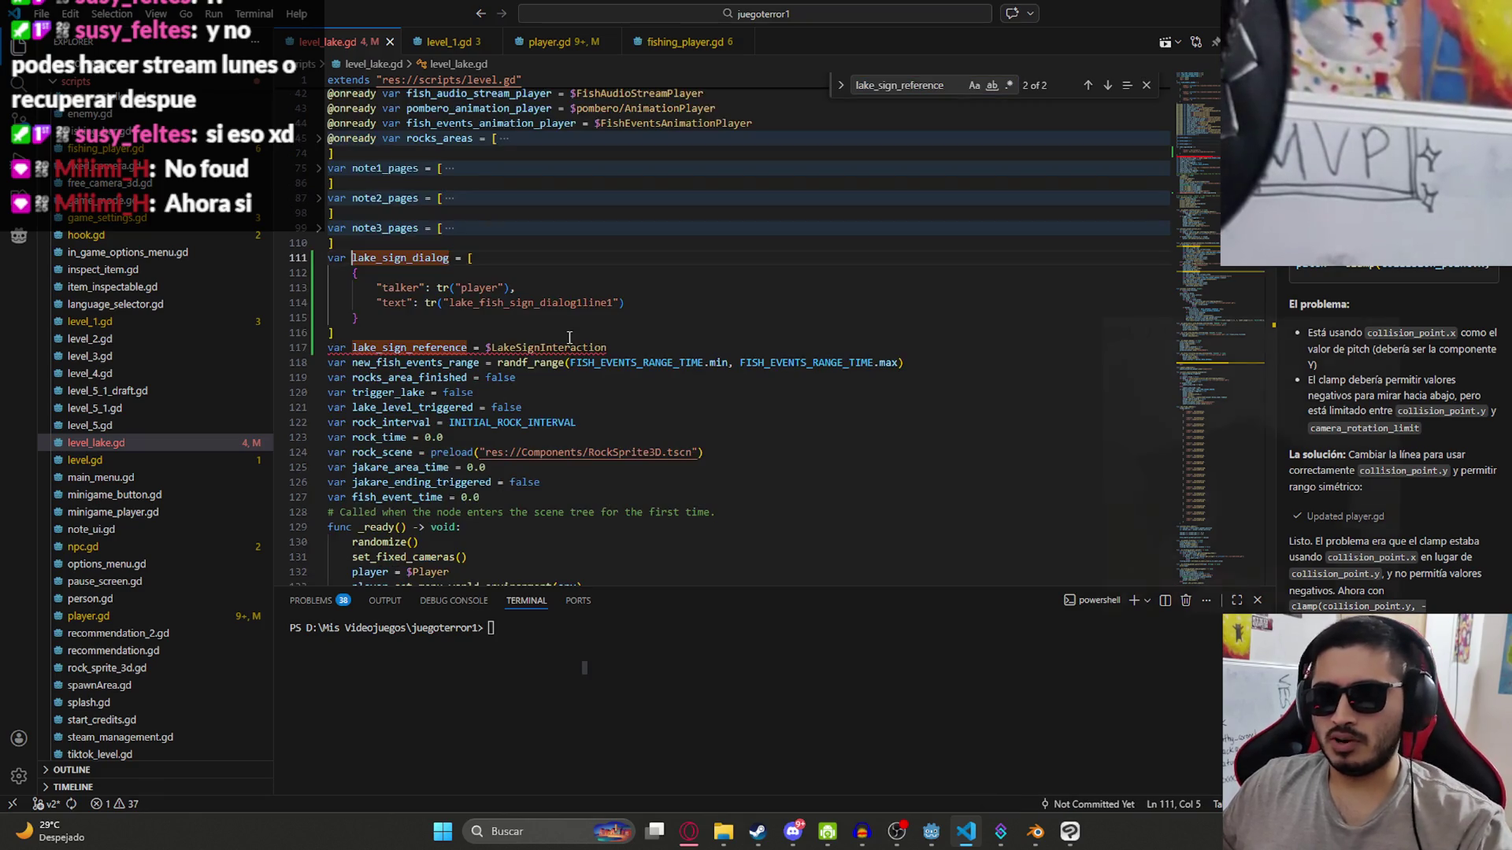
# Step: Select the lake_fish_sign_dialog1line1 key in the code, then switch to the YouTube video in Opera
pyautogui.doubleClick(528, 304)
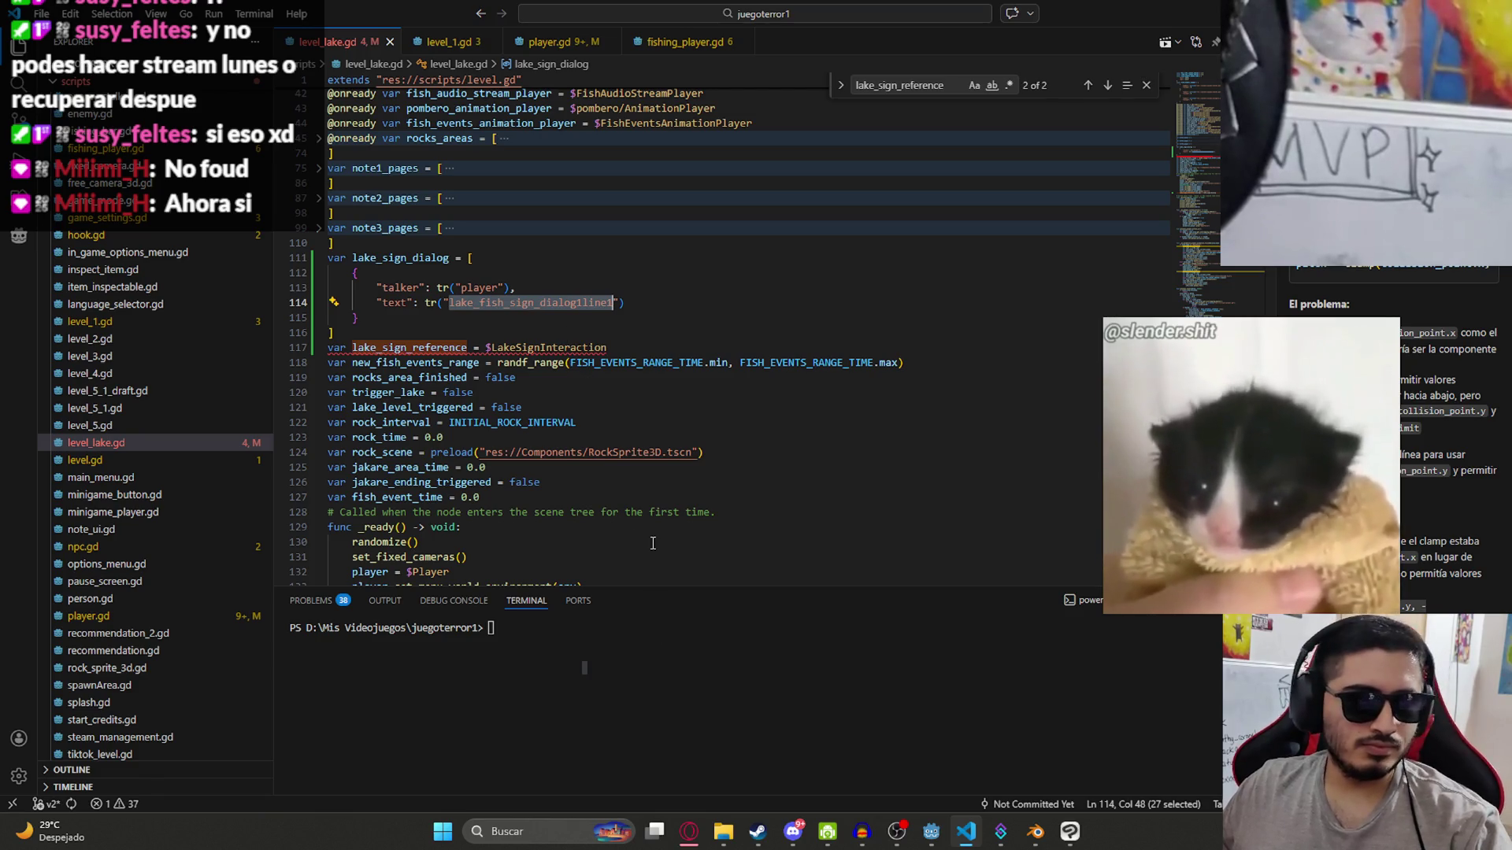
pyautogui.moveTo(688, 835)
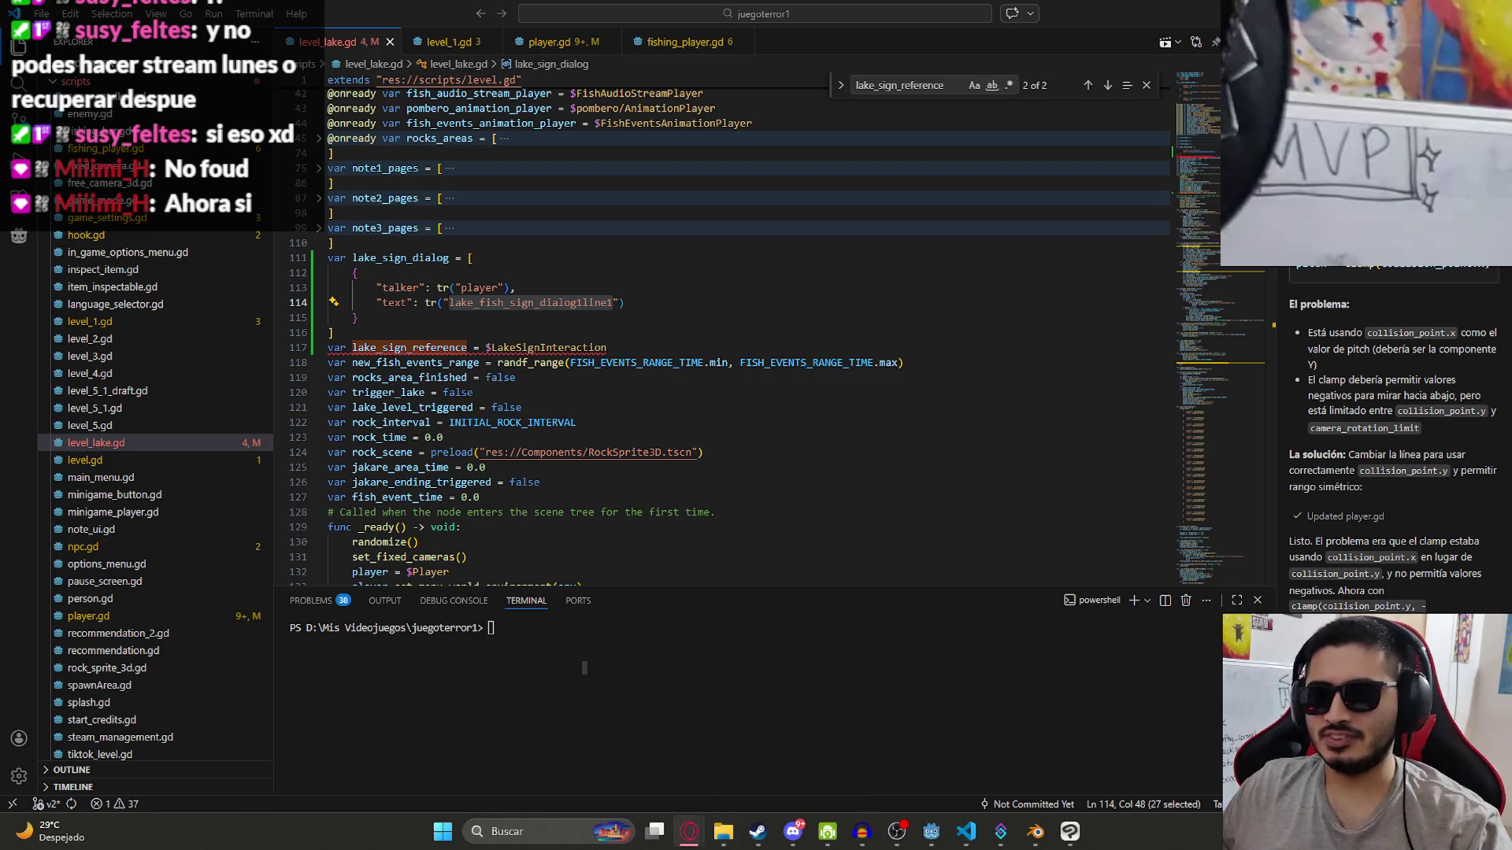
pyautogui.click(642, 779)
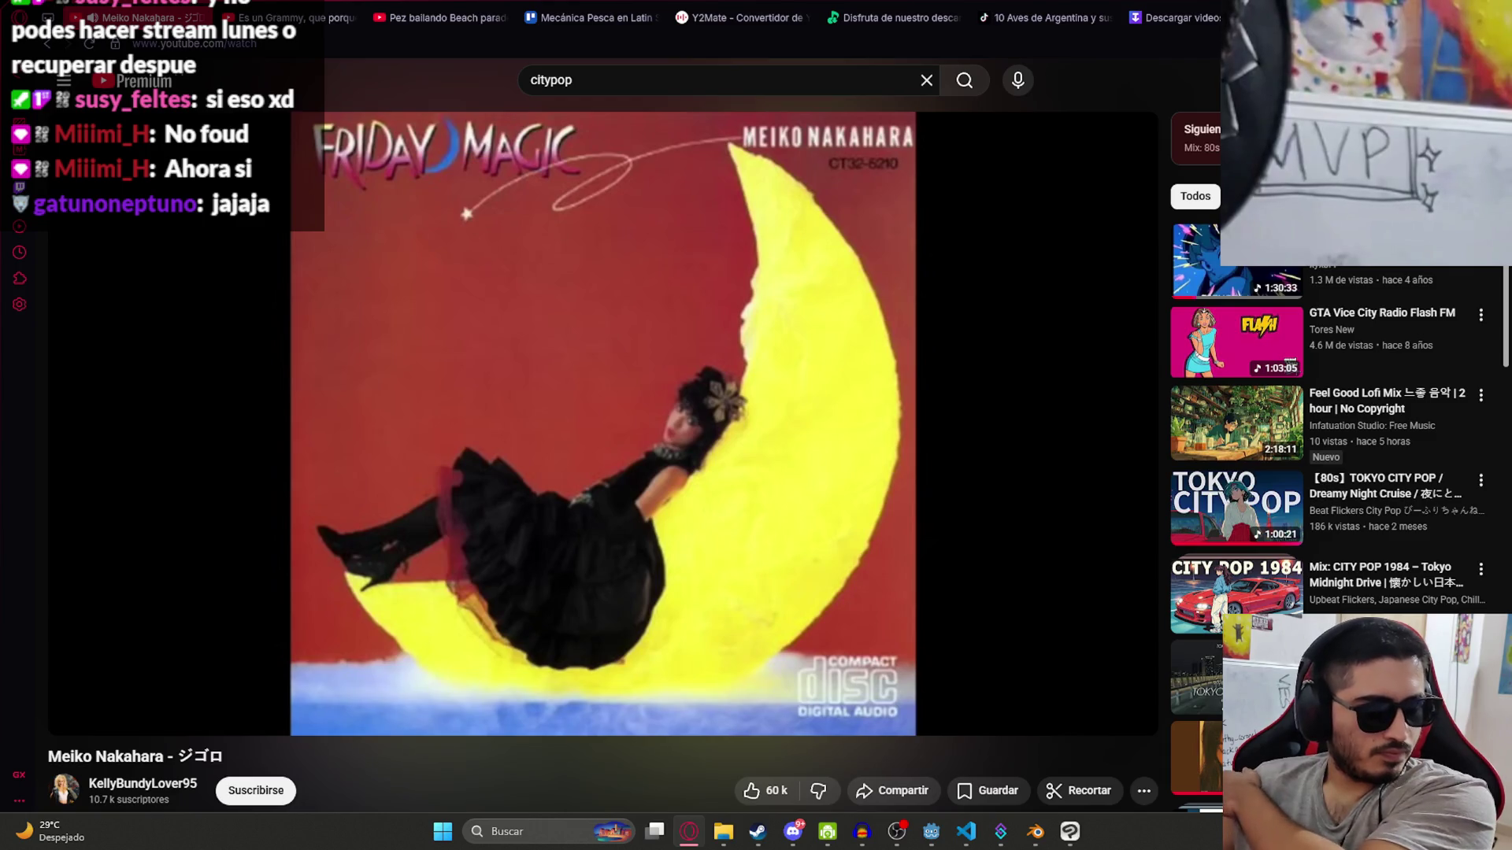
# Step: Let the YouTube music video play, then return to the Godot editor's LevelLake scene
pyautogui.hotkey('alt', 'Tab')
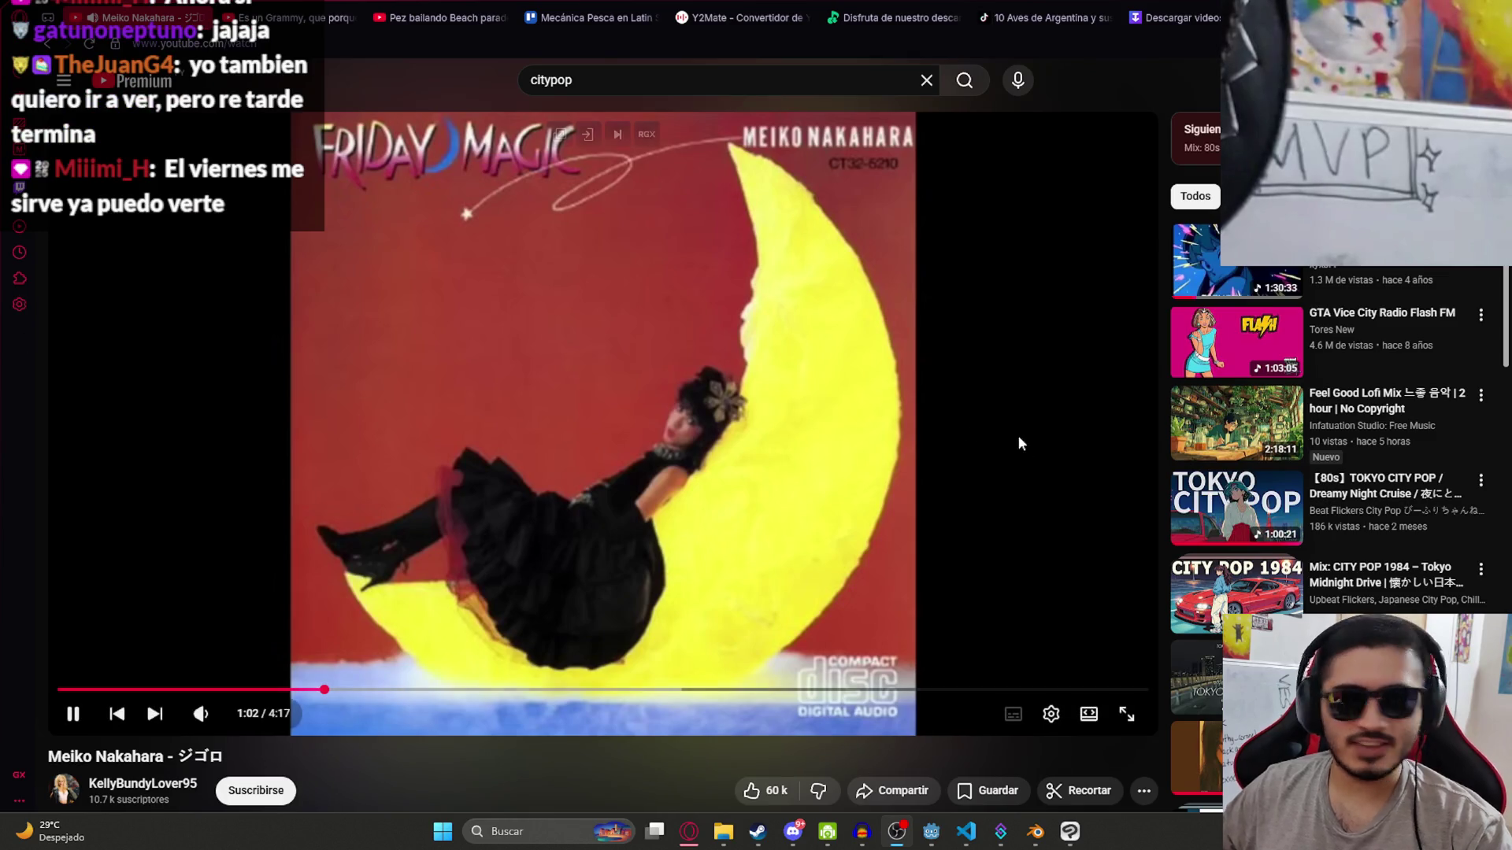
pyautogui.click(936, 839)
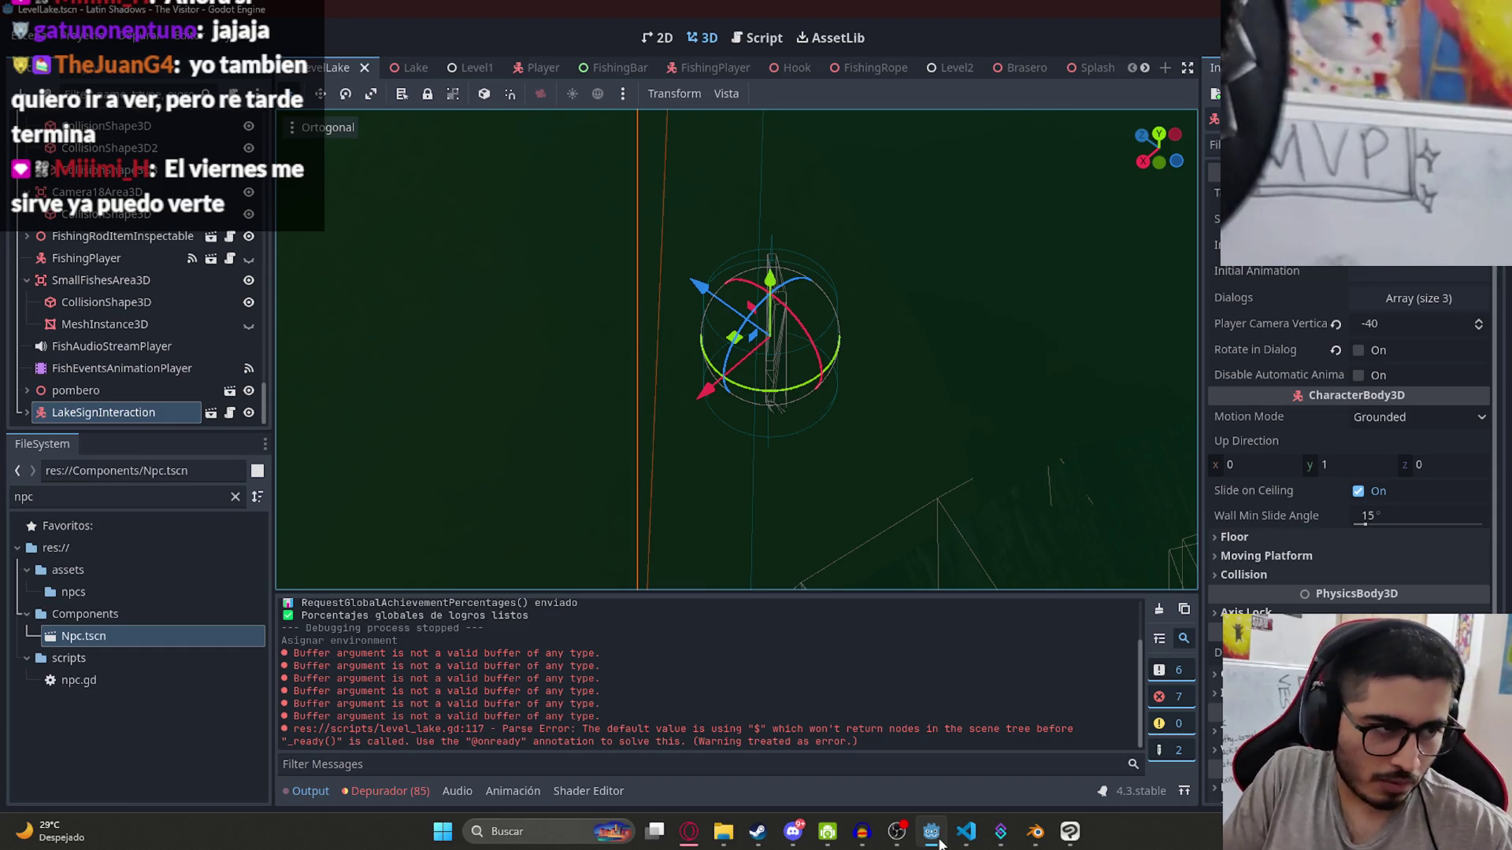
# Step: Zoom and orbit the 3D viewport around LakeSignInteraction, then bring Opera GX forward with a new tab
pyautogui.click(896, 831)
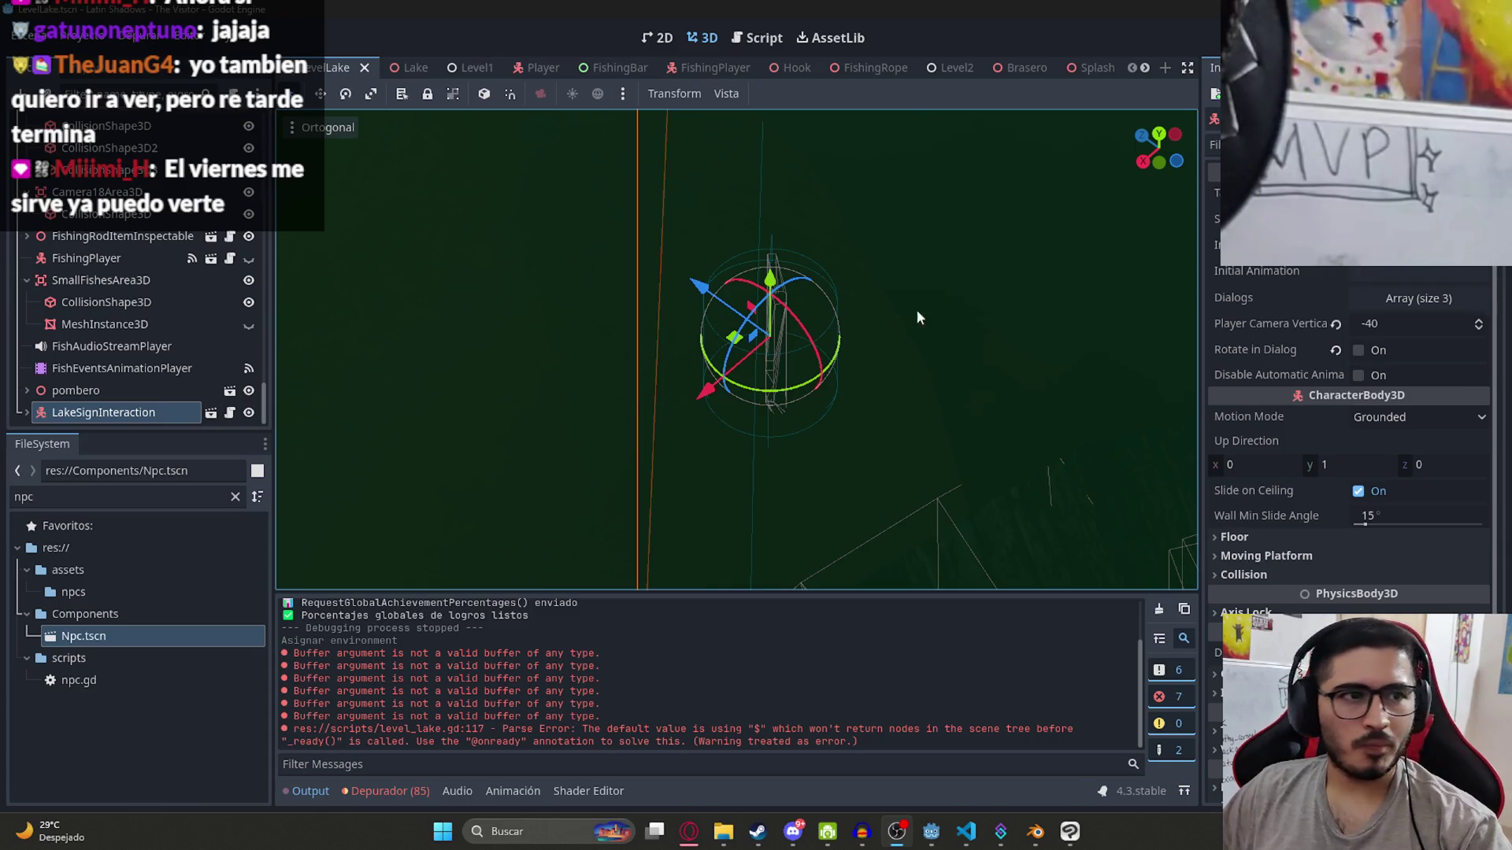
pyautogui.scroll(-2, 699, 310)
pyautogui.scroll(-5, 557, 240)
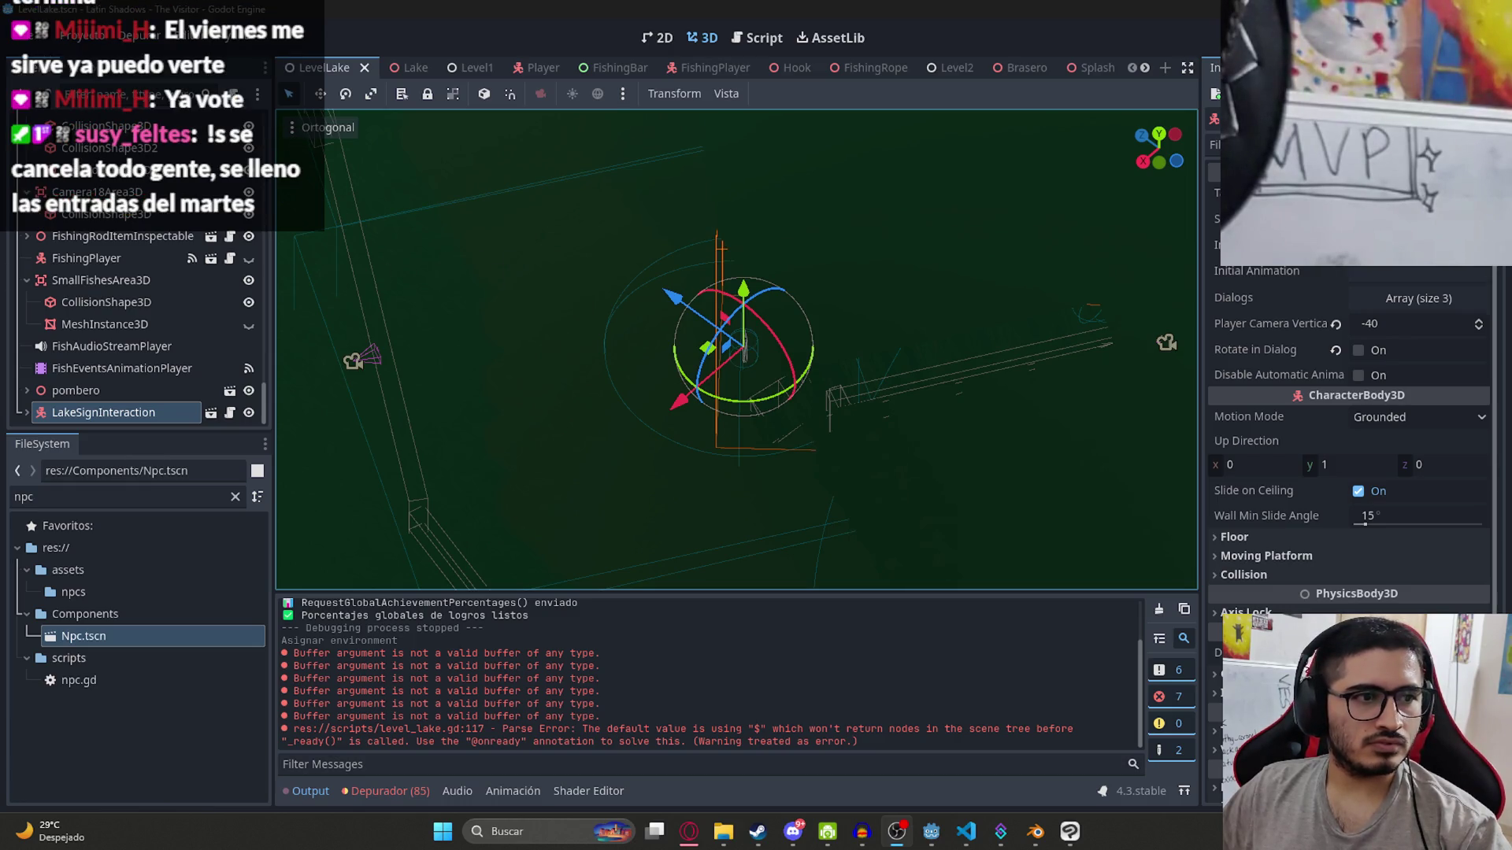
pyautogui.moveTo(459, 337)
pyautogui.mouseDown()
pyautogui.moveTo(709, 262)
pyautogui.moveTo(914, 236)
pyautogui.moveTo(757, 298)
pyautogui.moveTo(856, 338)
pyautogui.moveTo(716, 560)
pyautogui.moveTo(751, 285)
pyautogui.moveTo(730, 222)
pyautogui.moveTo(778, 194)
pyautogui.moveTo(631, 455)
pyautogui.moveTo(848, 351)
pyautogui.moveTo(507, 183)
pyautogui.mouseUp()
pyautogui.scroll(-2, 855, 338)
pyautogui.scroll(3, 751, 285)
pyautogui.scroll(4, 749, 275)
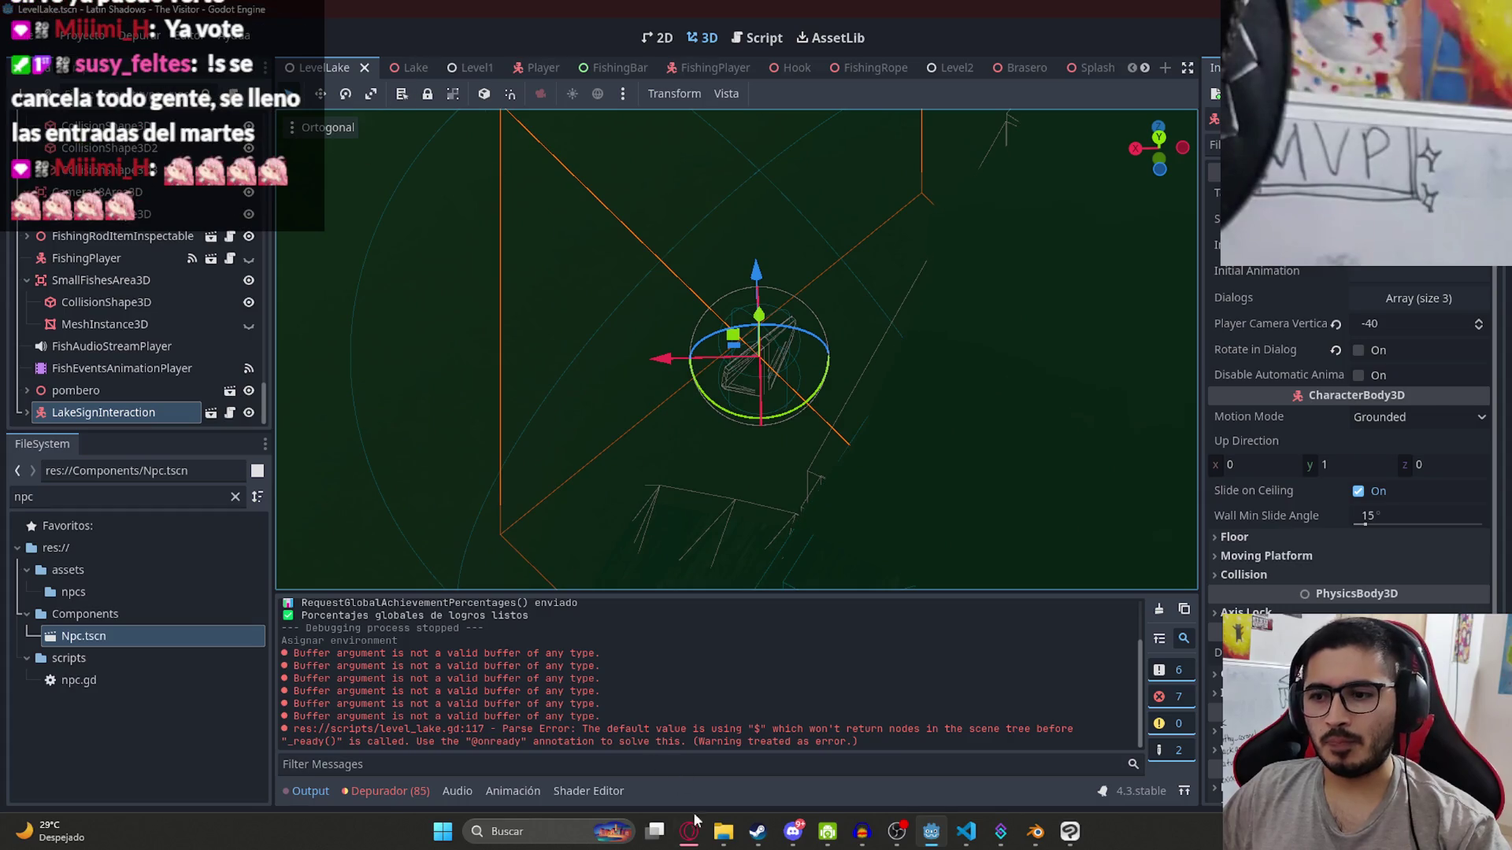
pyautogui.click(690, 827)
pyautogui.hotkey('ctrl', 't')
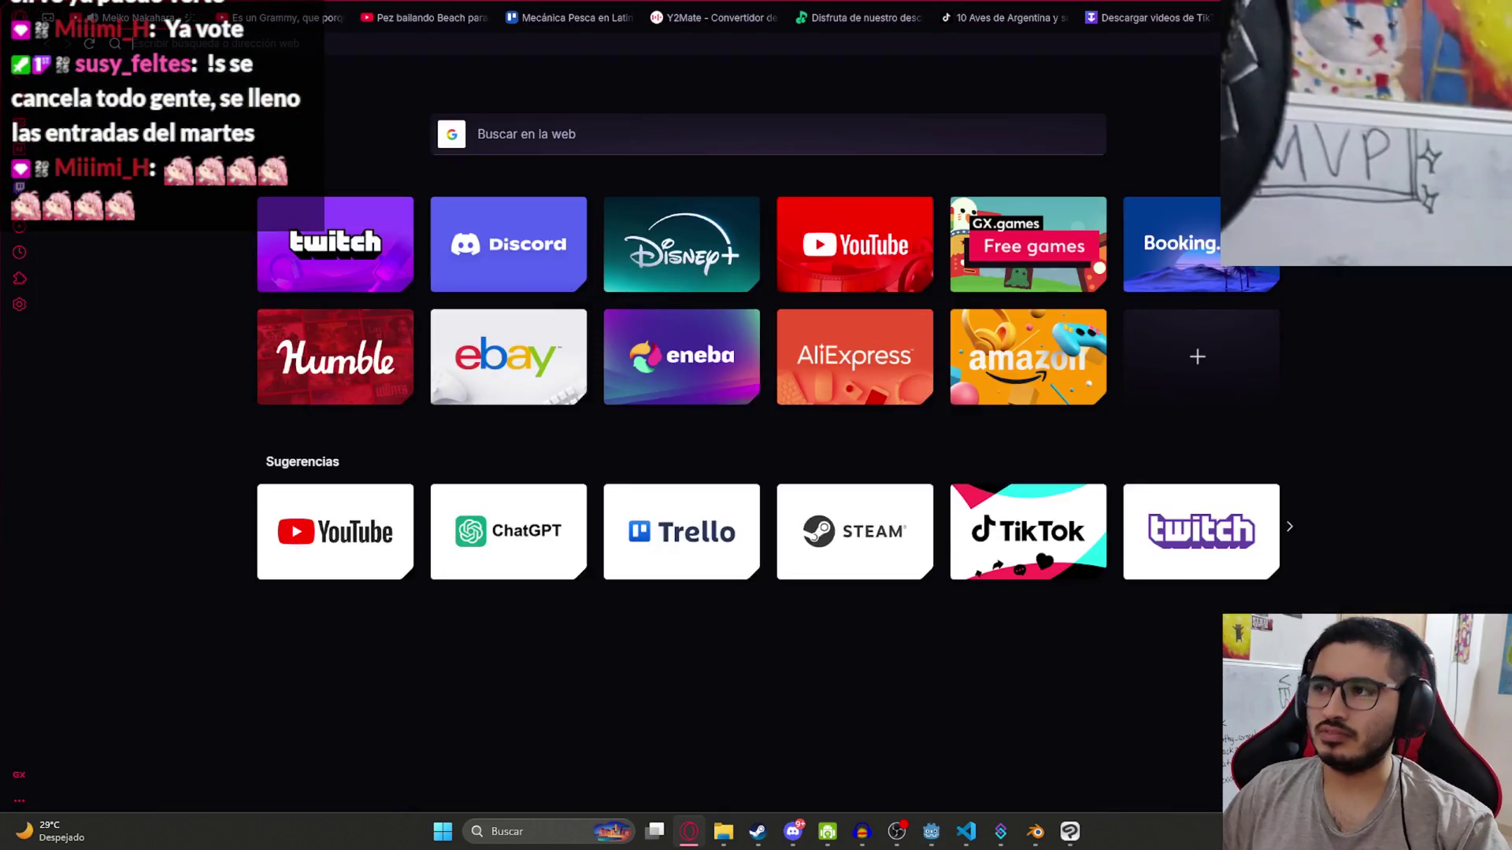
# Step: Search 'hoja' and open the game's translation spreadsheet from the history suggestions
pyautogui.write('interaction')
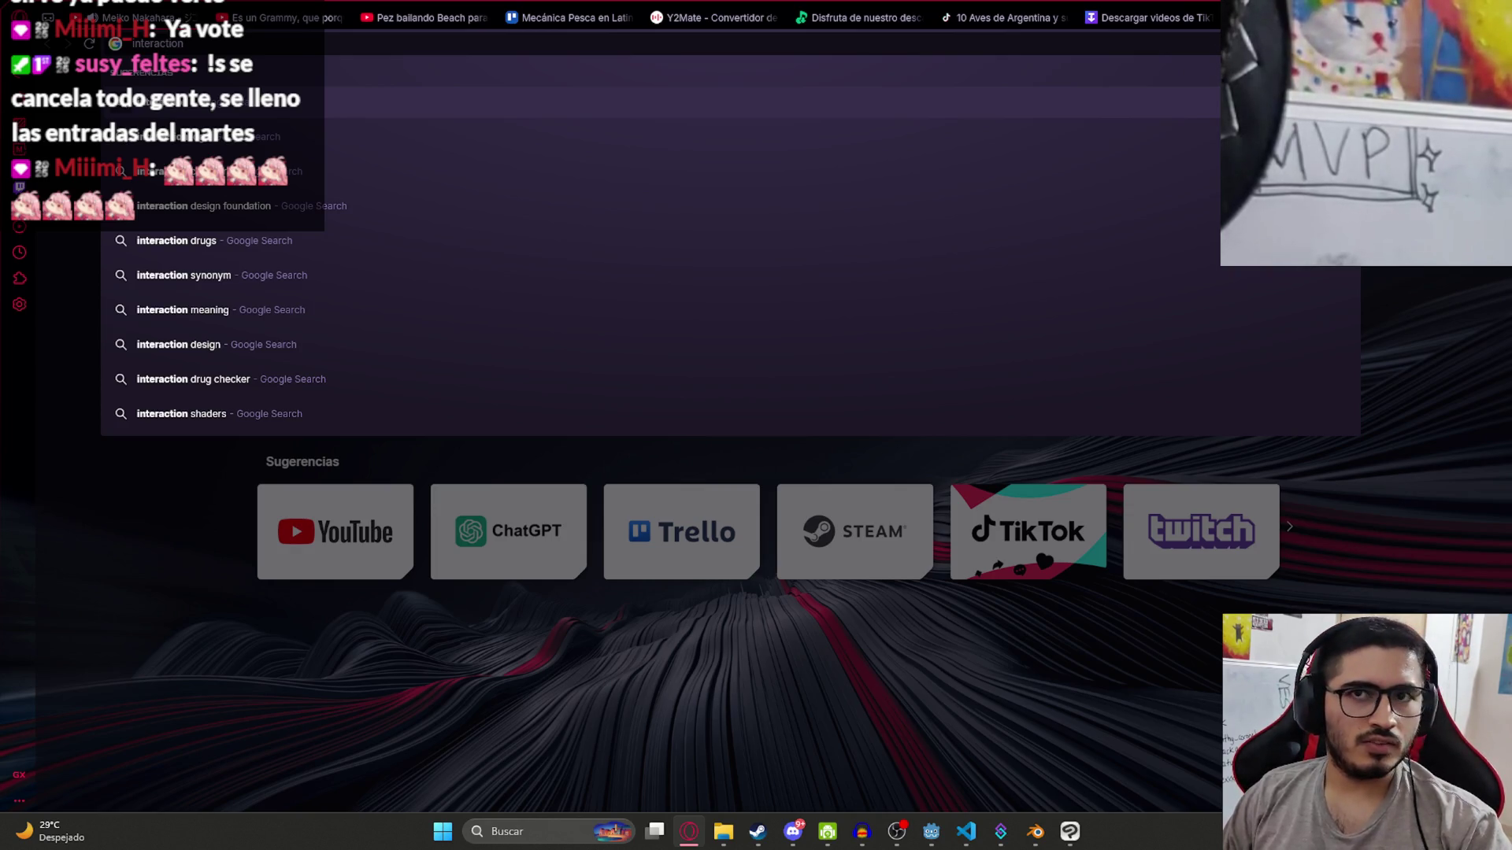
pyautogui.hotkey('ctrl', 'a')
pyautogui.write('translat')
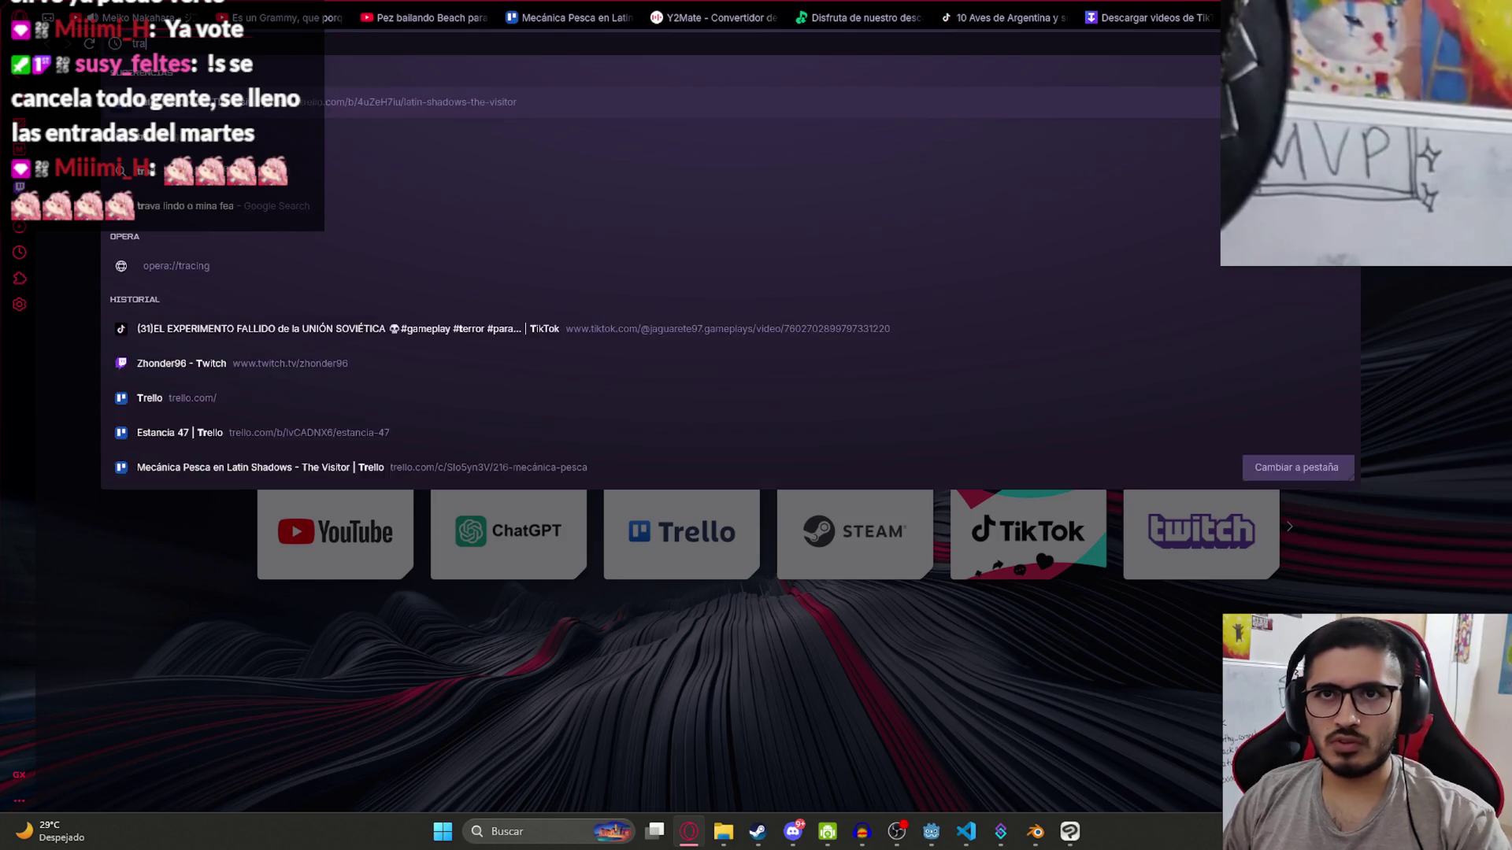
pyautogui.hotkey('ctrl', 'a')
pyautogui.write('hoja')
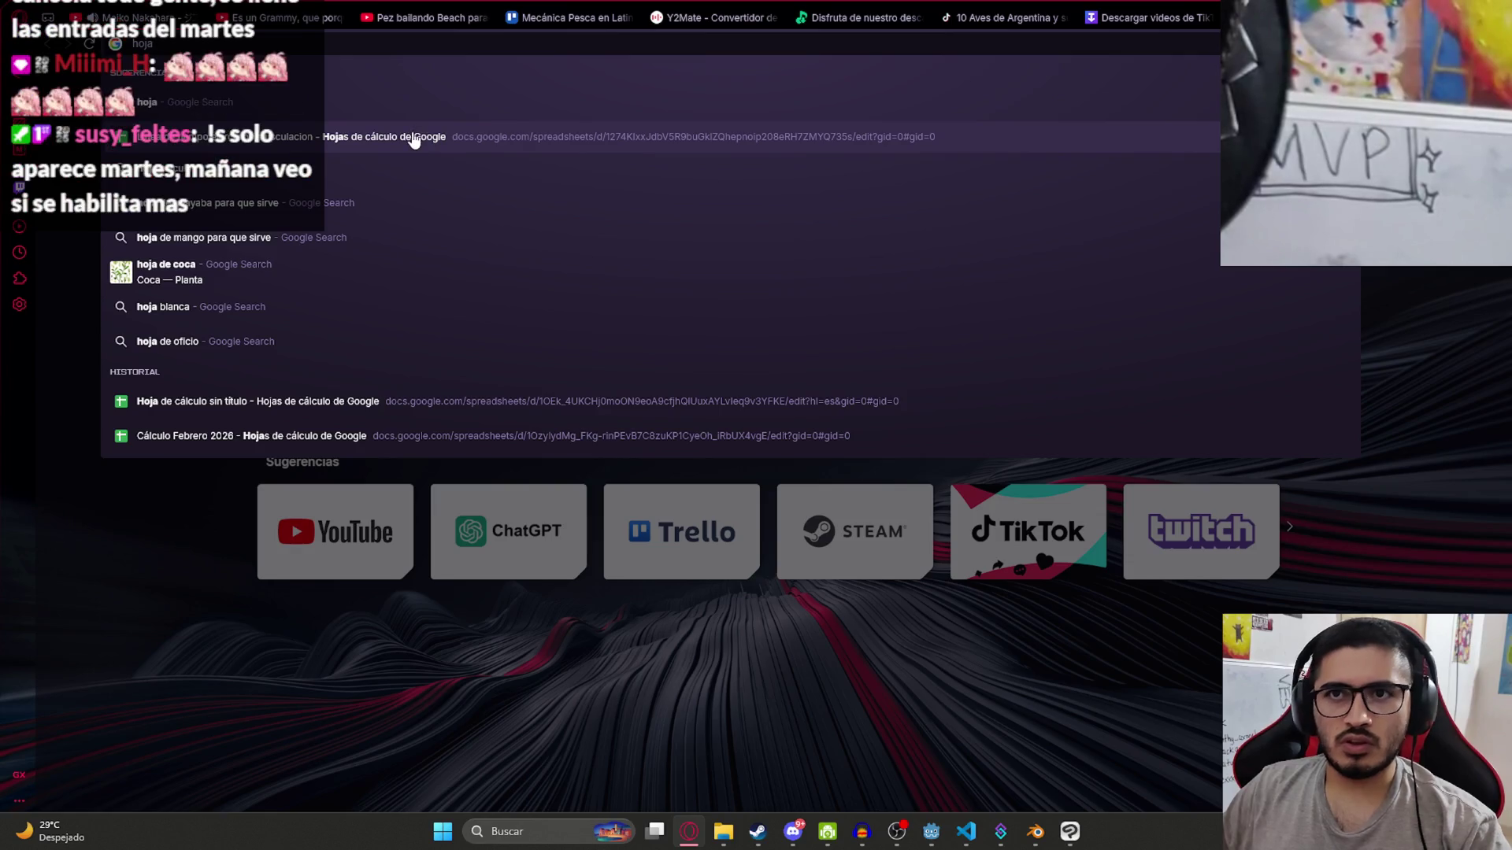
pyautogui.click(413, 138)
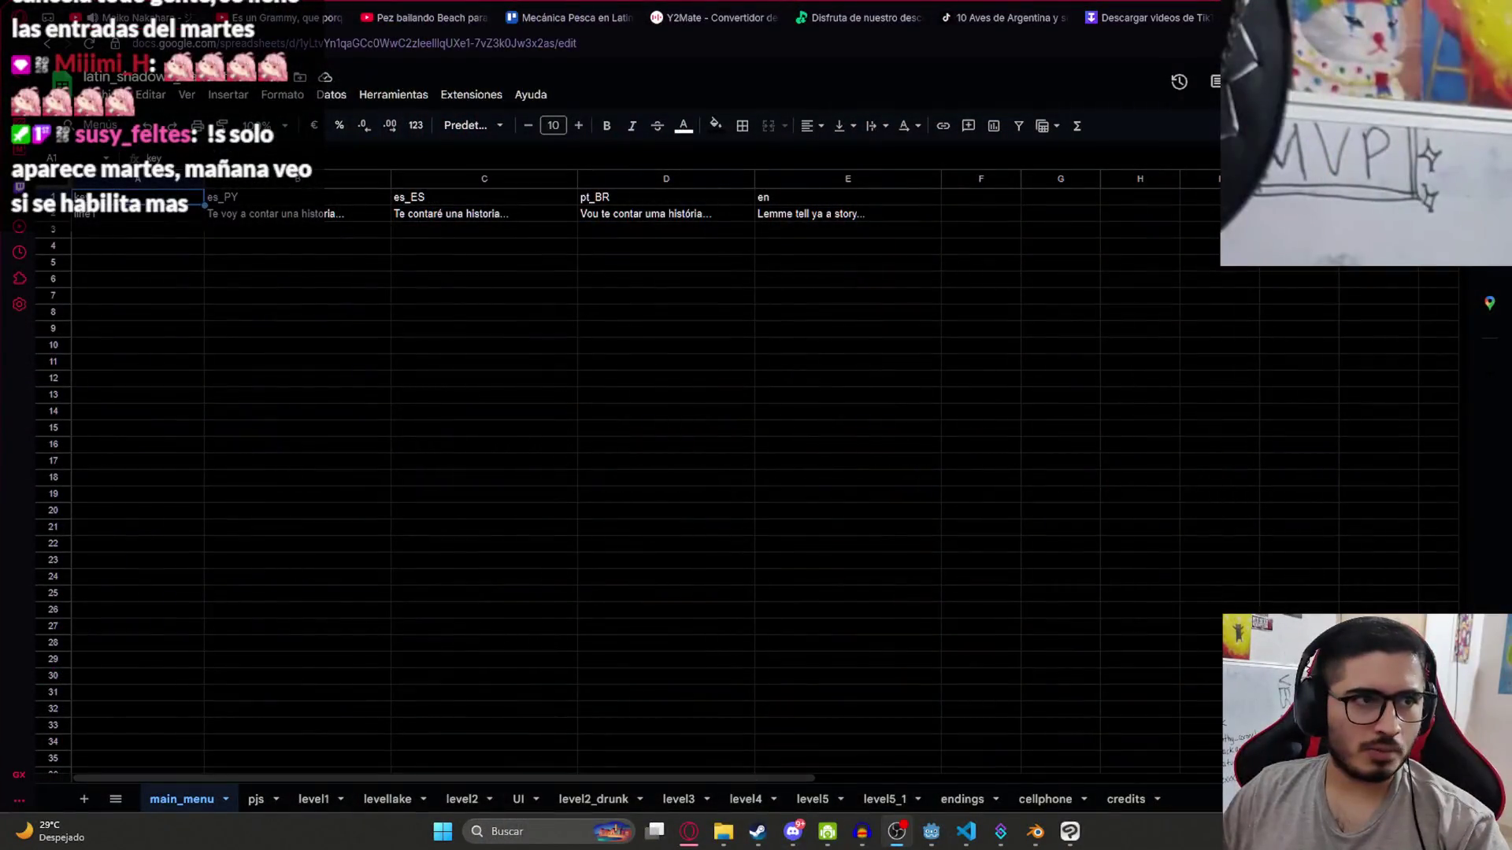
# Step: Switch to the levellake sheet, try typing lake_fish_sign_dialog1line1 into A27, then clear it
pyautogui.click(290, 249)
pyautogui.click(326, 221)
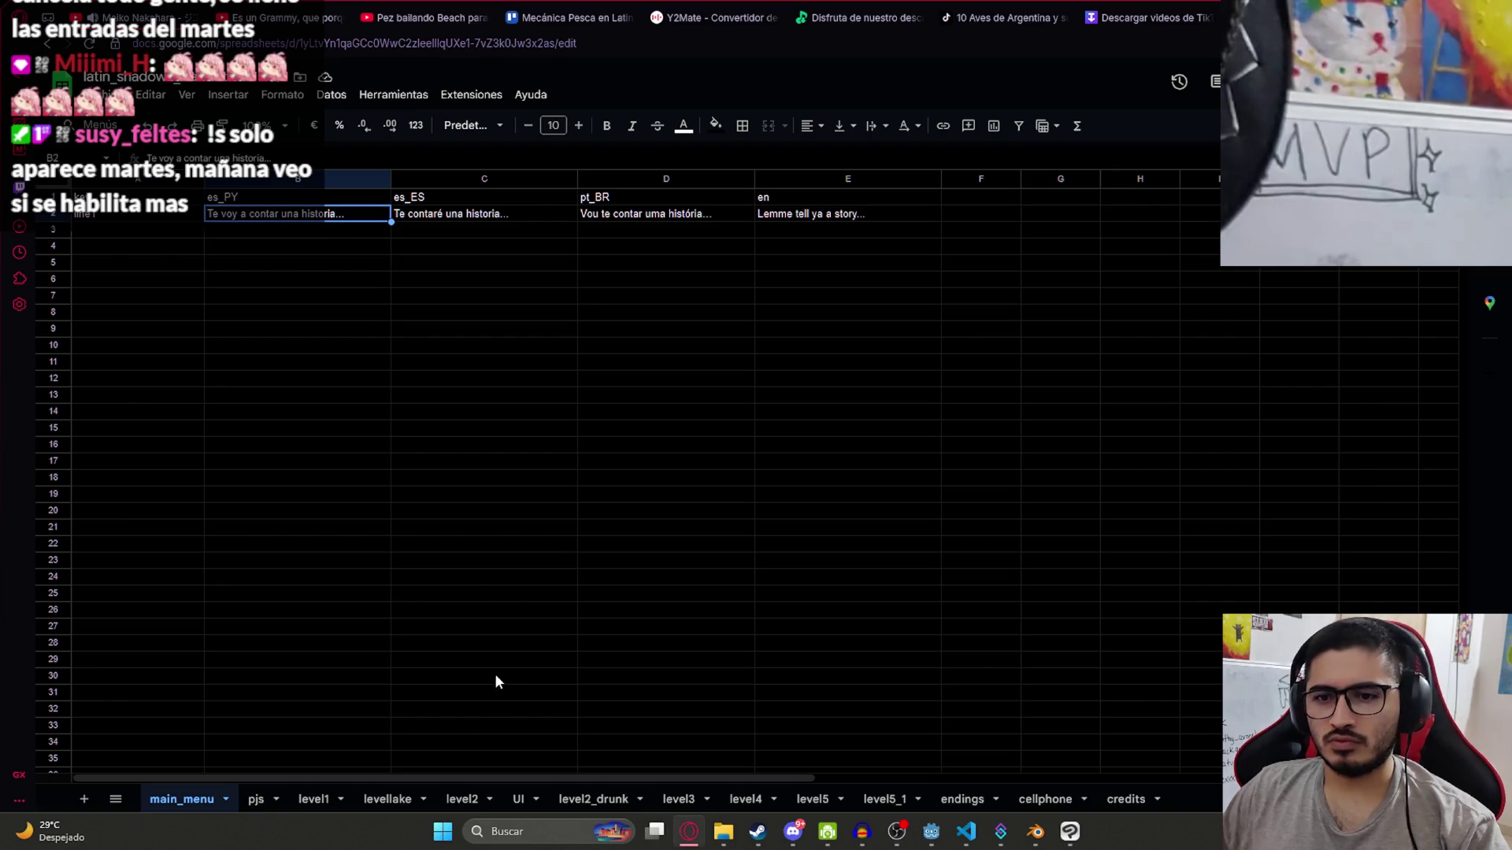
pyautogui.click(386, 799)
pyautogui.scroll(-10, 277, 523)
pyautogui.scroll(5, 191, 460)
pyautogui.click(144, 461)
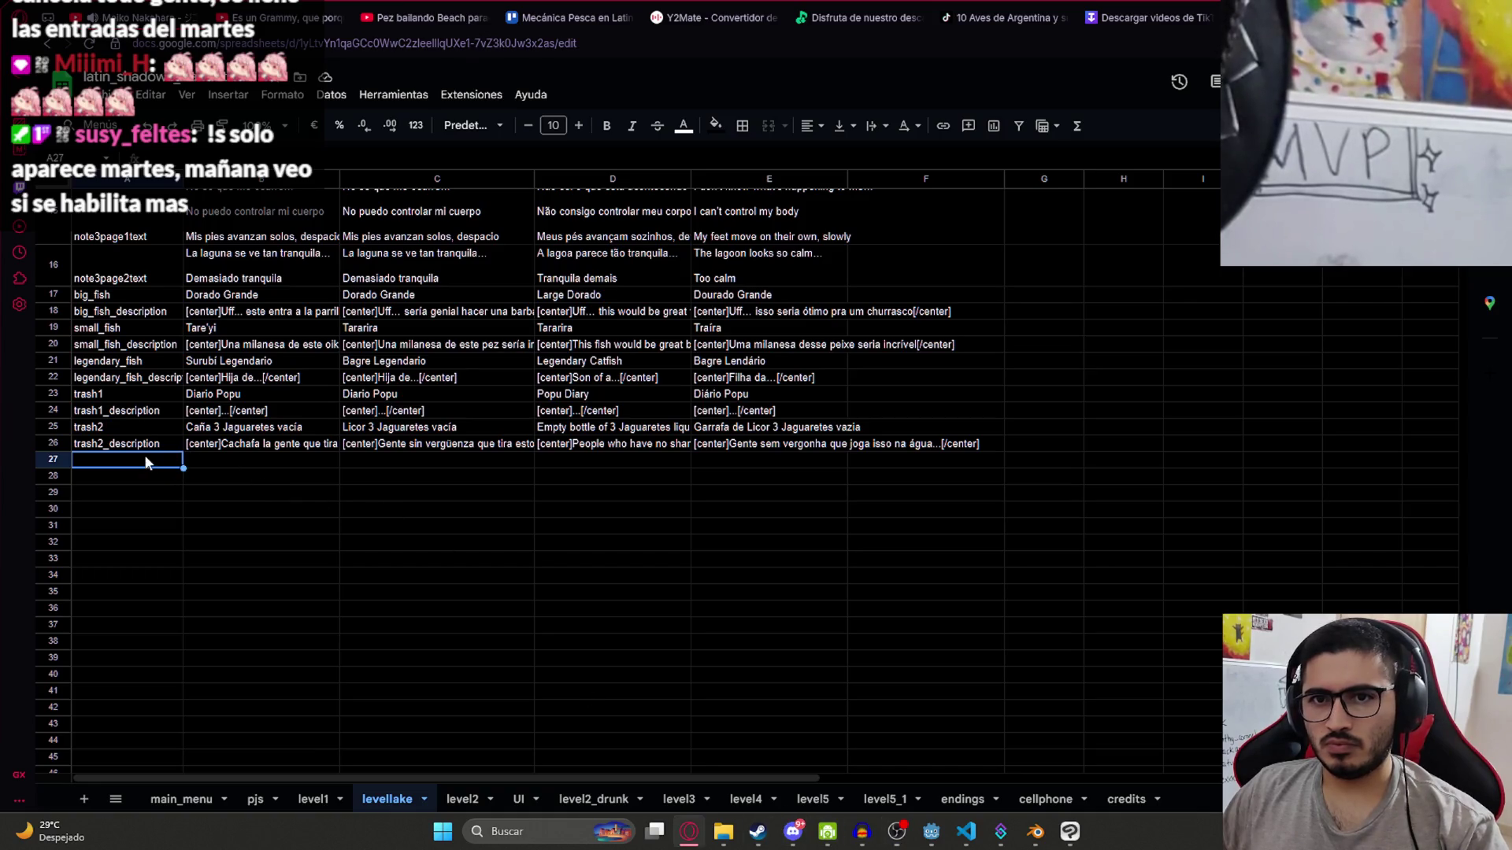
pyautogui.write('lake_fish_sign_dialog1line1')
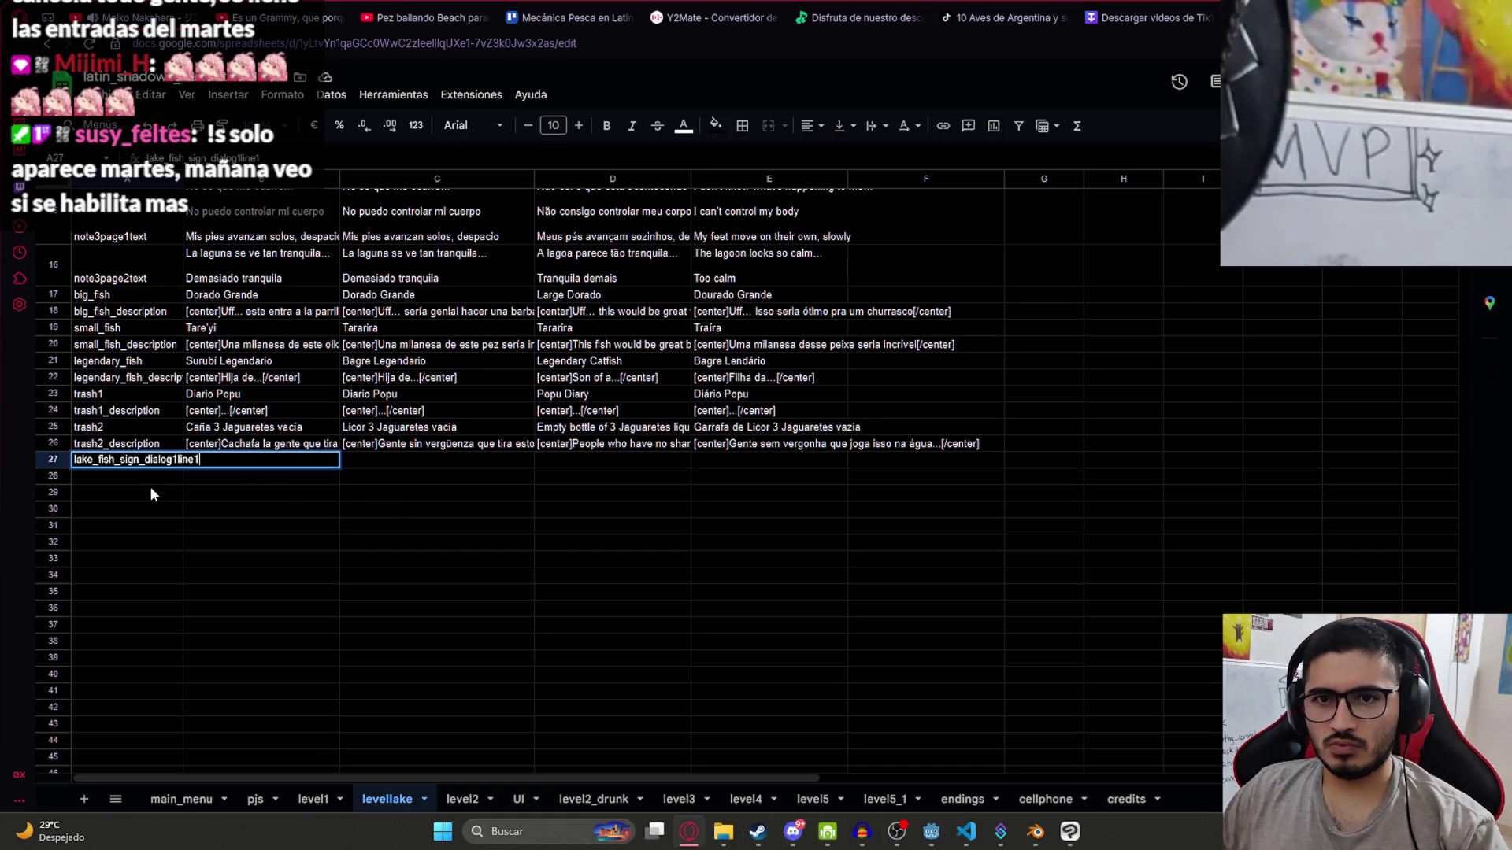
pyautogui.hotkey('ctrl', 'a')
pyautogui.hotkey('ctrl', 'x')
# Step: Copy the lake_fish_sign_dialog1line1 key from level_lake.gd in VS Code and return to the spreadsheet
pyautogui.click(935, 841)
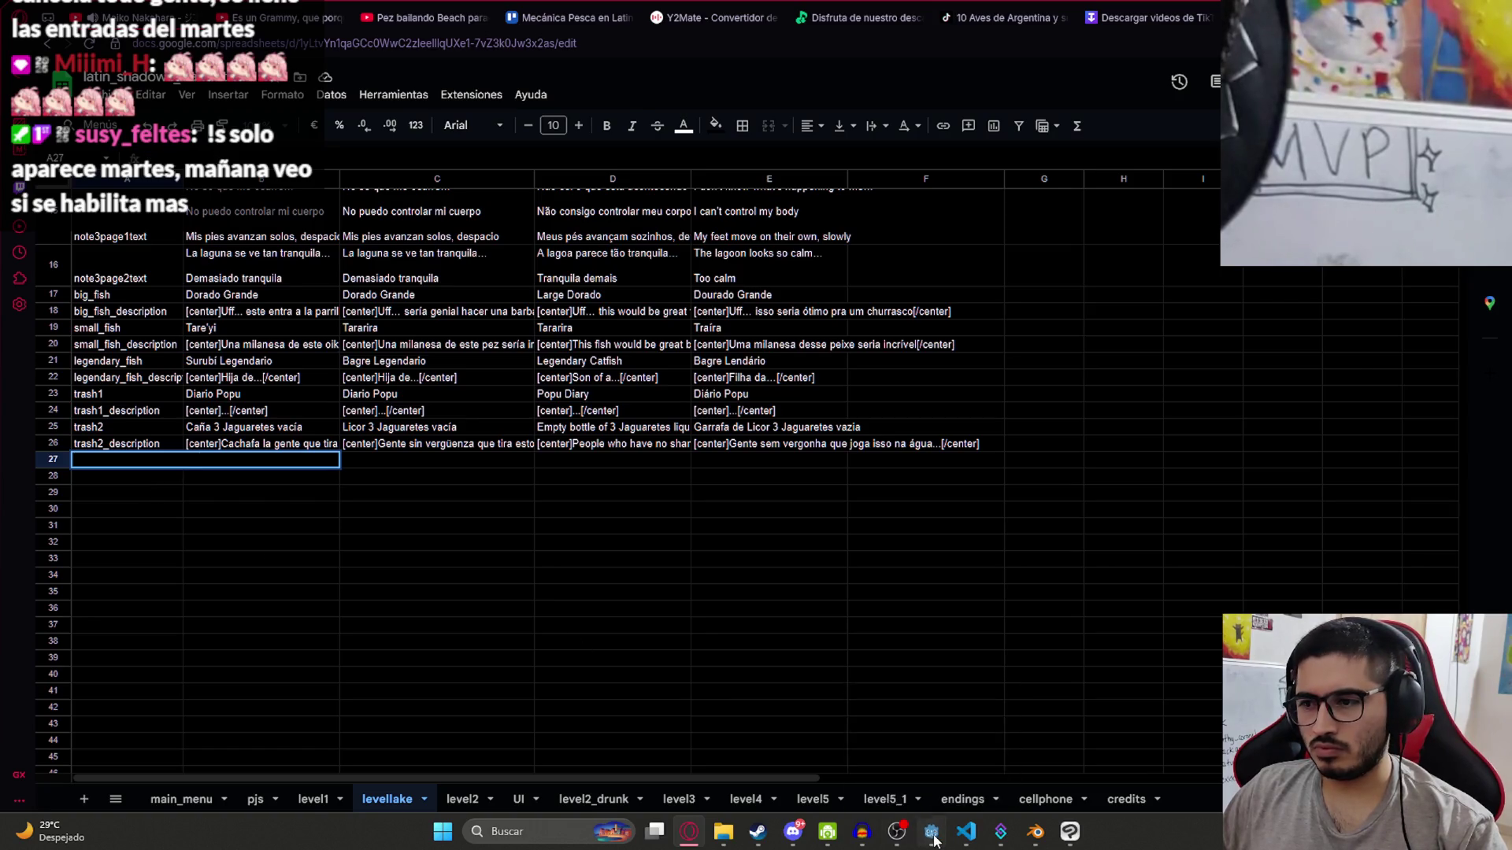
pyautogui.click(966, 832)
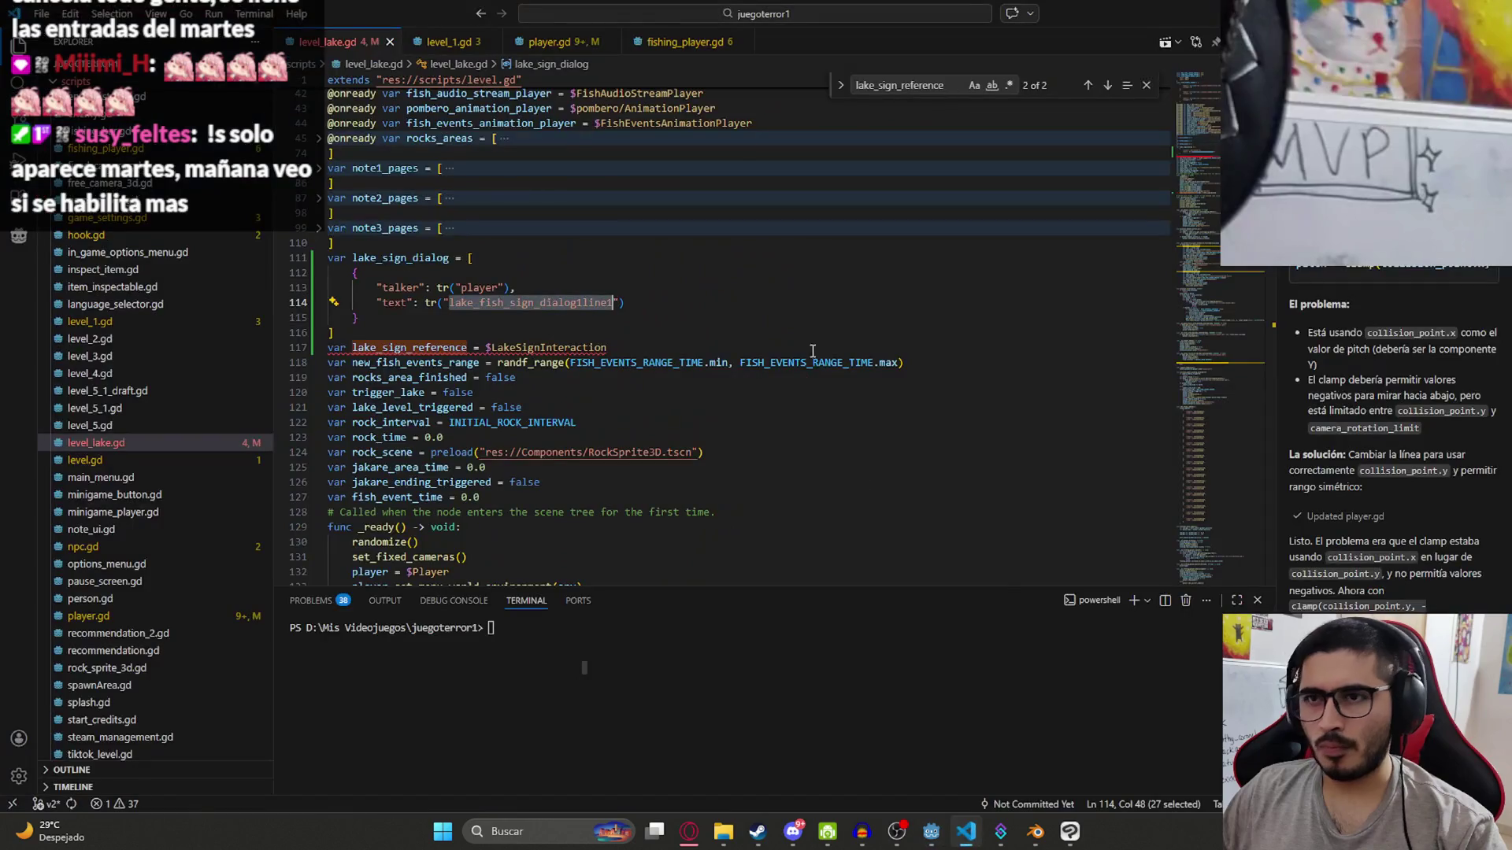
pyautogui.click(523, 297)
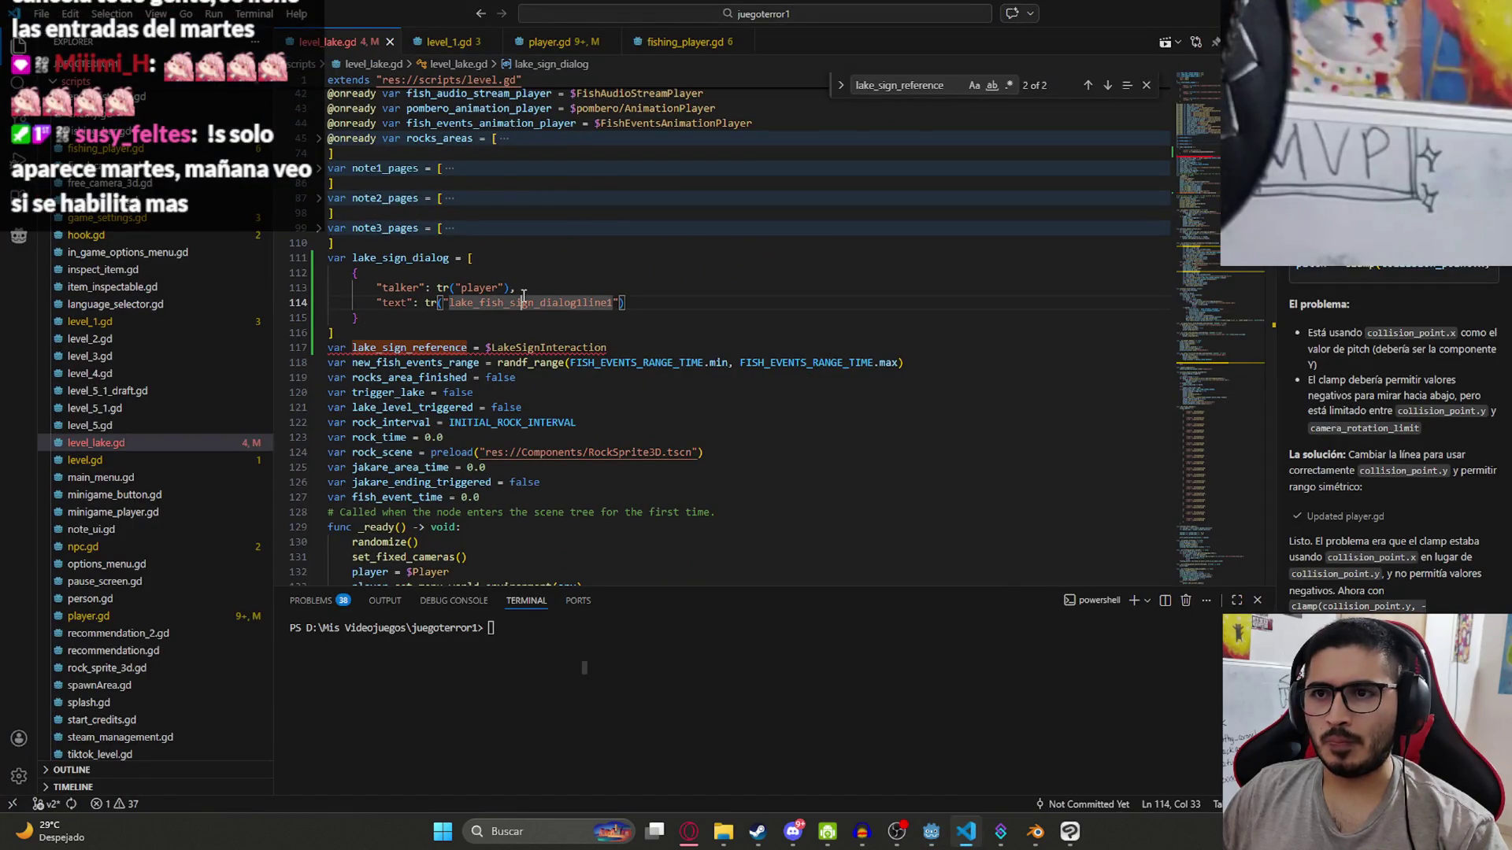
pyautogui.doubleClick(470, 288)
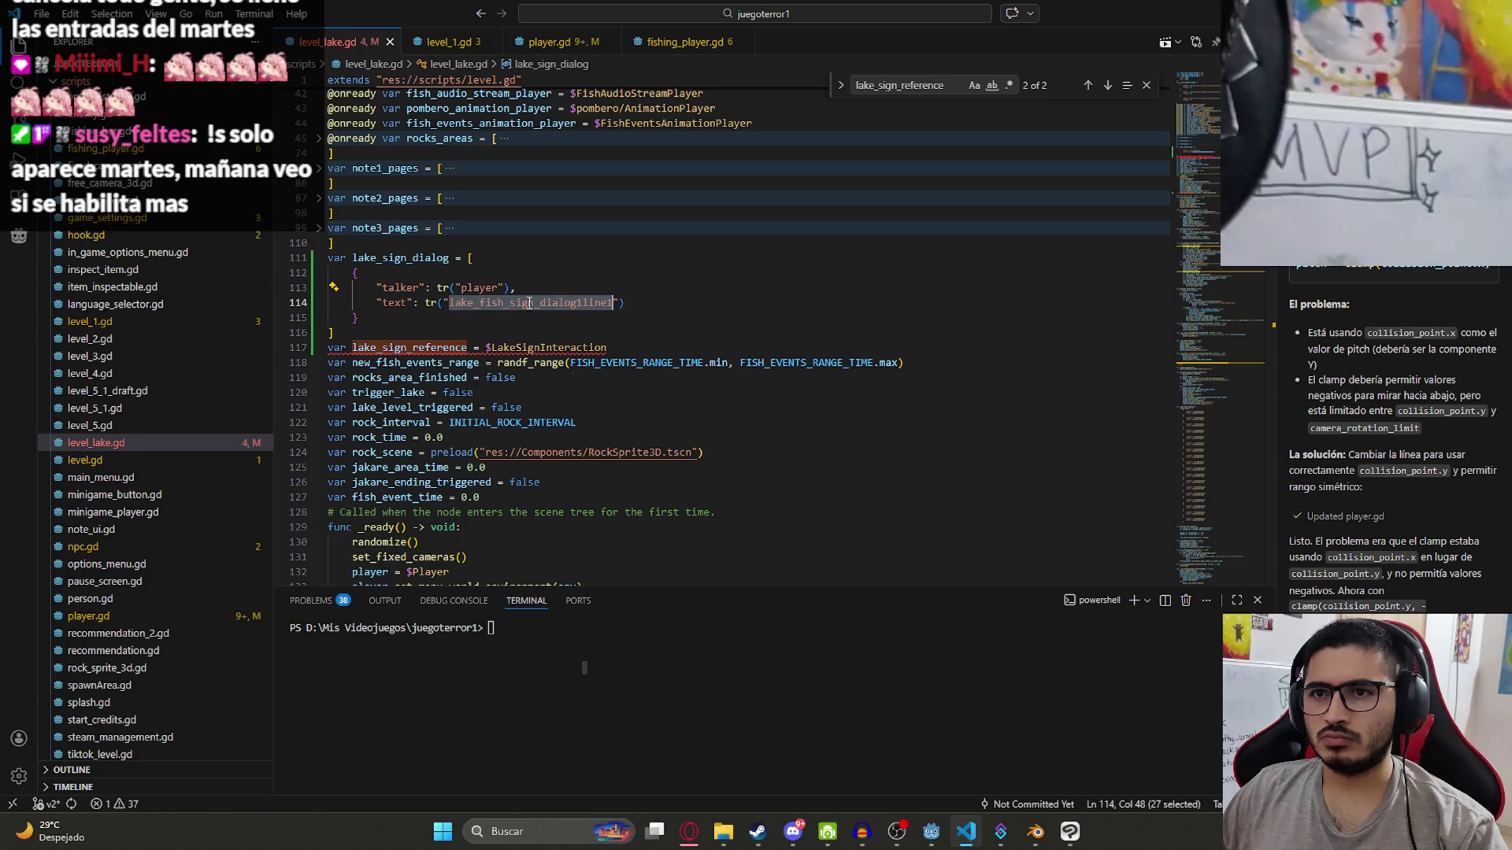
pyautogui.hotkey('alt', 'Tab')
pyautogui.click(689, 830)
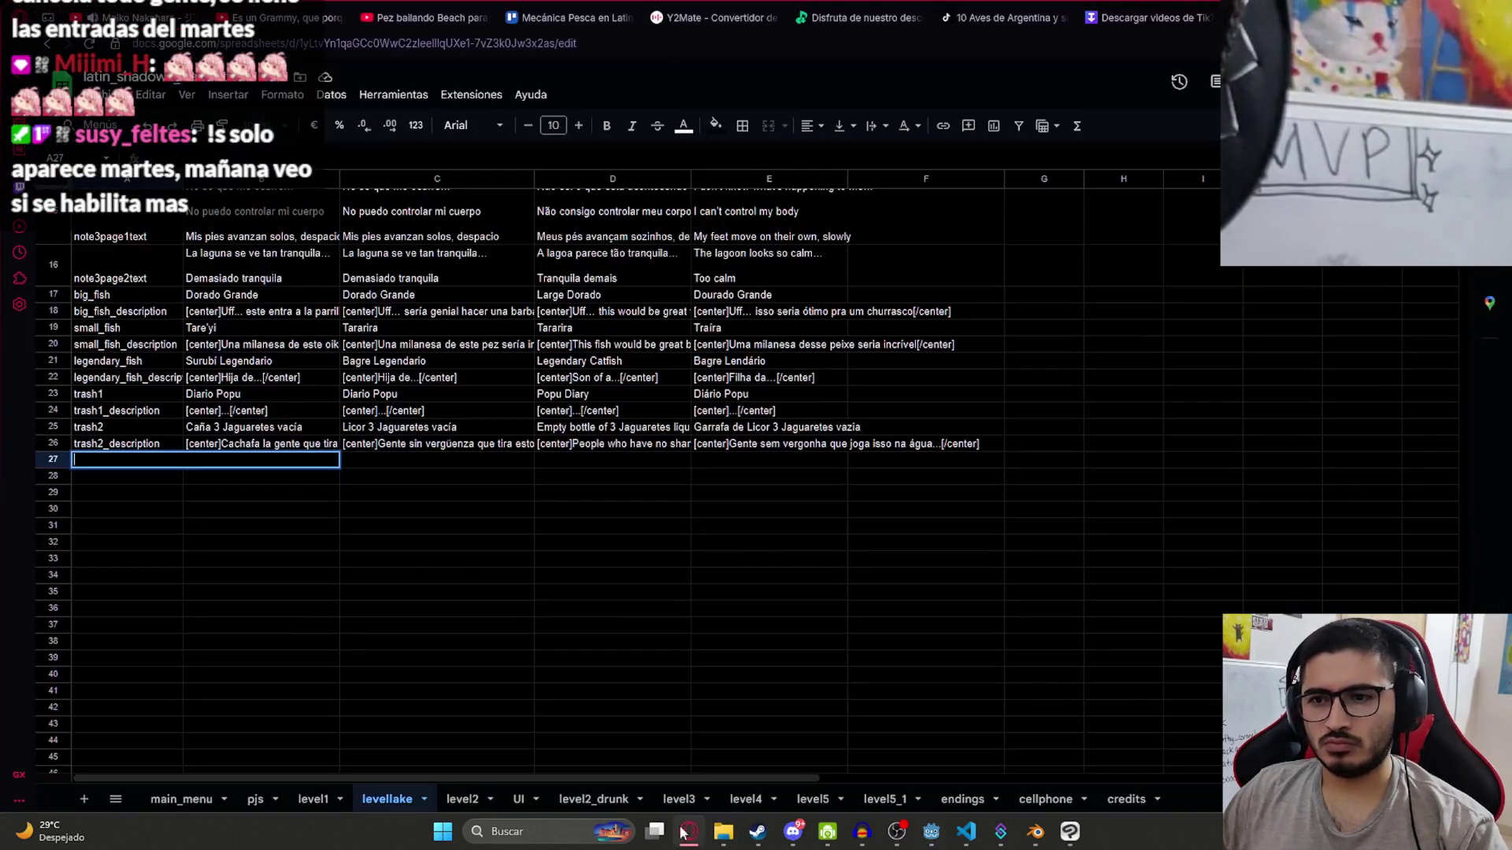
# Step: Paste lake_fish_sign_dialog1line1 into A27 and copy B24's centered placeholder text into B27
pyautogui.doubleClick(132, 459)
pyautogui.hotkey('ctrl', 'v')
pyautogui.click(271, 463)
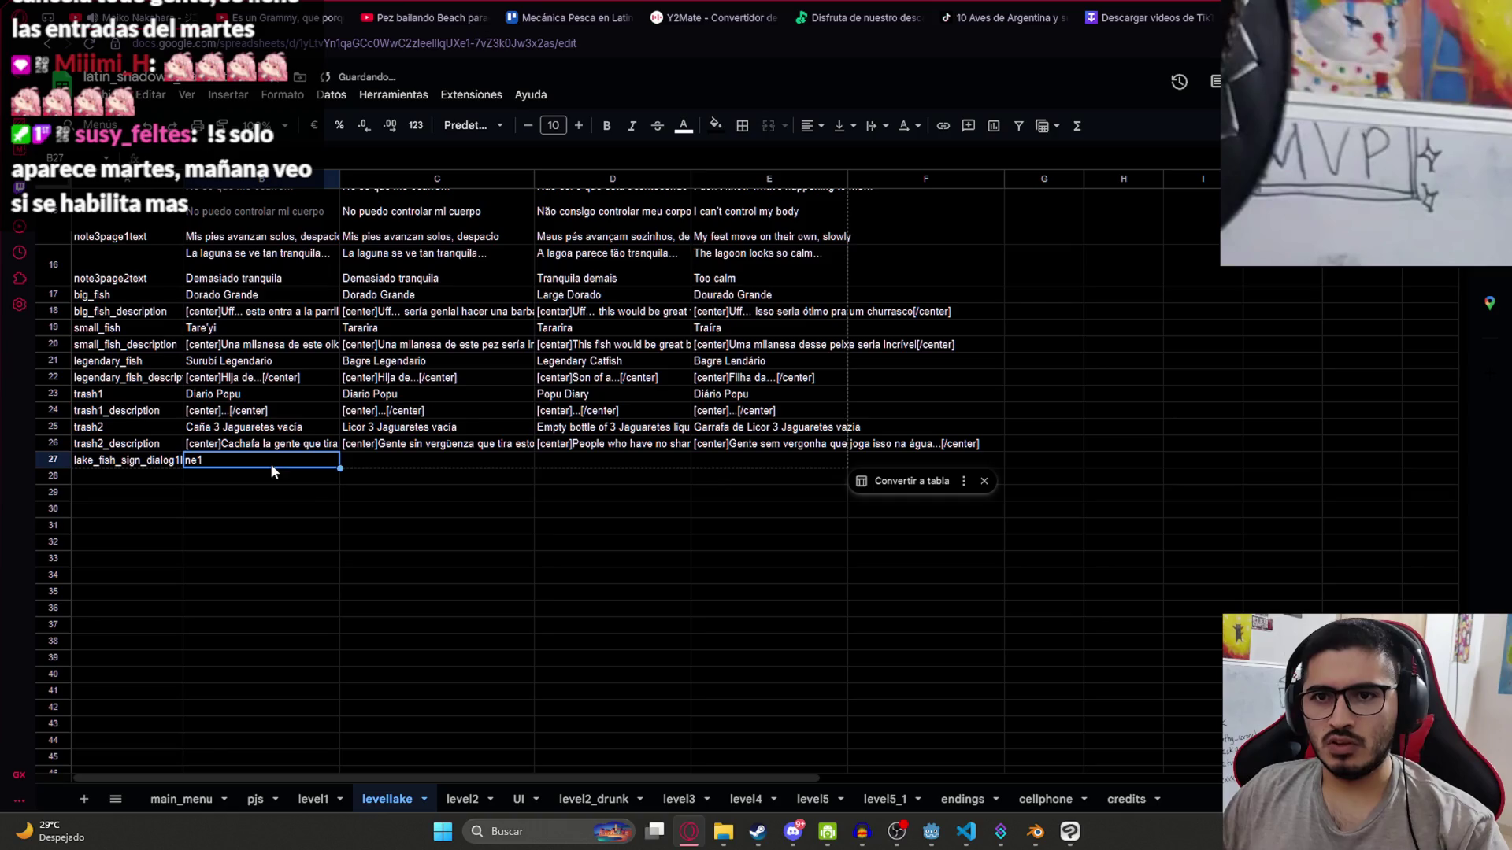
pyautogui.click(236, 410)
pyautogui.hotkey('ctrl', 'c')
pyautogui.click(230, 459)
pyautogui.hotkey('ctrl', 'v')
# Step: Replace the ellipsis in B27 with 'Área de pesca...' between the center tags
pyautogui.doubleClick(229, 464)
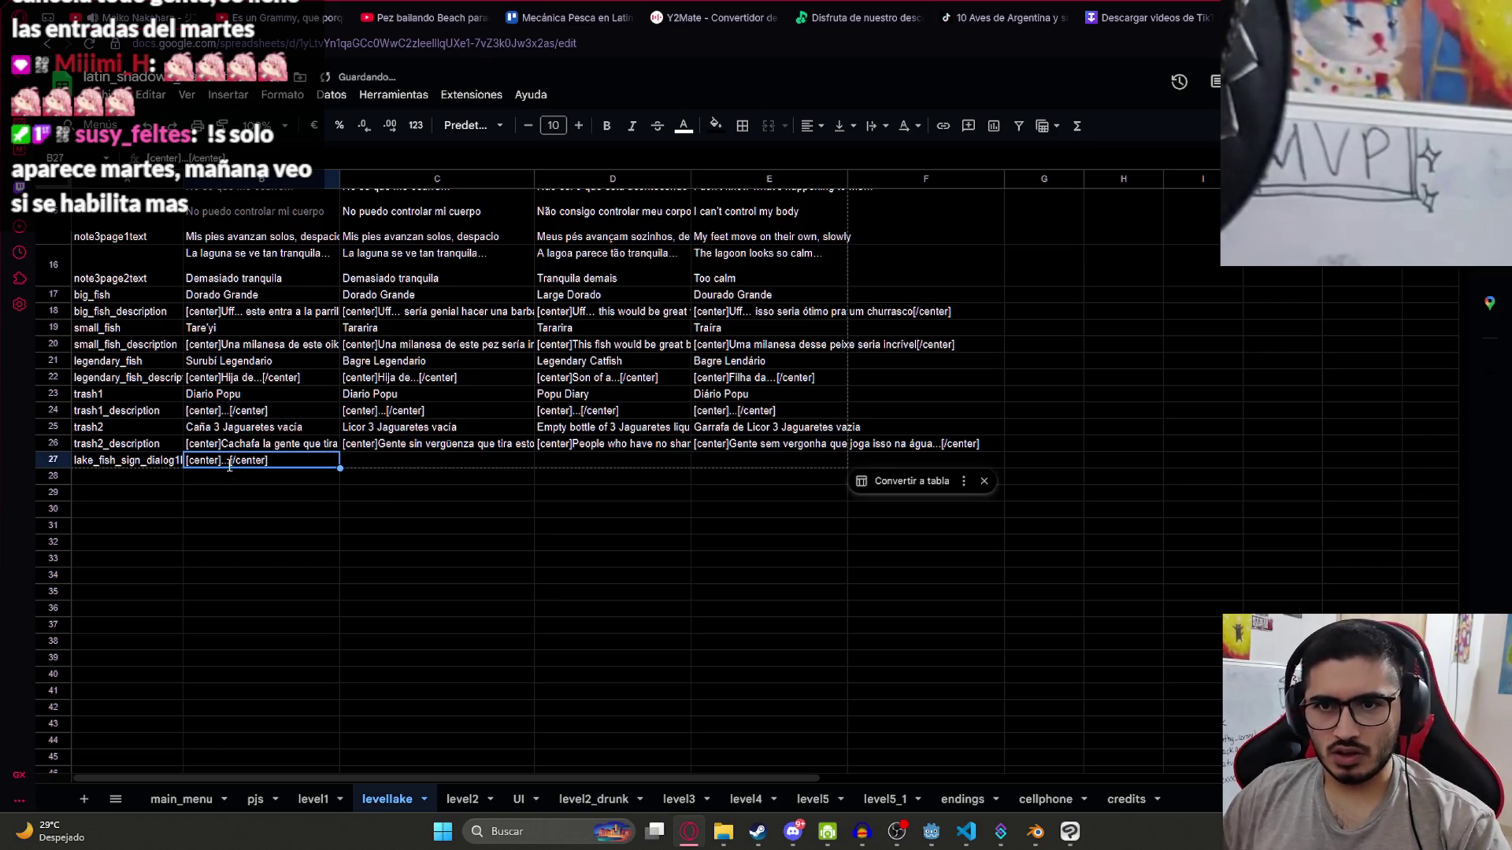
pyautogui.press('BackSpace')
pyautogui.press('BackSpace')
pyautogui.press('BackSpace')
pyautogui.write('A')
pyautogui.press('BackSpace')
pyautogui.write('á')
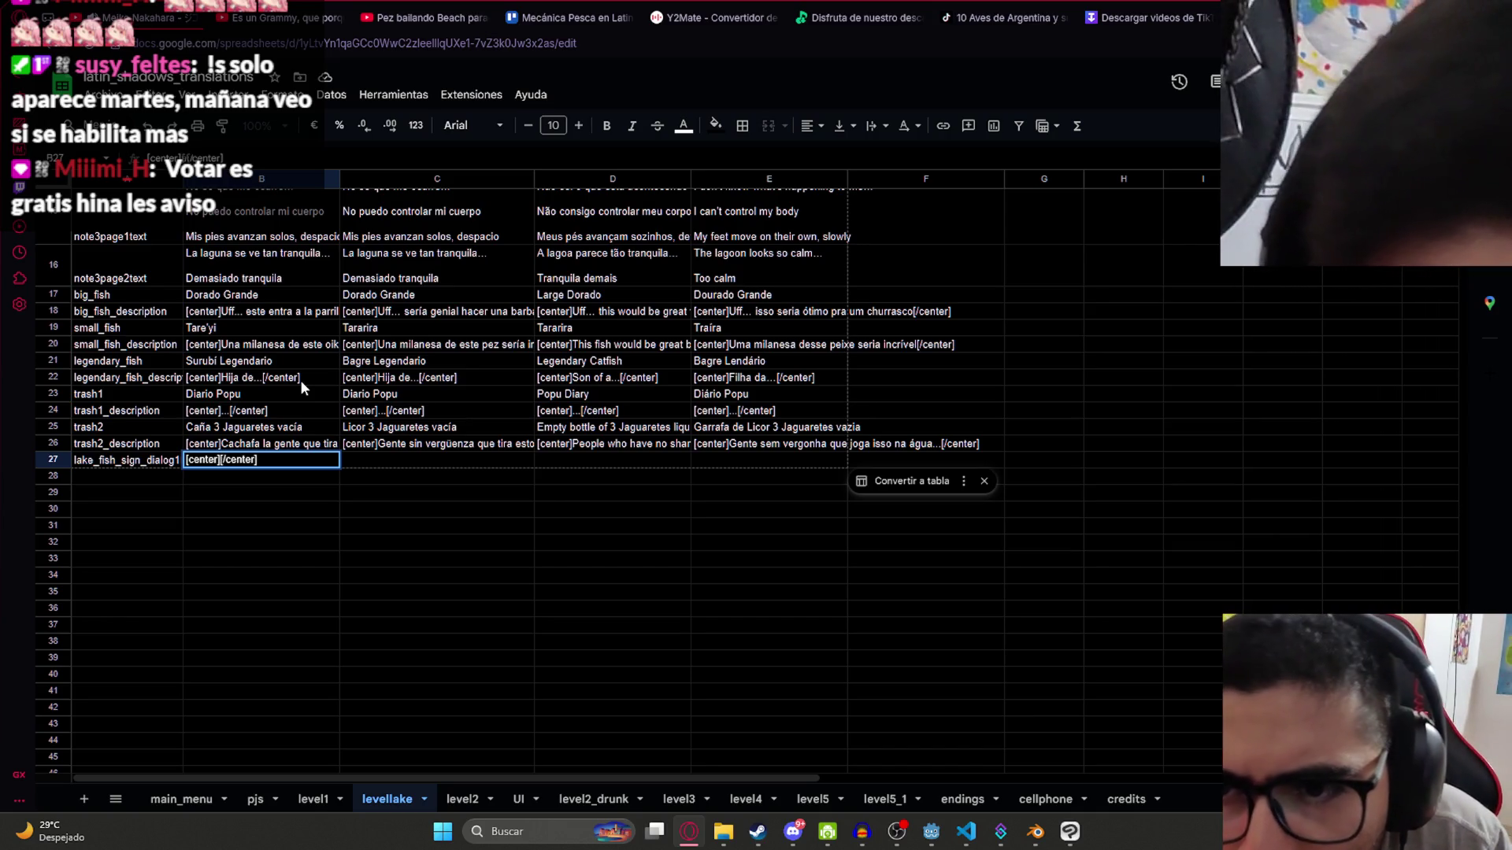
pyautogui.press('BackSpace')
pyautogui.write('Área de p')
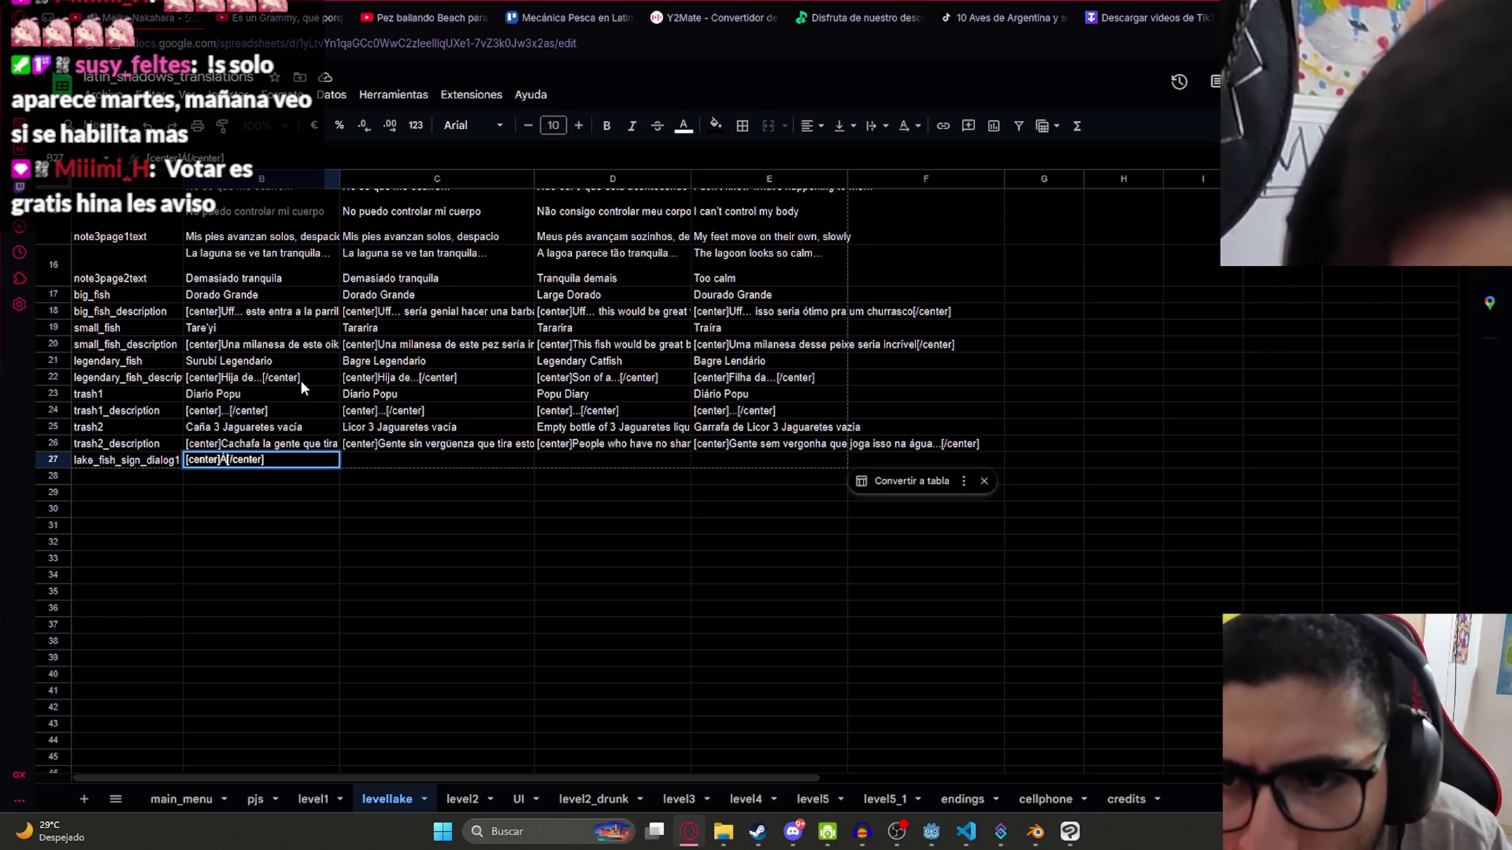
pyautogui.write('esca...')
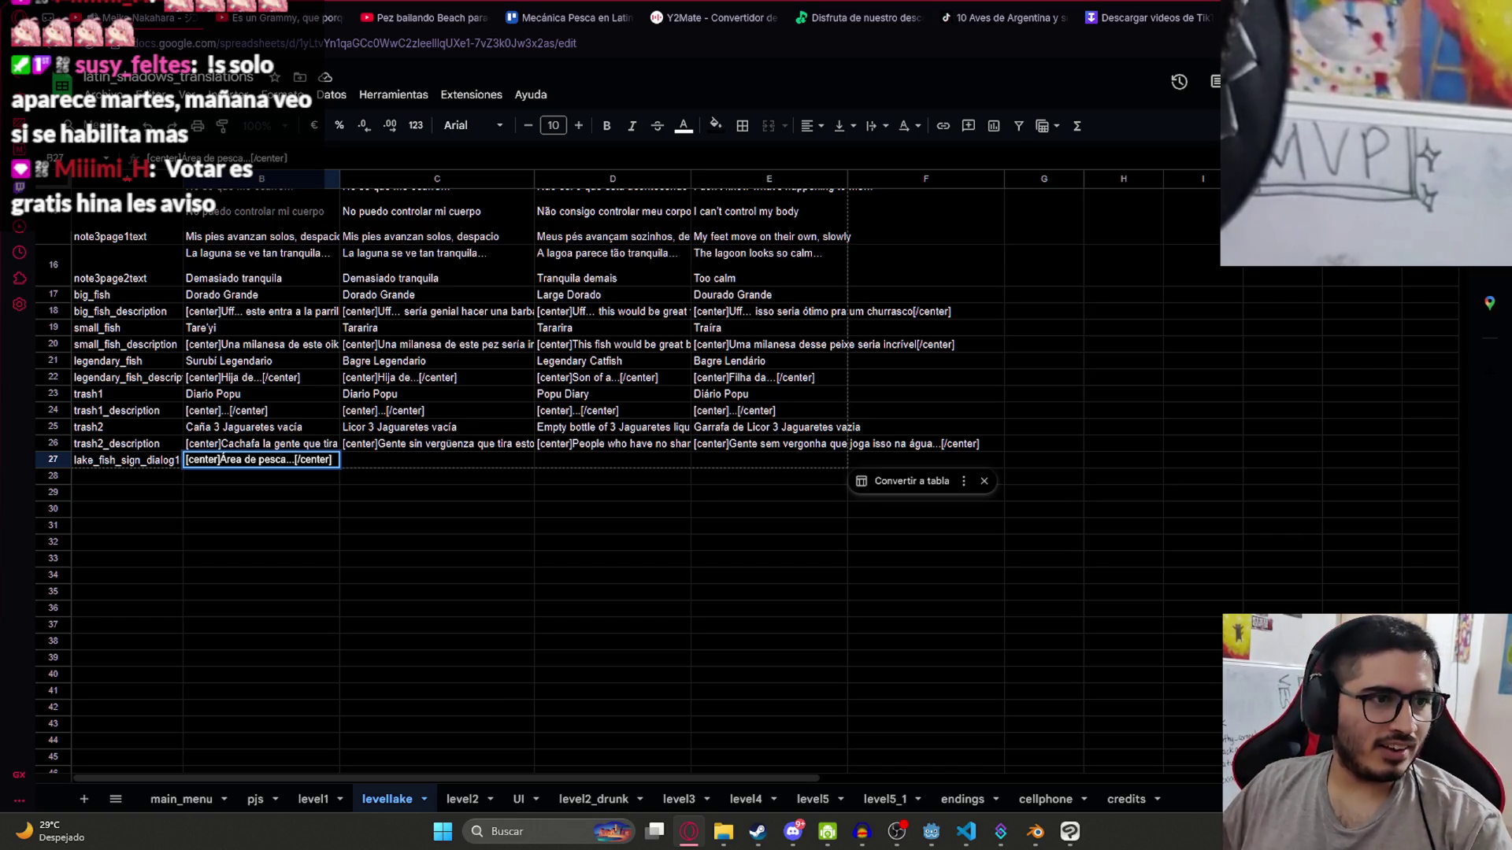
pyautogui.hotkey('alt', 'Tab')
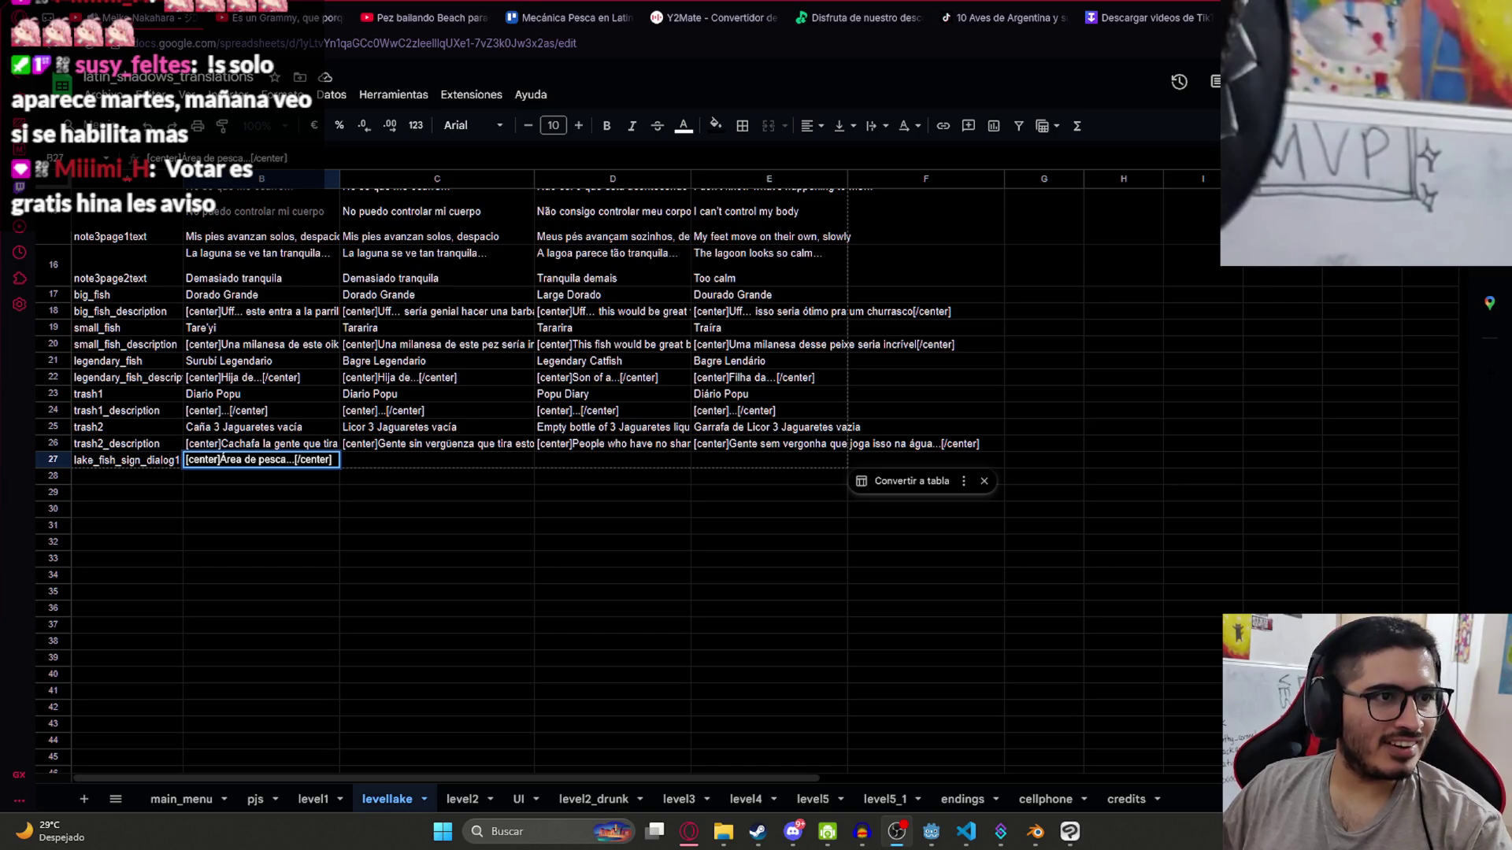
pyautogui.click(472, 427)
# Step: Read the full trash2_description text in the rows above without changing it
pyautogui.click(288, 465)
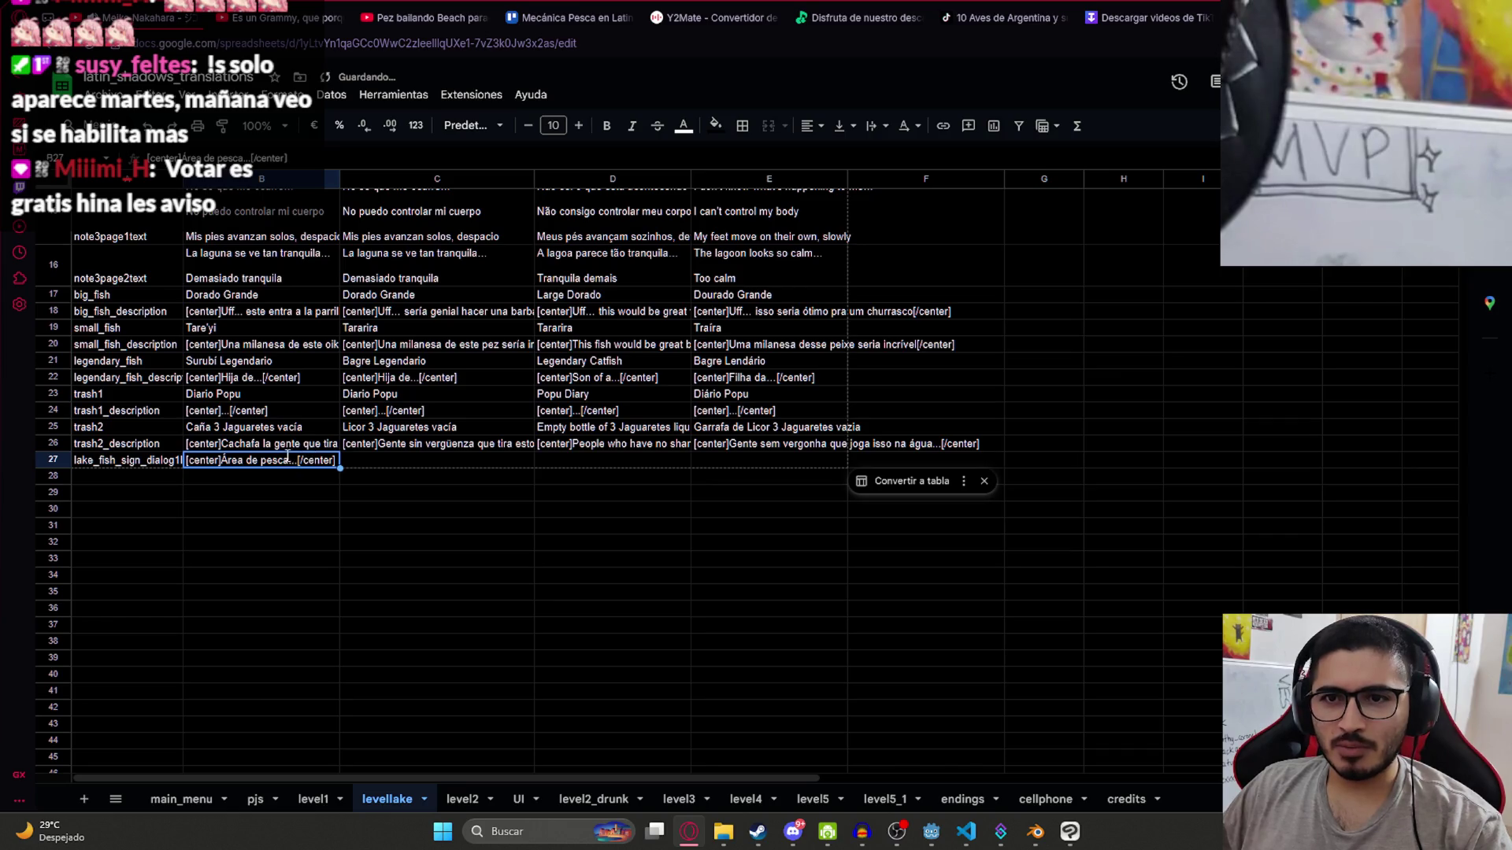
pyautogui.doubleClick(285, 444)
pyautogui.click(282, 431)
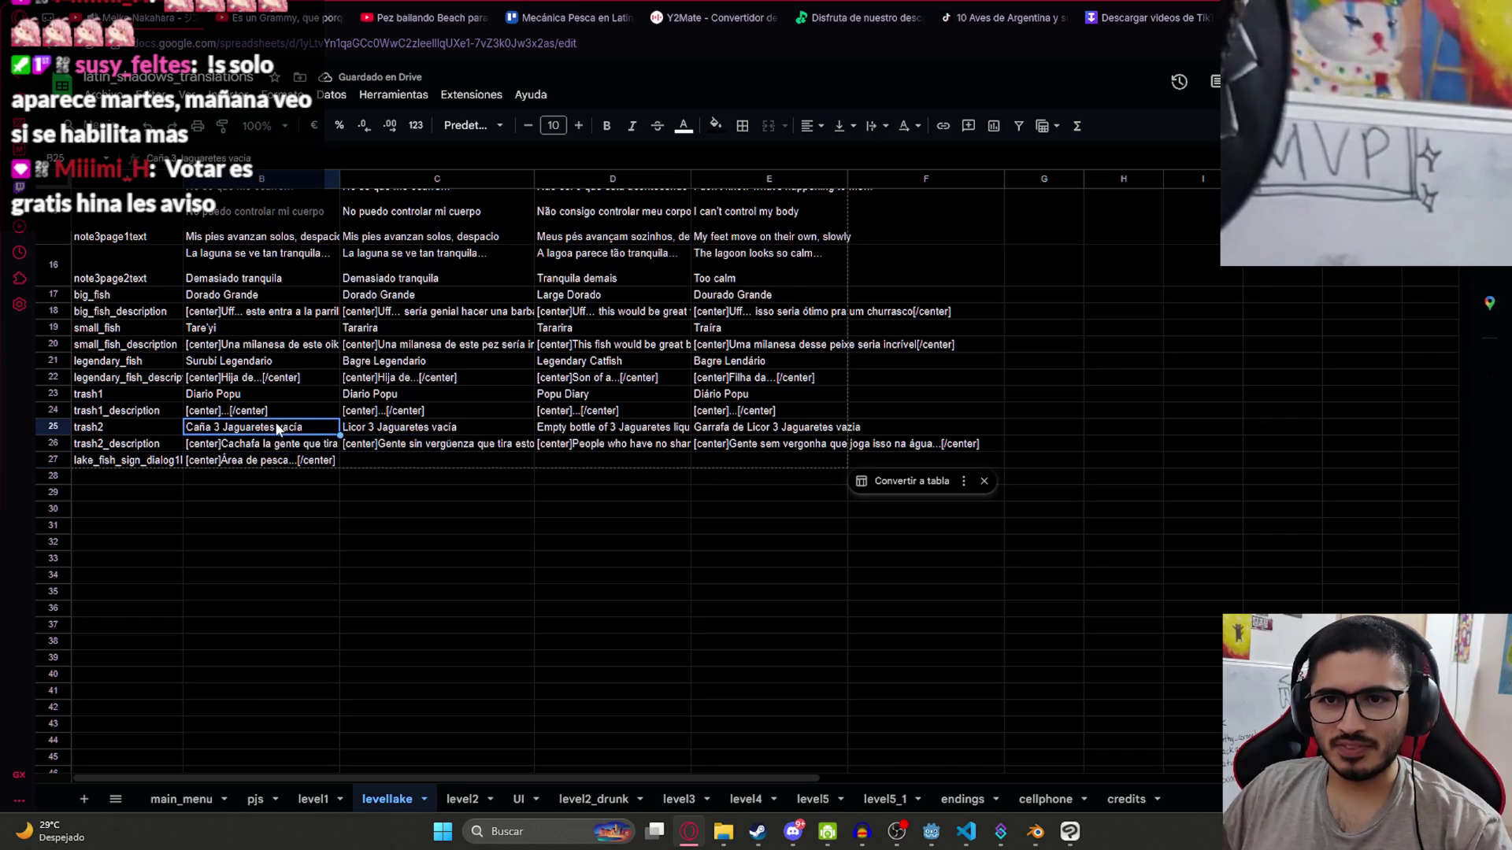
pyautogui.click(240, 378)
pyautogui.click(237, 344)
pyautogui.scroll(3, 234, 356)
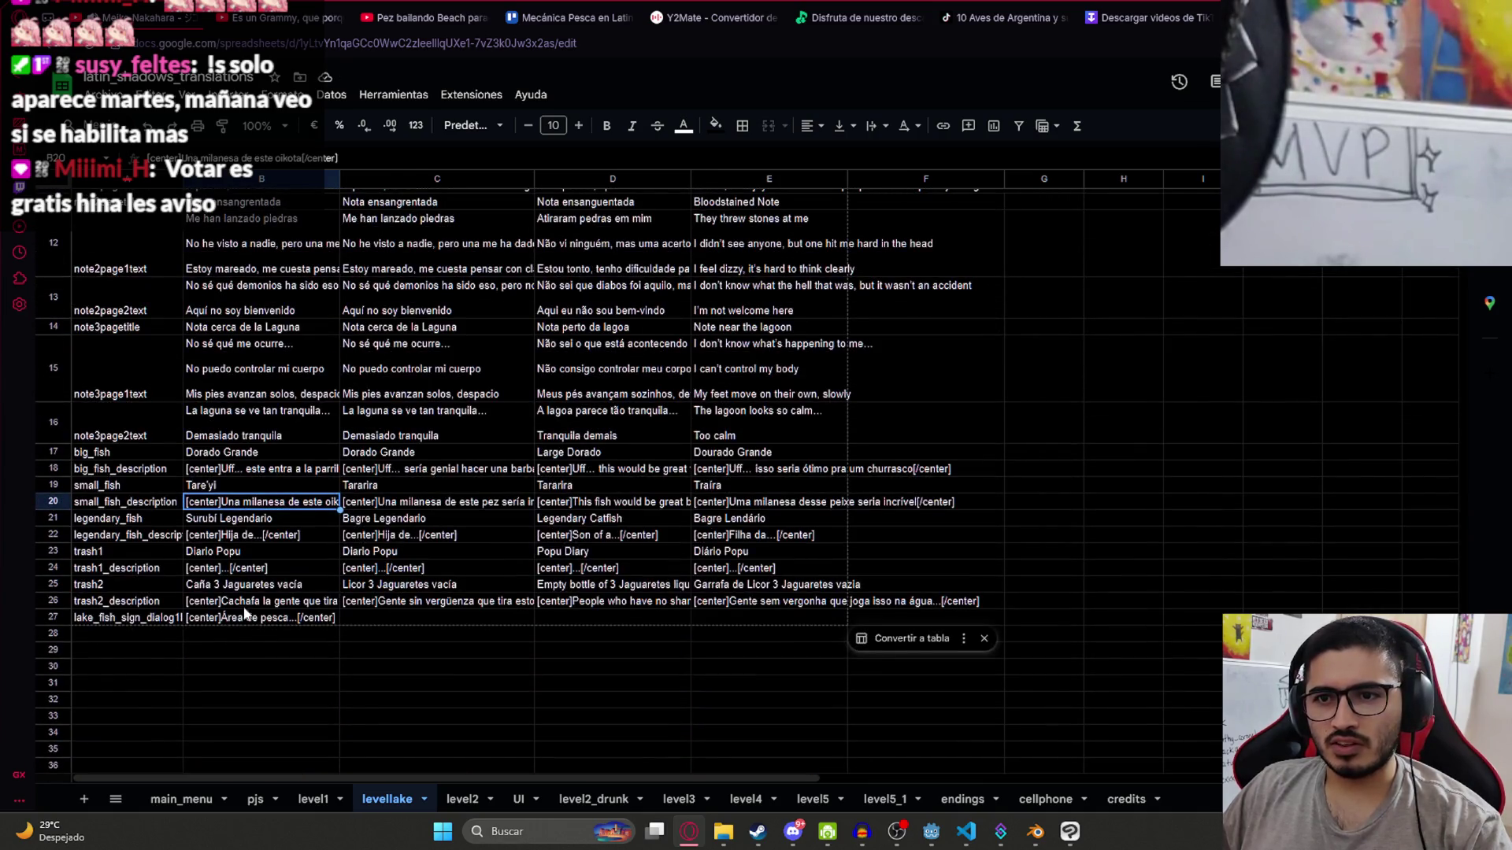
# Step: Wrap 'Área de pesca' in B27 with [color=green]…[/color] tags
pyautogui.doubleClick(223, 619)
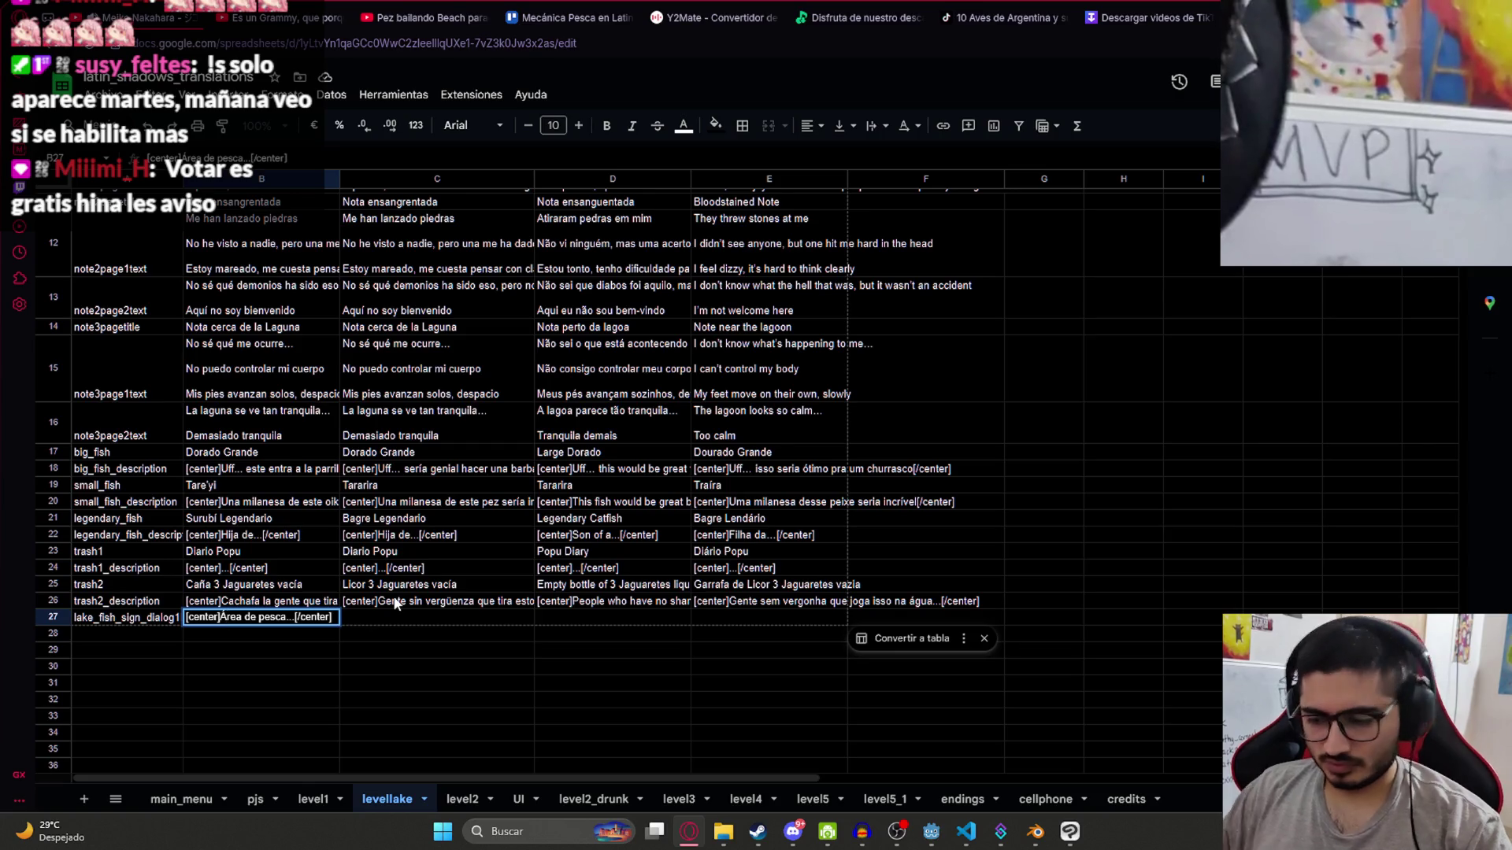
pyautogui.write('´')
pyautogui.press('BackSpace')
pyautogui.press('BackSpace')
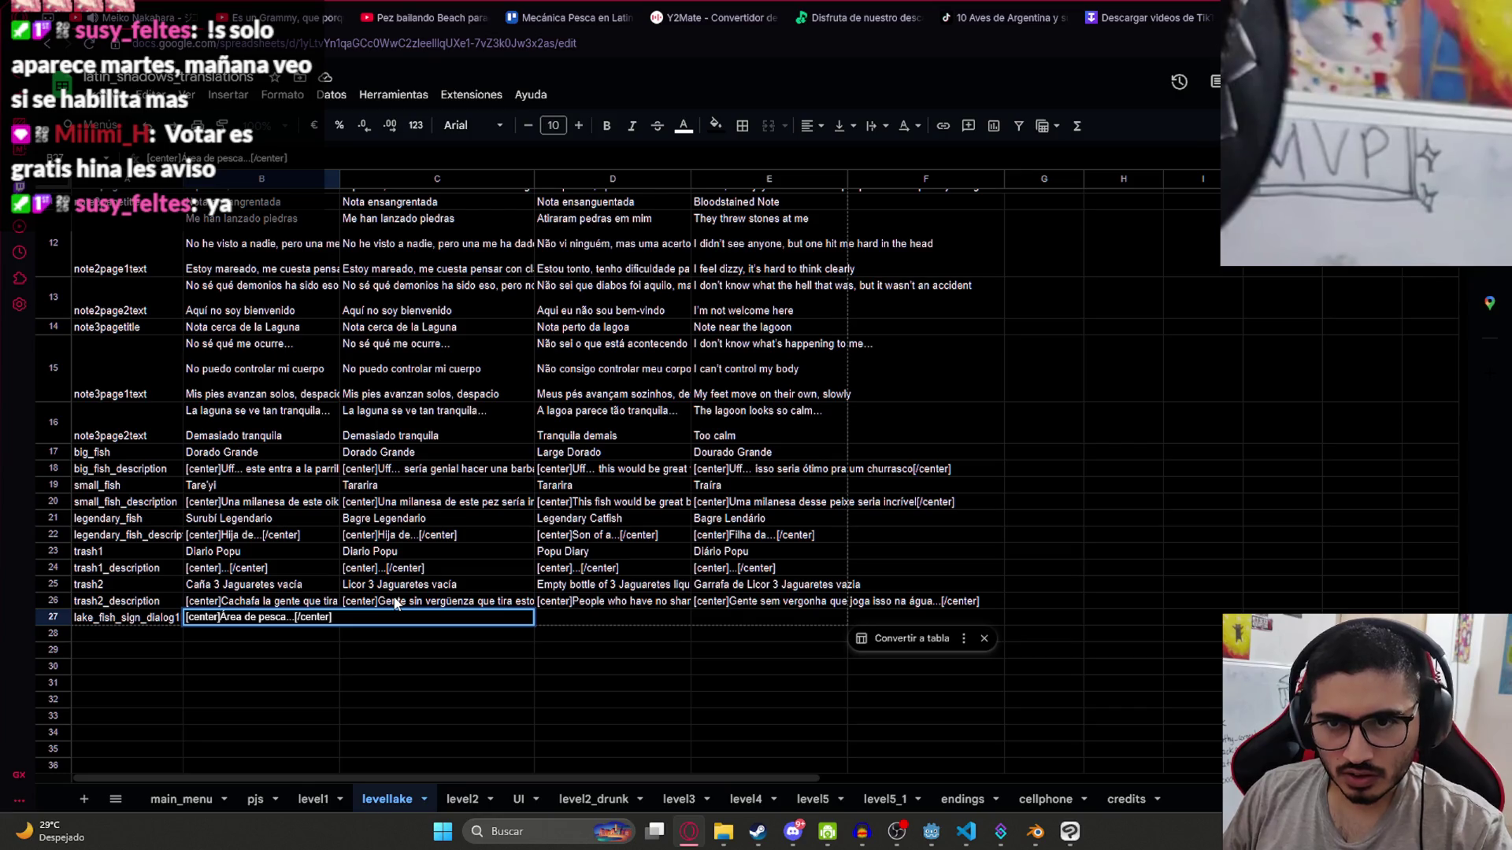
pyautogui.write('][color=gr')
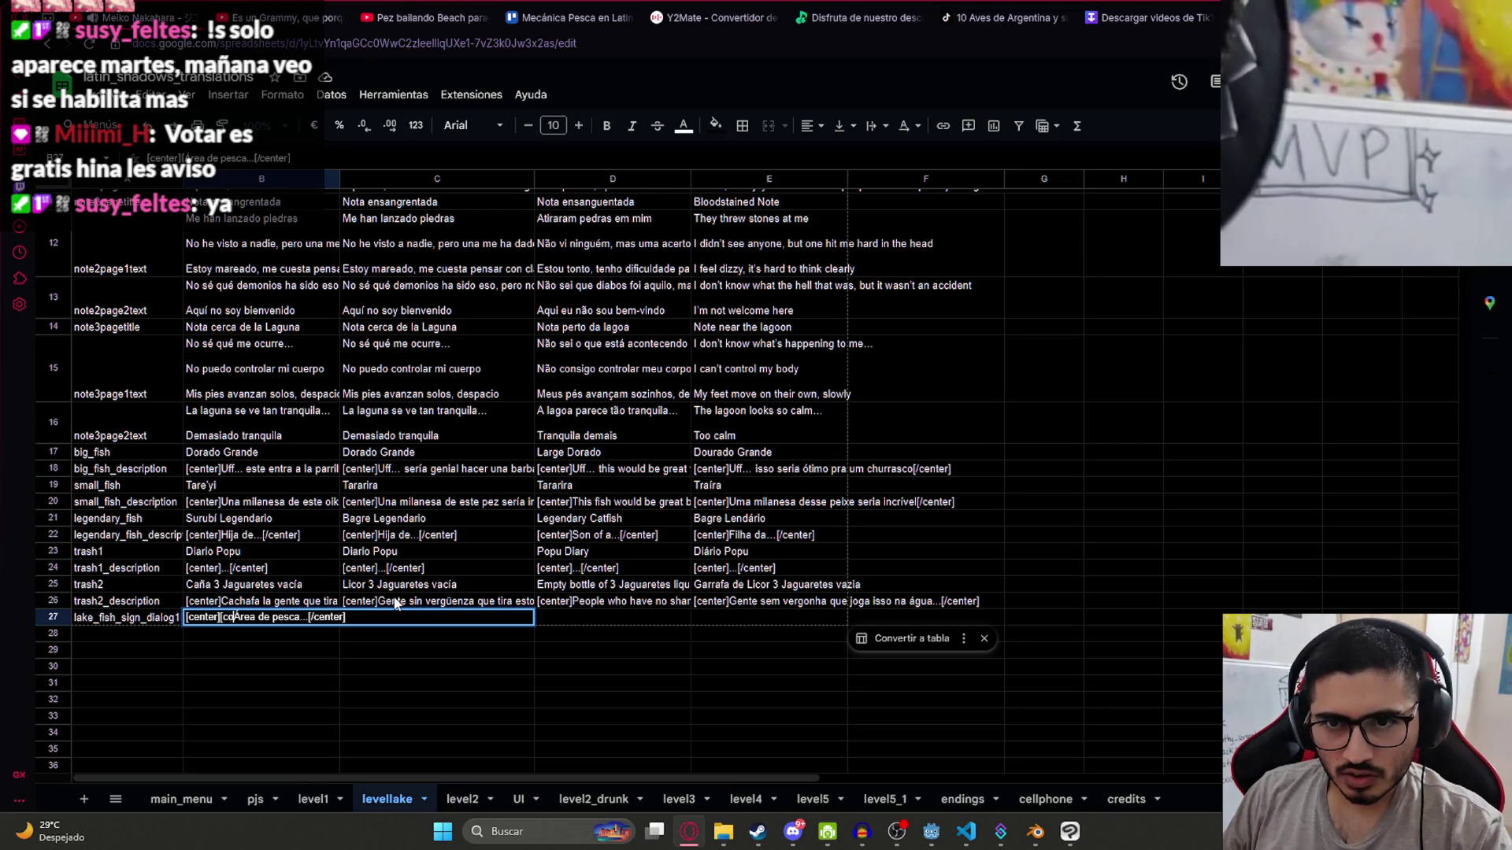
pyautogui.write('een]')
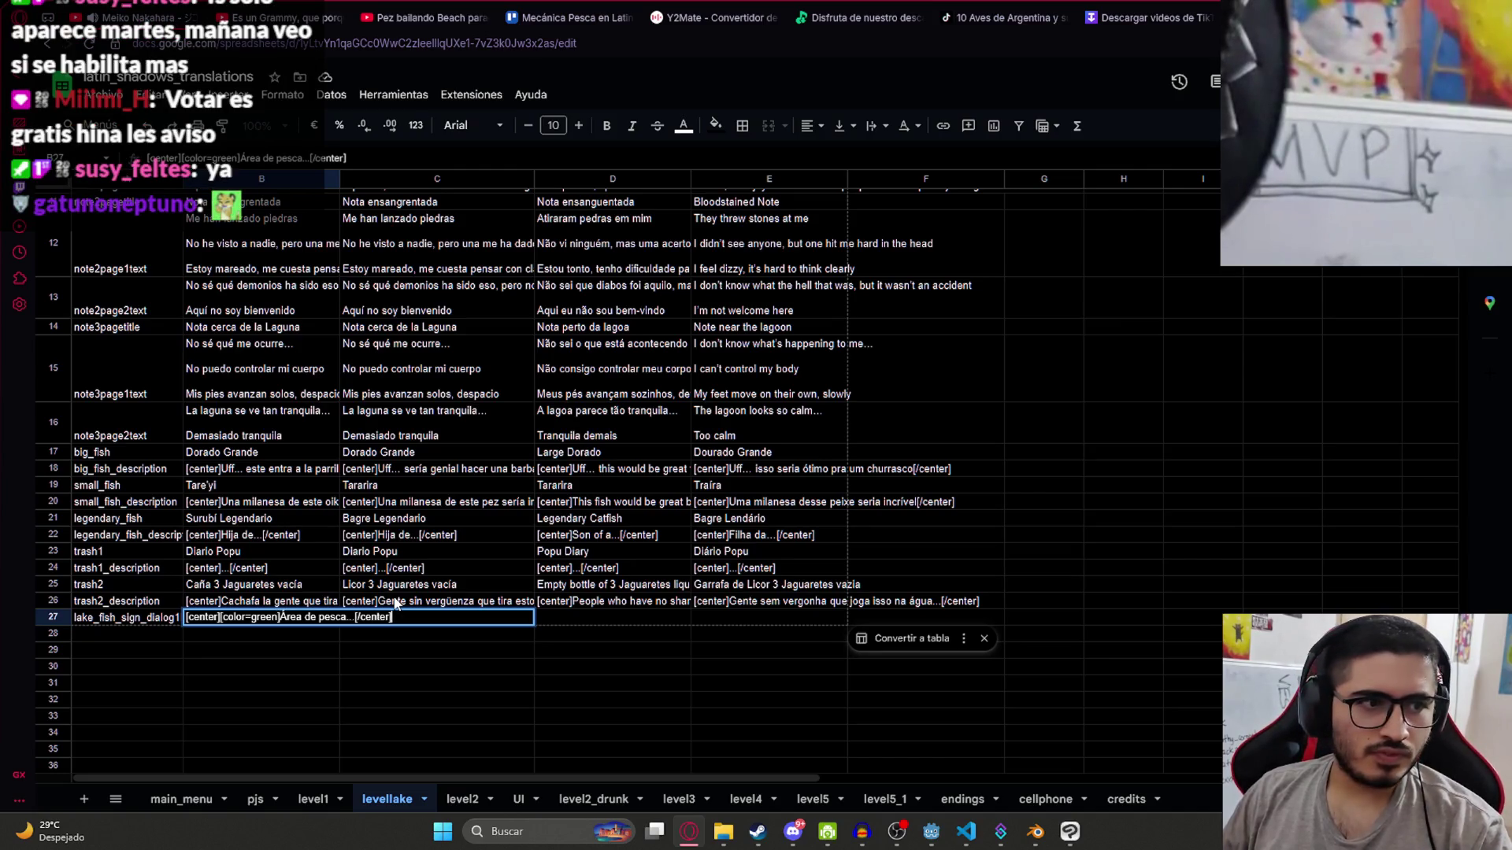
pyautogui.press('Left')
pyautogui.press('Left')
pyautogui.press('Left')
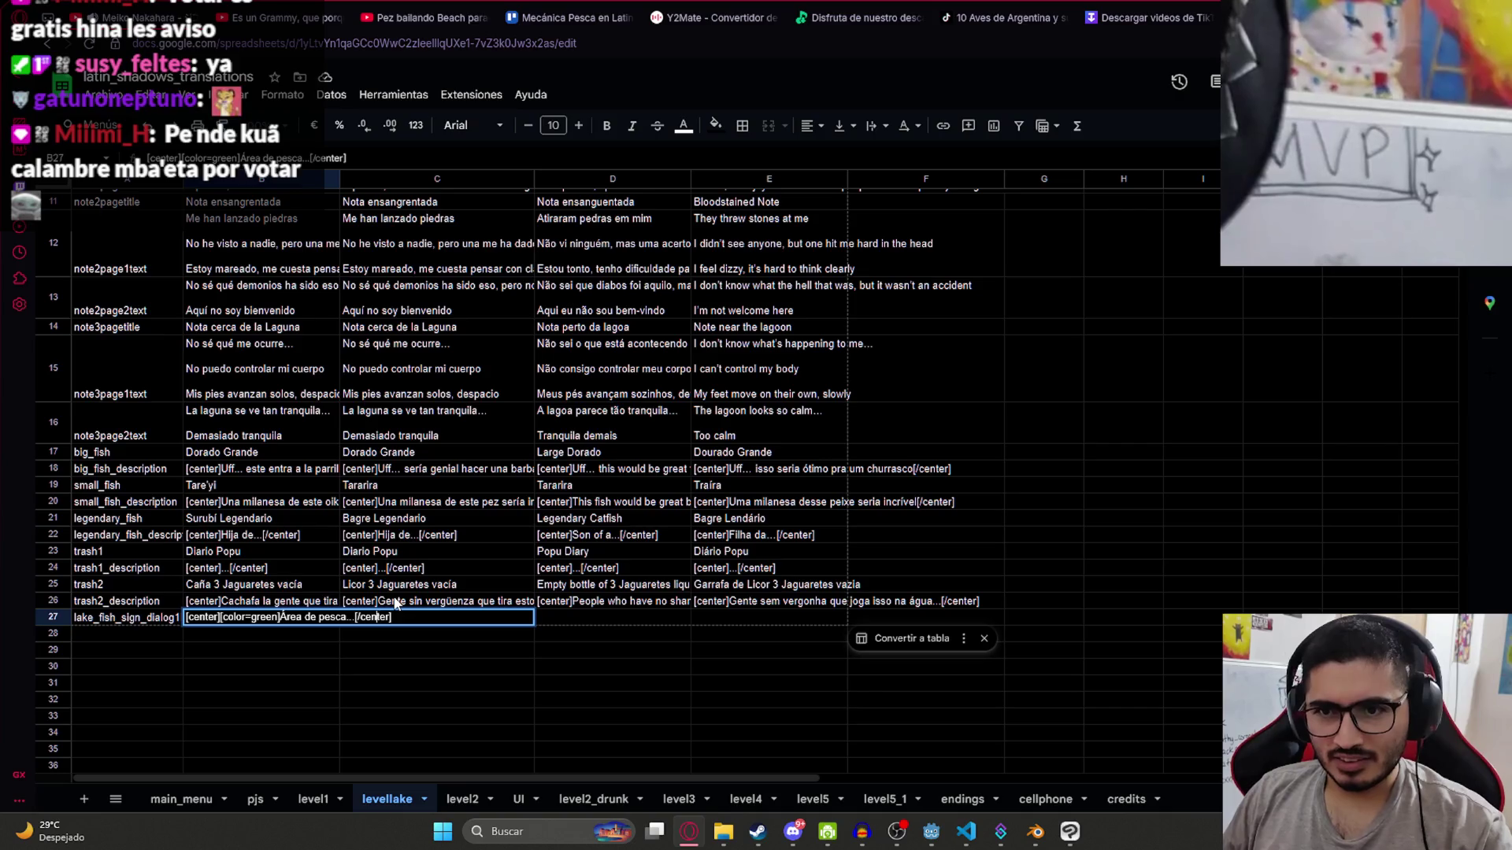
pyautogui.write('[/color]')
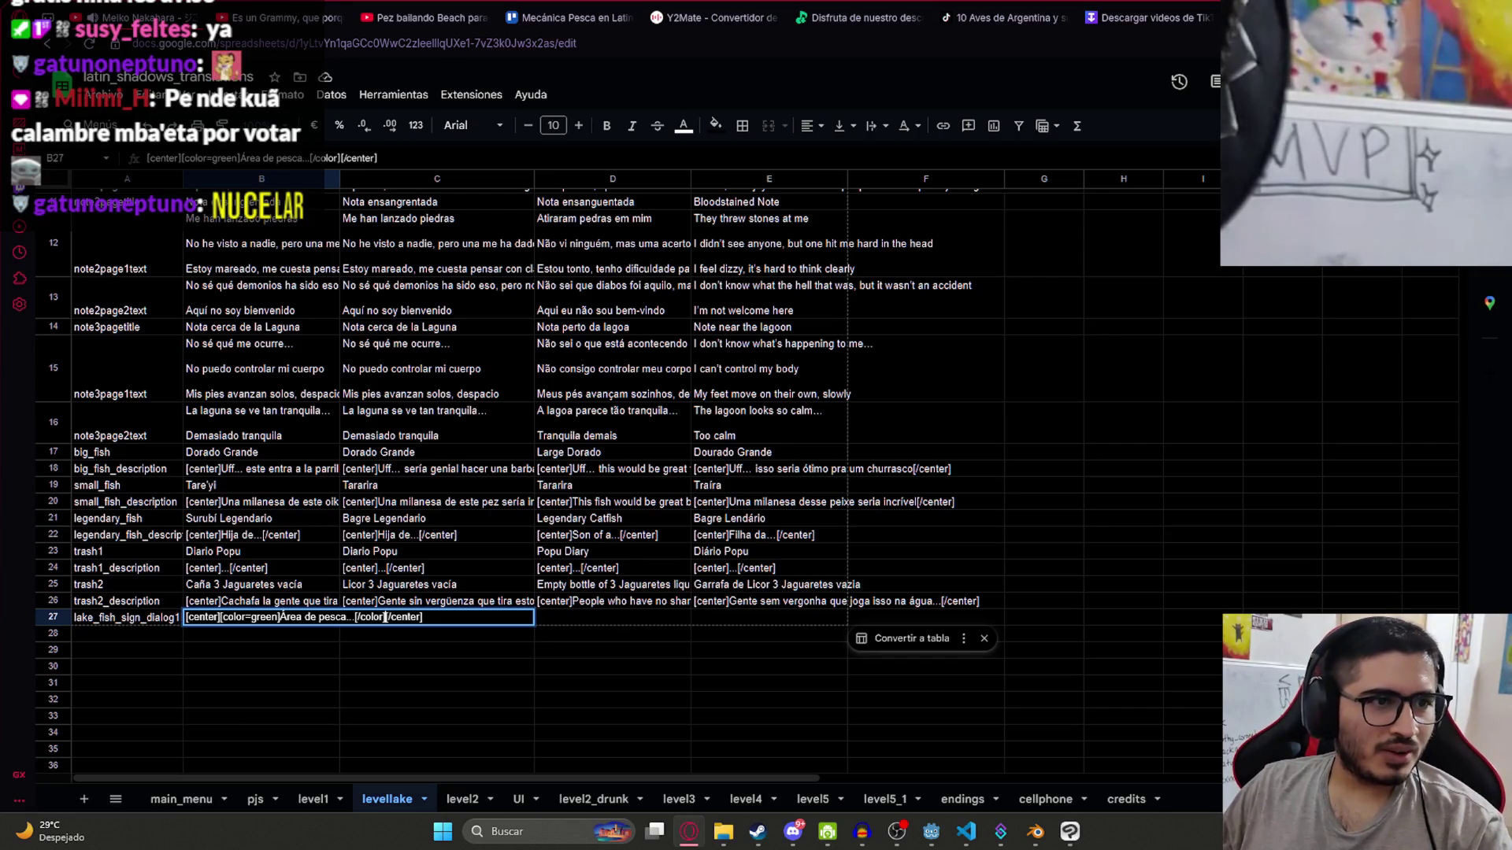
pyautogui.hotkey('alt', 'Tab')
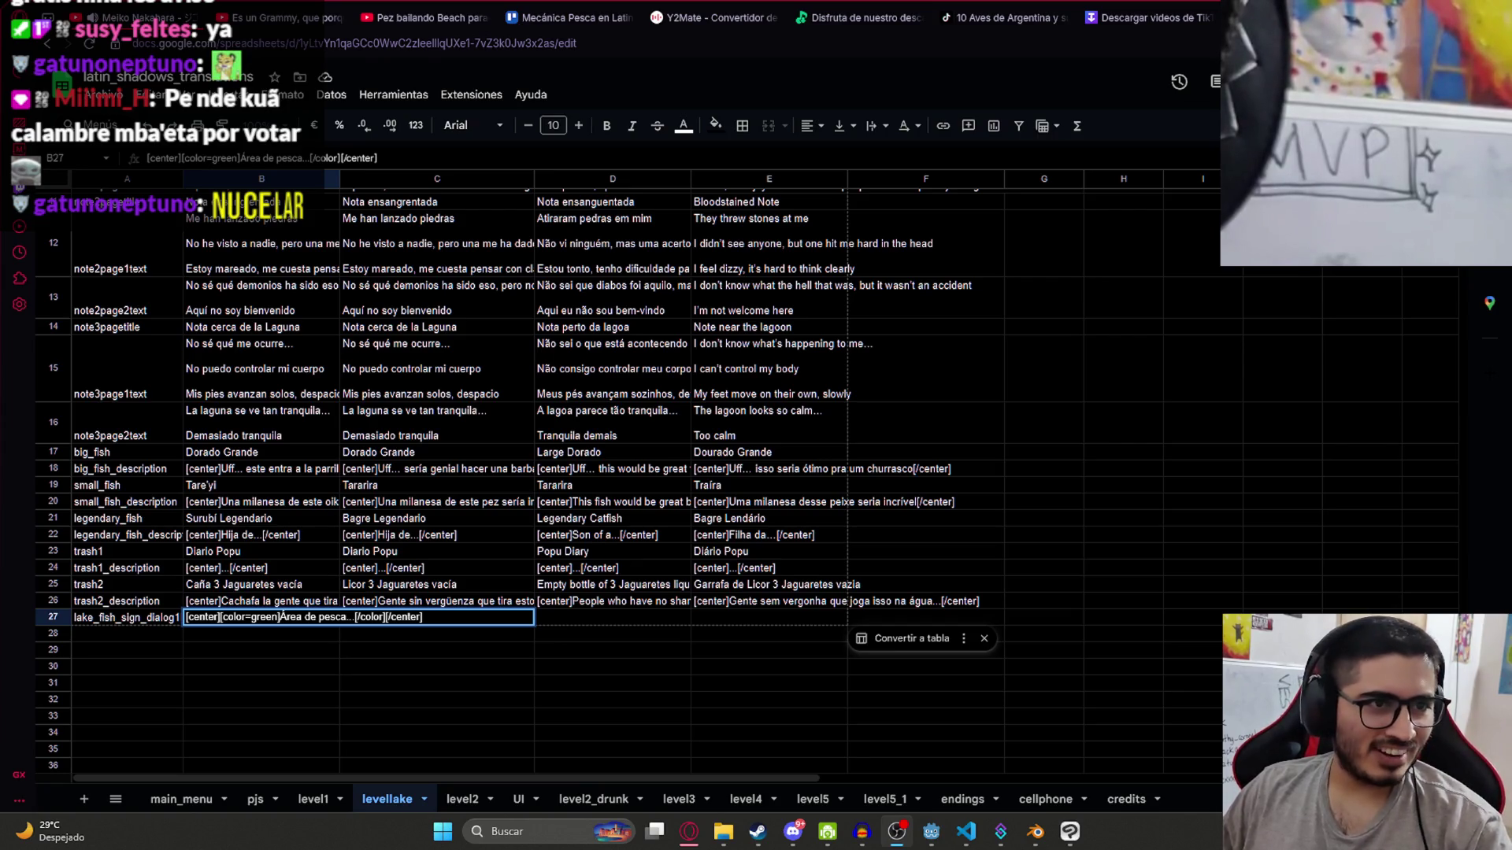
pyautogui.click(304, 621)
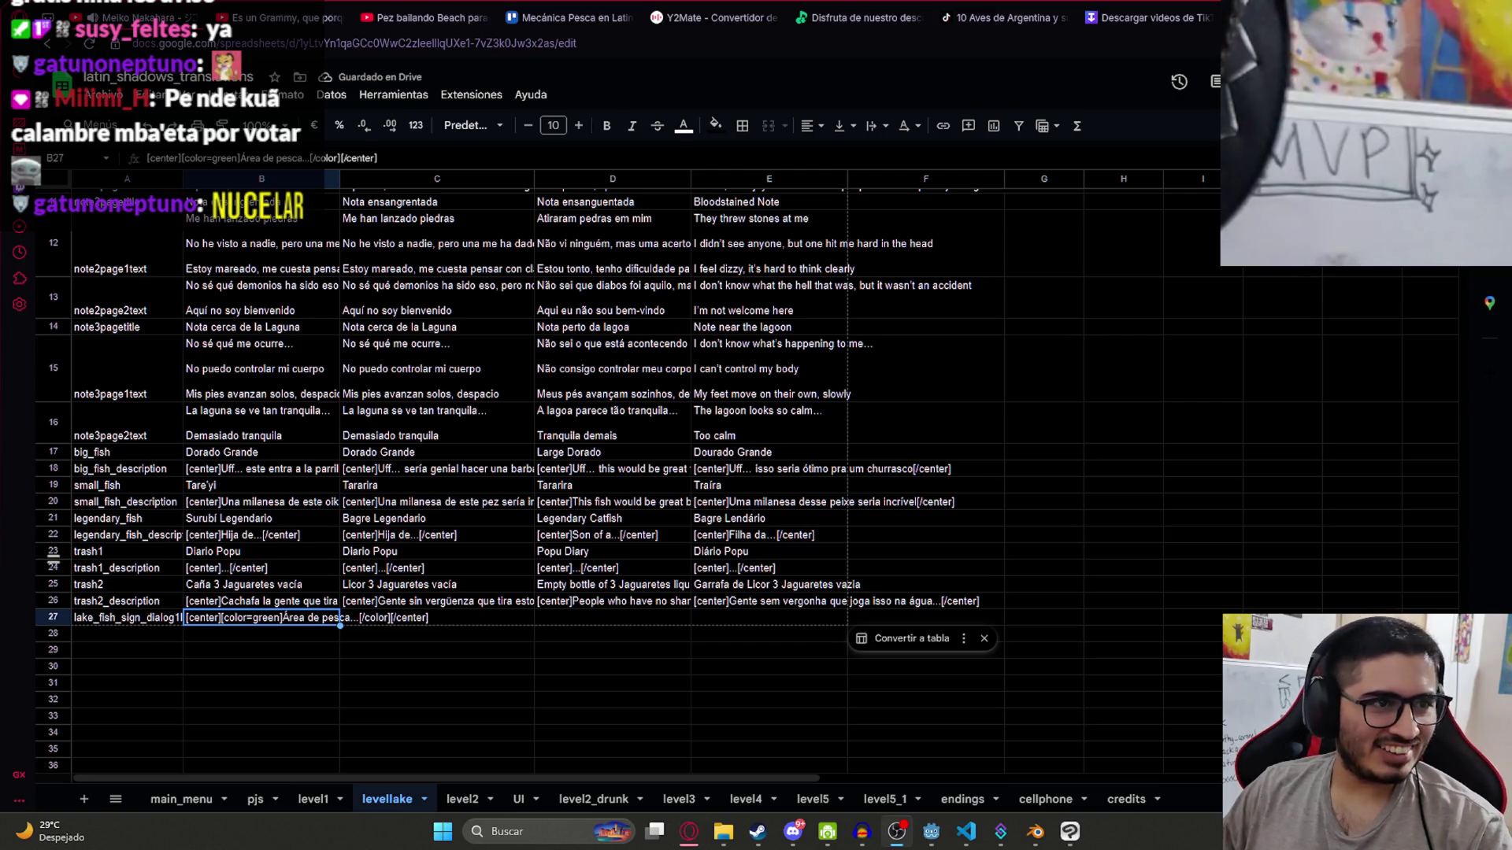
pyautogui.doubleClick(325, 618)
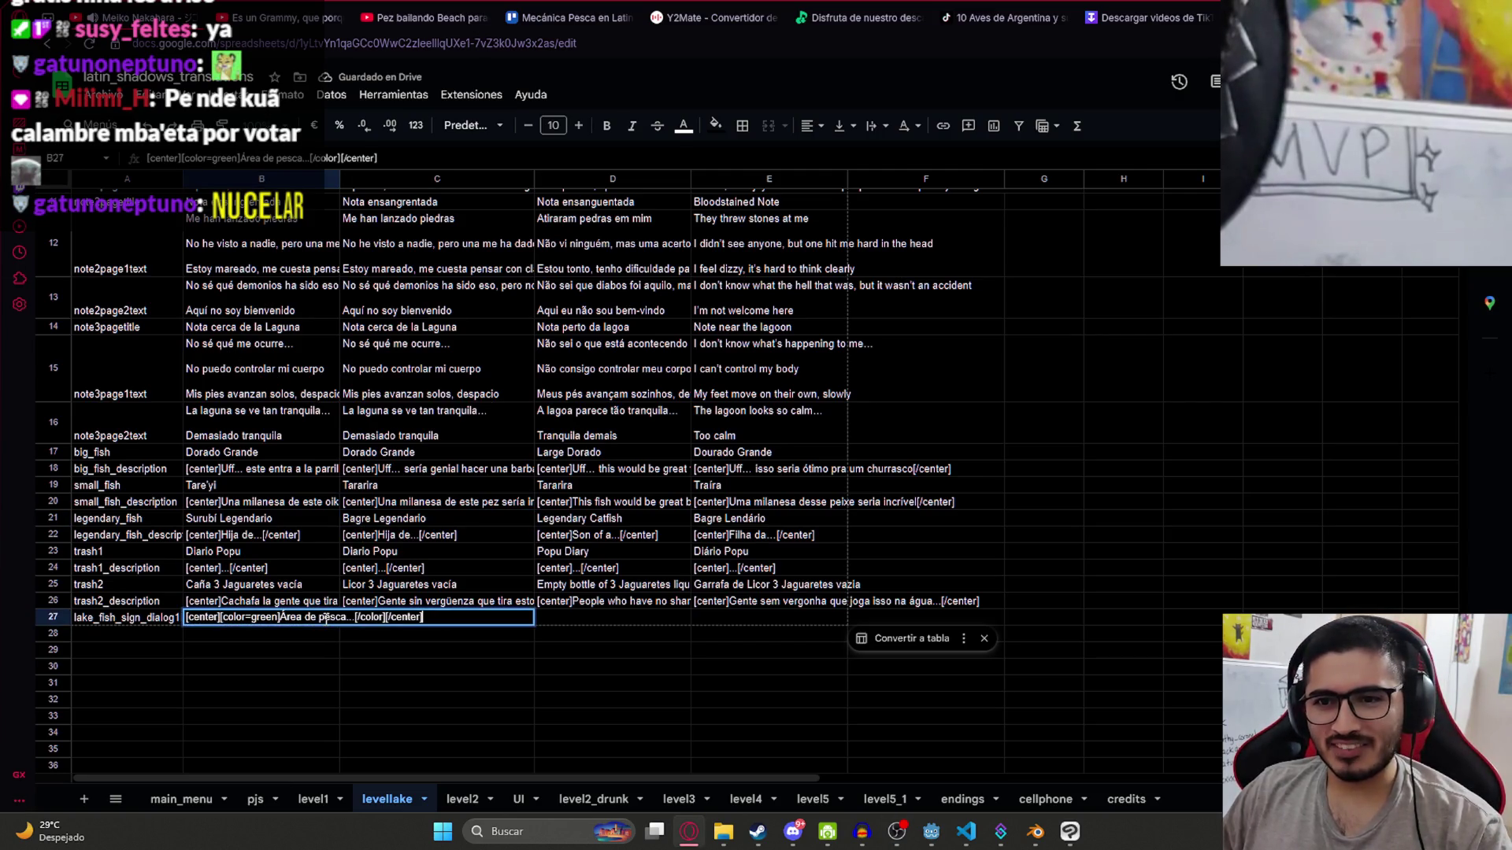
pyautogui.click(355, 618)
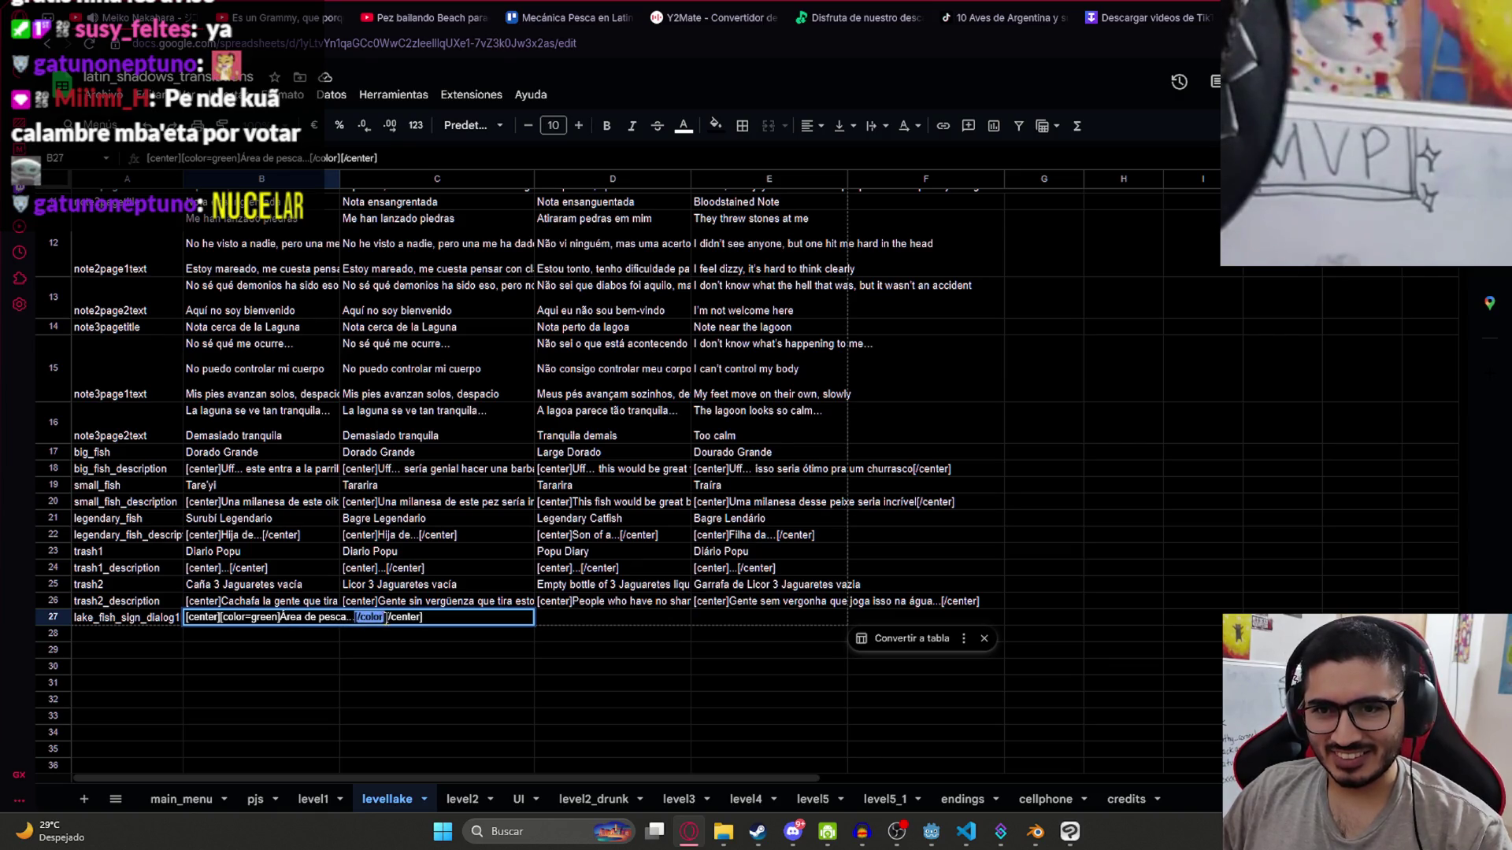
pyautogui.press('BackSpace')
pyautogui.write('[/color]')
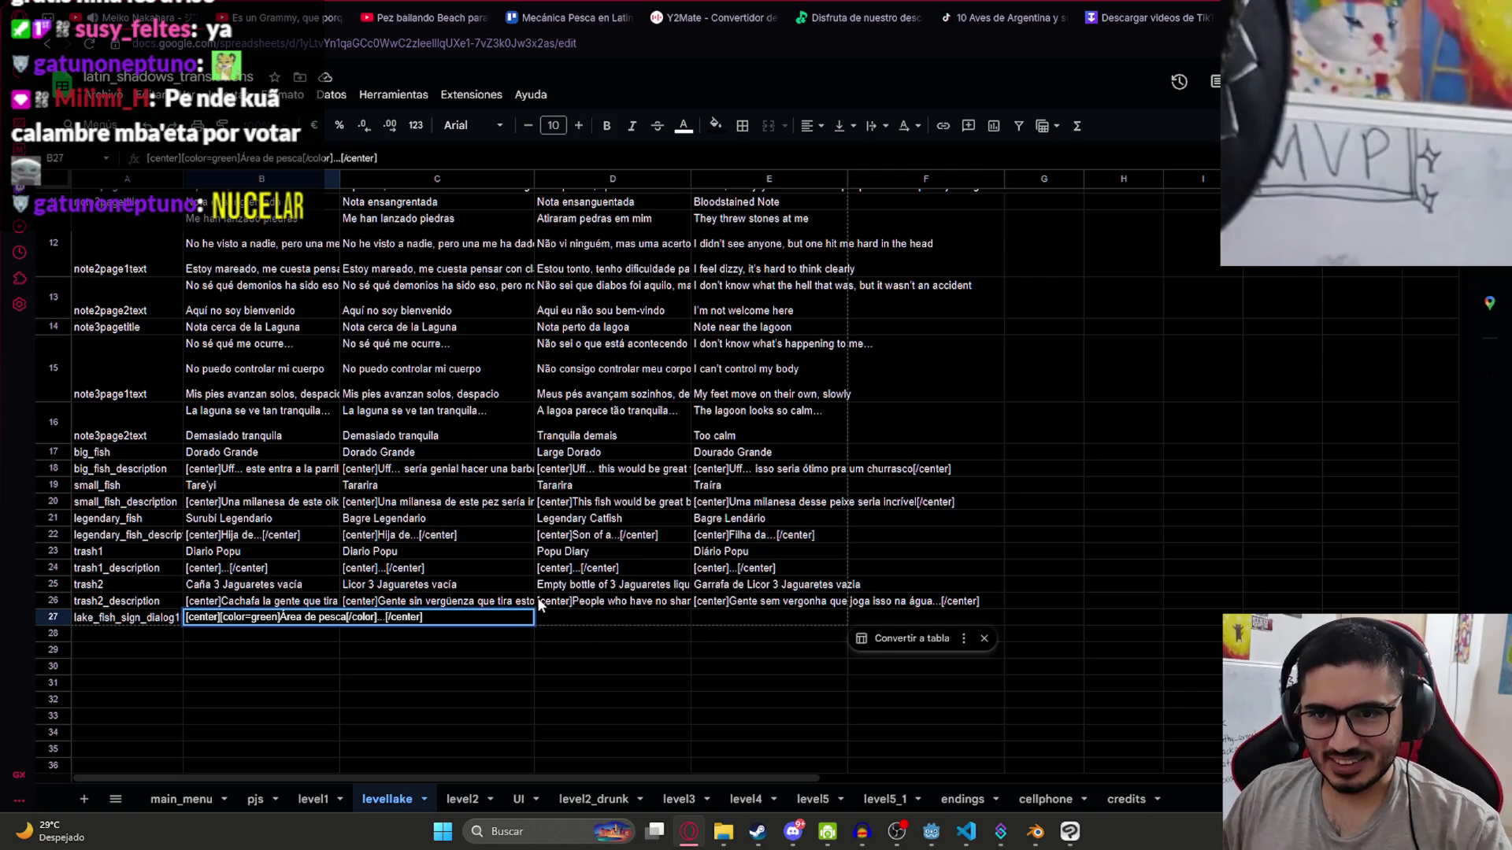
# Step: Add 'Parece que puedo pescar en el muelle' to the B27 sign text
pyautogui.write('Parecc')
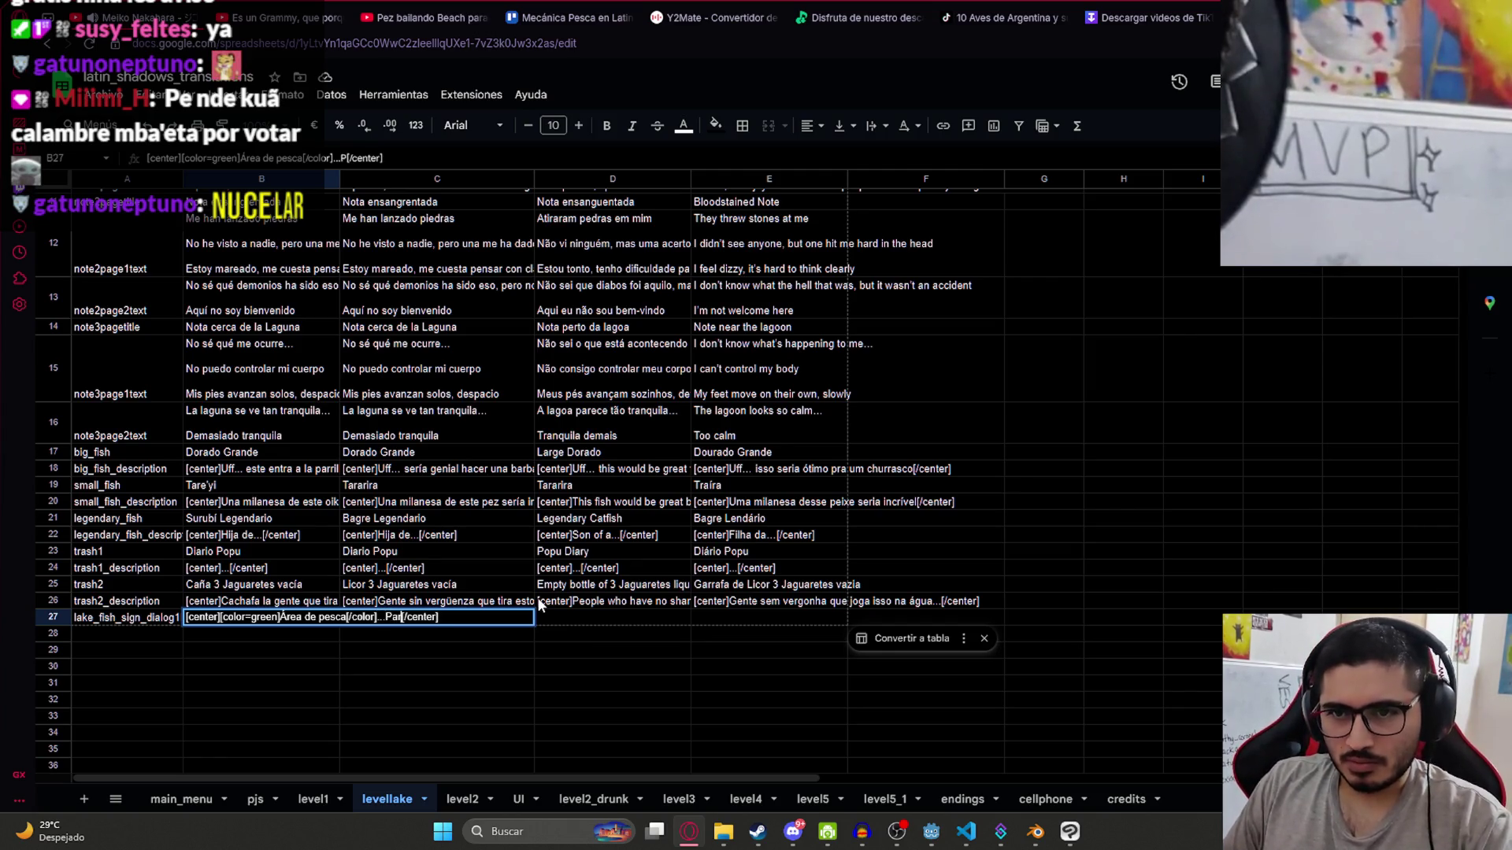
pyautogui.press('BackSpace')
pyautogui.write('e que puedo ')
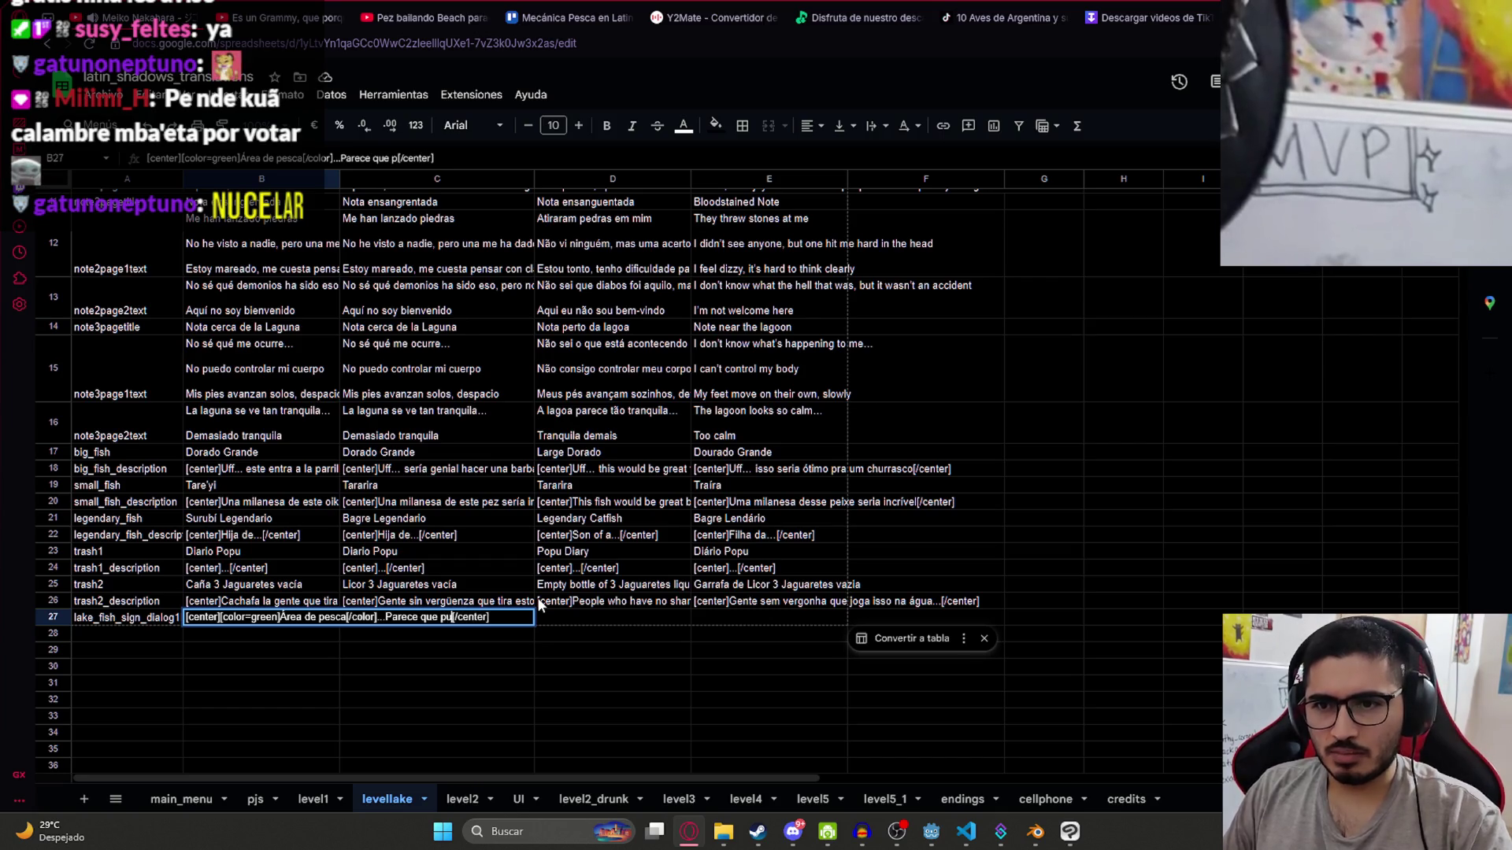
pyautogui.write('pescar ')
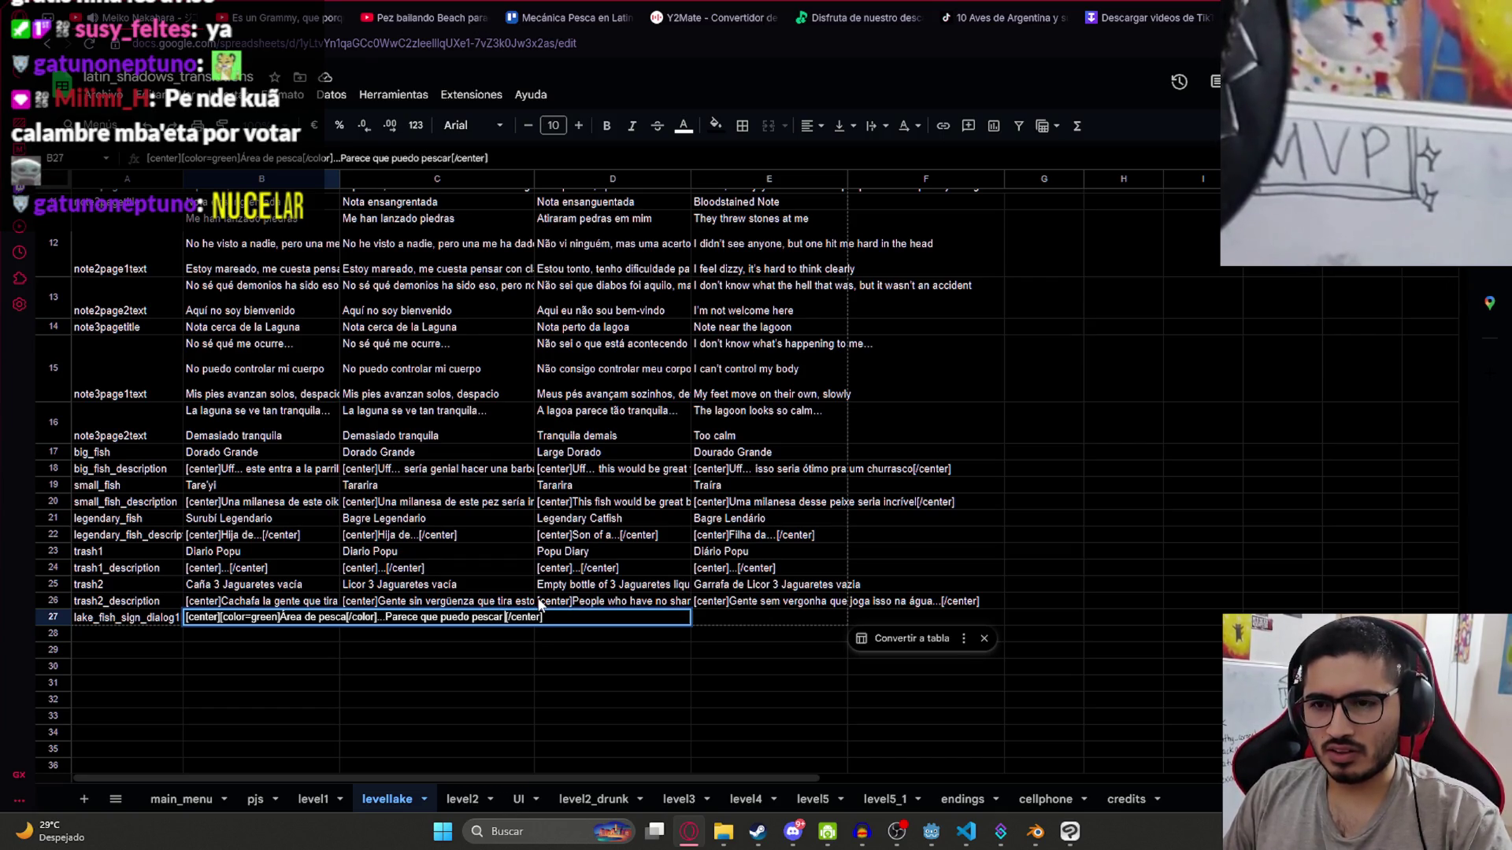
pyautogui.write('en el muelle')
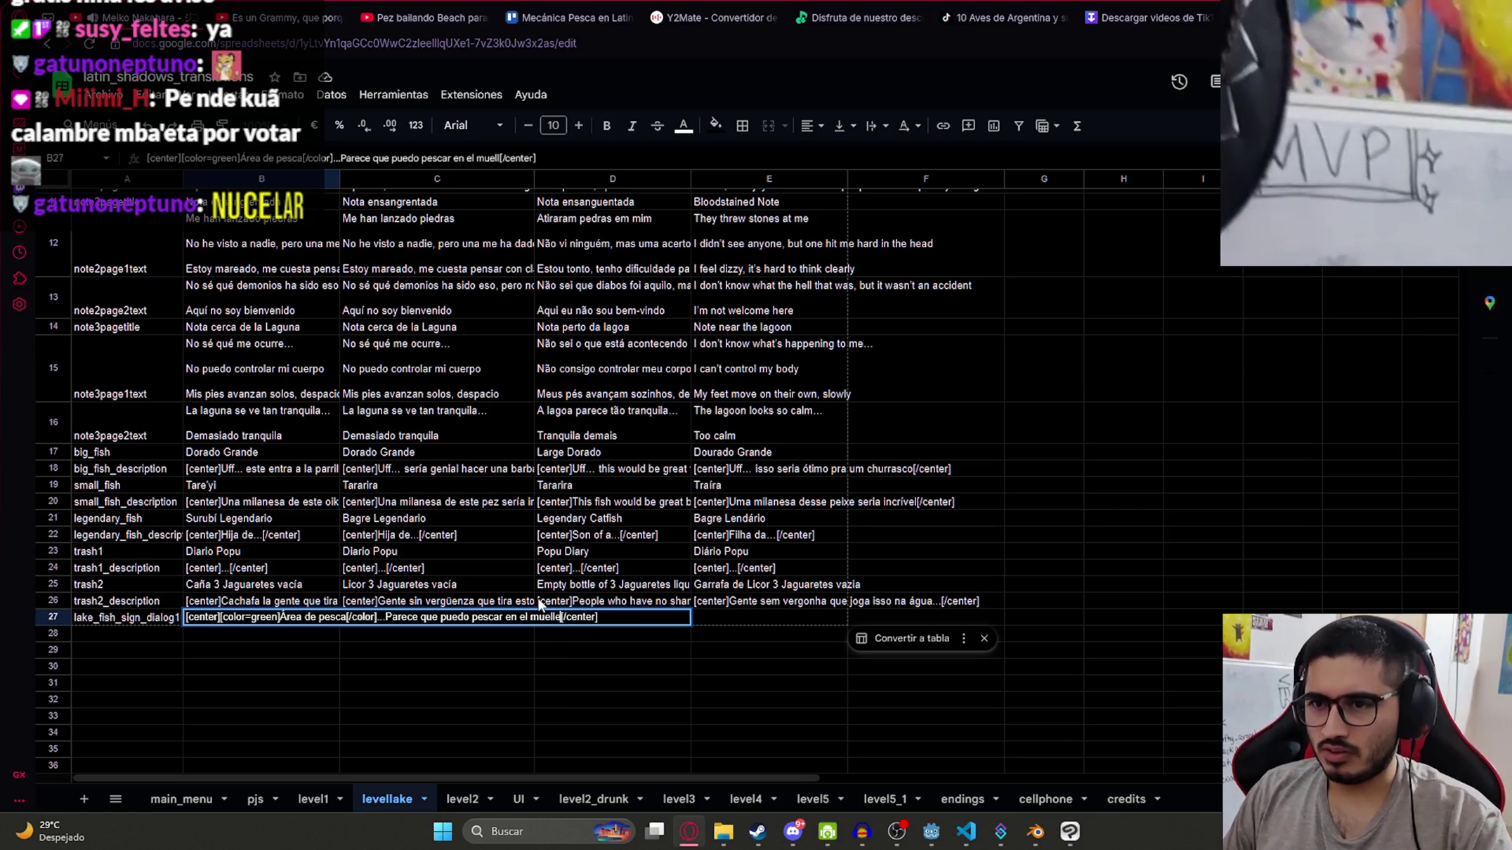
pyautogui.click(304, 646)
pyautogui.click(270, 622)
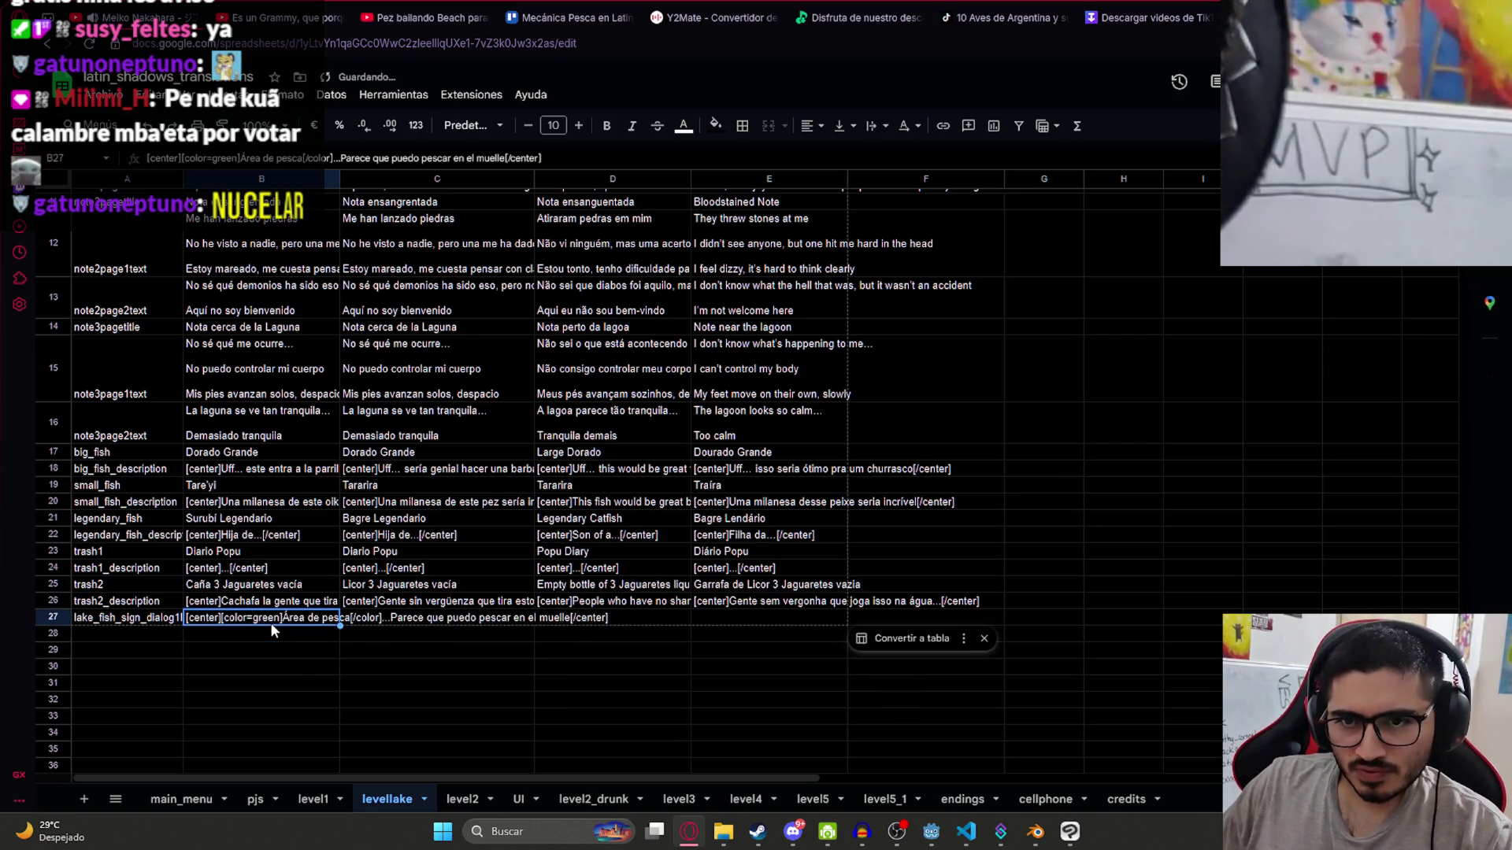
# Step: Search the level2 sheet for existing green color tags, then reselect B27 on levellake
pyautogui.click(457, 800)
pyautogui.hotkey('ctrl', 'f')
pyautogui.write('gree')
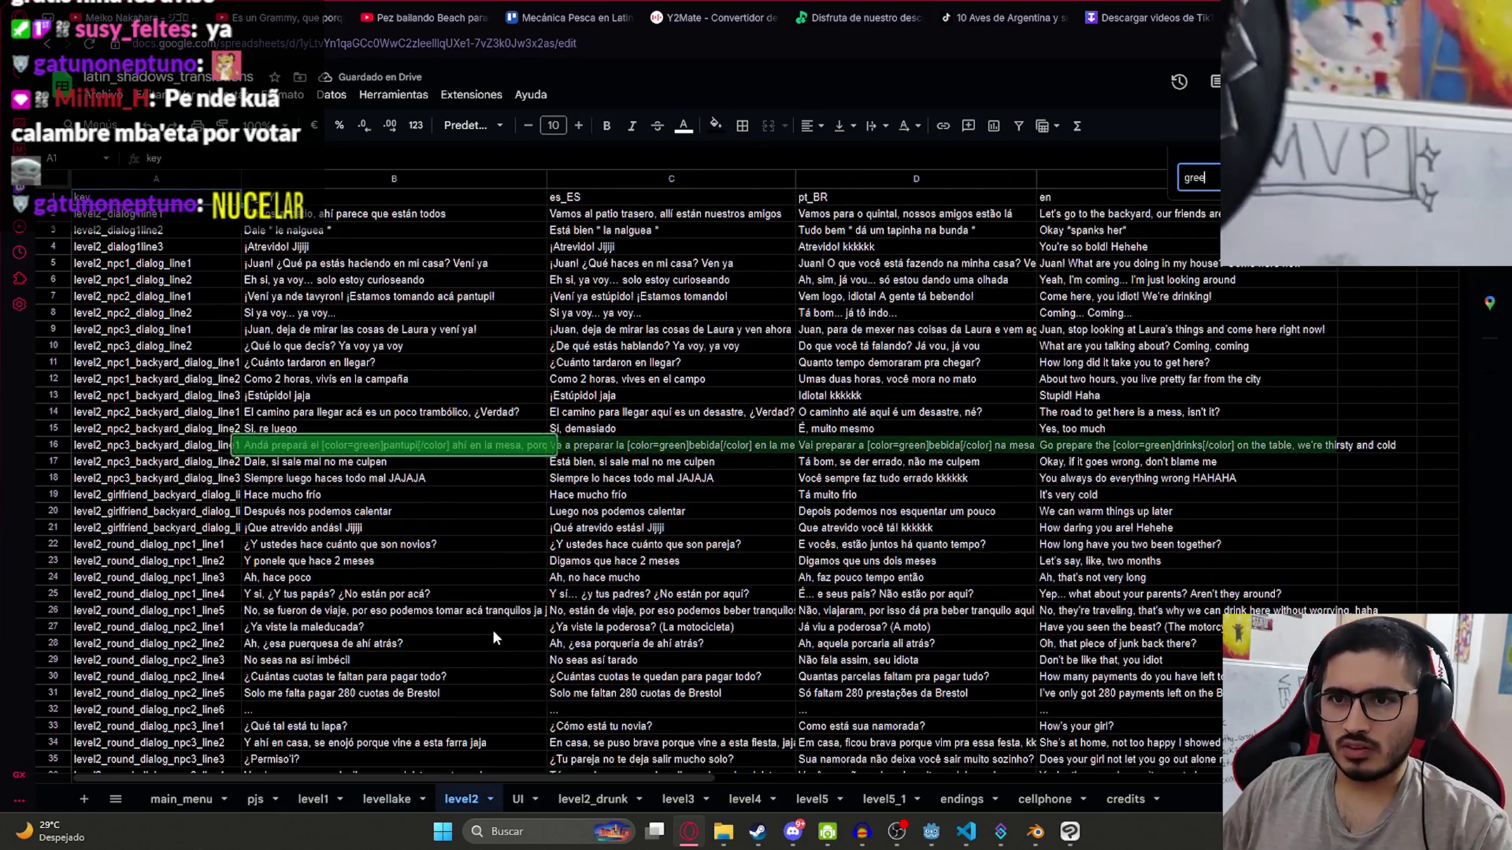
pyautogui.click(386, 799)
pyautogui.click(358, 510)
pyautogui.click(302, 619)
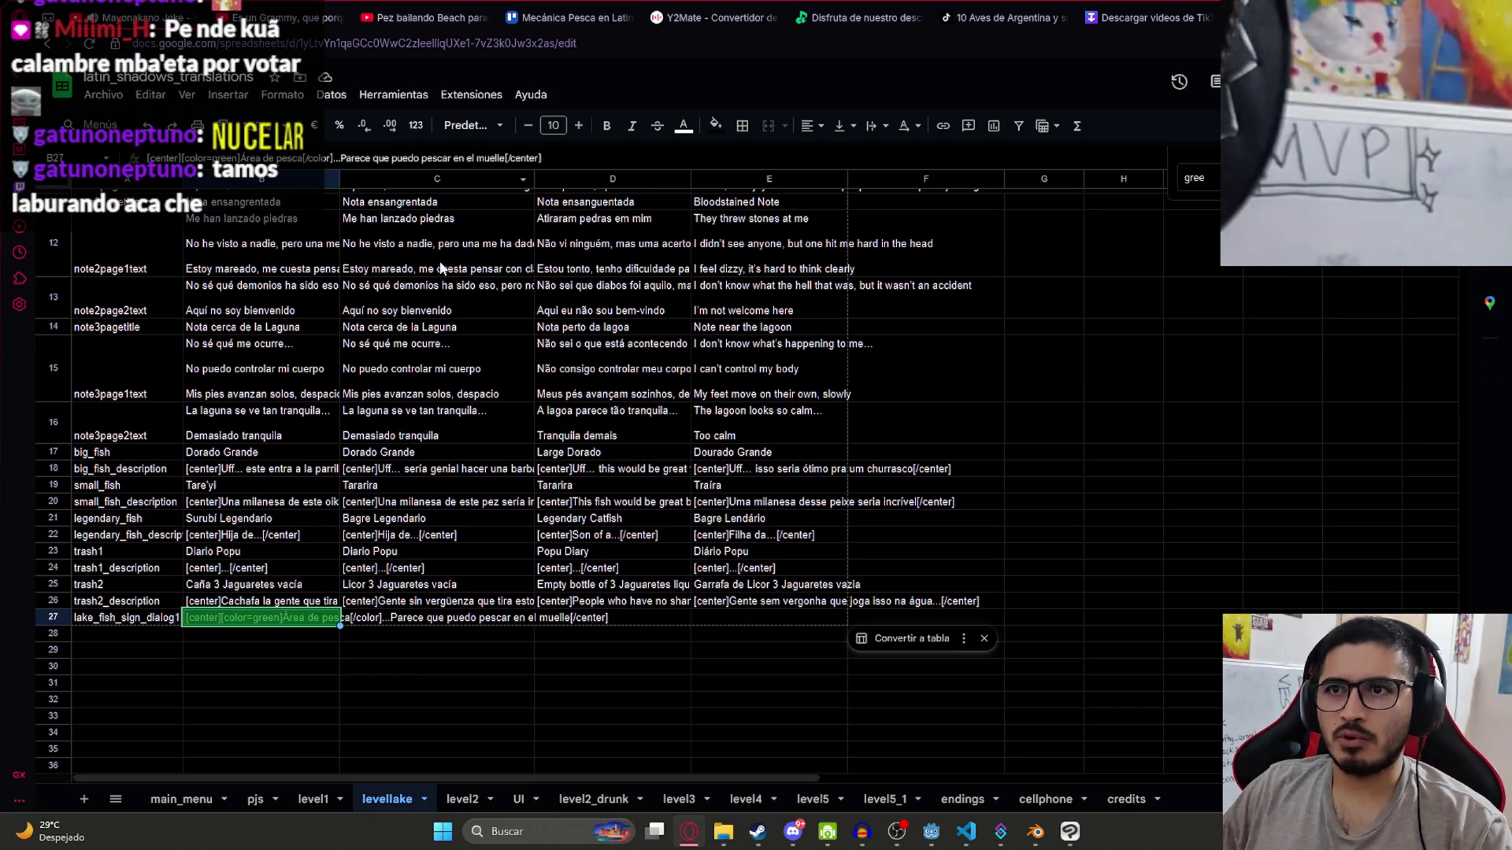
# Step: Paste the sign text into C27 reworded as 'Creo que puedo pescar', and copy it
pyautogui.click(409, 518)
pyautogui.doubleClick(401, 613)
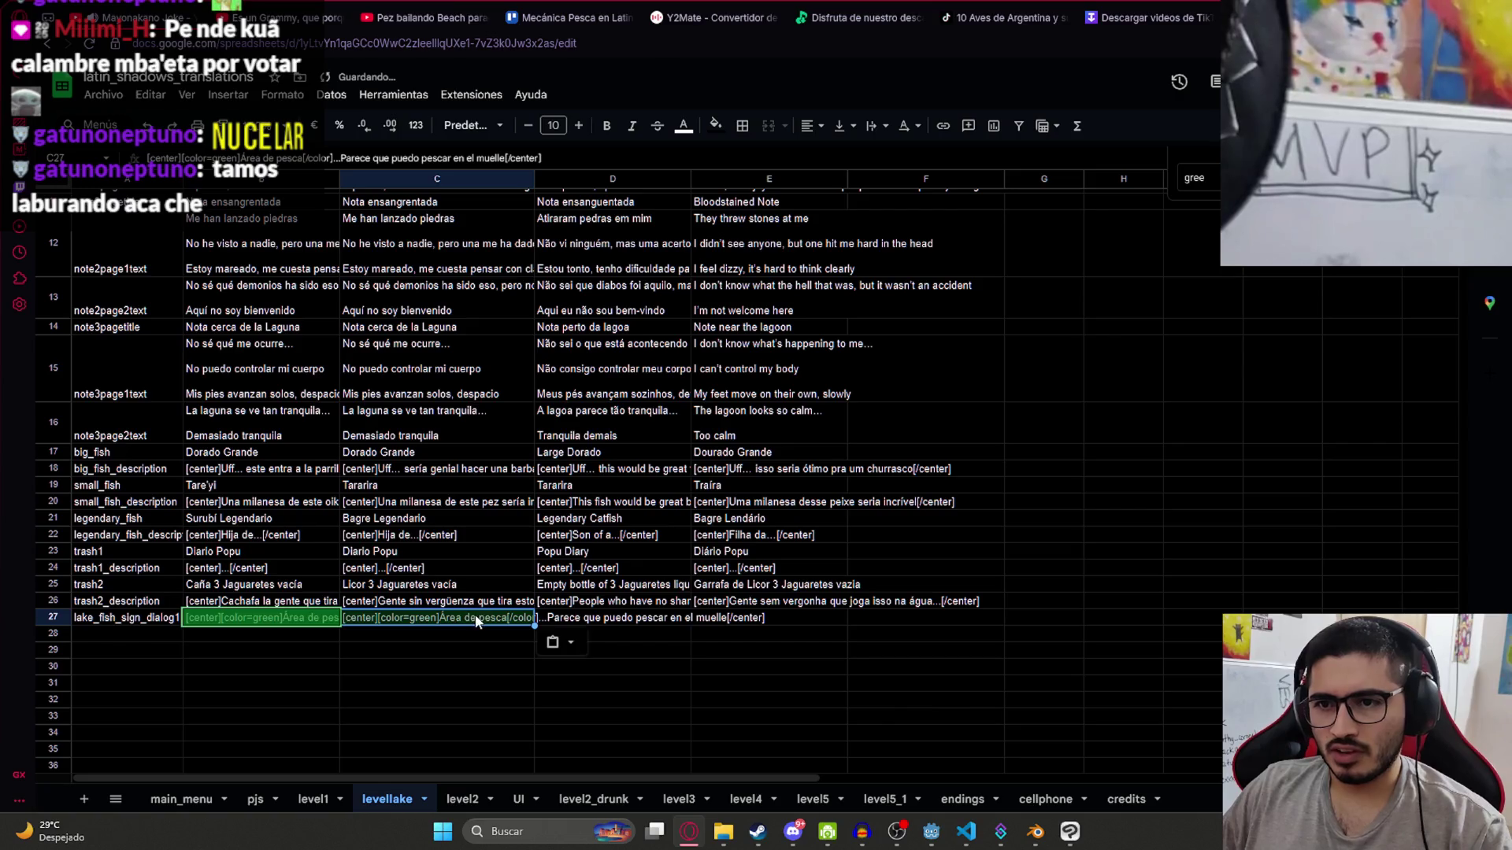
pyautogui.hotkey('ctrl', 'v')
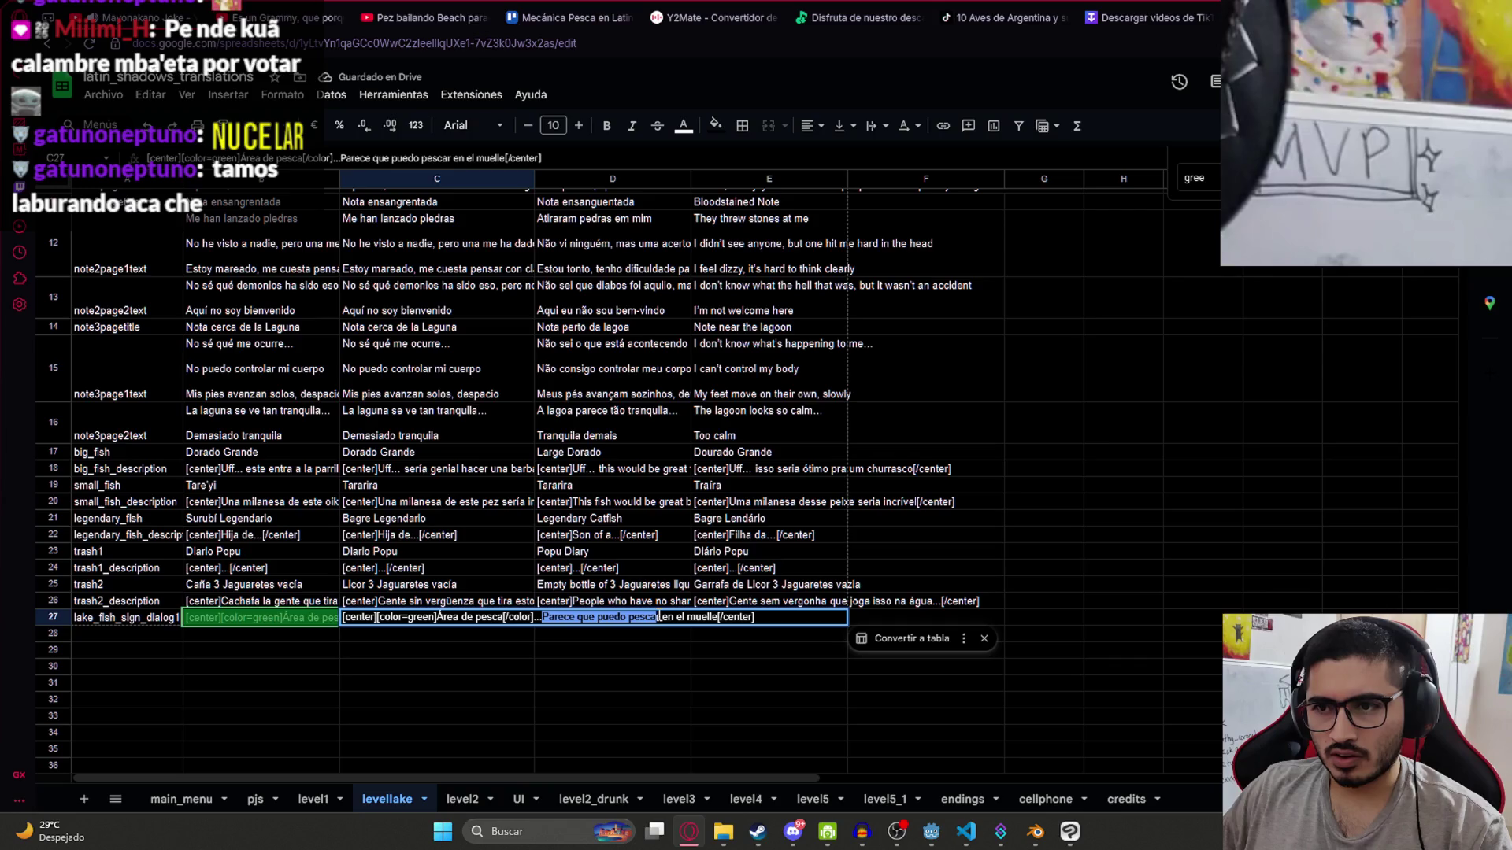
pyautogui.write('Creo que puedo ')
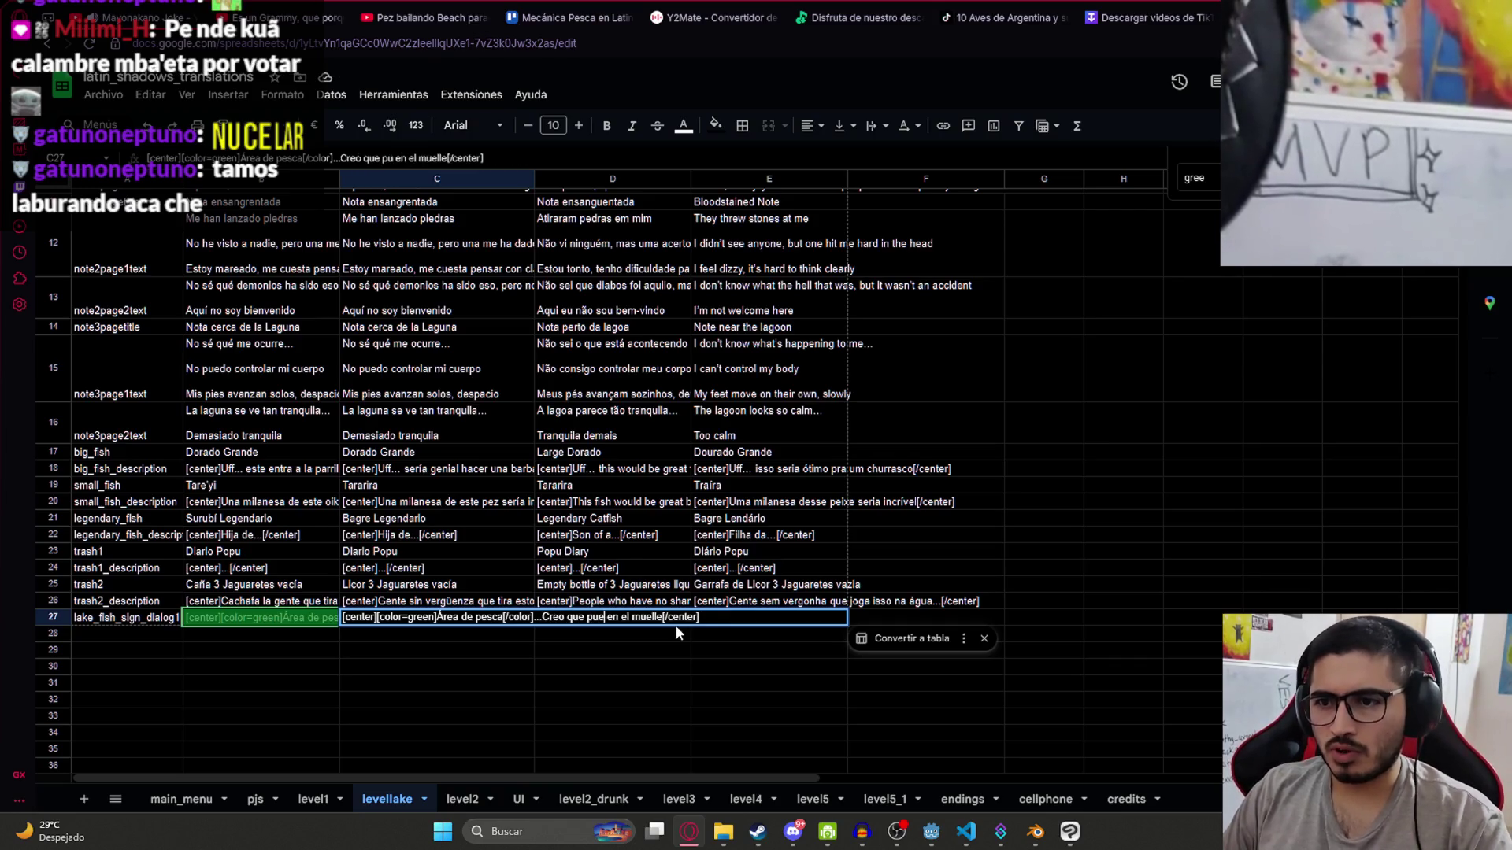
pyautogui.write('pescar')
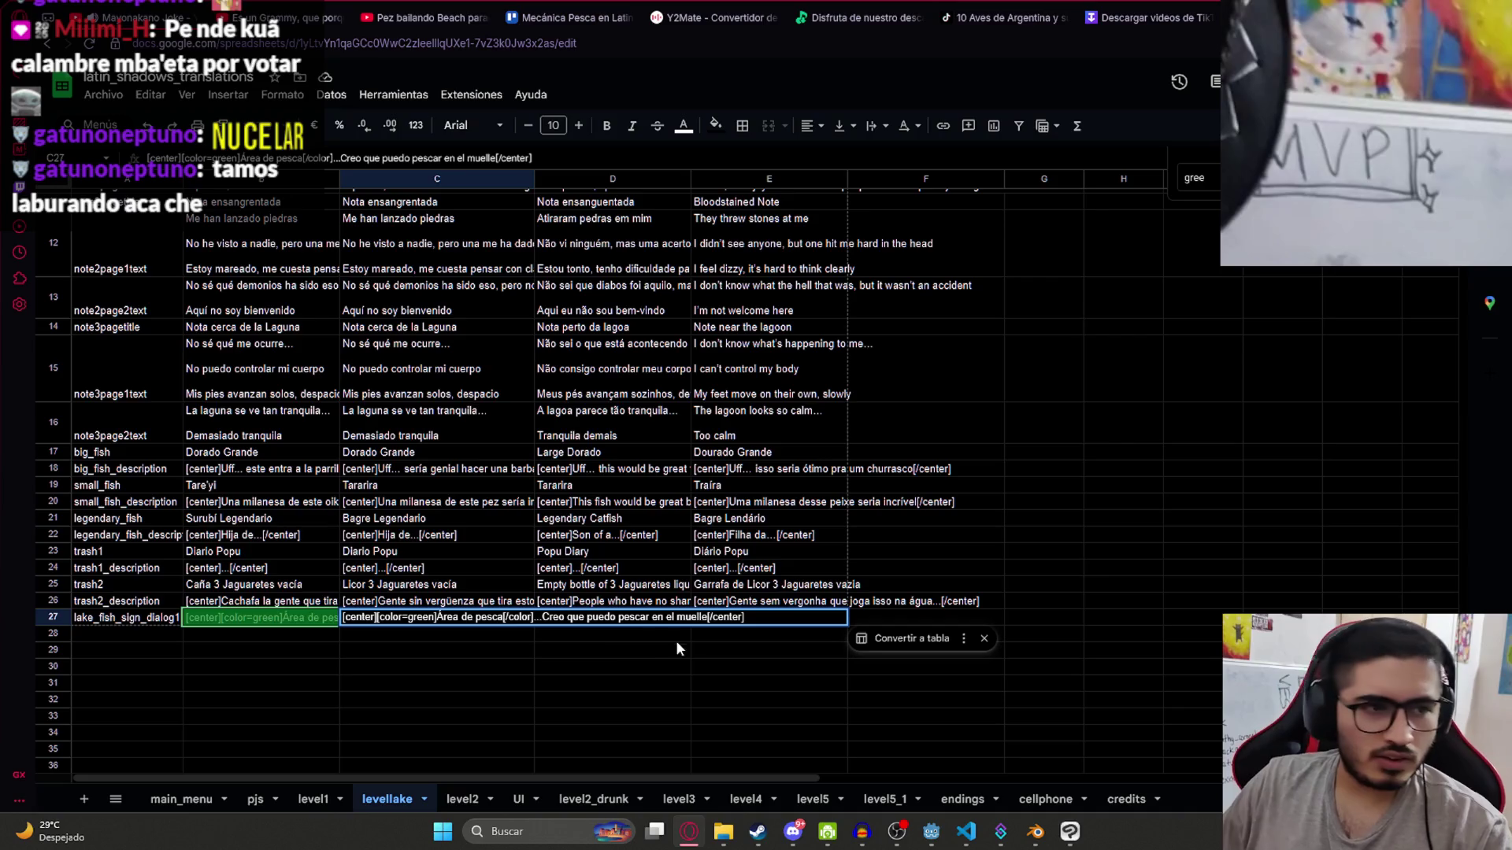
pyautogui.click(526, 649)
pyautogui.click(470, 624)
pyautogui.hotkey('ctrl', 'c')
pyautogui.click(575, 621)
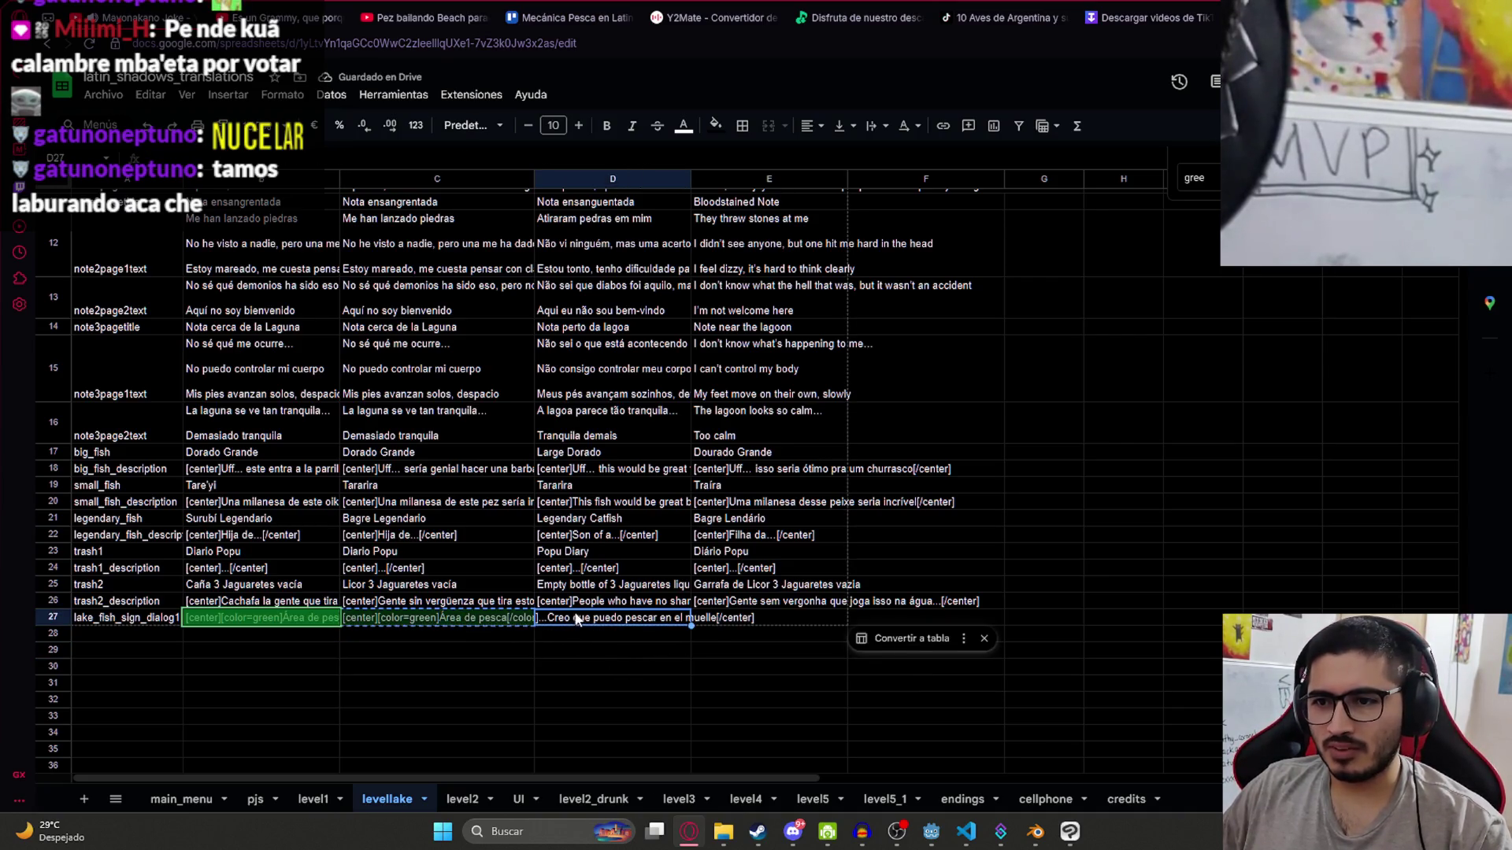
pyautogui.hotkey('ctrl', 't')
# Step: Ask ChatGPT to translate the pasted sign line into US English and Brazilian Portuguese, keeping tags
pyautogui.write('chat')
pyautogui.press('Return')
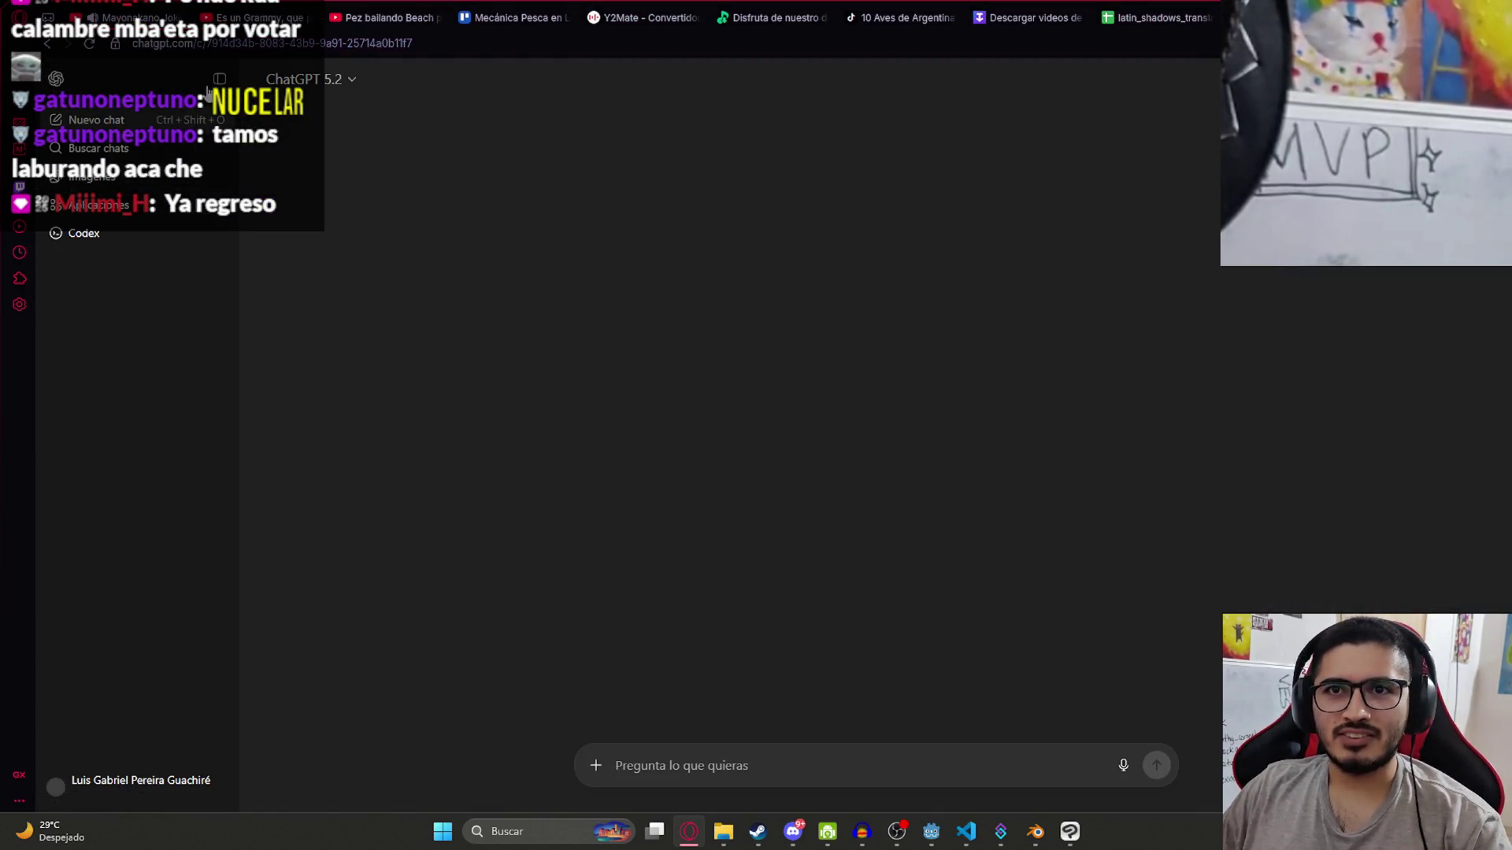
pyautogui.write('Traduce a')
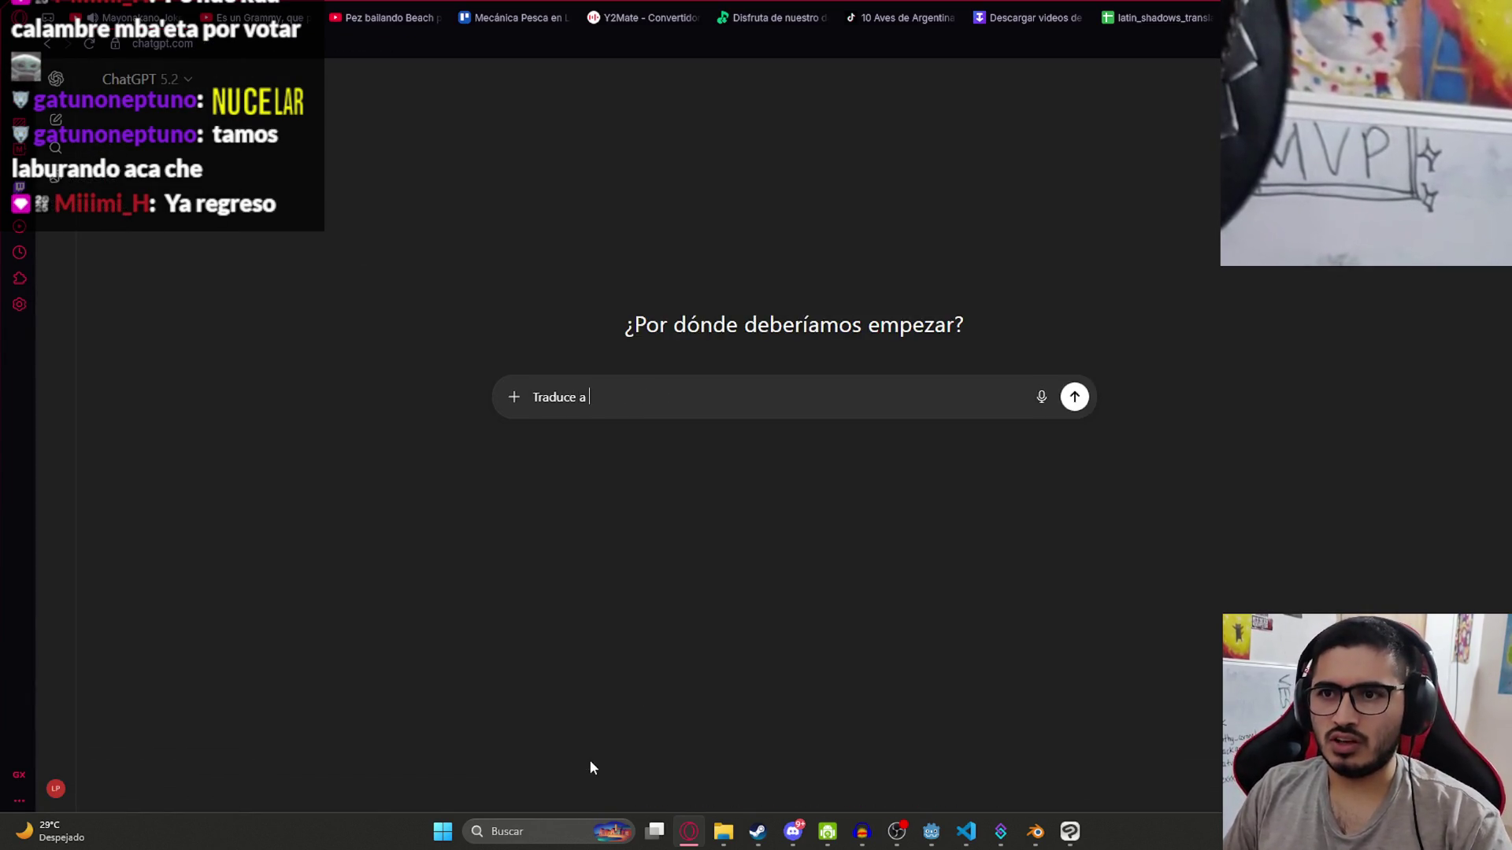
pyautogui.write('ngle')
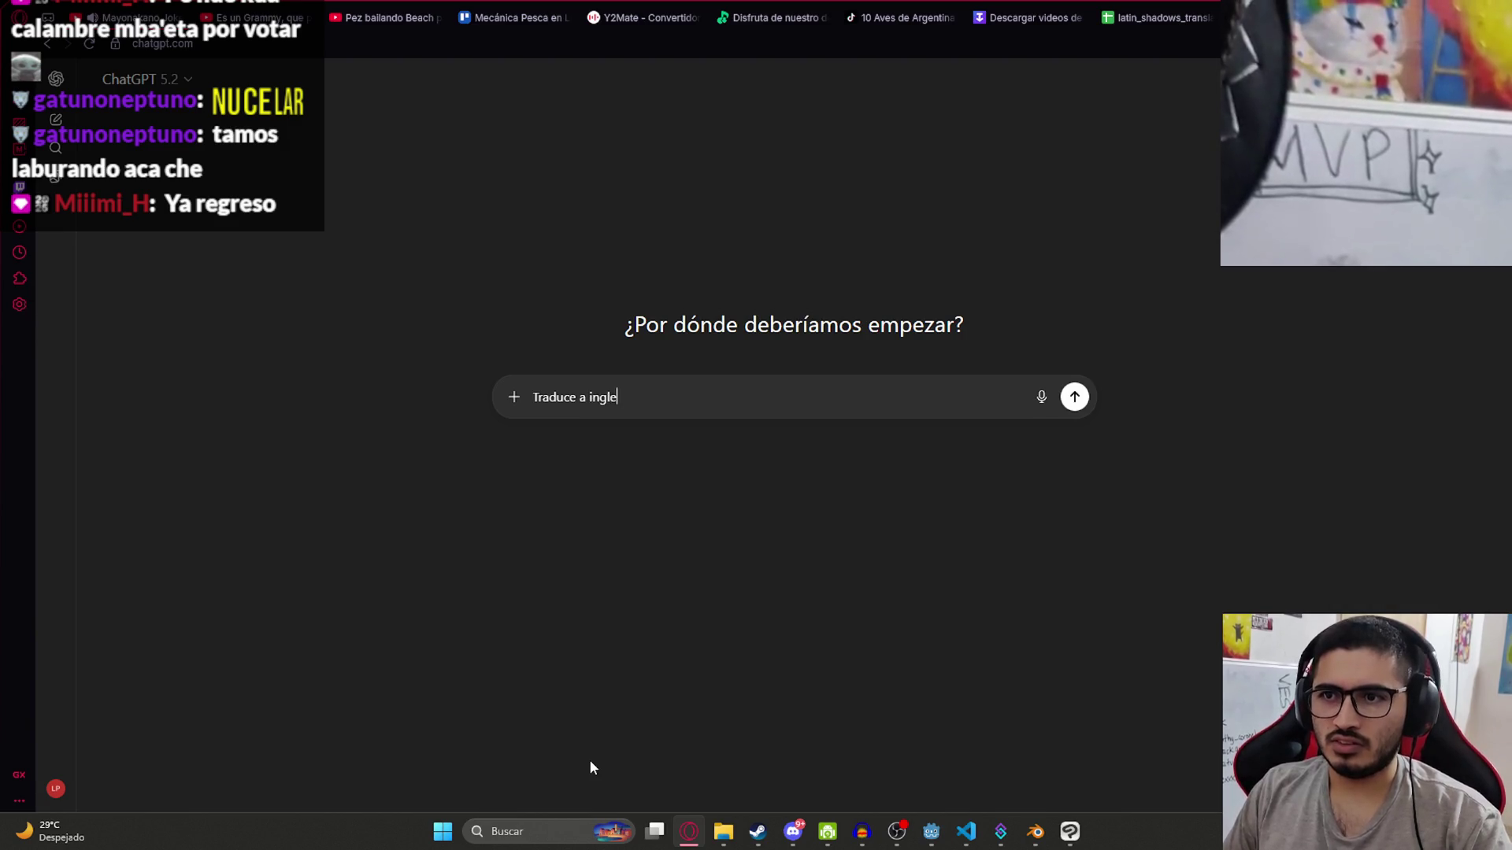
pyautogui.write('ortugues br')
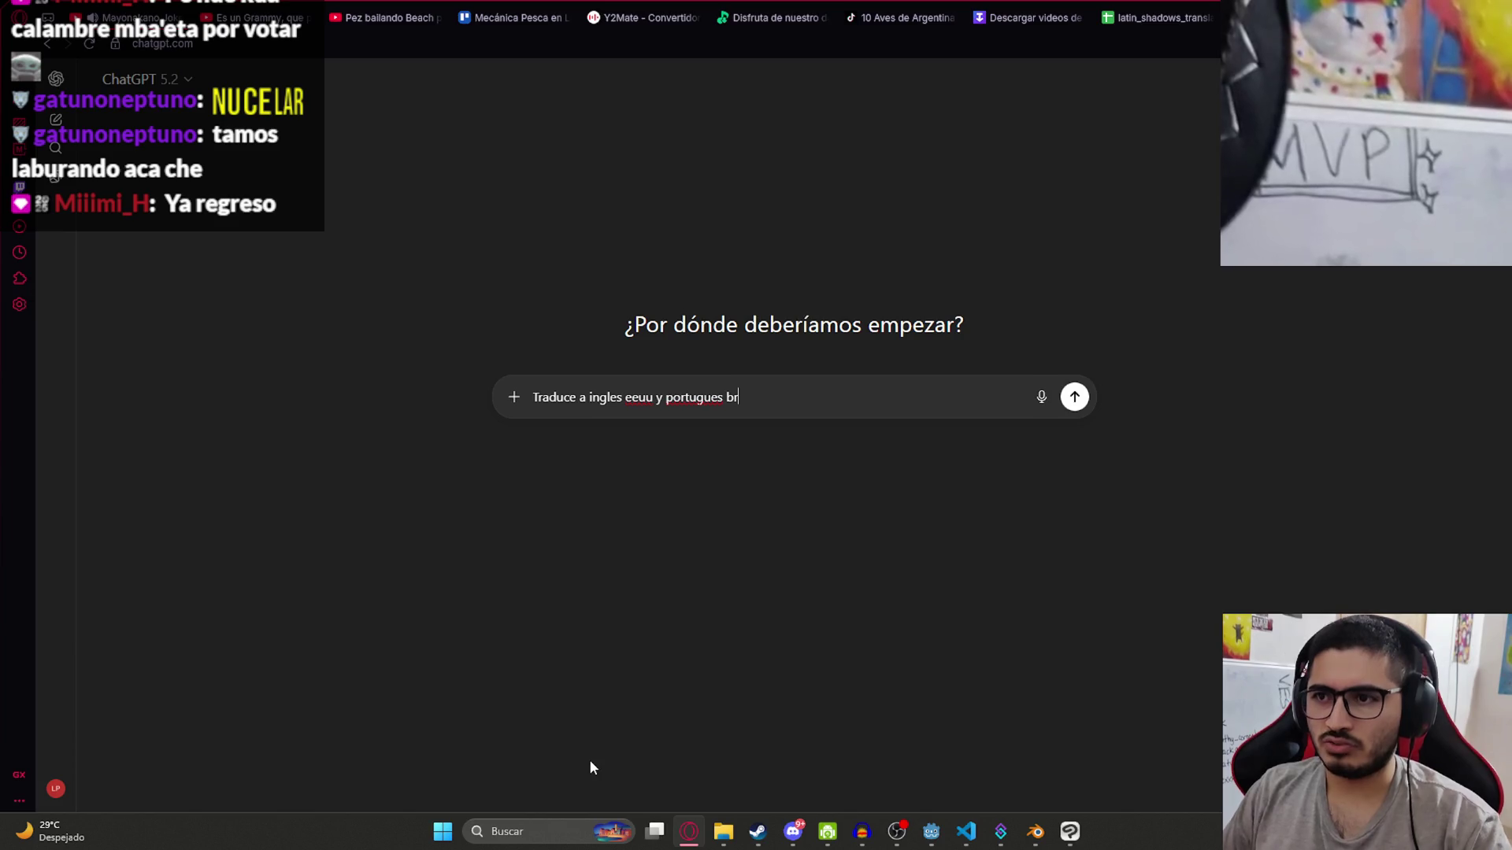
pyautogui.hotkey('shift', 'Return')
pyautogui.hotkey('ctrl', 'v')
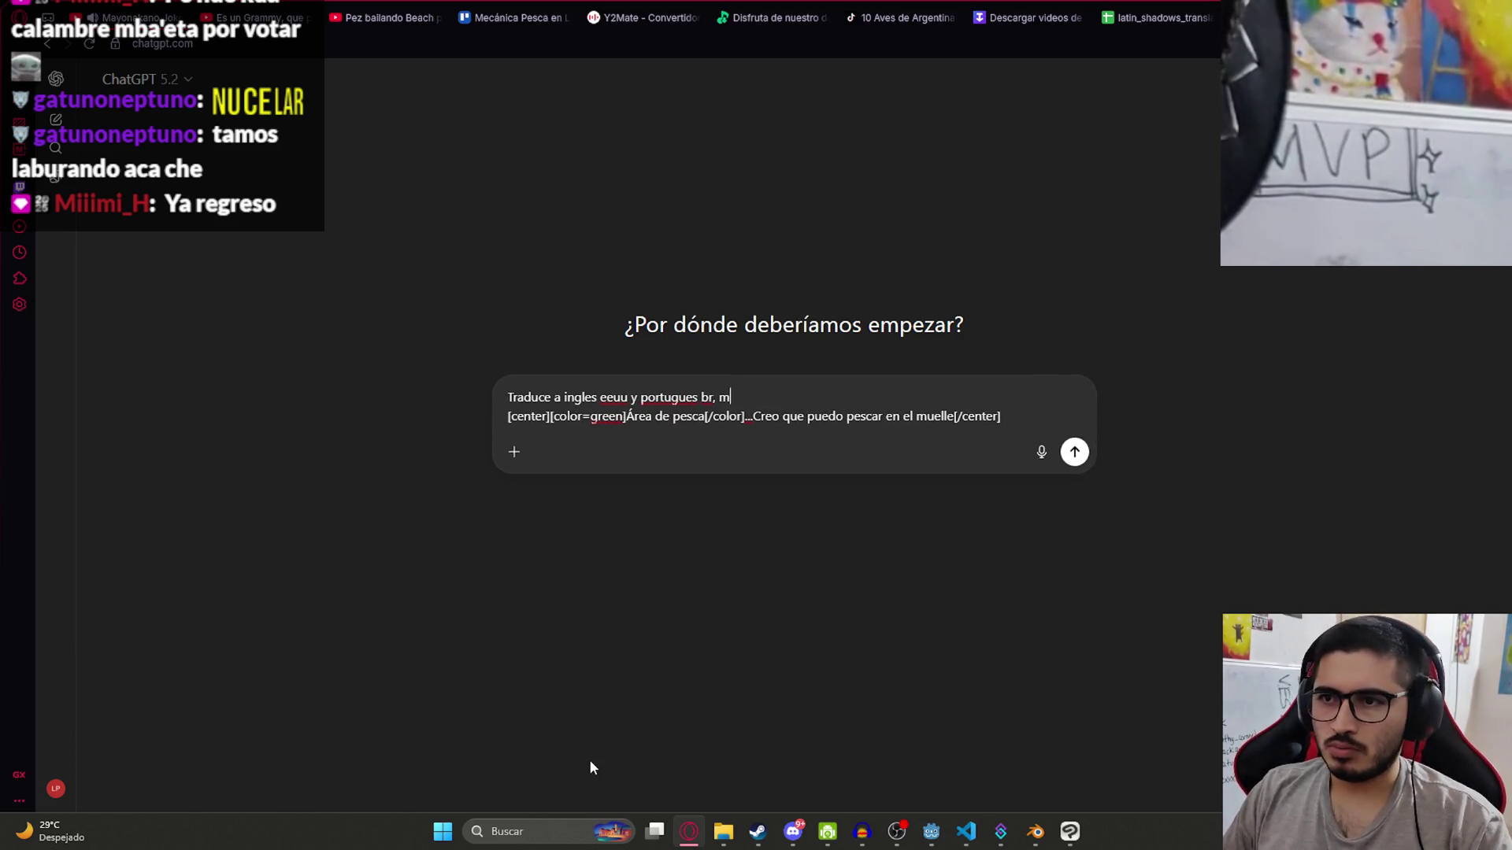
pyautogui.write('os tags originales')
pyautogui.press('Return')
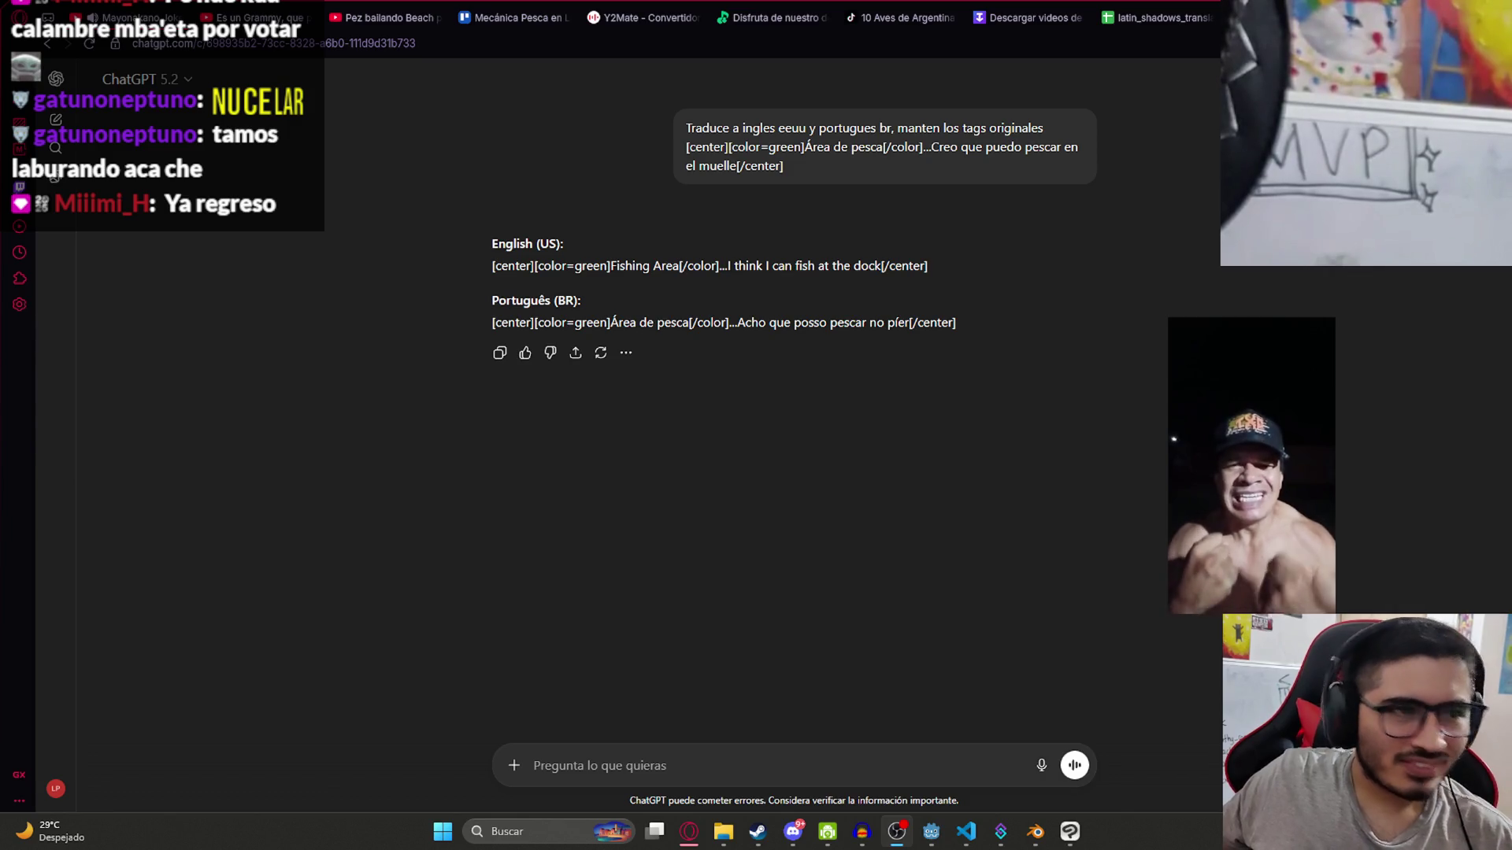
# Step: Copy the English (US) translation and start editing D27 in the spreadsheet
pyautogui.moveTo(927, 253)
pyautogui.mouseDown()
pyautogui.moveTo(680, 239)
pyautogui.moveTo(489, 272)
pyautogui.mouseUp()
pyautogui.hotkey('ctrl', 'c')
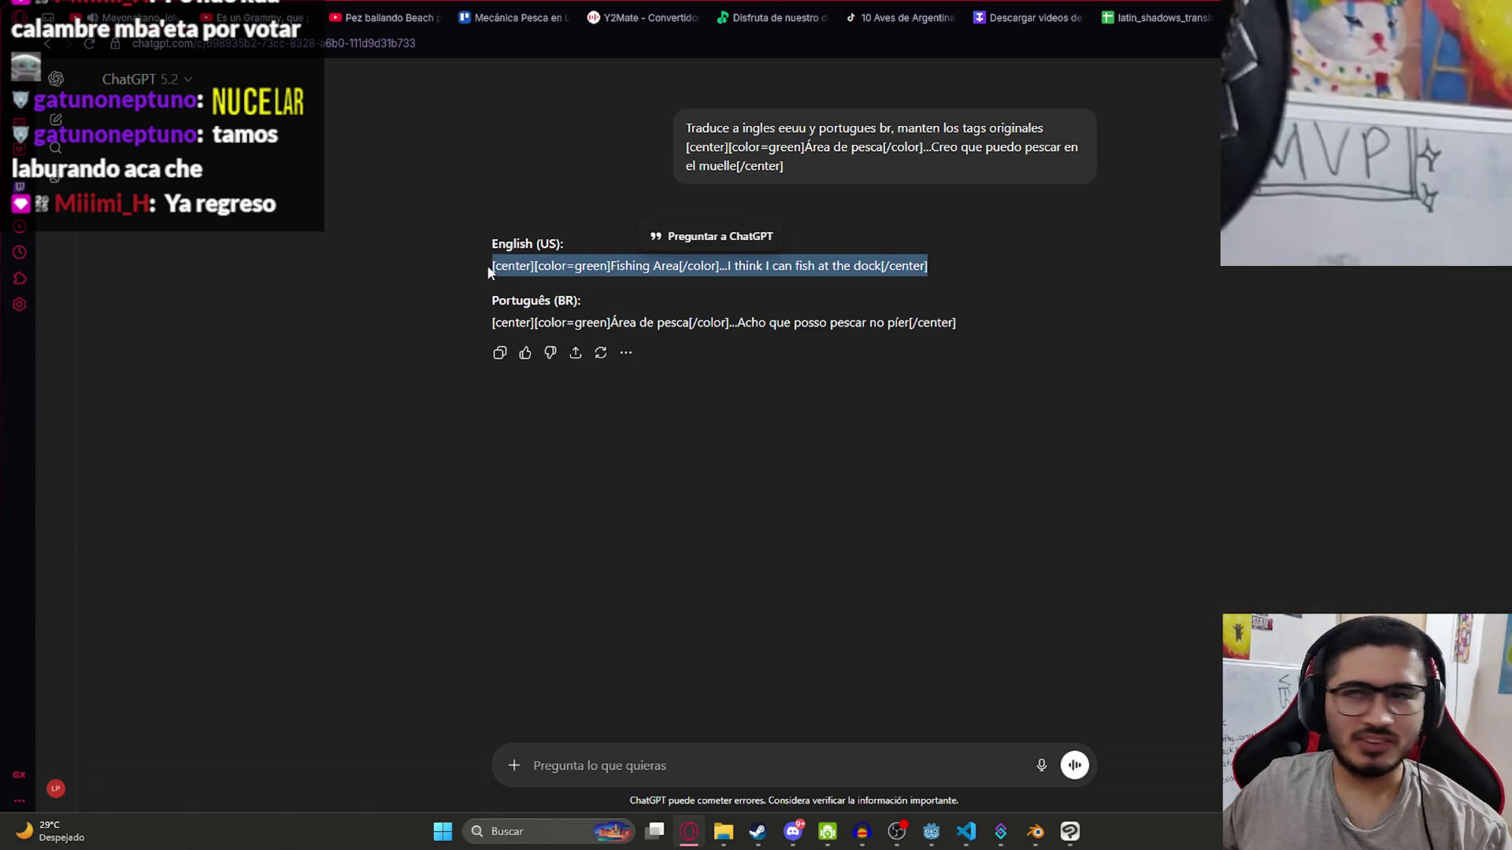
pyautogui.click(1202, 6)
pyautogui.doubleClick(603, 613)
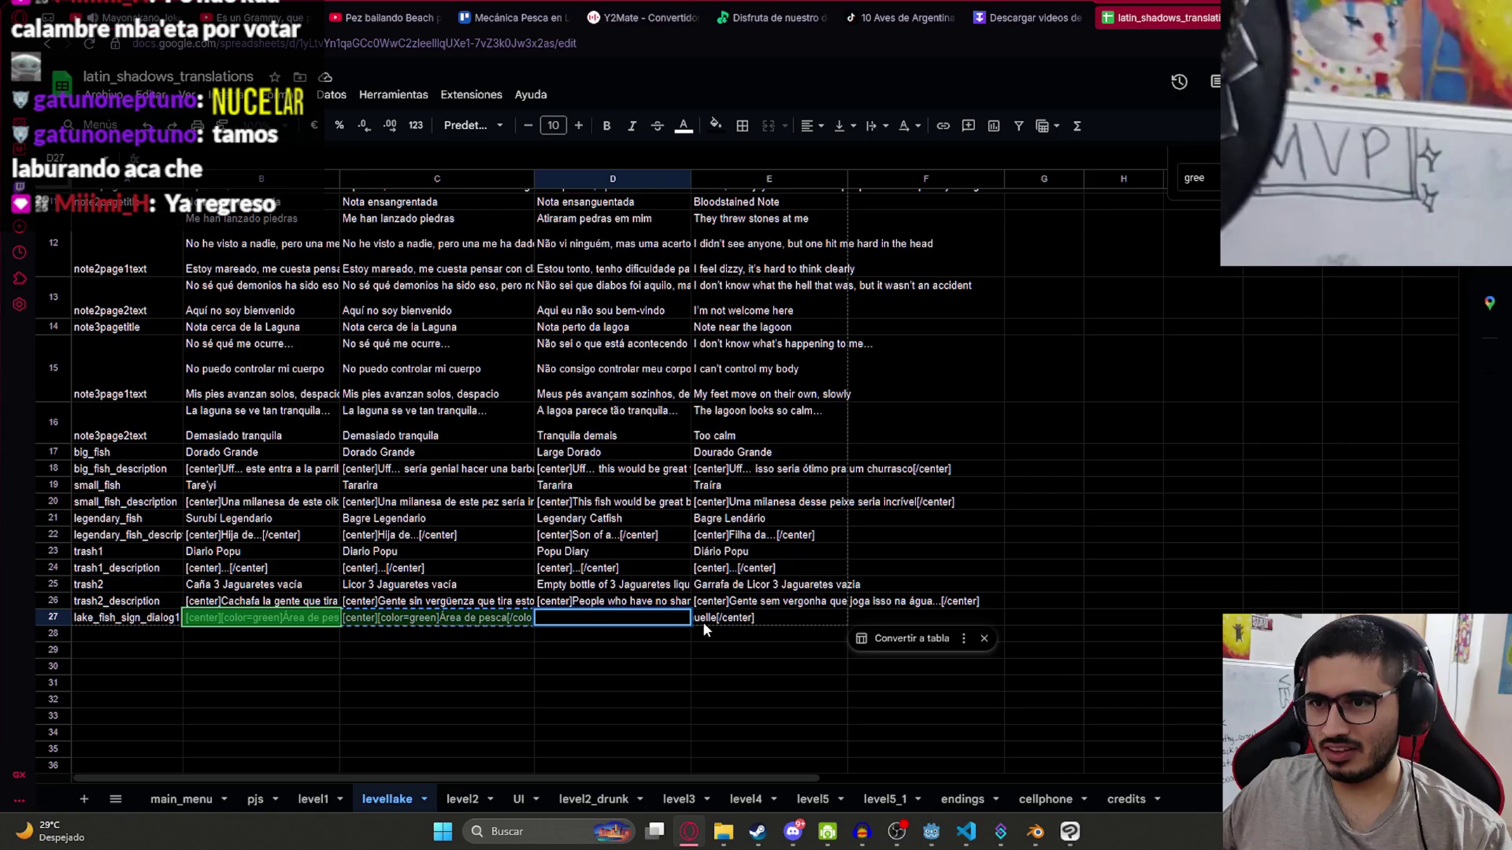
# Step: Paste the English Fishing Area translation into D27
pyautogui.doubleClick(721, 617)
pyautogui.hotkey('ctrl', 'v')
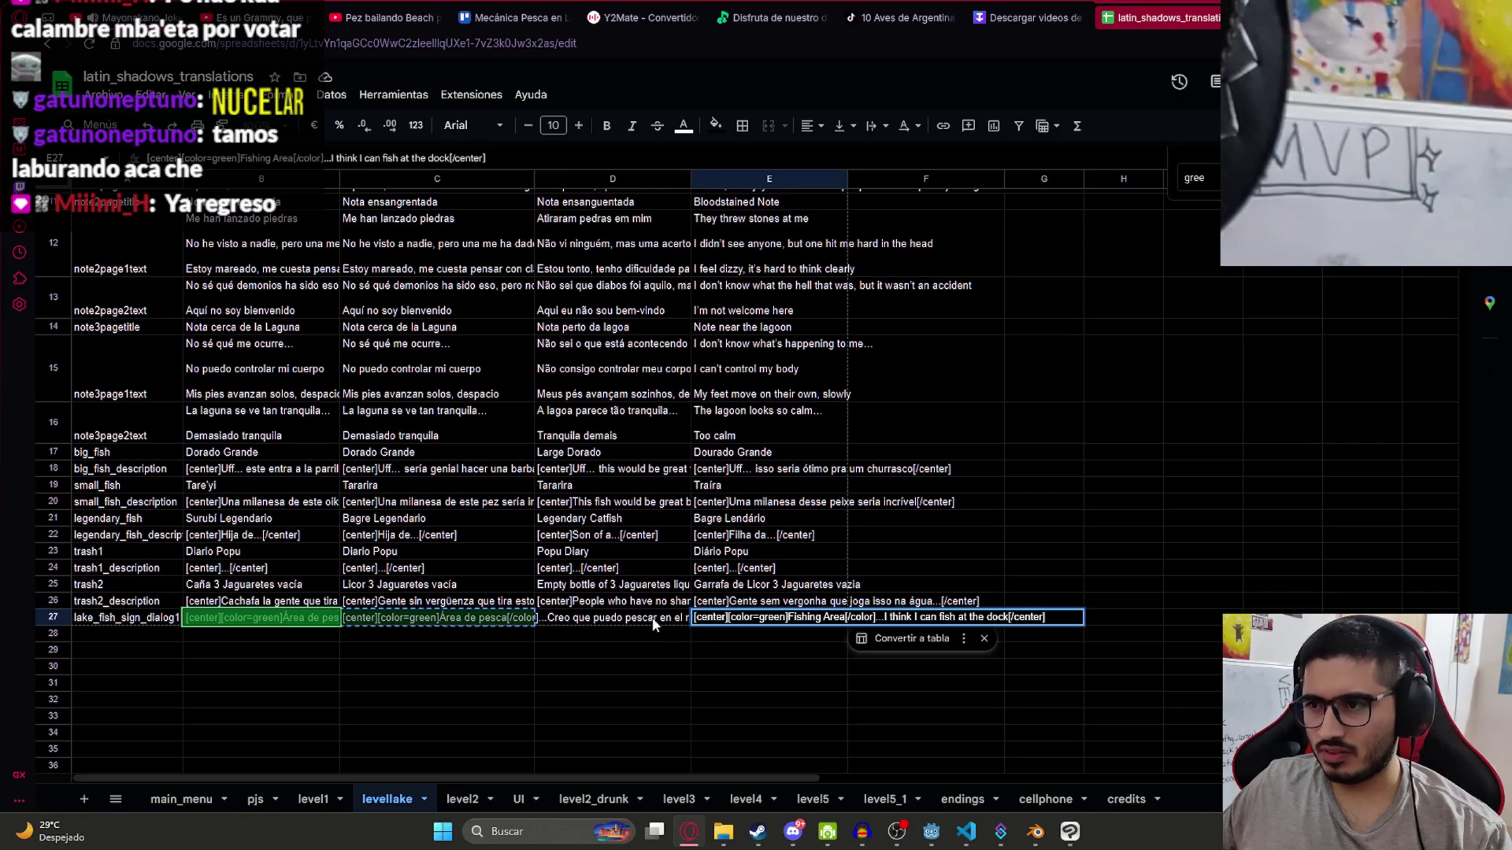
pyautogui.doubleClick(638, 619)
pyautogui.hotkey('ctrl', 'v')
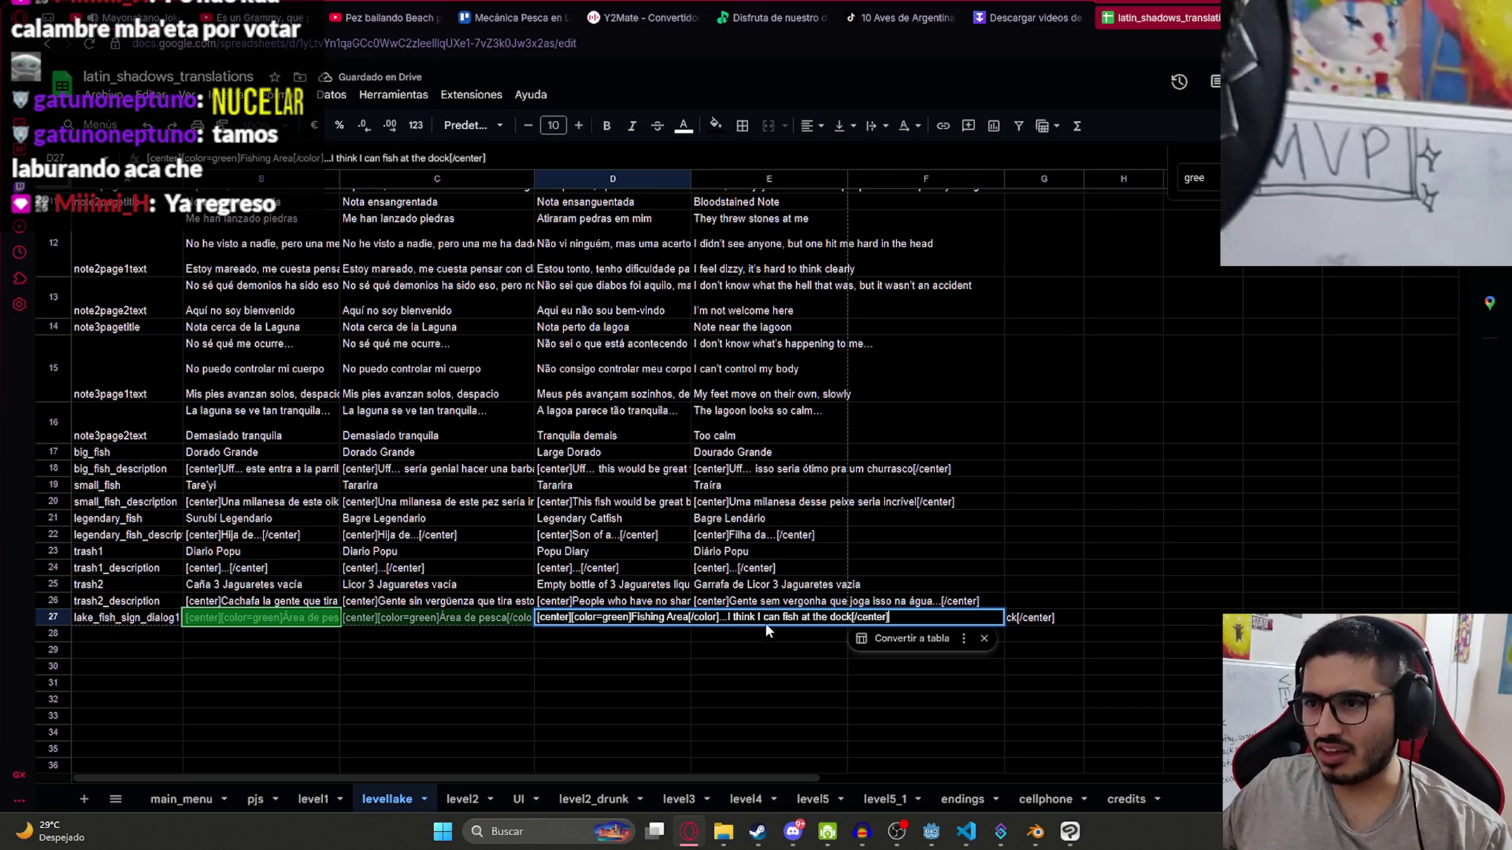
pyautogui.click(793, 647)
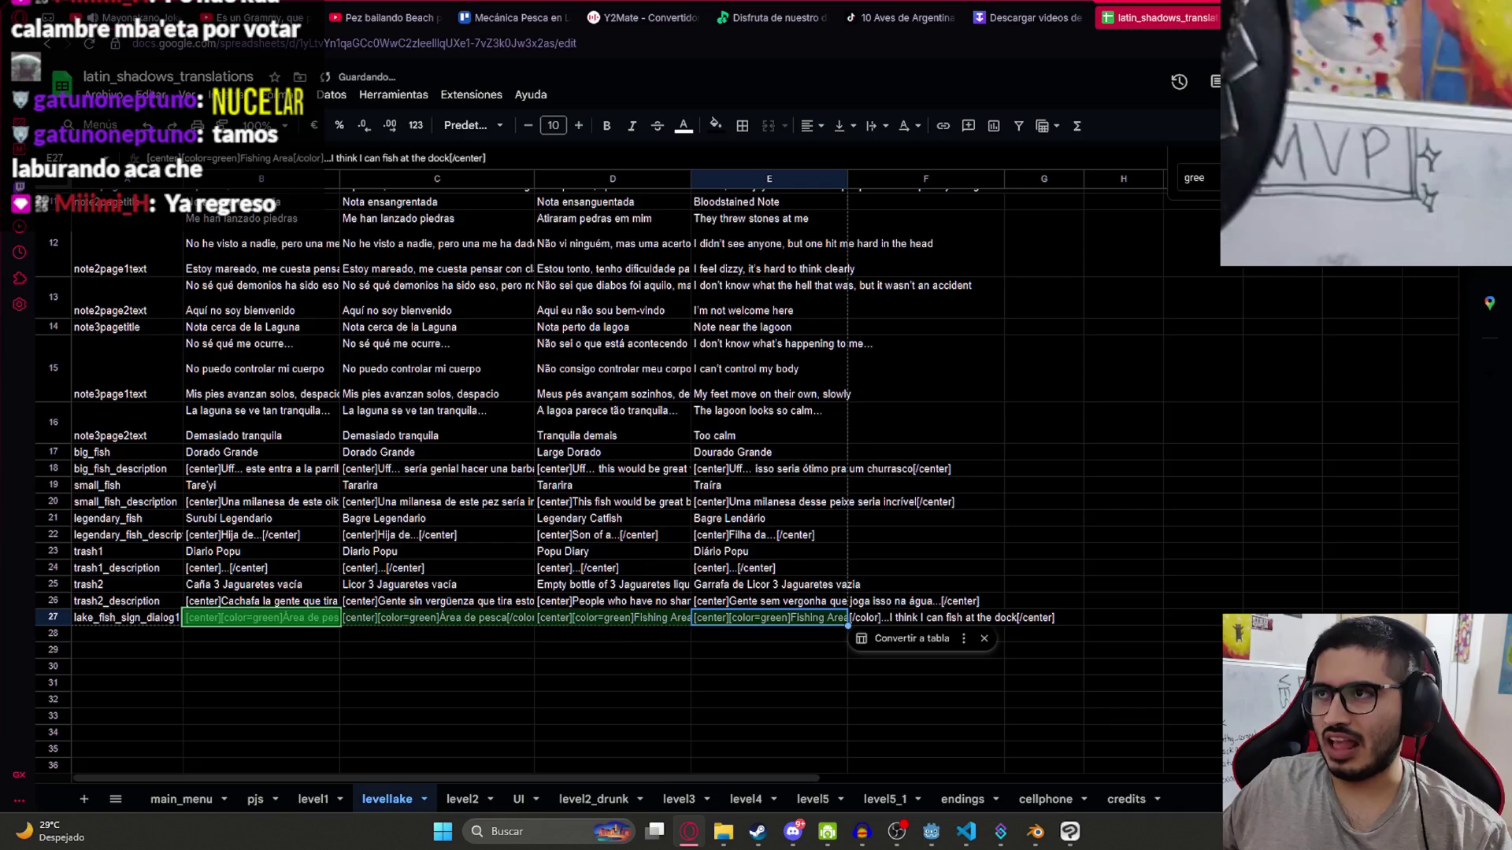
# Step: Copy the Português (BR) translation from ChatGPT and paste it into E27
pyautogui.click(1260, 17)
pyautogui.tripleClick(496, 322)
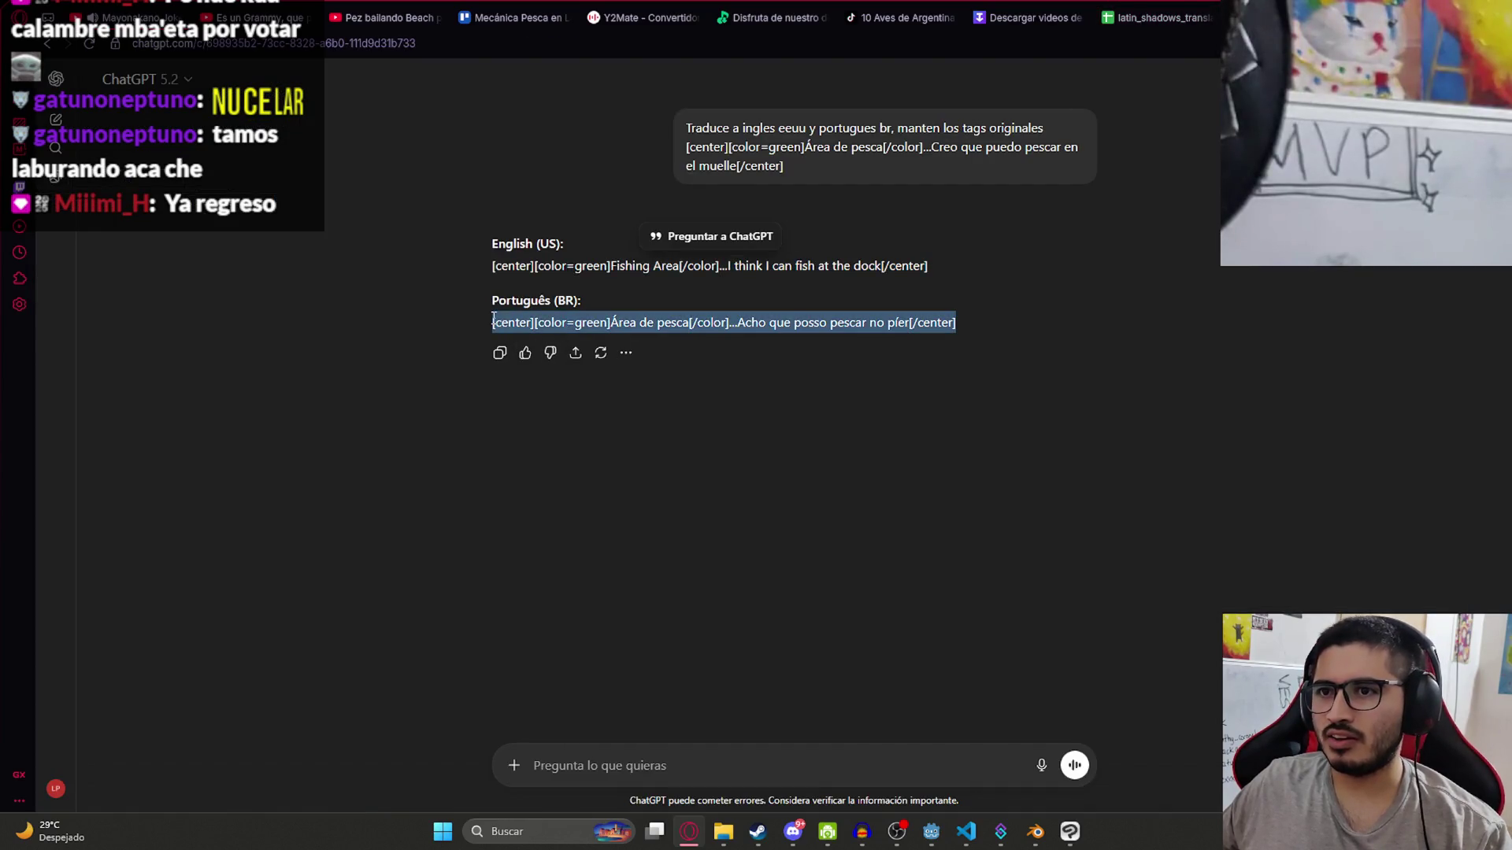
pyautogui.click(1158, 18)
pyautogui.doubleClick(758, 622)
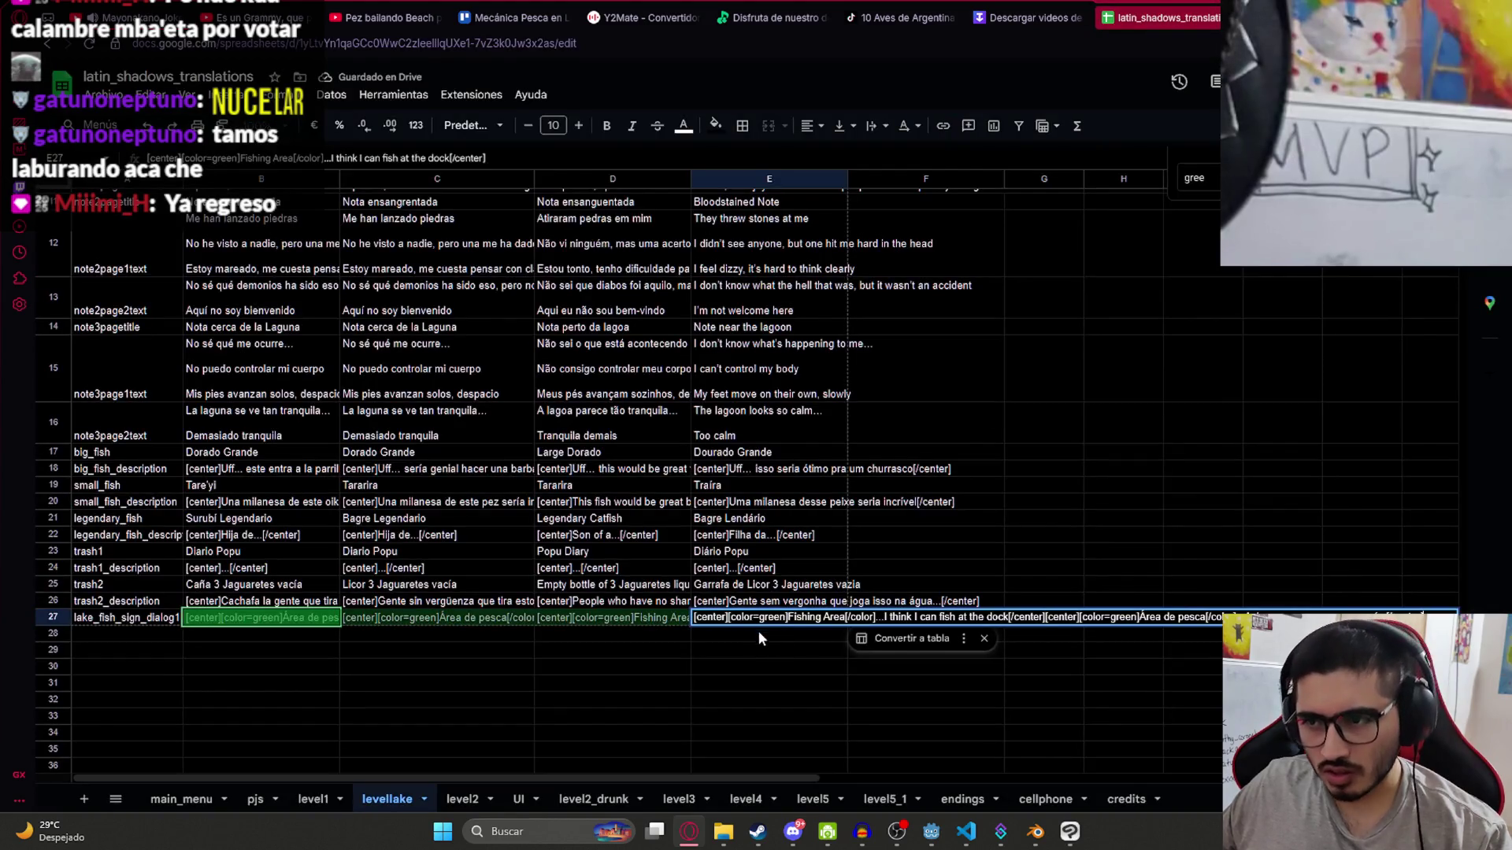
pyautogui.write('[center][color=green]Área de pesca[/color]...Acho que posso pescar no pier[/center]')
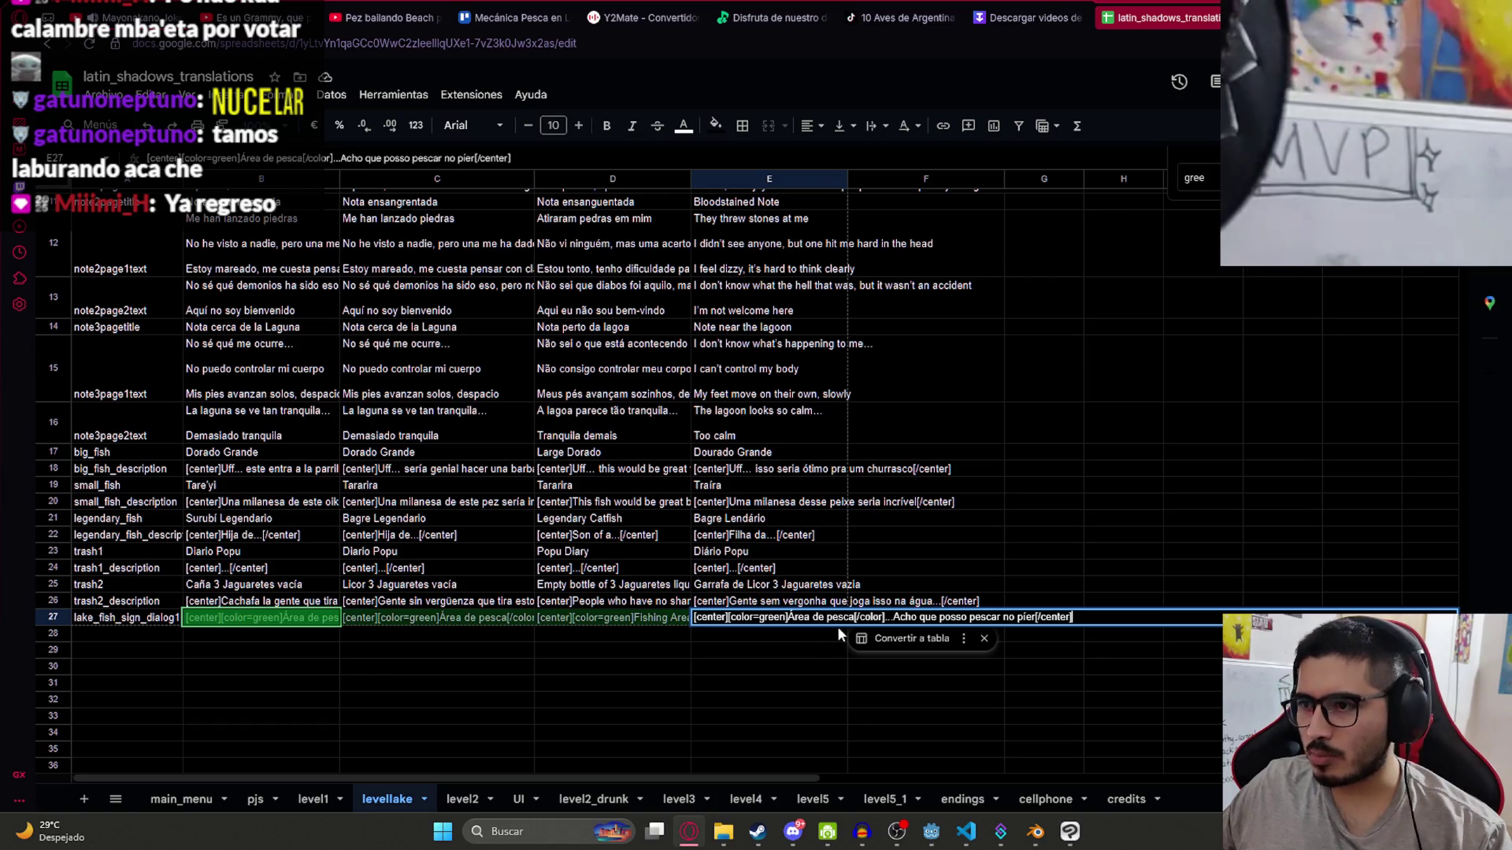
pyautogui.press('Return')
pyautogui.press('Up')
pyautogui.press('Left')
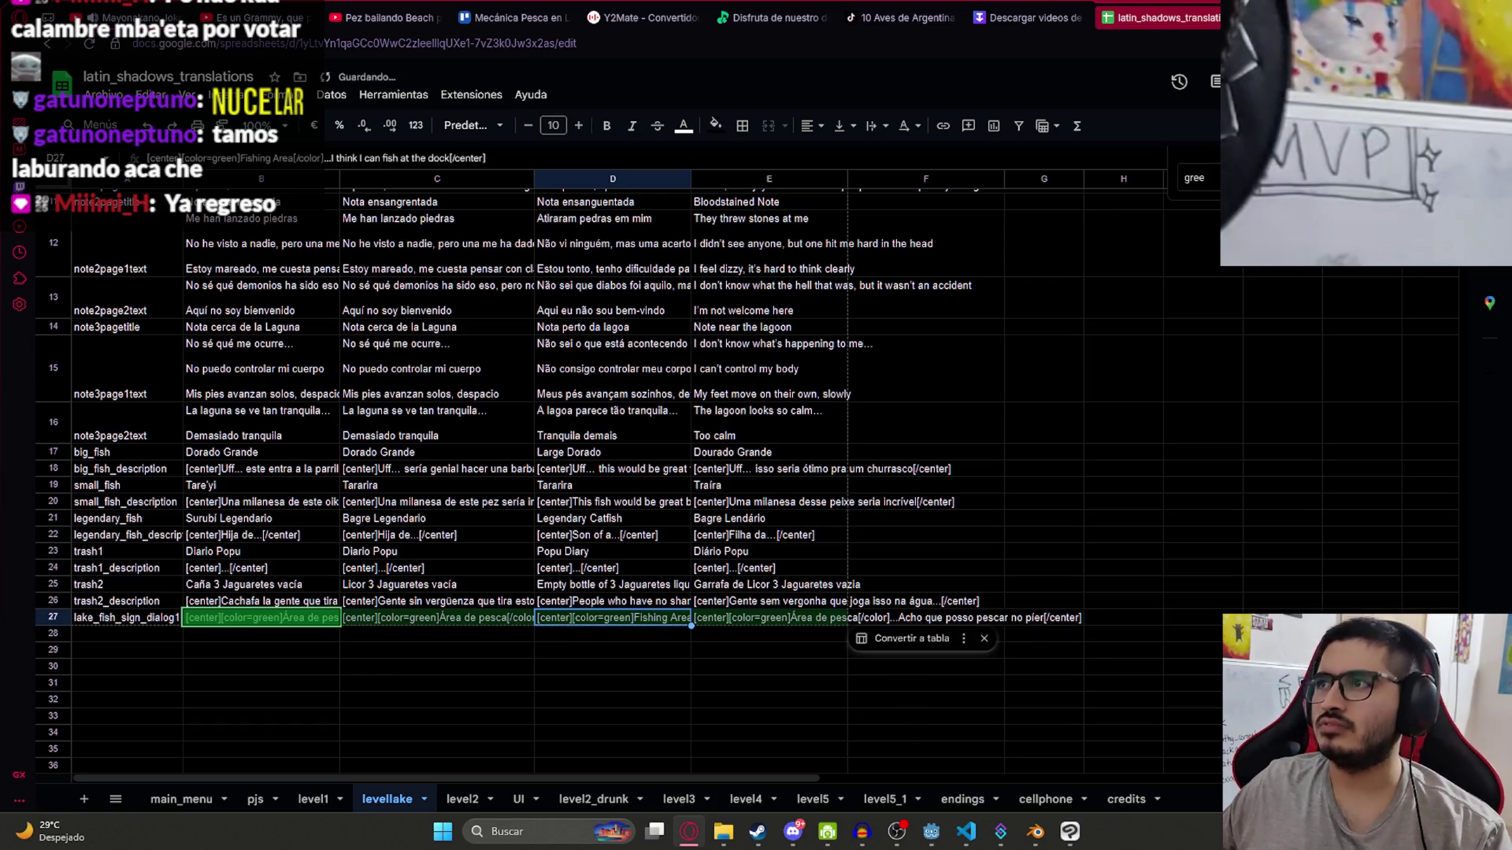
# Step: Look up 'muelle de lago' in an online translator, then return to the spreadsheet
pyautogui.hotkey('ctrl', 'Tab')
pyautogui.hotkey('ctrl', 't')
pyautogui.write('trad')
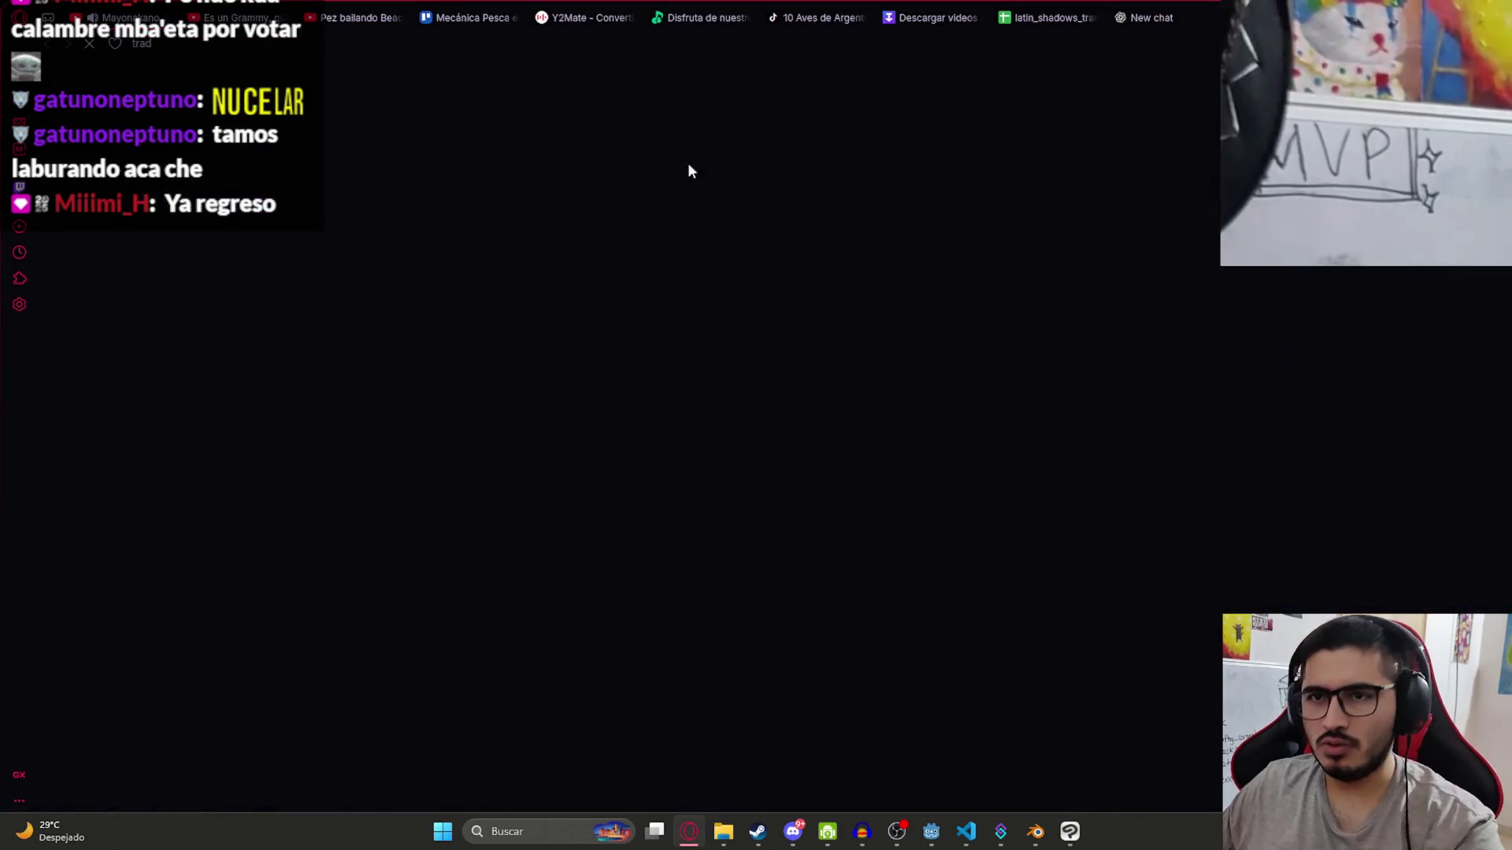
pyautogui.press('Return')
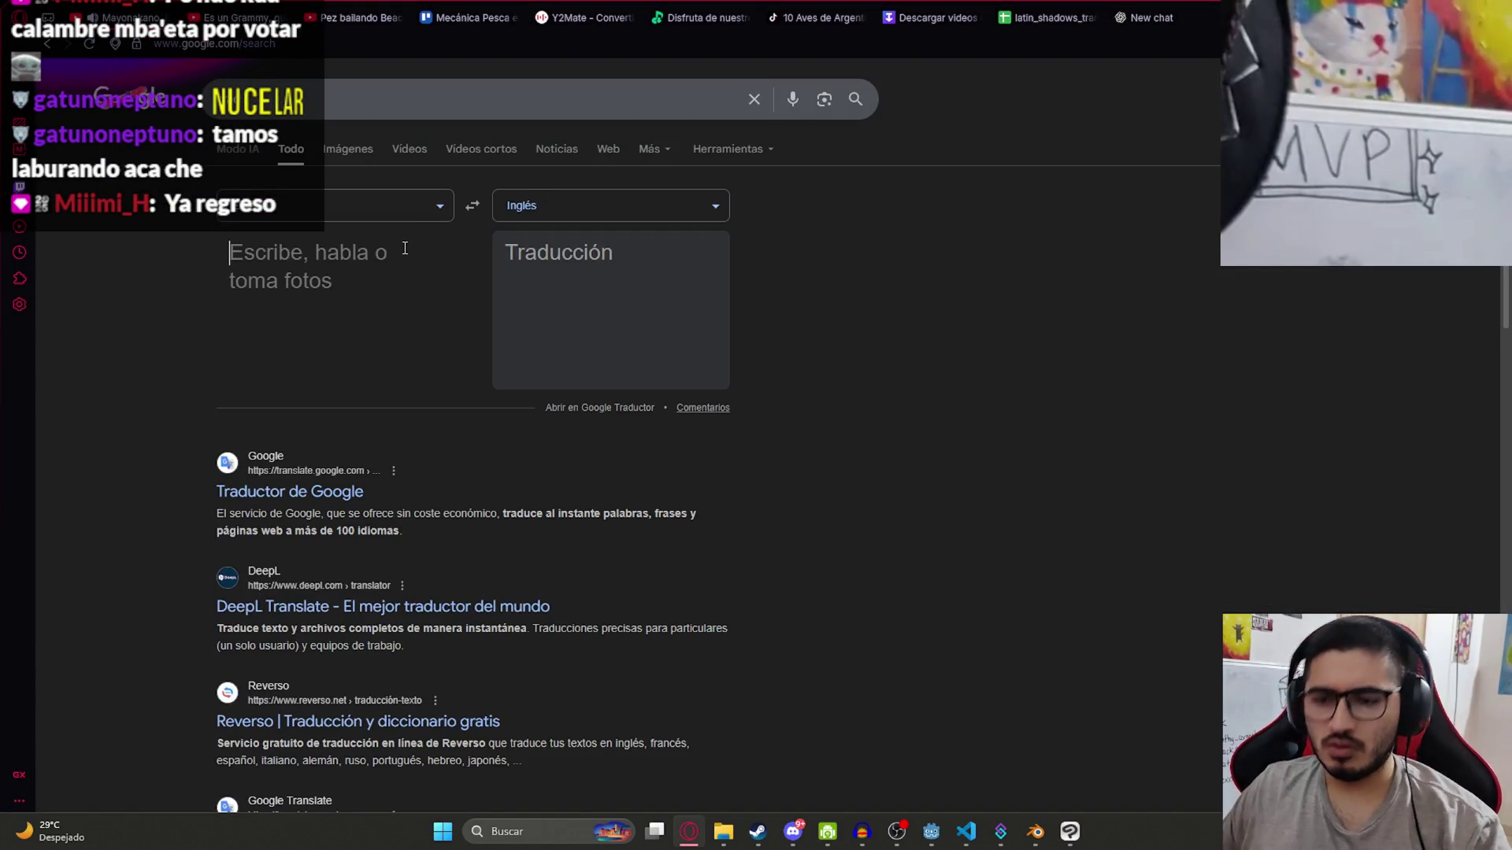
pyautogui.write('muelle de lago')
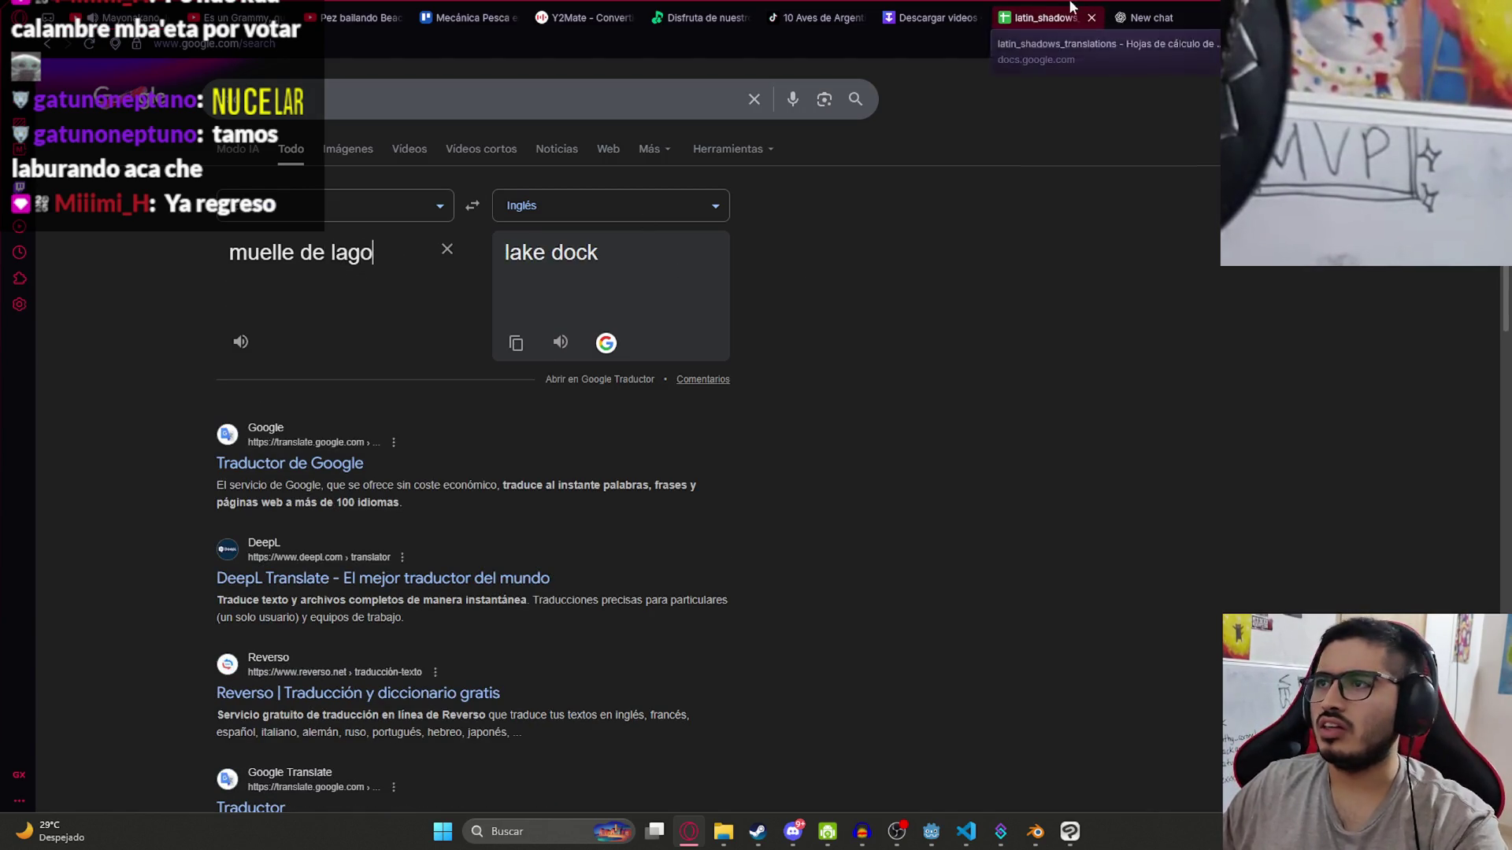
pyautogui.click(1146, 17)
pyautogui.click(1090, 6)
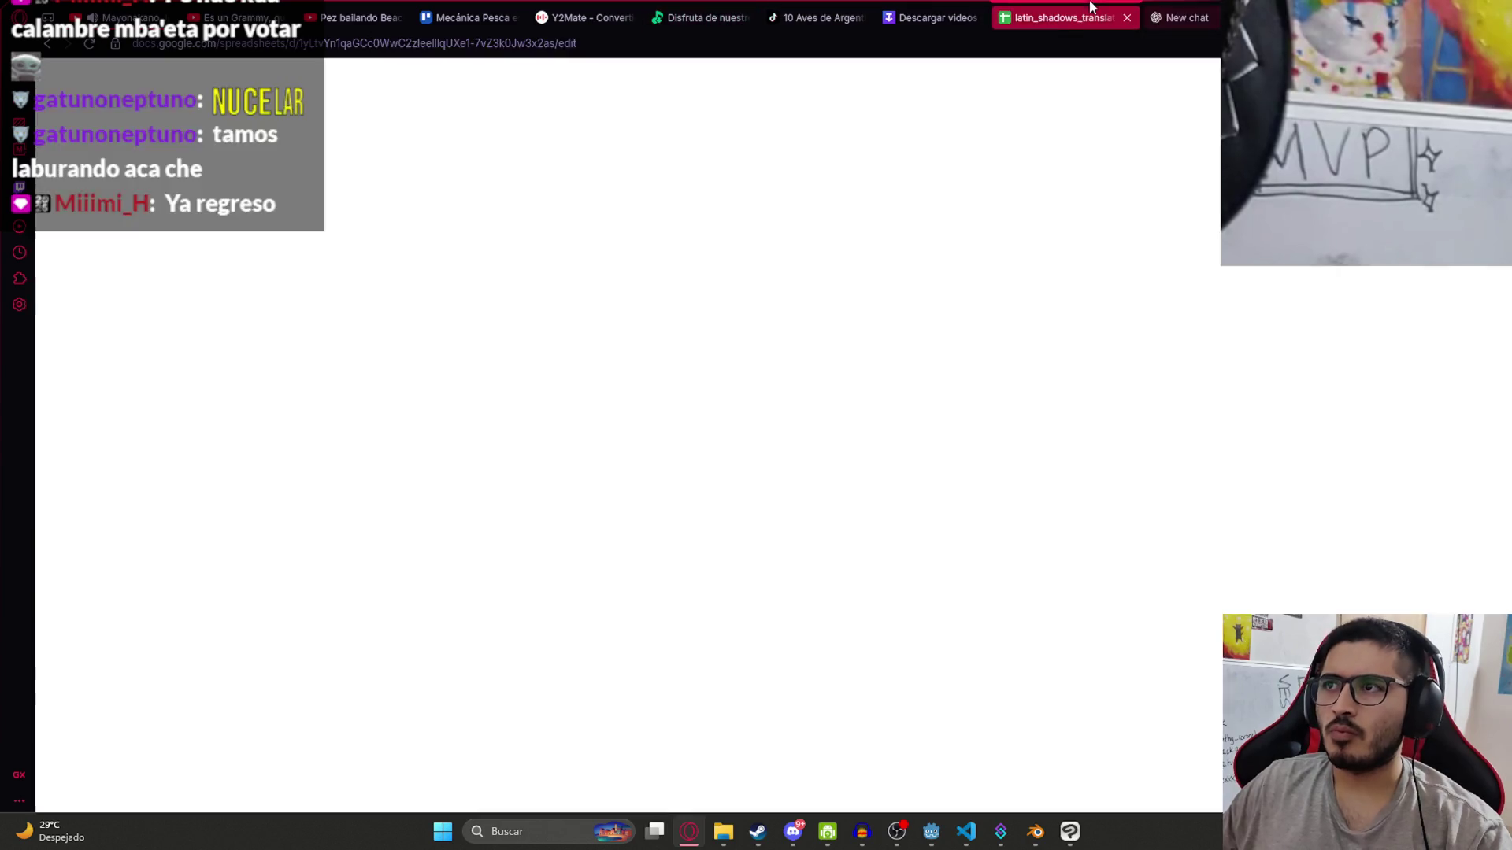
# Step: Download the levellake sheet as a CSV file and show it in its folder
pyautogui.click(93, 94)
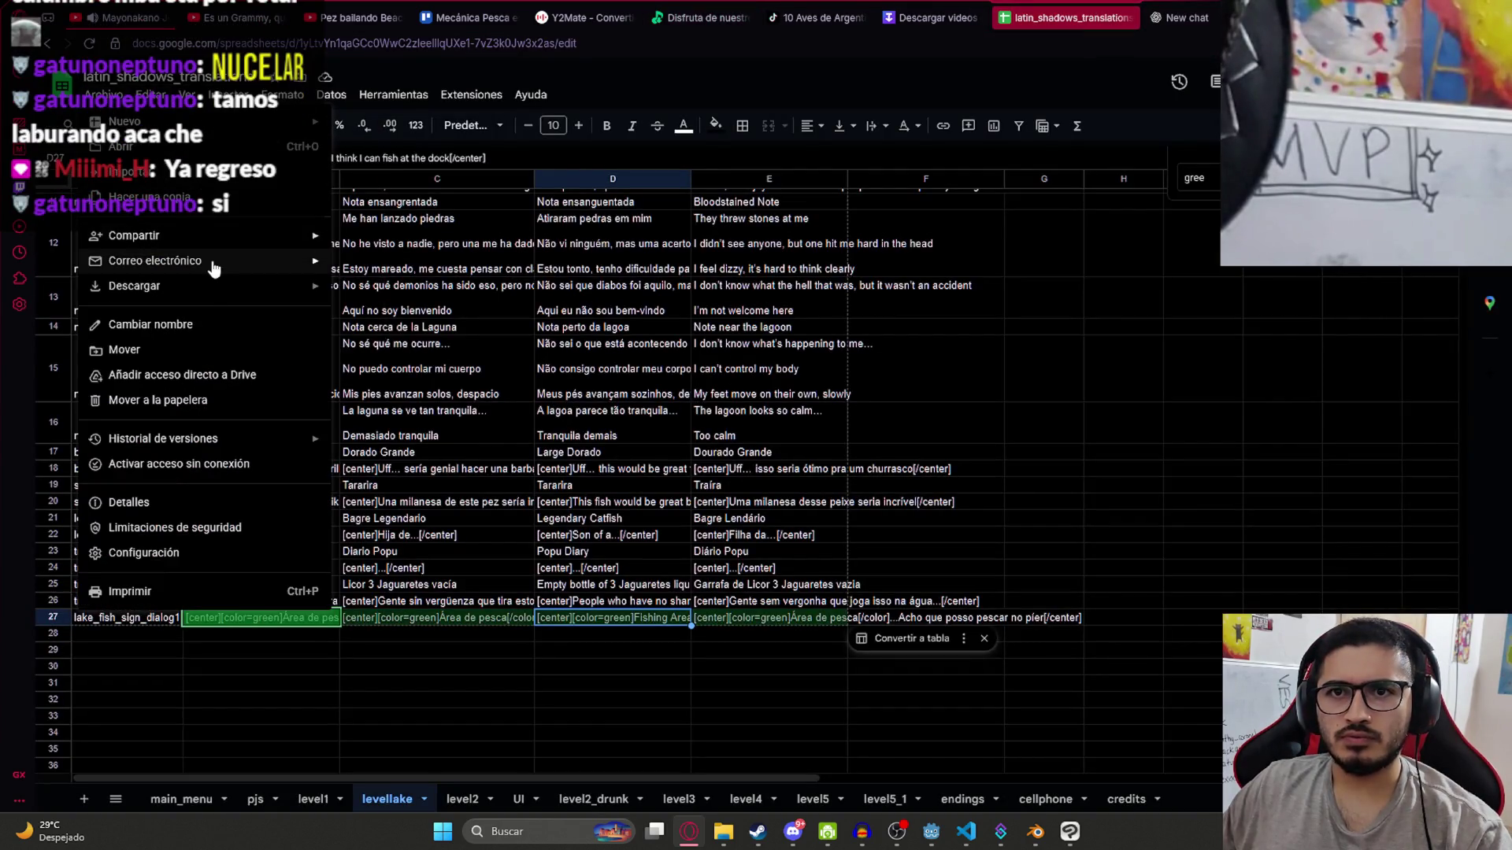
pyautogui.moveTo(220, 285)
pyautogui.click(510, 390)
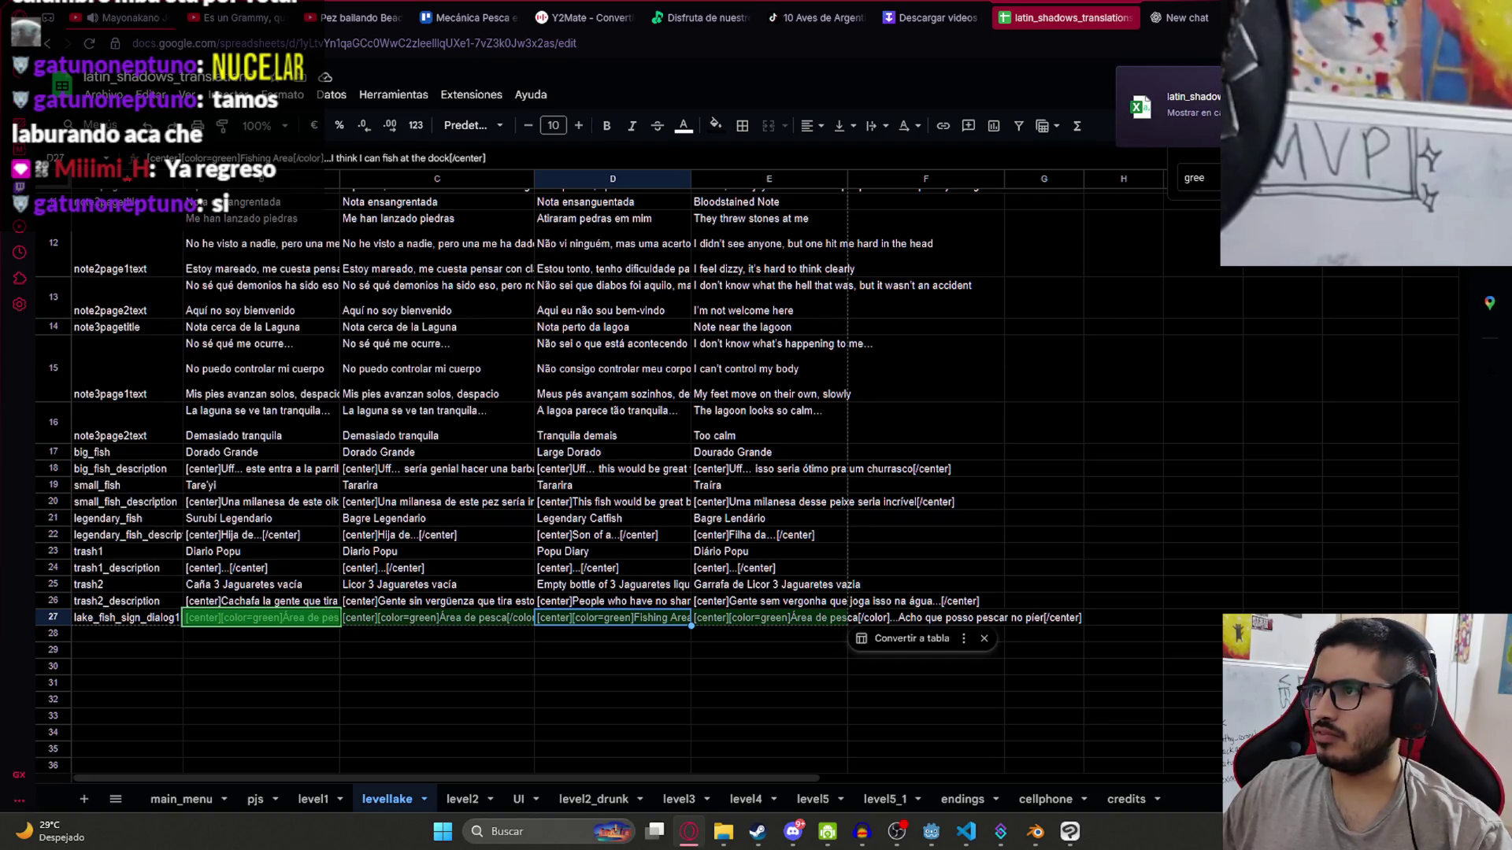
pyautogui.click(1192, 113)
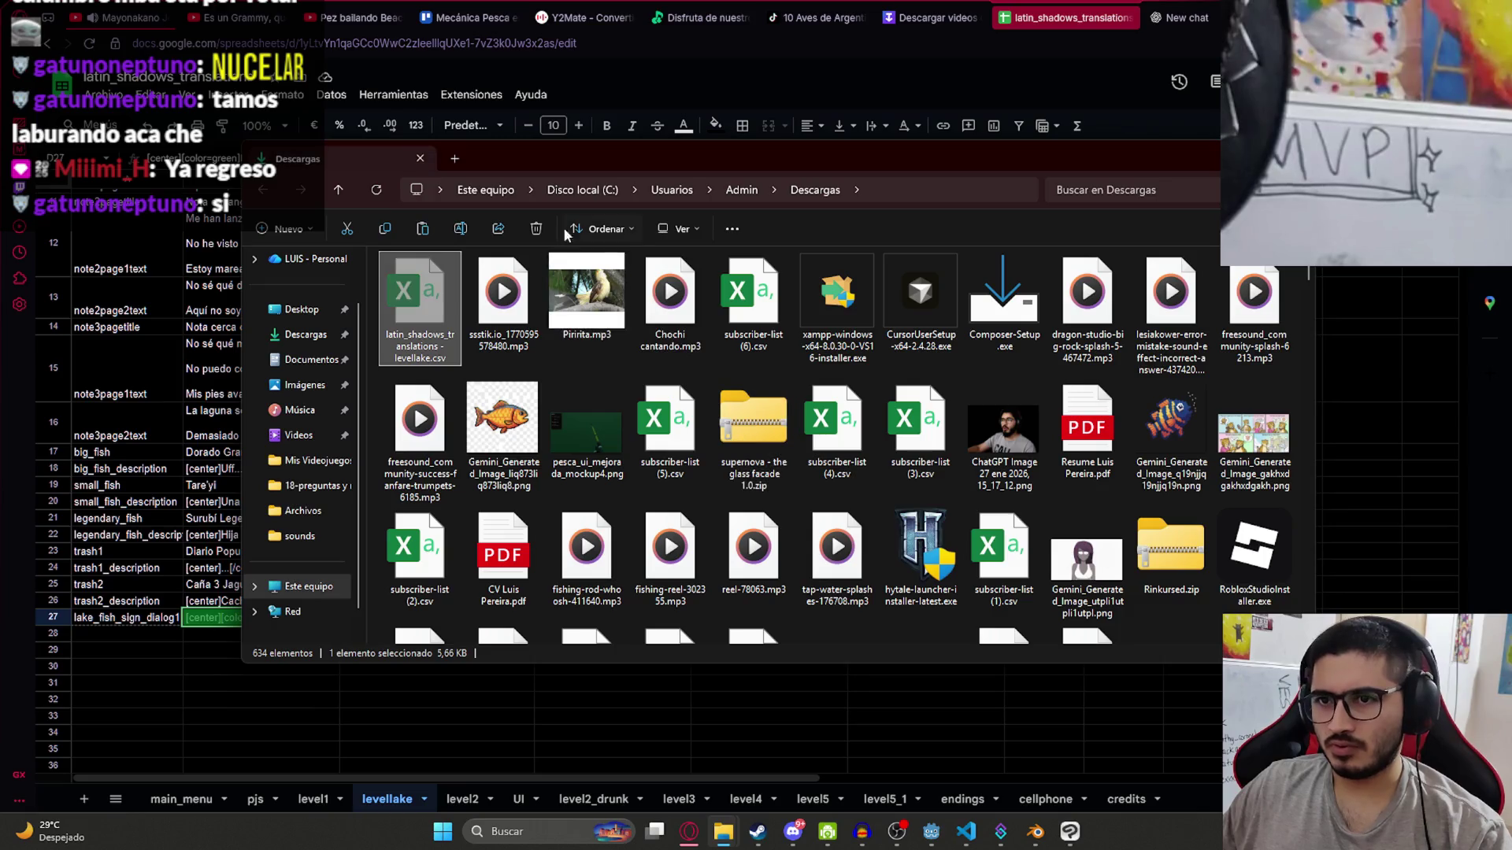
# Step: Move the CSV into juegoterror1\translations, replacing the old levellake copy
pyautogui.keyDown('ctrl'); pyautogui.click(307, 460); pyautogui.keyUp('ctrl')
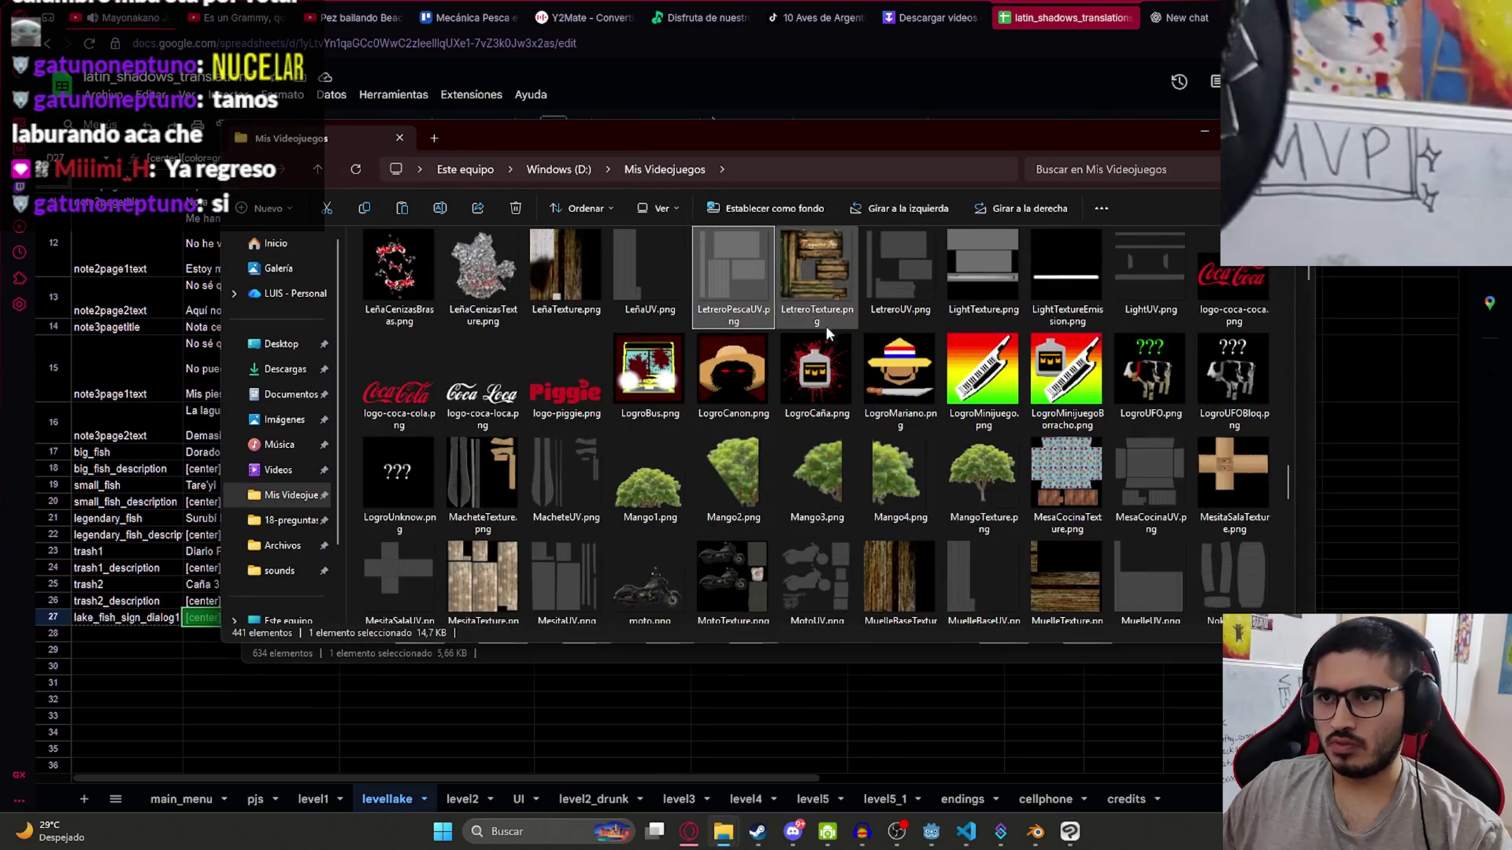
pyautogui.scroll(10, 983, 343)
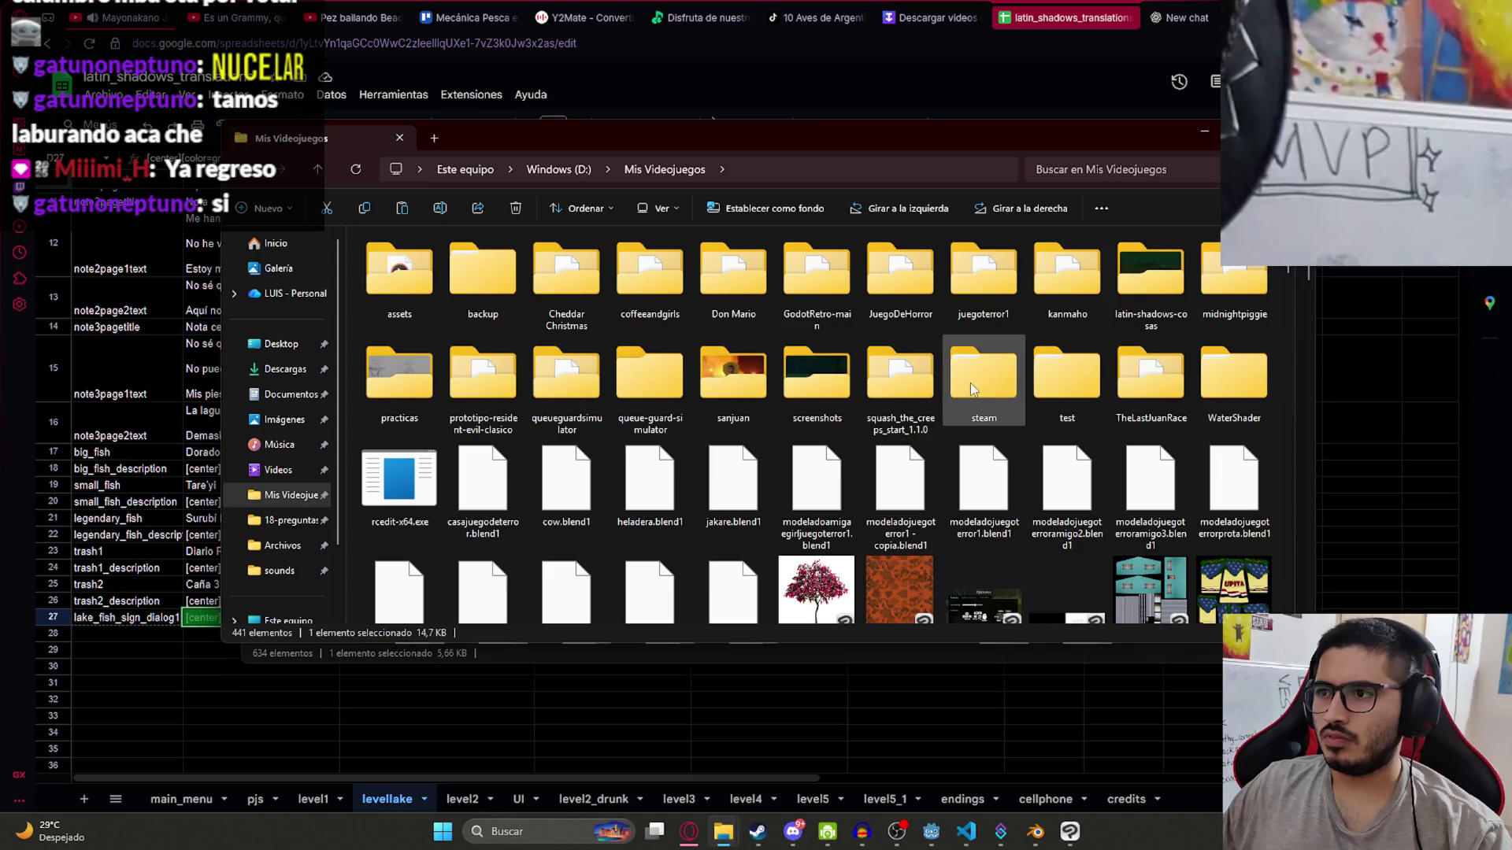
pyautogui.doubleClick(996, 282)
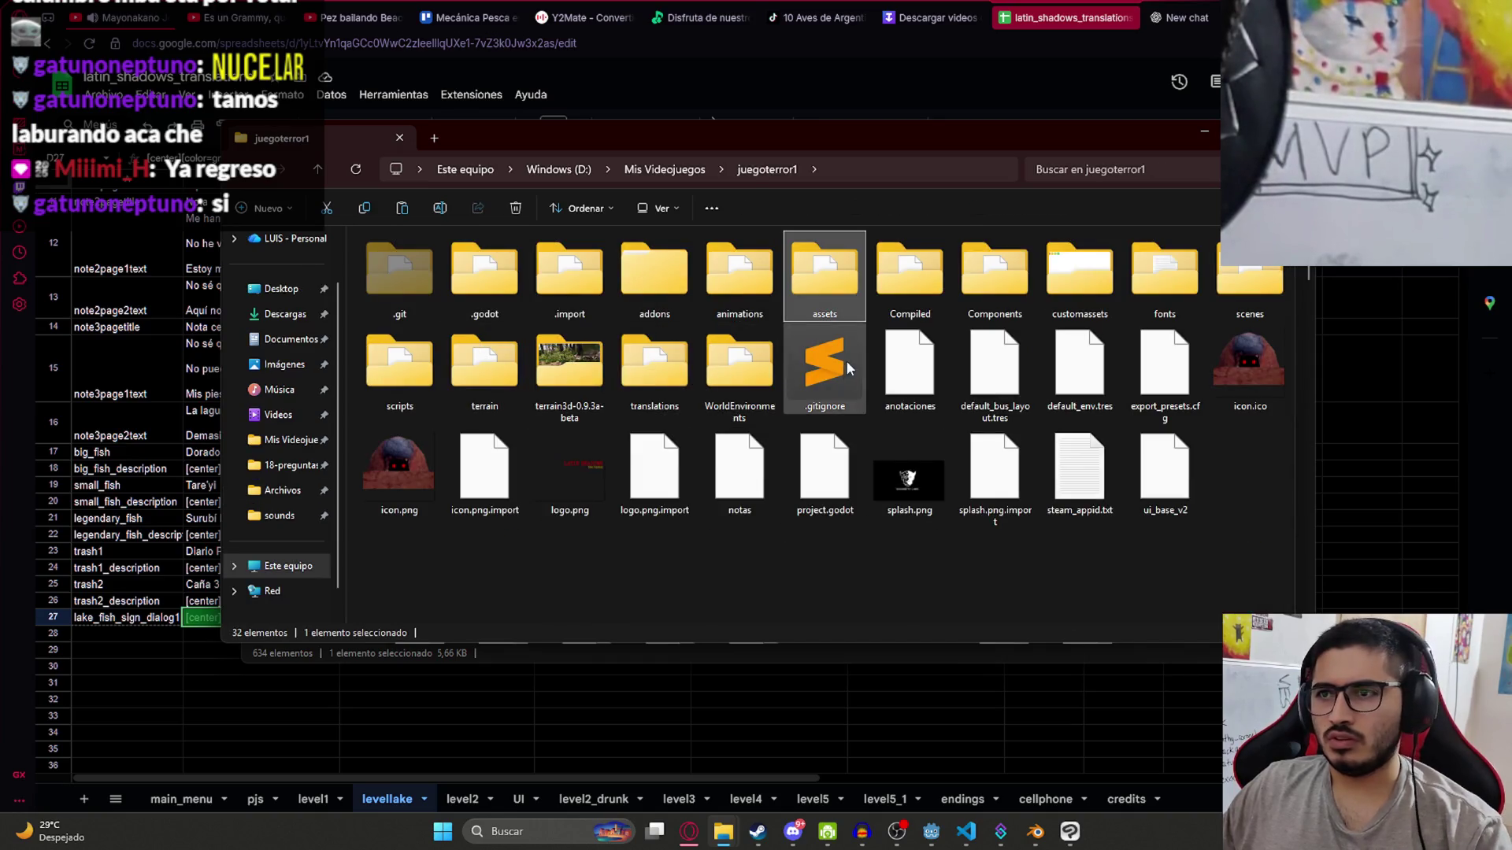
pyautogui.doubleClick(634, 394)
pyautogui.hotkey('ctrl', 'v')
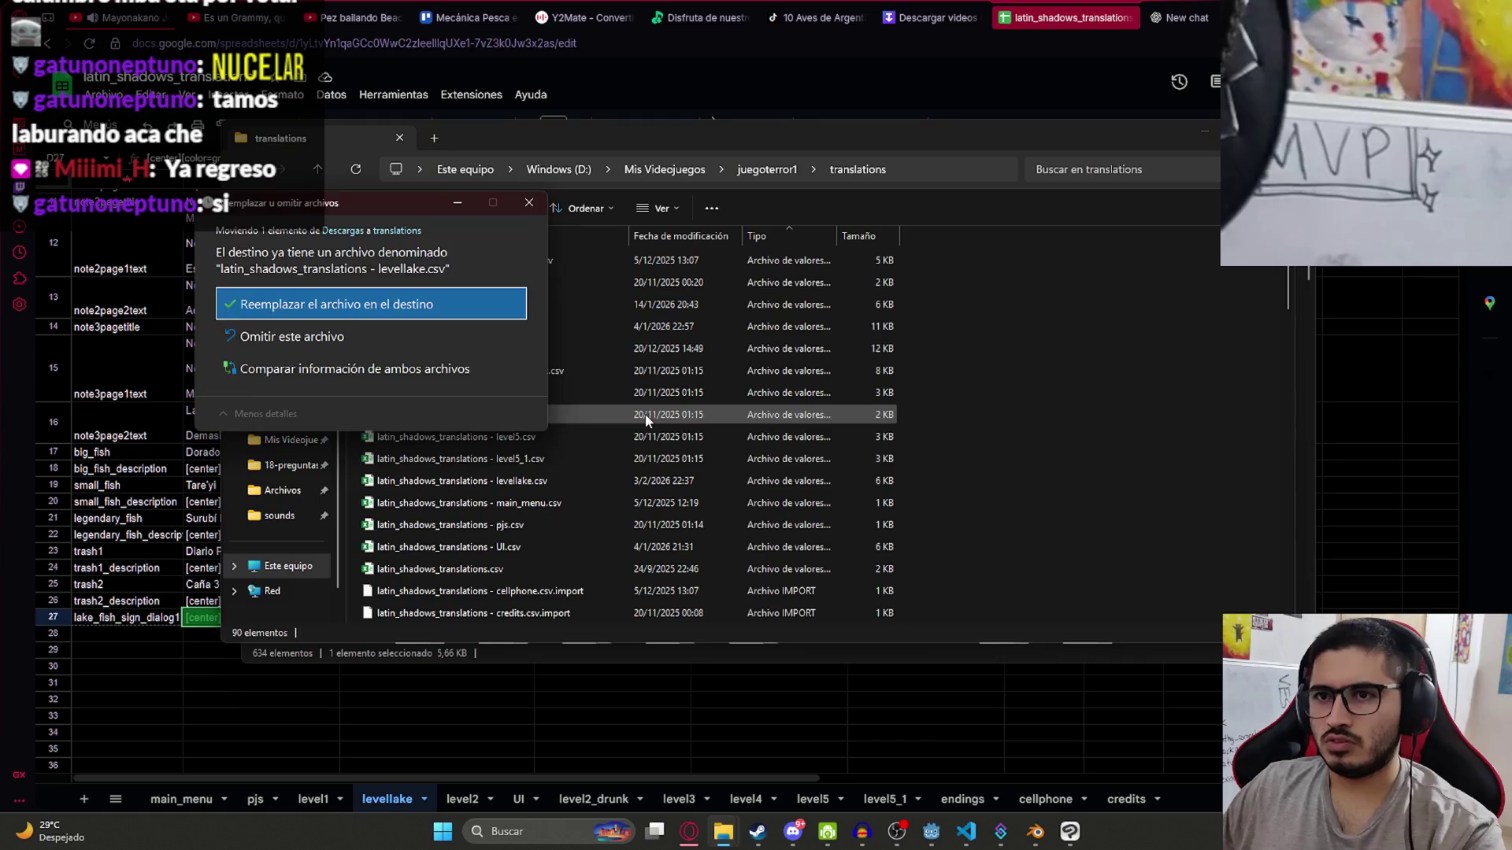
pyautogui.press('Return')
pyautogui.click(930, 831)
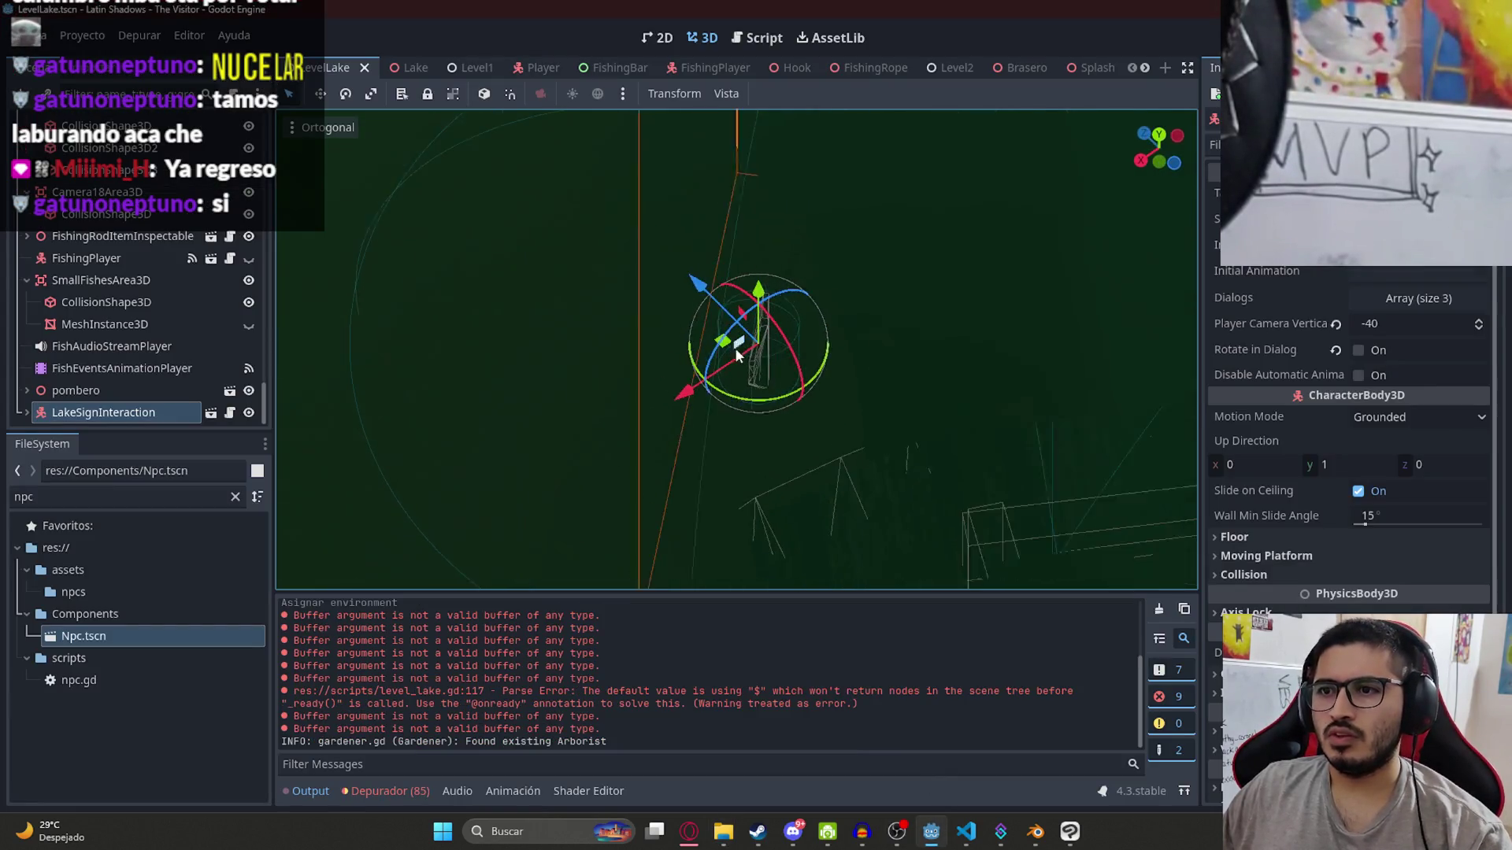
# Step: Run the LevelLake scene with 'Reproducir Esta Escena' and watch the Yaguarete Labs splash
pyautogui.rightClick(341, 73)
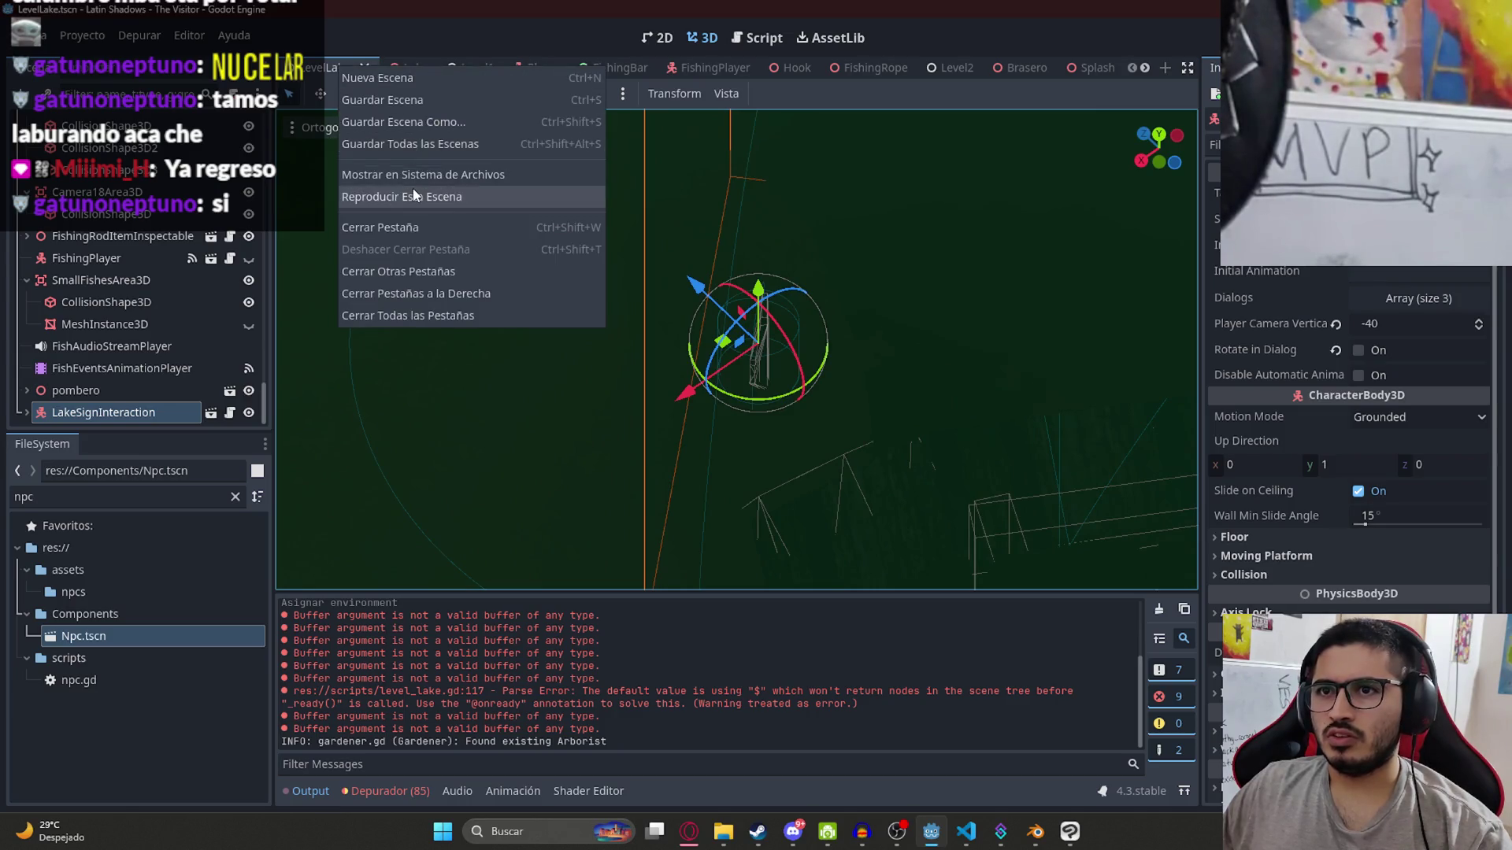
pyautogui.click(457, 197)
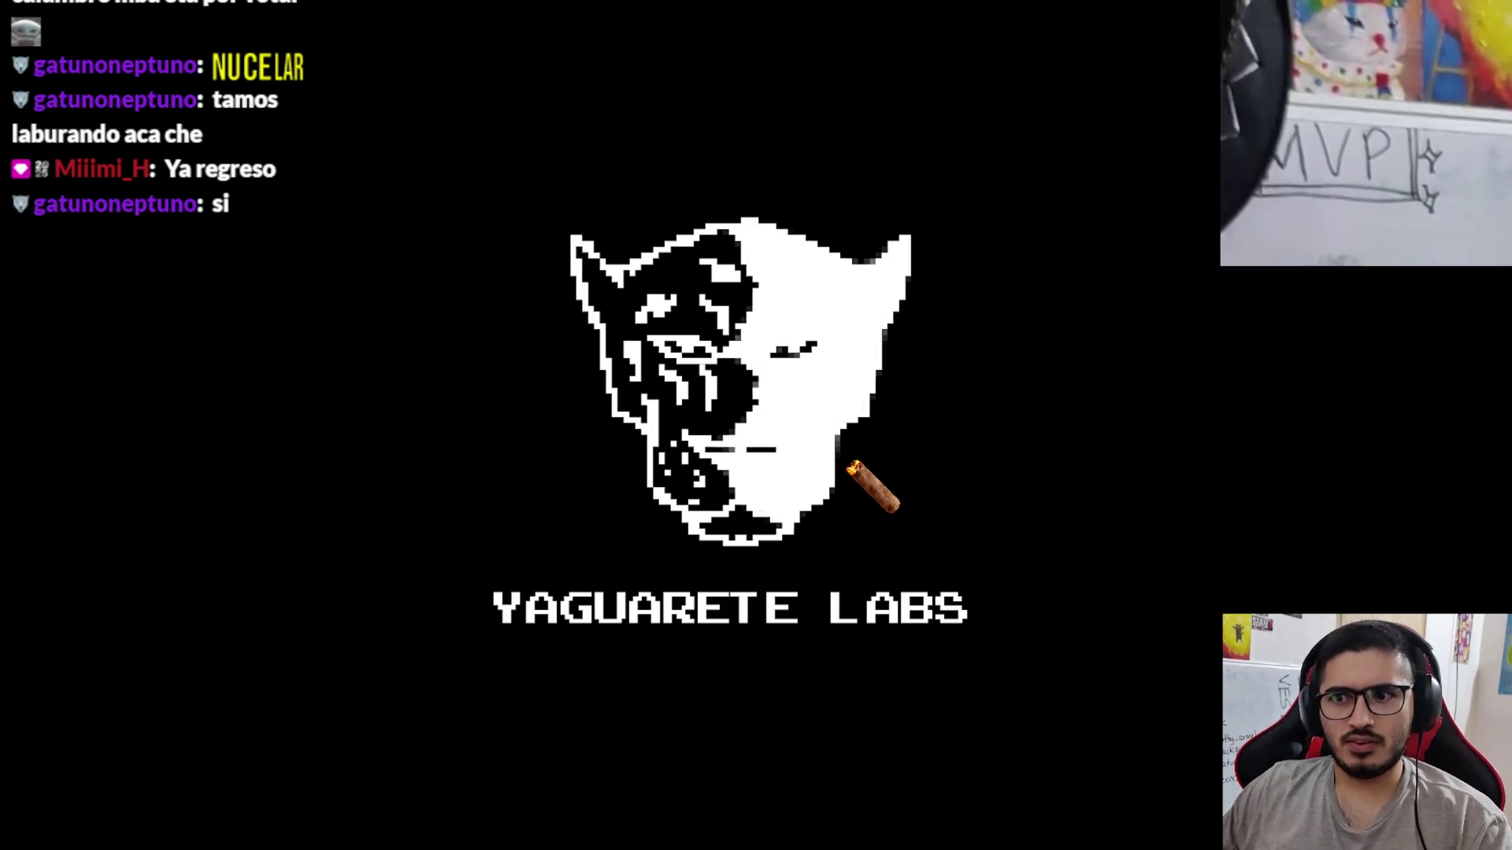
pyautogui.press('super')
pyautogui.click(913, 831)
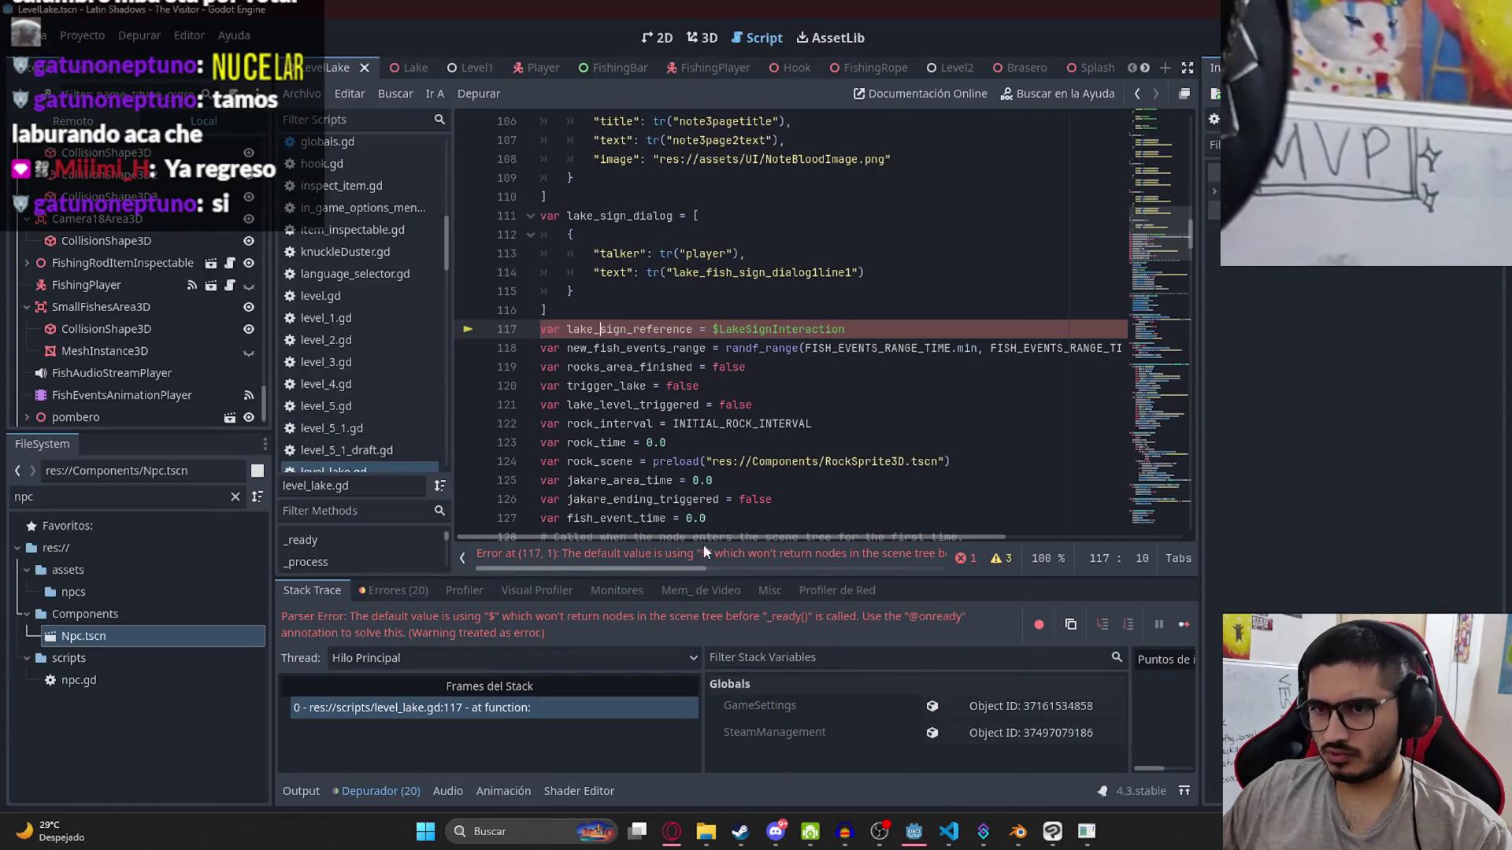
pyautogui.doubleClick(781, 329)
pyautogui.write('LakeS')
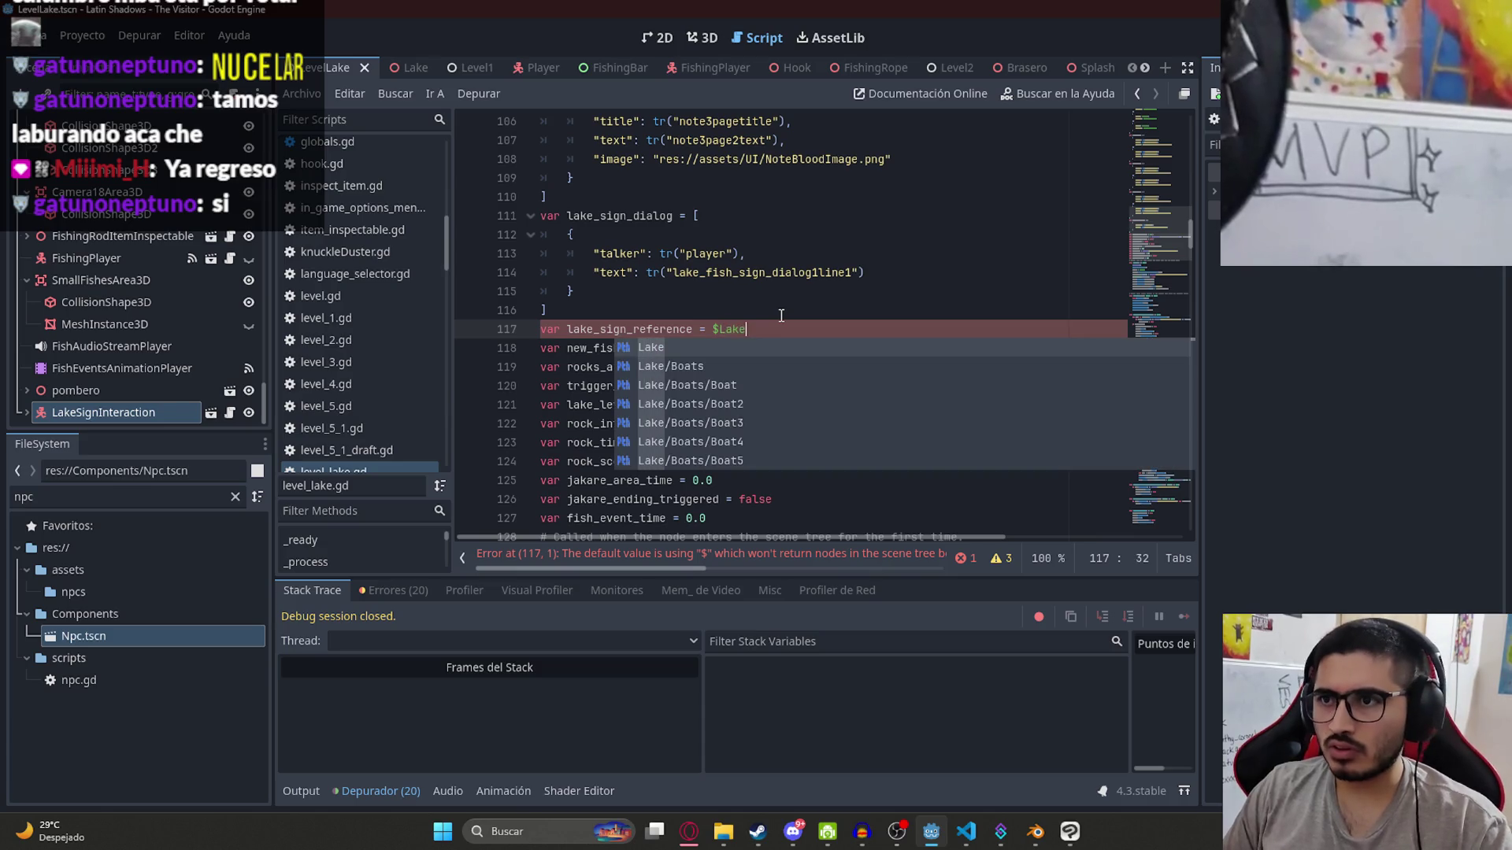
pyautogui.press('Return')
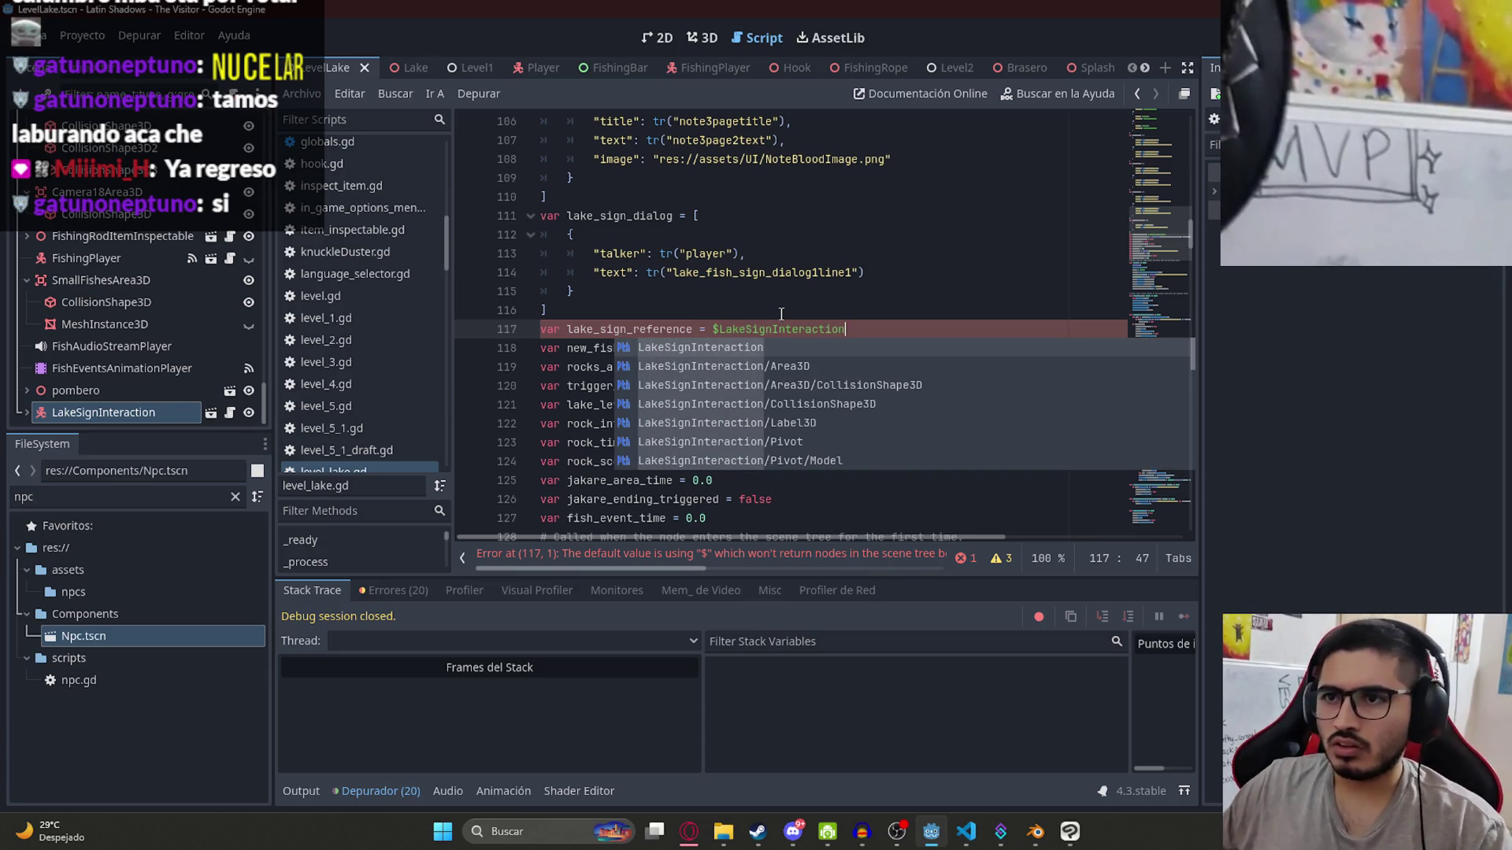
pyautogui.click(542, 329)
pyautogui.write('@onready')
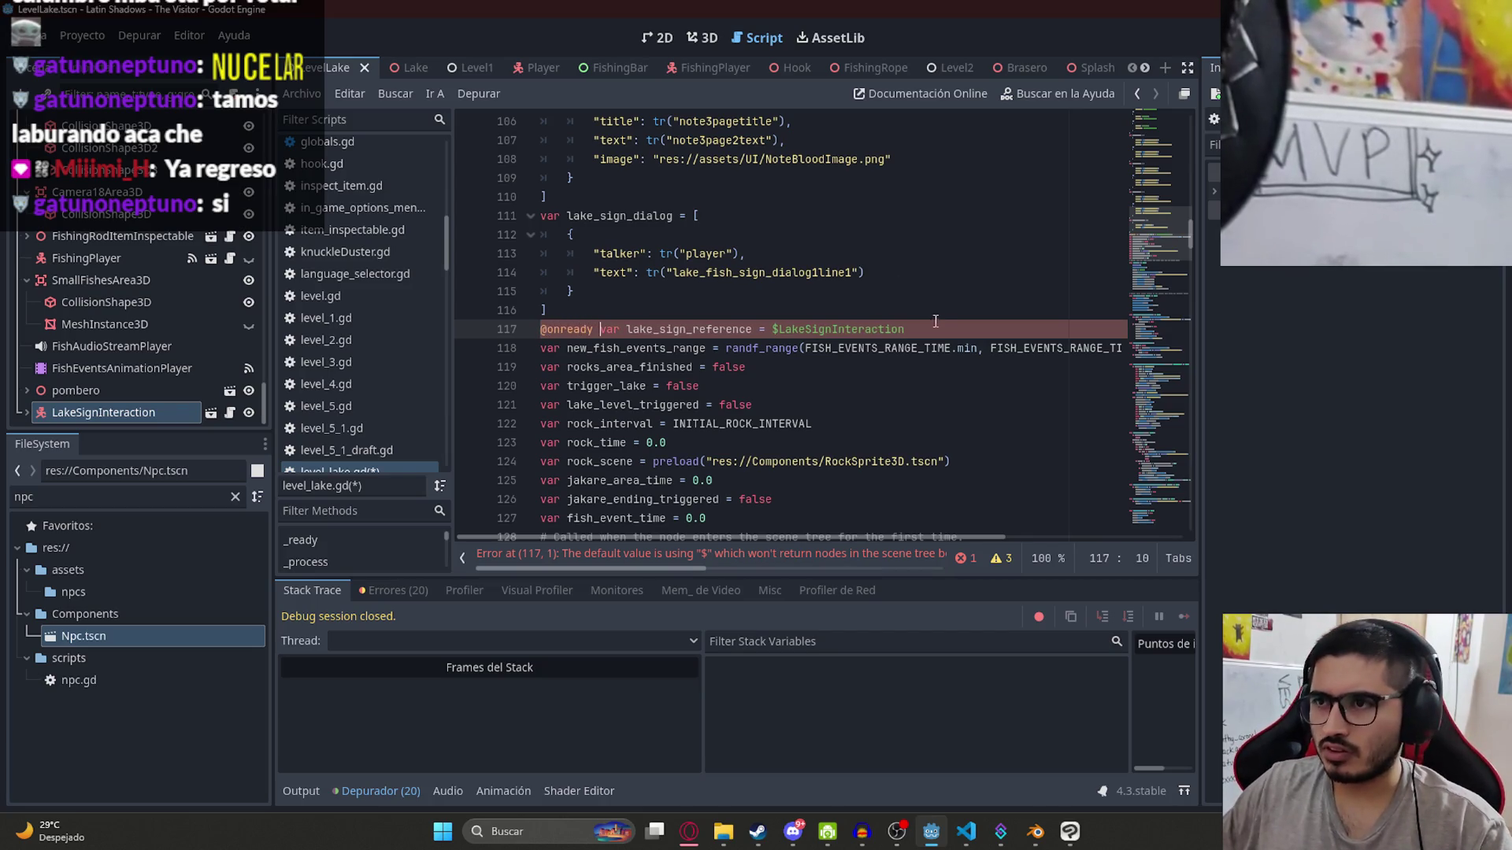
pyautogui.moveTo(935, 321); pyautogui.dragTo(465, 337)
pyautogui.press('BackSpace')
pyautogui.press('BackSpace')
# Step: Paste the lake_sign_reference declaration at line 45 and play the LevelLake scene
pyautogui.scroll(10, 648, 337)
pyautogui.scroll(12, 648, 337)
pyautogui.click(1029, 477)
pyautogui.press('Return')
pyautogui.hotkey('ctrl', 'v')
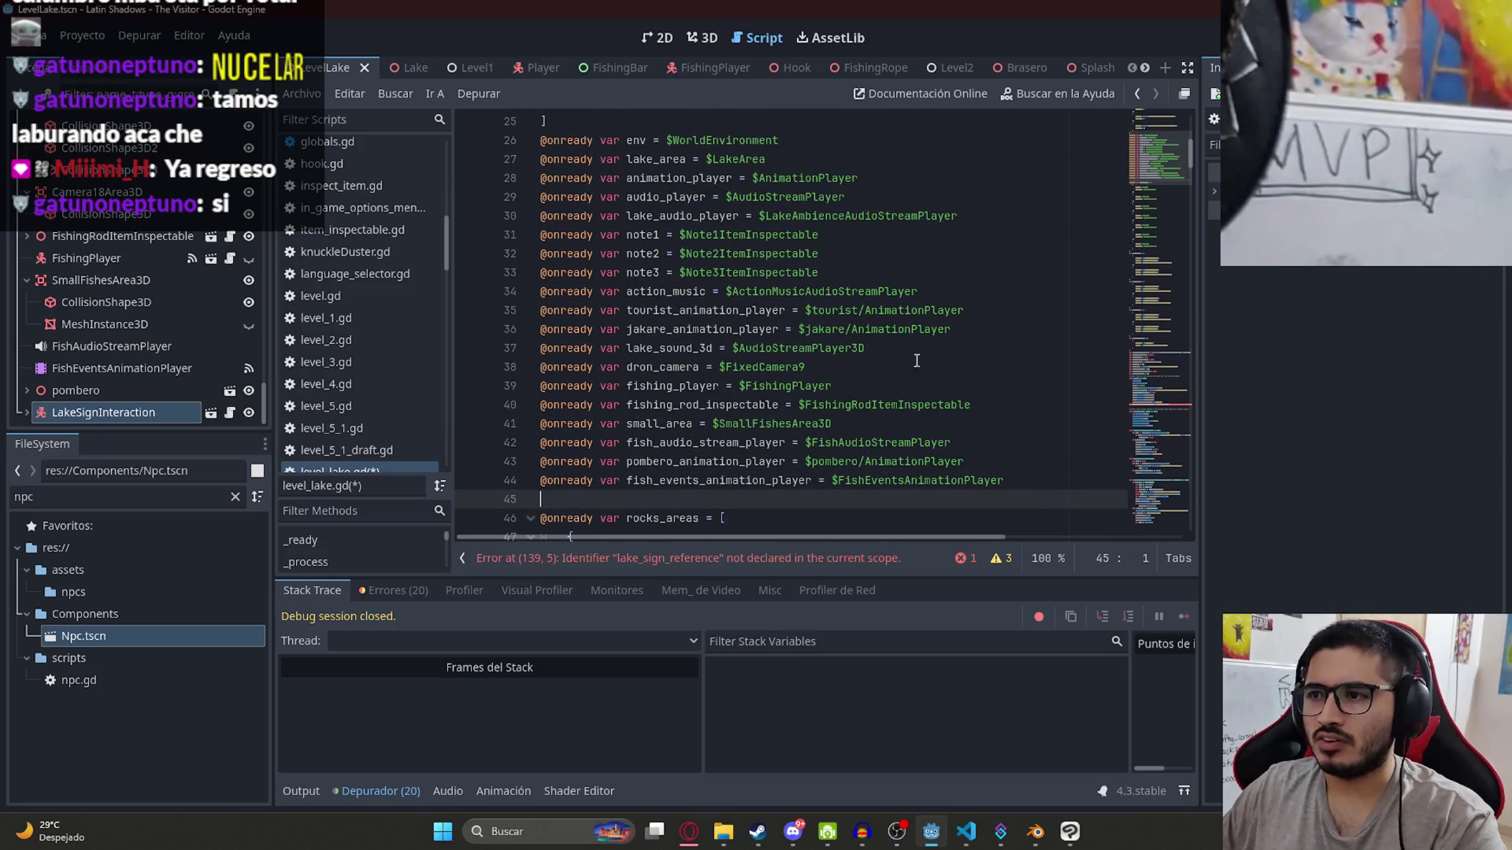
pyautogui.rightClick(332, 61)
pyautogui.click(413, 196)
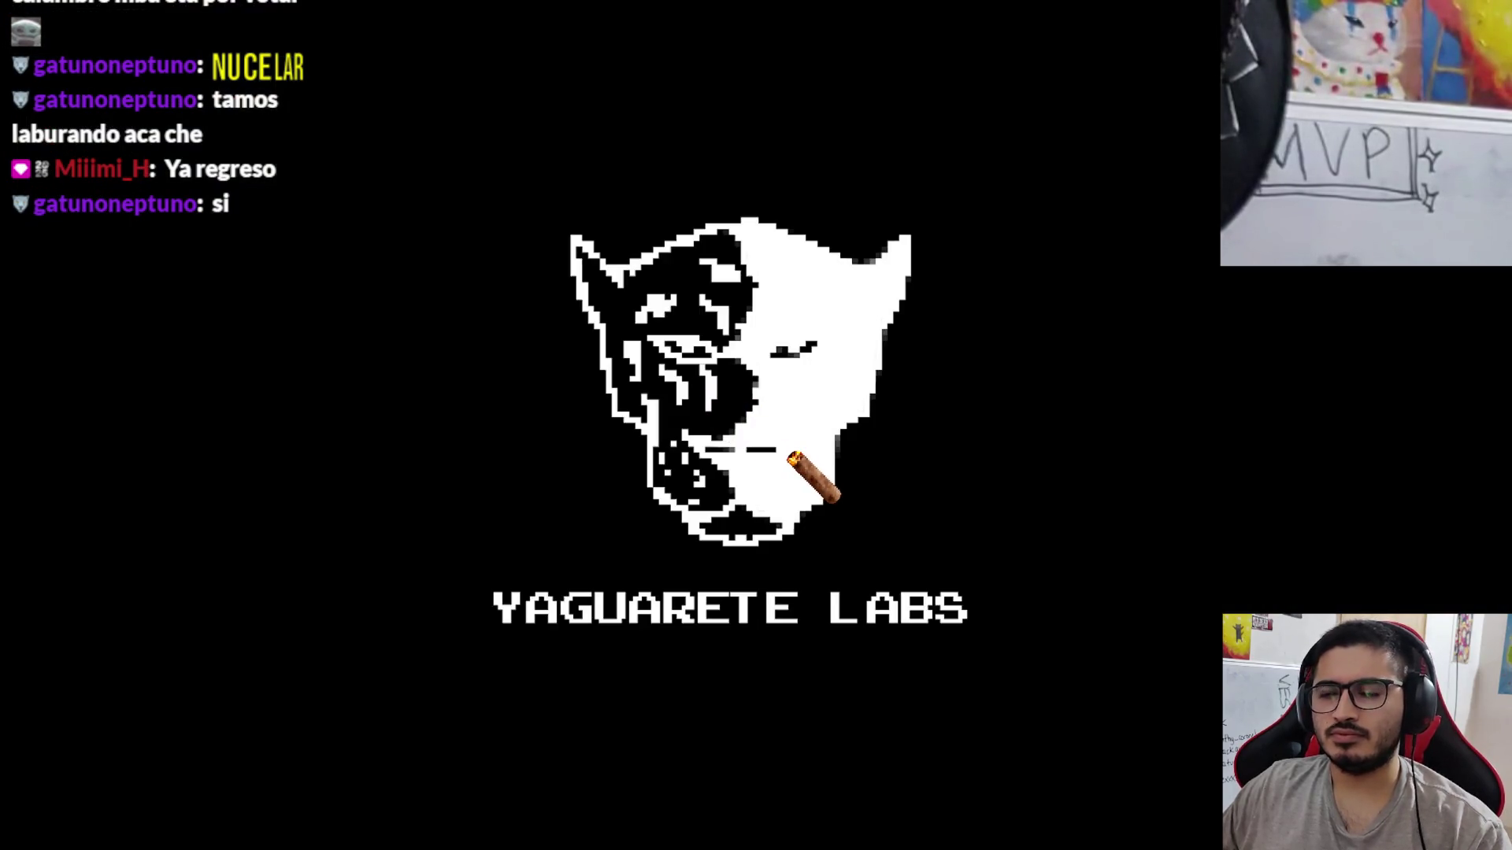
# Step: Walk to the fishing sign, read its 'Parece que puedo pescar en el muelle' line, and leave the game
pyautogui.press('super')
pyautogui.press('super')
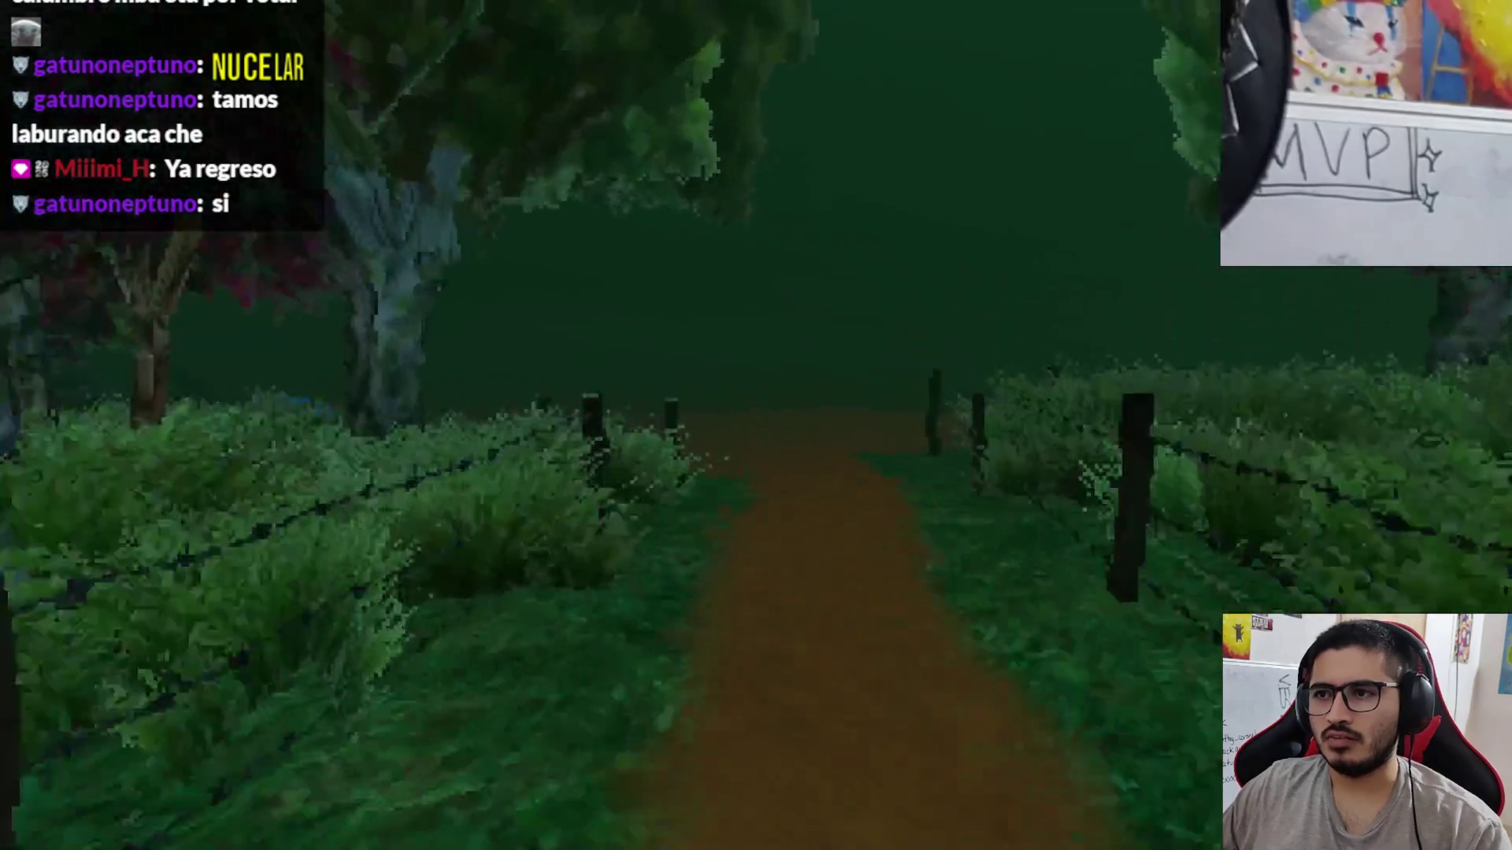
pyautogui.press('w')
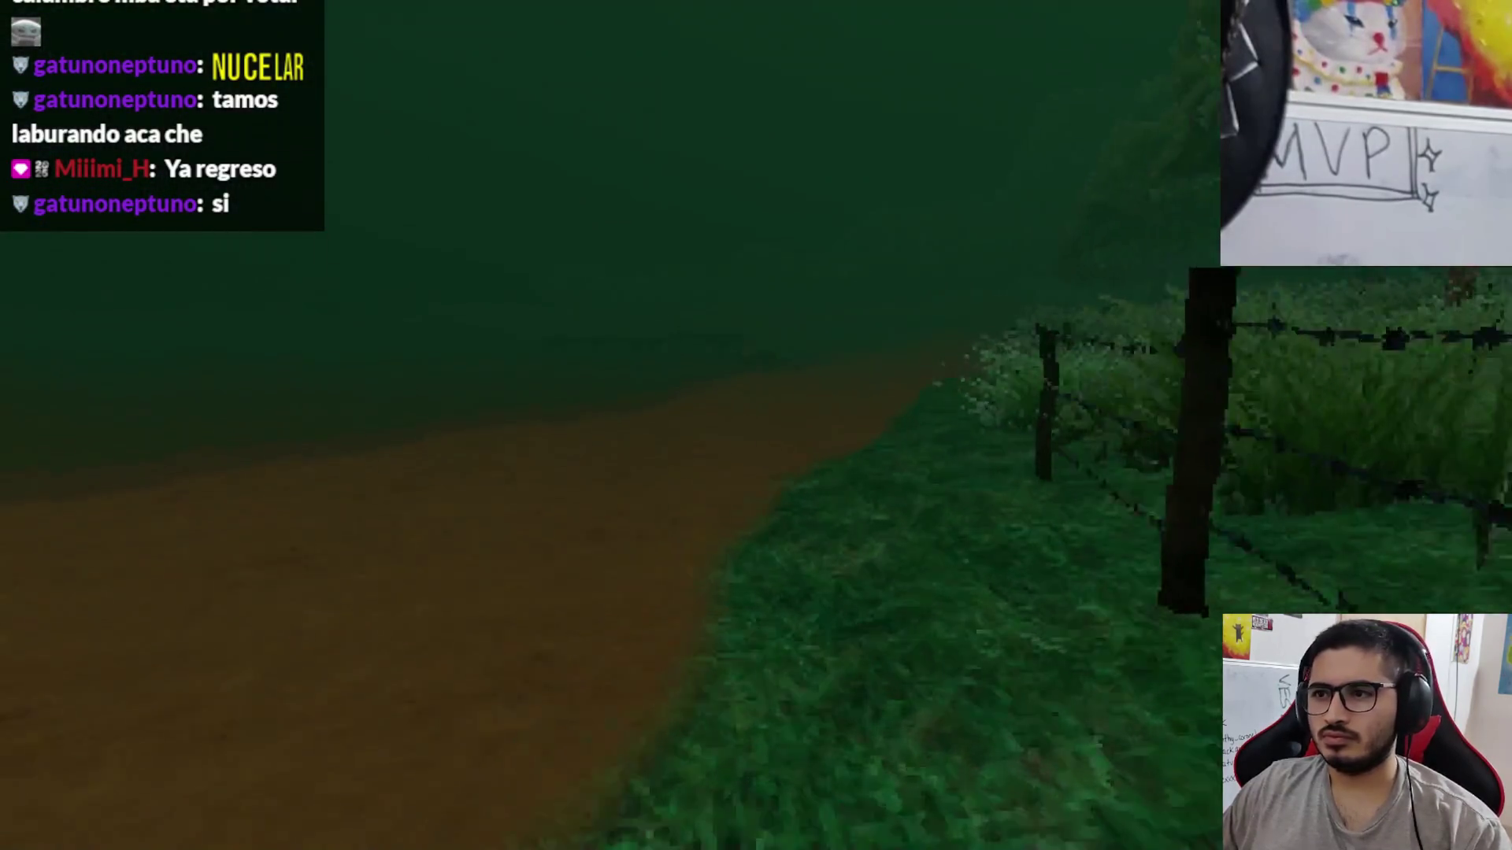
pyautogui.press('w')
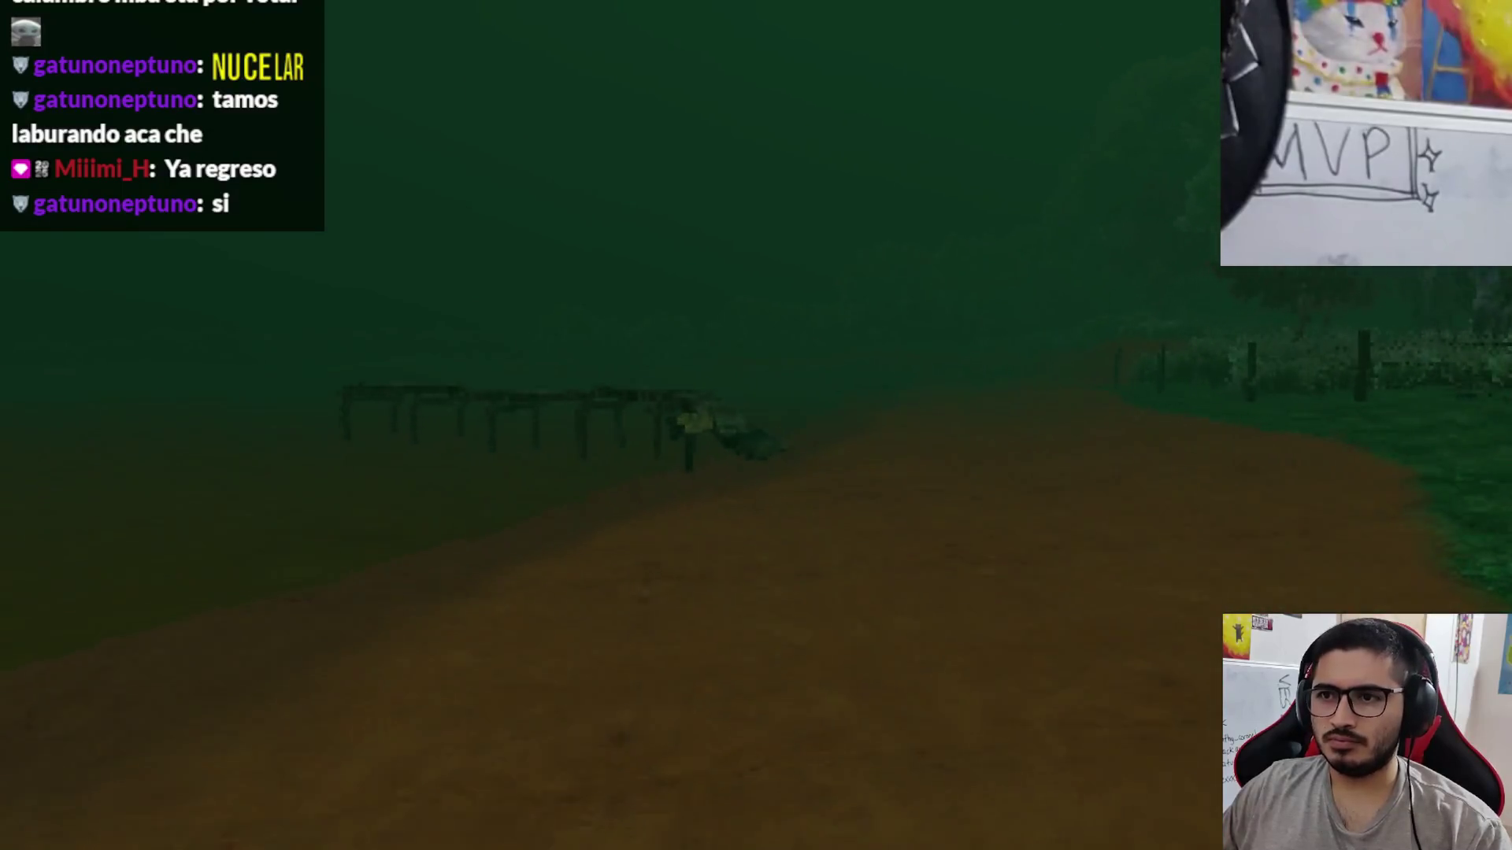
pyautogui.press('w')
pyautogui.press('w')
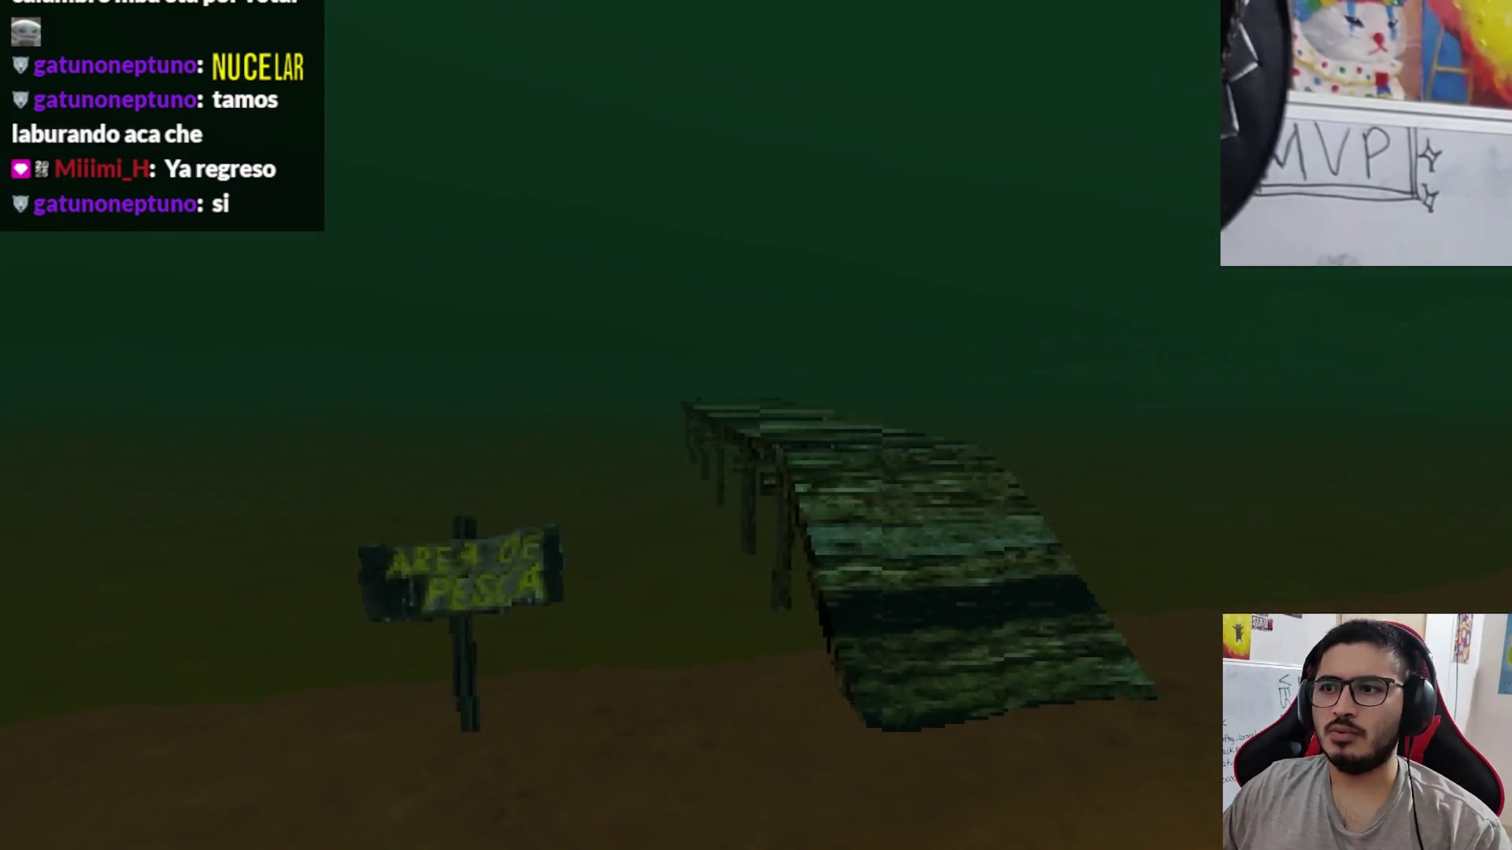
pyautogui.press('e')
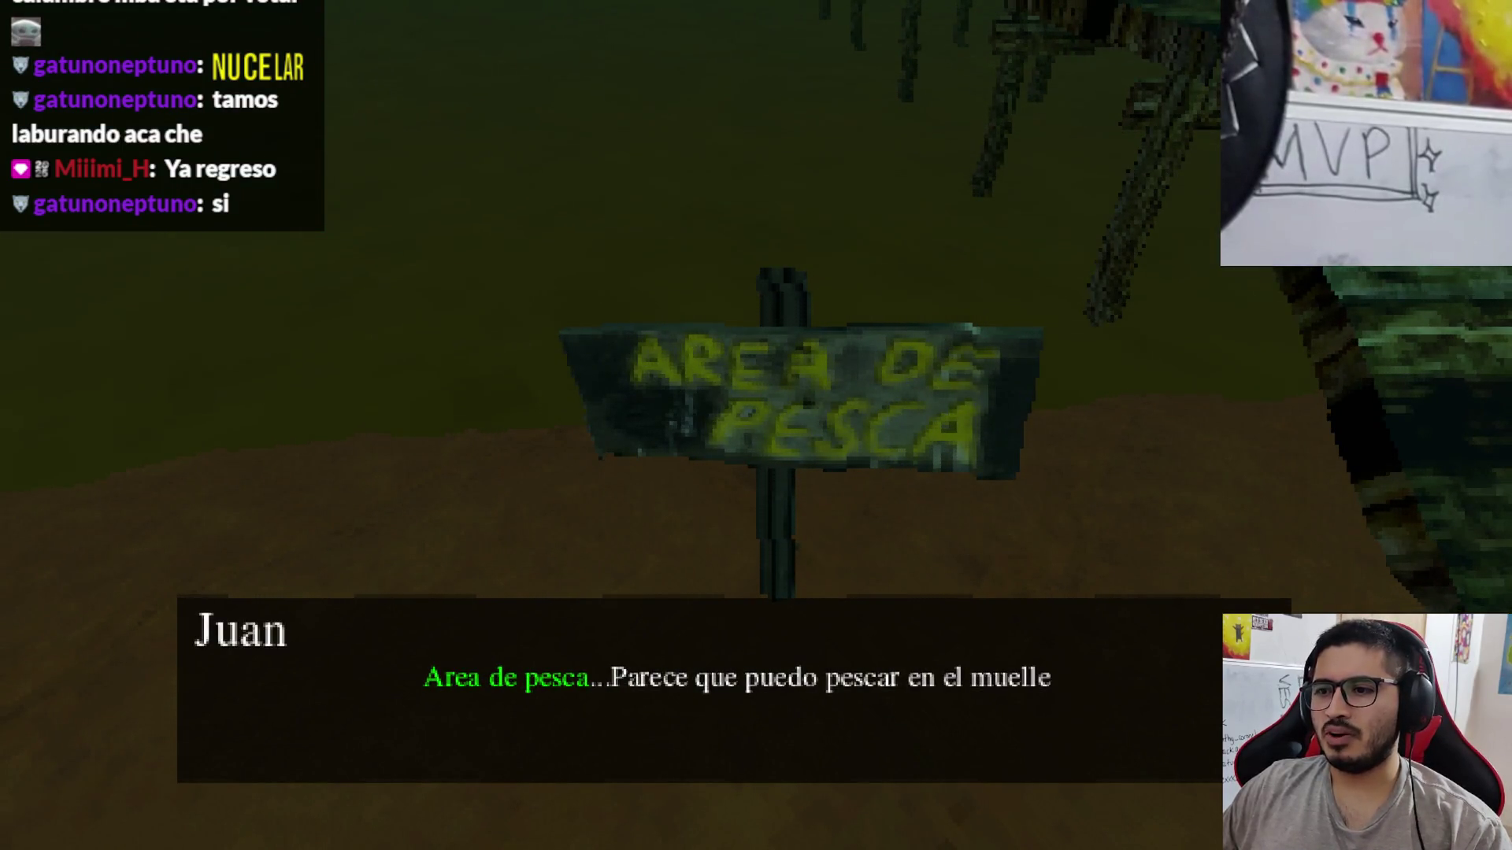
pyautogui.hotkey('alt', 'Tab')
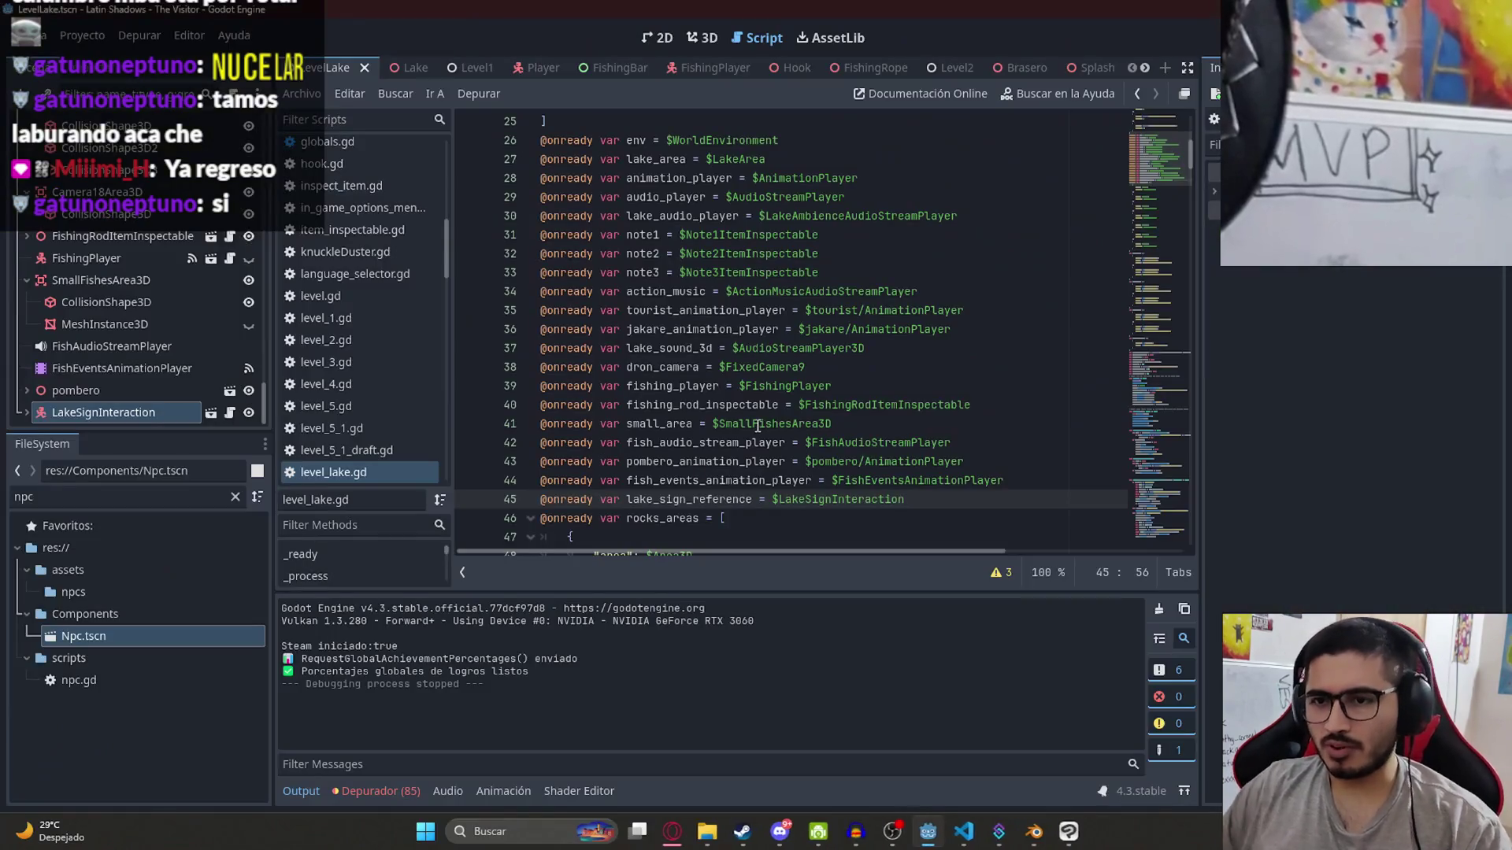
# Step: Strip the [center] tags from the sign dialog text in cells B27 and C27
pyautogui.click(689, 831)
pyautogui.click(241, 621)
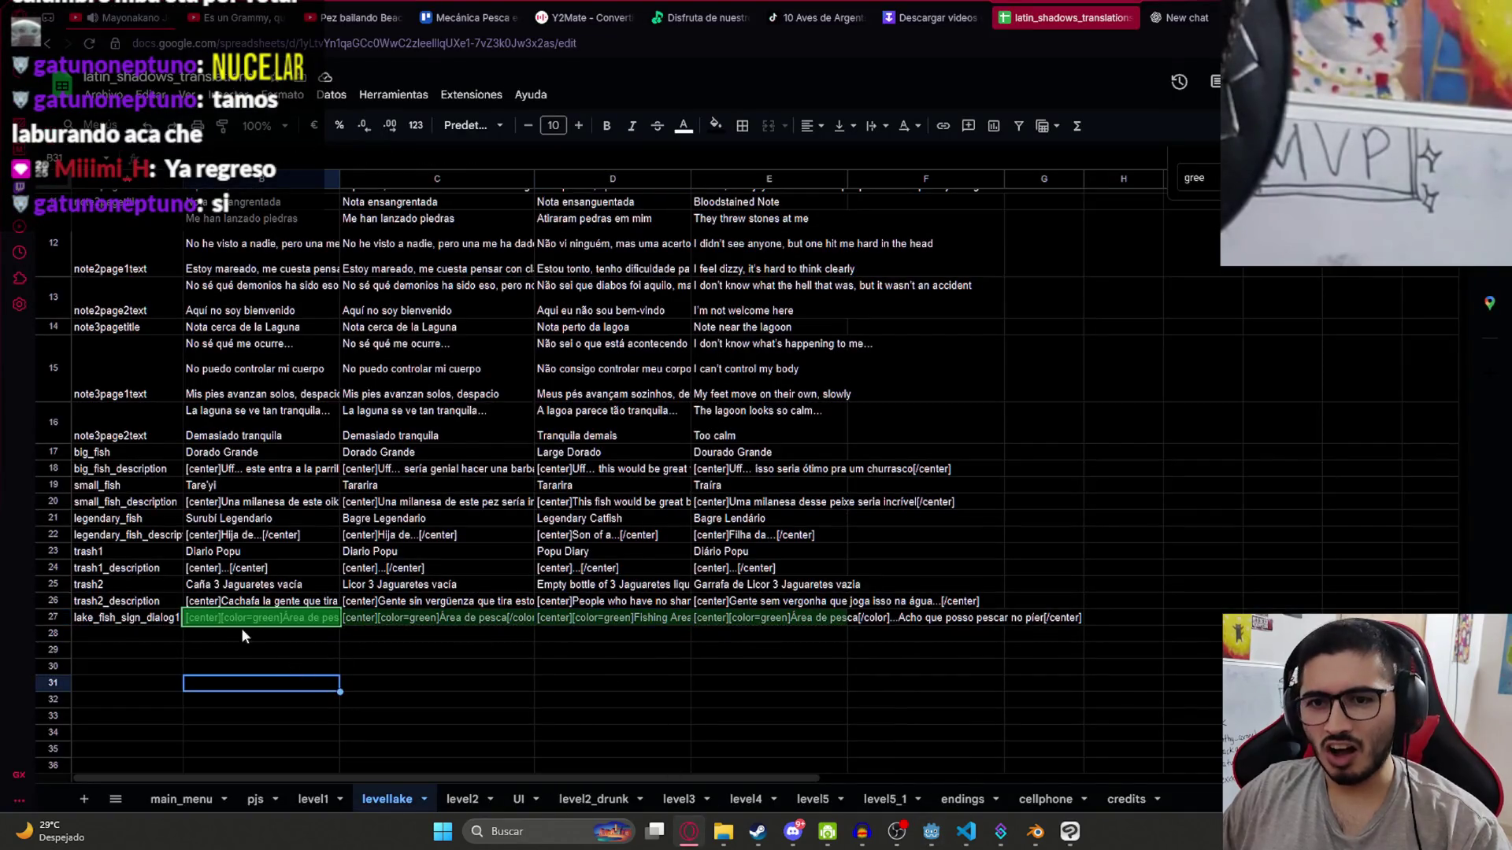
pyautogui.doubleClick(222, 617)
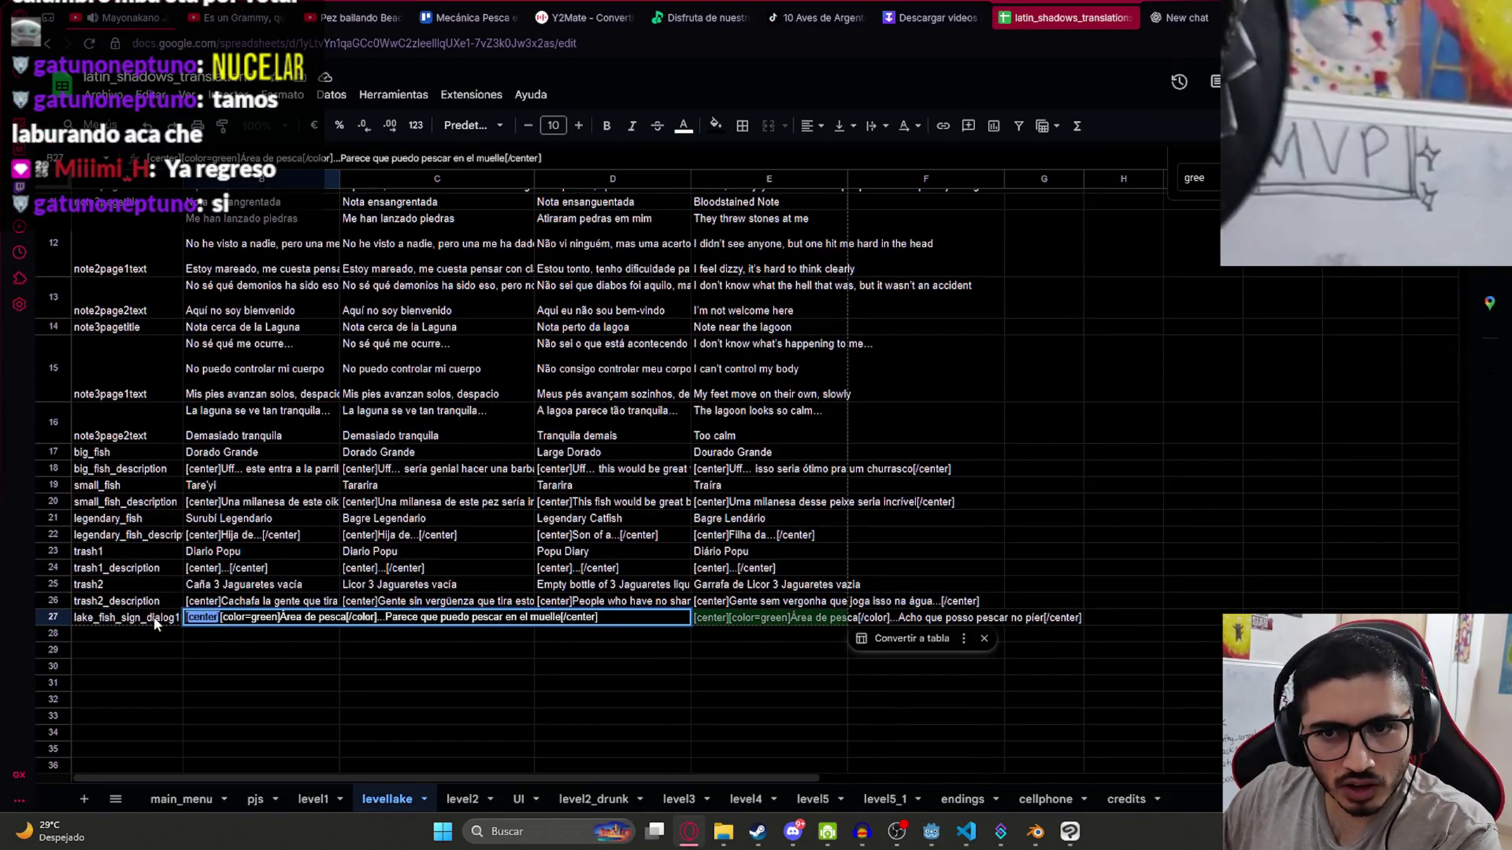
pyautogui.press('BackSpace')
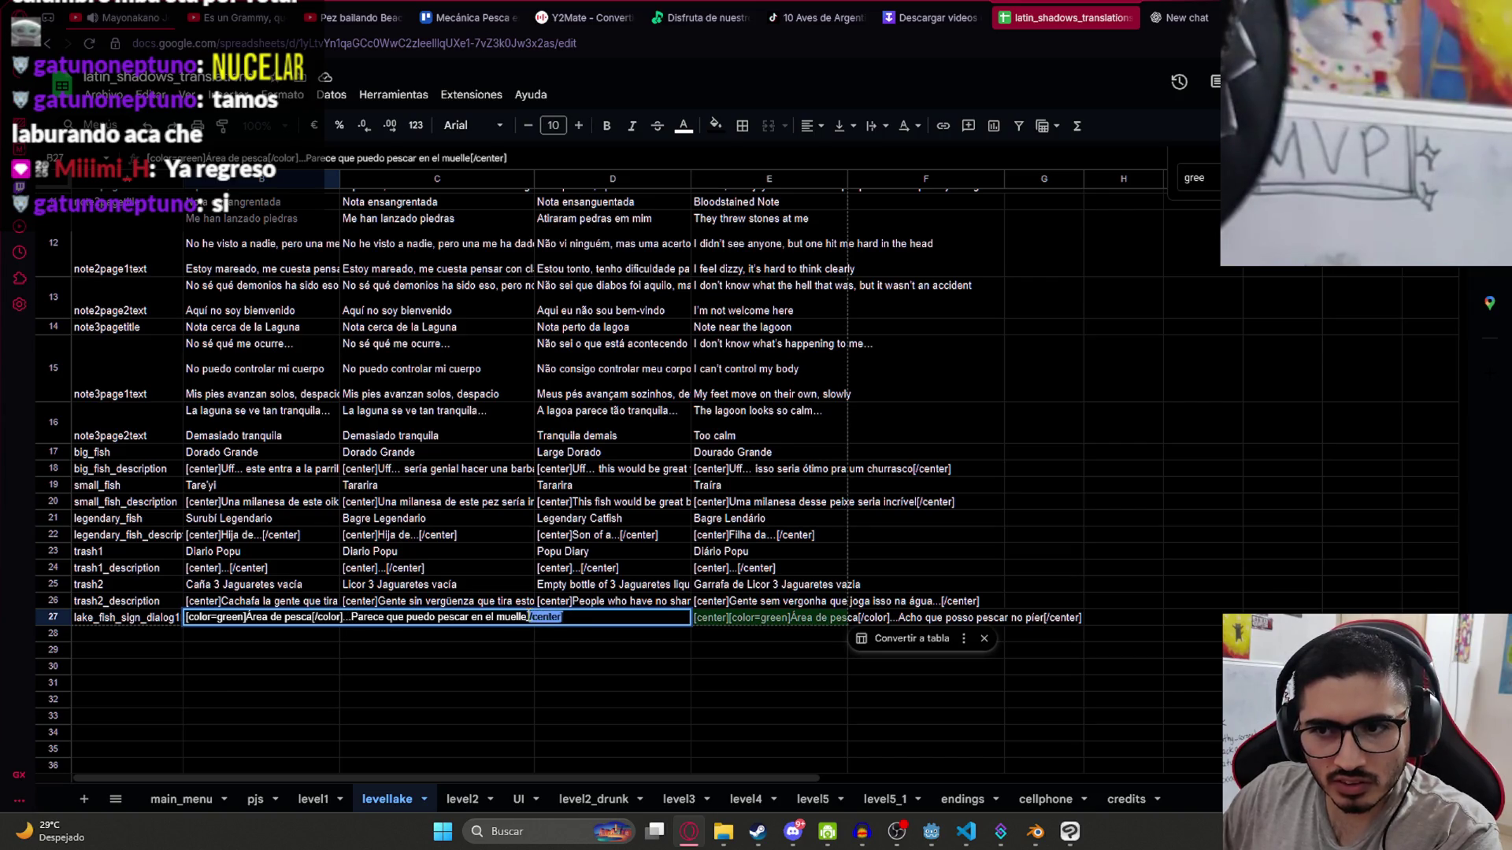
pyautogui.click(504, 639)
pyautogui.click(441, 618)
pyautogui.doubleClick(381, 618)
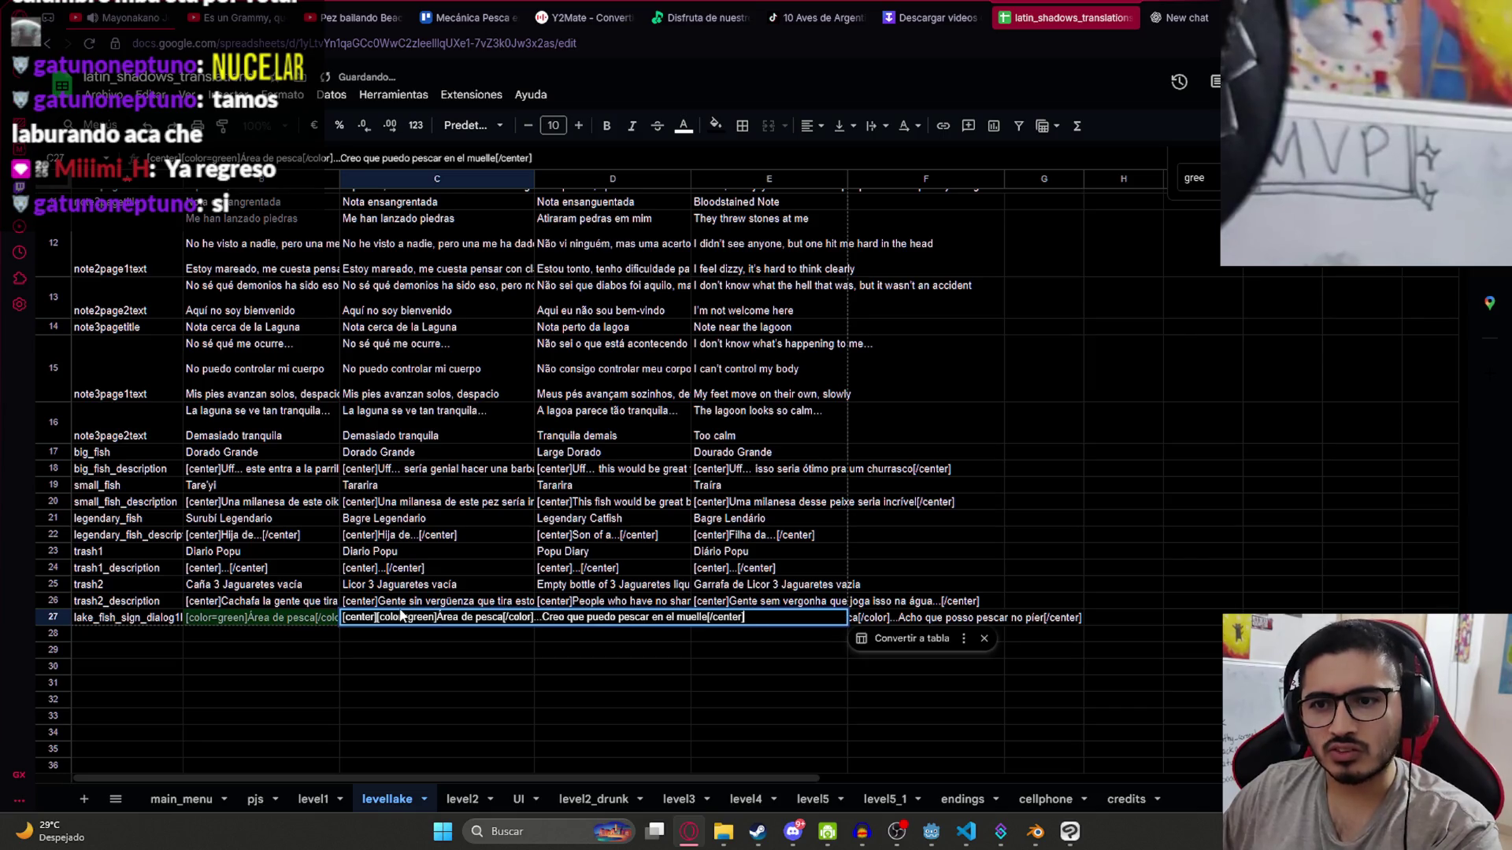
pyautogui.press('BackSpace')
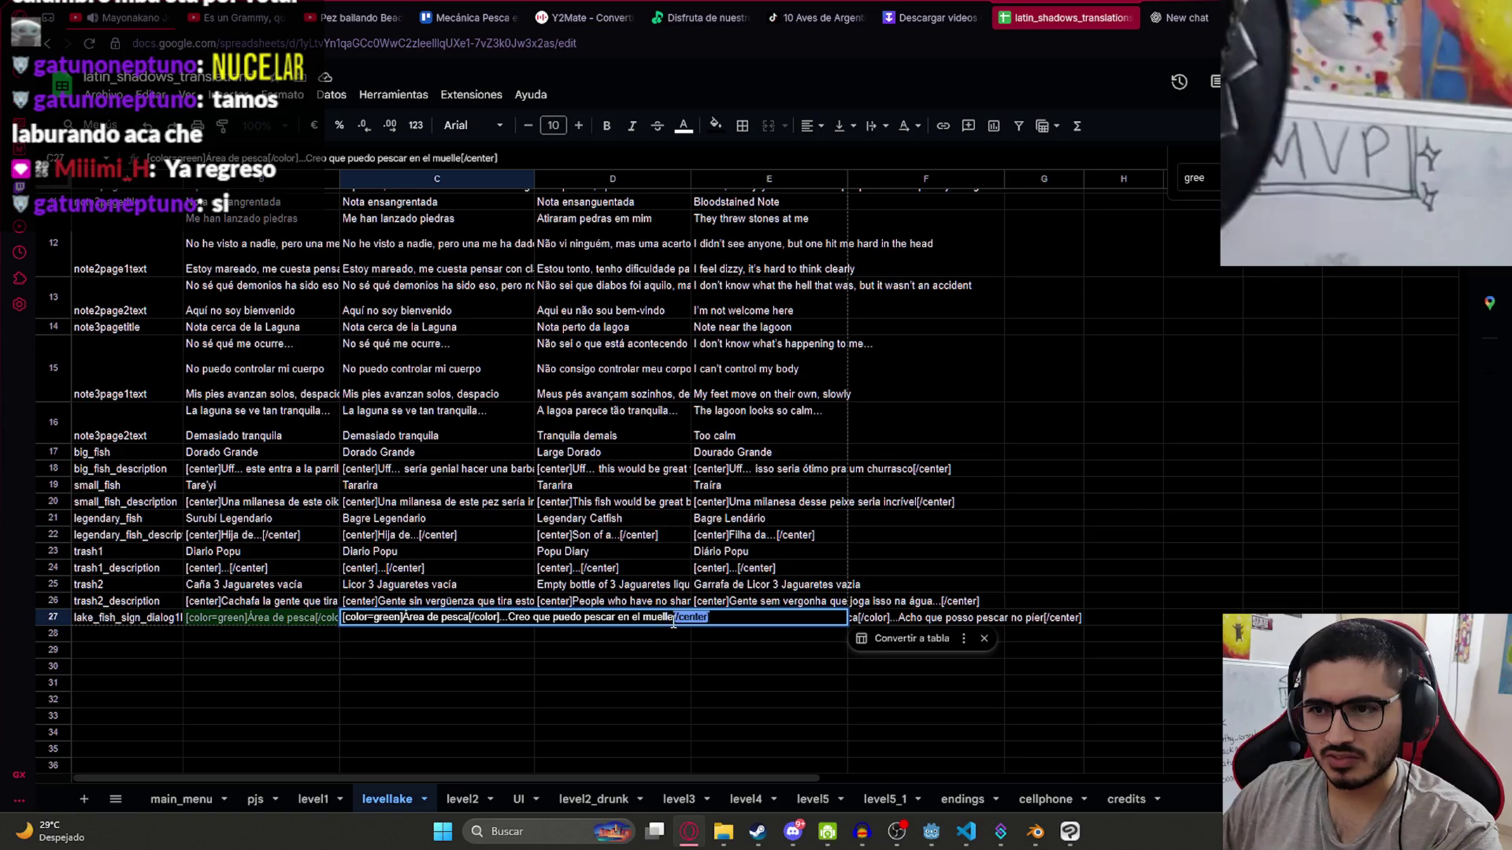
# Step: Strip the [center] tags from cells D27 and E27, leaving E27 ending 'no píer'
pyautogui.doubleClick(574, 617)
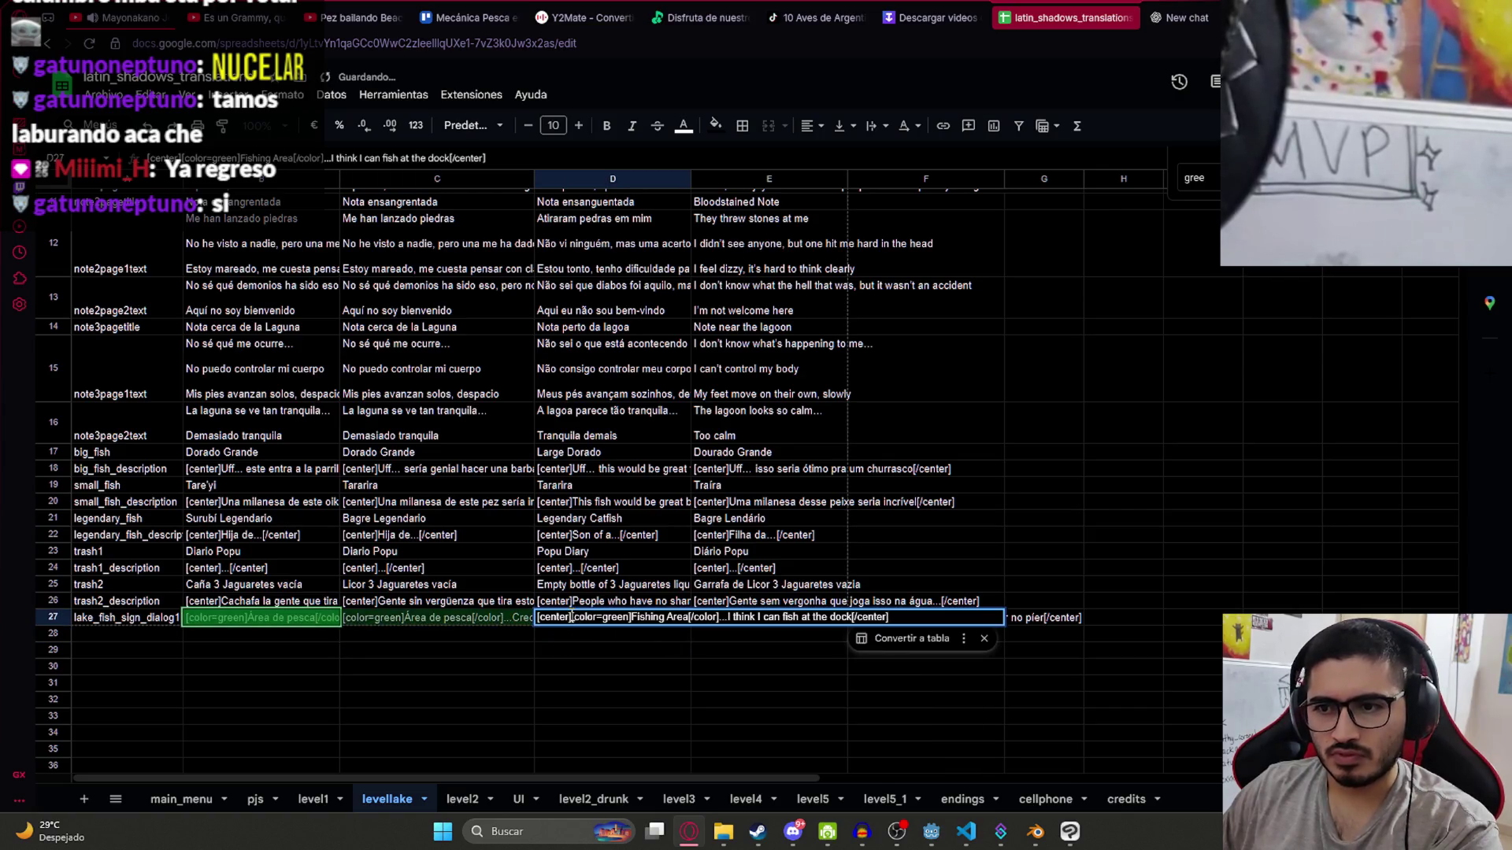
pyautogui.press('BackSpace')
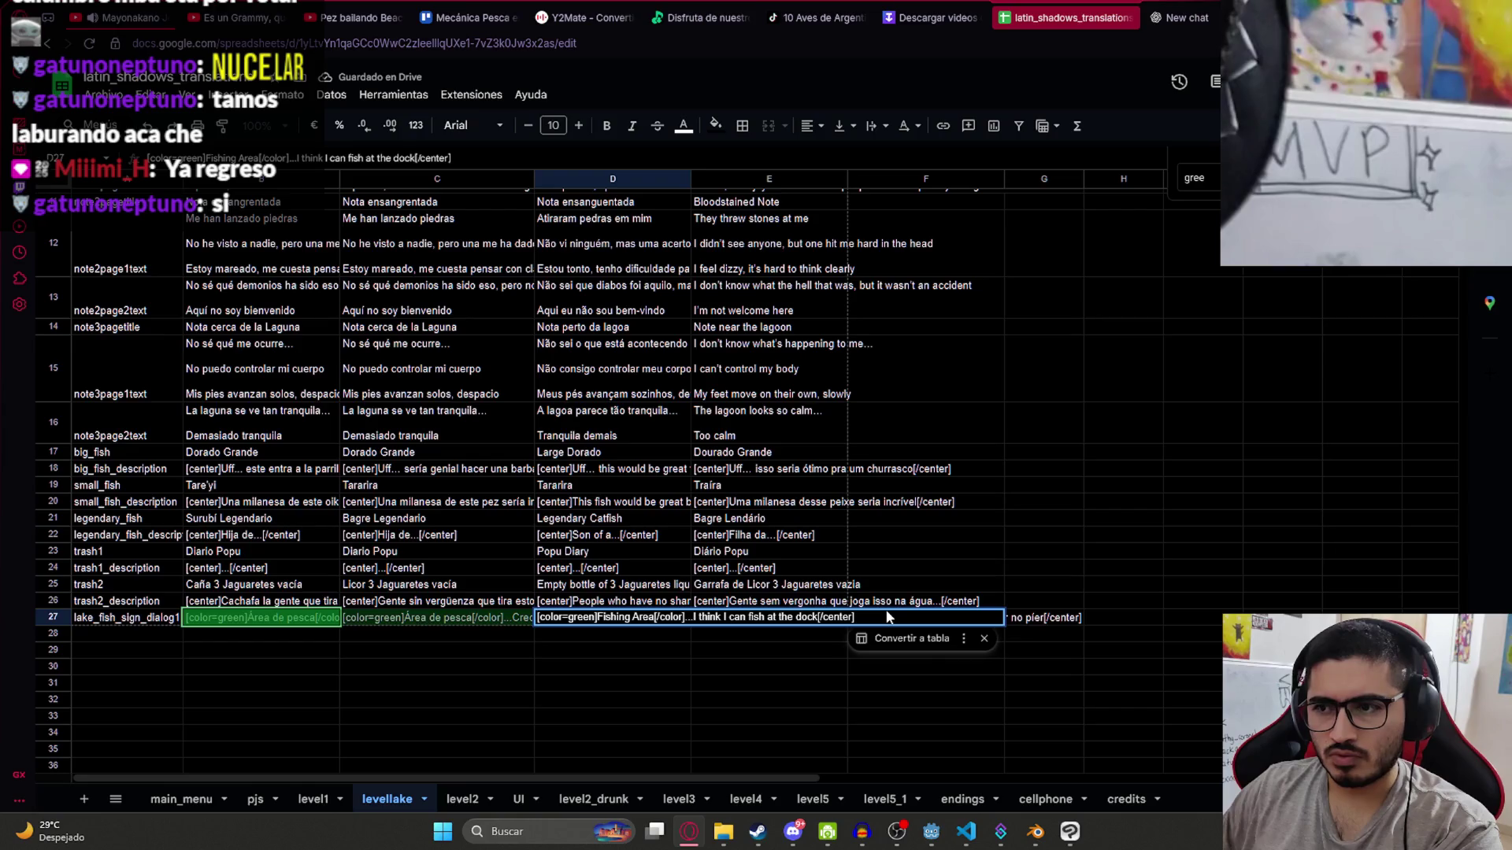
pyautogui.click(773, 619)
pyautogui.doubleClick(727, 619)
pyautogui.press('BackSpace')
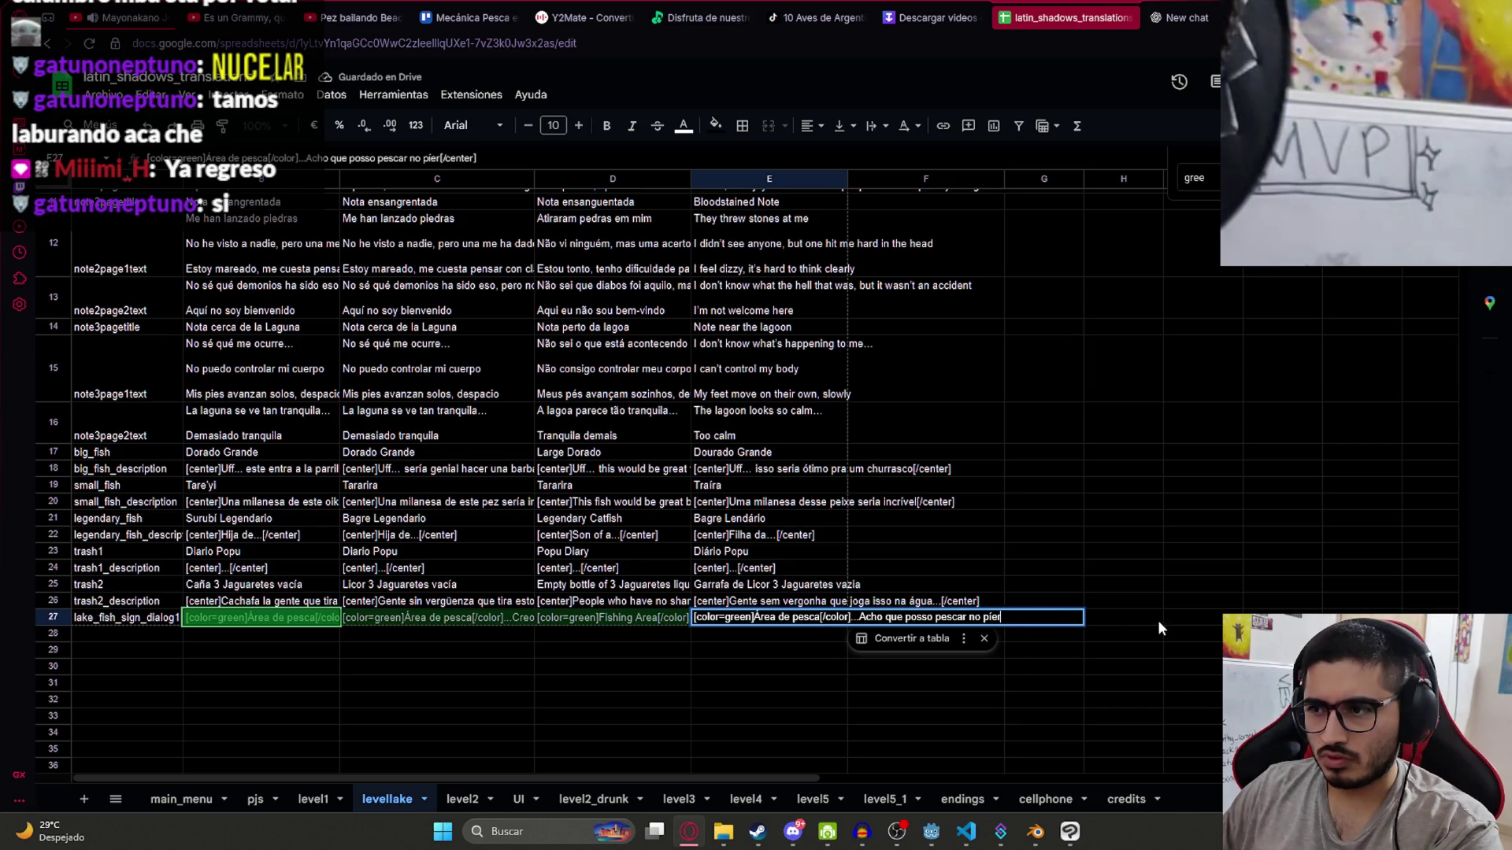
pyautogui.press('Return')
# Step: Review the edited row 27 translations in E27, D27, C27 and B27
pyautogui.click(740, 622)
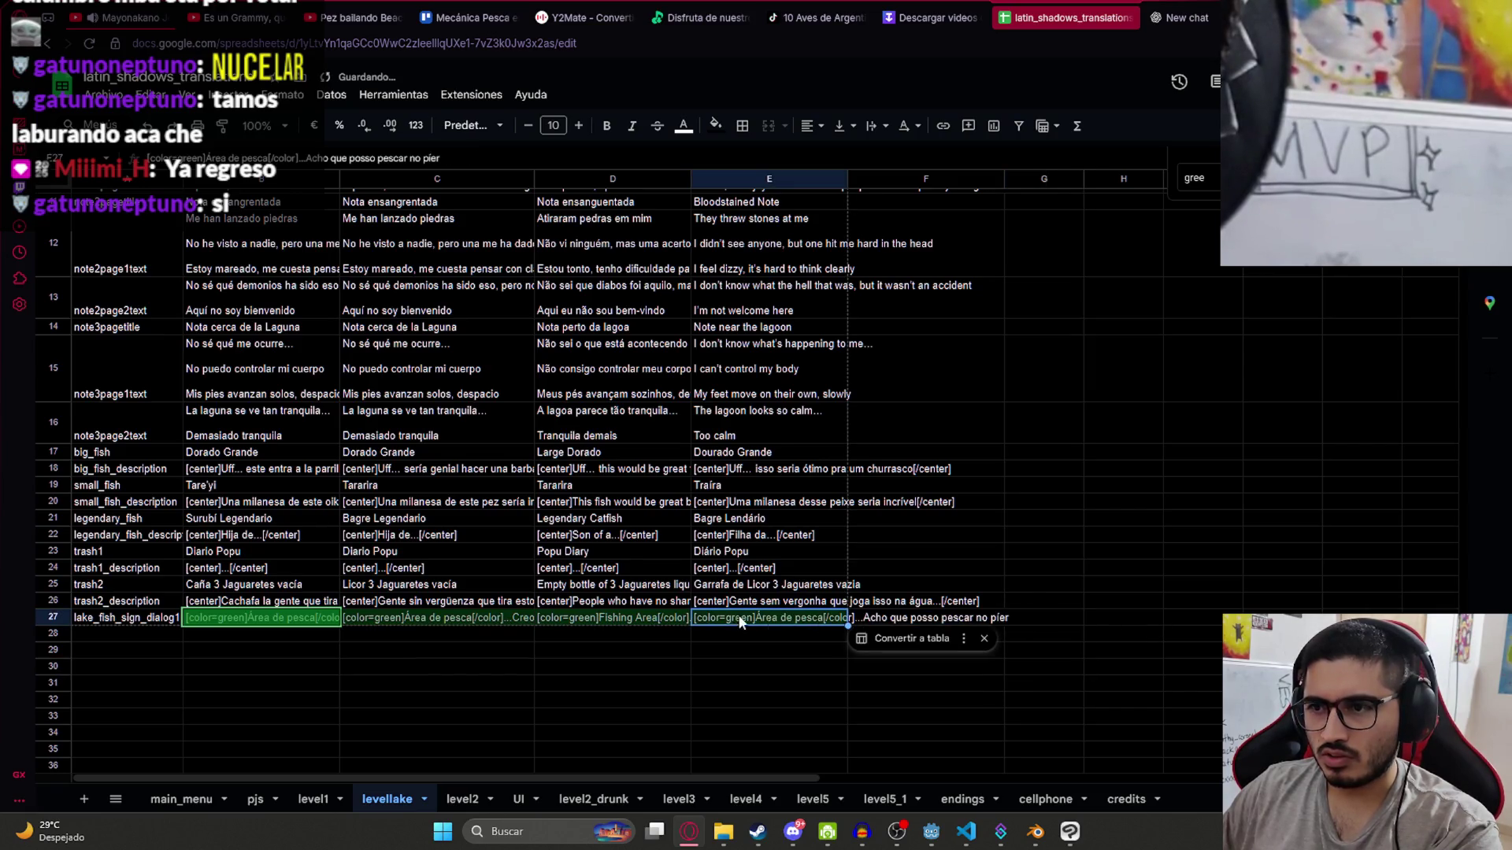
pyautogui.click(664, 617)
pyautogui.click(489, 624)
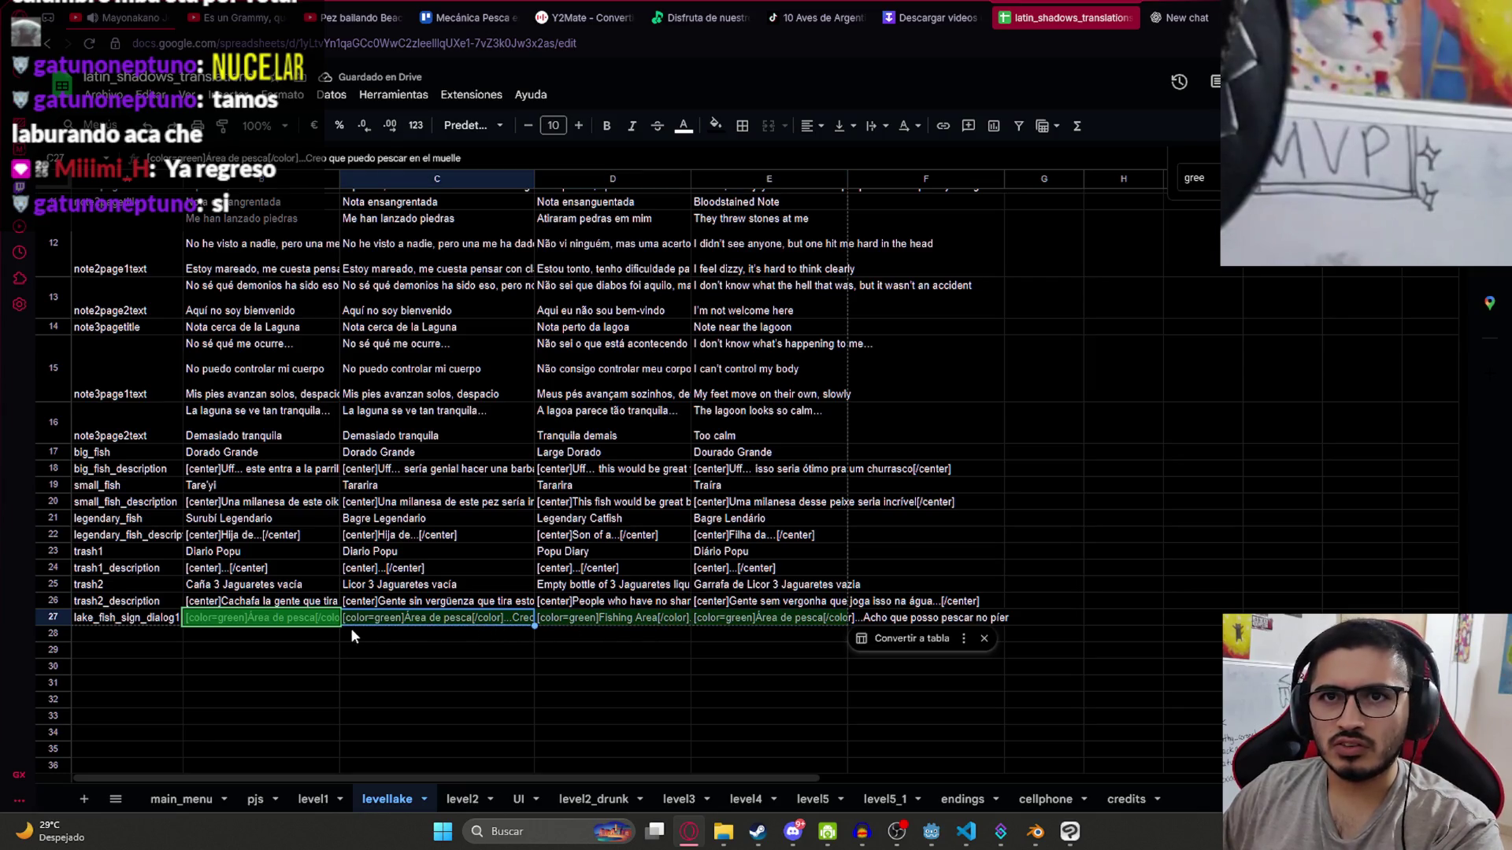
pyautogui.click(277, 623)
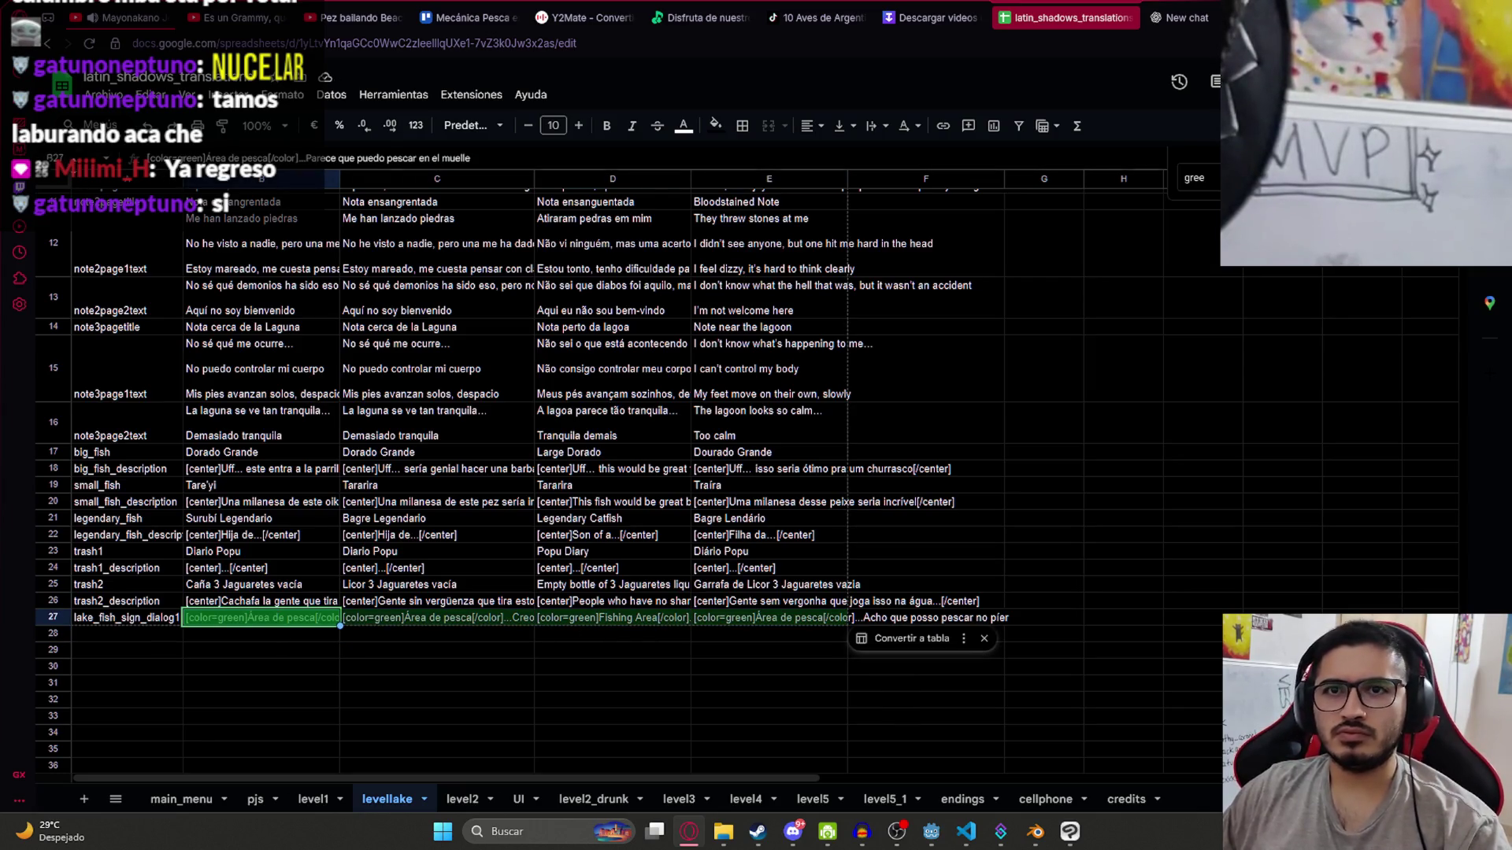
pyautogui.click(103, 94)
# Step: Download the levellake sheet as CSV and move it into translations, replacing the old copy
pyautogui.moveTo(300, 285)
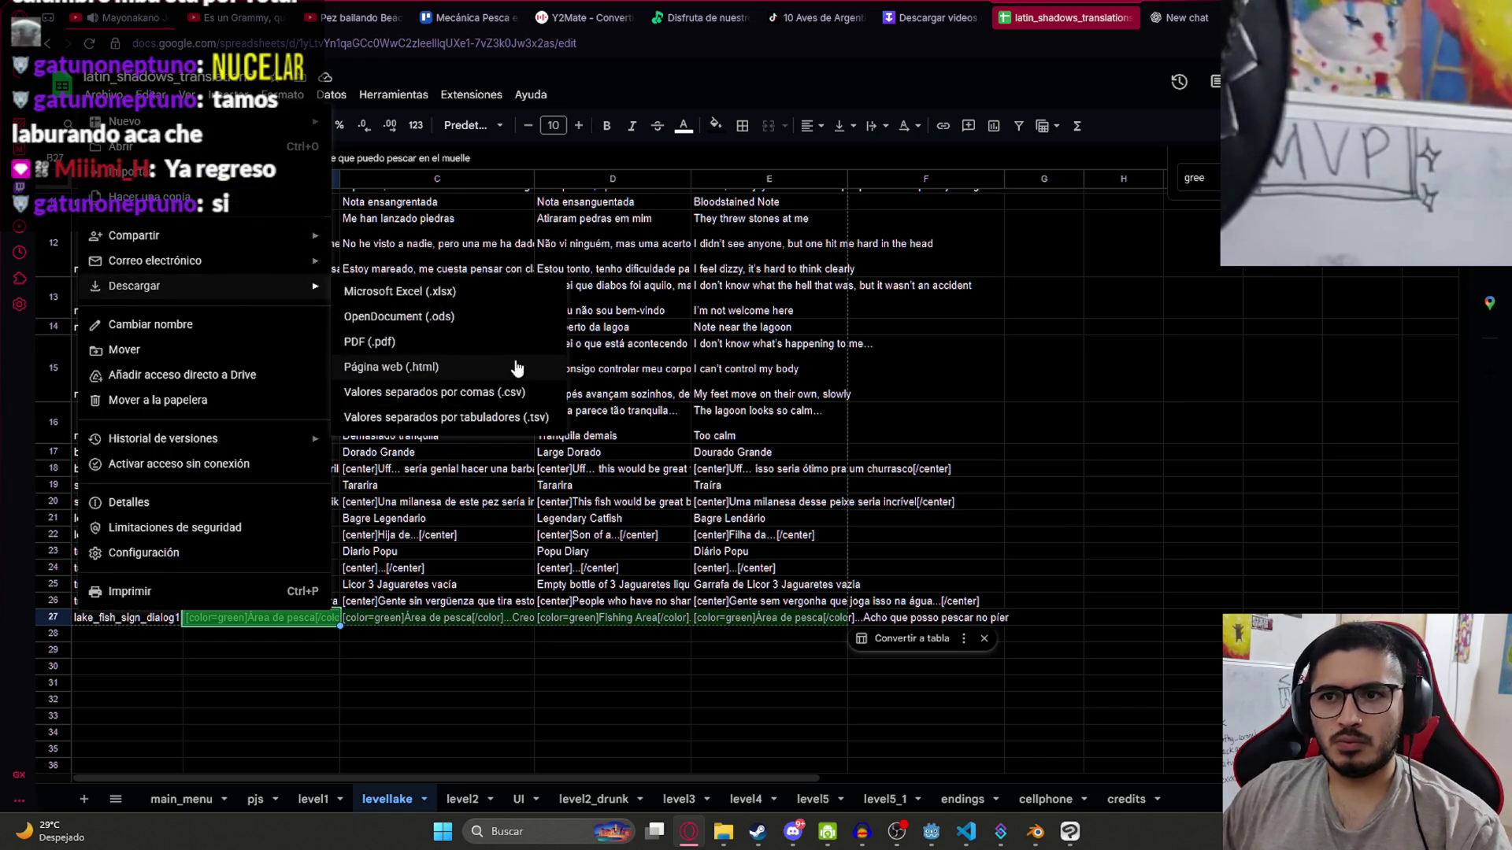
pyautogui.click(482, 397)
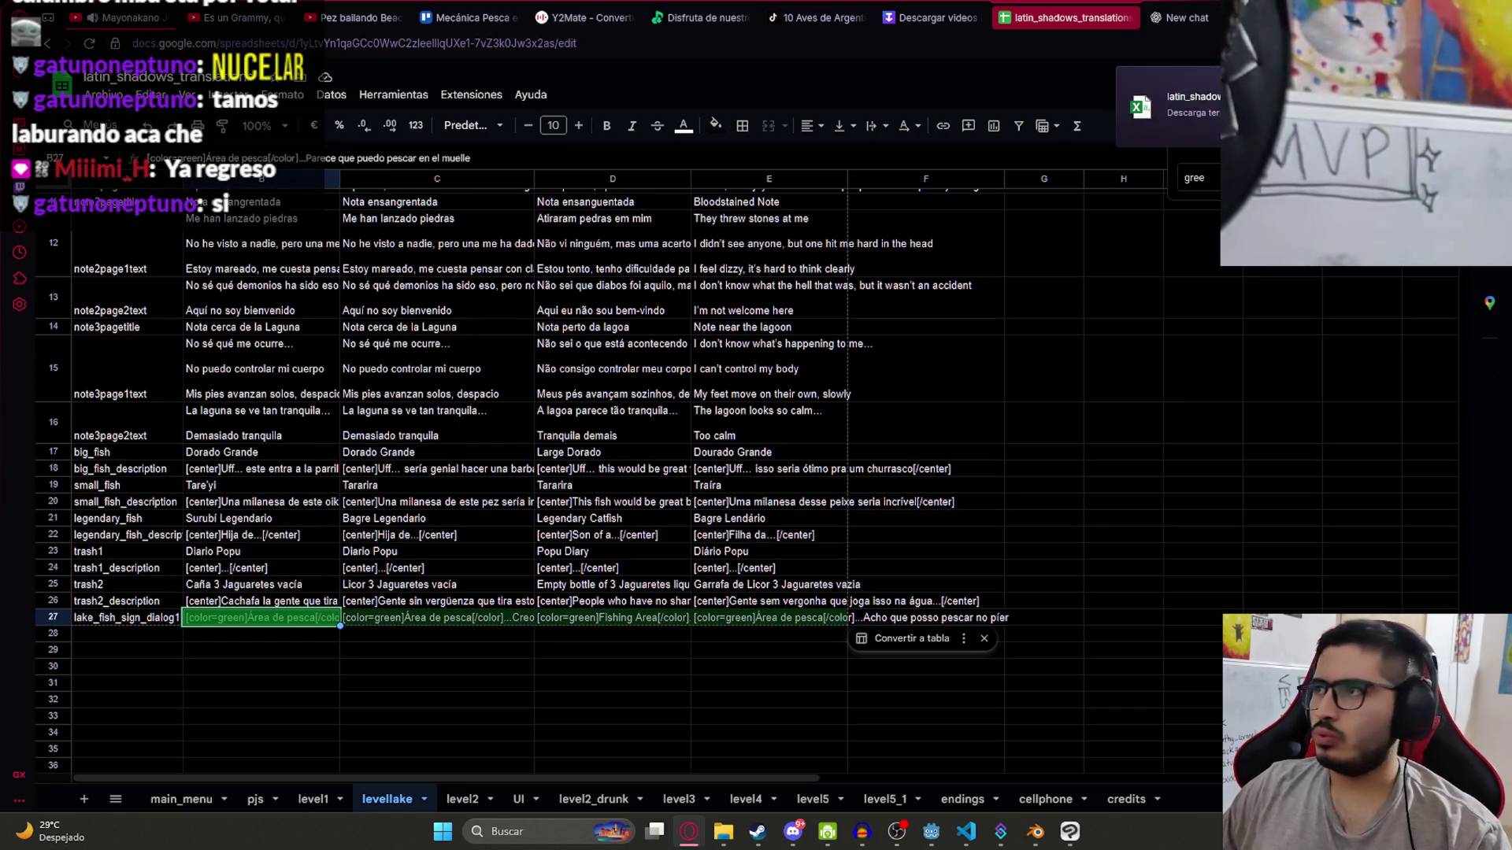
pyautogui.click(1193, 112)
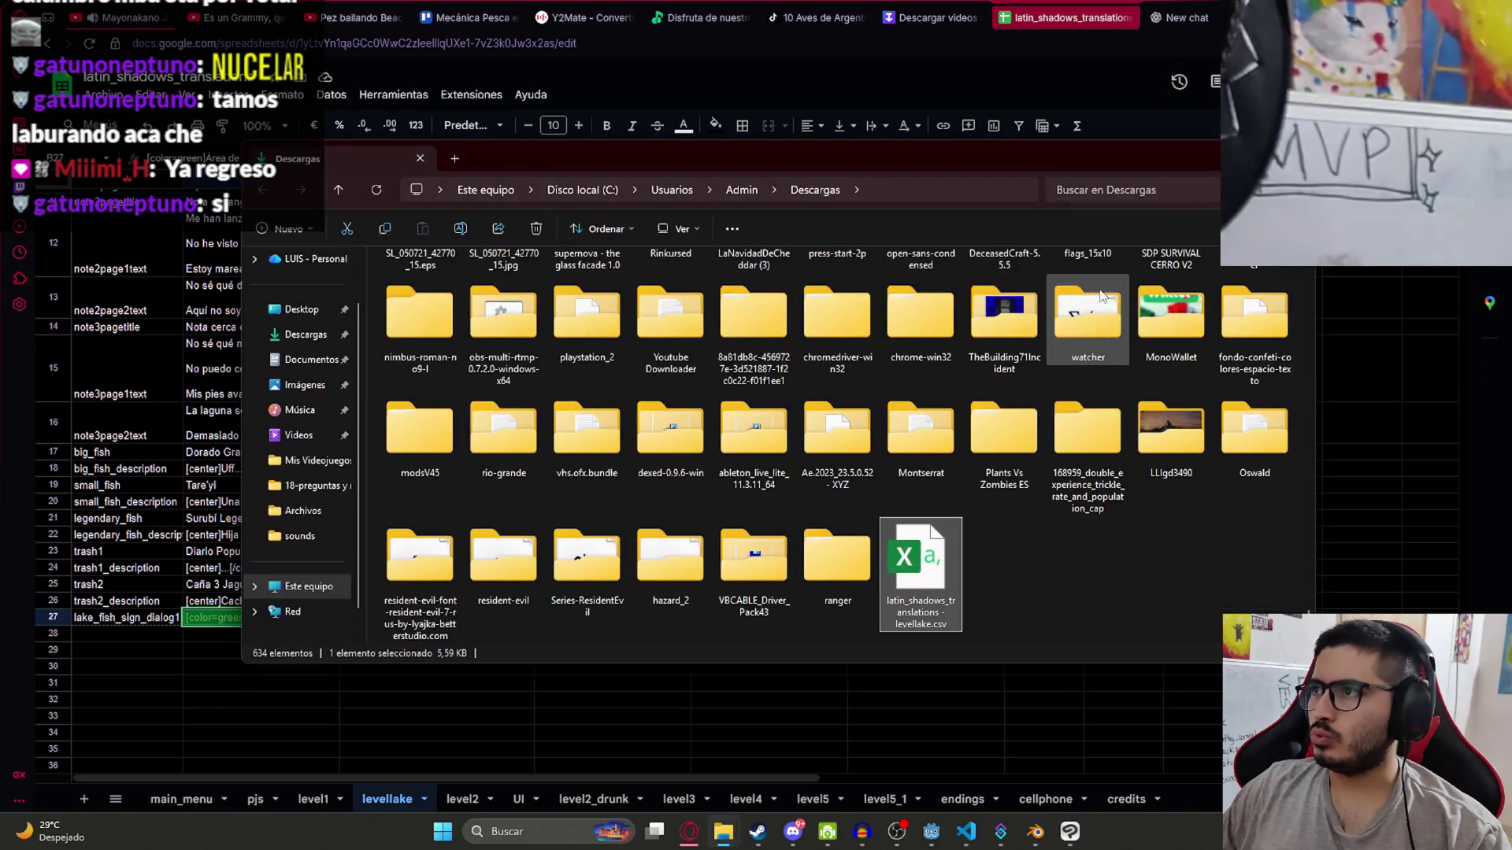
pyautogui.hotkey('ctrl', 'x')
pyautogui.click(716, 836)
pyautogui.click(724, 748)
pyautogui.hotkey('ctrl', 'v')
pyautogui.click(748, 300)
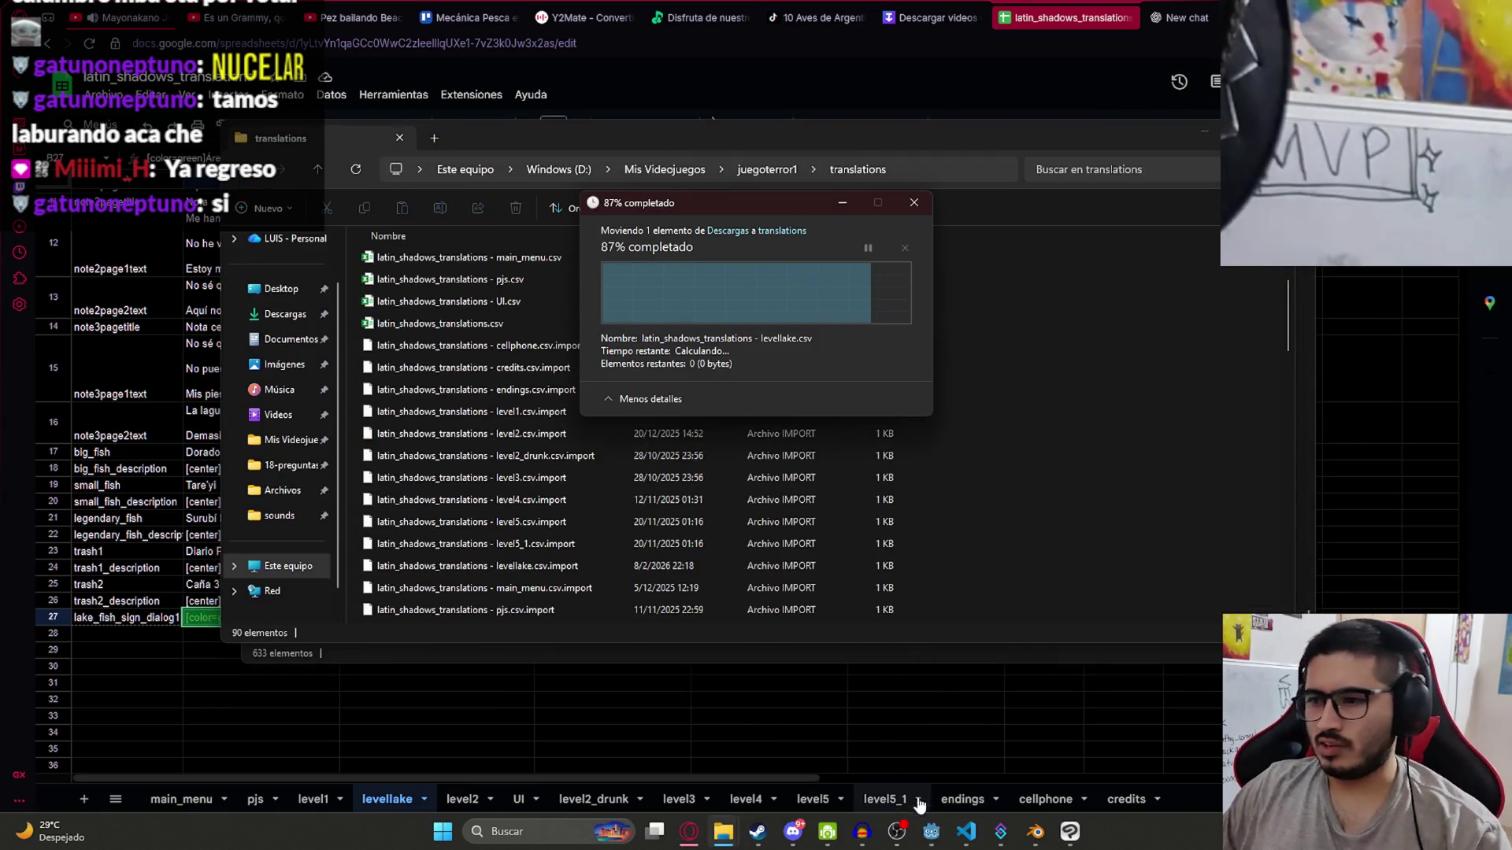
pyautogui.click(930, 831)
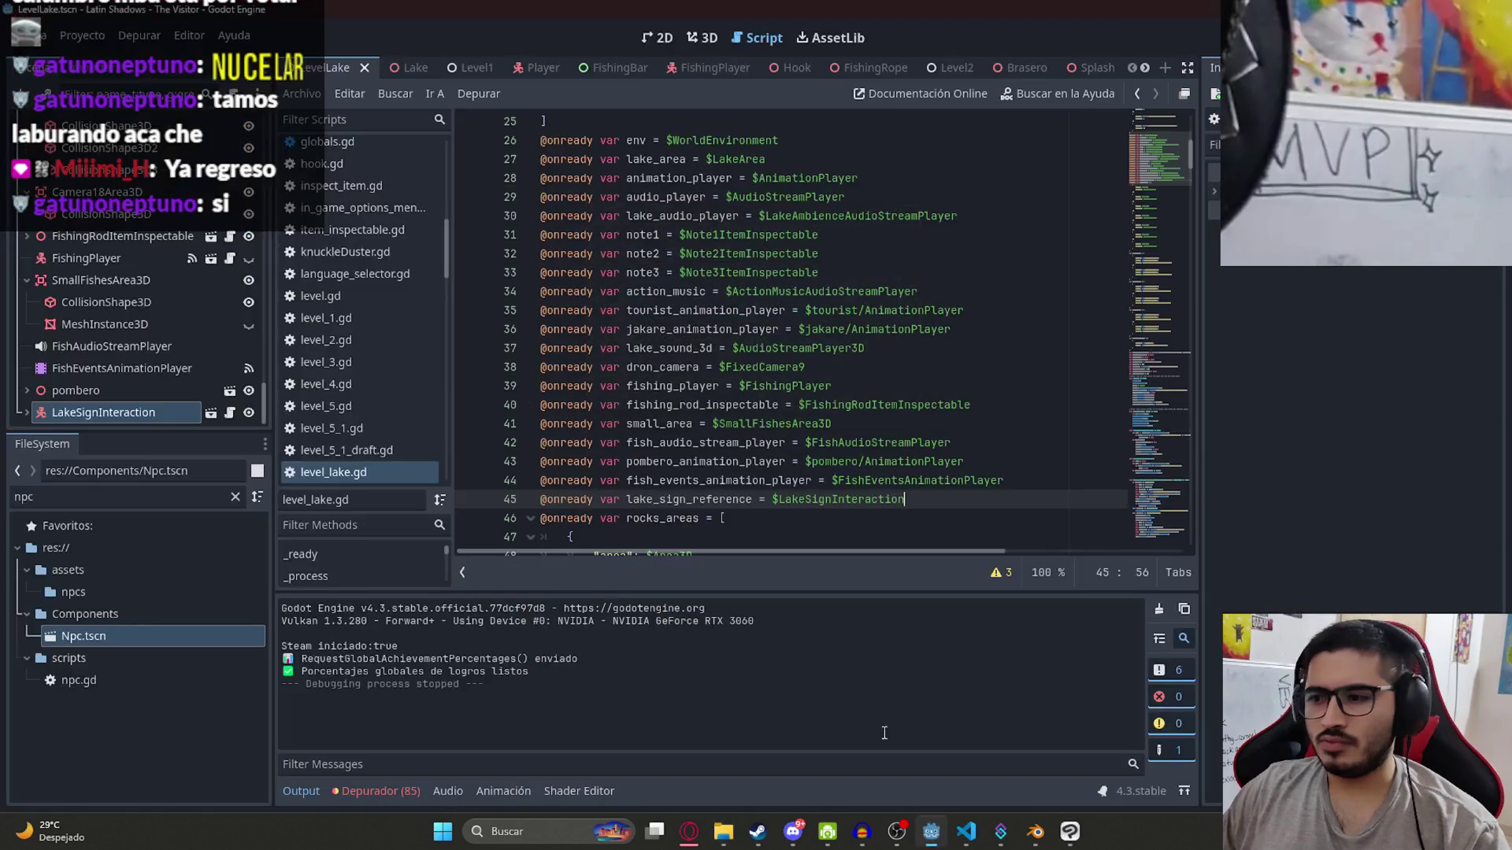
pyautogui.rightClick(317, 67)
# Step: Replay LevelLake, read the sign's green 'Area de pesca' line, and reach the Caña de Pescar prompt
pyautogui.click(408, 197)
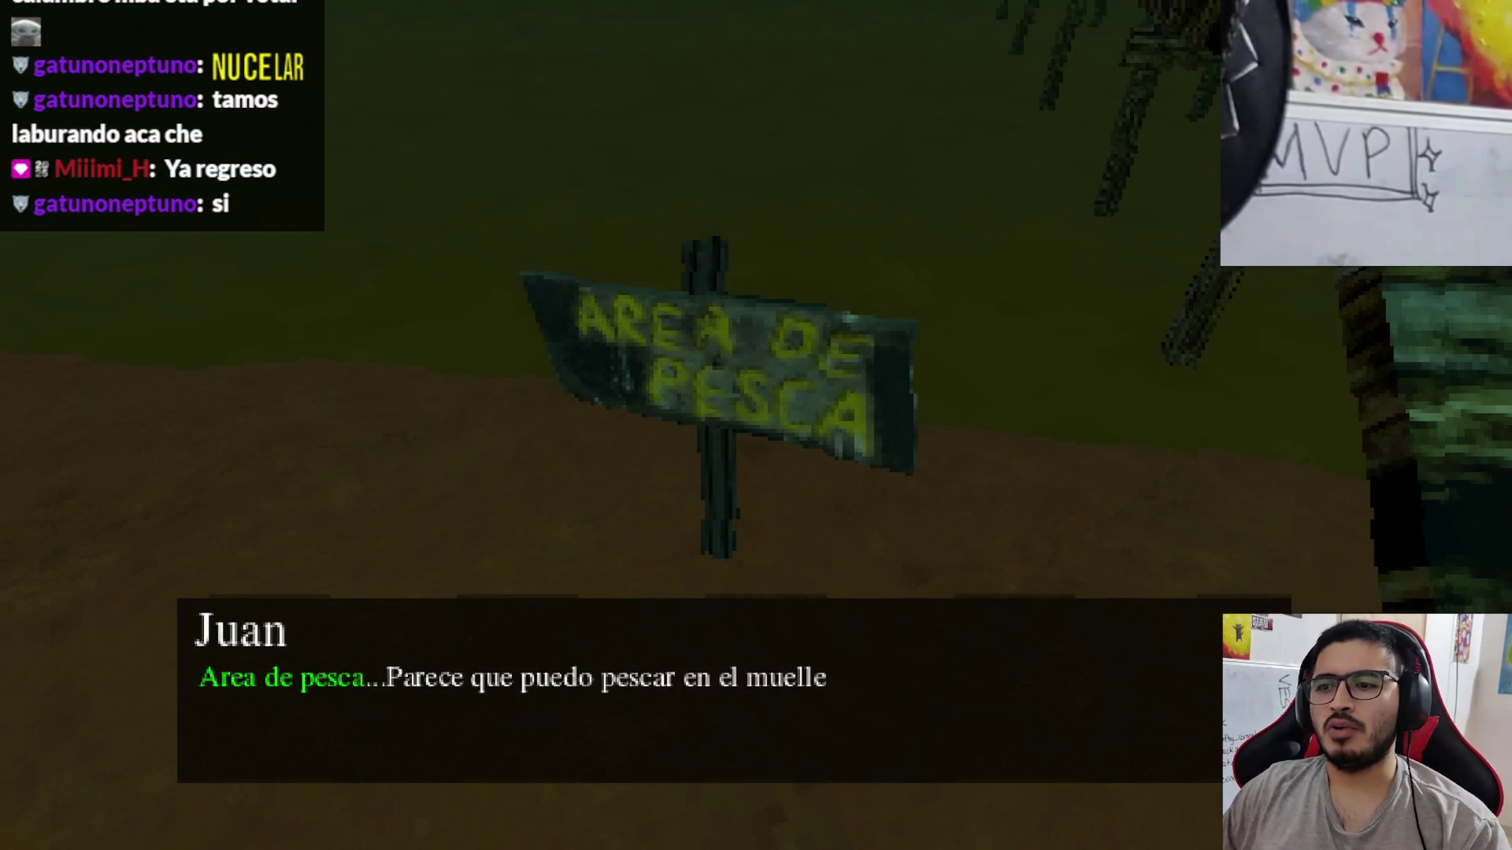
pyautogui.press('Return')
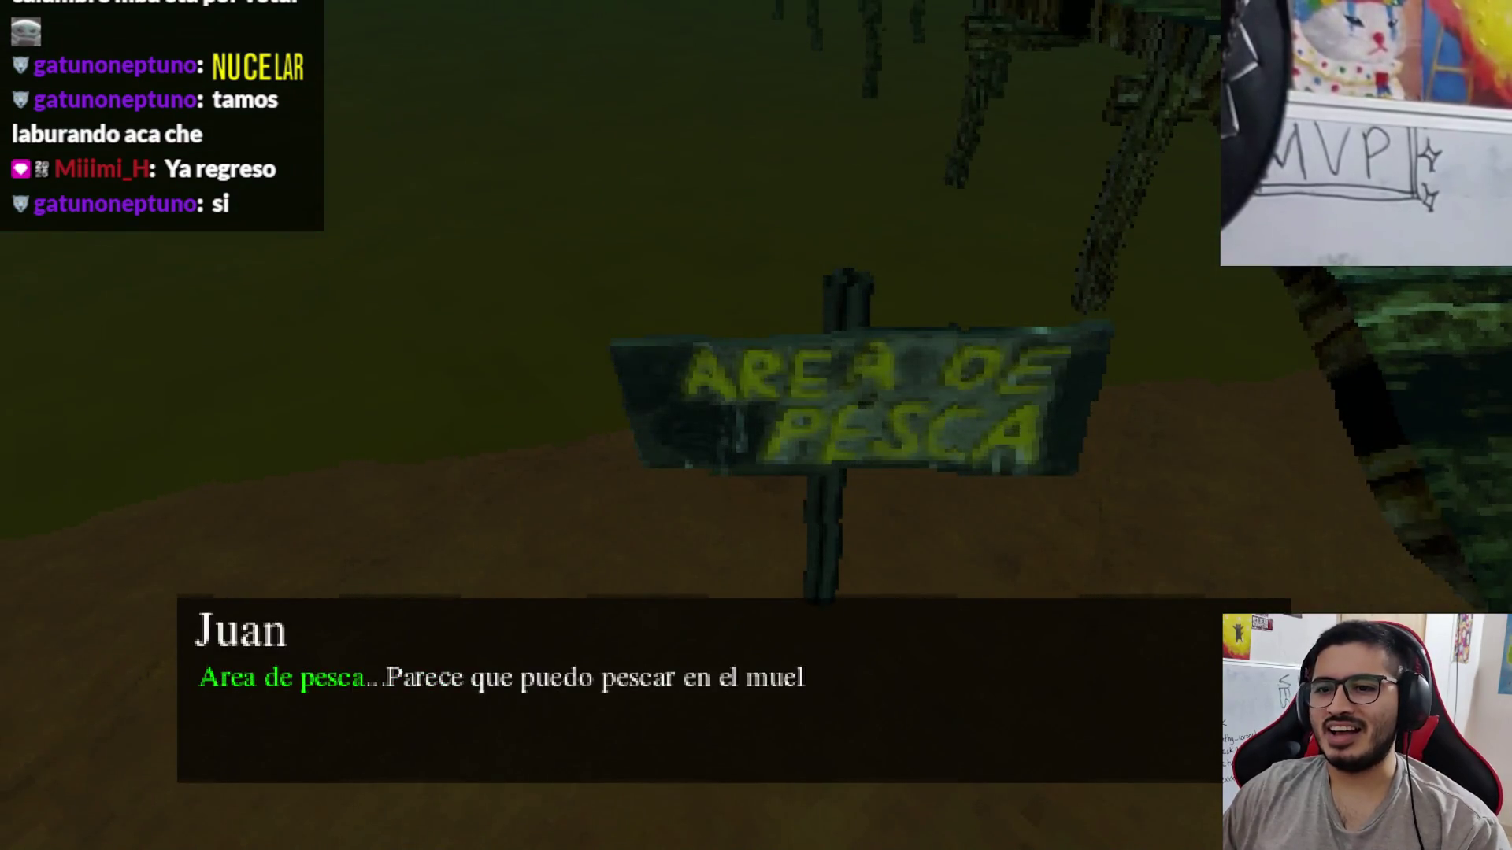
pyautogui.press('Return')
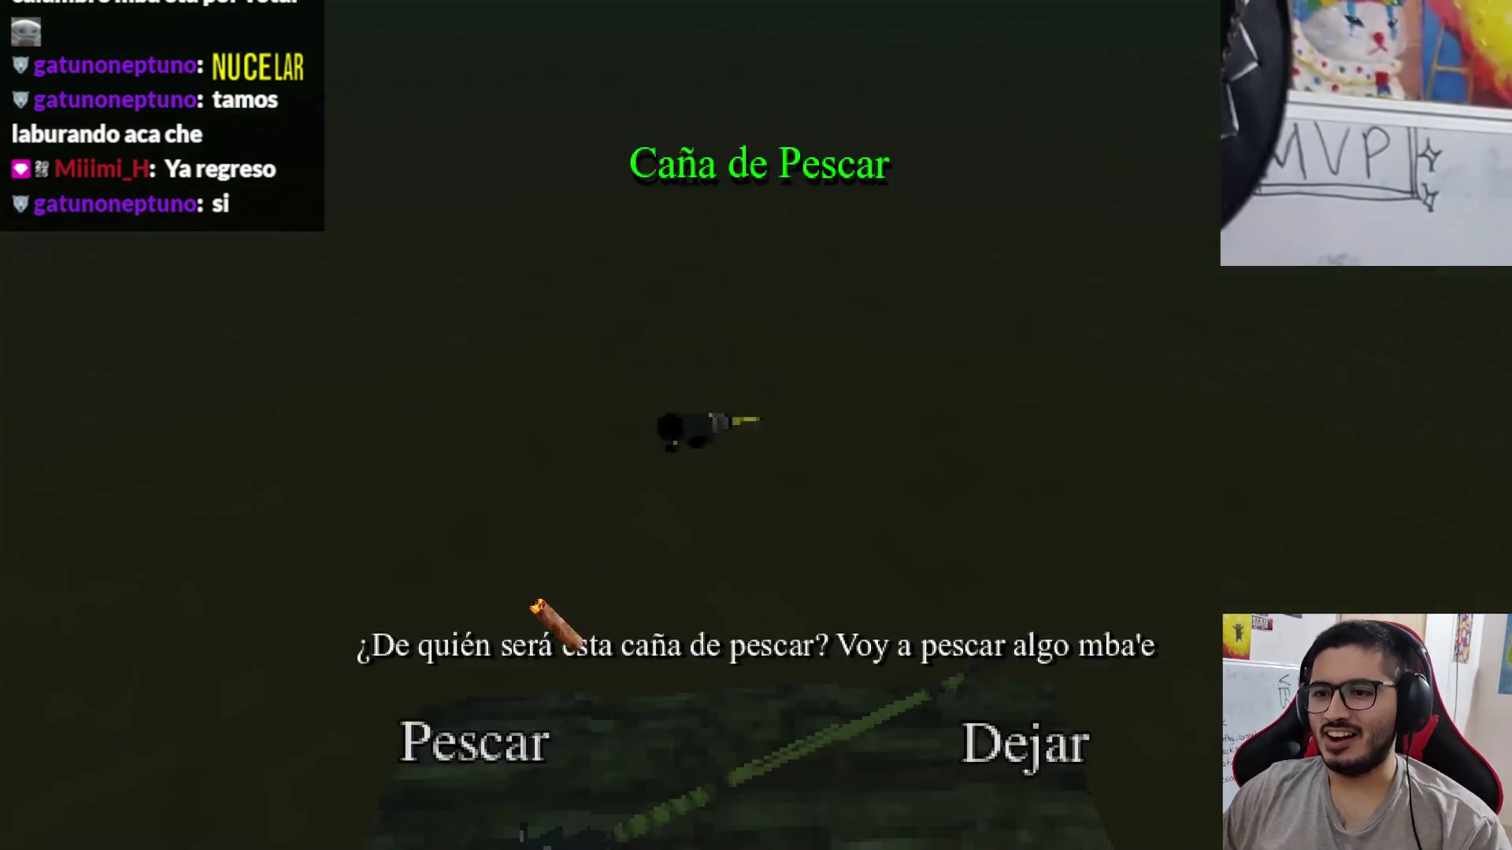
pyautogui.press('Return')
pyautogui.press('Return')
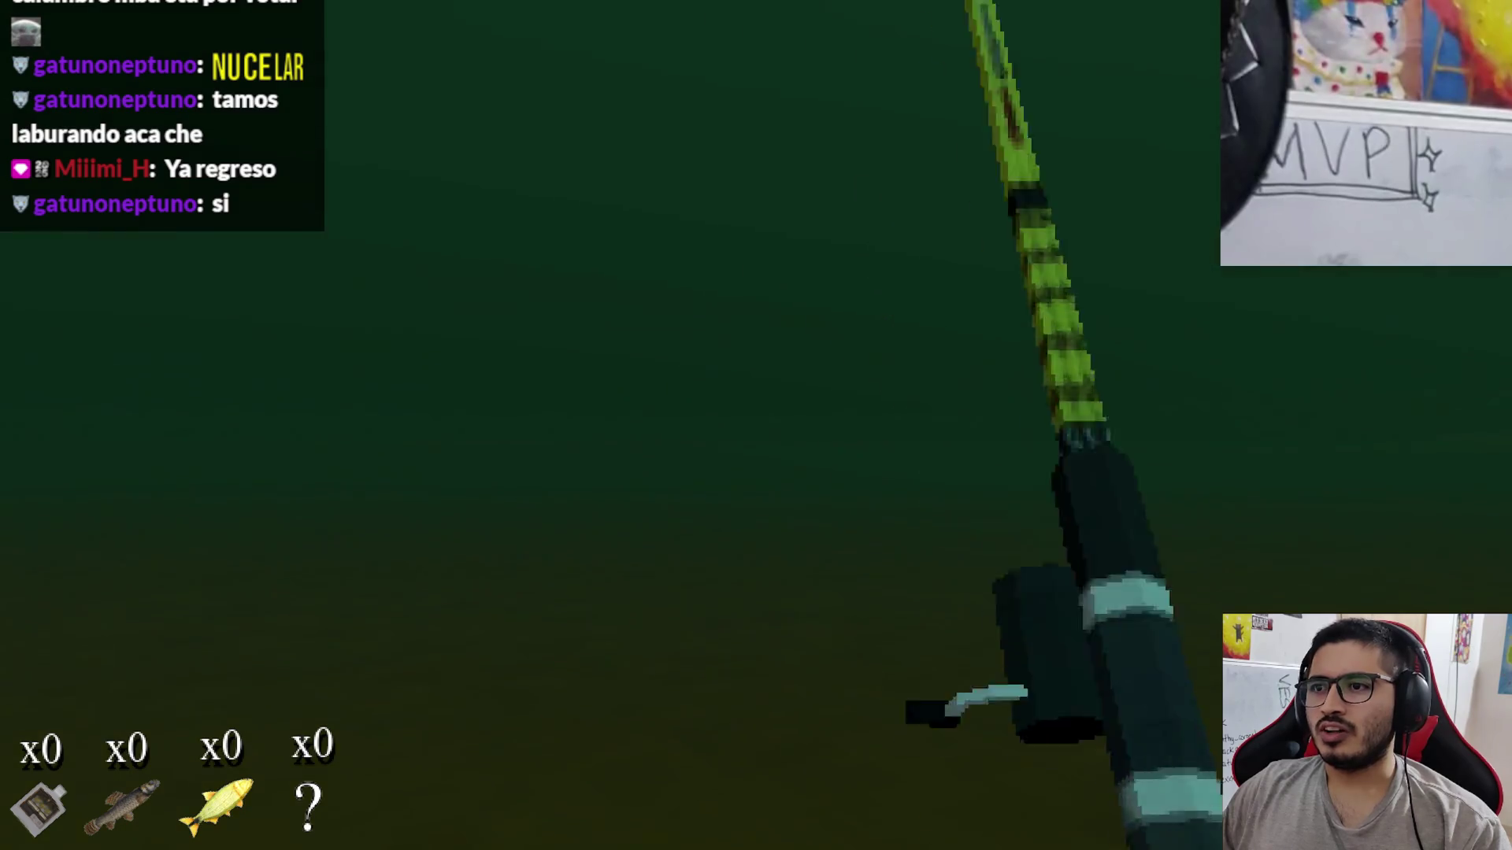
# Step: Reel in and keep the green bar on the fish to catch a Tare'yi
pyautogui.press('Return')
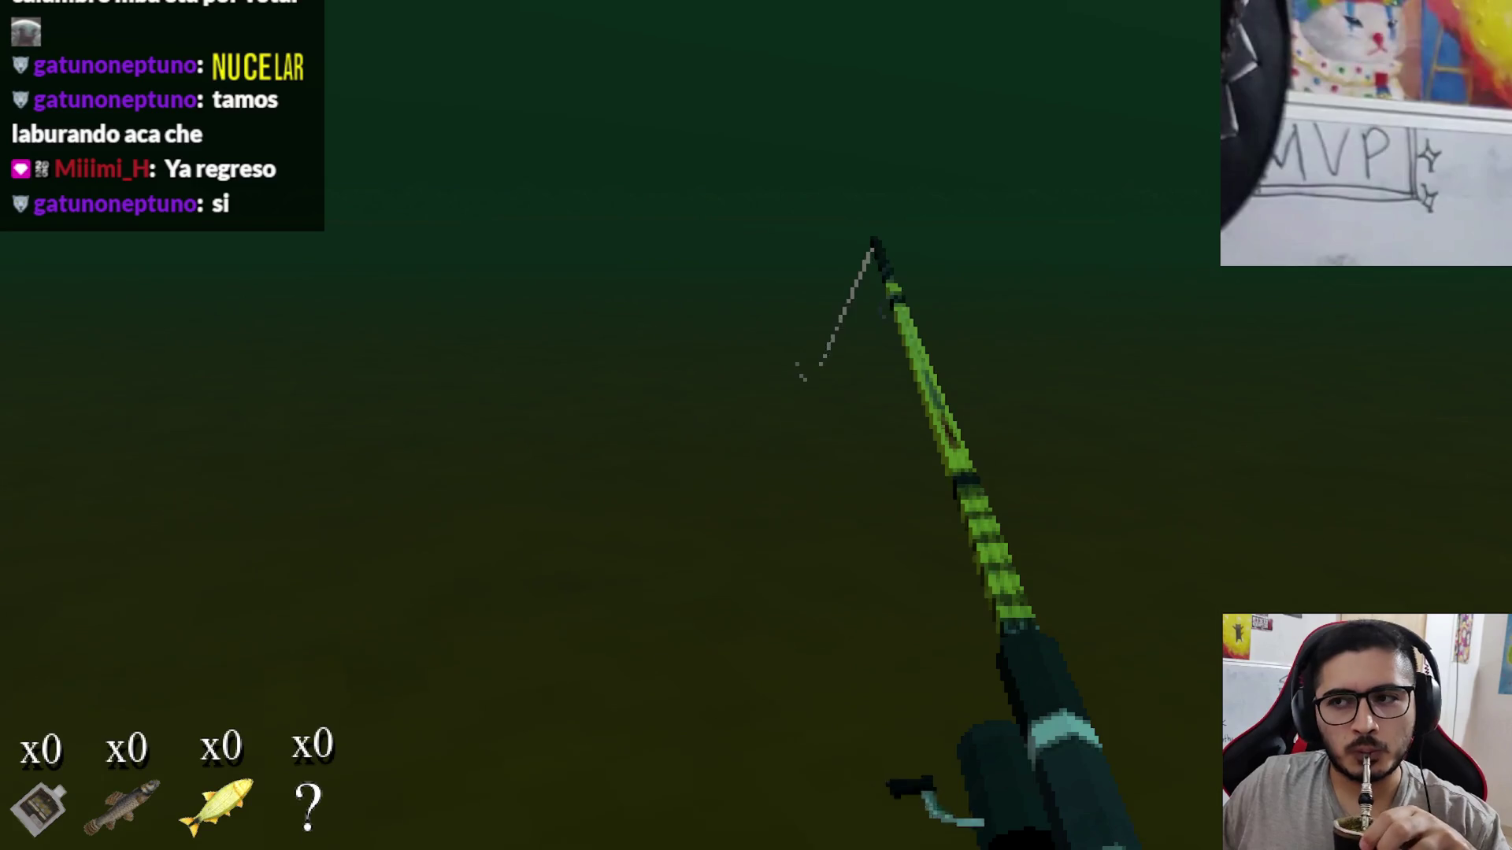
pyautogui.click(755, 425)
pyautogui.click(756, 425)
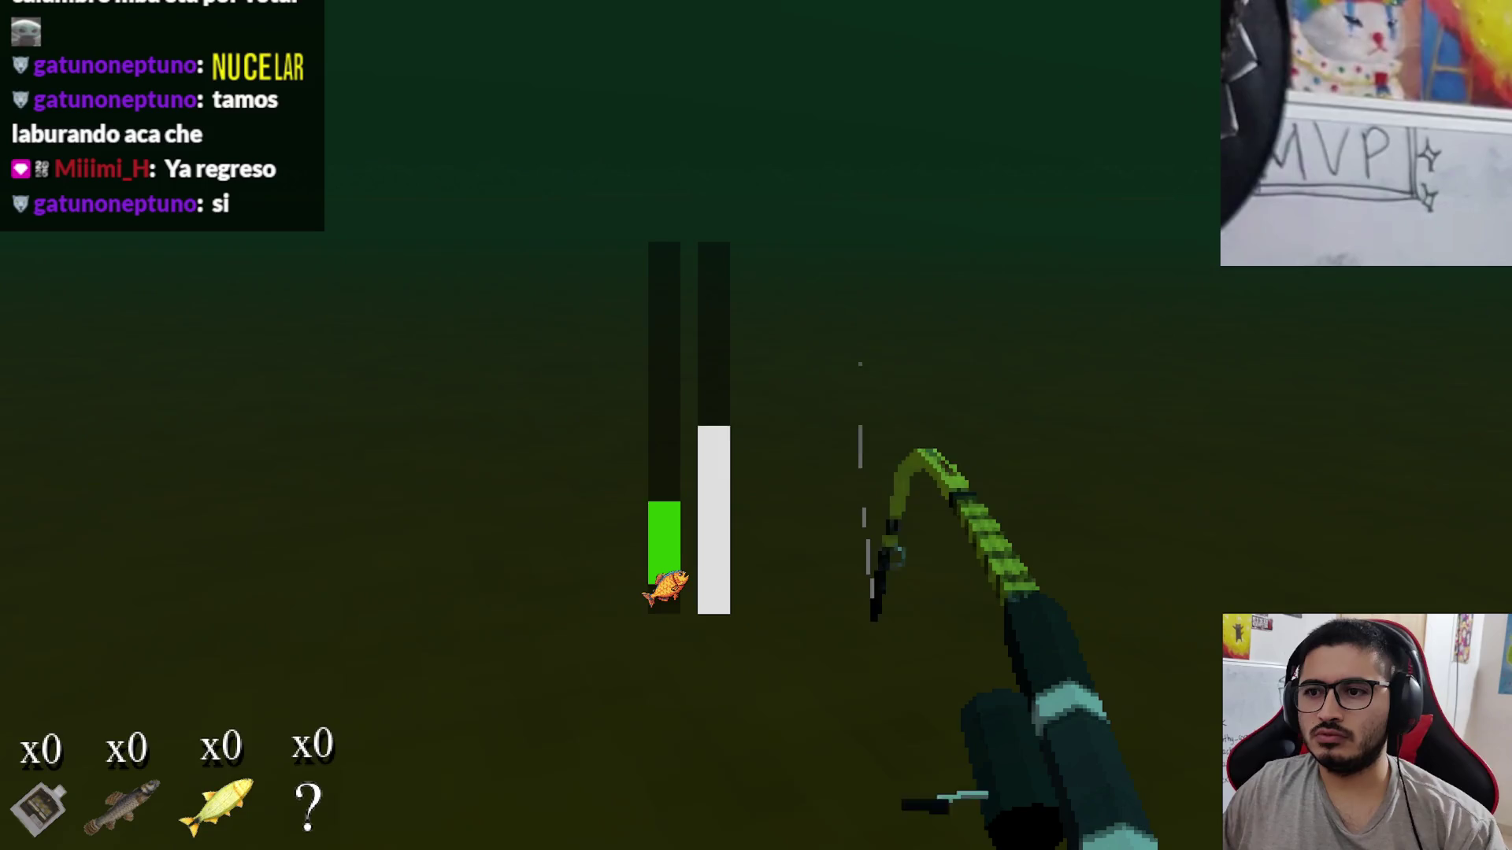
pyautogui.click(756, 425)
pyautogui.click(756, 426)
pyautogui.click(756, 425)
pyautogui.click(756, 425)
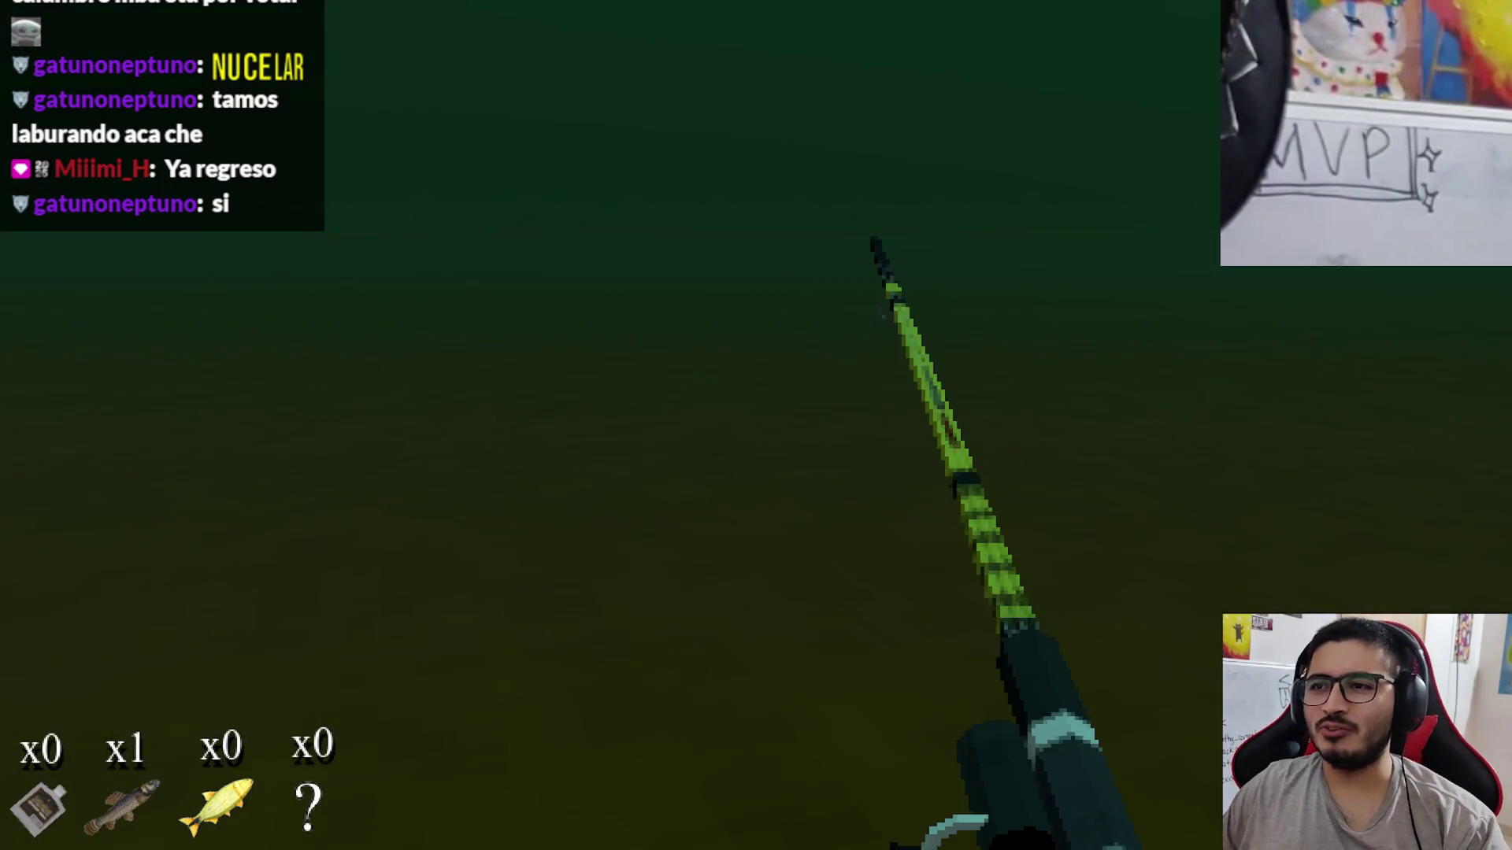
# Step: Cast again and land a bottle, then dismiss it
pyautogui.click(756, 425)
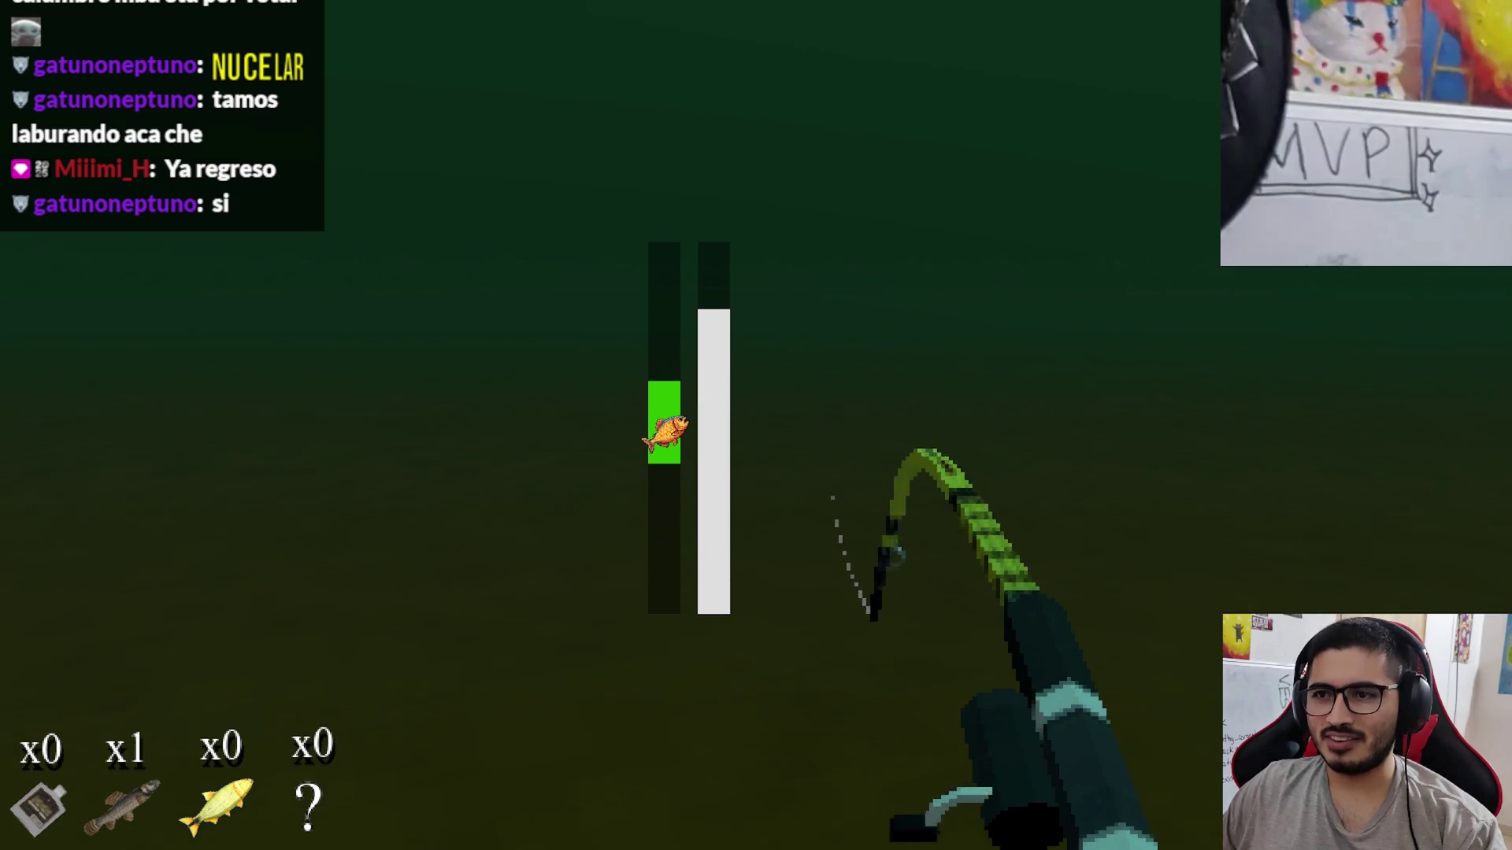
pyautogui.click(756, 425)
pyautogui.click(756, 425)
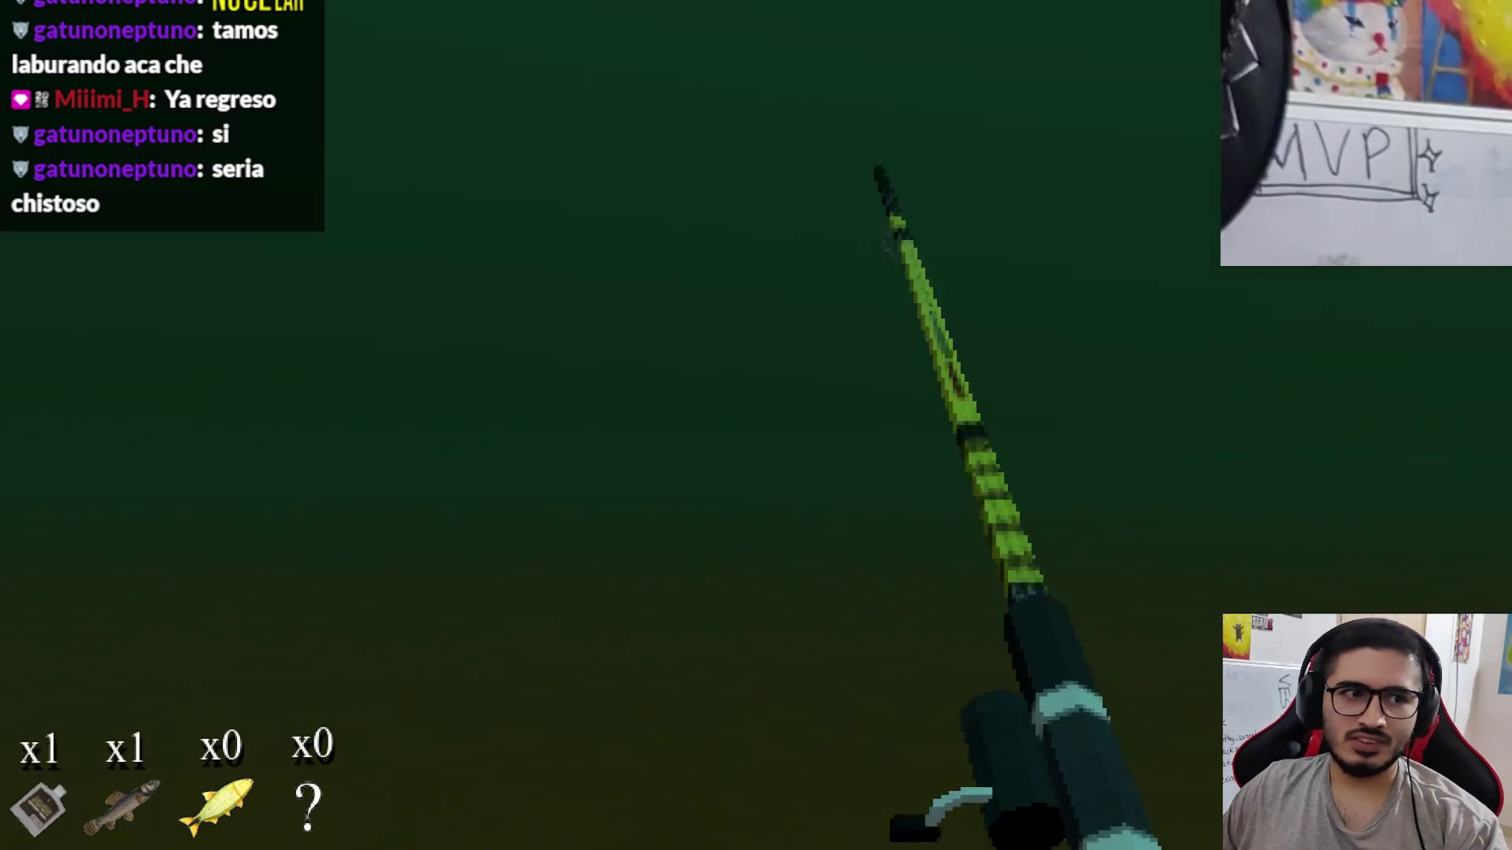
pyautogui.click(756, 425)
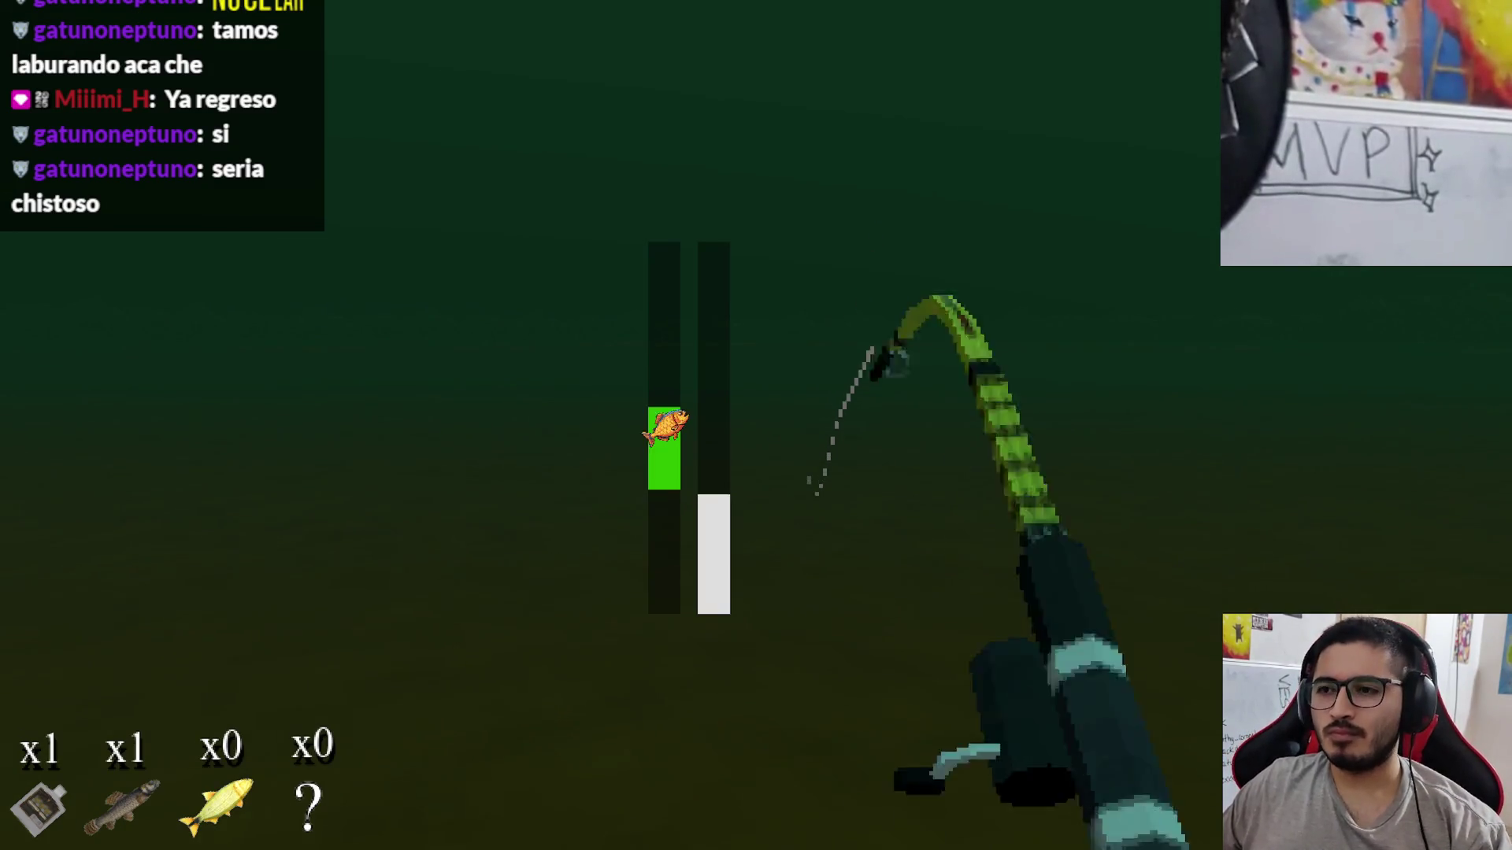
# Step: Track the fish with the catch bar until a Dorado Grande is landed at x1
pyautogui.click(756, 426)
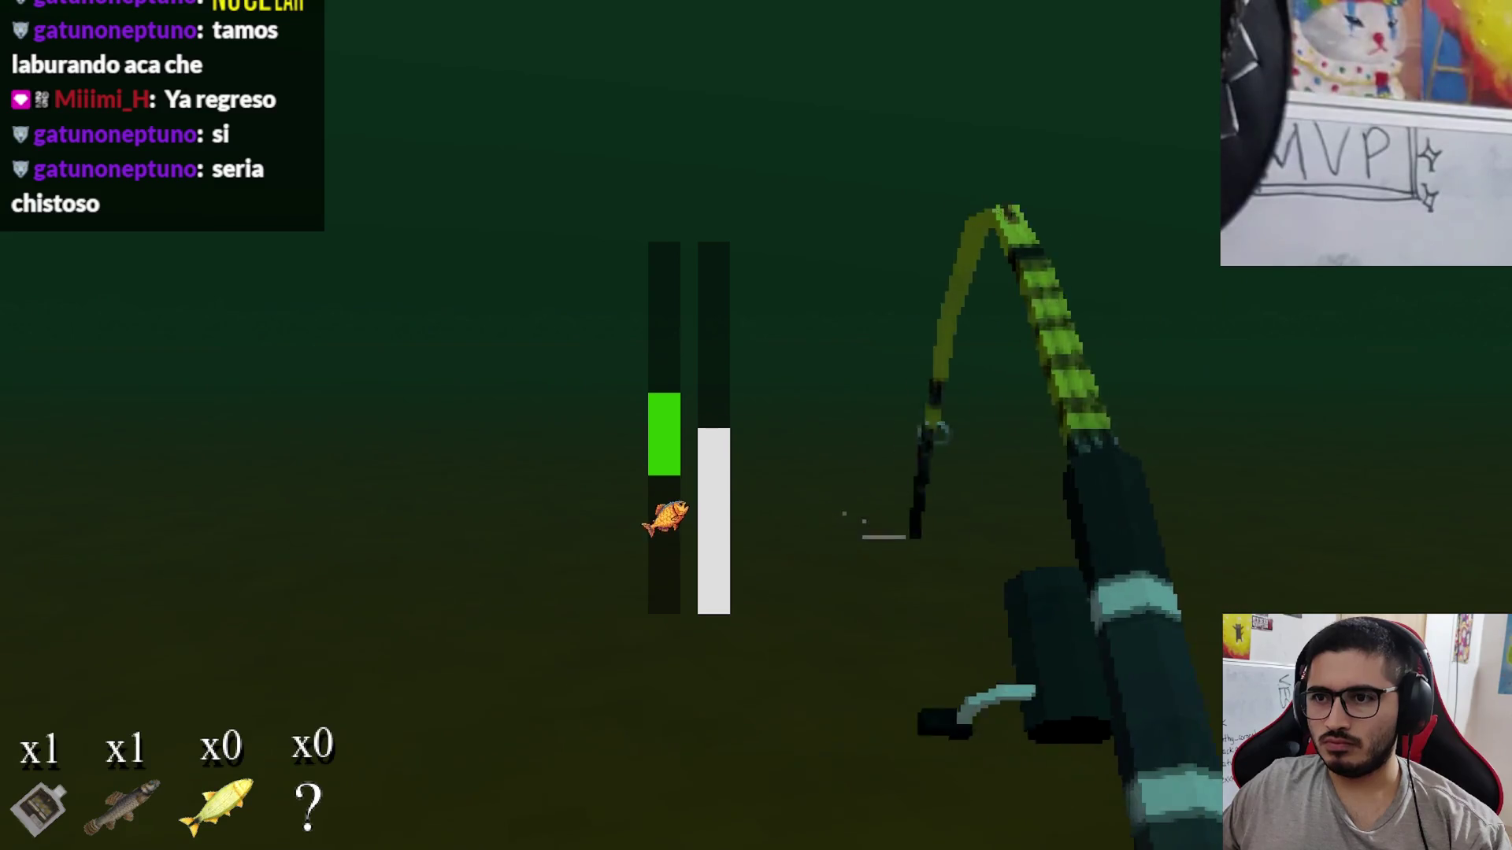
pyautogui.click(756, 425)
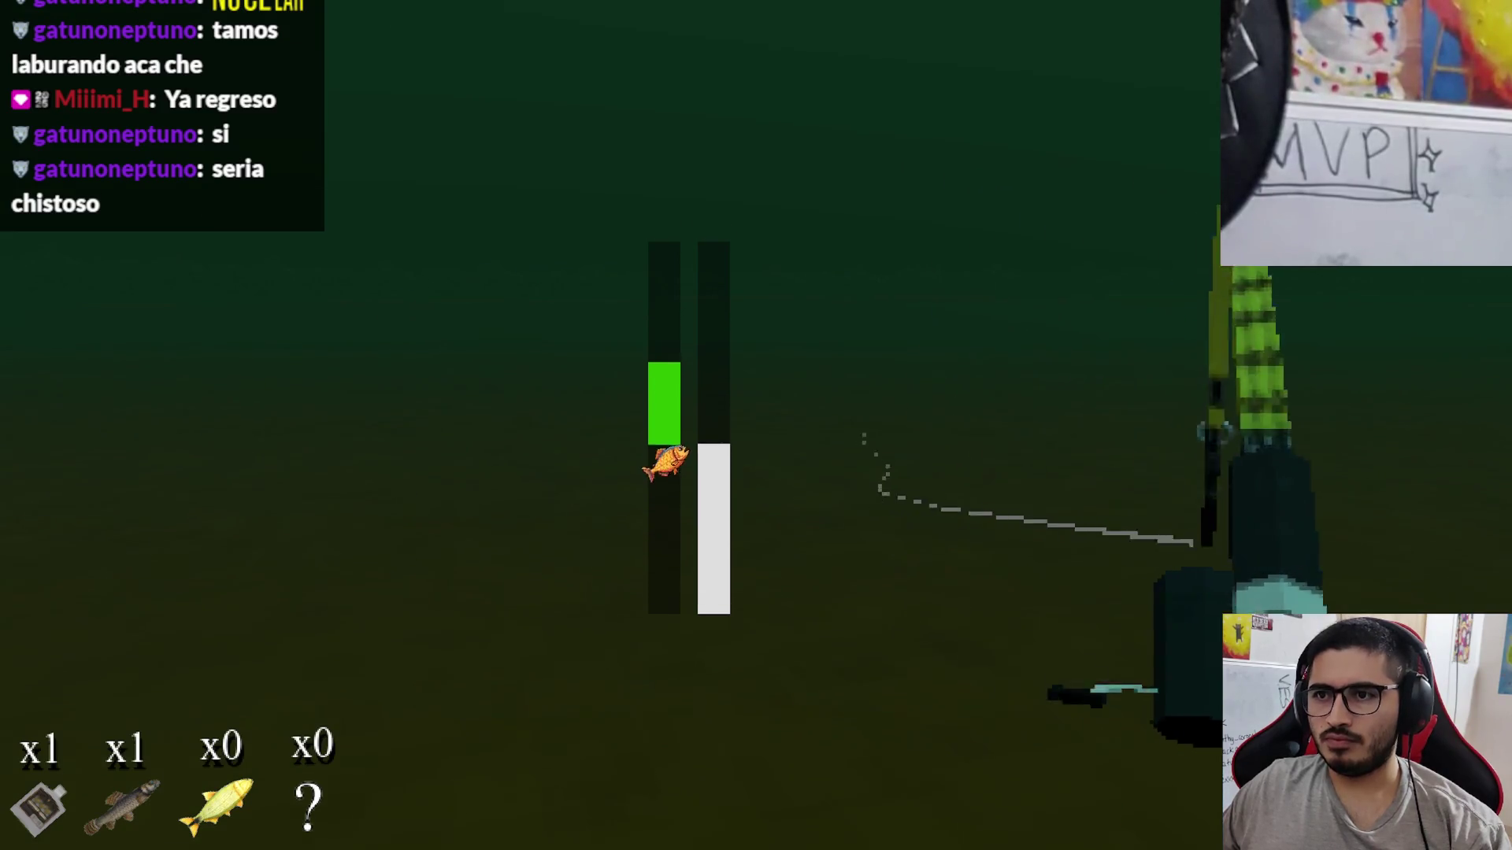
pyautogui.click(756, 425)
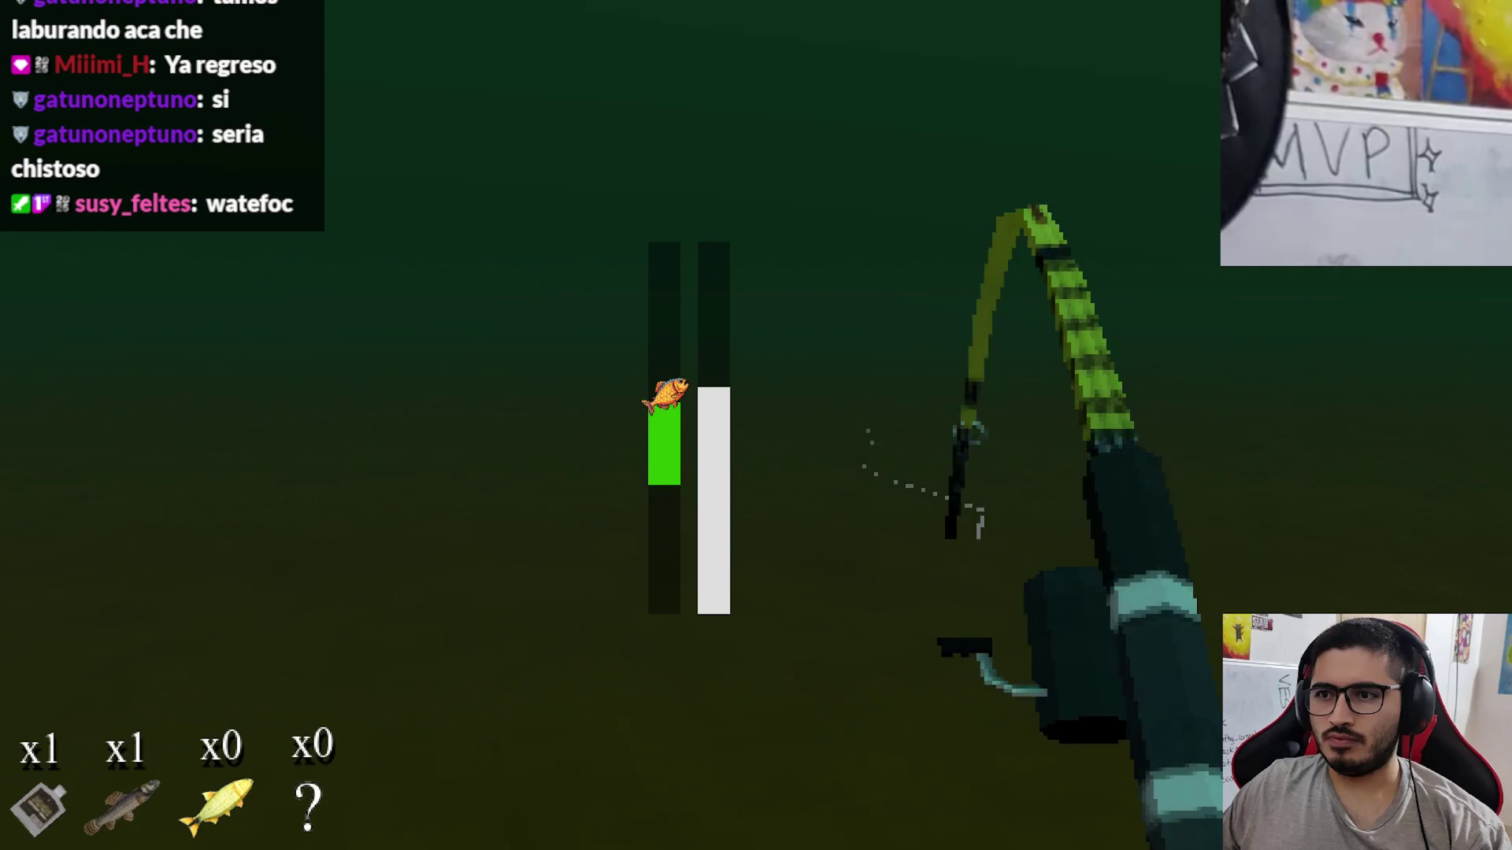
pyautogui.click(756, 425)
pyautogui.click(756, 425)
pyautogui.click(755, 425)
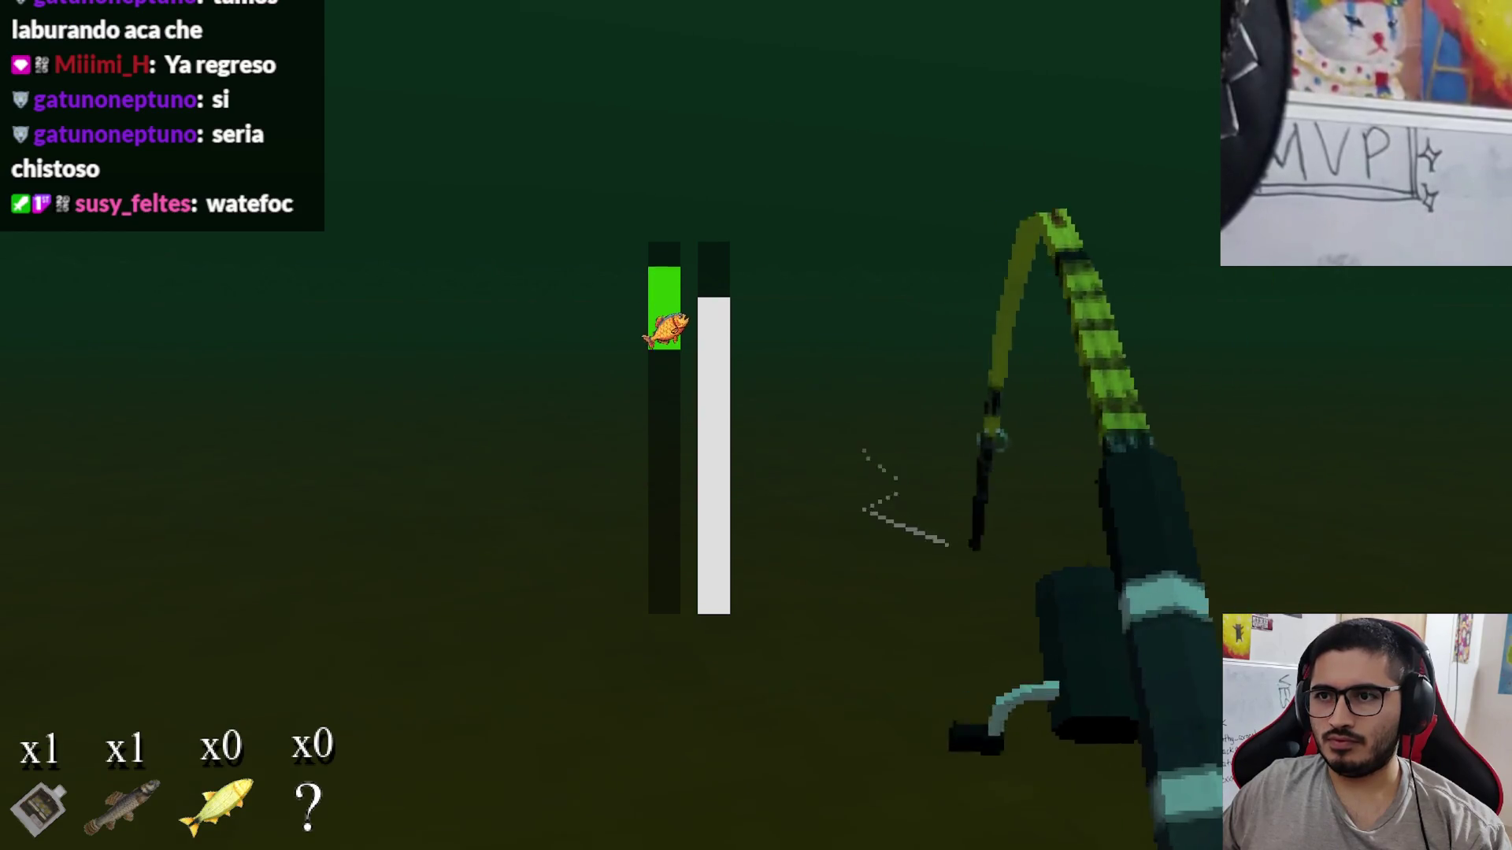
pyautogui.click(756, 425)
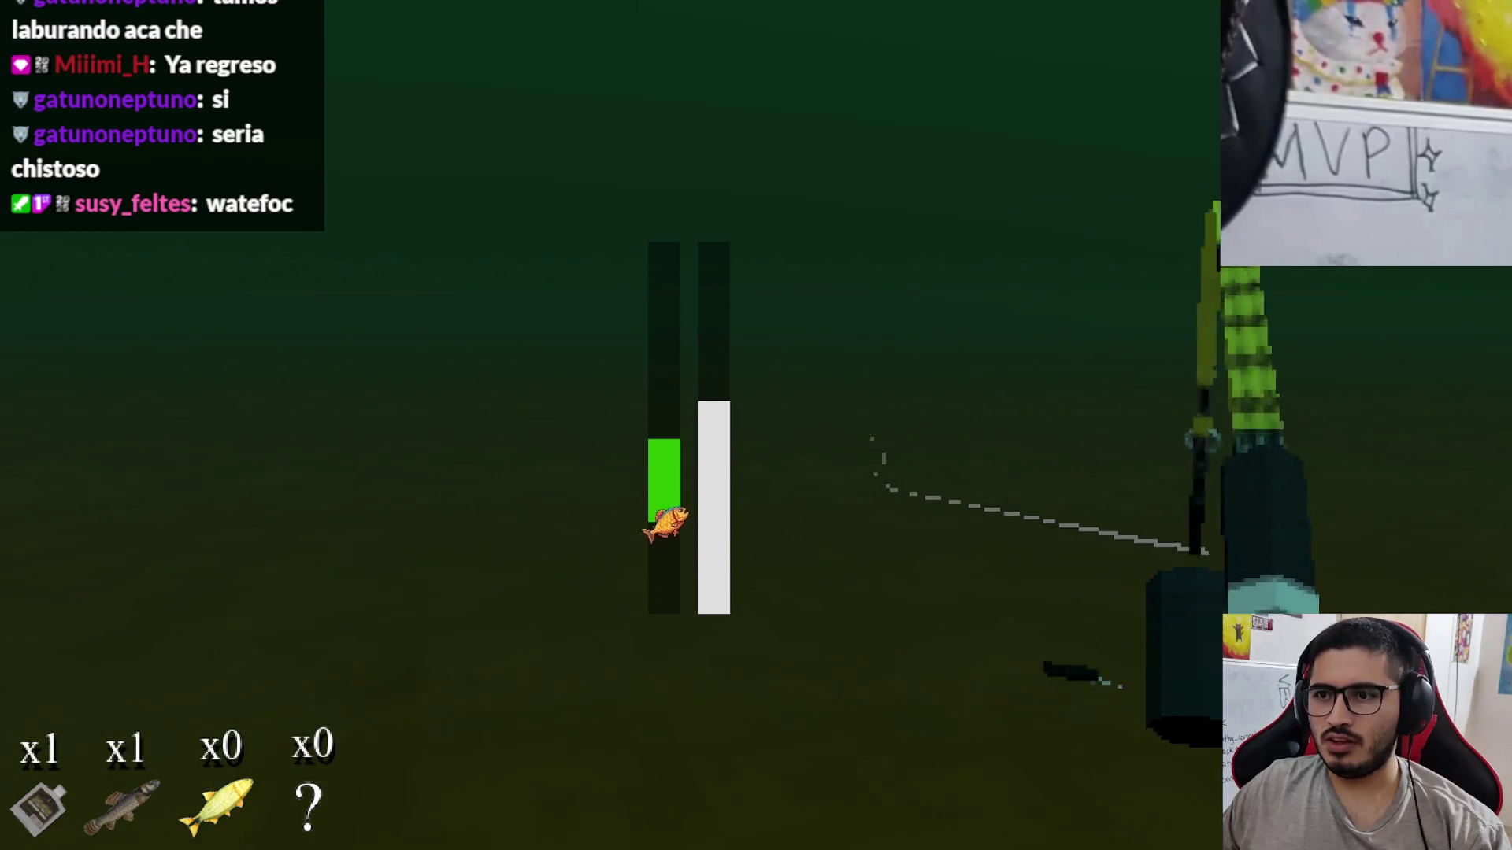
pyautogui.click(756, 426)
pyautogui.click(756, 425)
pyautogui.click(756, 425)
pyautogui.click(756, 426)
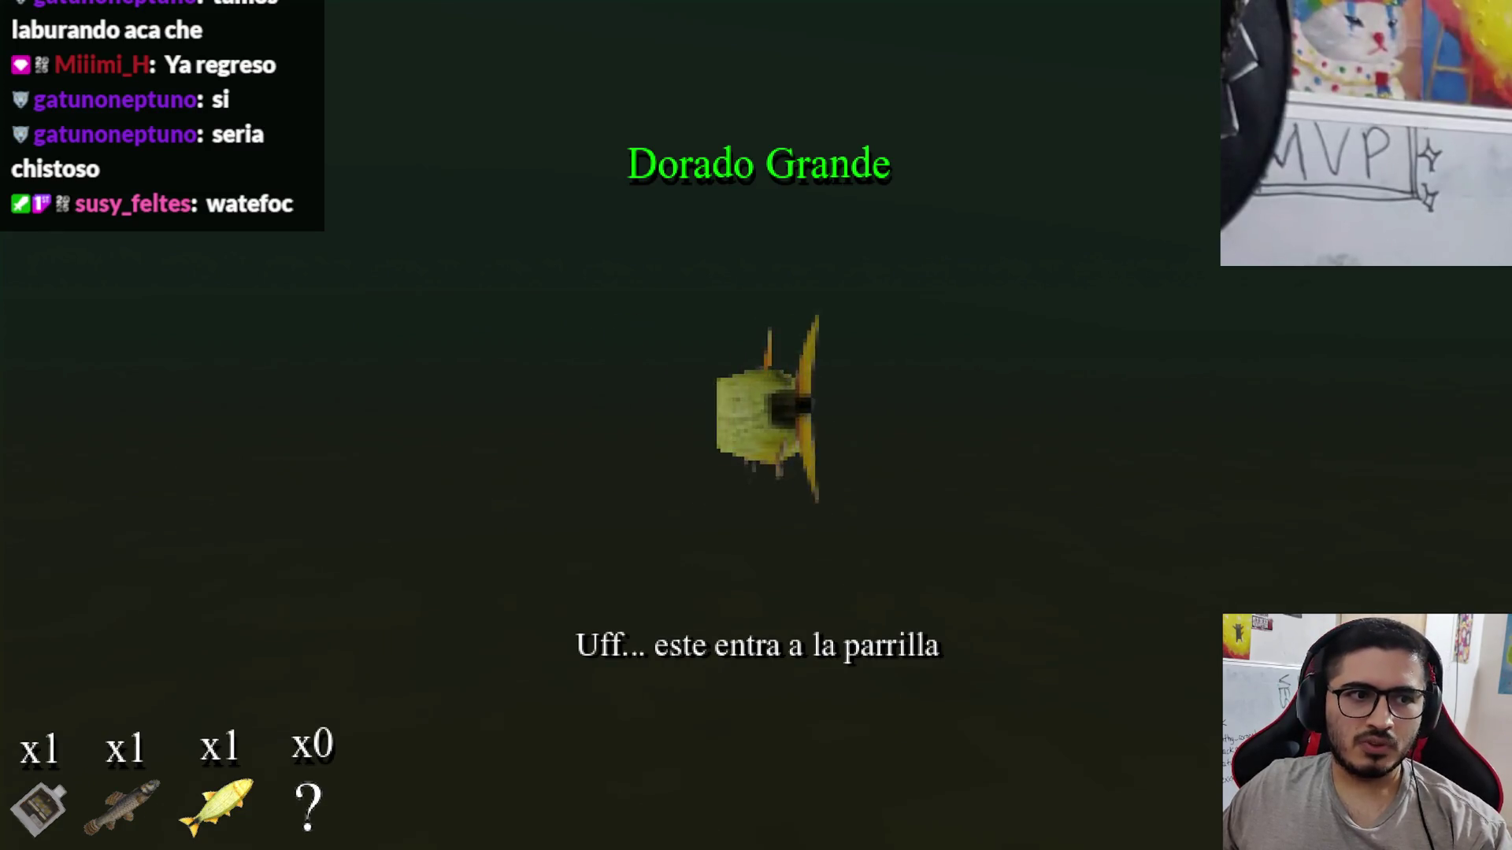
# Step: Land a second Dorado Grande, read the AREA DE PESCA sign, and quit via the pause menu
pyautogui.click(756, 426)
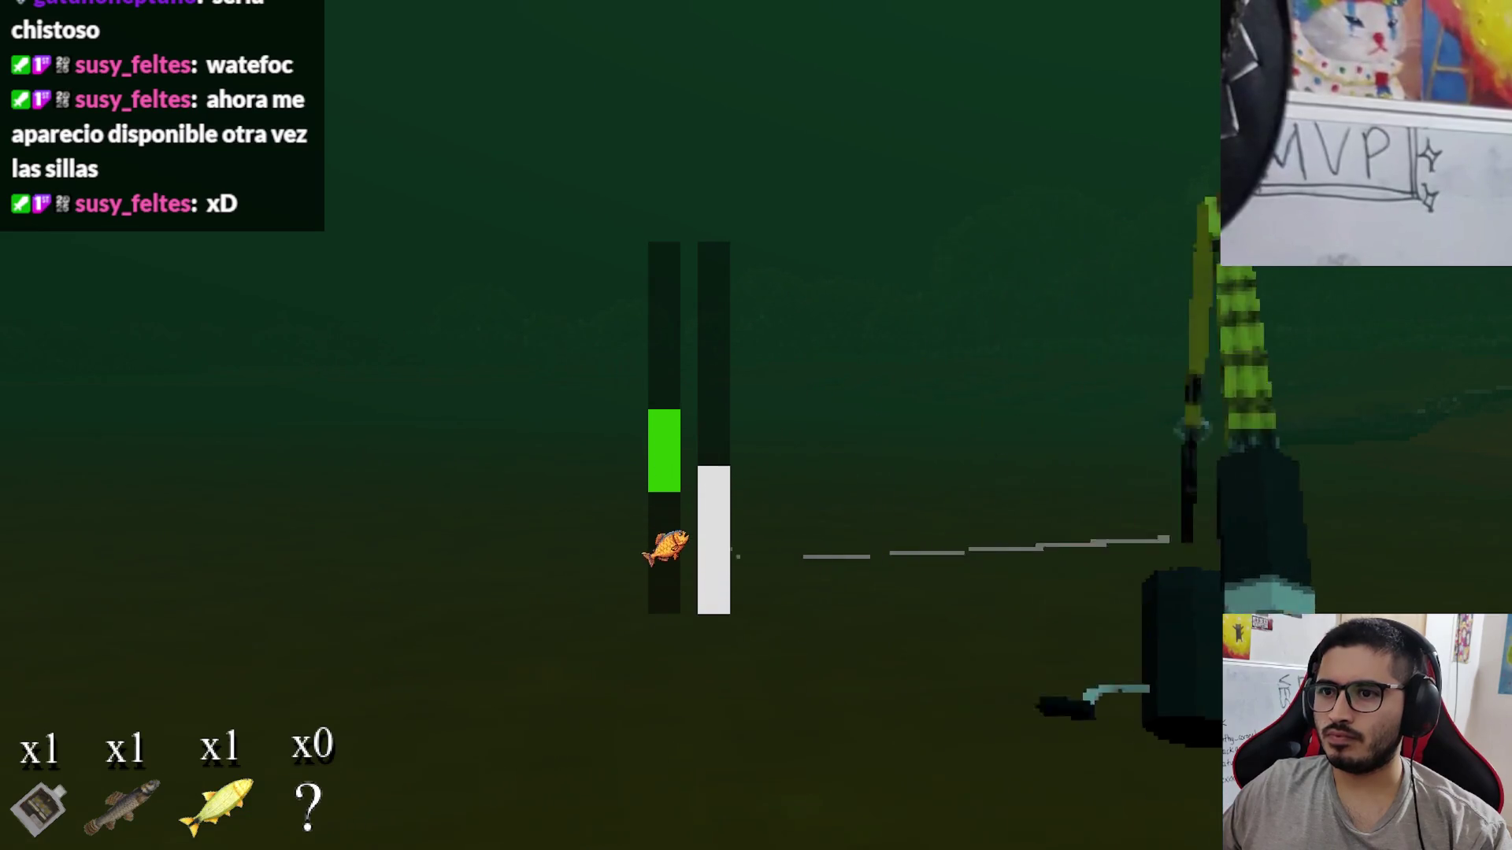
pyautogui.moveTo(755, 425); pyautogui.dragTo(756, 425)
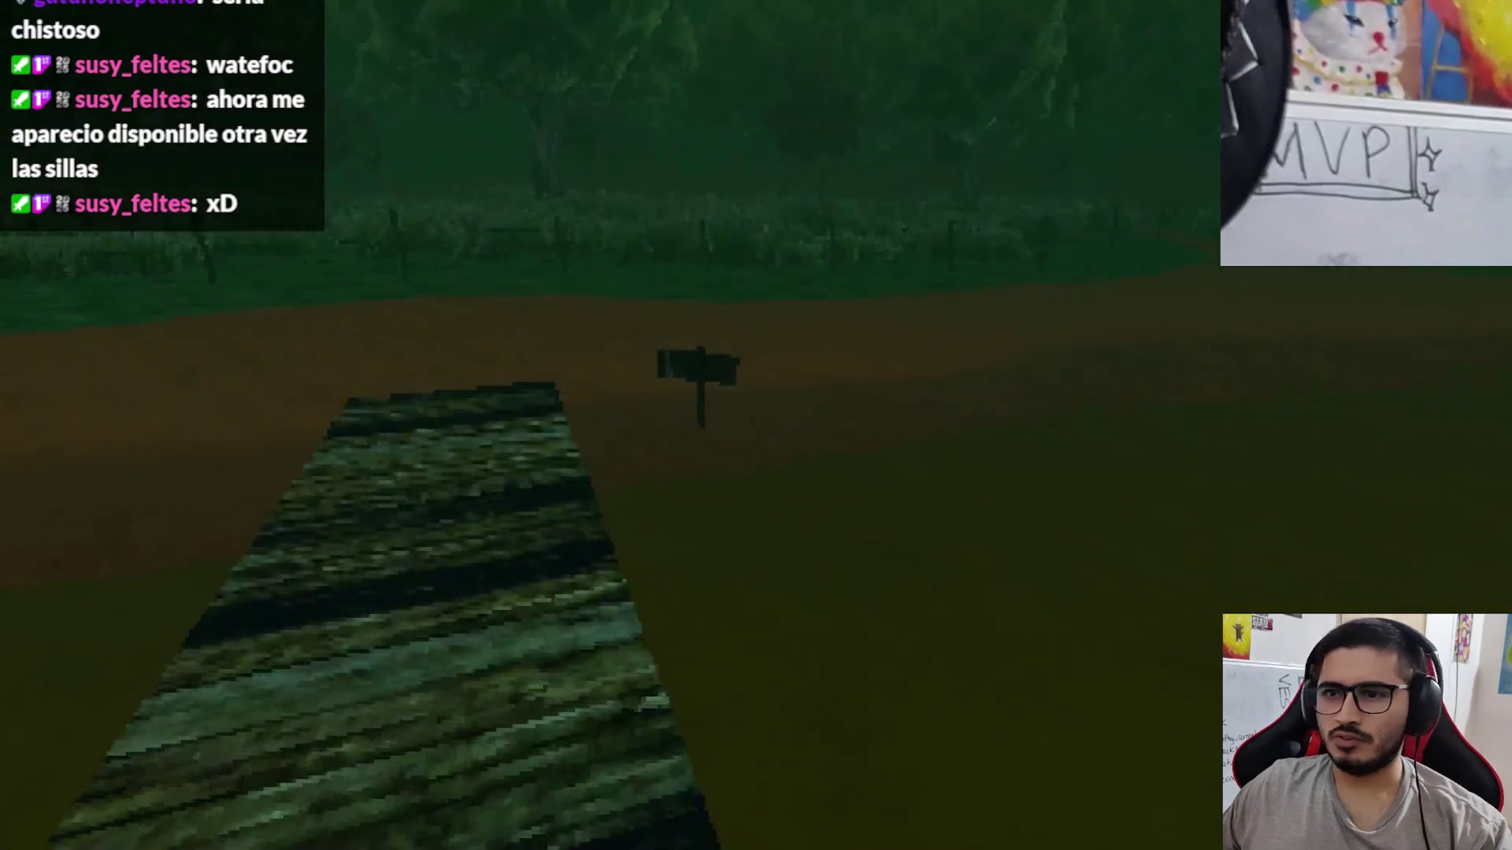
pyautogui.press('w')
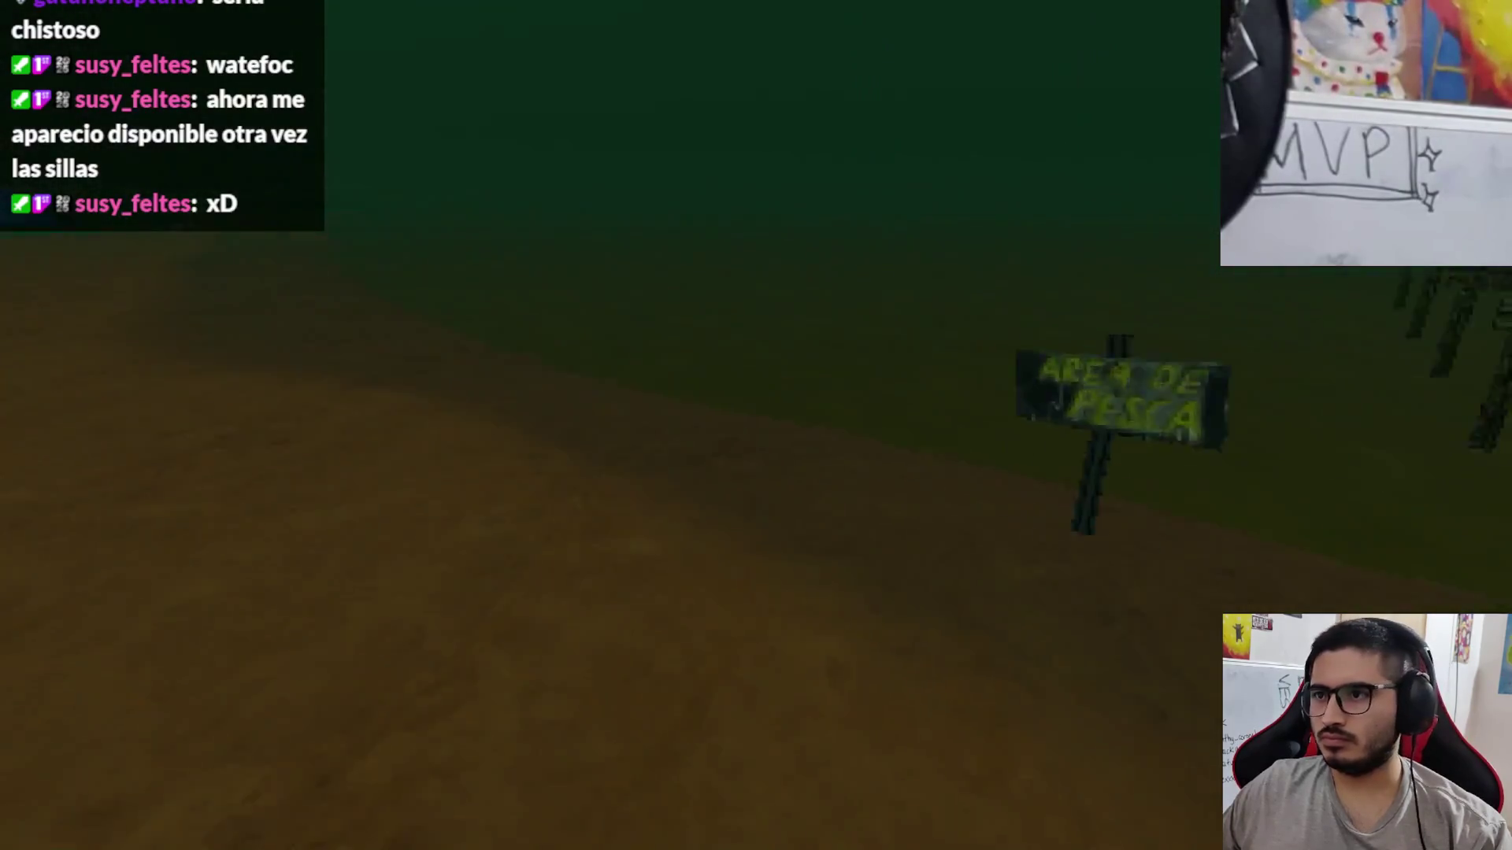
pyautogui.press('e')
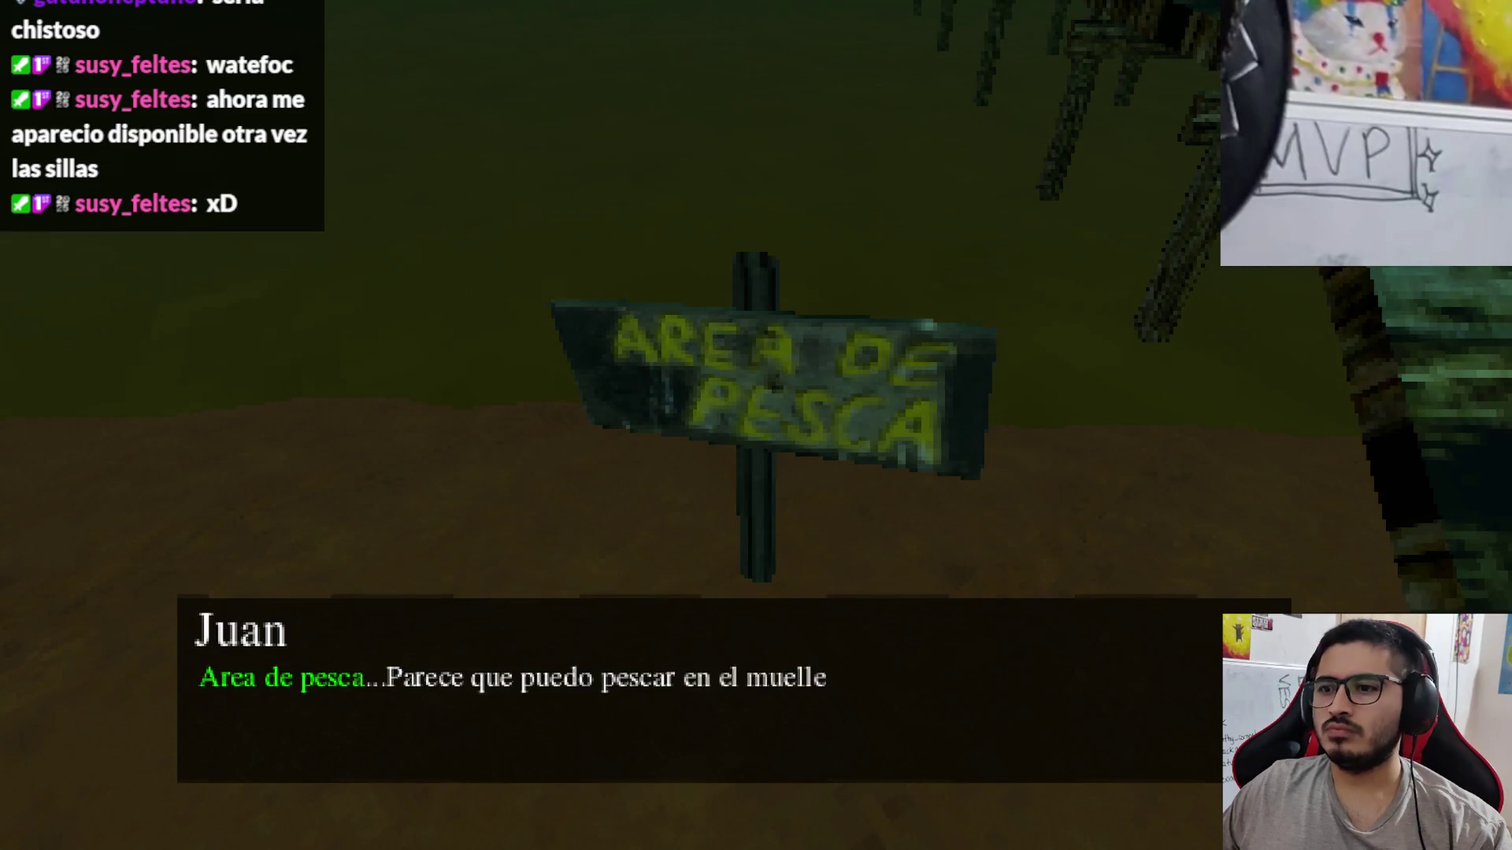
pyautogui.press('Escape')
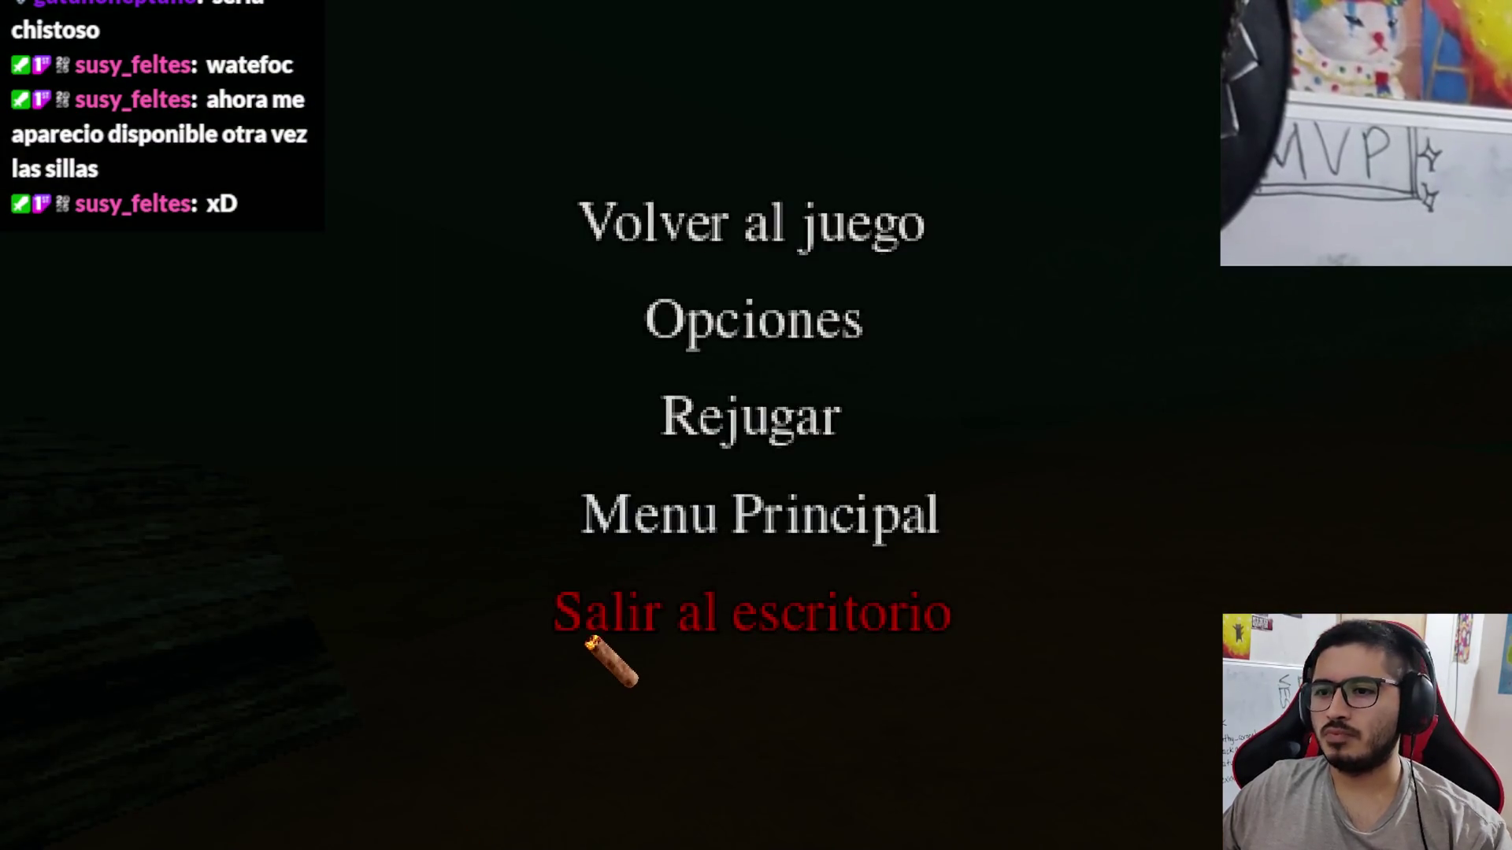
pyautogui.click(590, 640)
# Step: Run git status and git add ., commit as 'feat: Letrero de area de pesca', and git push
pyautogui.hotkey('alt', 'Tab')
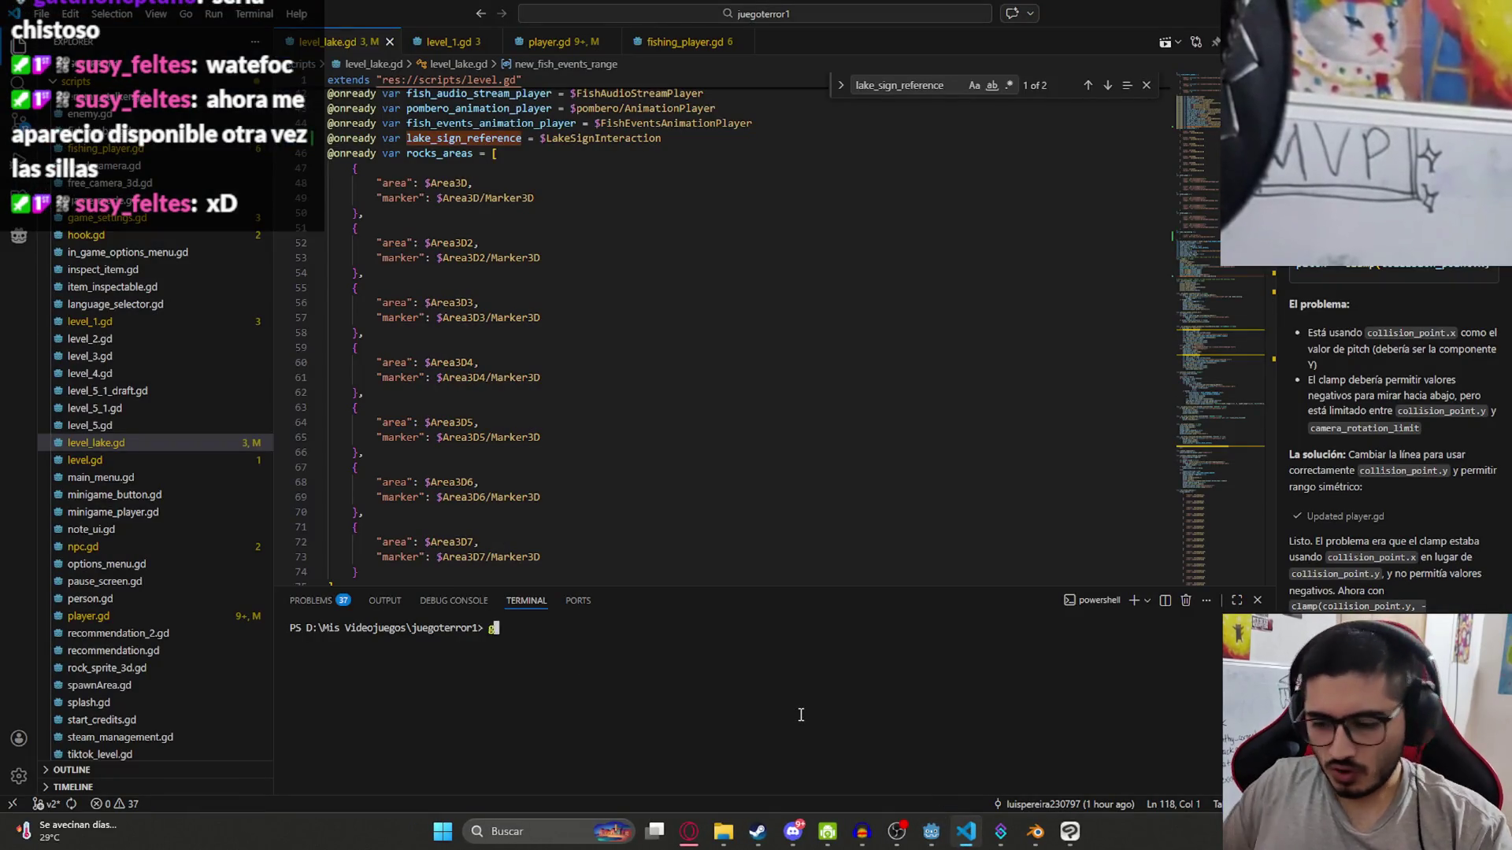
pyautogui.press('Return')
pyautogui.write('git add')
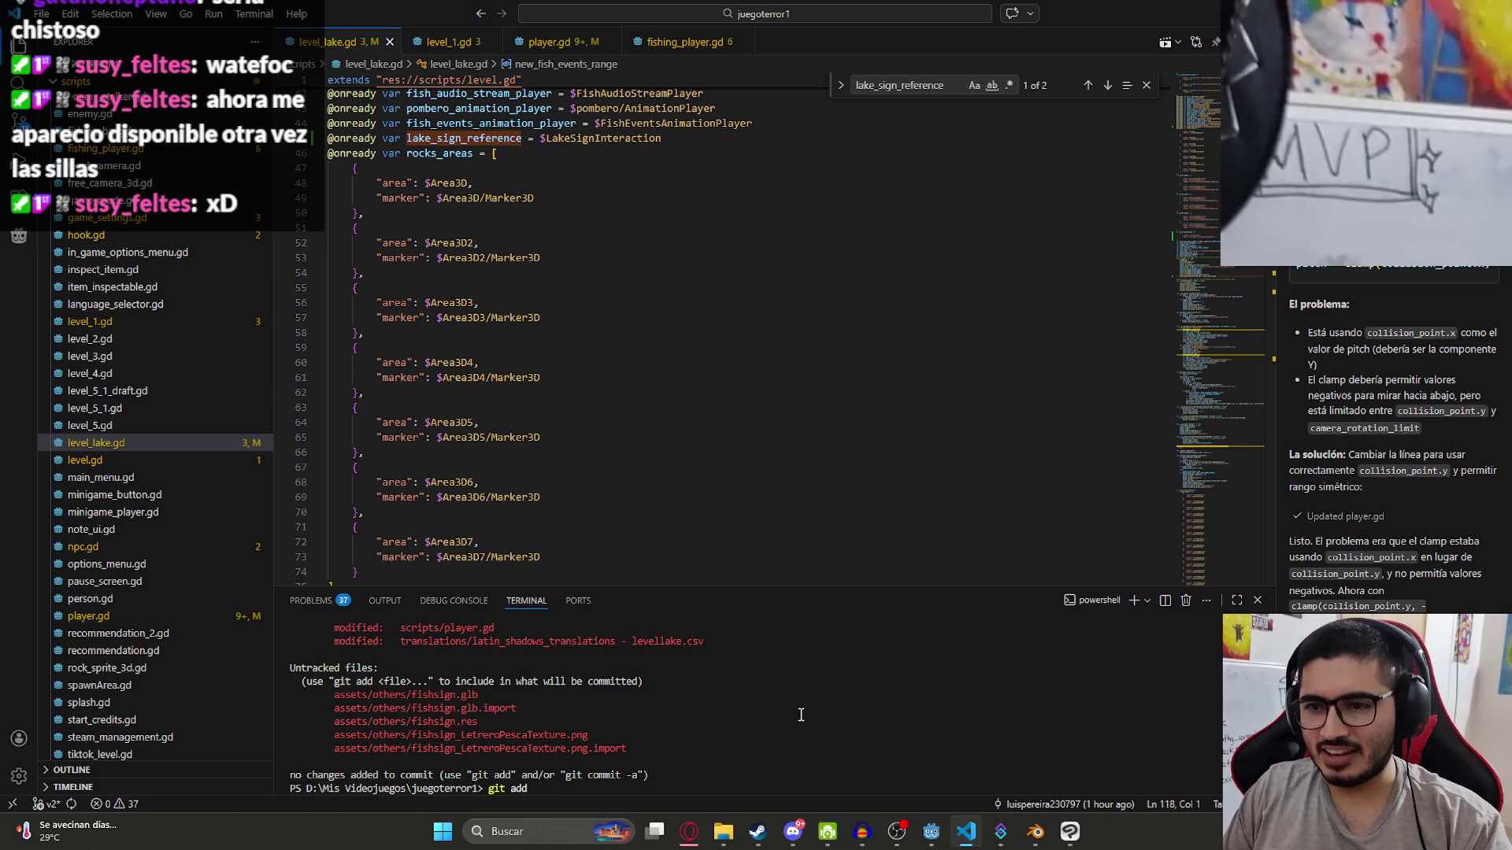
pyautogui.write('.')
pyautogui.press('Return')
pyautogui.write('git commit 0-')
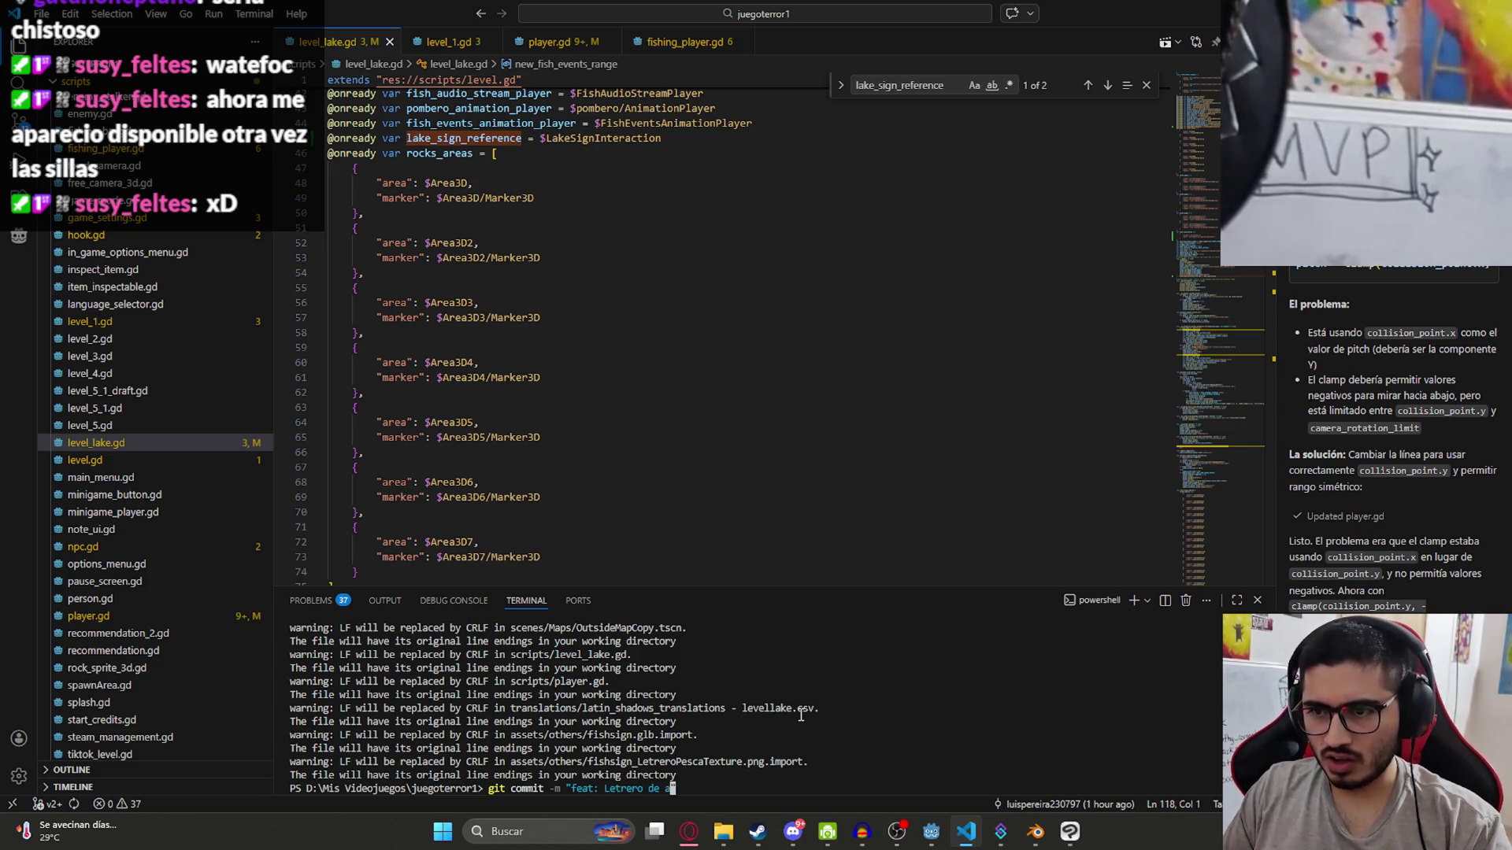
pyautogui.write('sca"')
pyautogui.press('Return')
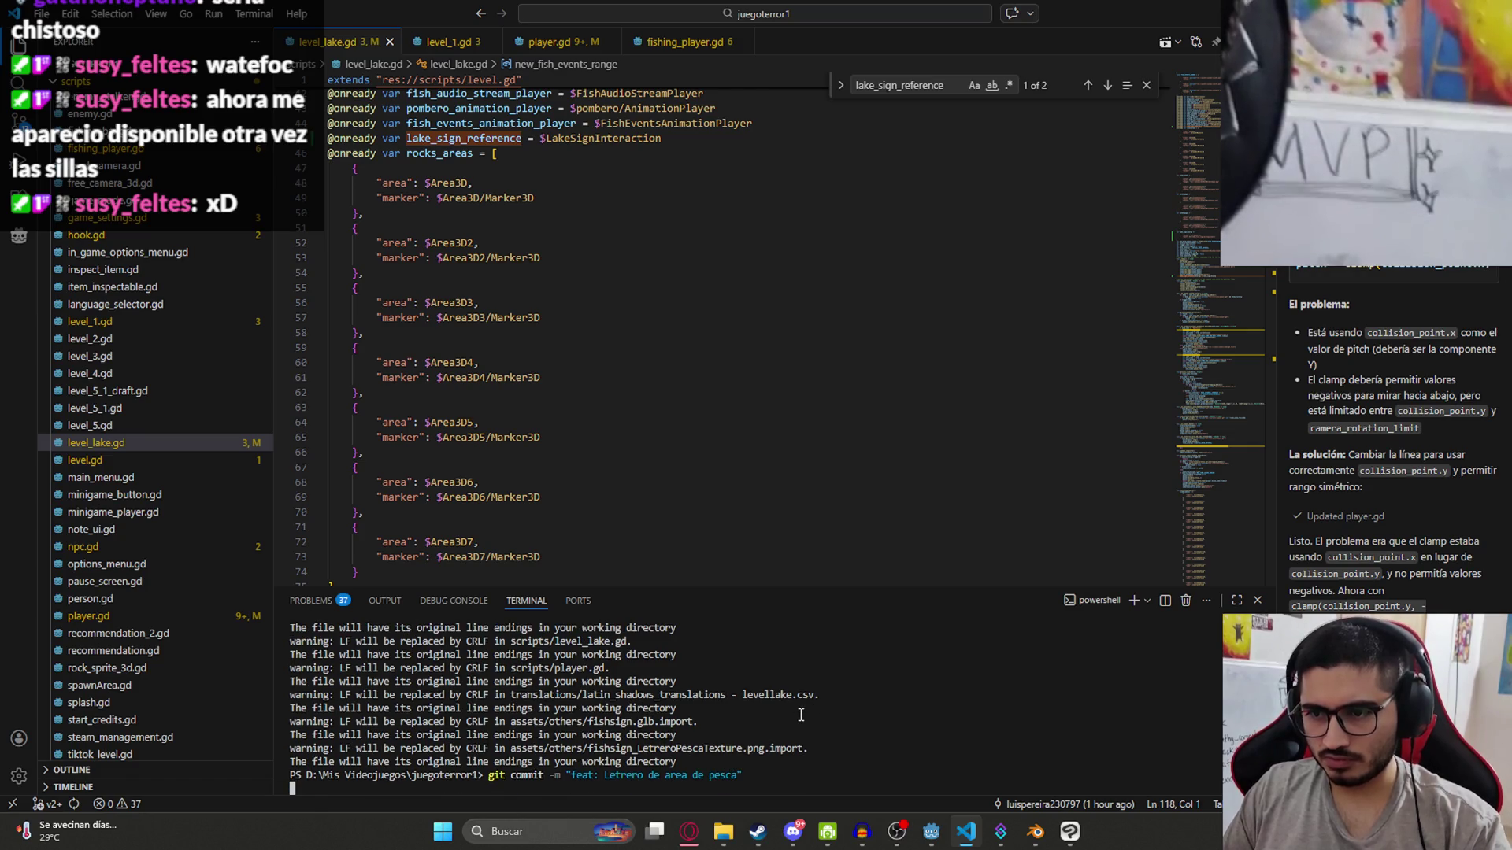
pyautogui.write('git push')
pyautogui.press('Return')
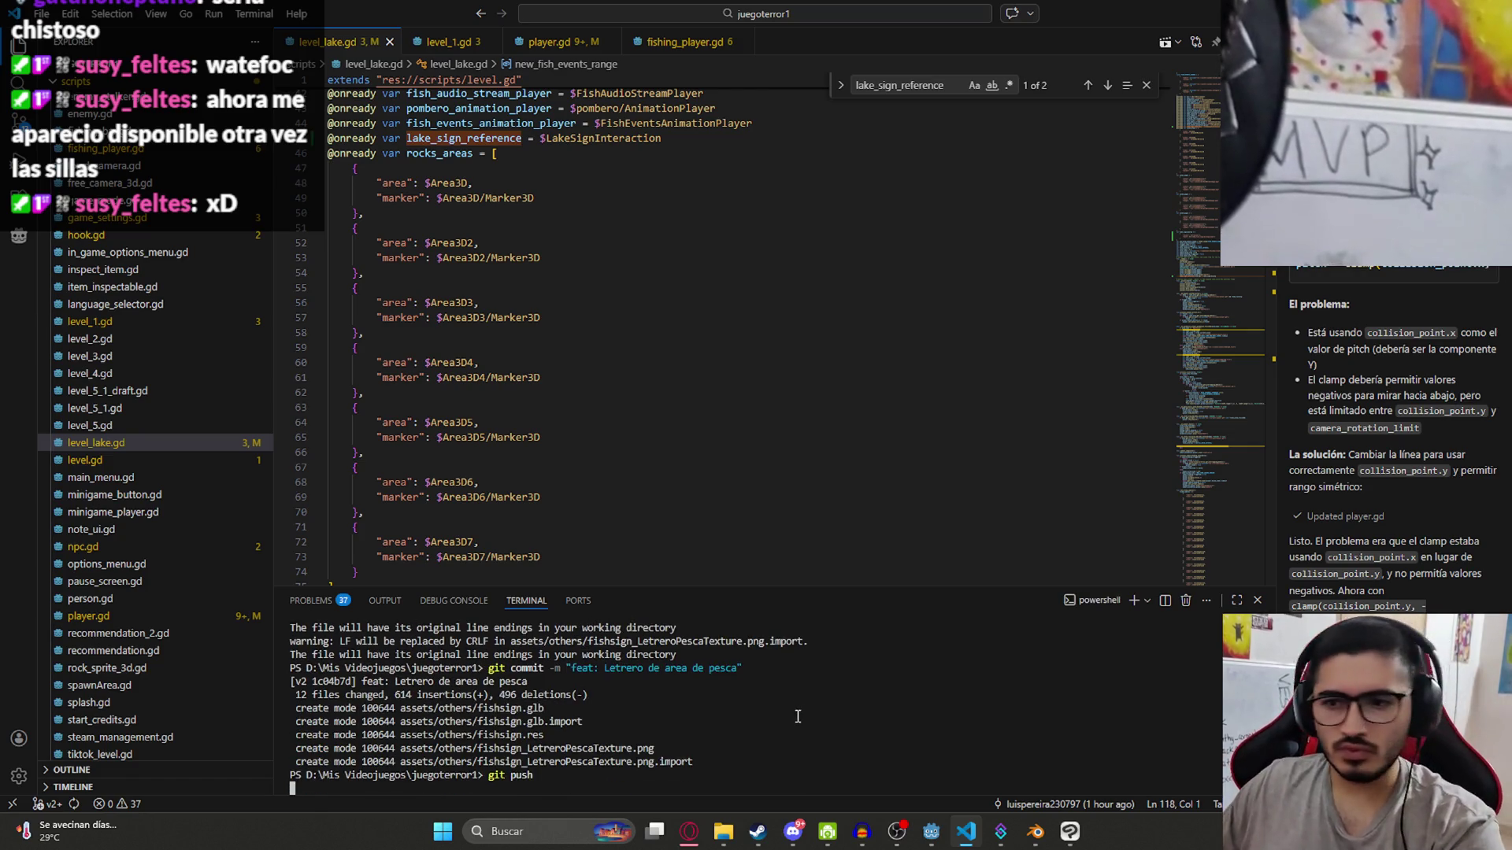
pyautogui.click(676, 837)
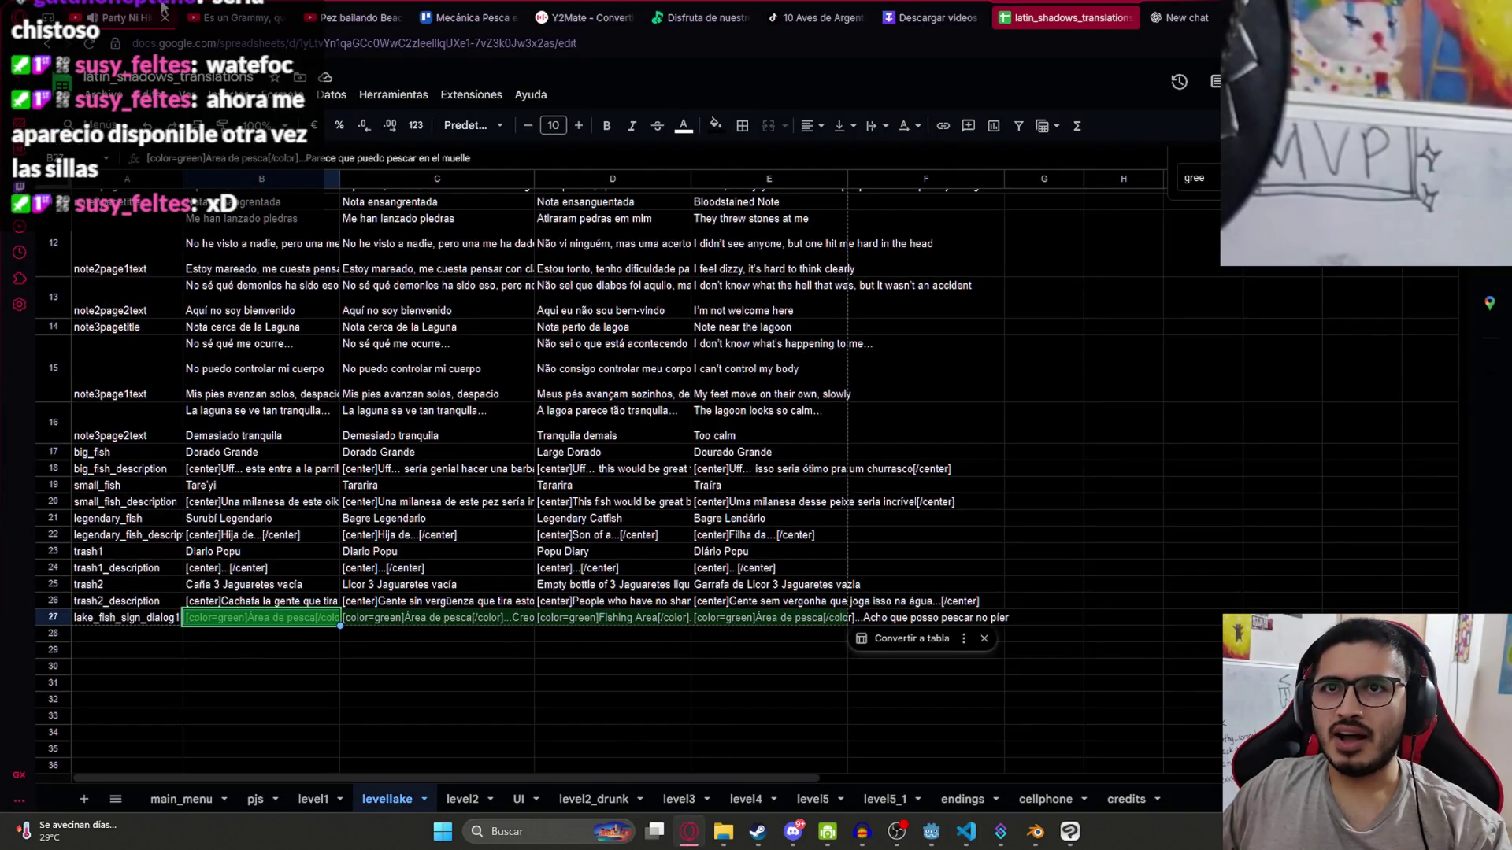
# Step: In the Mecánica Pesca card, toggle the player-signalling item and move the legendary hook item up
pyautogui.click(469, 17)
pyautogui.click(377, 552)
pyautogui.click(377, 552)
pyautogui.moveTo(475, 647); pyautogui.dragTo(482, 607)
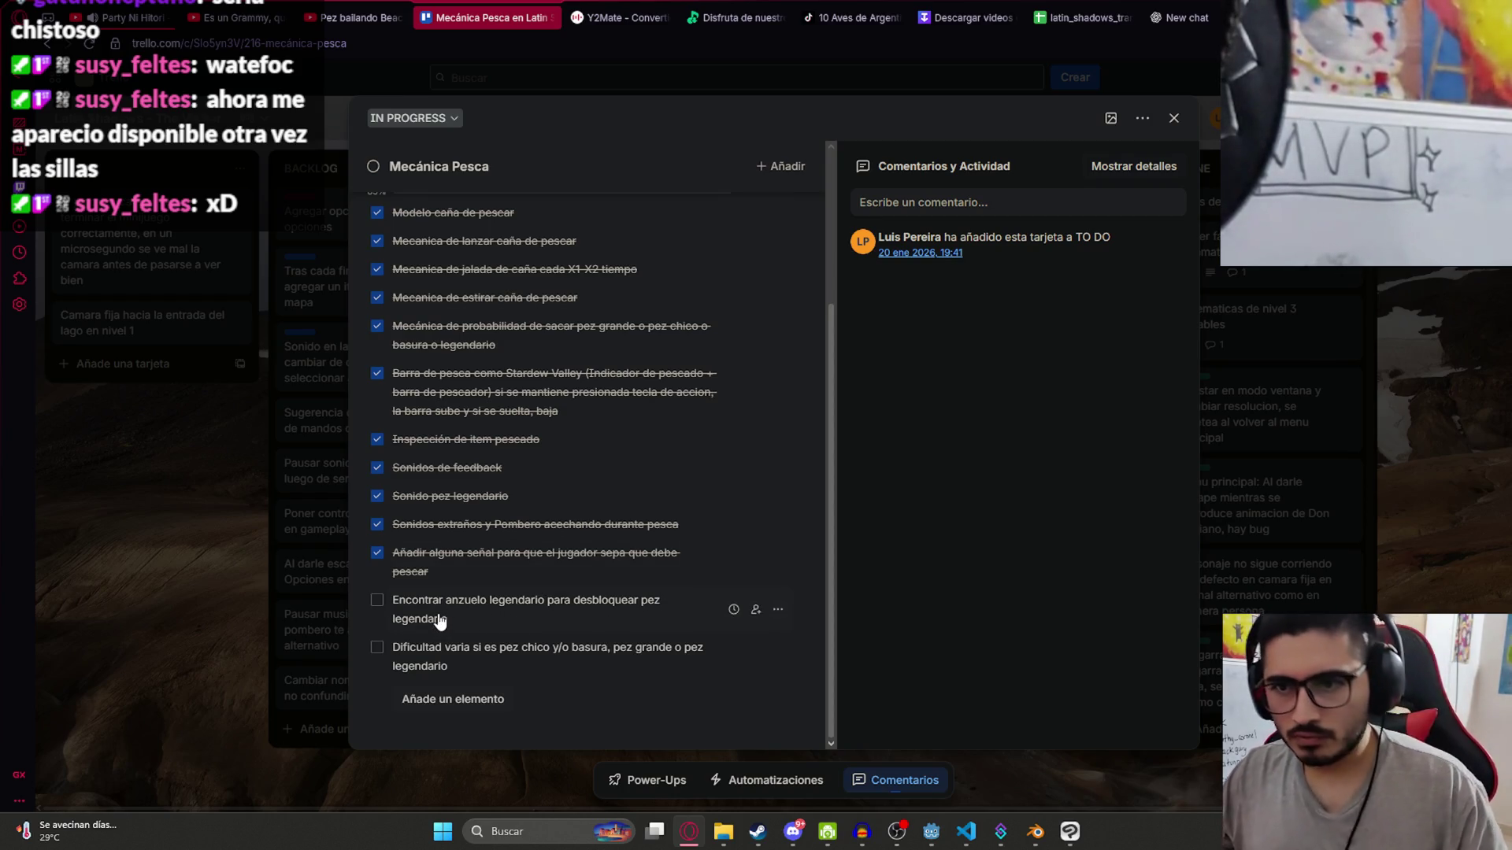
# Step: Pause the Party Ni Hitori video and play 'Pez bailando Beach parade por 1 hora' fullscreen
pyautogui.click(144, 12)
pyautogui.press('k')
pyautogui.click(236, 17)
pyautogui.hotkey('ctrl', 'Tab')
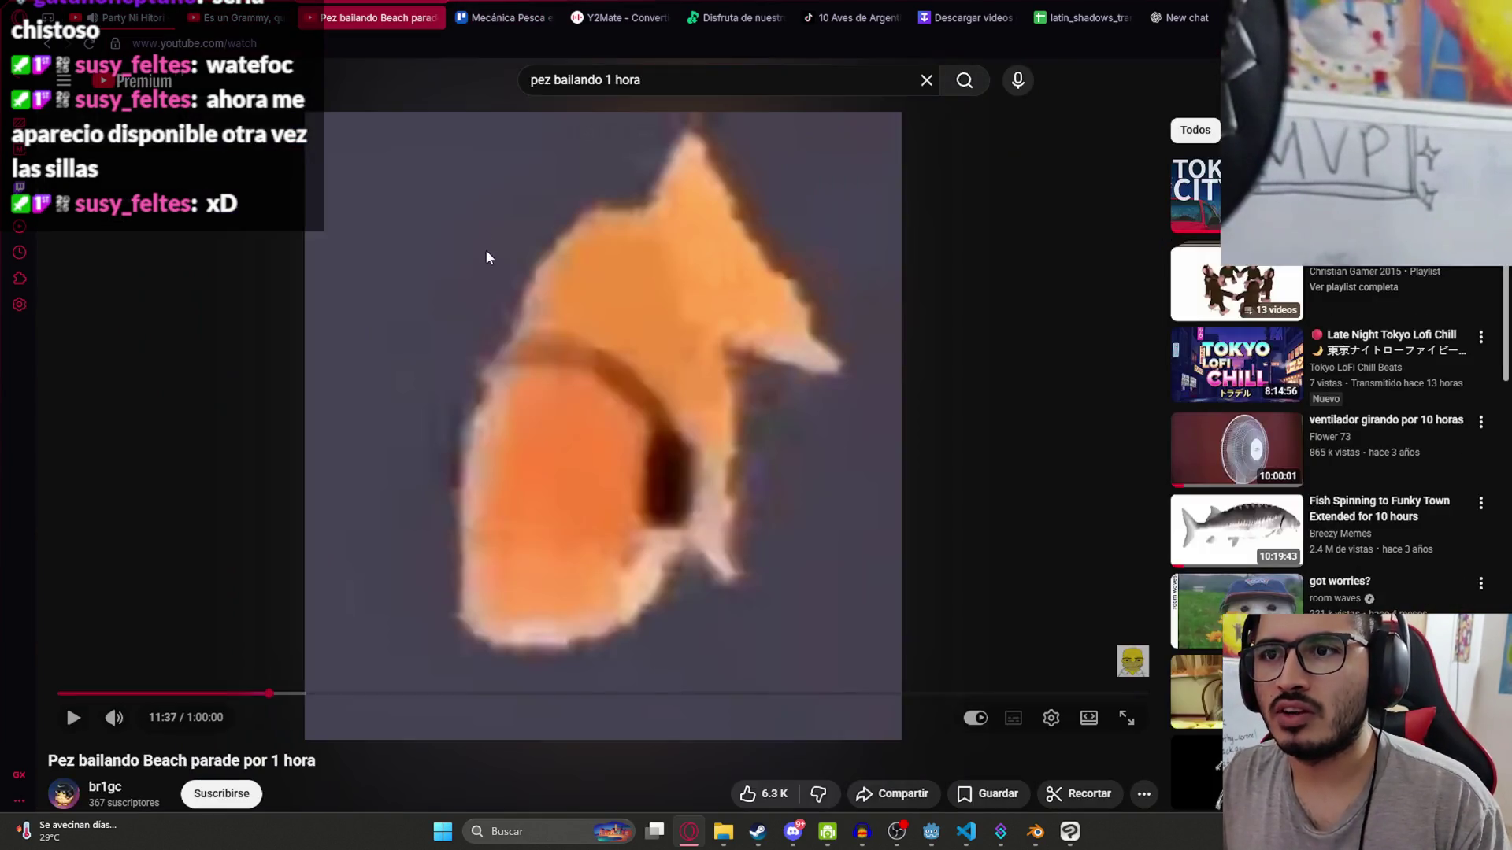
pyautogui.click(343, 465)
pyautogui.doubleClick(343, 466)
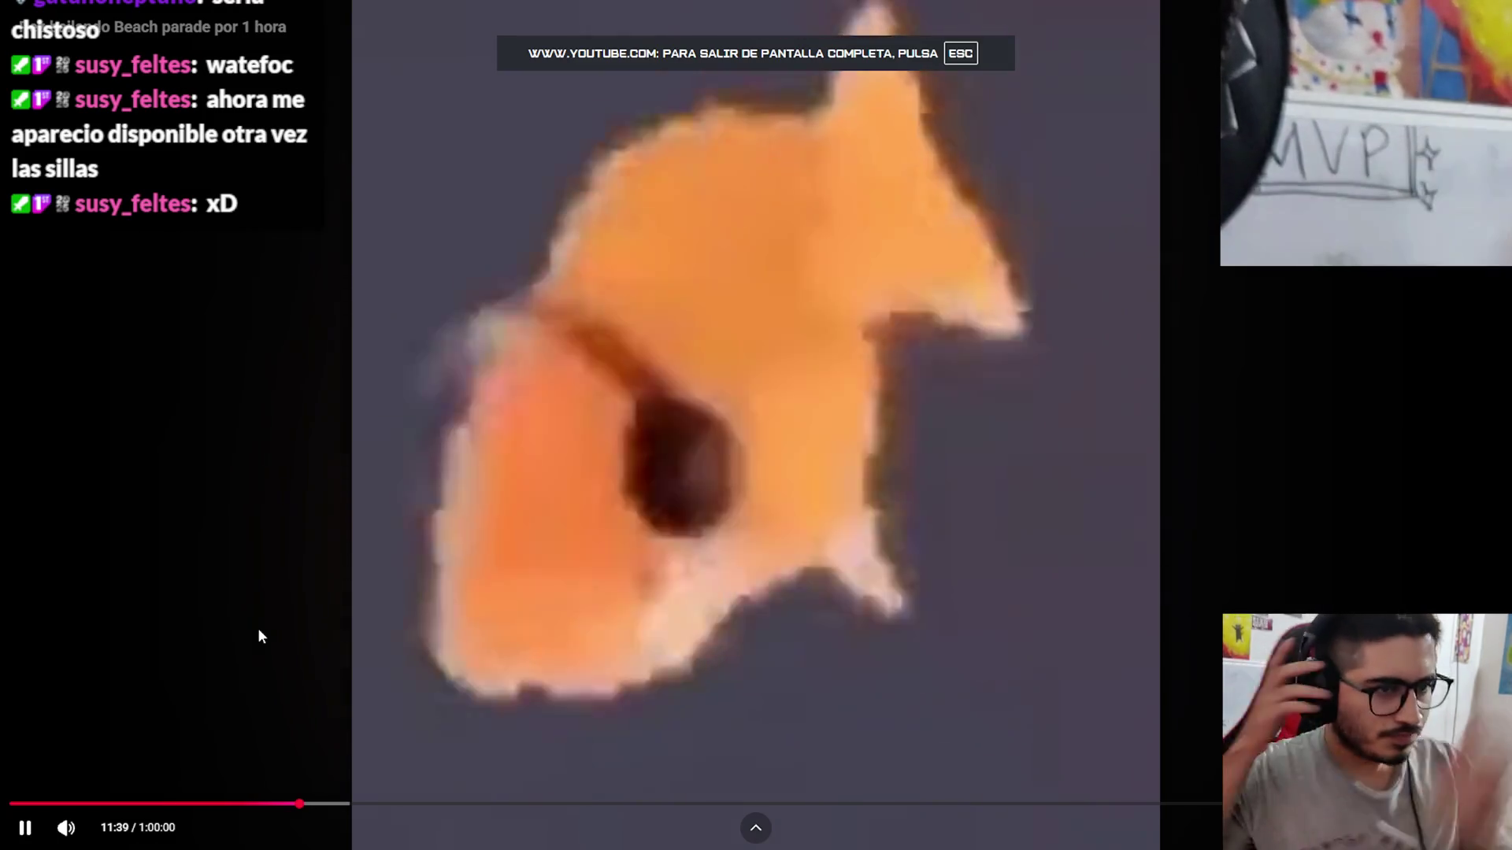
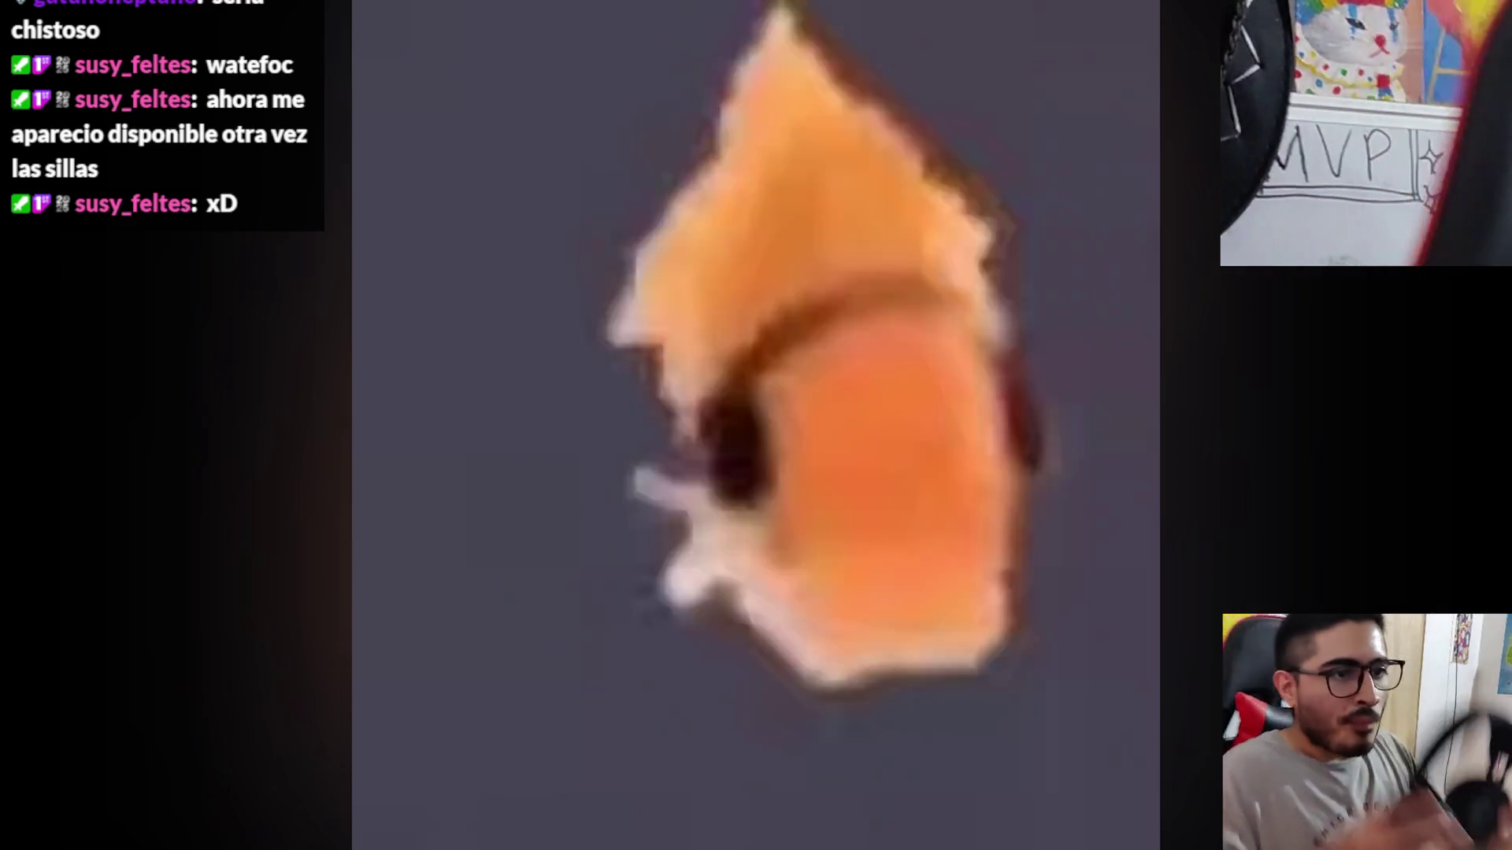
# Step: Pause the fish clip, switch to the Party Ni Hitori video, and bring Godot forward
pyautogui.click(257, 627)
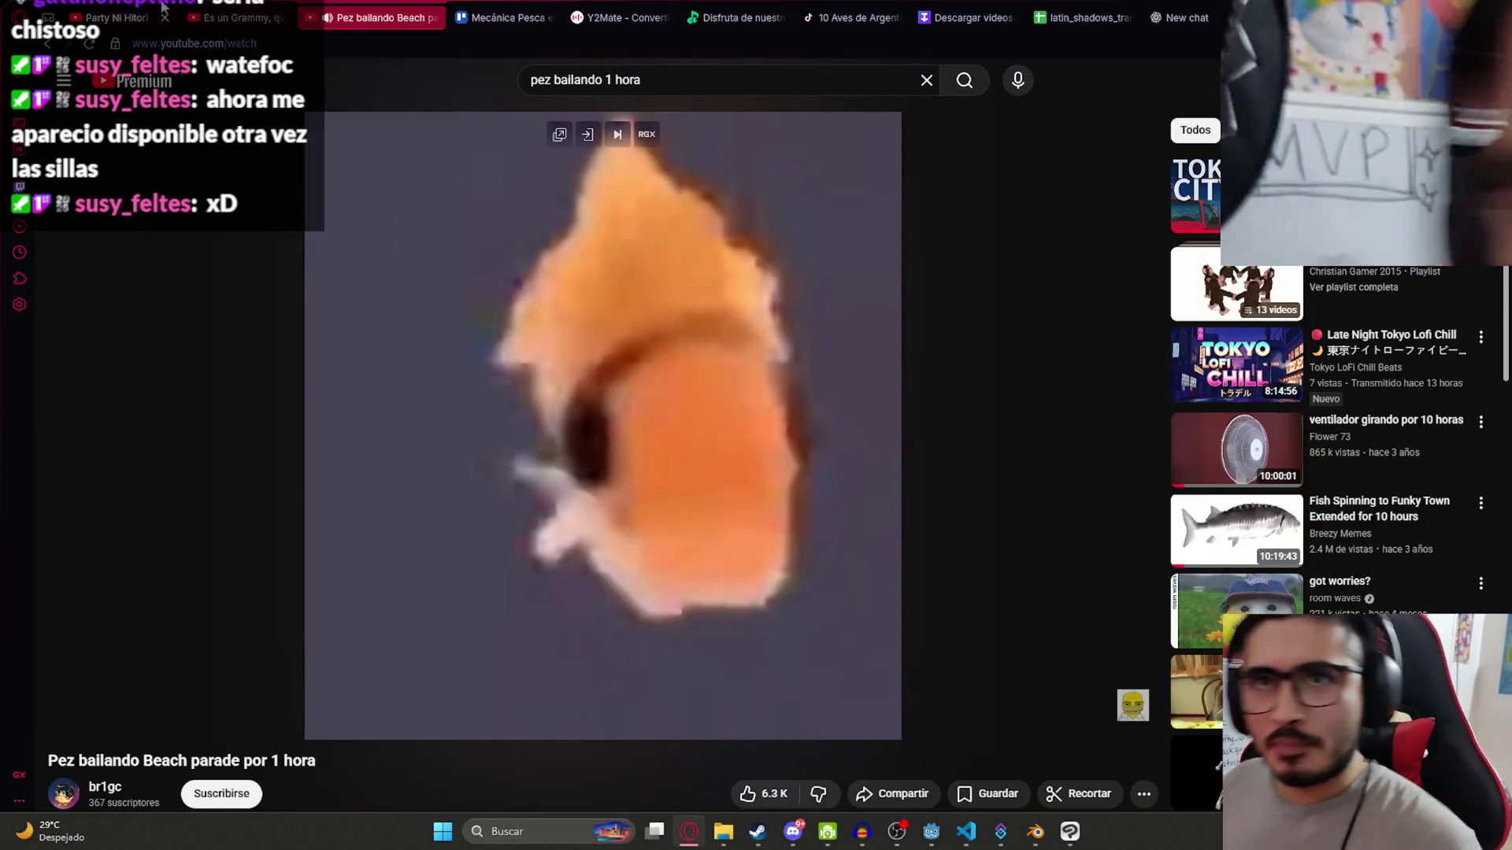
pyautogui.hotkey('ctrl', 'Tab')
pyautogui.click(470, 433)
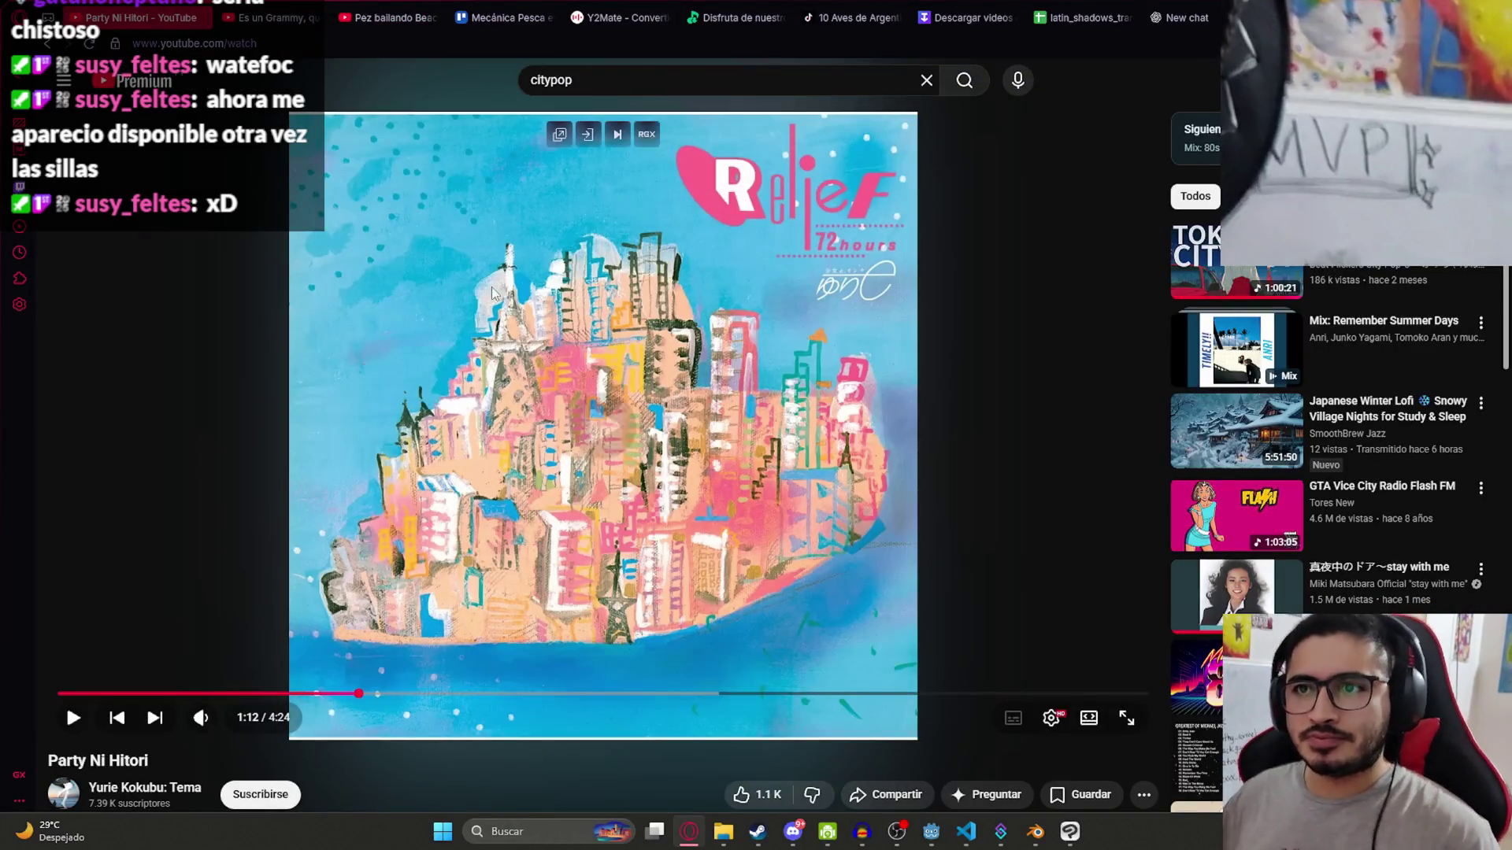
pyautogui.click(927, 836)
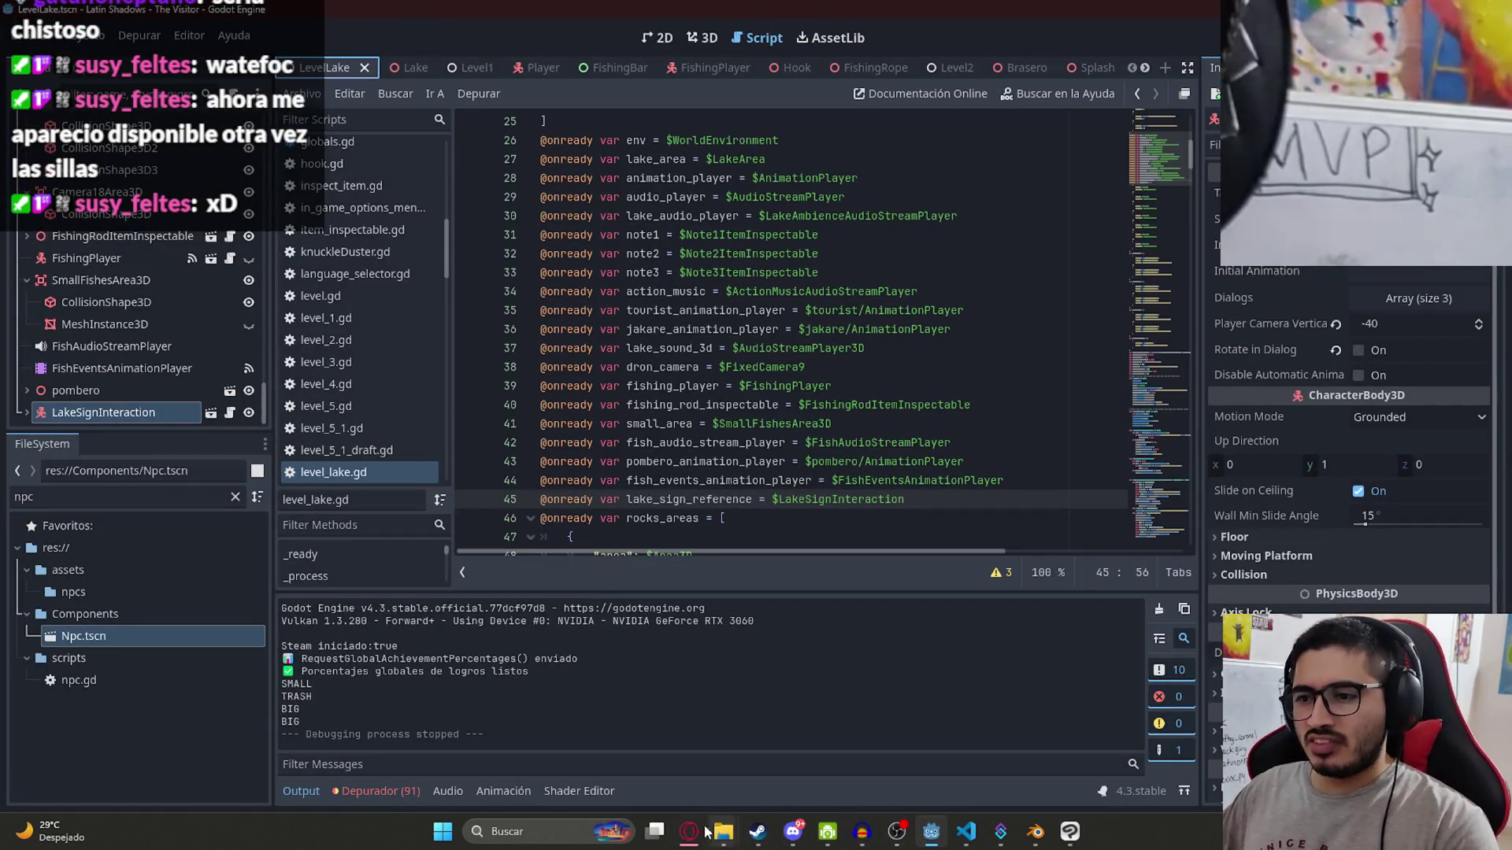
# Step: Check the Mecánica Pesca Trello card, then show the LevelLake scene in Godot's 3D view
pyautogui.click(691, 831)
pyautogui.click(483, 16)
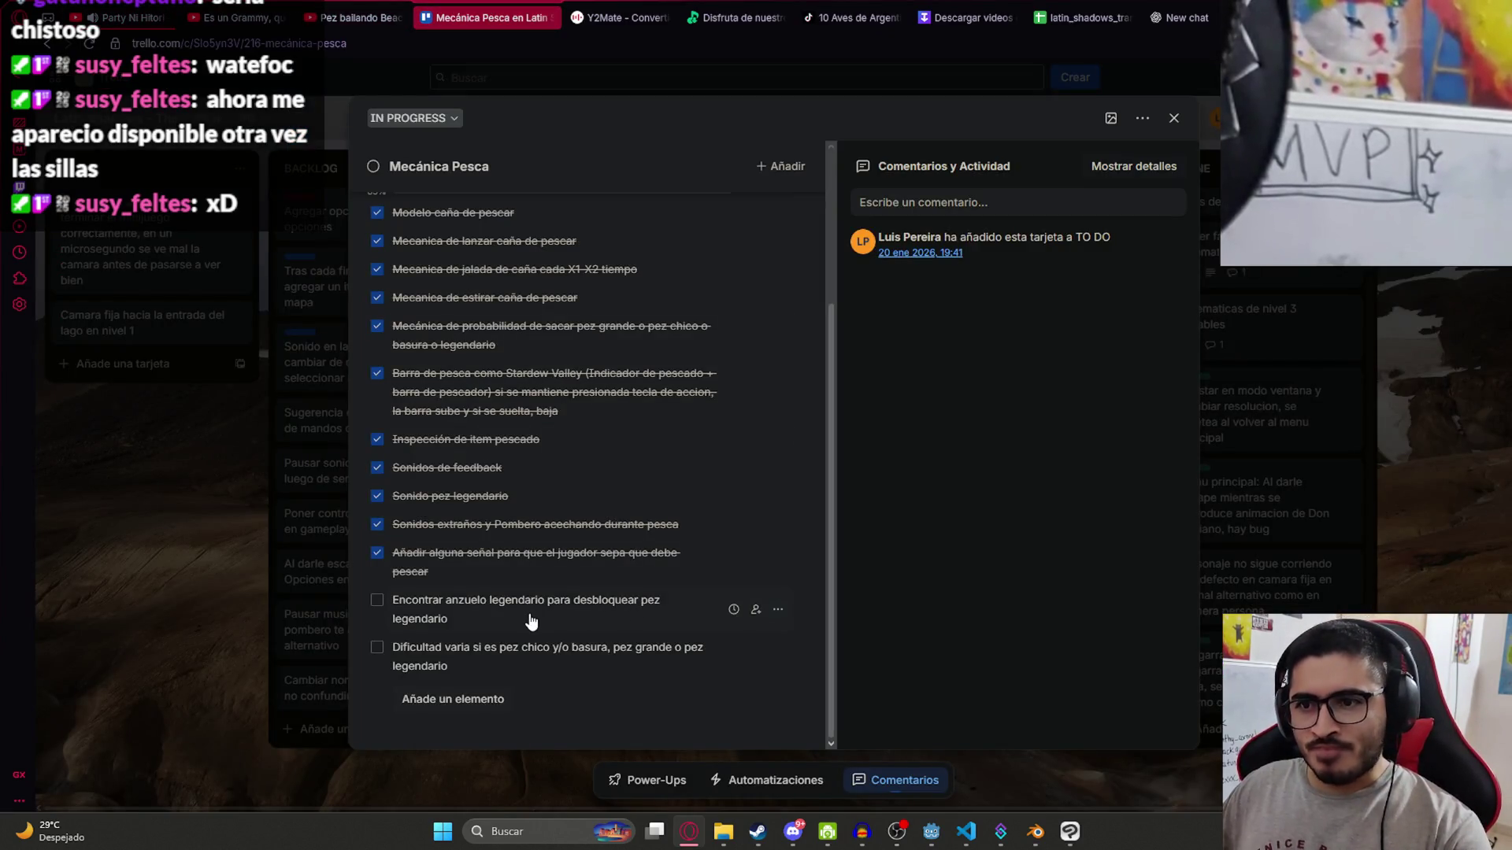
pyautogui.click(931, 831)
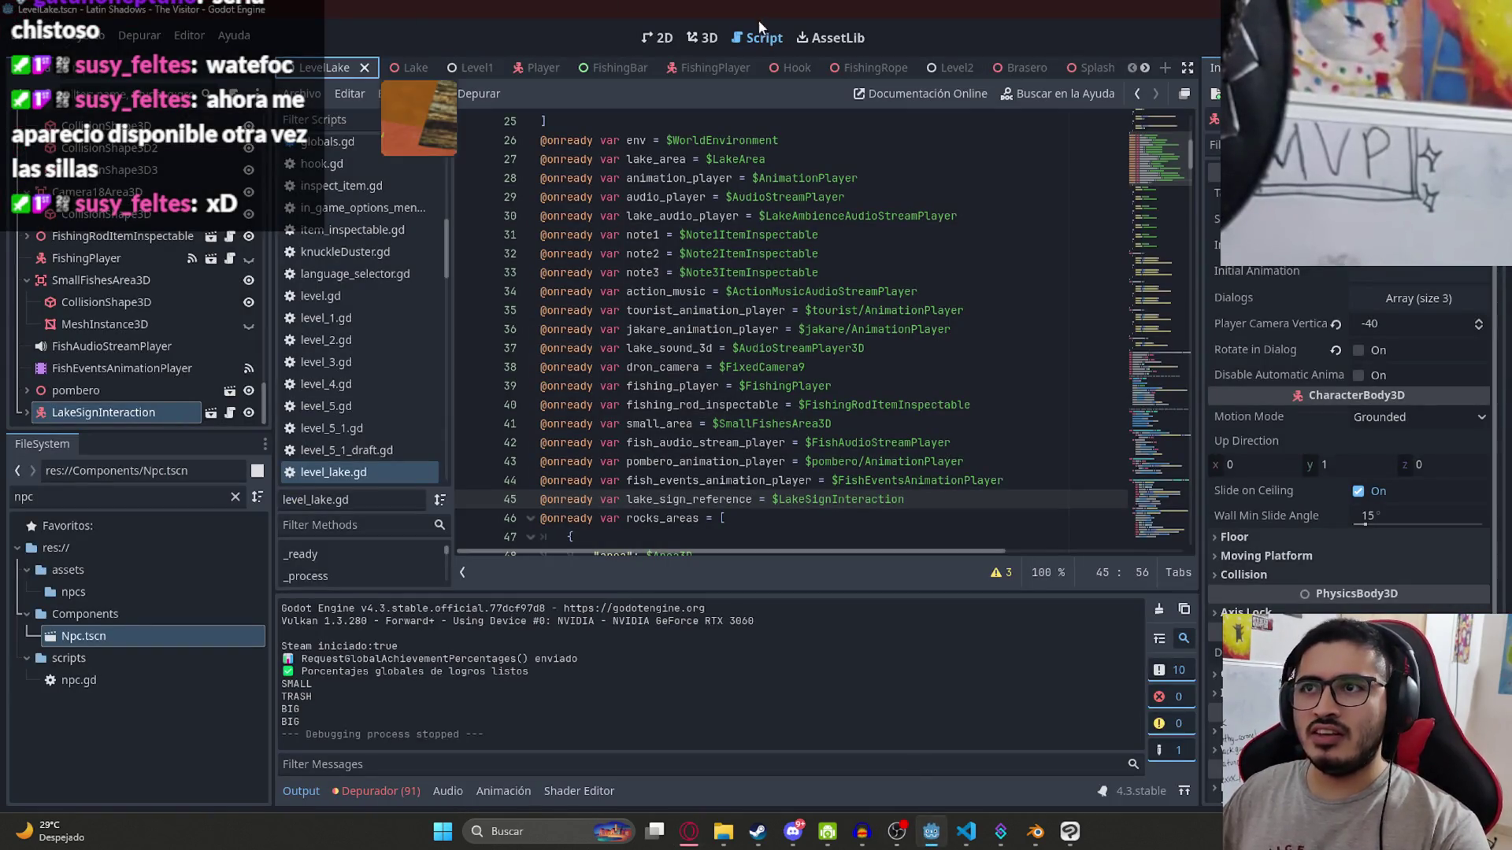
pyautogui.click(701, 38)
pyautogui.scroll(10, 192, 271)
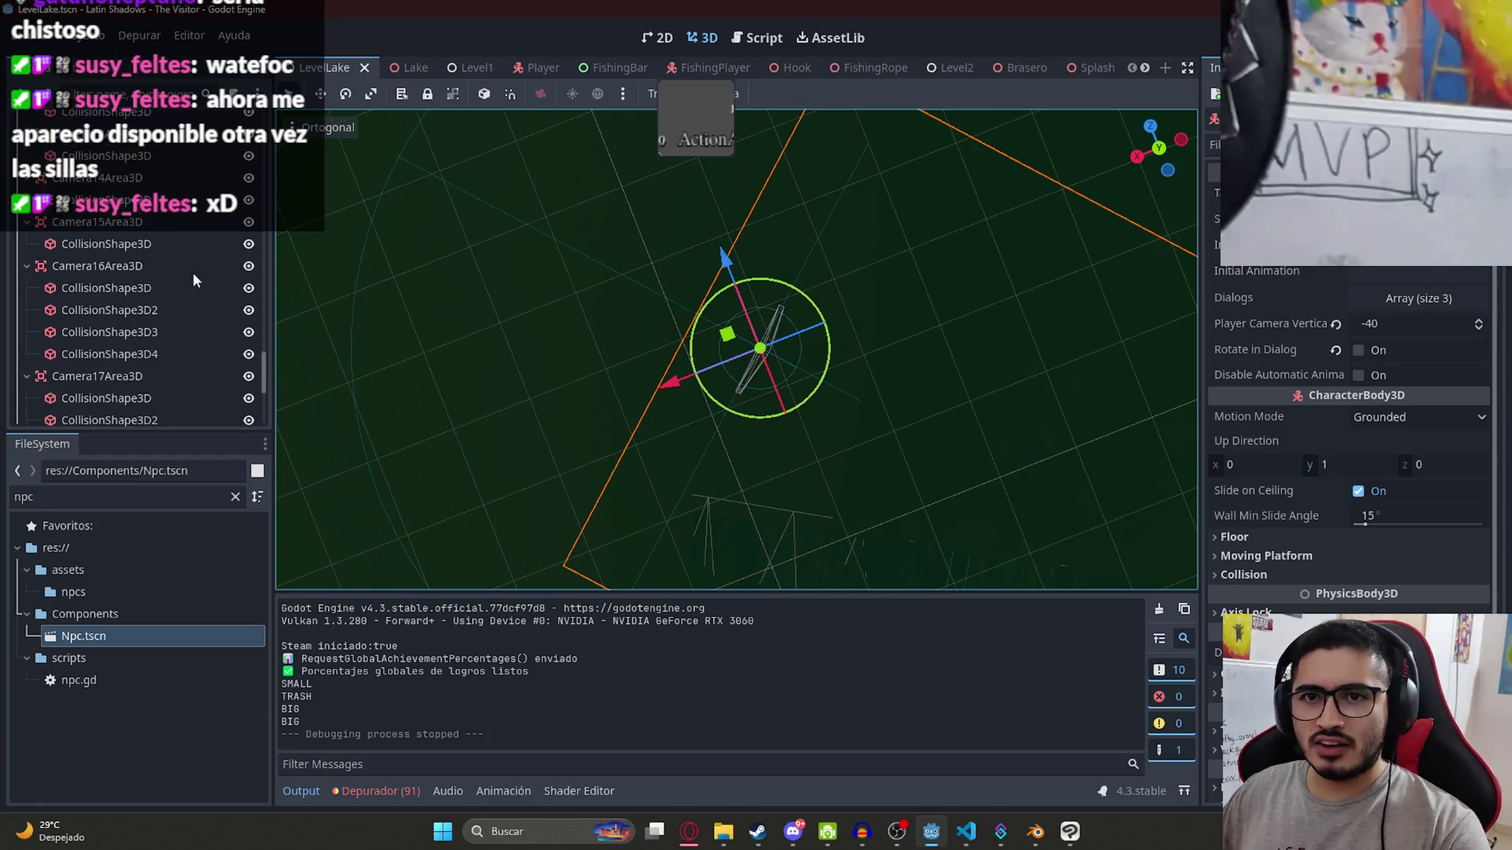
# Step: Select the WorldEnvironment node in the Scene tree to assign the environment
pyautogui.scroll(5, 189, 239)
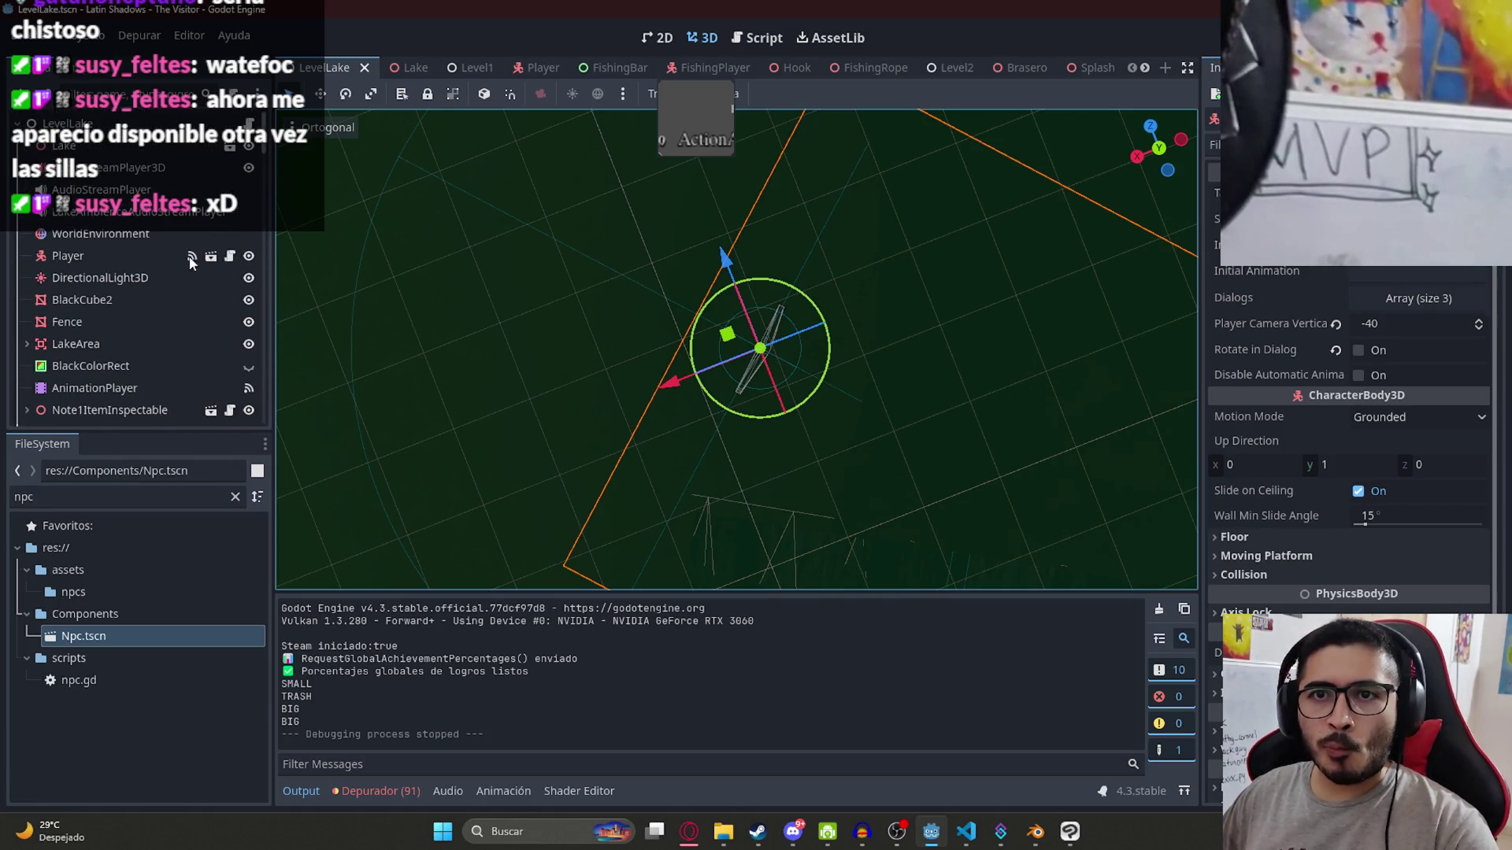
pyautogui.click(200, 233)
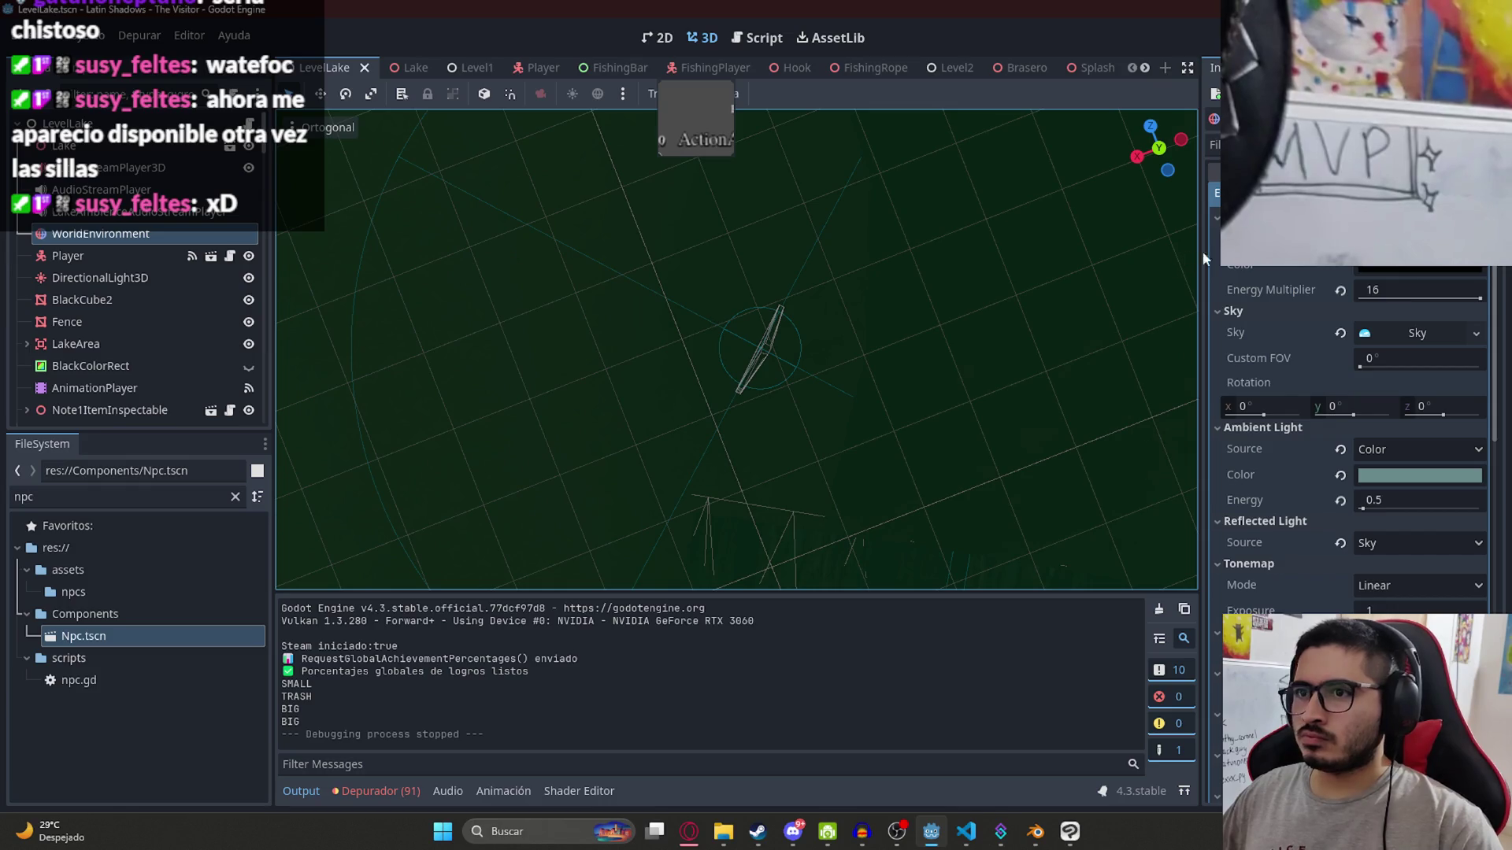
pyautogui.scroll(-10, 843, 381)
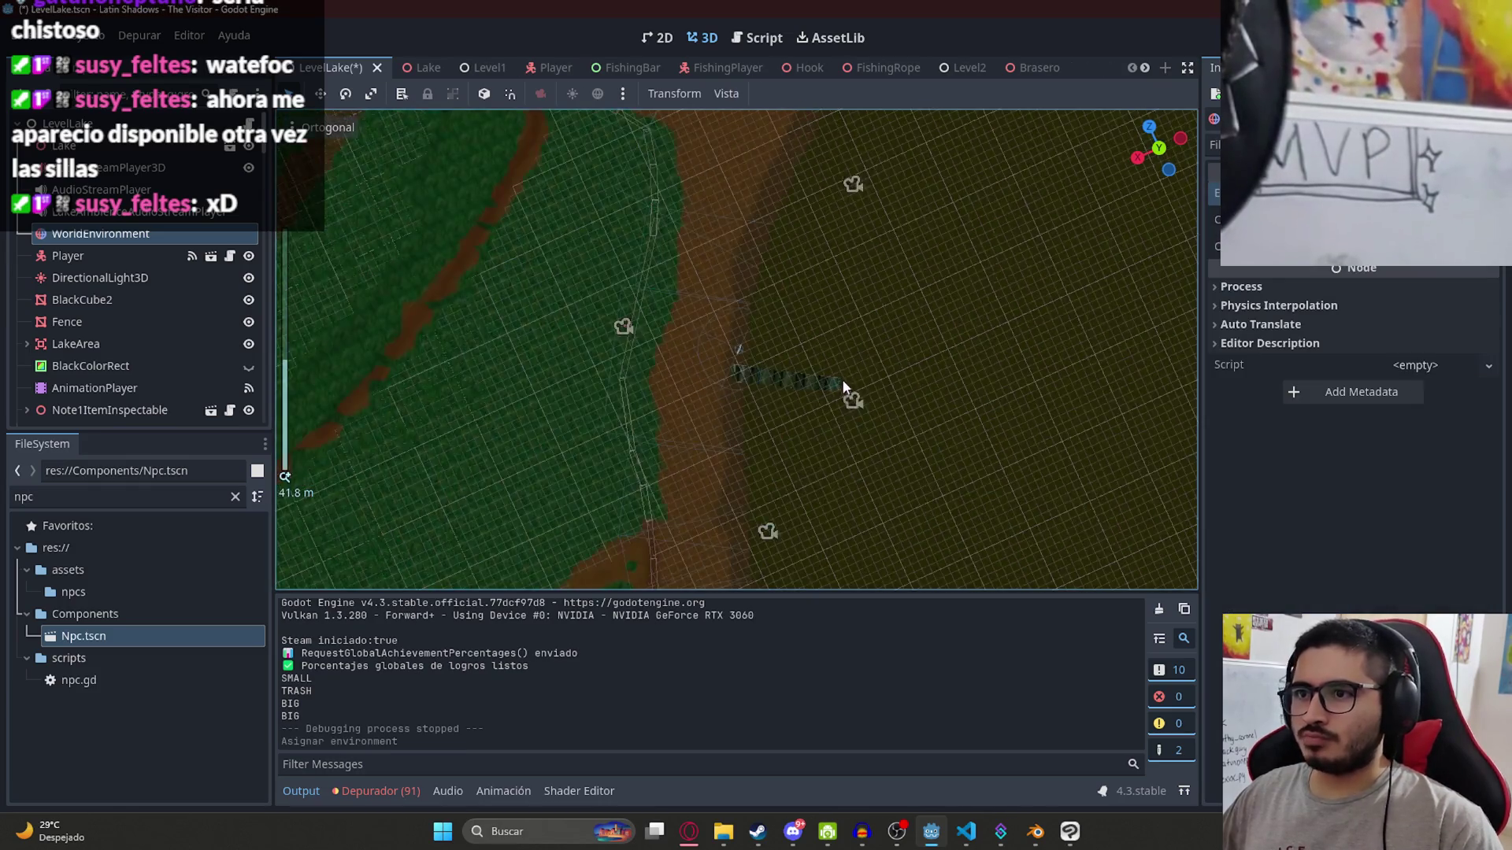
pyautogui.scroll(10, 774, 450)
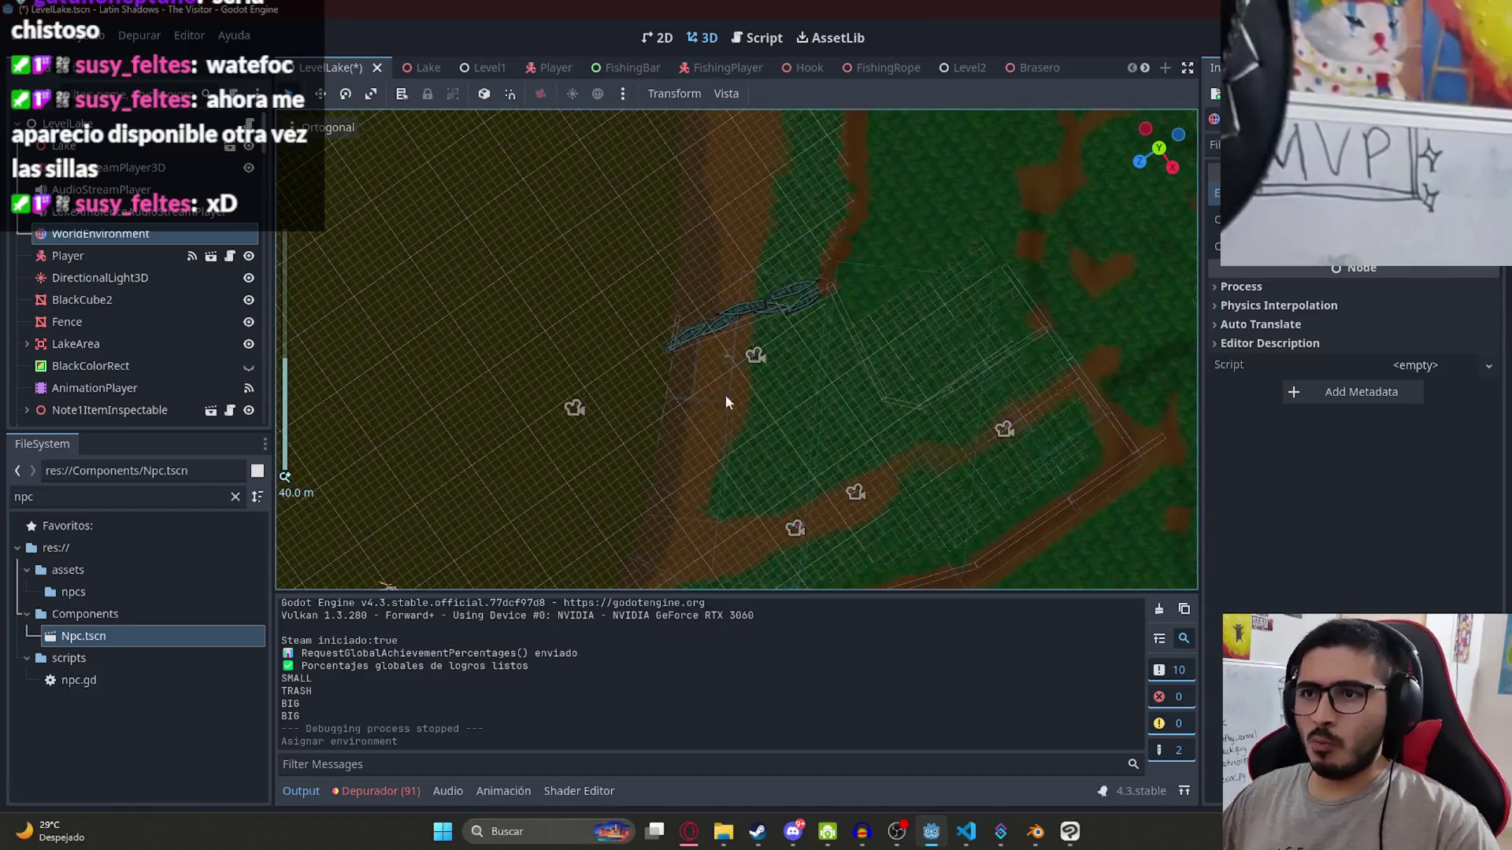
# Step: Orbit the view around the lit lake to inspect the log, dirt path and fence
pyautogui.moveTo(756, 117)
pyautogui.mouseDown()
pyautogui.moveTo(674, 269)
pyautogui.moveTo(674, 343)
pyautogui.moveTo(848, 163)
pyautogui.moveTo(598, 361)
pyautogui.mouseUp()
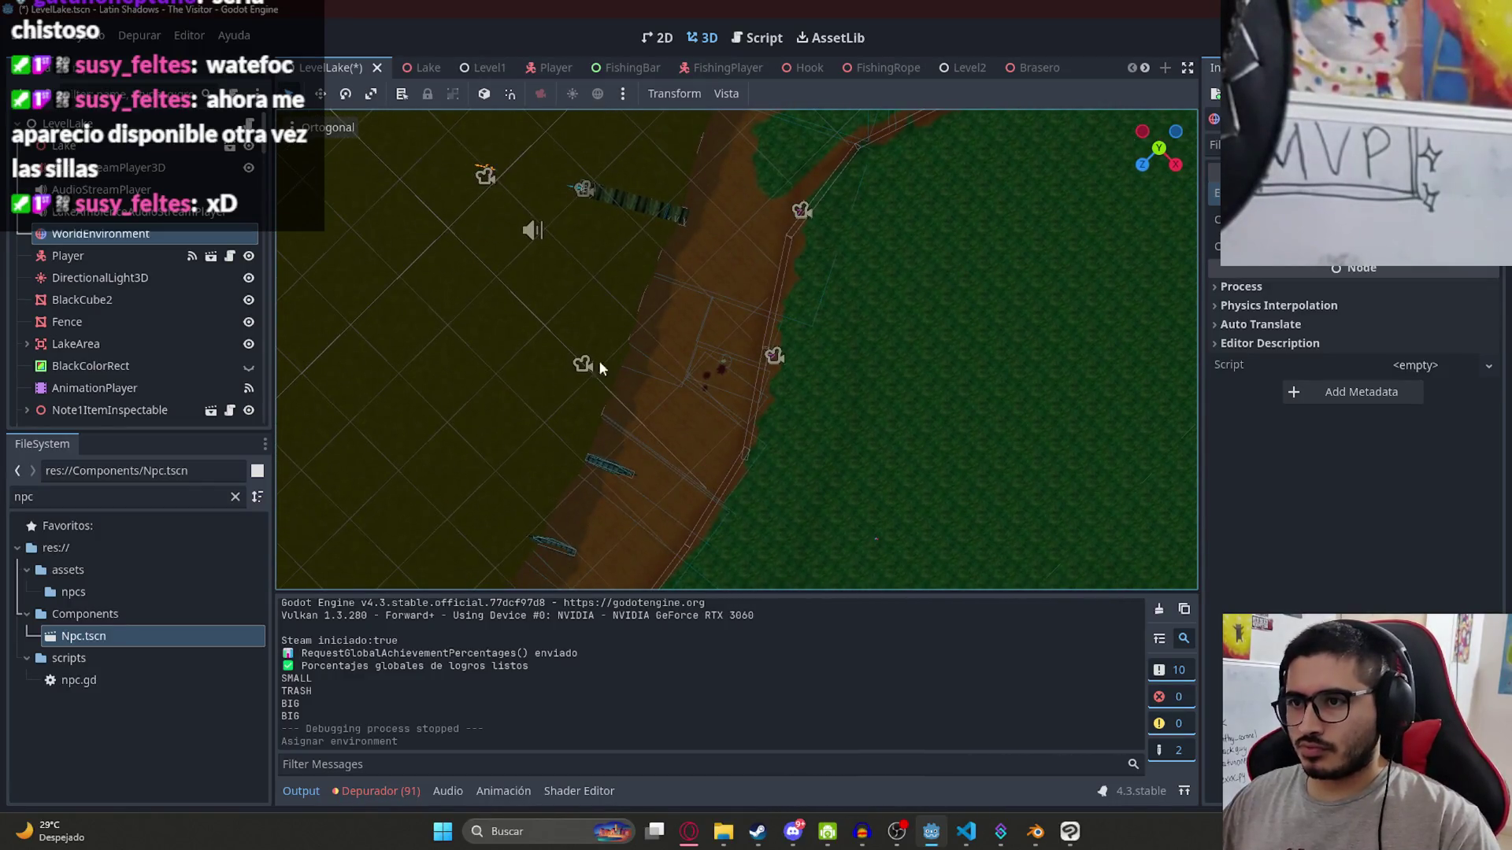
pyautogui.scroll(8, 704, 332)
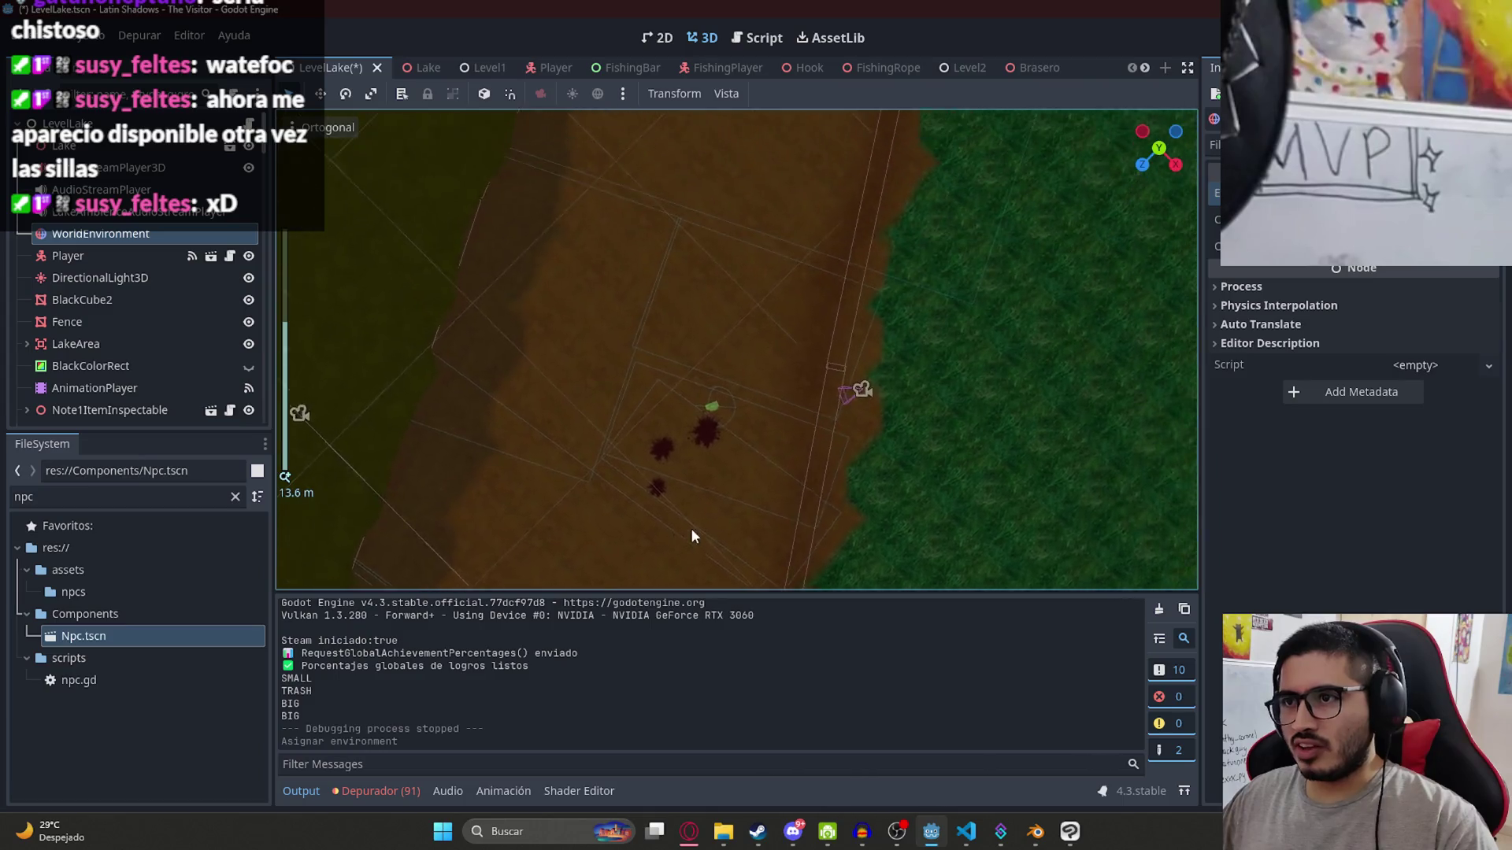
pyautogui.moveTo(726, 501)
pyautogui.mouseDown()
pyautogui.moveTo(665, 503)
pyautogui.moveTo(655, 277)
pyautogui.moveTo(713, 507)
pyautogui.moveTo(619, 285)
pyautogui.moveTo(680, 332)
pyautogui.mouseUp()
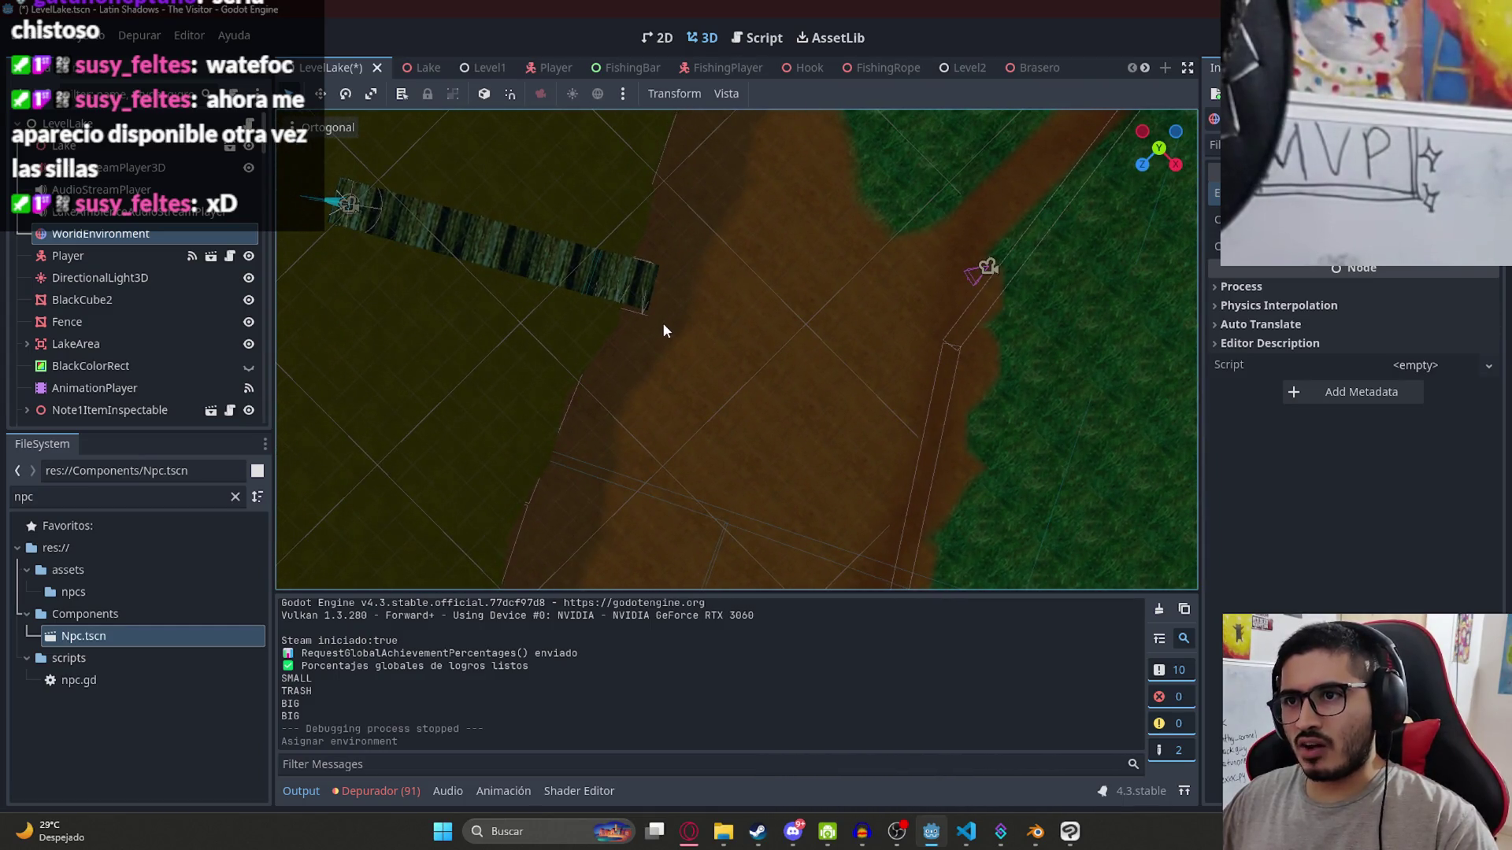
pyautogui.scroll(5, 663, 325)
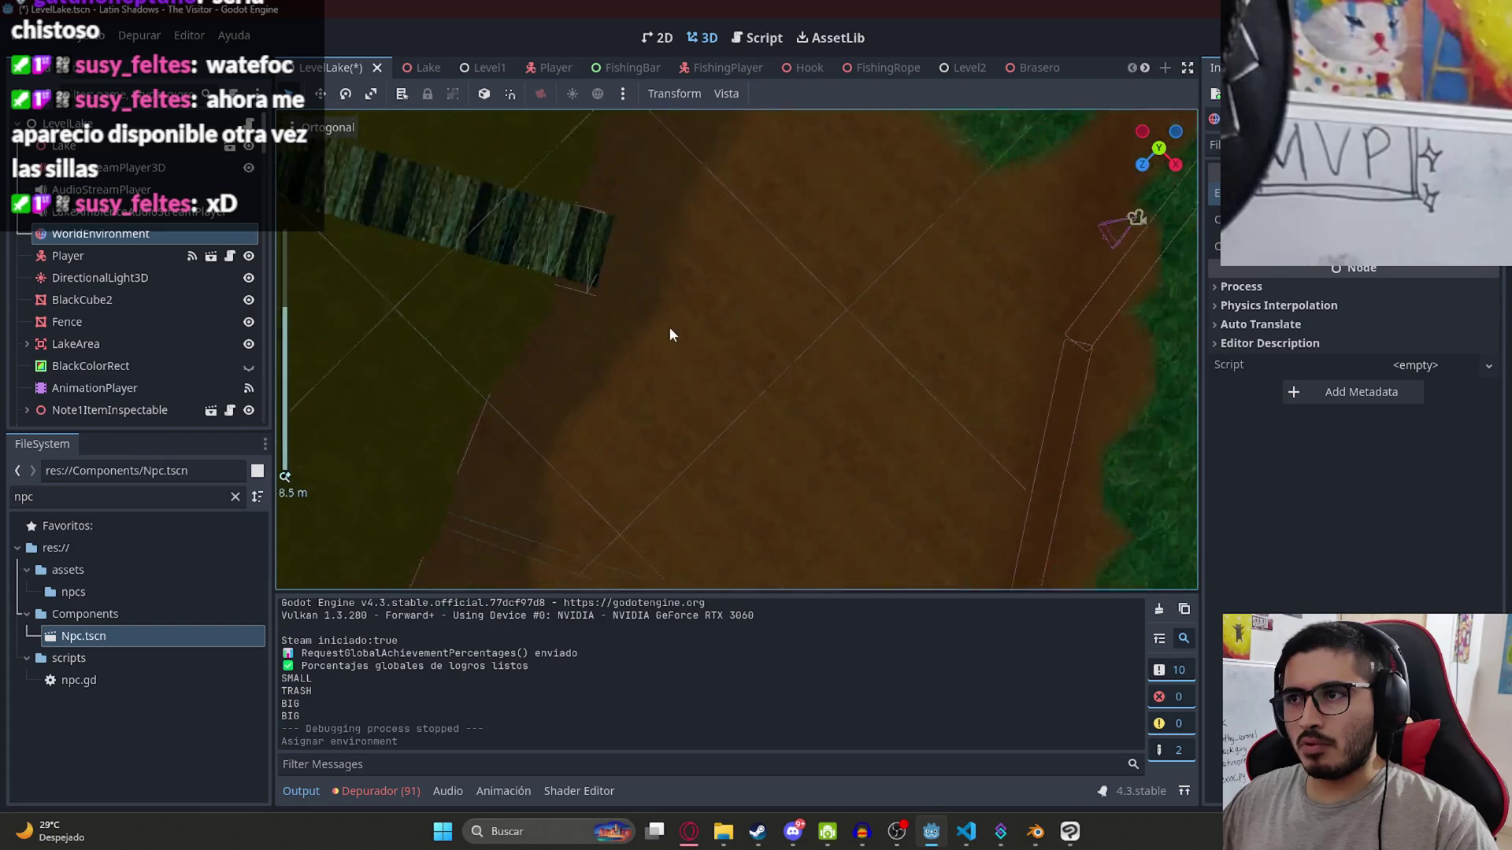
pyautogui.scroll(-10, 535, 226)
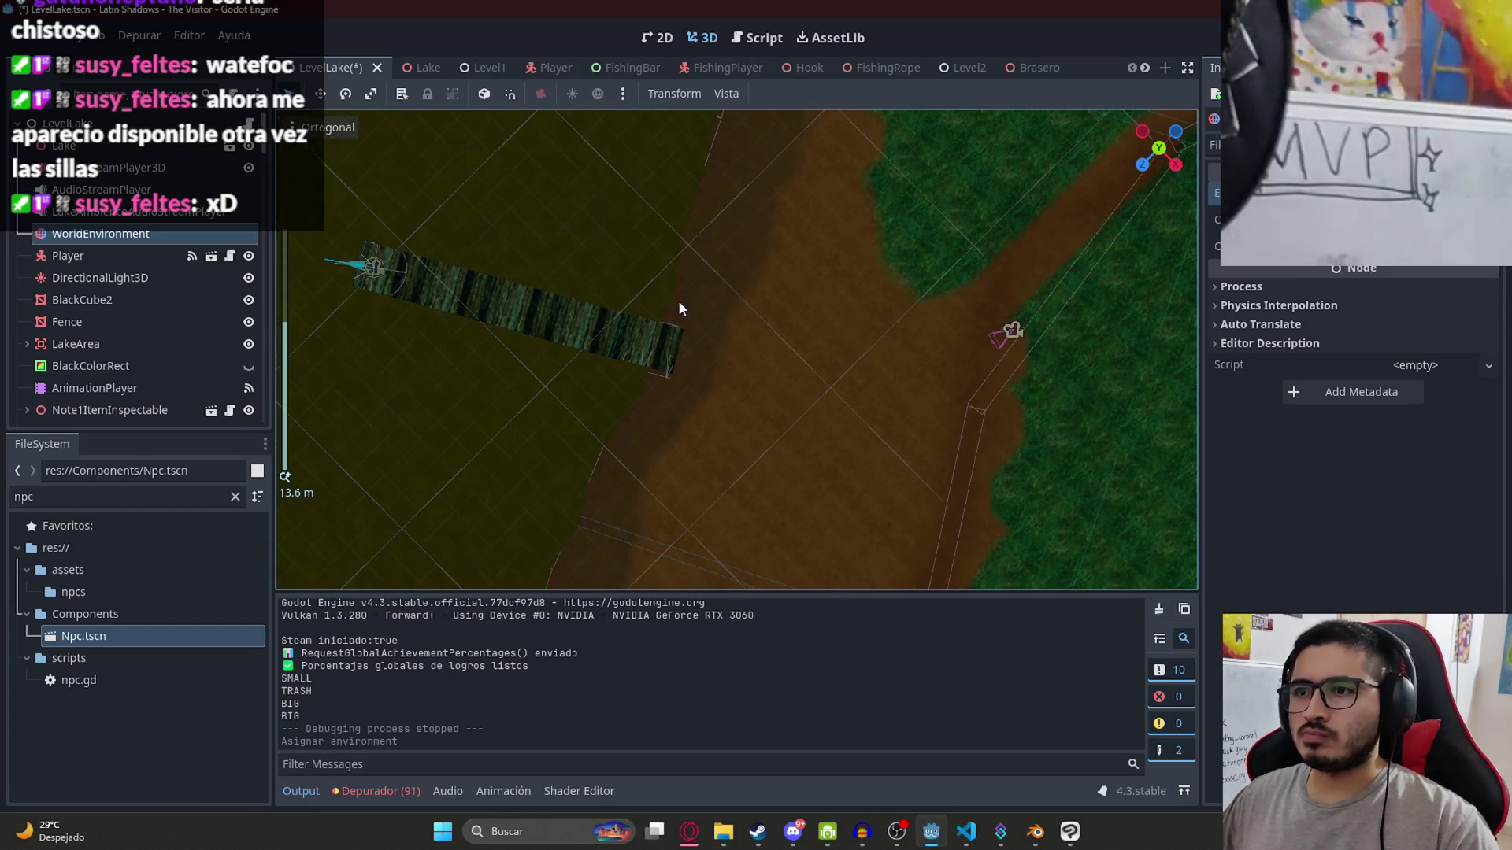
pyautogui.scroll(-15, 678, 300)
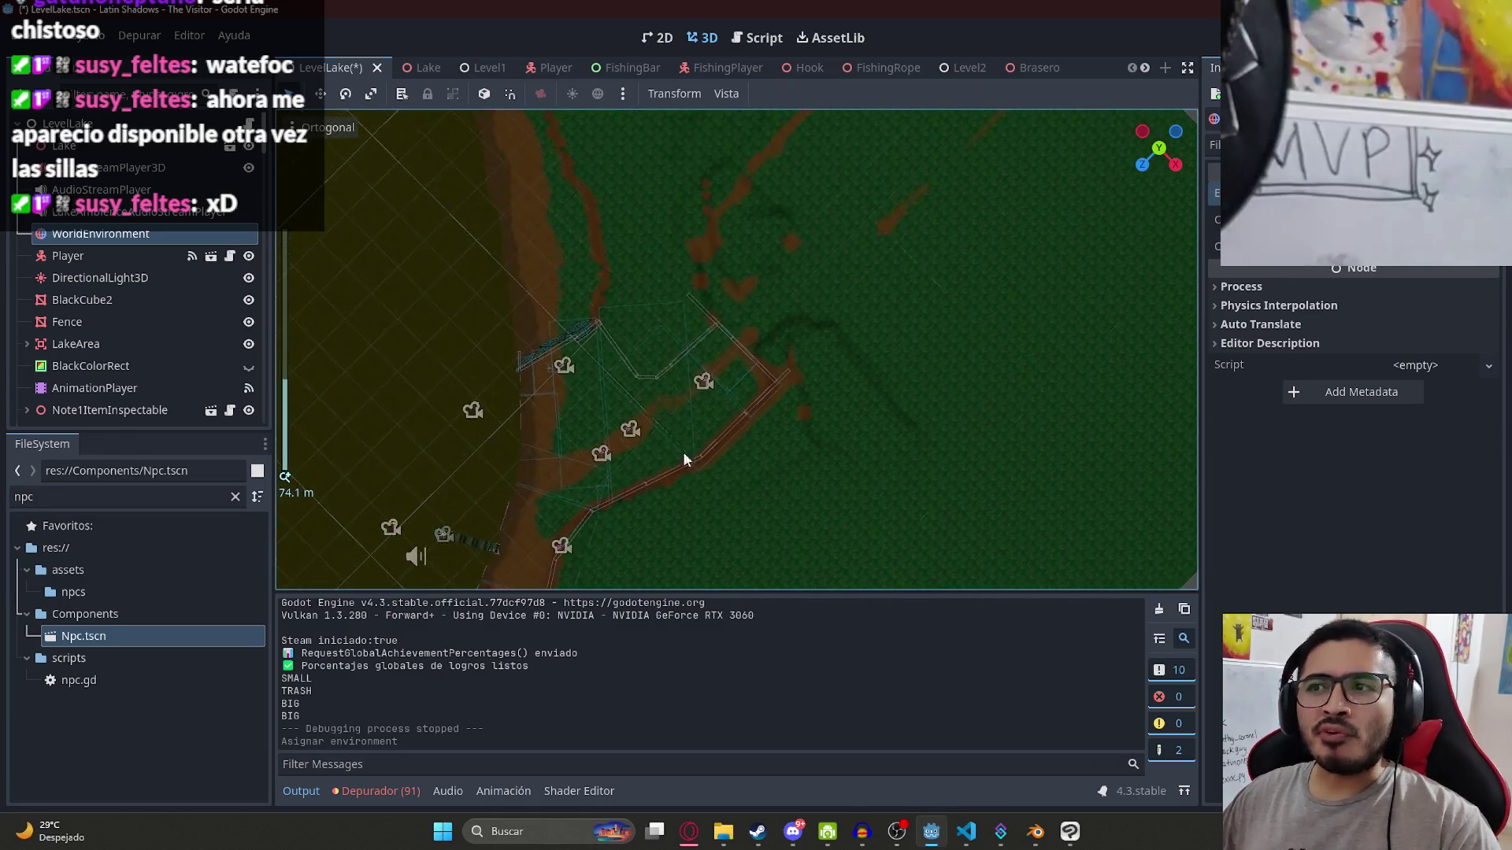
pyautogui.scroll(15, 754, 313)
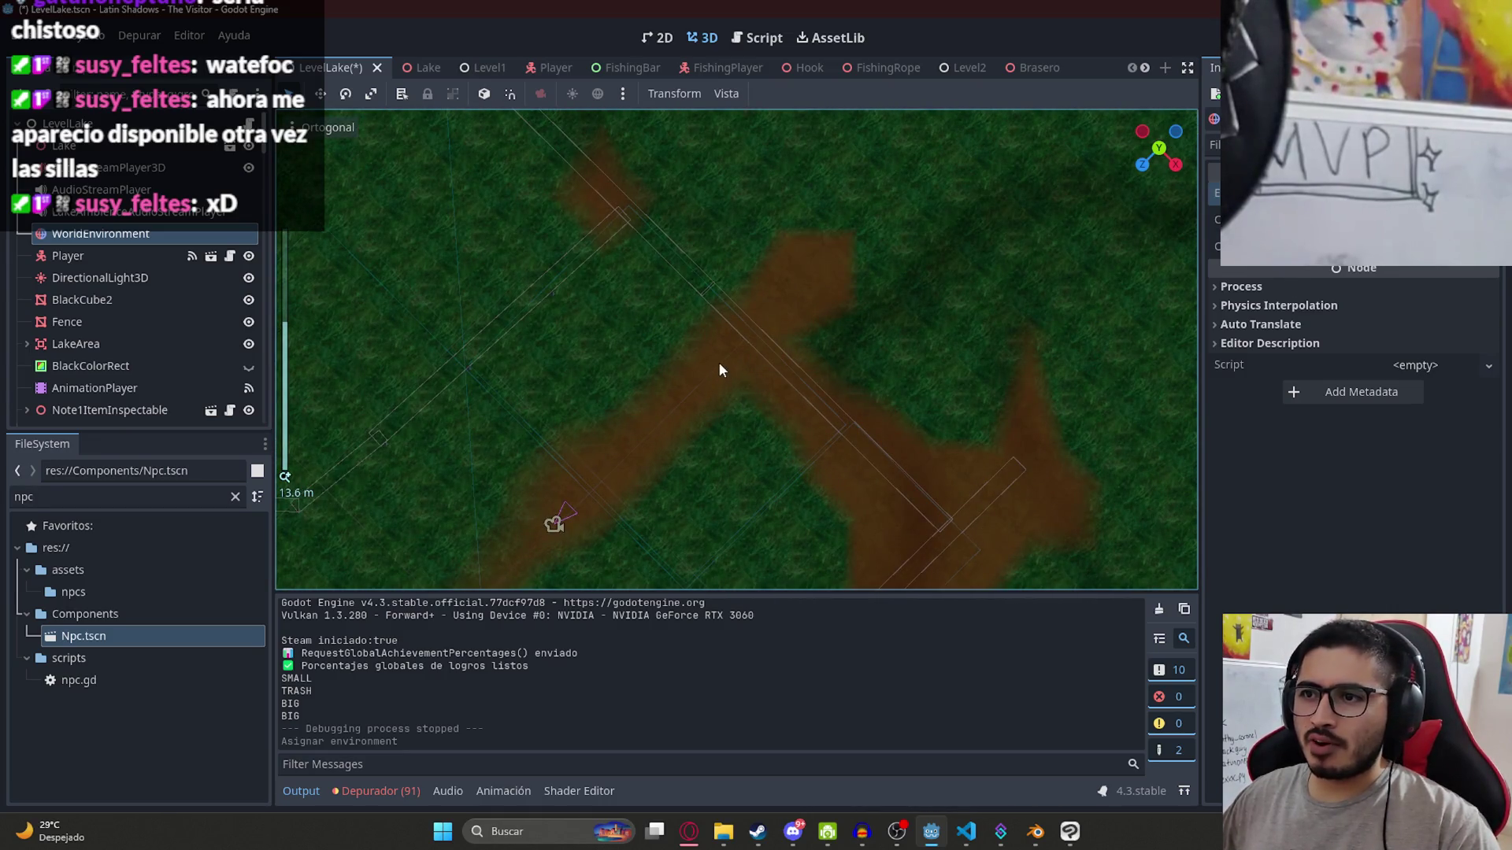
pyautogui.moveTo(718, 372); pyautogui.dragTo(740, 451)
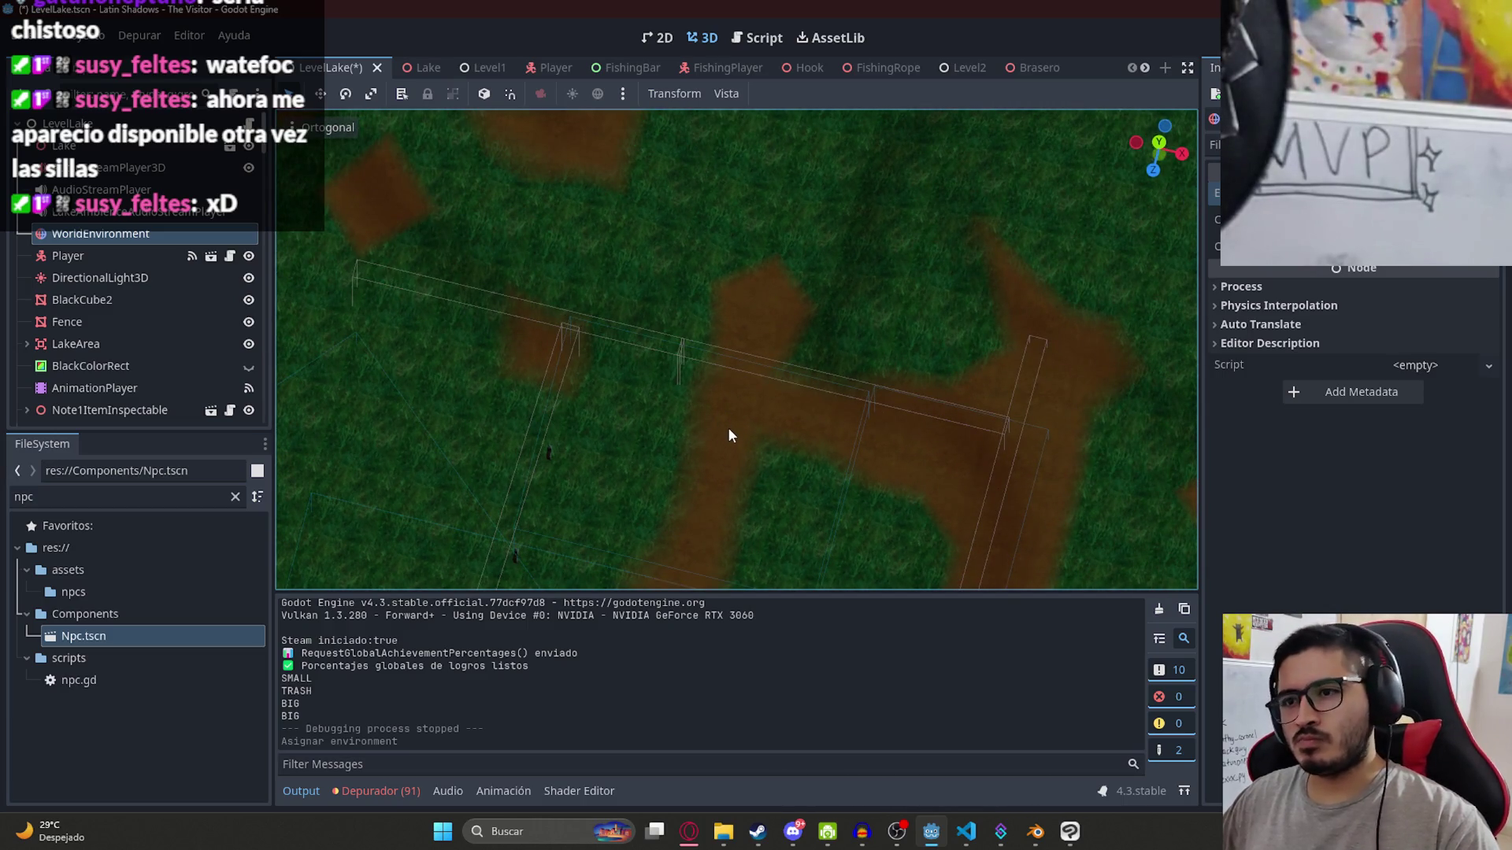
pyautogui.click(698, 832)
# Step: Search Google Images for 'pez anzuelo grande'
pyautogui.click(1260, 17)
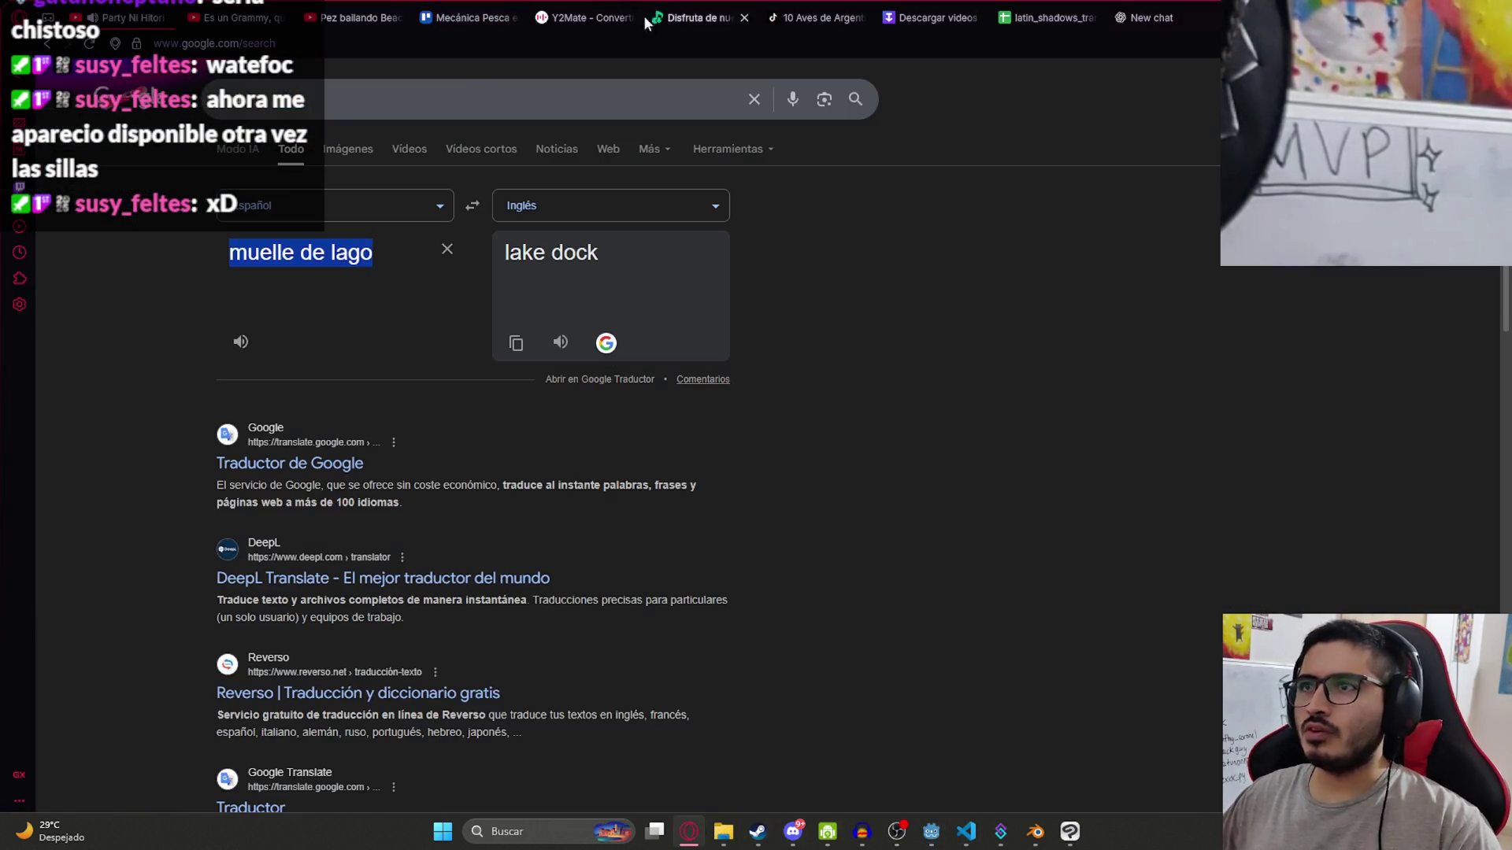
pyautogui.click(444, 95)
pyautogui.write('pez anzuelo grande')
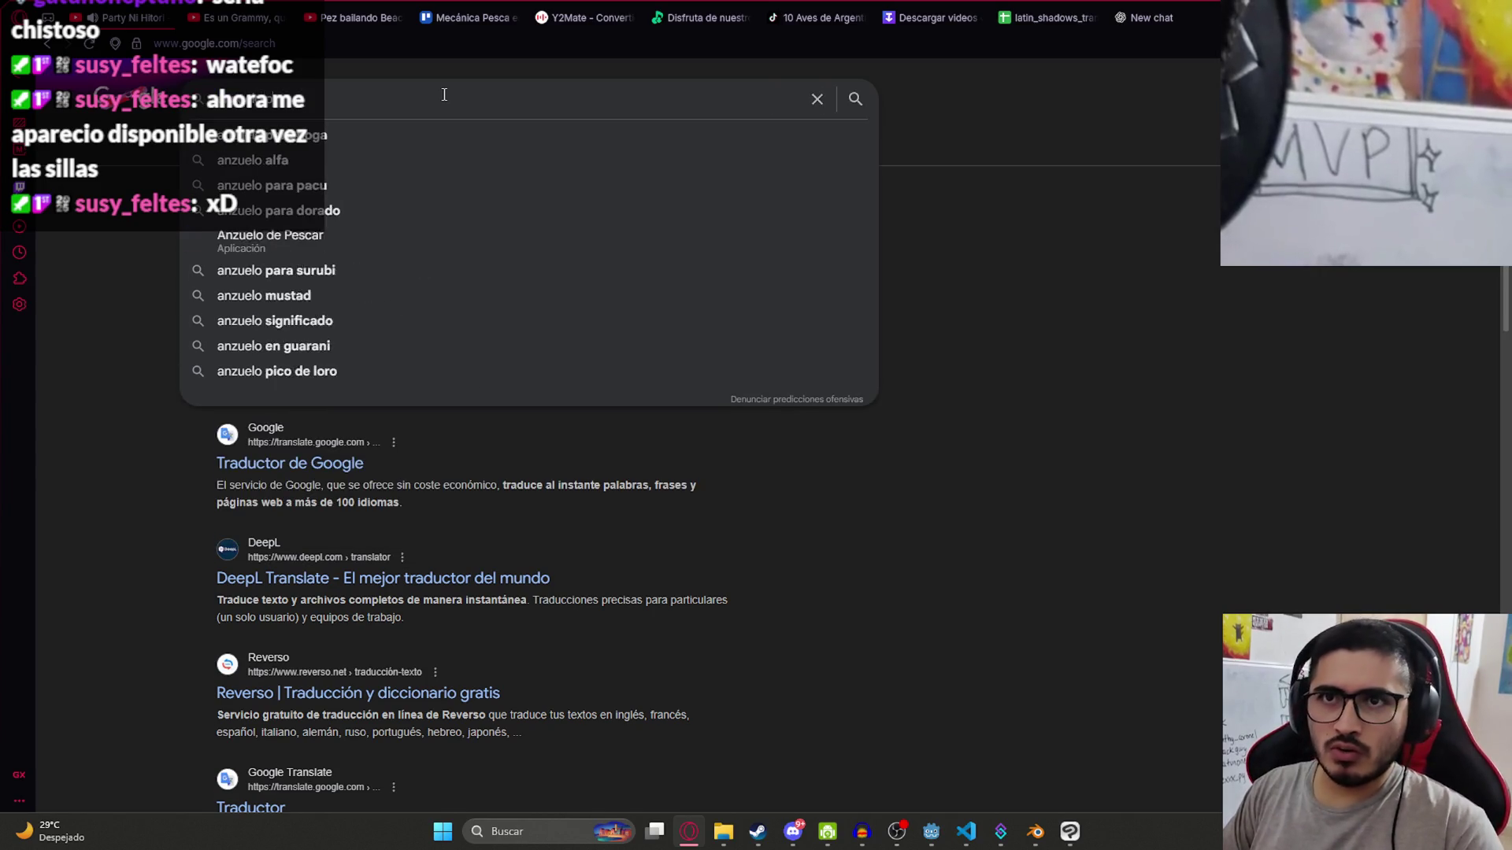
pyautogui.press('Return')
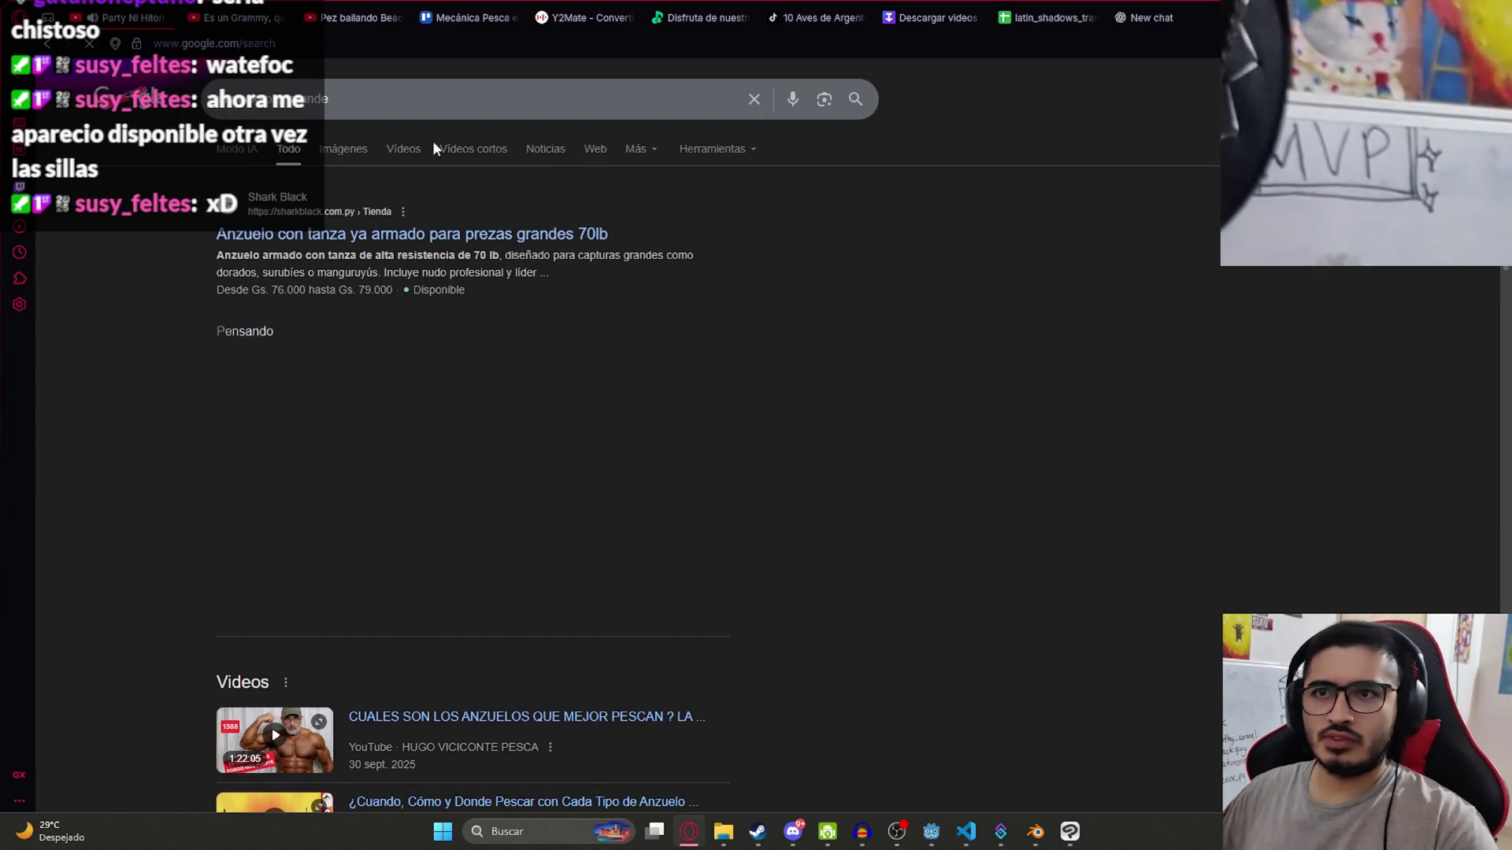
pyautogui.click(344, 151)
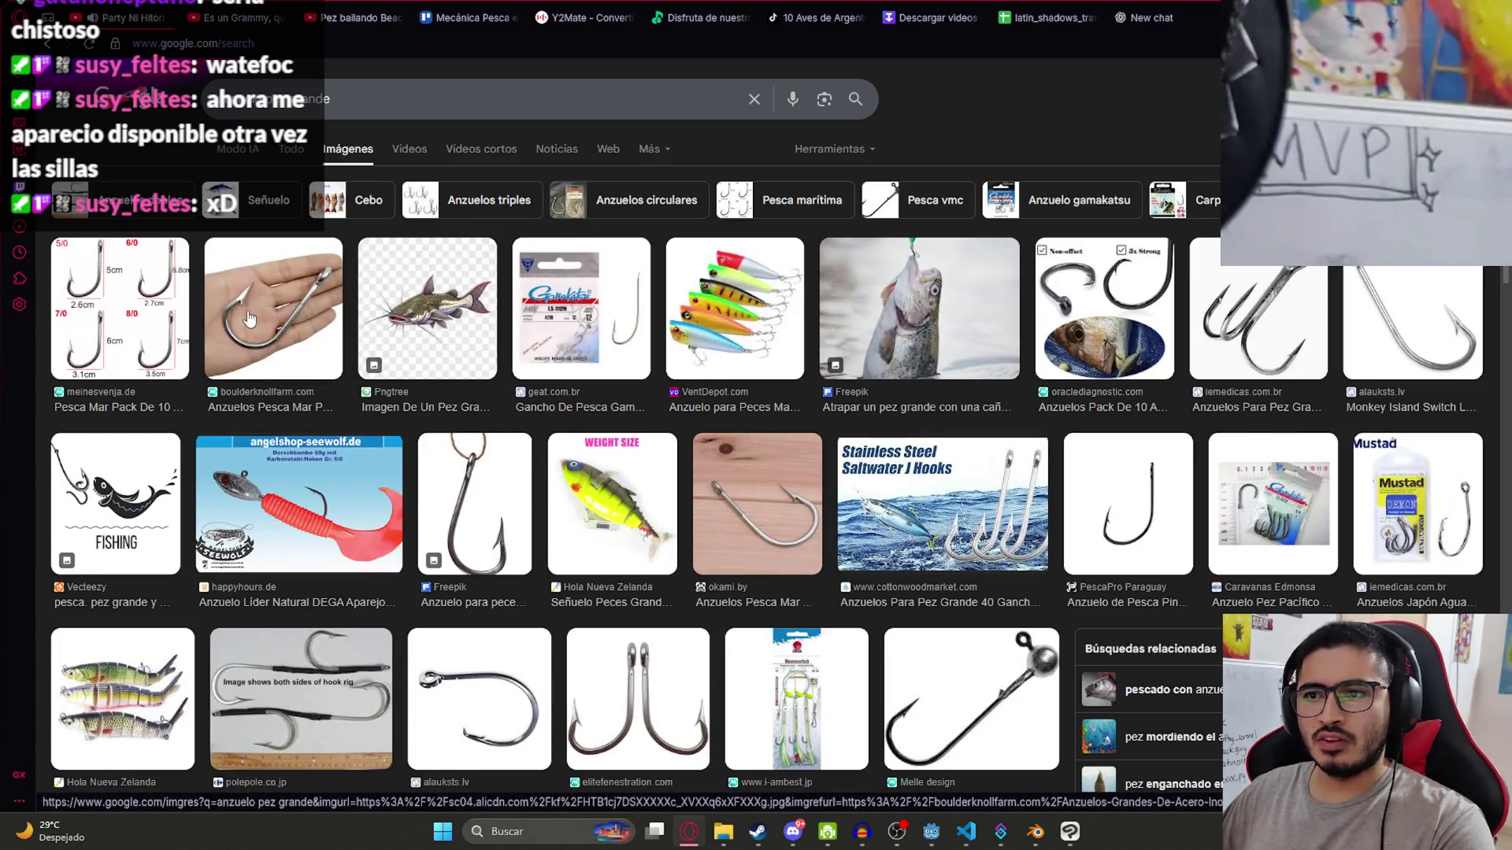
# Step: Browse the hook results and rerun the search as 'anzuelo para pez grande'
pyautogui.scroll(-5, 1099, 421)
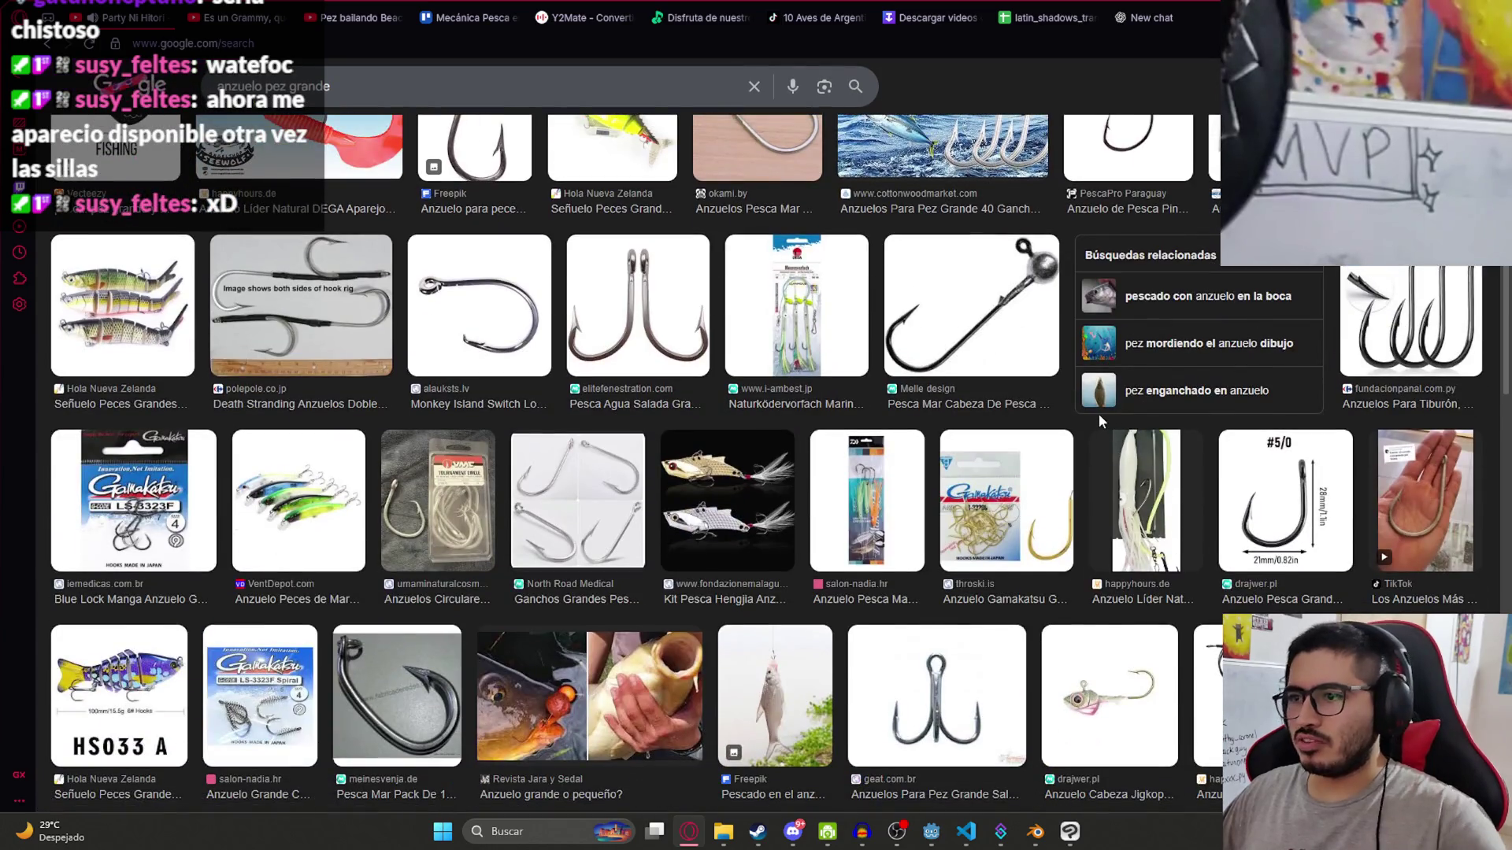
pyautogui.scroll(-5, 625, 366)
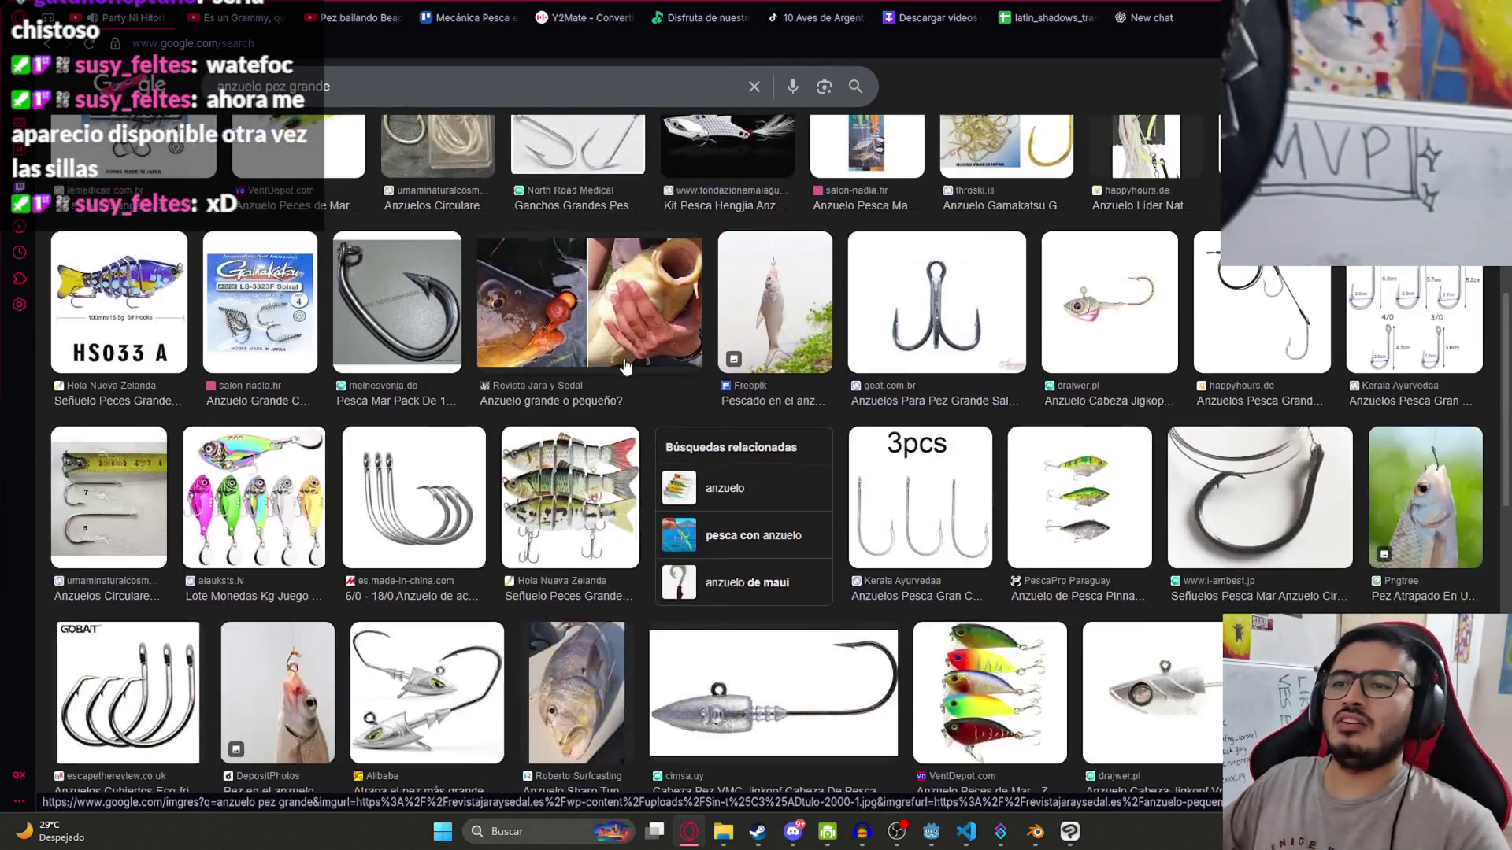
pyautogui.scroll(-8, 625, 366)
pyautogui.scroll(6, 624, 366)
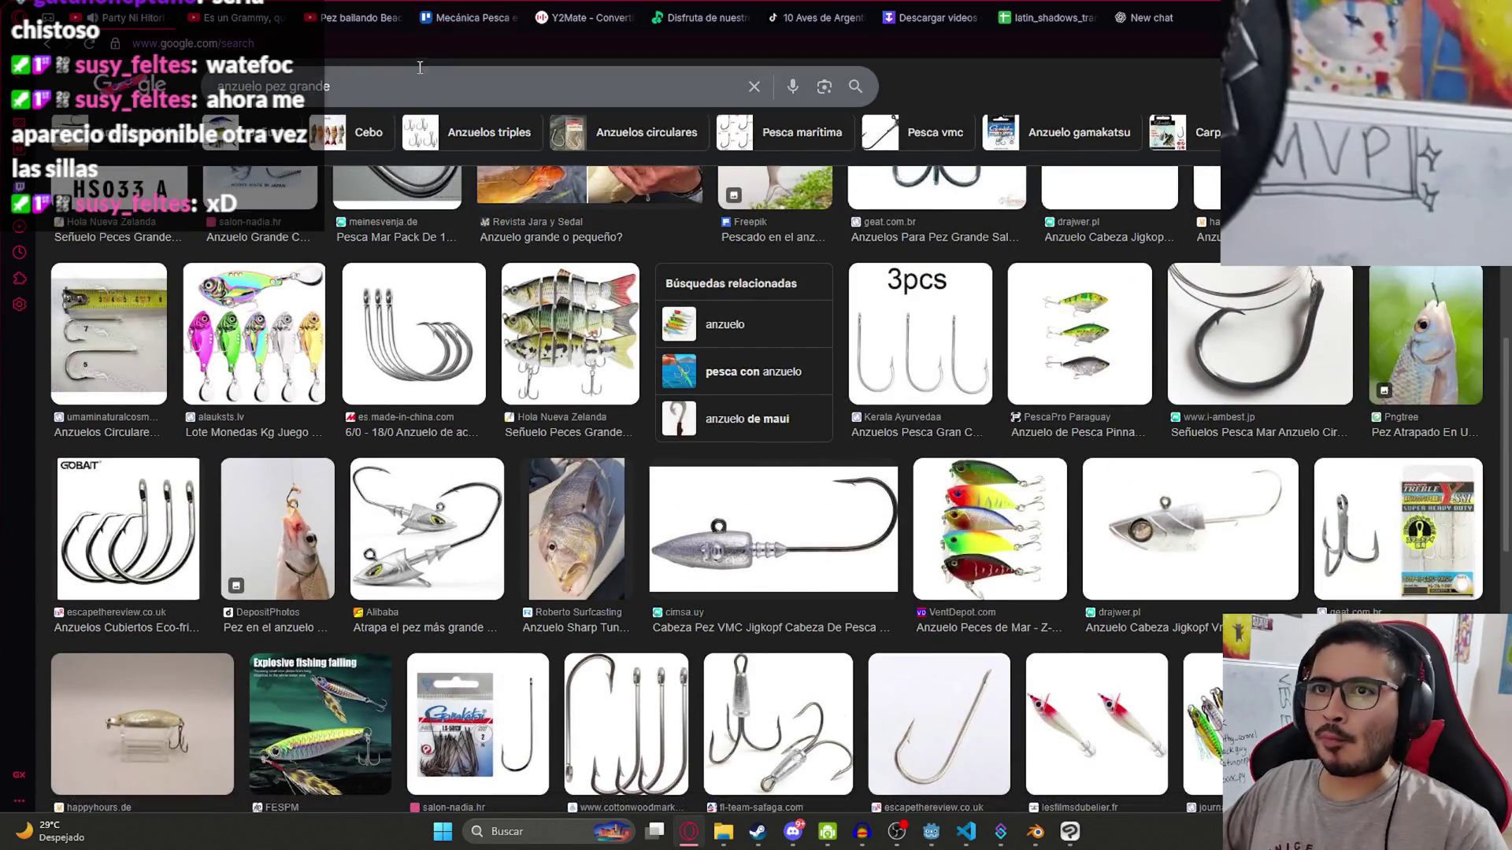
pyautogui.click(268, 86)
pyautogui.press('Return')
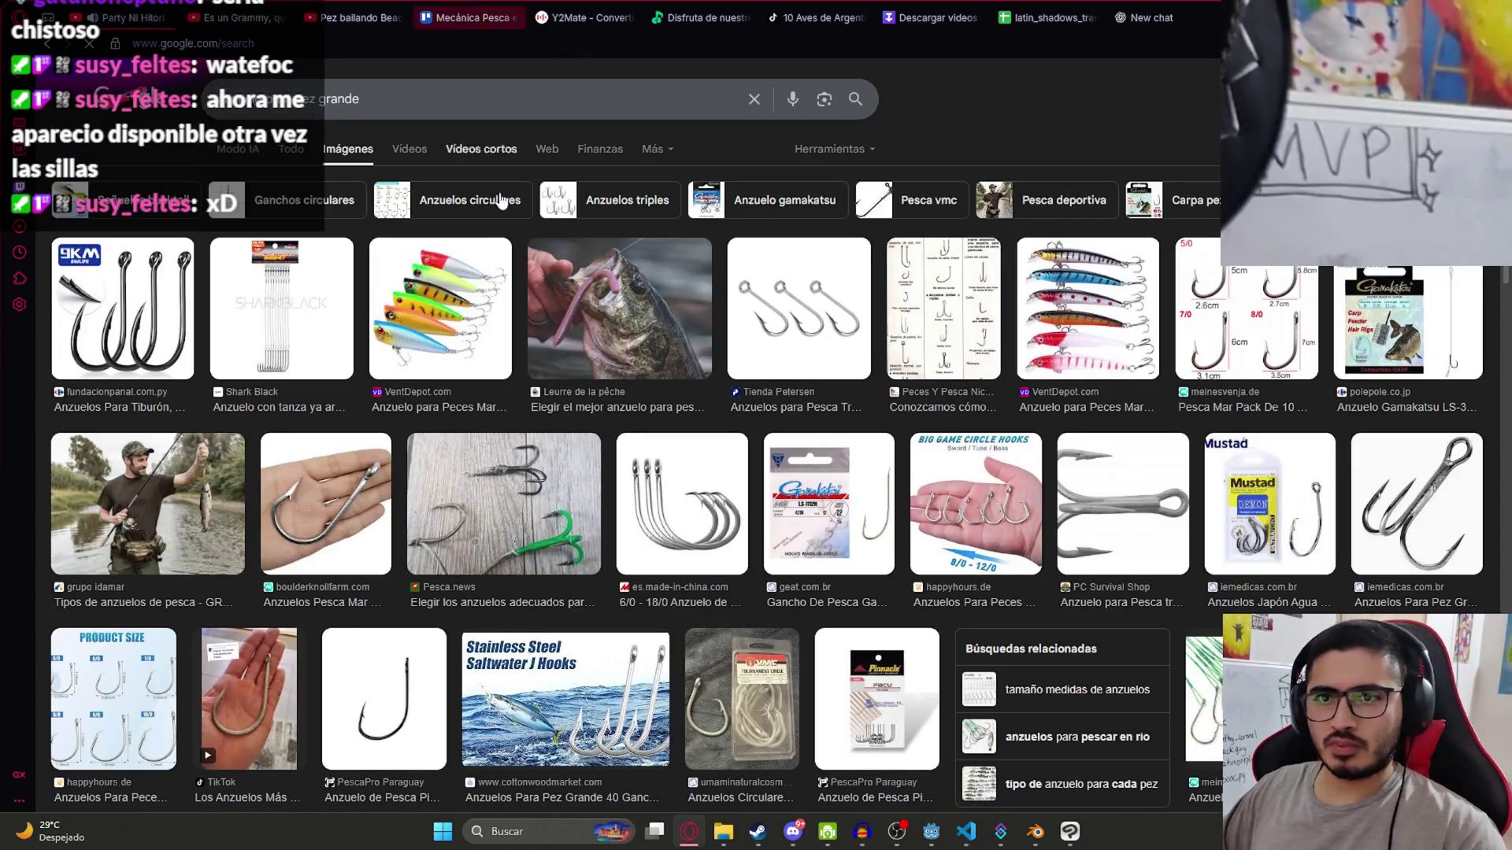
# Step: Preview the VentDepot lure image, scroll the results, and trim the query back to 'anzuelo'
pyautogui.click(438, 324)
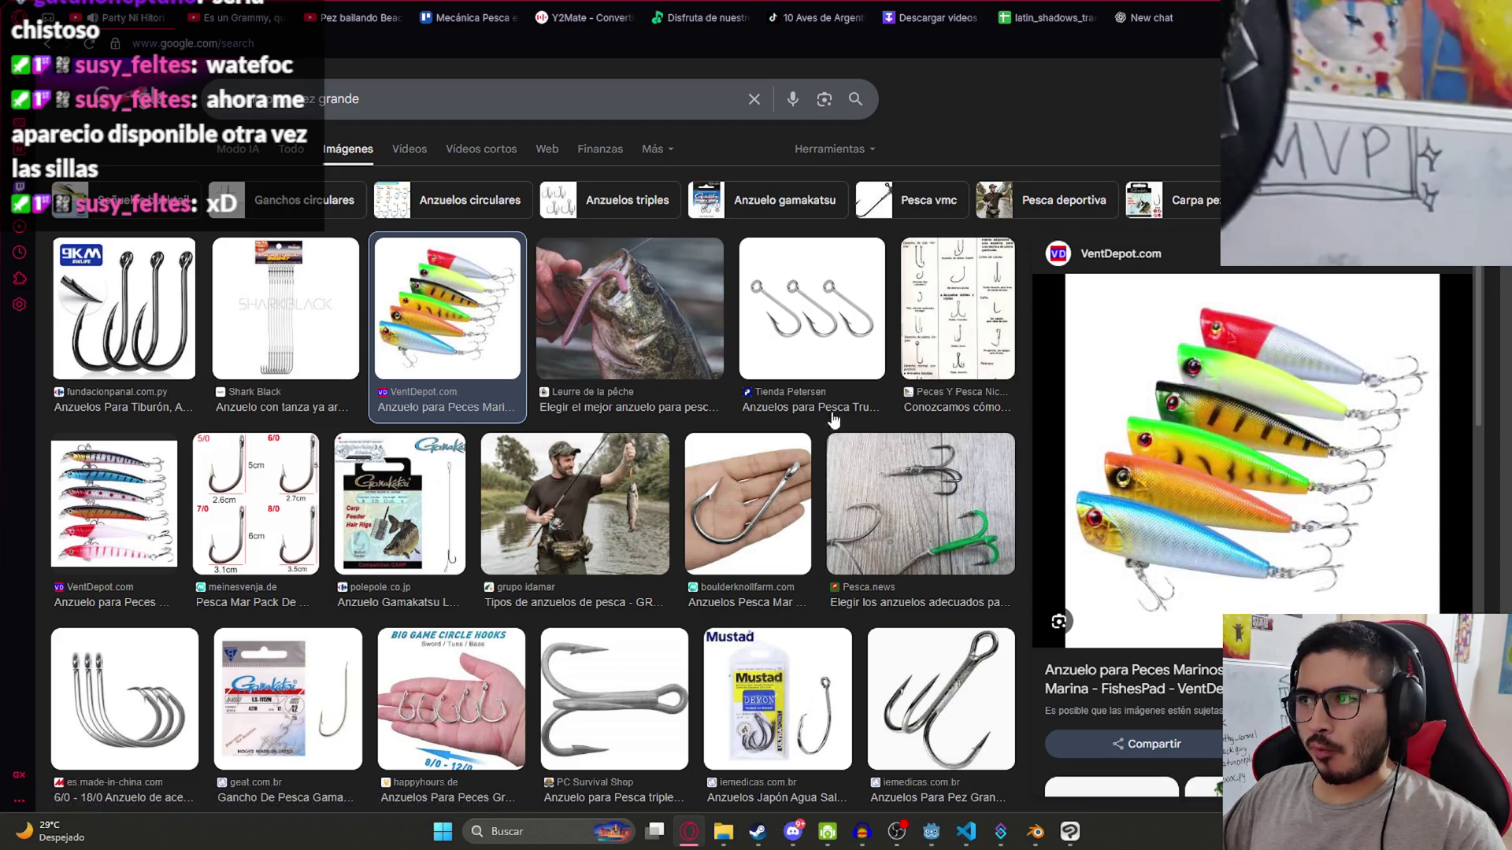
pyautogui.scroll(-7, 441, 438)
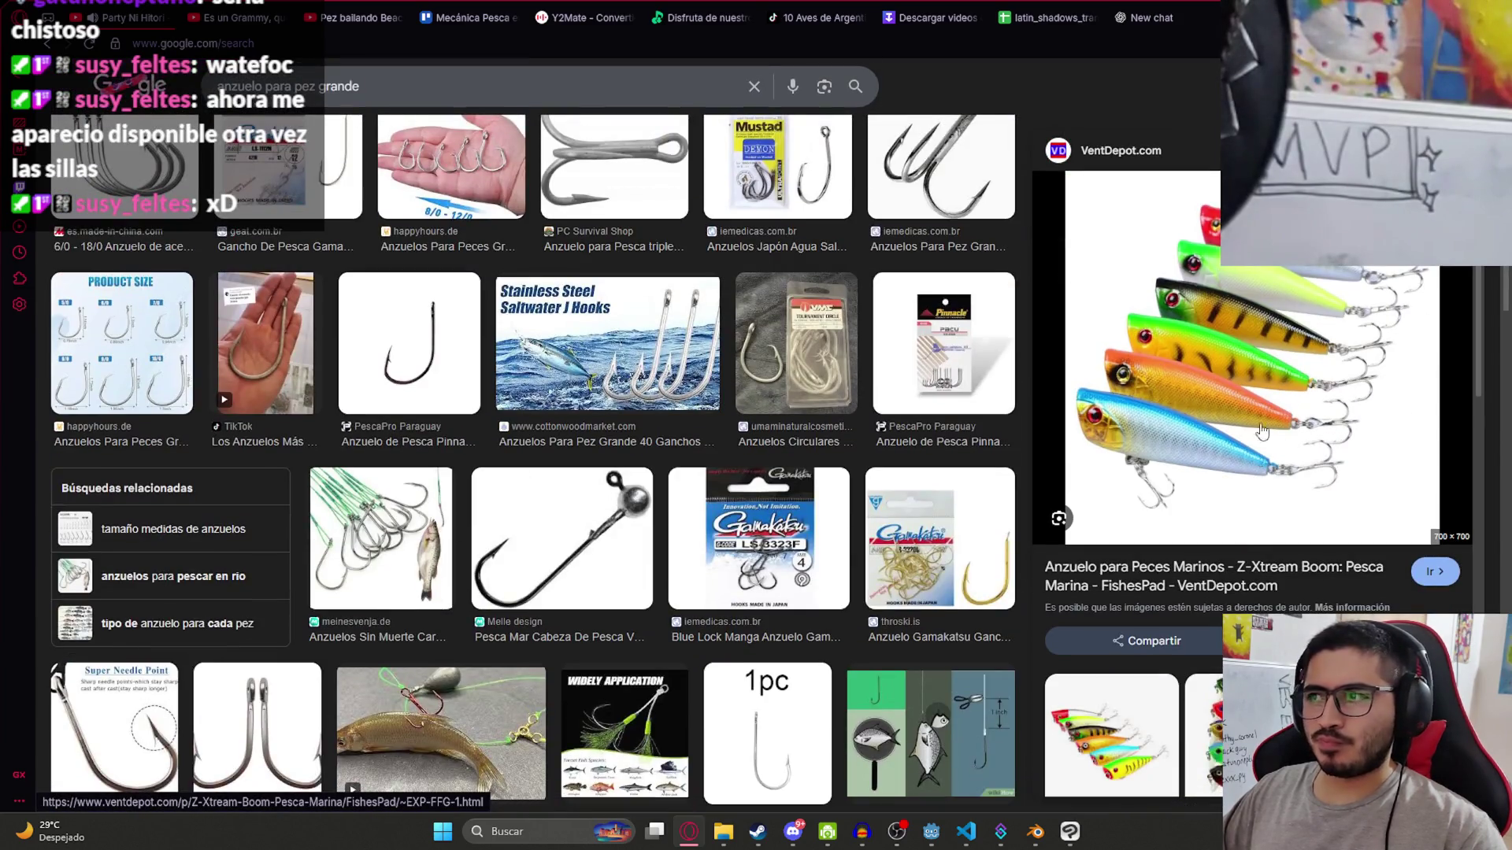
pyautogui.scroll(-5, 524, 569)
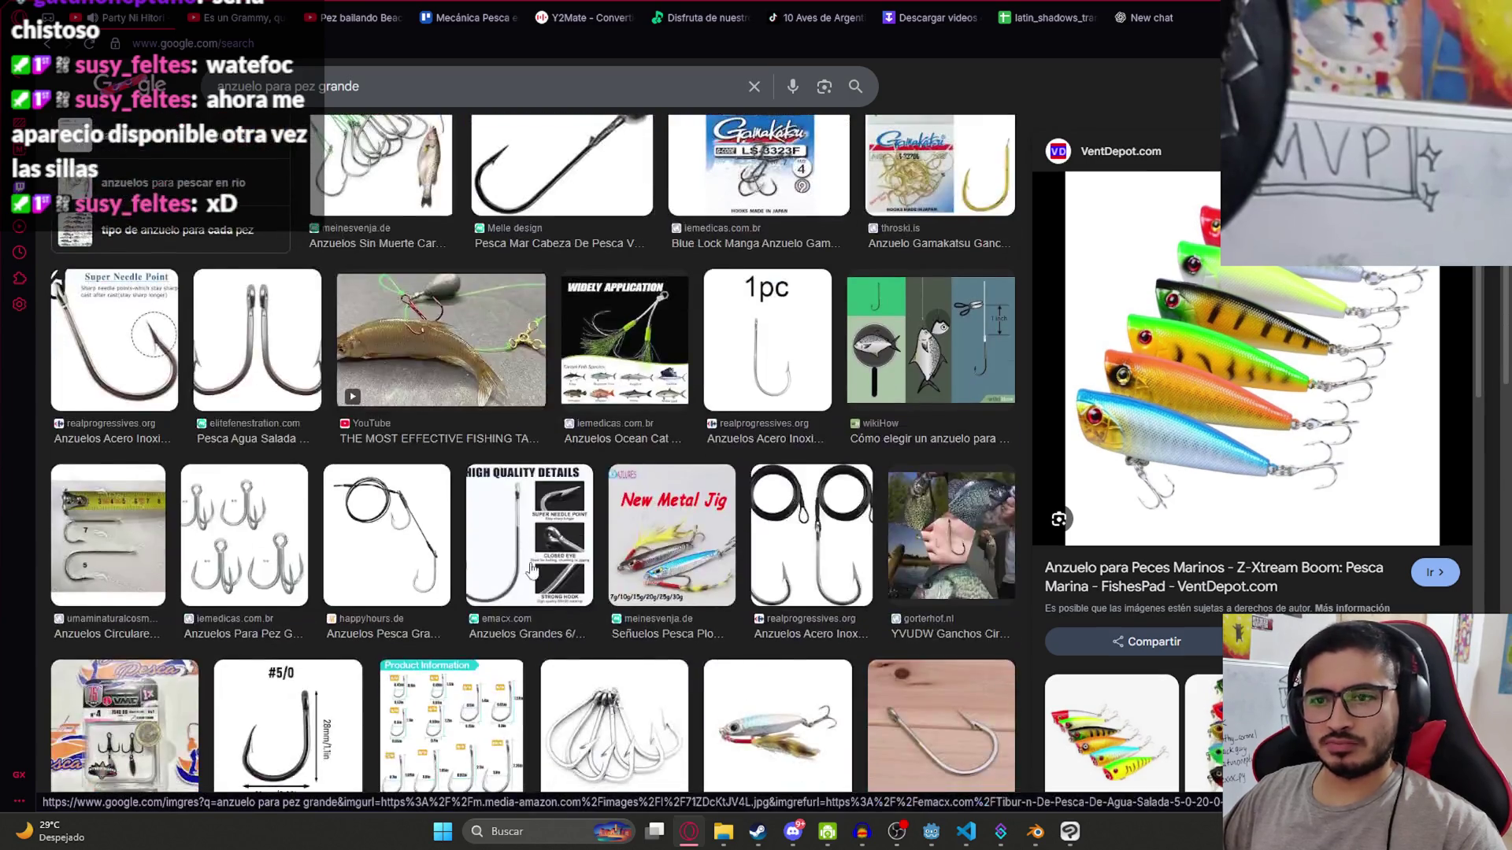
pyautogui.scroll(-5, 603, 557)
pyautogui.scroll(-10, 354, 452)
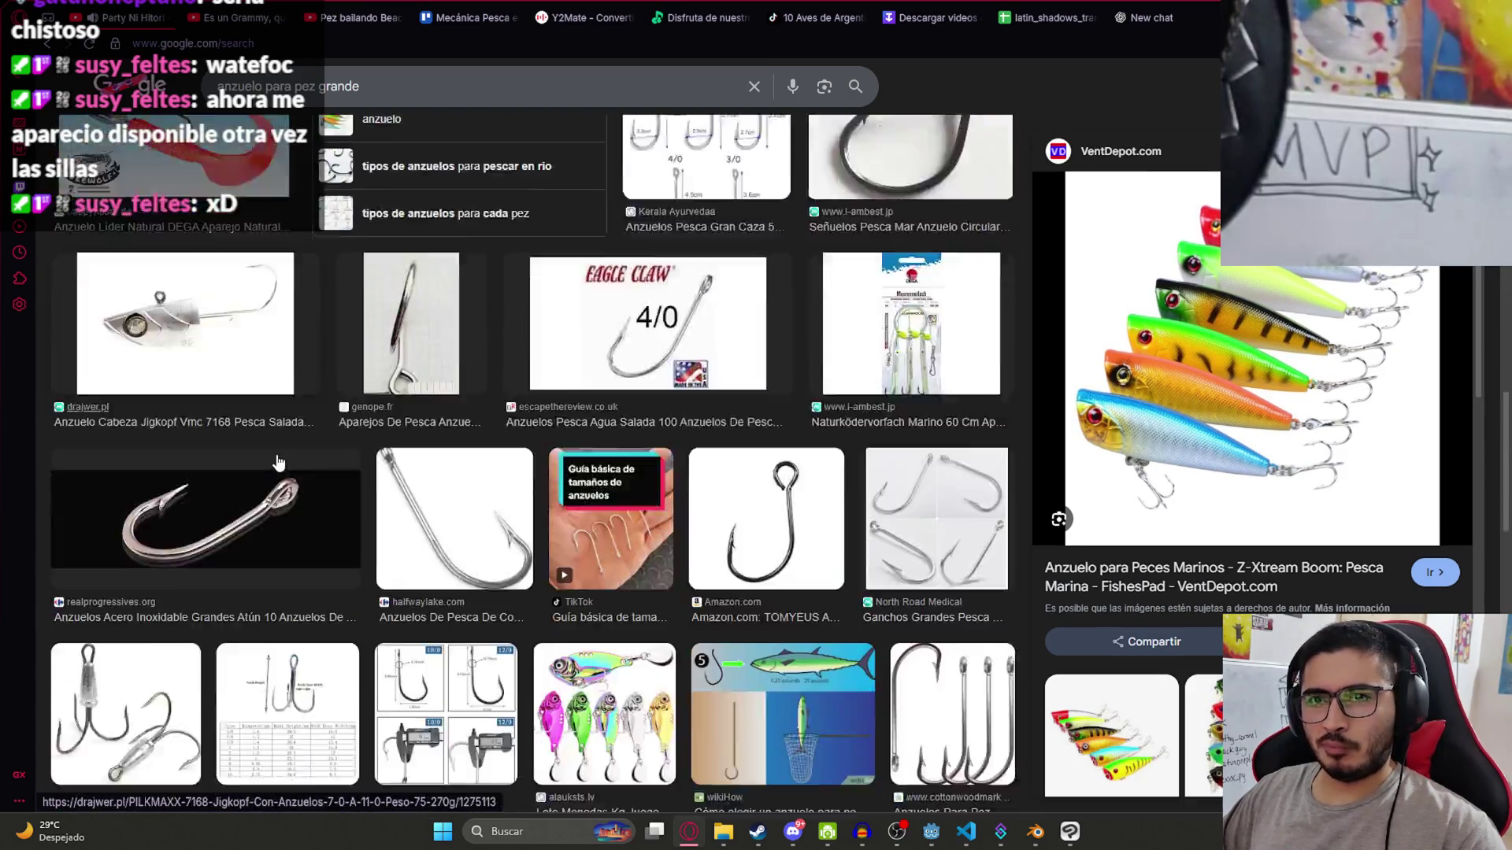
pyautogui.scroll(-6, 354, 453)
pyautogui.scroll(4, 268, 432)
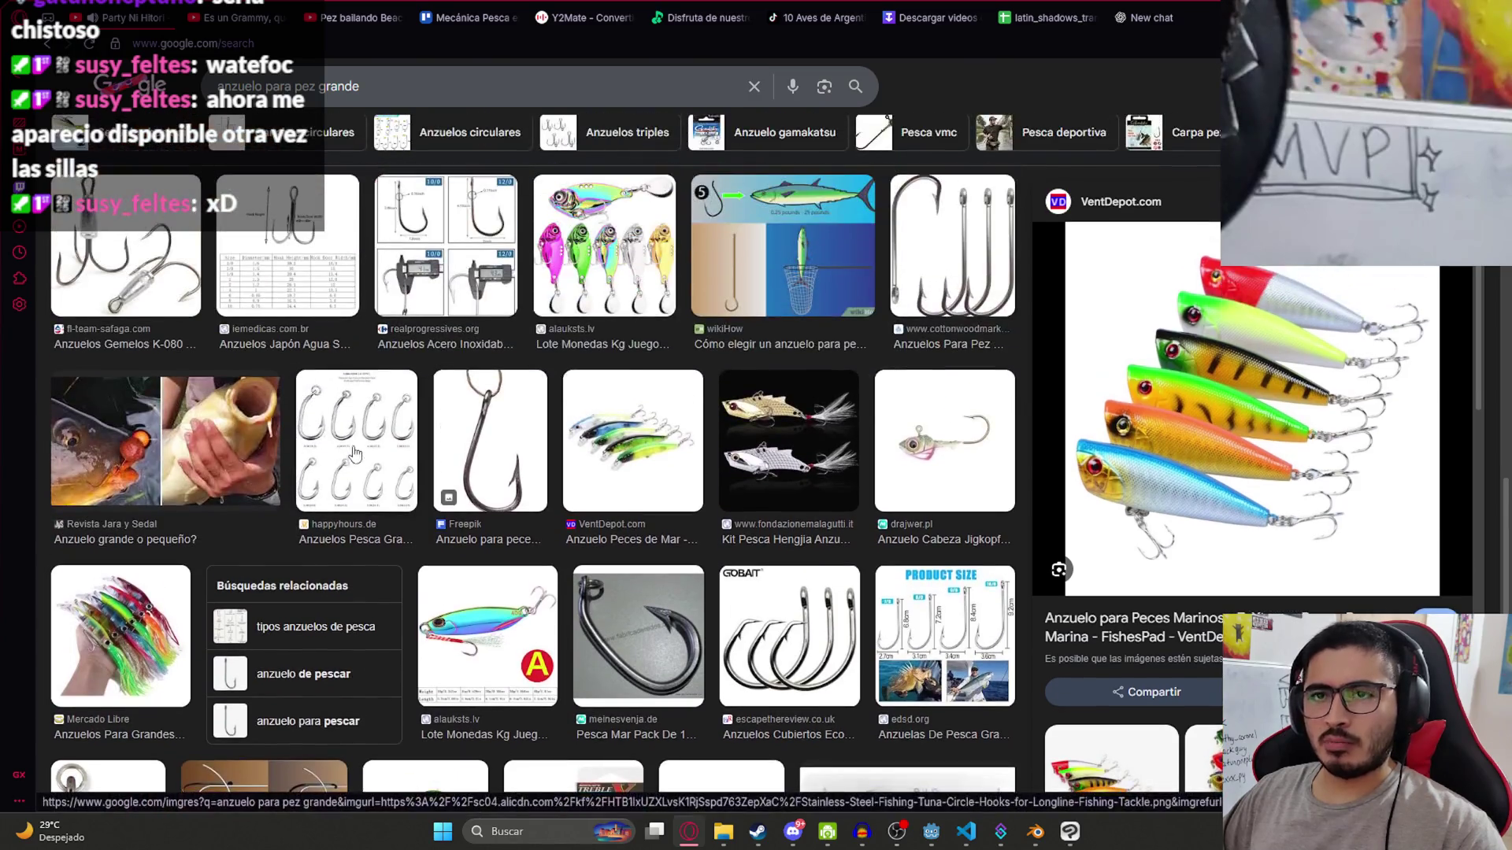
pyautogui.scroll(-3, 268, 433)
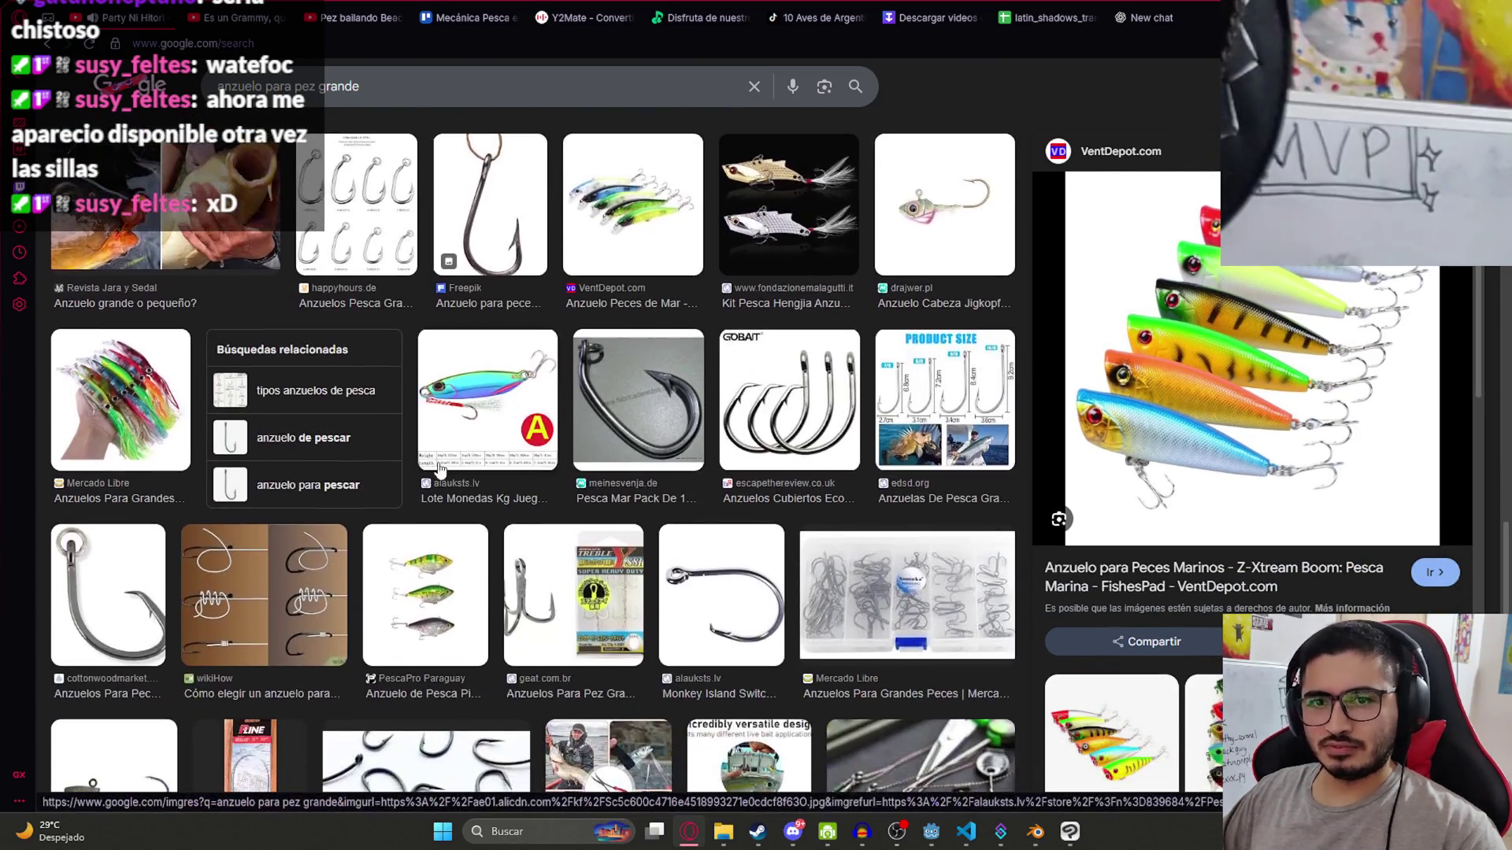
pyautogui.scroll(-7, 626, 477)
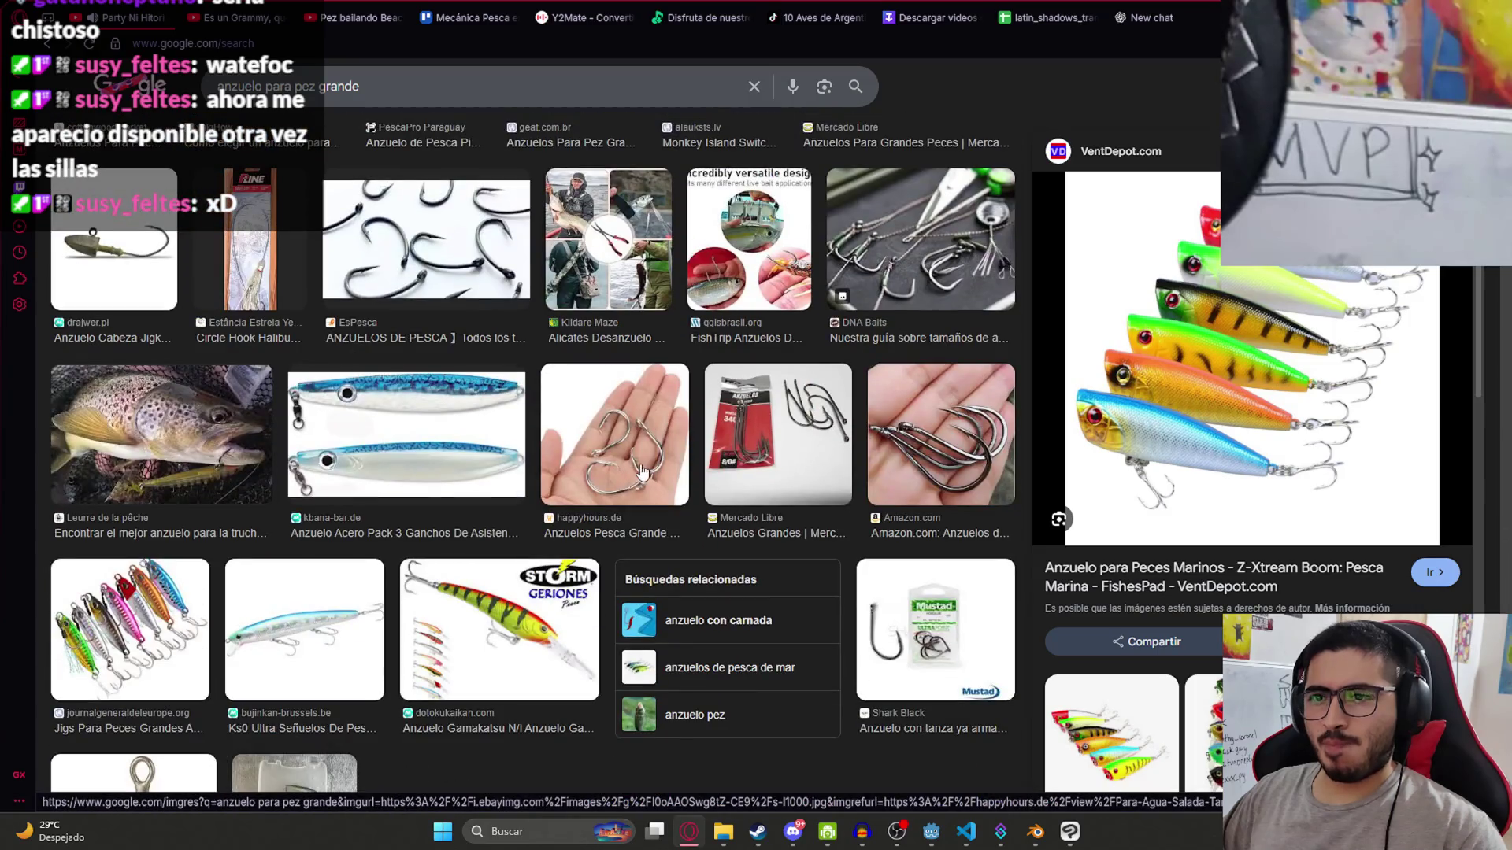
pyautogui.scroll(6, 610, 473)
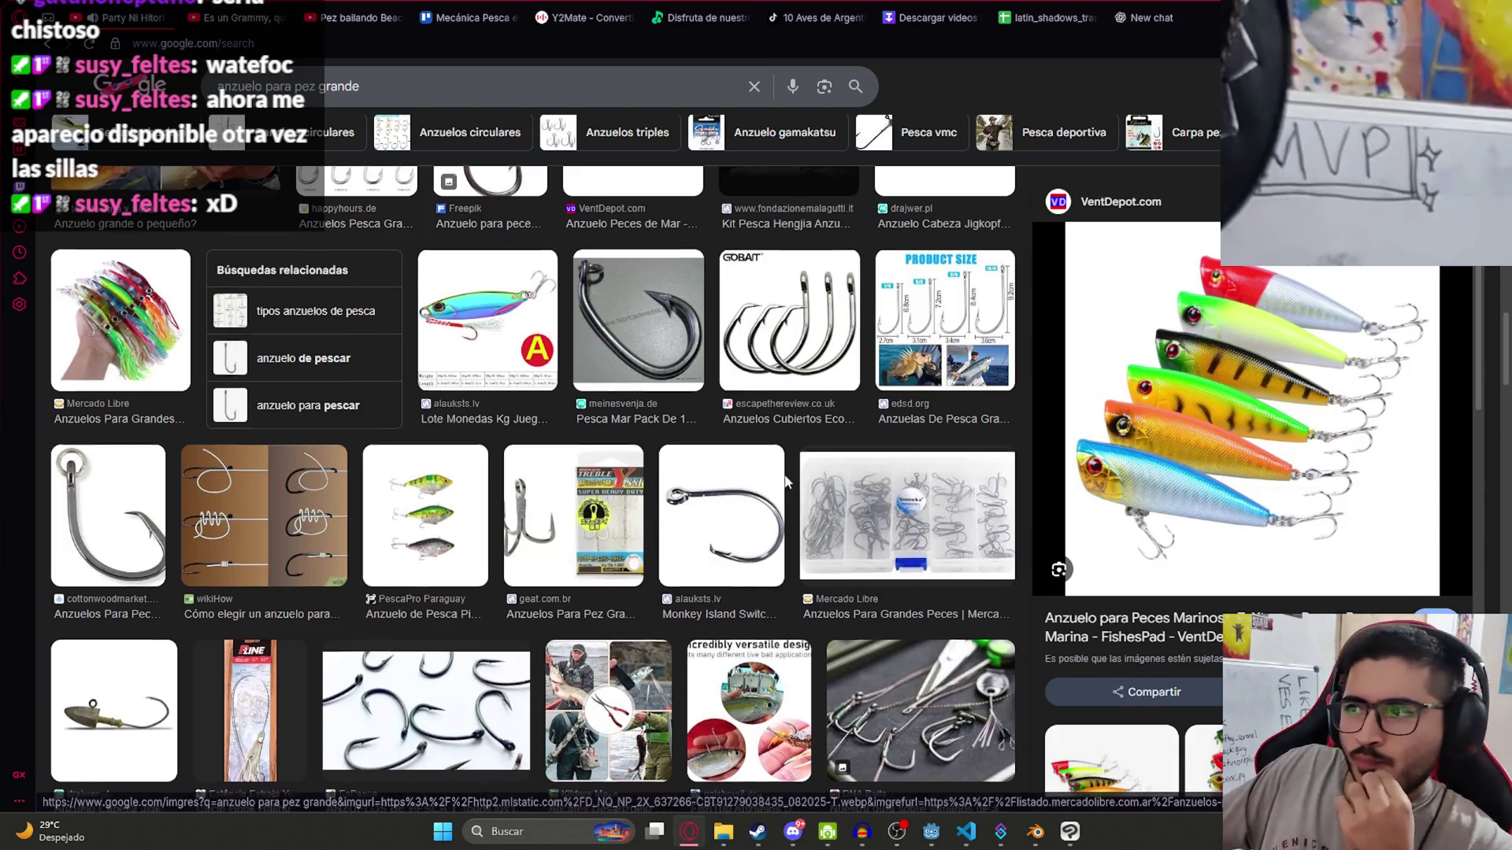
pyautogui.scroll(-6, 576, 493)
pyautogui.click(472, 86)
pyautogui.hotkey('ctrl', 'BackSpace')
pyautogui.hotkey('ctrl', 'BackSpace')
pyautogui.hotkey('ctrl', 'BackSpace')
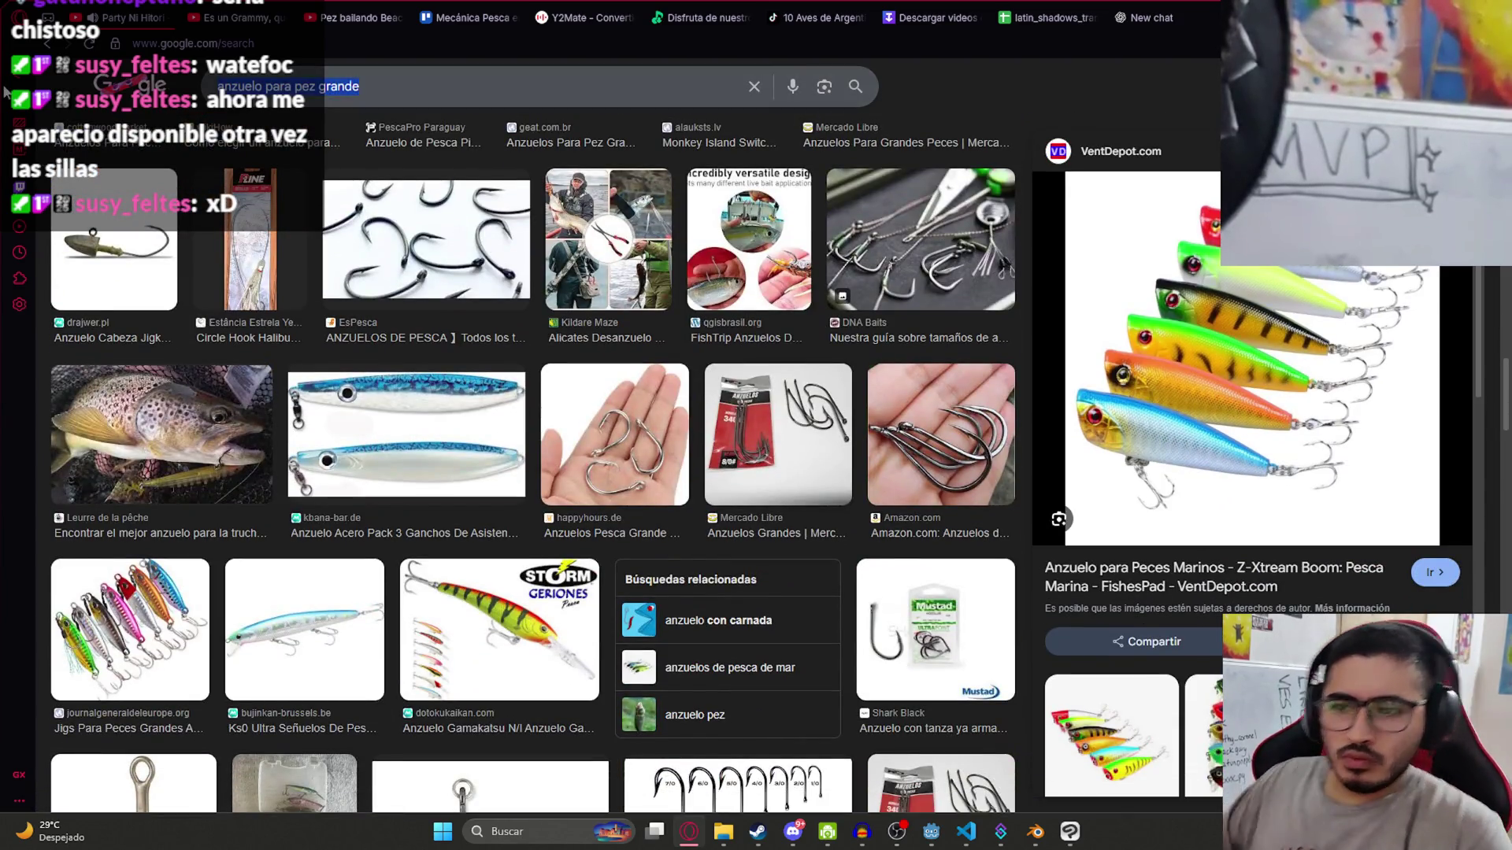
# Step: Search images for 'anzuelo para surubi' and scroll the results
pyautogui.write('para surubi')
pyautogui.press('Return')
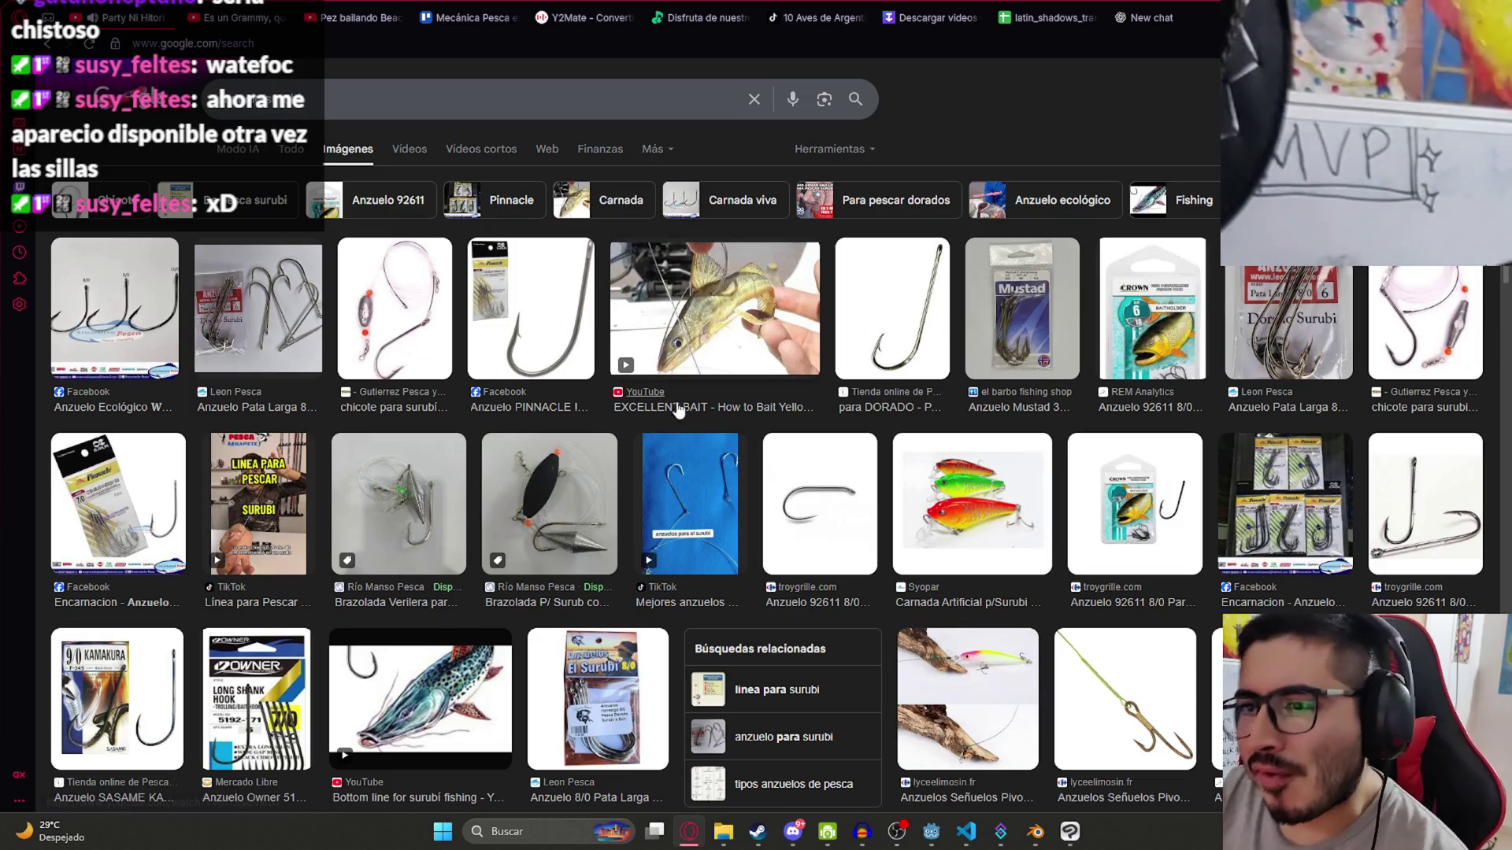
pyautogui.scroll(-4, 618, 644)
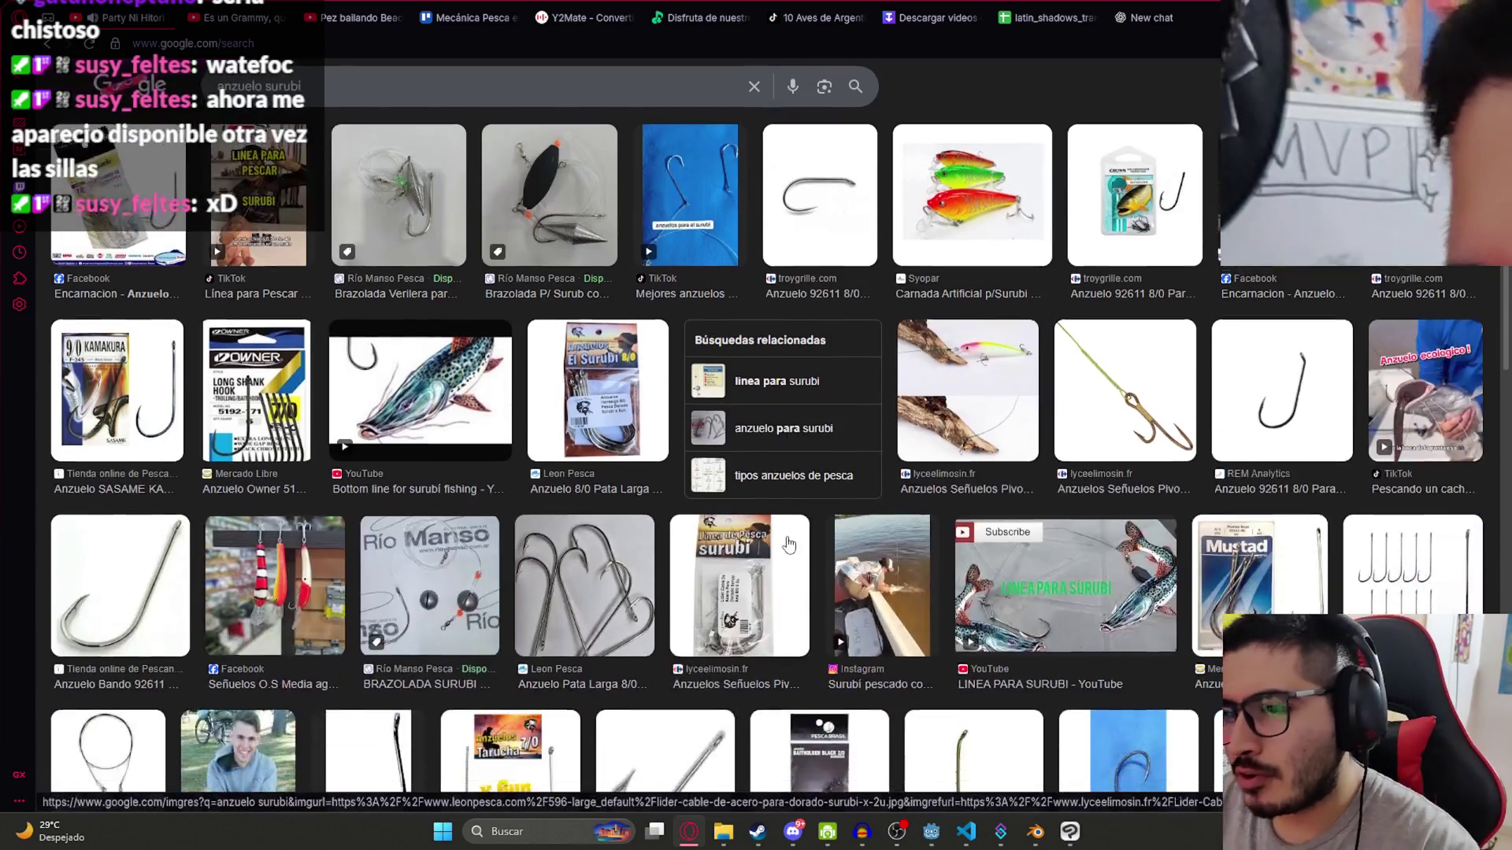
# Step: Change the search to 'anzuelos redondos' and browse the round-hook results
pyautogui.click(301, 85)
pyautogui.press('BackSpace')
pyautogui.press('BackSpace')
pyautogui.press('BackSpace')
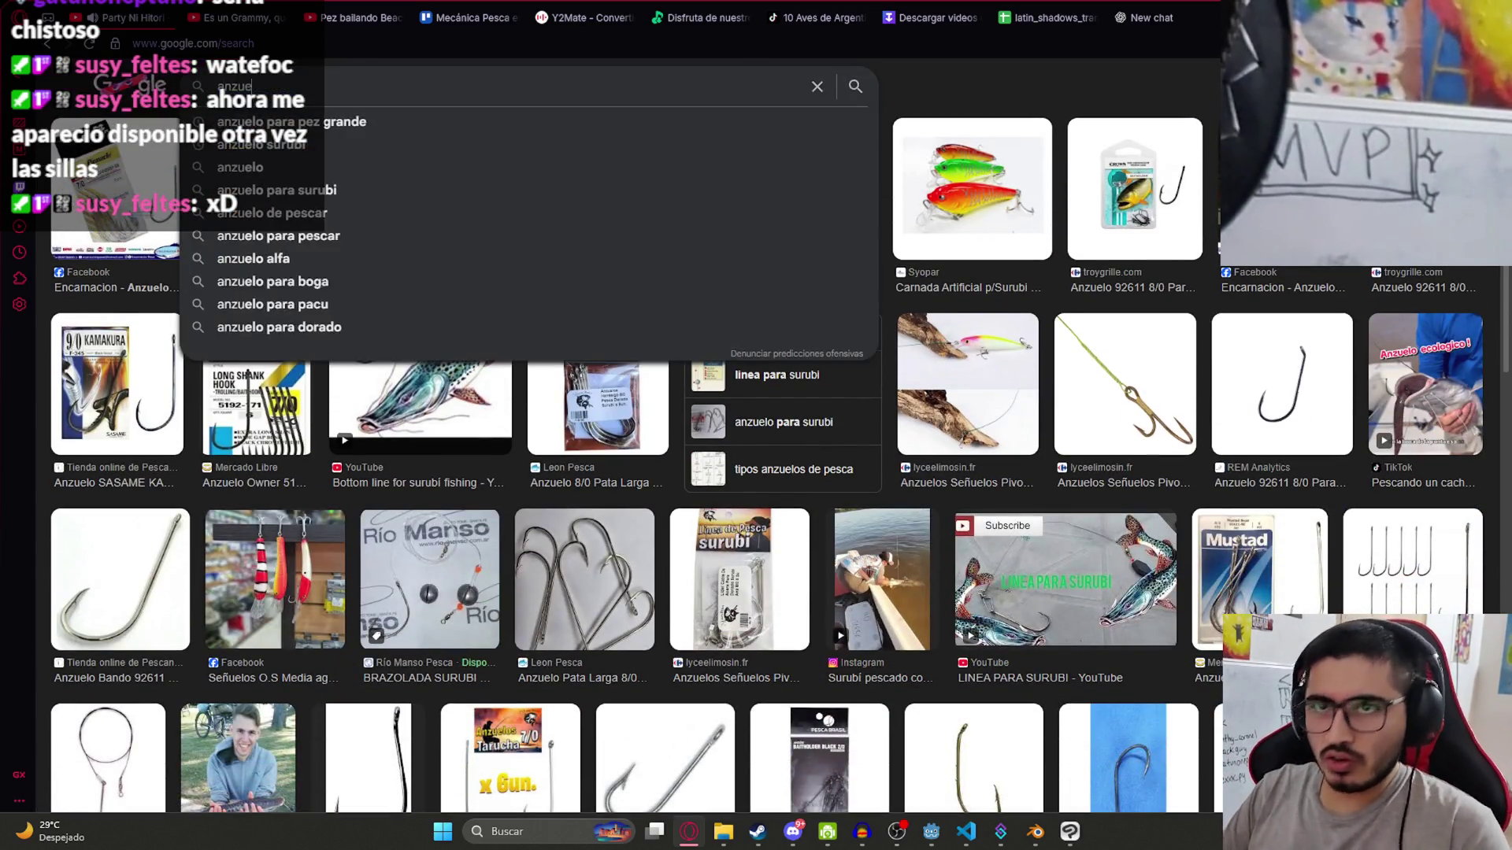
pyautogui.write('s redondos')
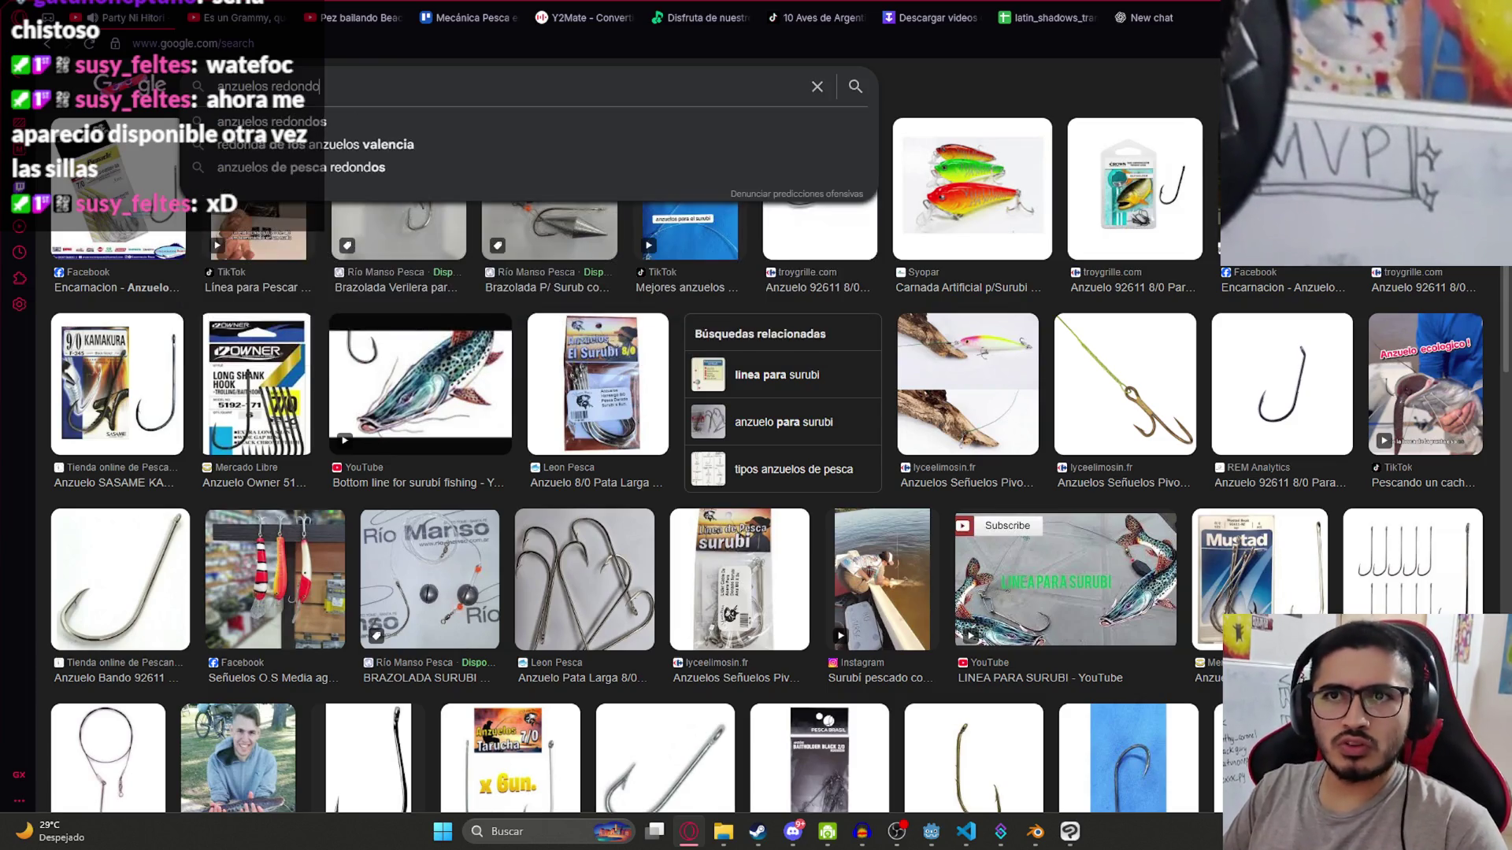
pyautogui.press('Return')
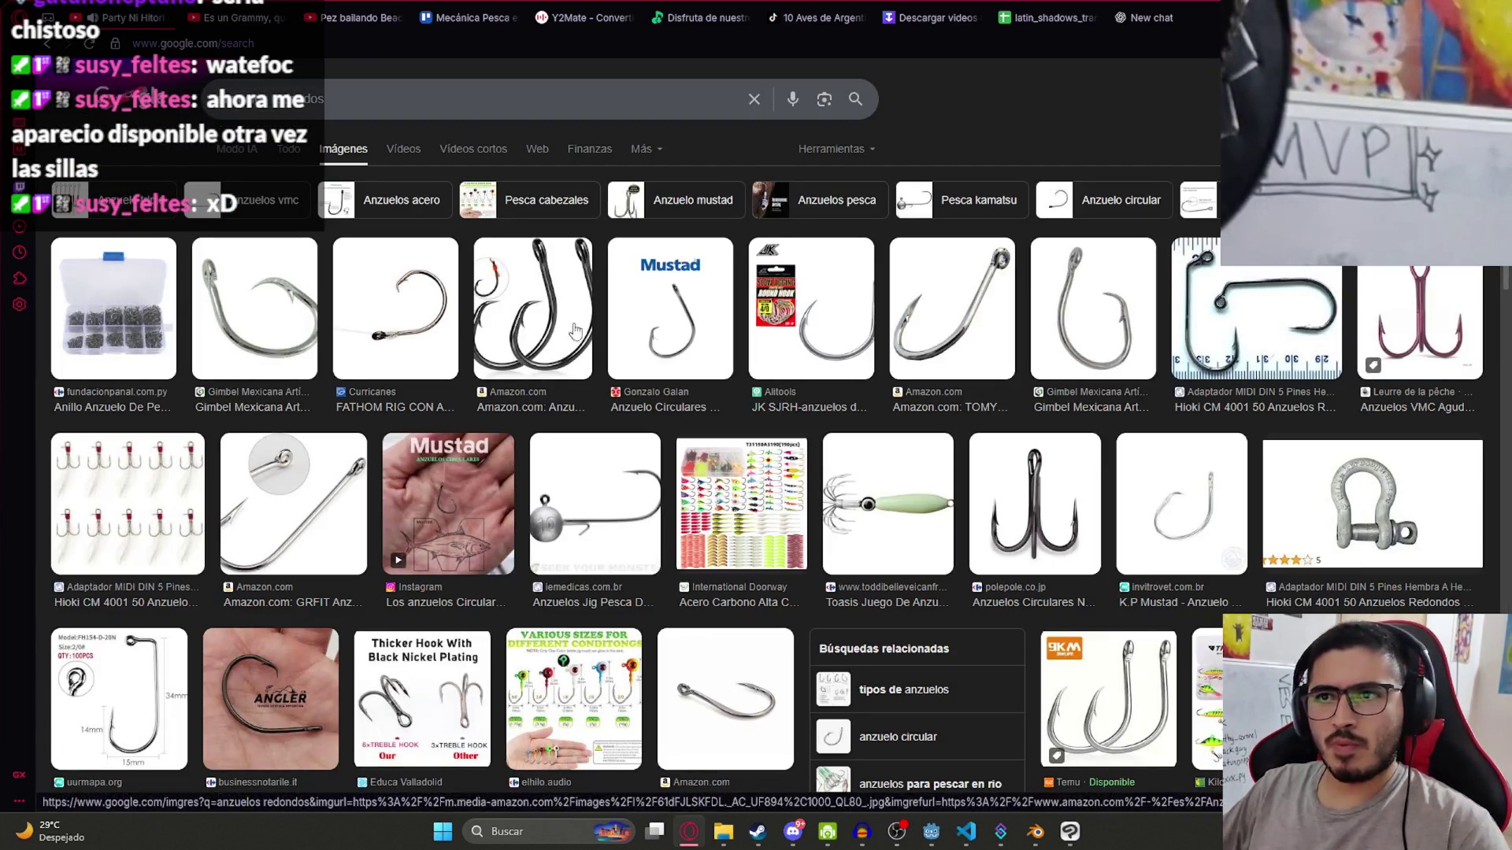
pyautogui.scroll(-1, 702, 486)
pyautogui.scroll(-5, 702, 486)
pyautogui.scroll(4, 606, 386)
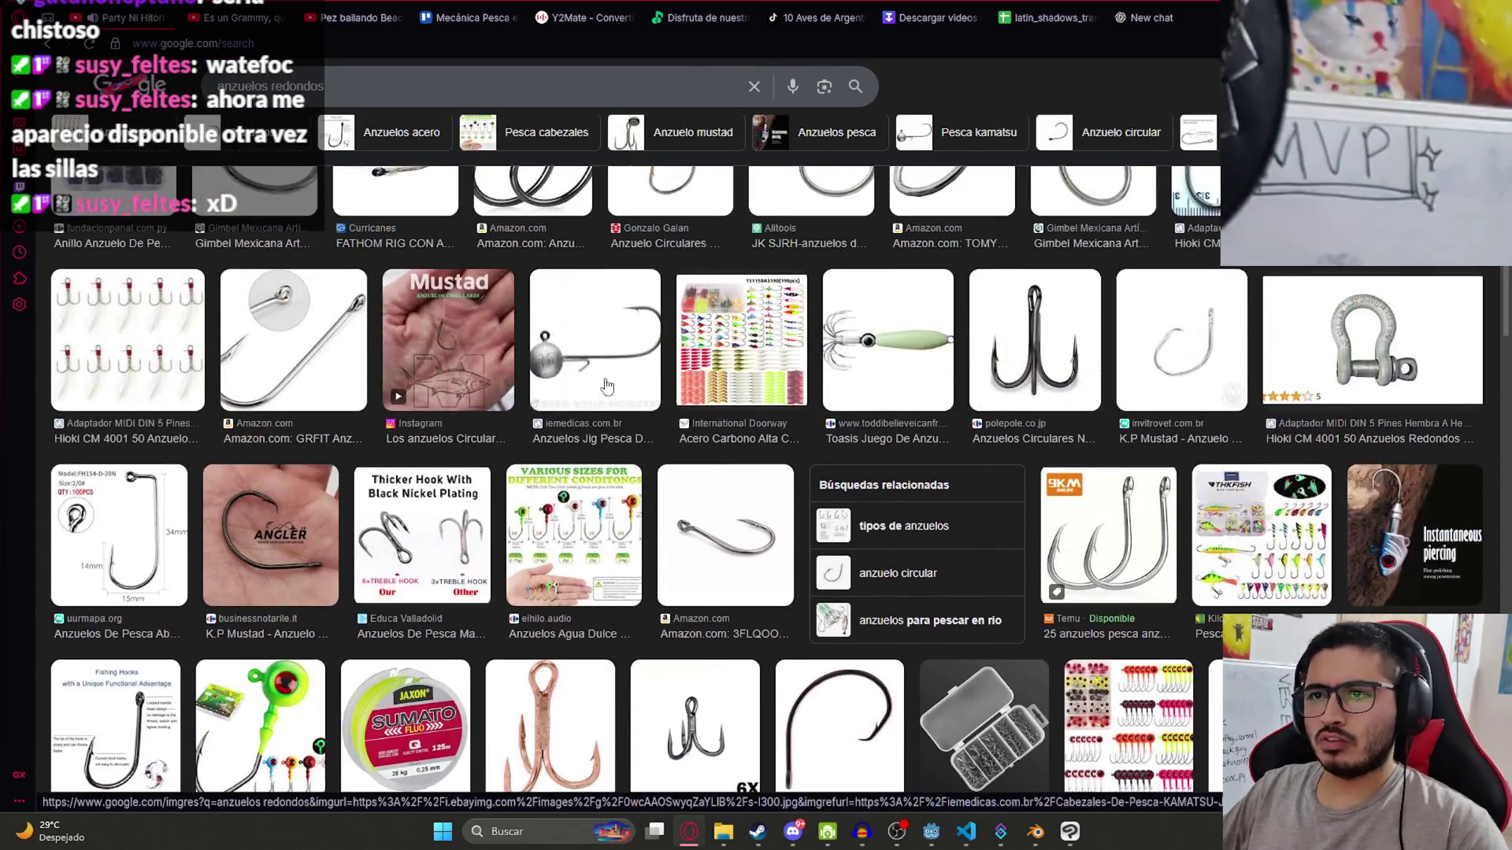
pyautogui.scroll(-3, 454, 389)
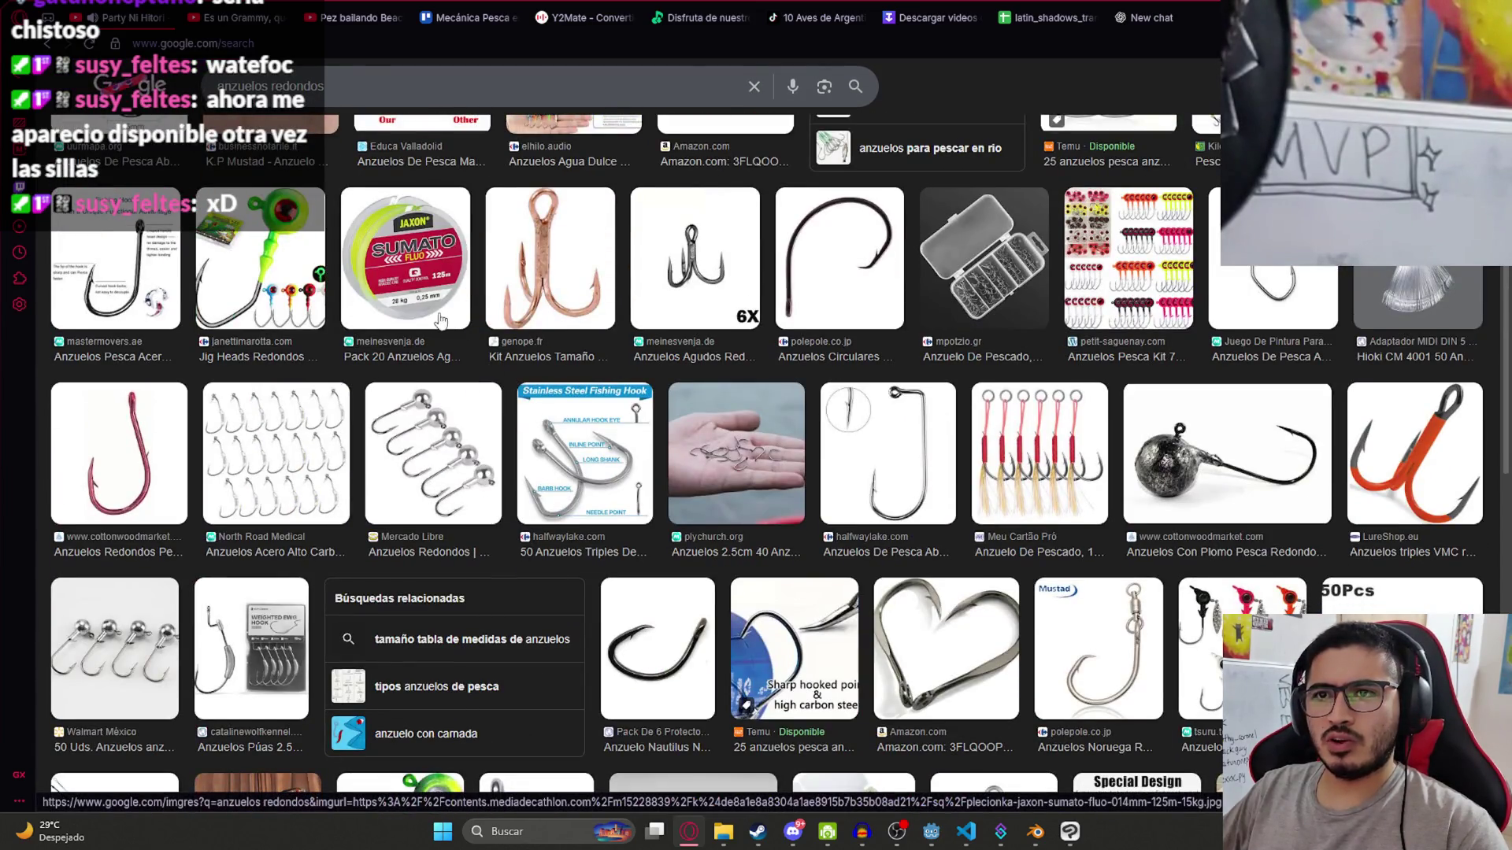
pyautogui.scroll(-5, 855, 344)
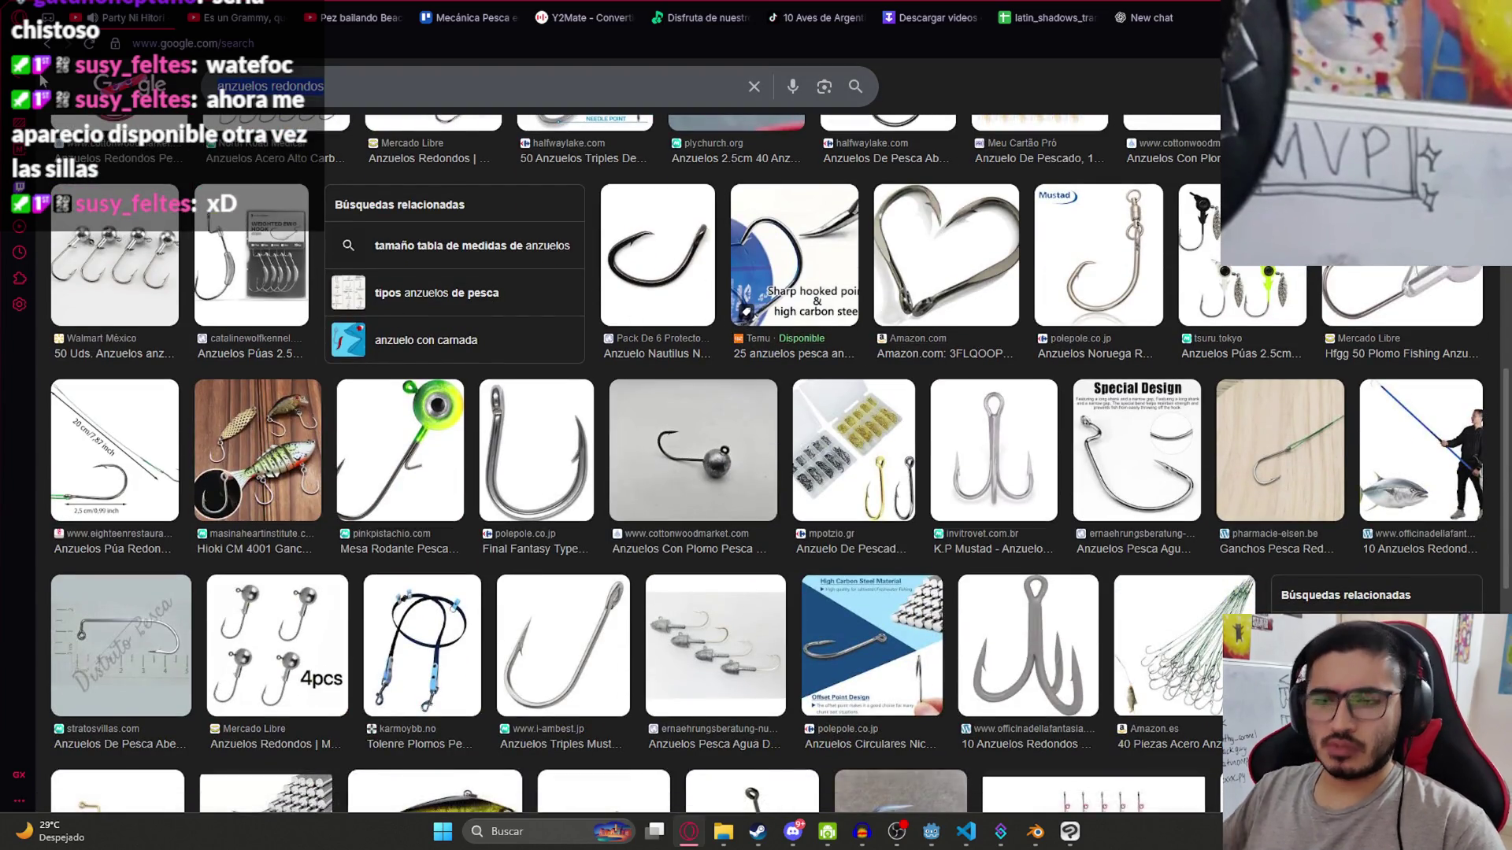
# Step: Search images for 'anzuelo esferico' and scroll the spherical-hook results
pyautogui.press('/')
pyautogui.press('BackSpace')
pyautogui.press('BackSpace')
pyautogui.press('BackSpace')
pyautogui.write('esfe')
pyautogui.press('Return')
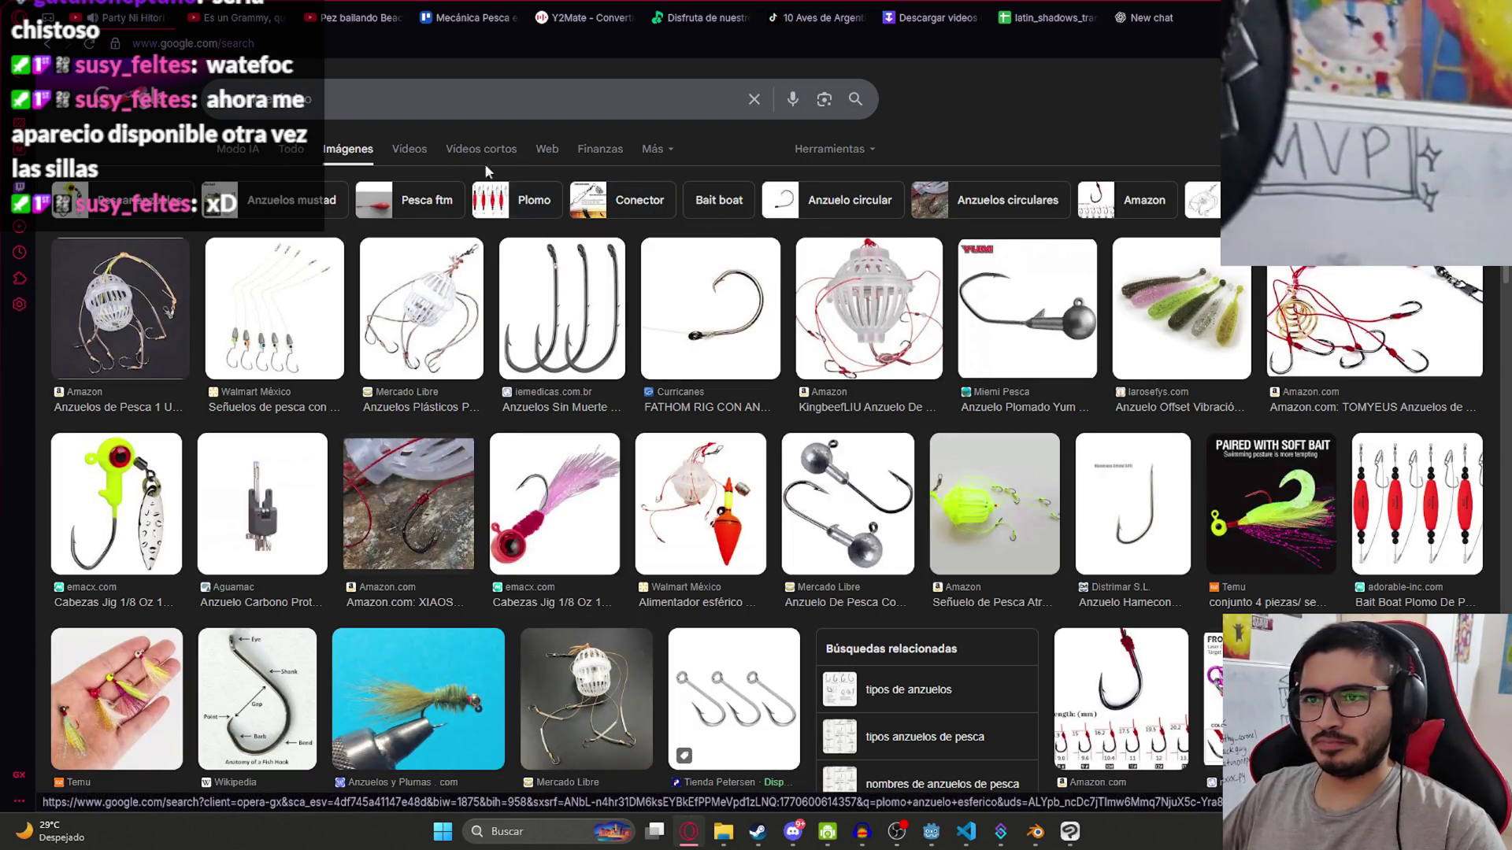
pyautogui.scroll(-4, 725, 516)
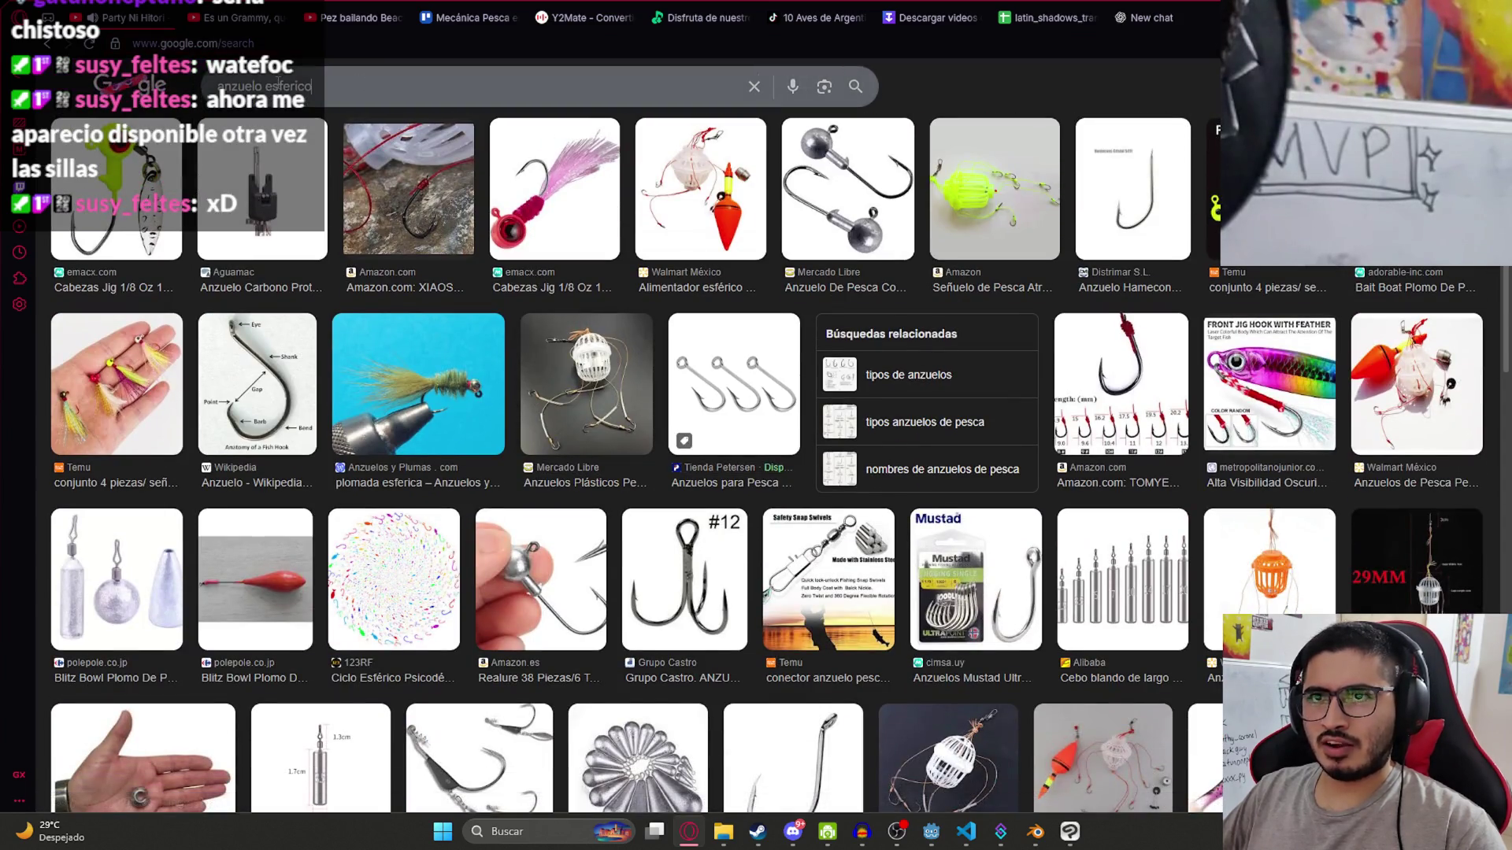
# Step: Search images for 'caña de pescar legendaria', preview the Nintendo Switch rod, then scroll the results
pyautogui.write('caña de')
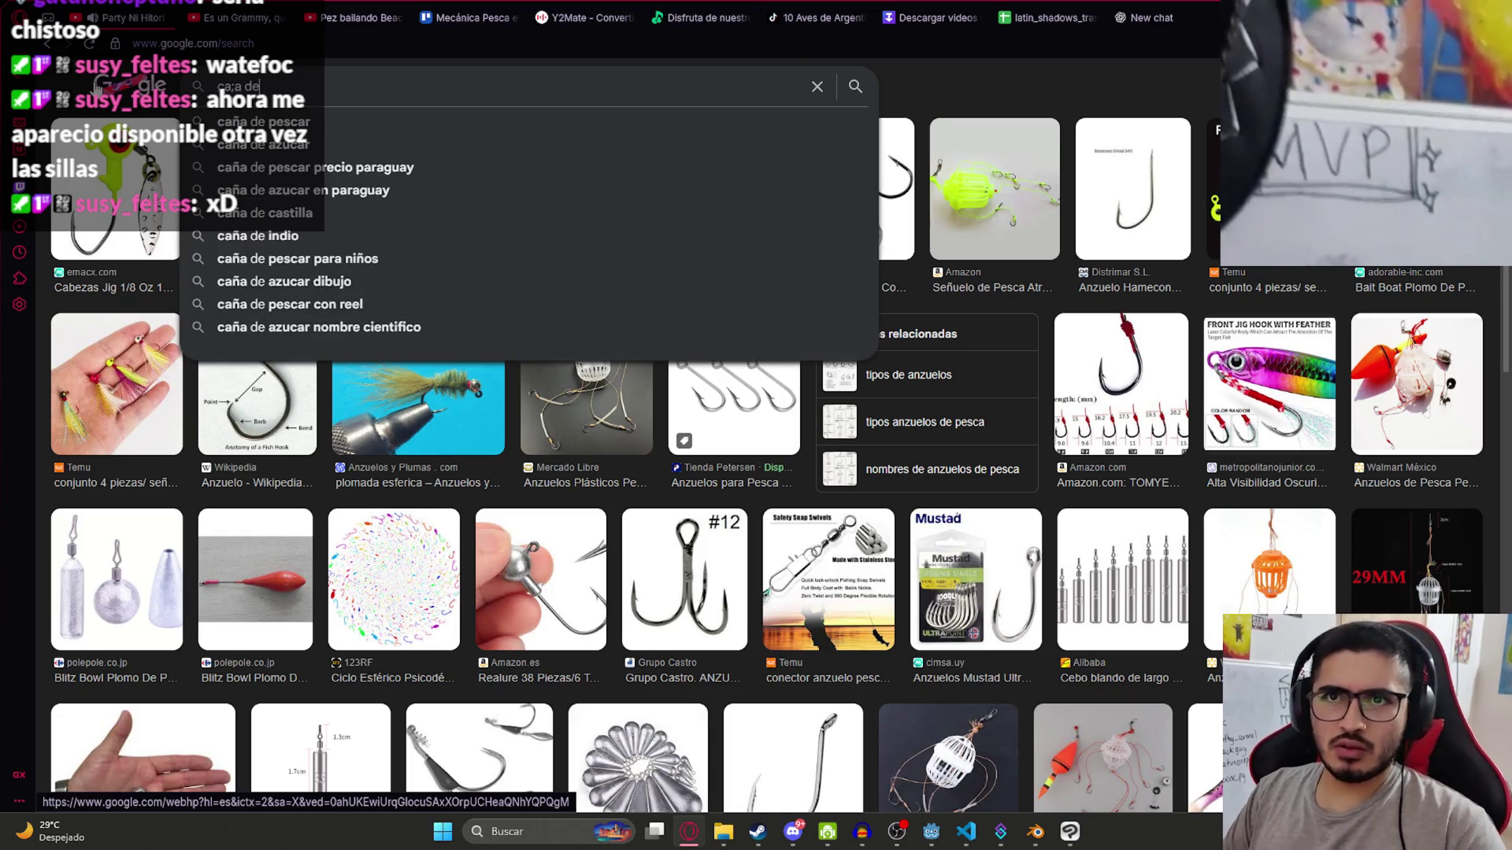
pyautogui.write('pescar le')
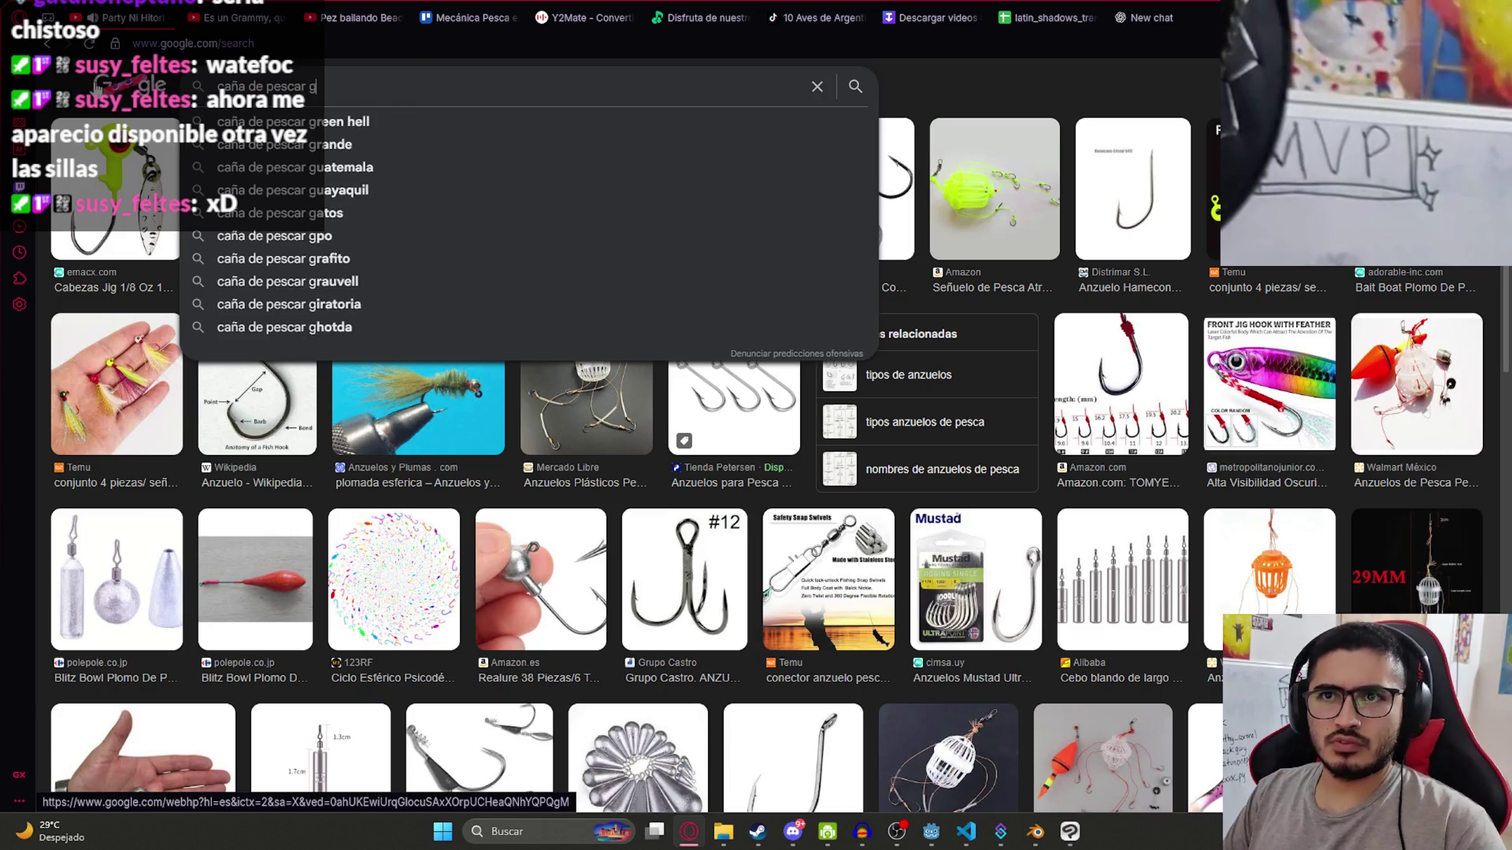
pyautogui.write('gendaria')
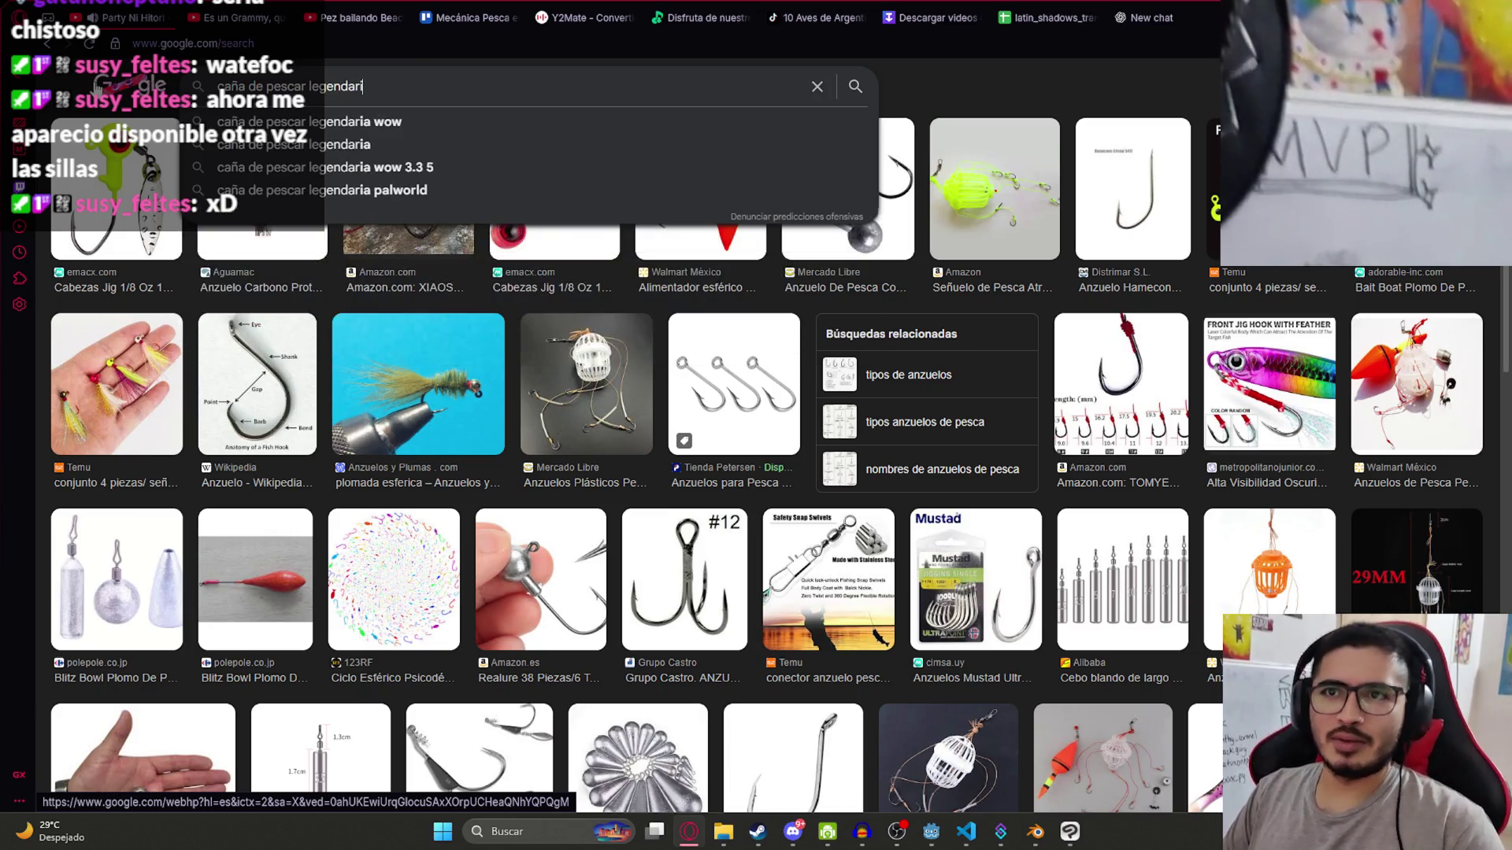
pyautogui.press('Return')
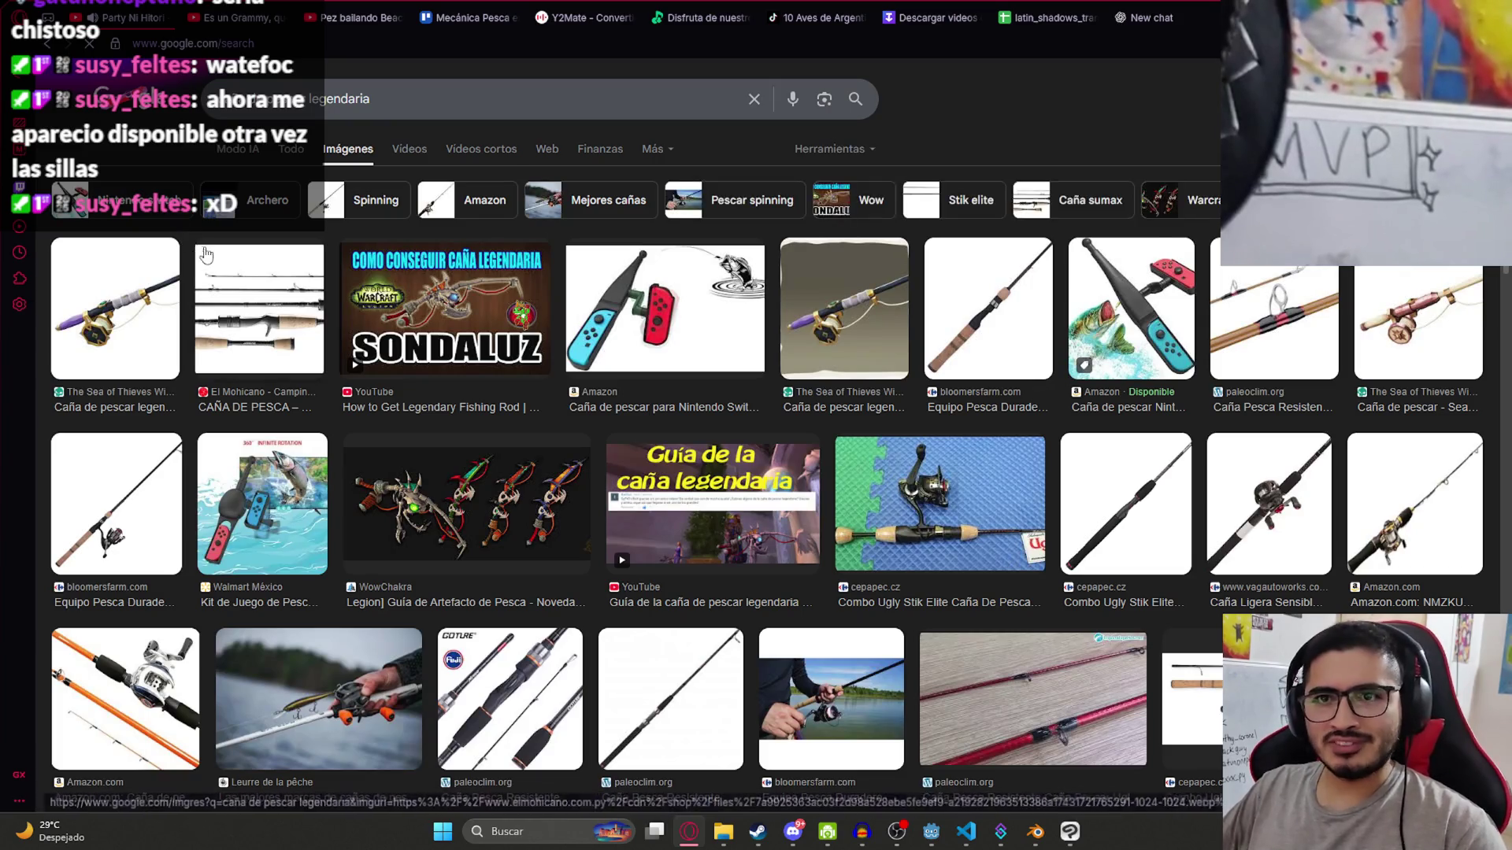
pyautogui.click(664, 315)
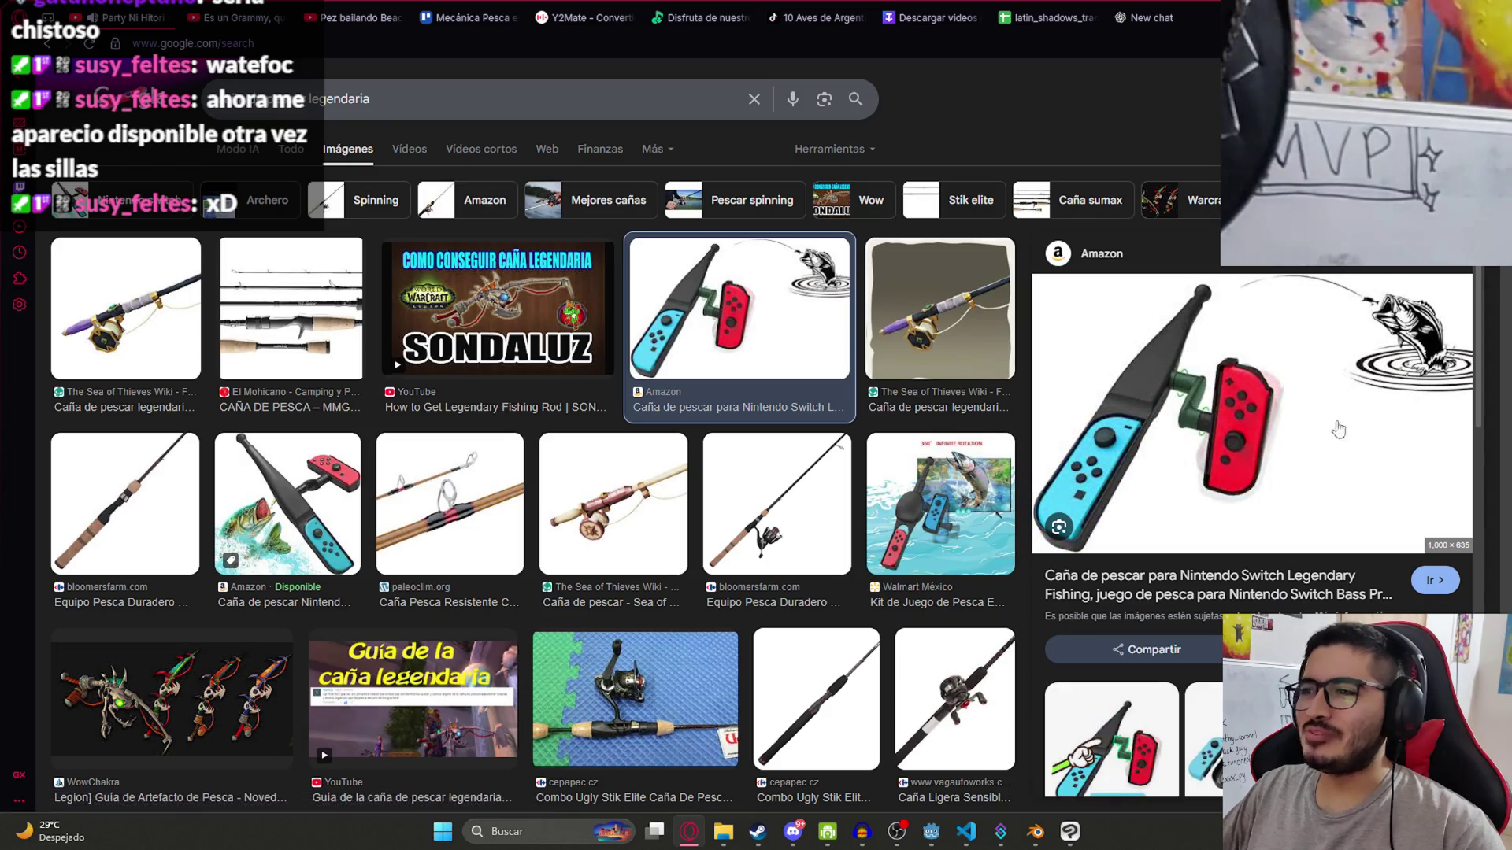
pyautogui.click(1445, 268)
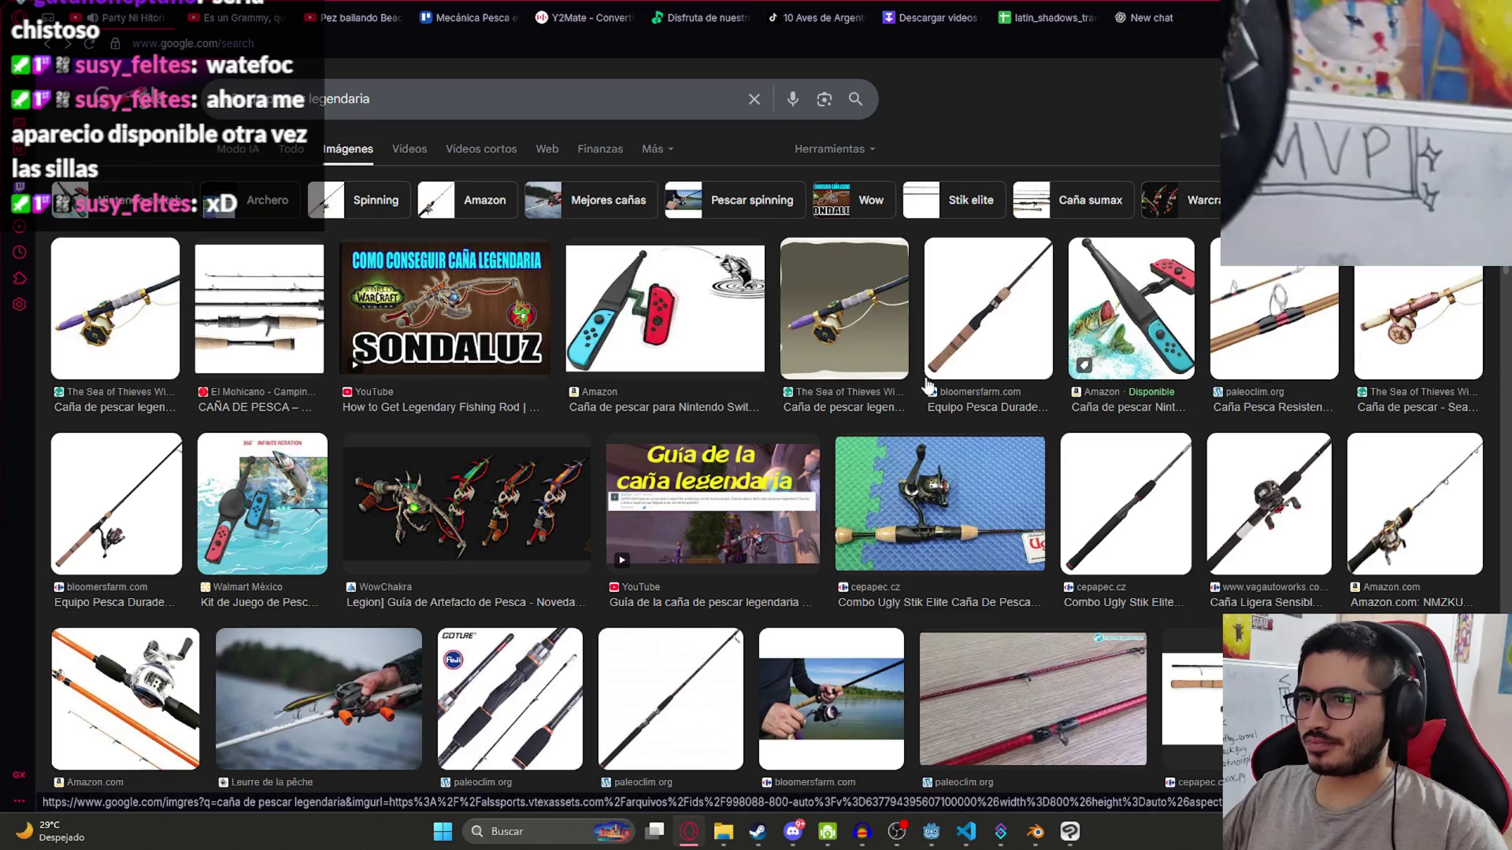
pyautogui.scroll(-4, 932, 389)
pyautogui.scroll(-4, 931, 389)
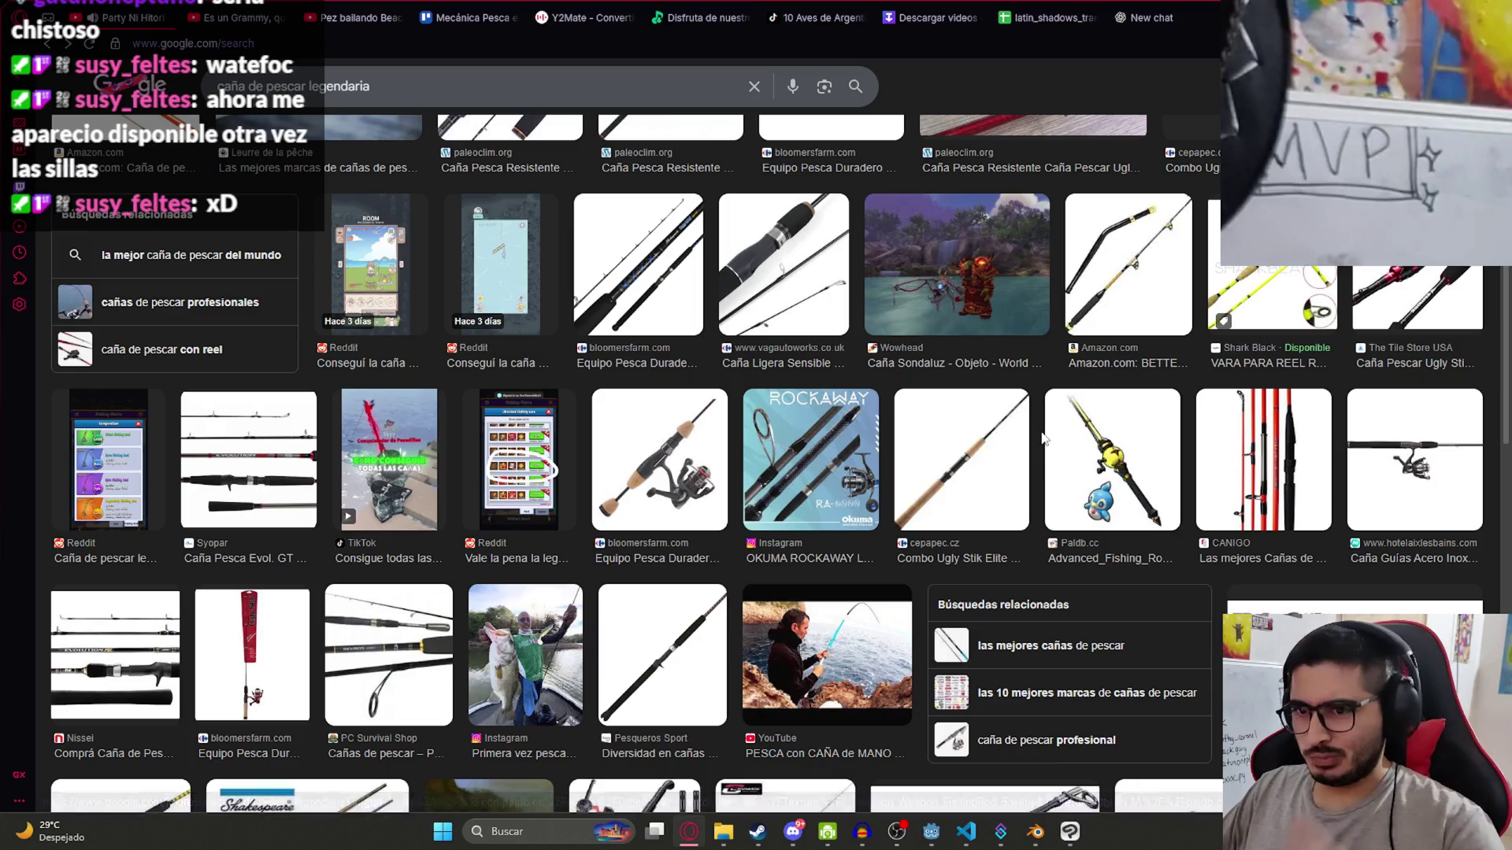
pyautogui.click(676, 38)
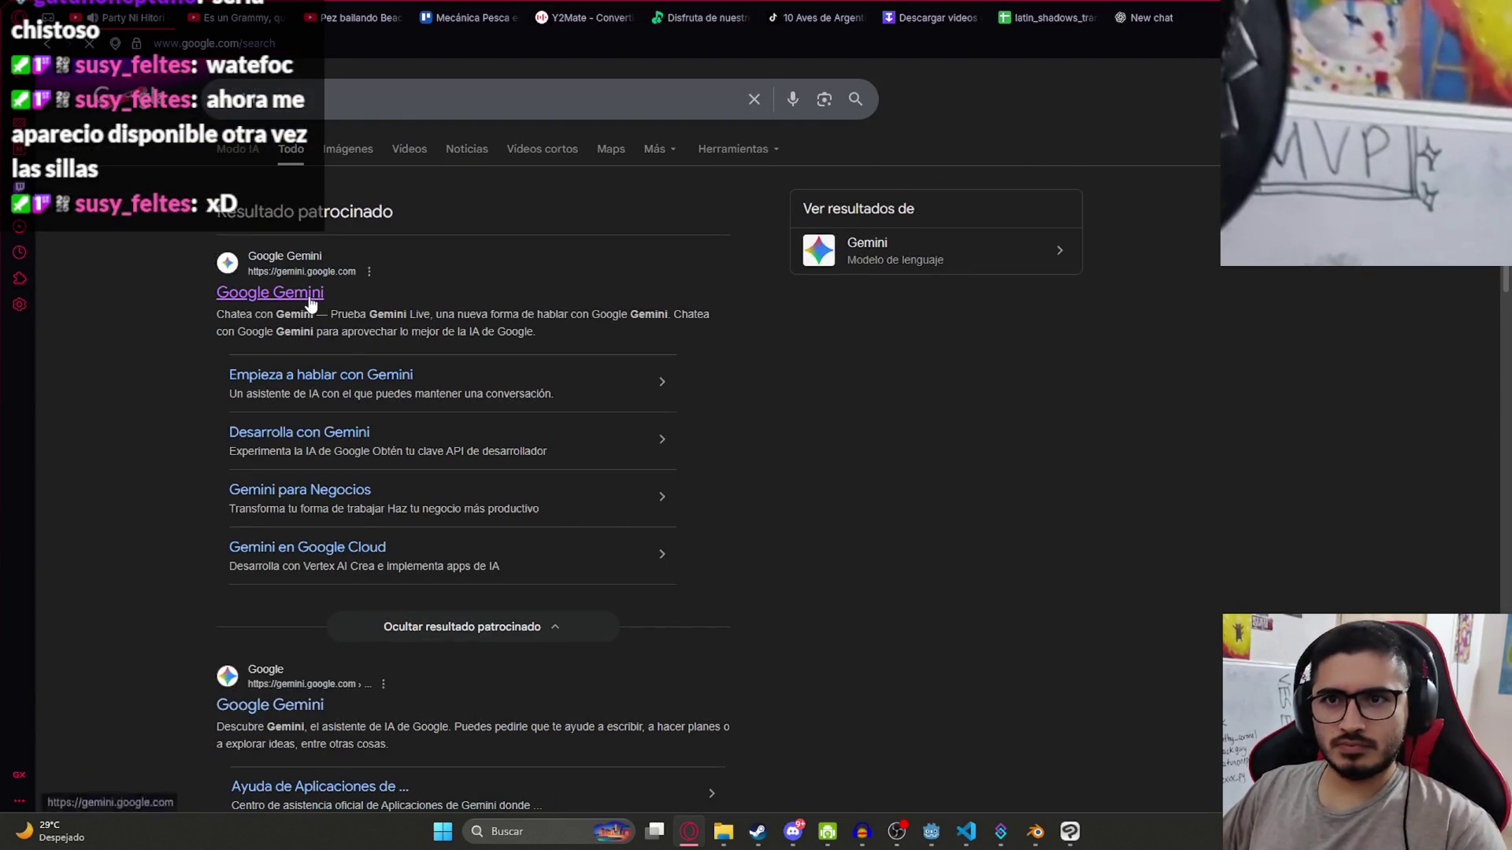
# Step: Have Google Gemini generate a legendary fishing hook image and view it enlarged
pyautogui.click(310, 299)
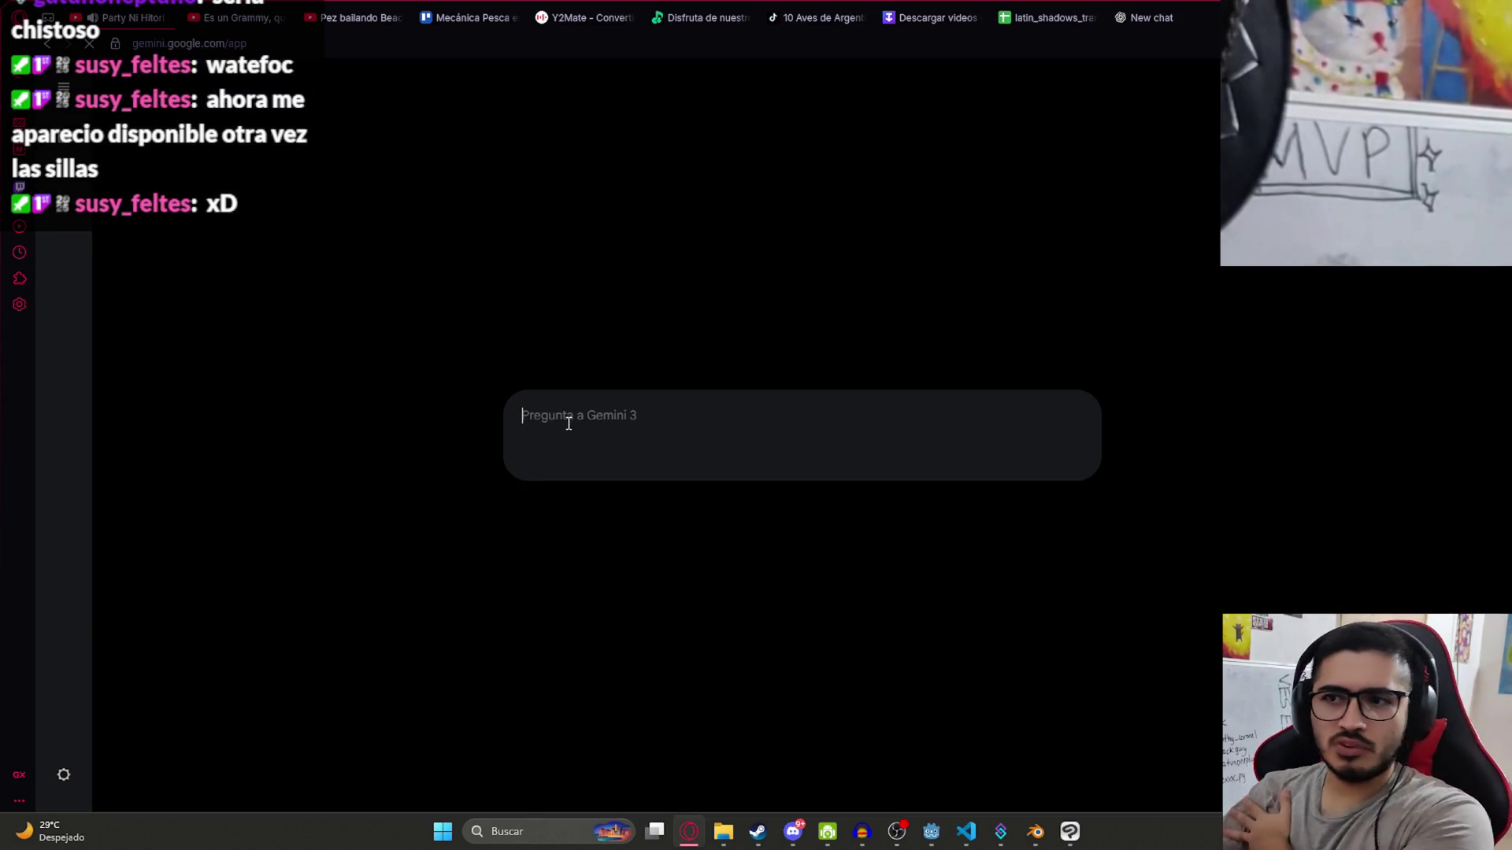
pyautogui.write('hazme un anzuelo legendario en 3d para un videojuego, que represente que con e')
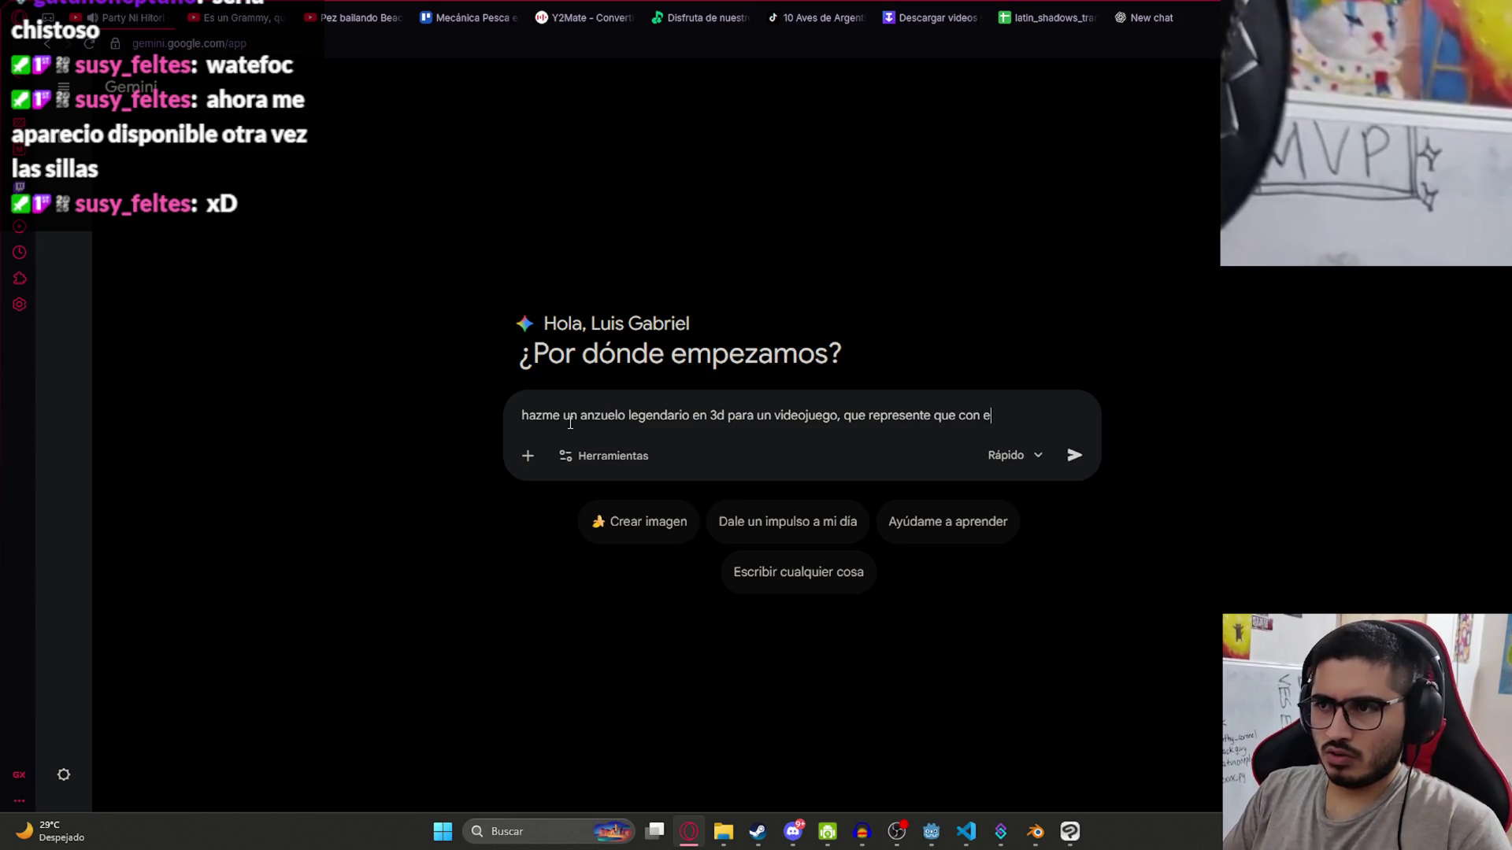
pyautogui.write('s pescar un pez legendario')
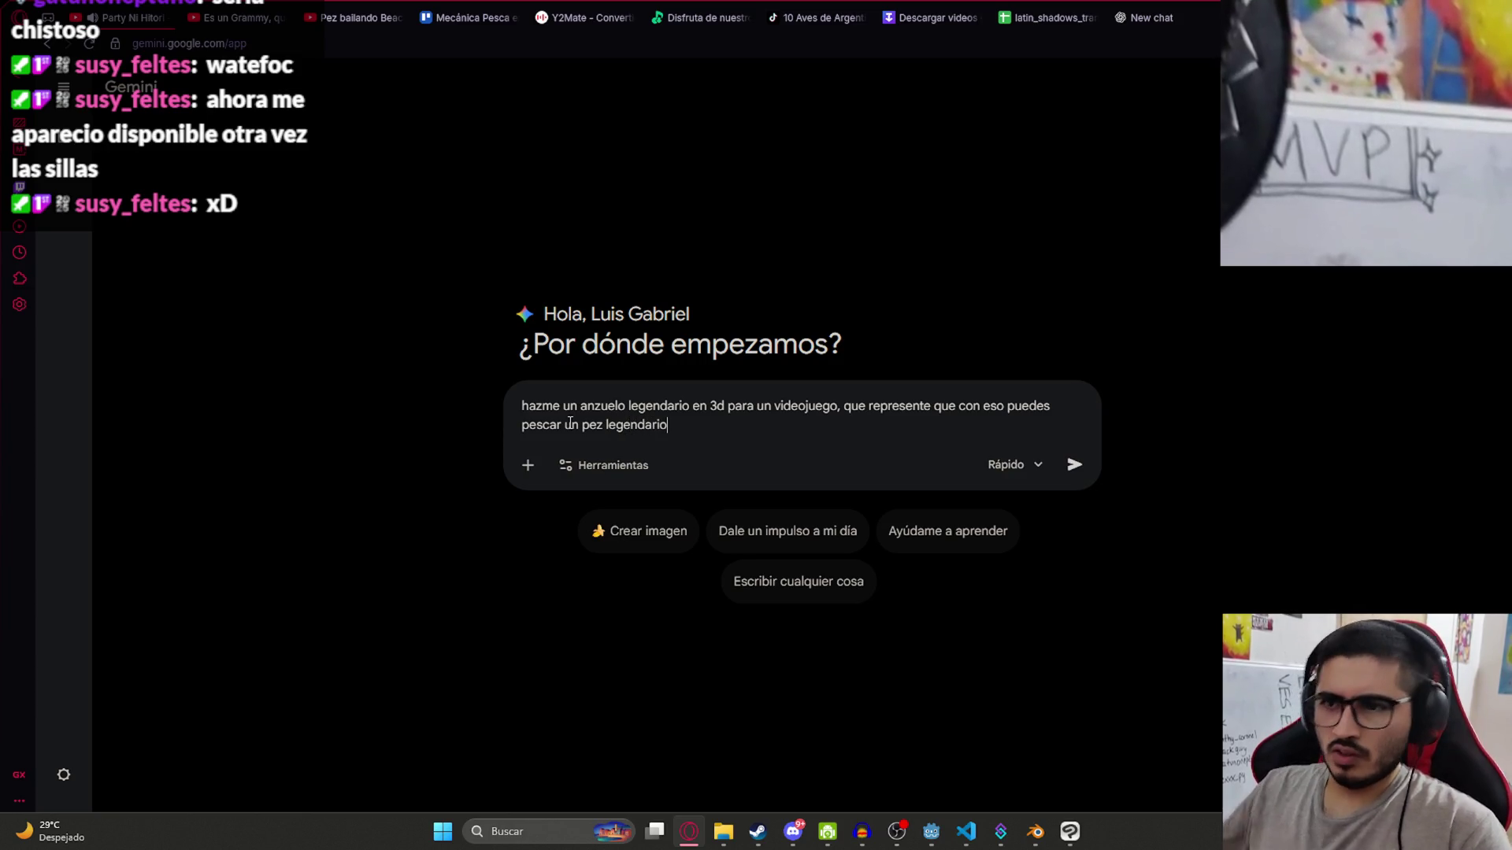
pyautogui.click(640, 543)
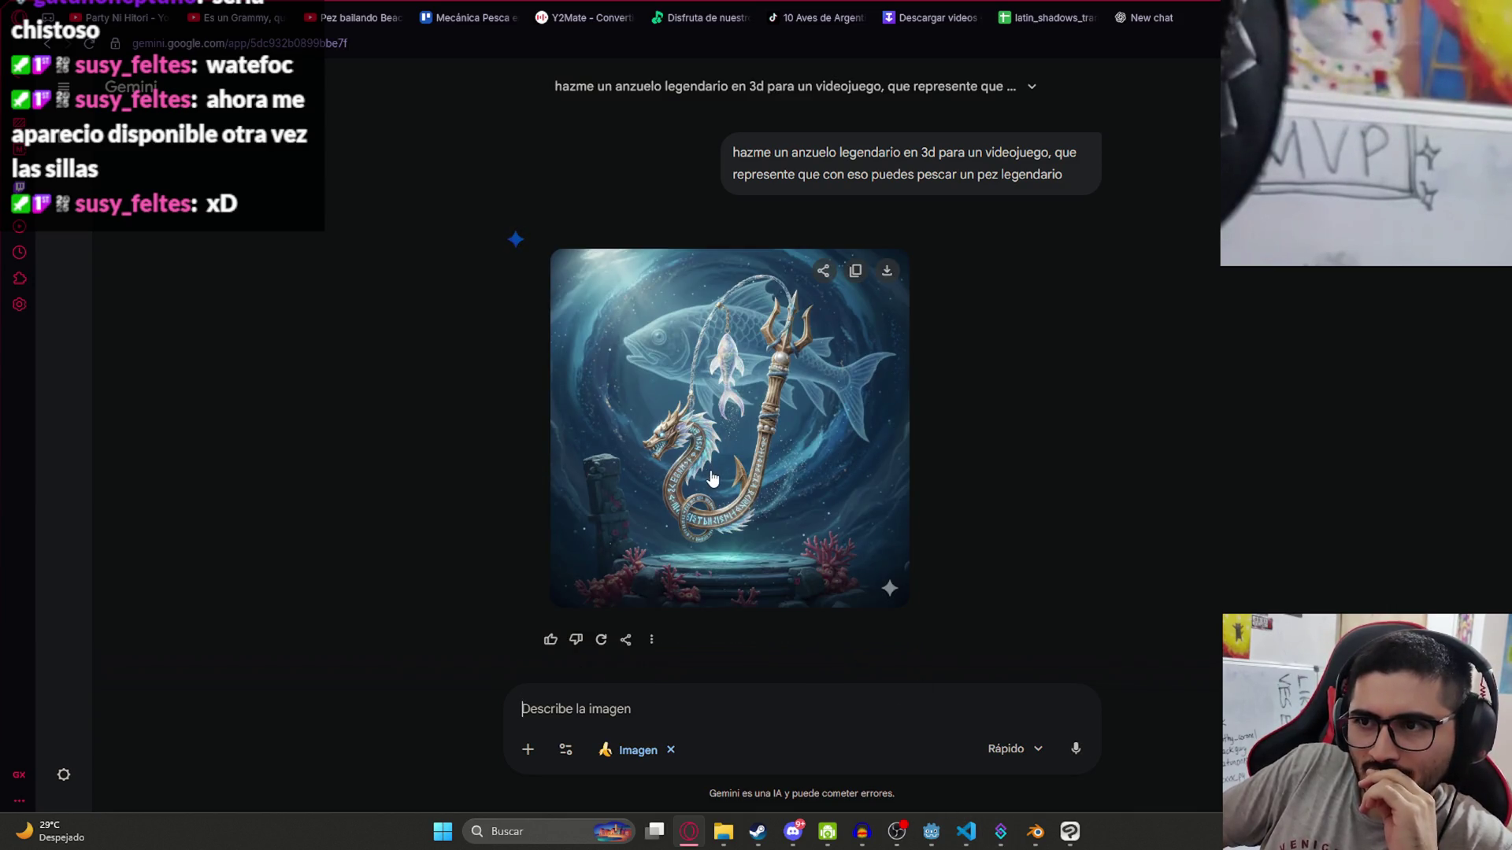
pyautogui.click(720, 462)
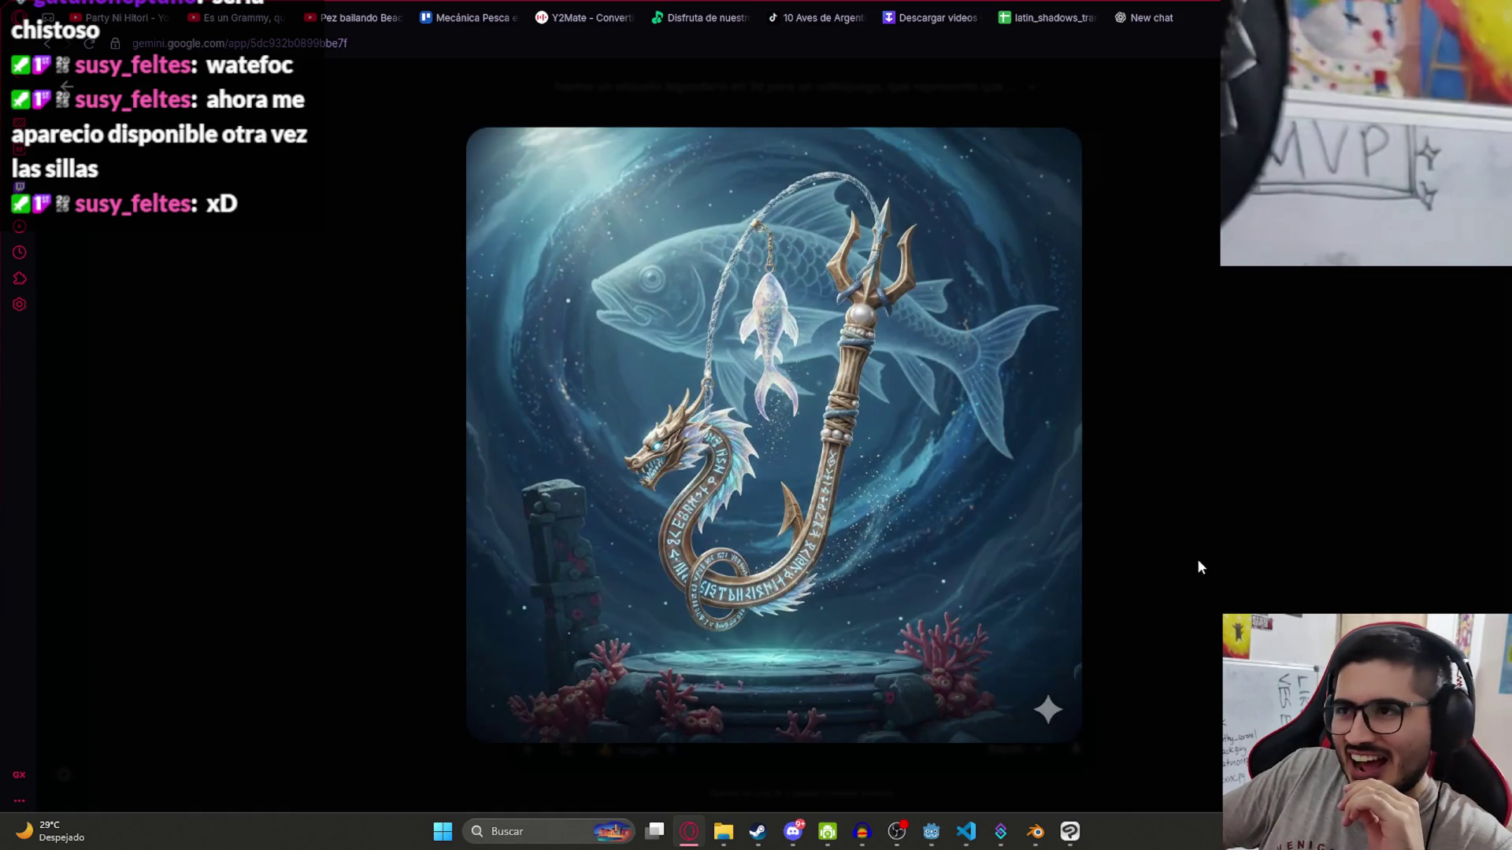
pyautogui.click(1197, 559)
pyautogui.click(844, 698)
pyautogui.write('pero mas realis')
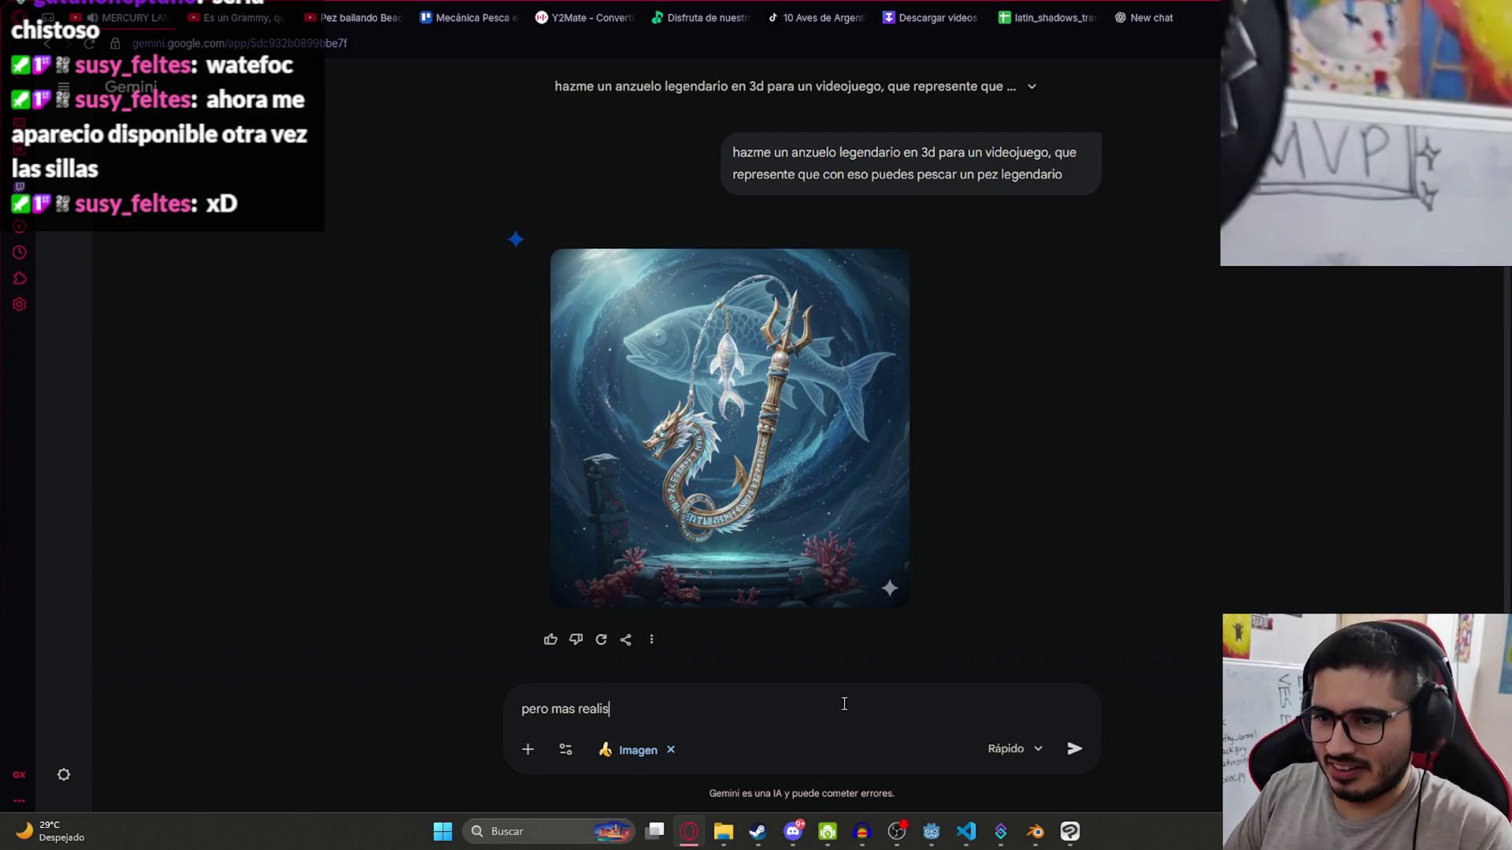
# Step: Ask Gemini for a more realistic, spherical hook, then start a new-tab search for 'partes dde caña de pescar'
pyautogui.write('ta')
pyautogui.press('Return')
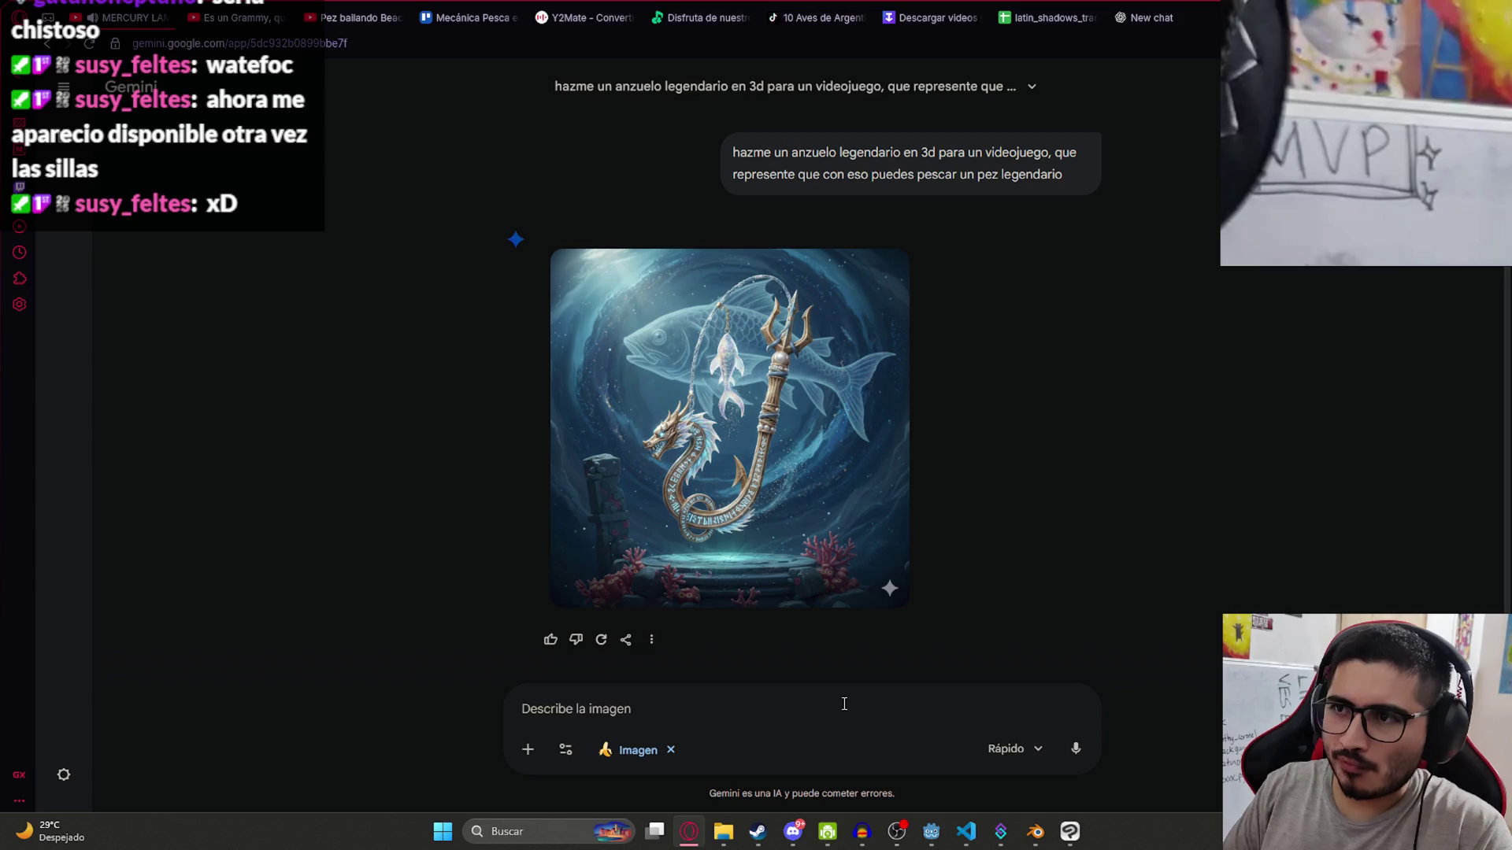
pyautogui.write('sea mas realista')
pyautogui.press('Return')
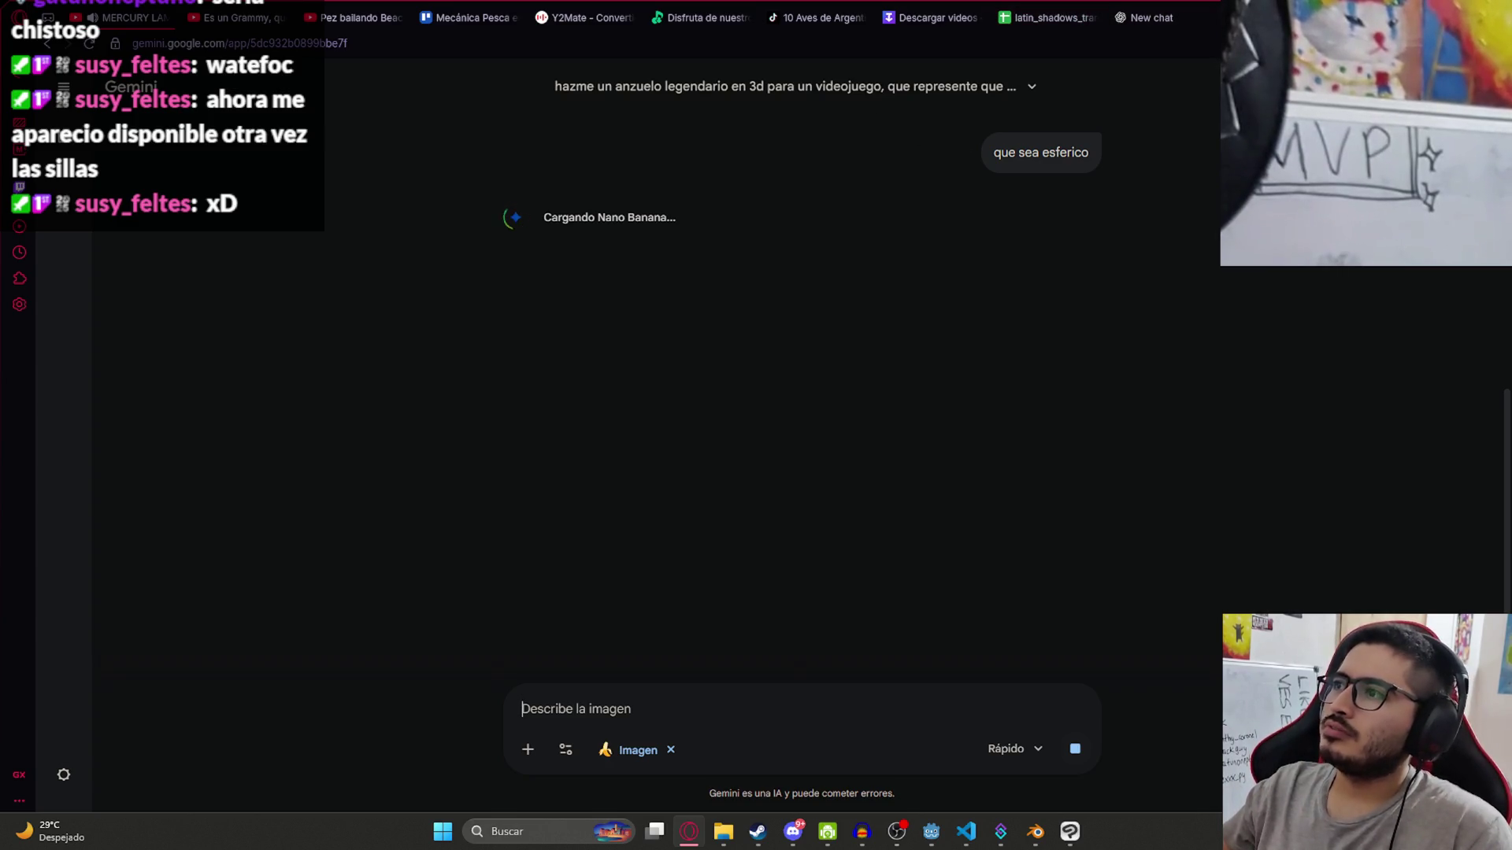
pyautogui.hotkey('ctrl', 't')
pyautogui.write('partes dde caña ')
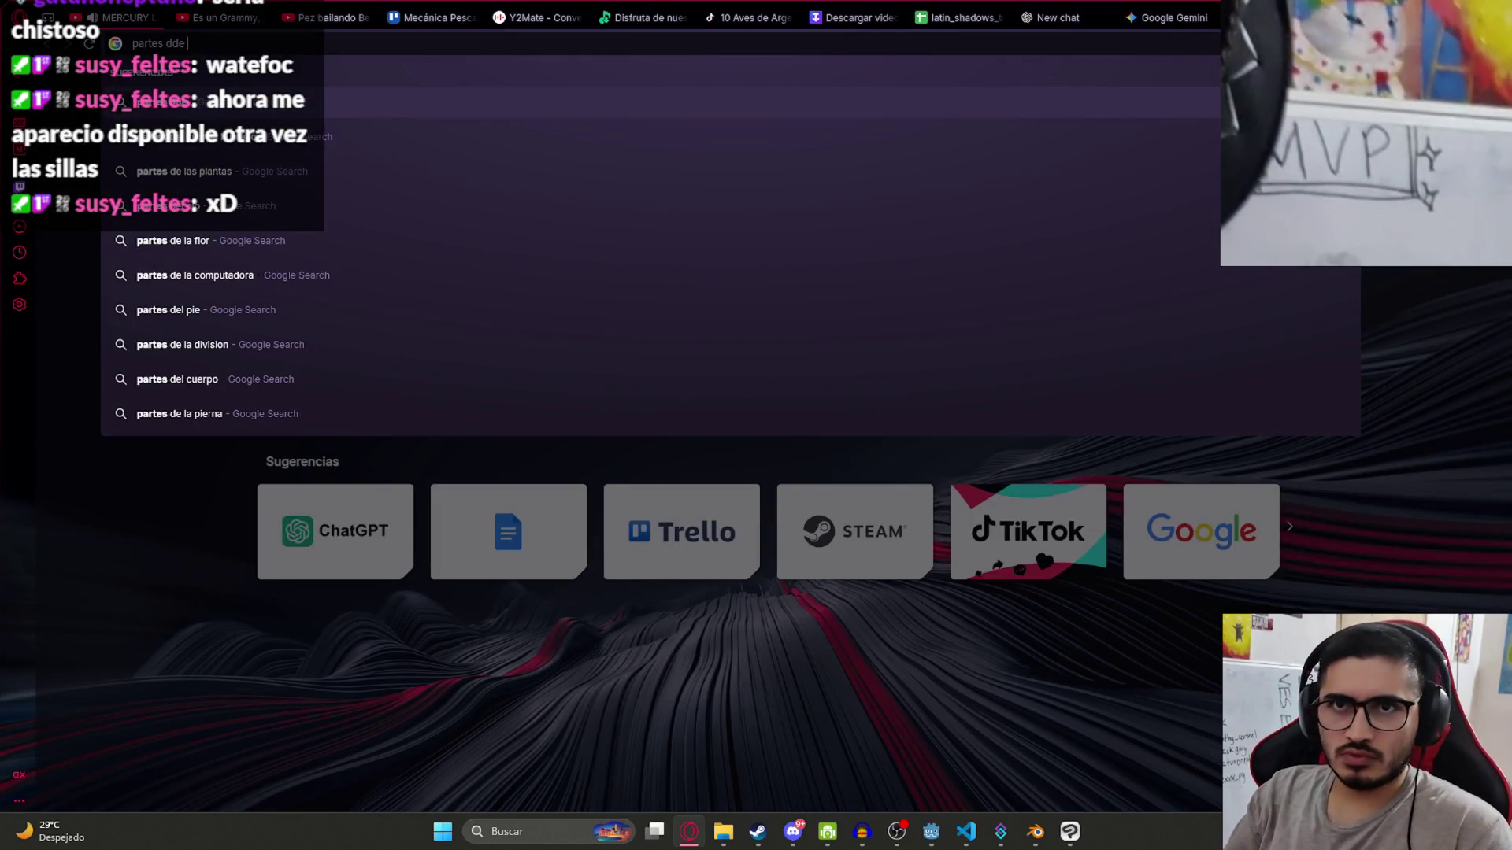
pyautogui.write('de pescar')
# Step: Show image results for fishing rod parts, enlarge the wikiHow lure, and briefly check the Gemini tab
pyautogui.press('Return')
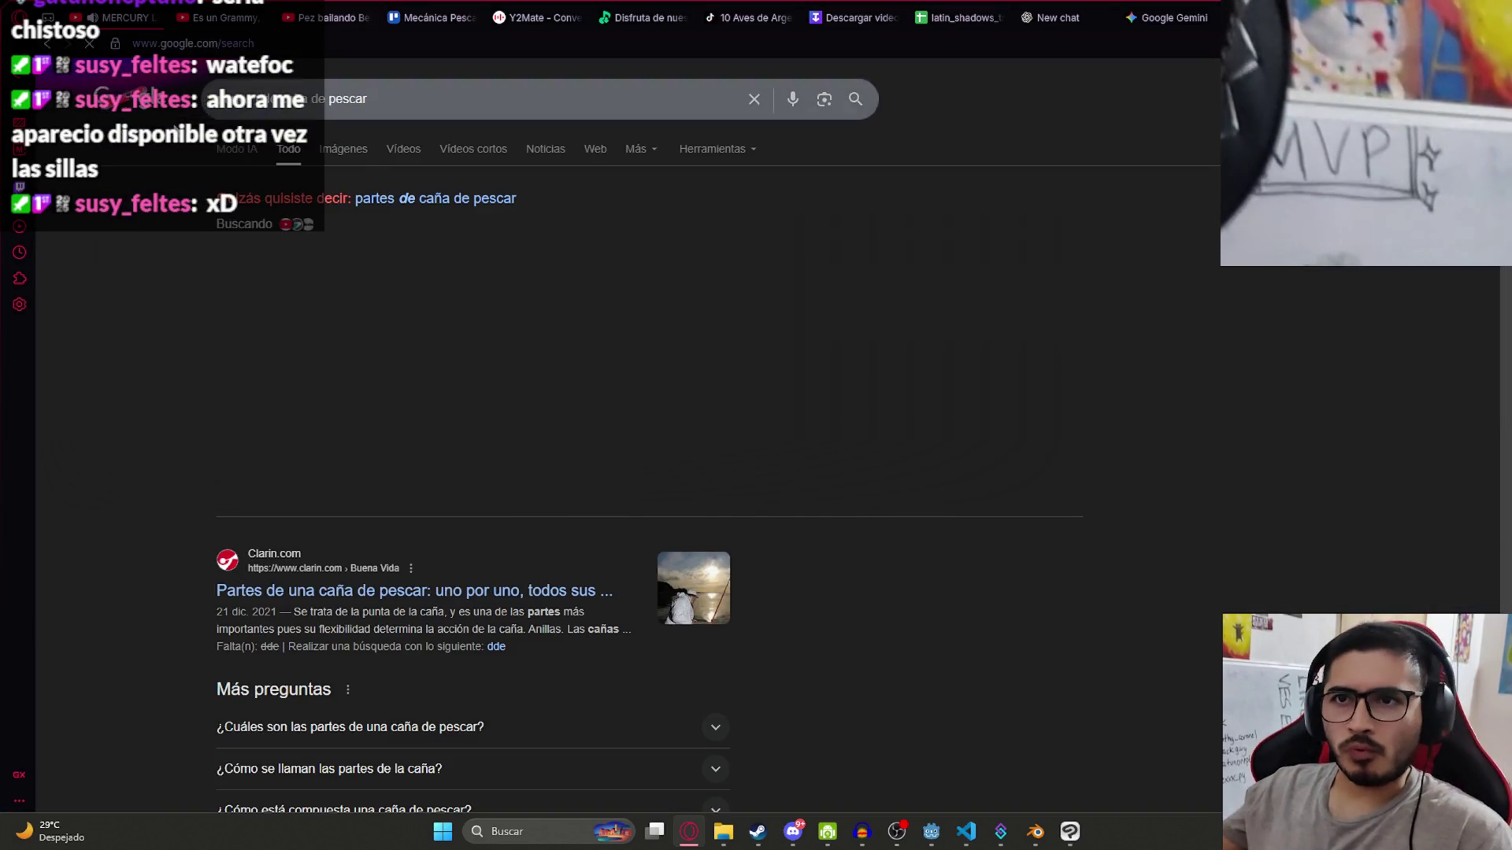
pyautogui.click(343, 149)
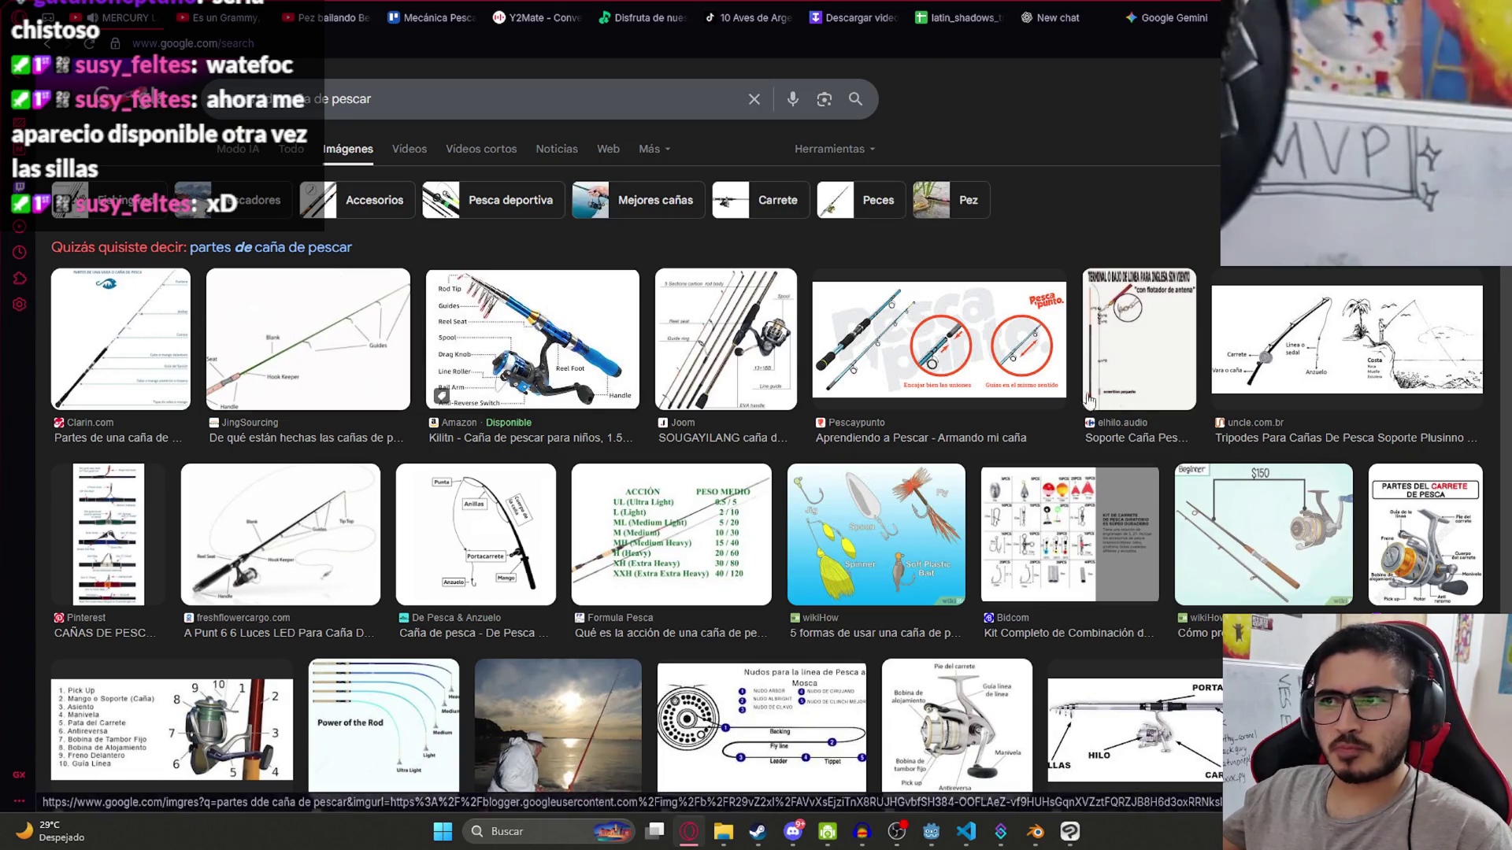
pyautogui.click(875, 535)
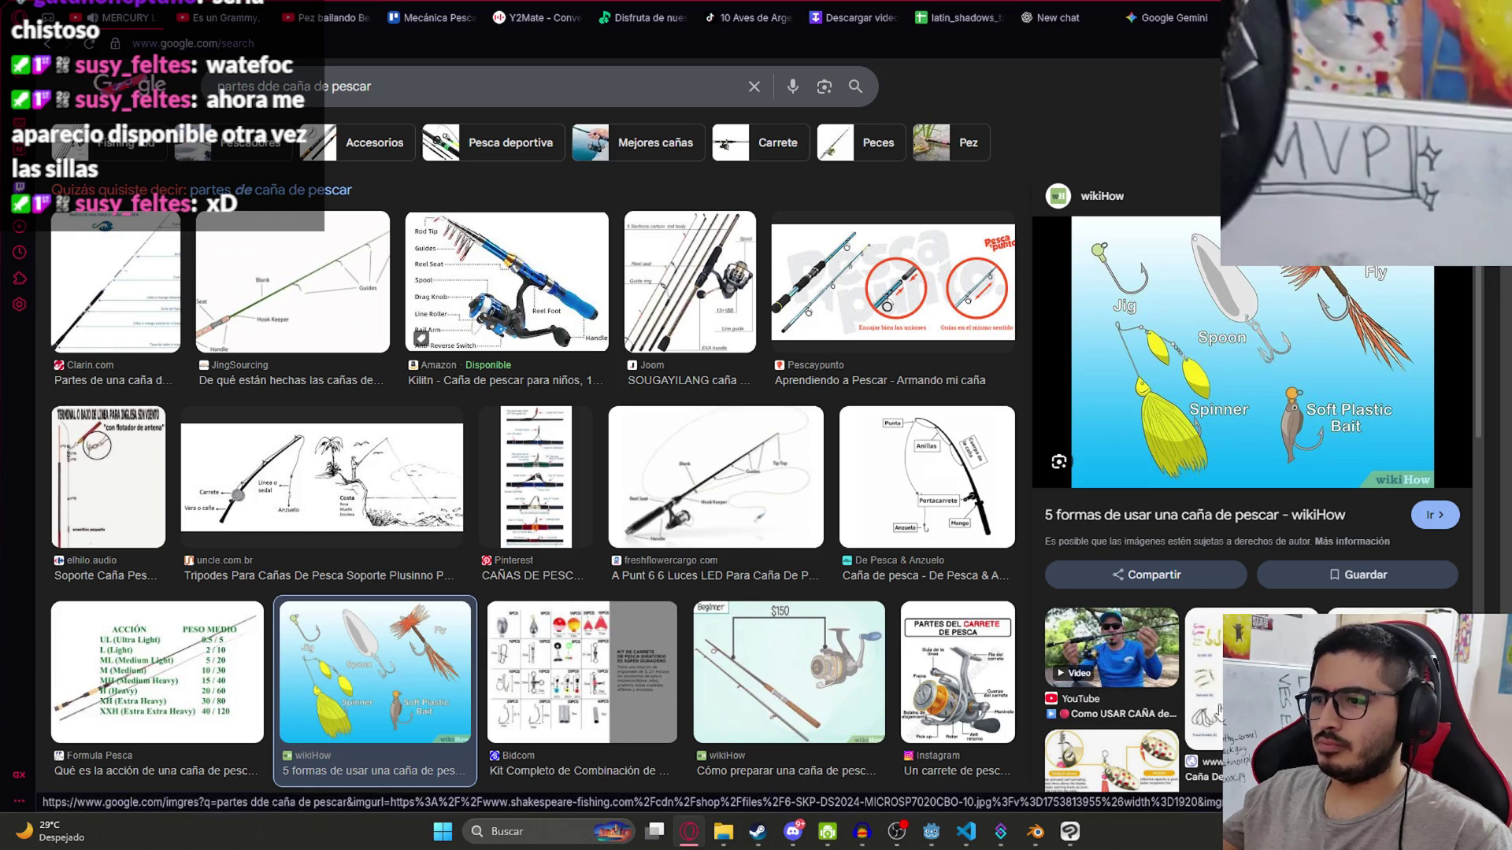
pyautogui.press('Right')
pyautogui.hotkey('ctrl', 'Tab')
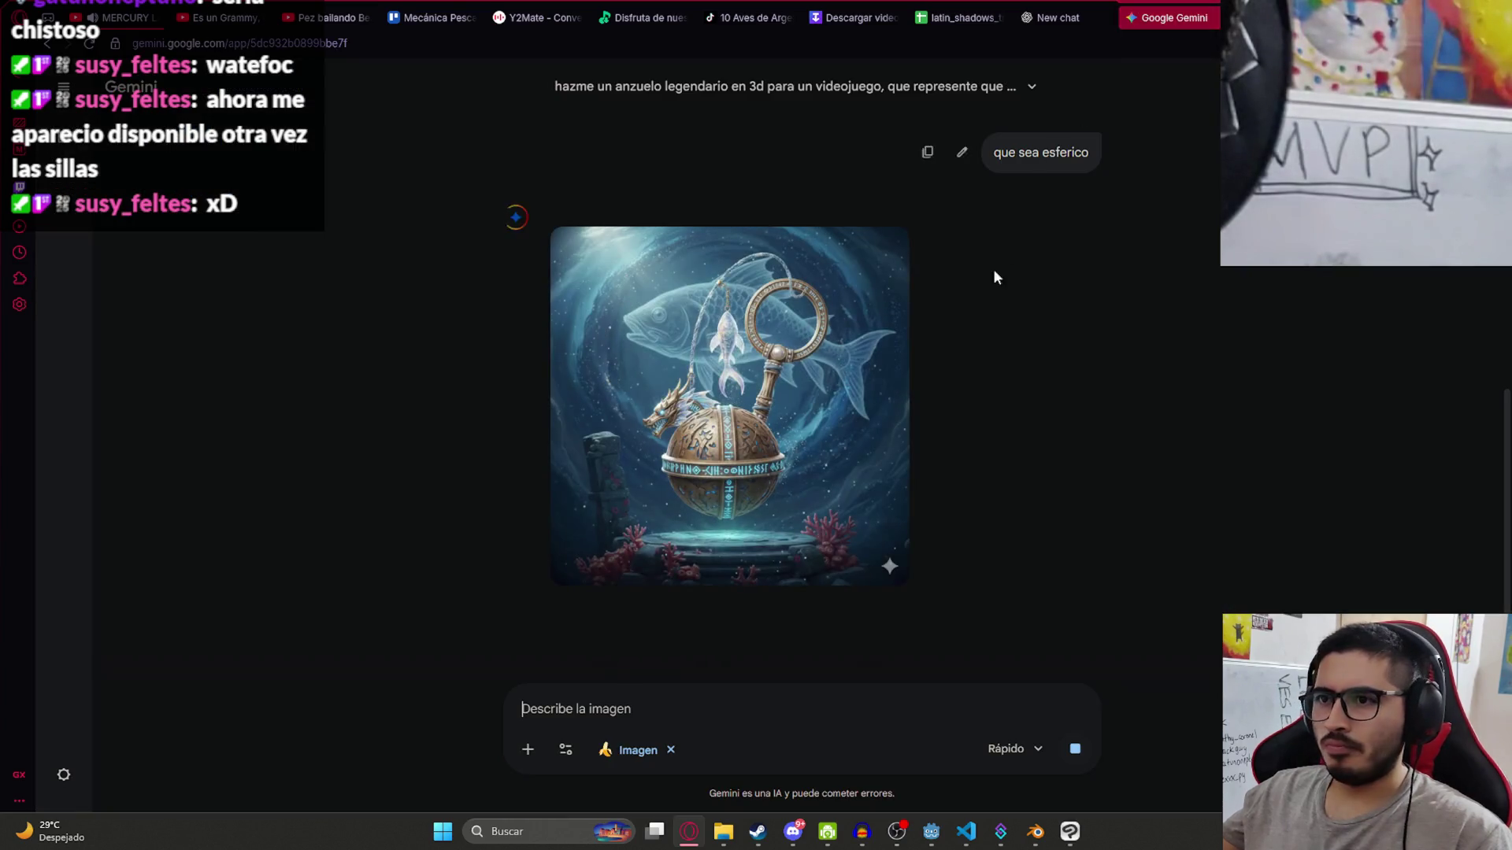
pyautogui.hotkey('ctrl', 'Tab')
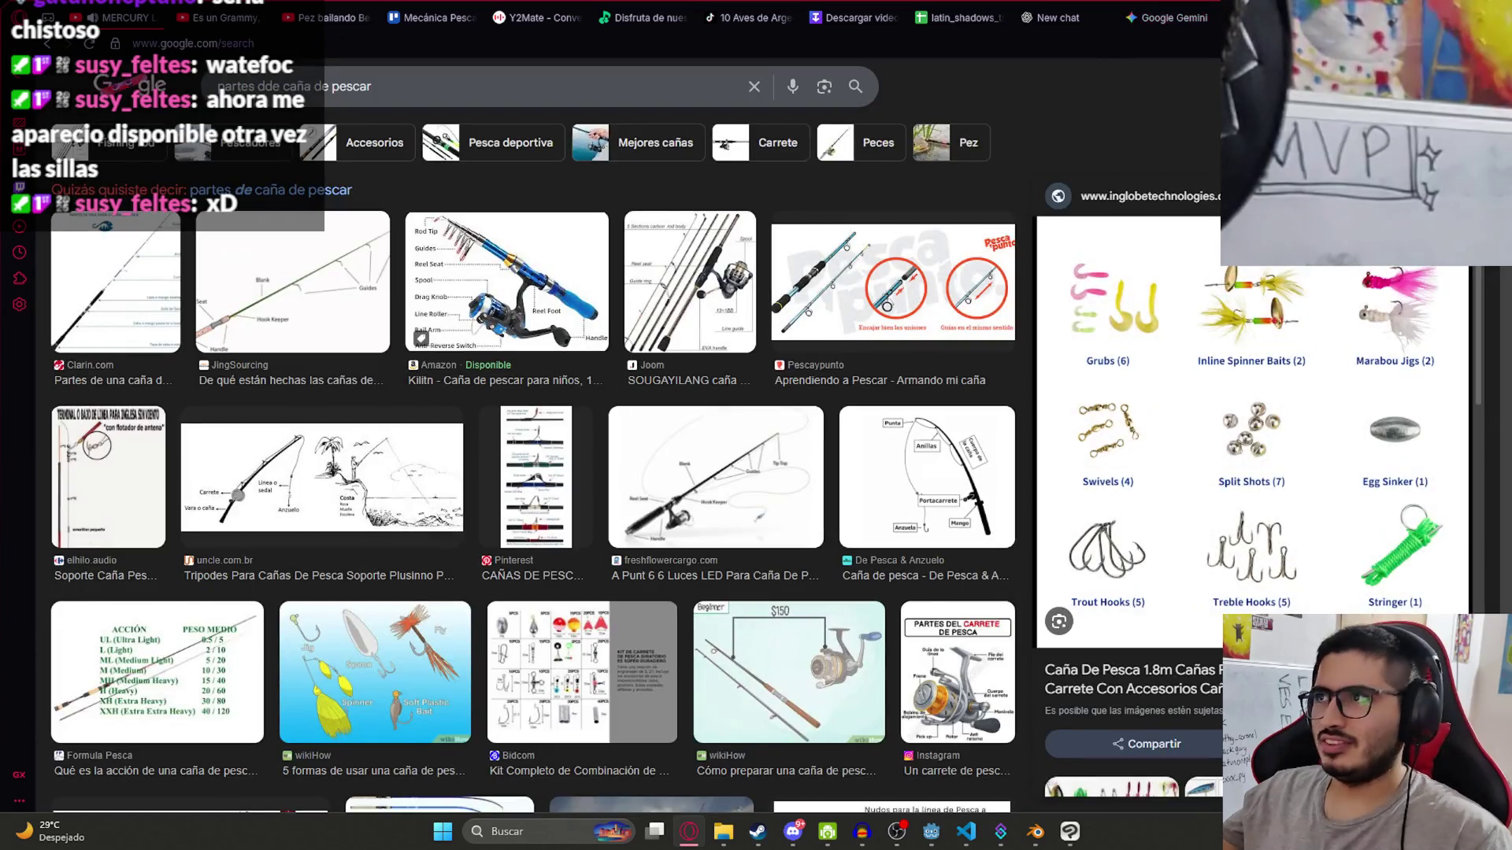
# Step: Preview the tackle kit and the JingSourcing labelled rod diagram, then select the query text
pyautogui.scroll(-4, 876, 536)
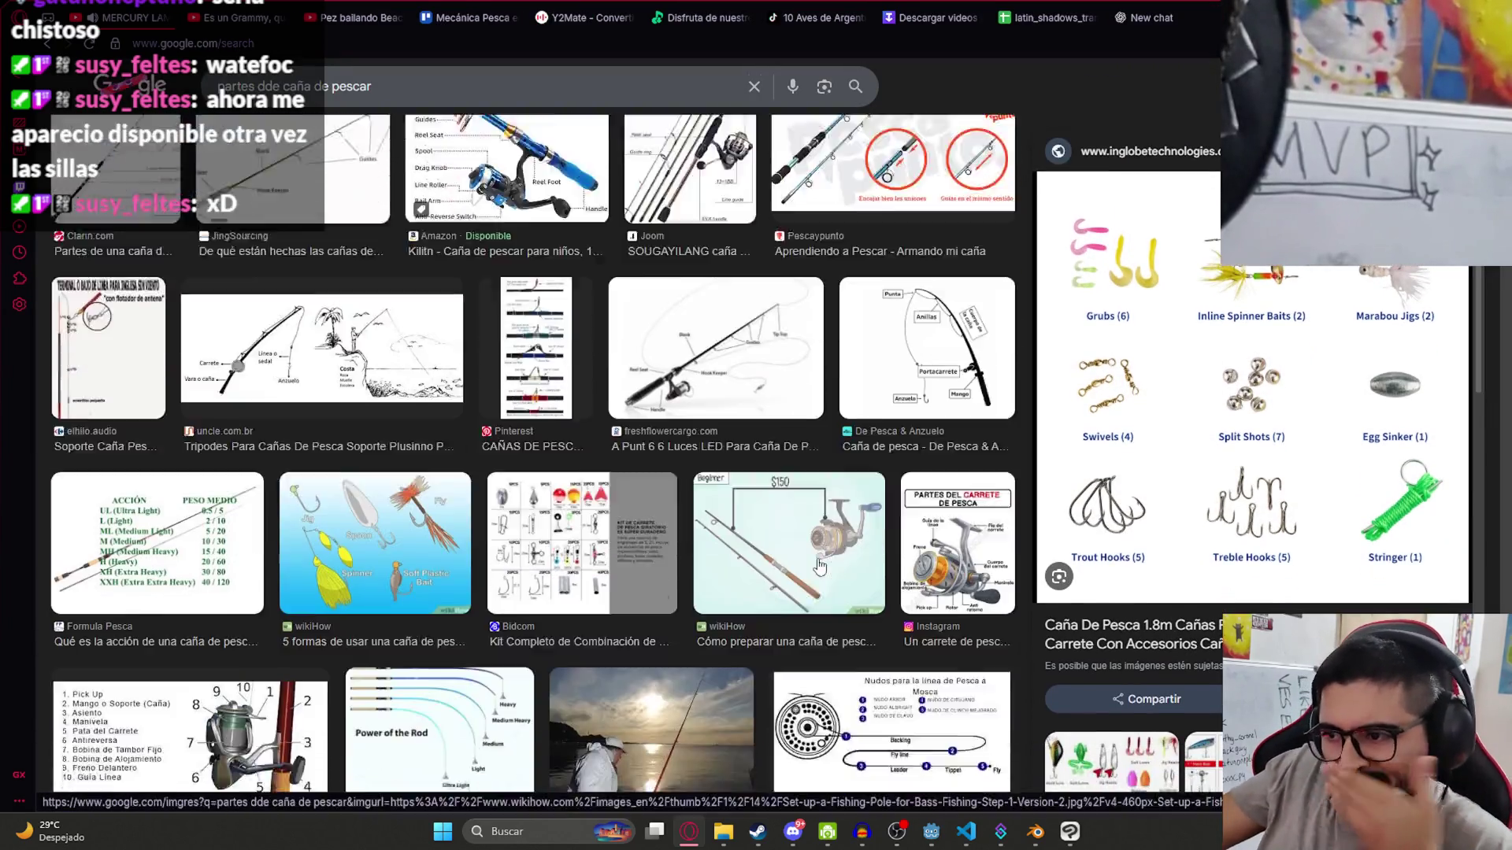
pyautogui.scroll(-5, 1325, 543)
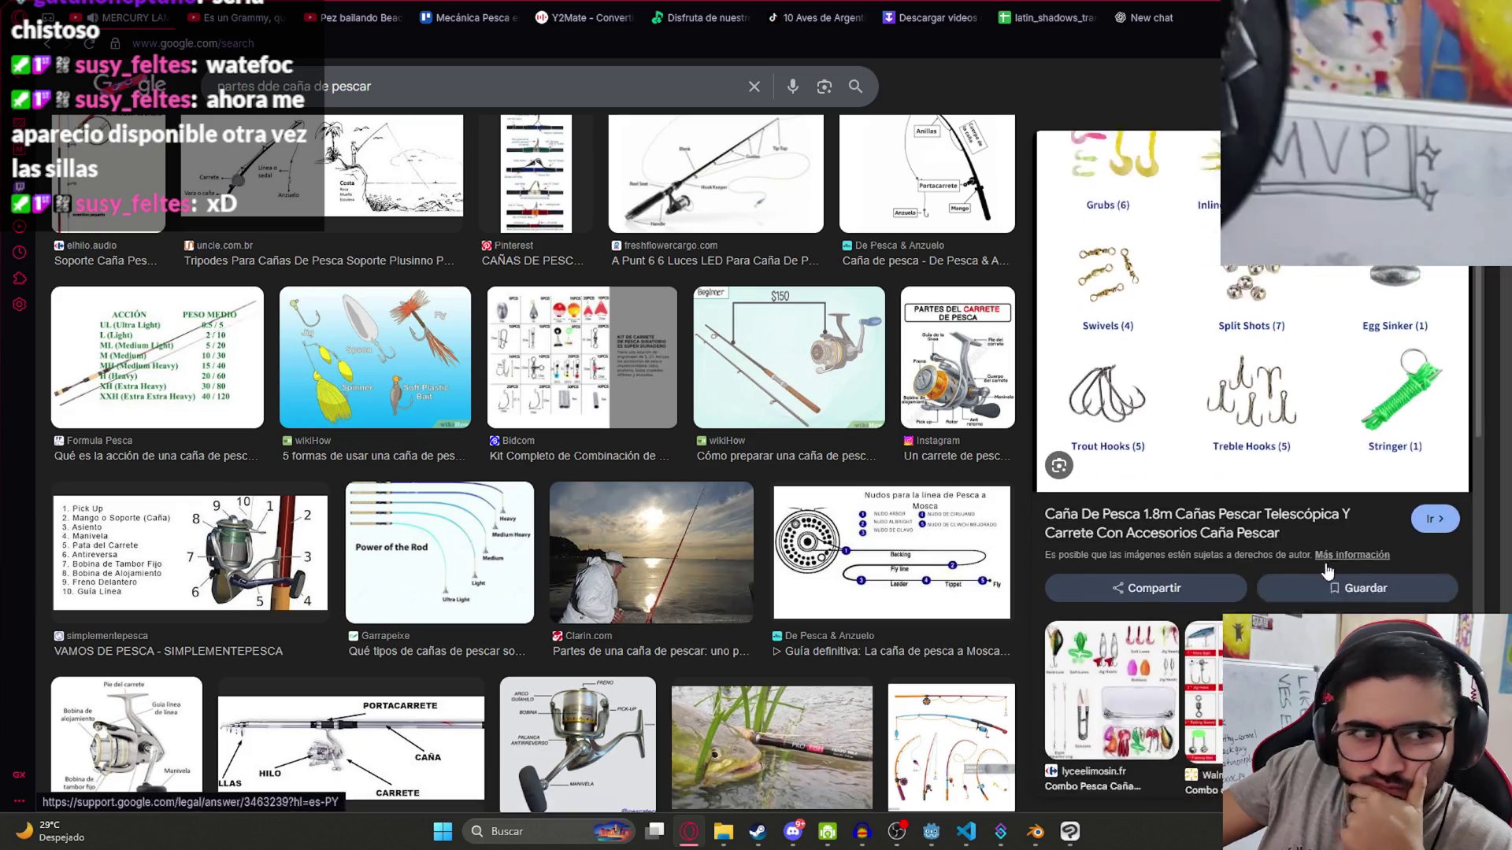
pyautogui.scroll(-4, 1321, 566)
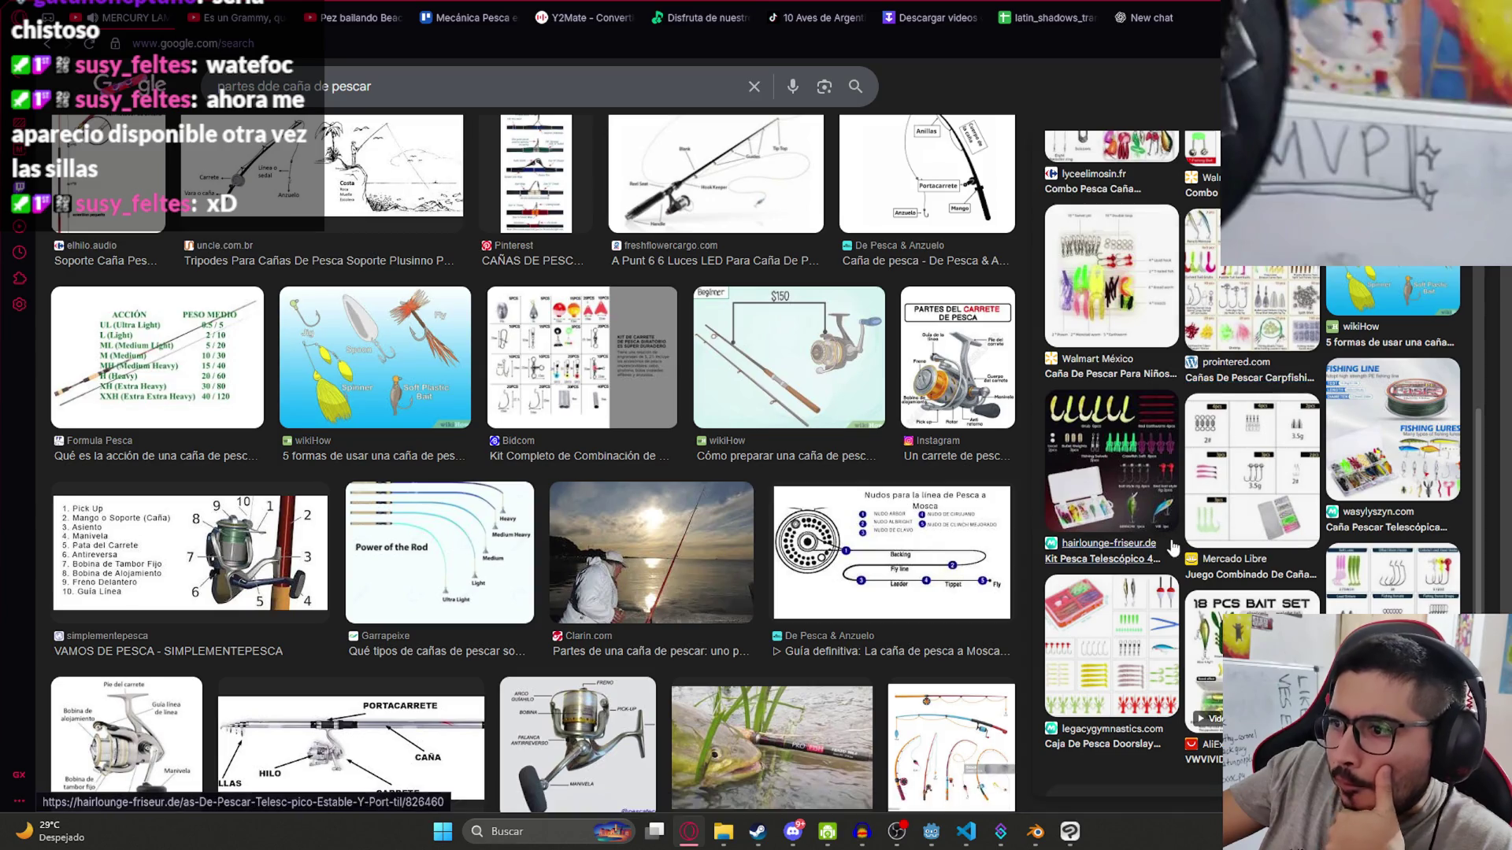
pyautogui.scroll(2, 1288, 468)
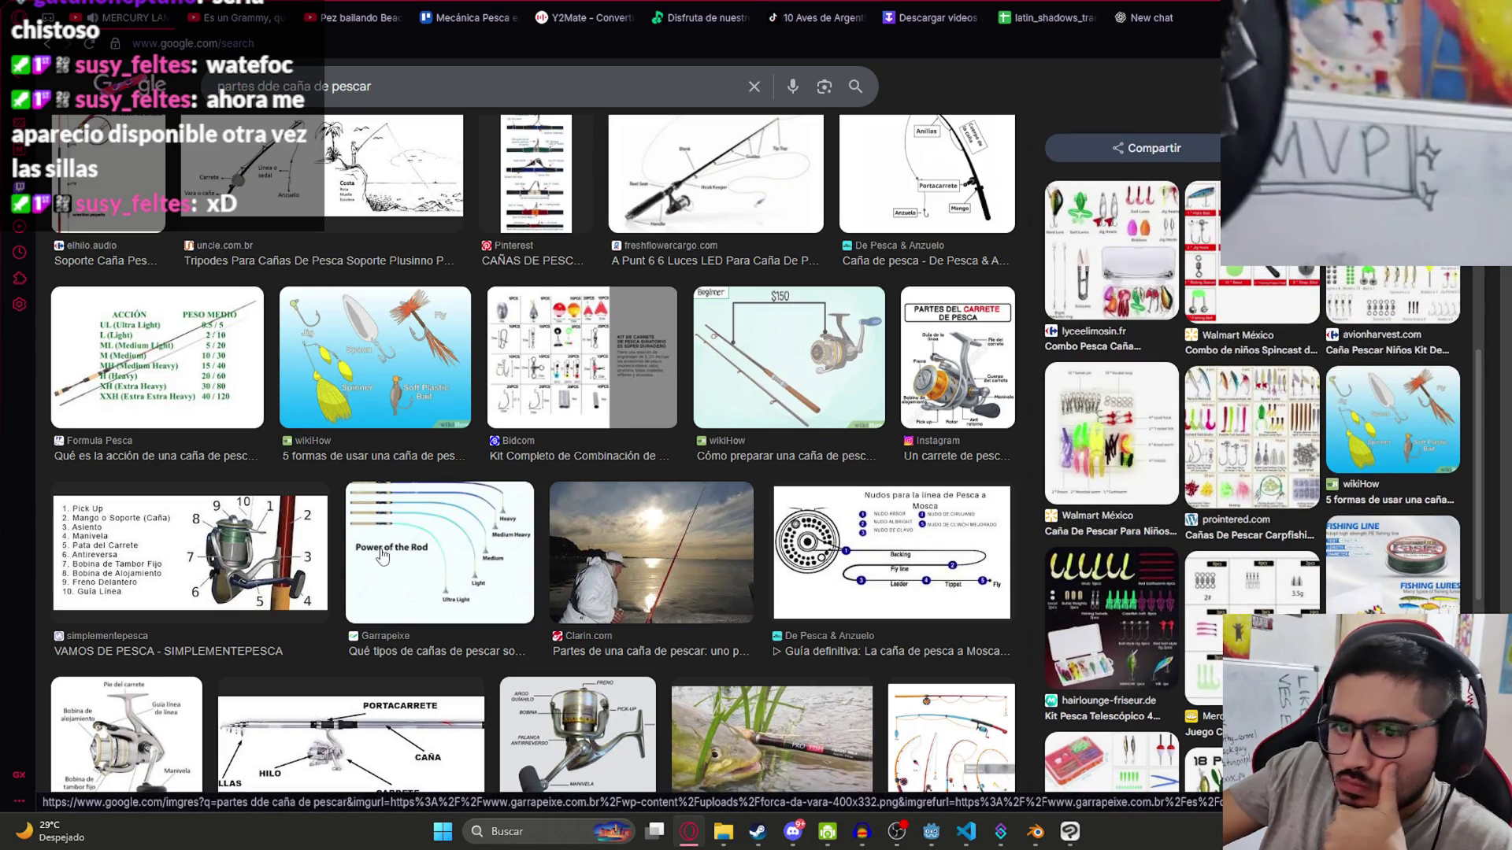
pyautogui.scroll(-5, 425, 537)
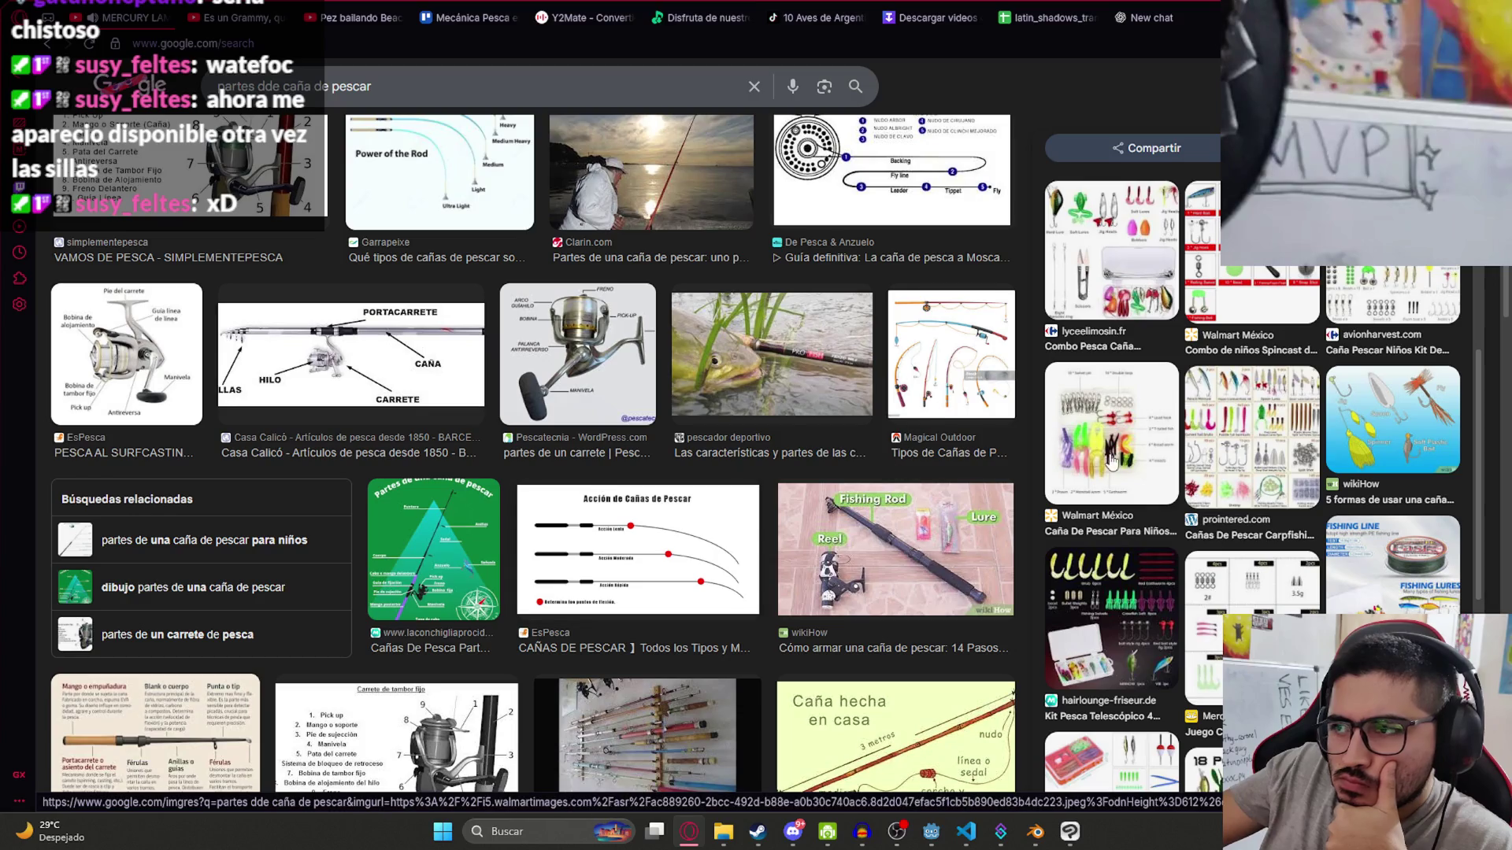
pyautogui.click(1187, 448)
pyautogui.scroll(10, 323, 352)
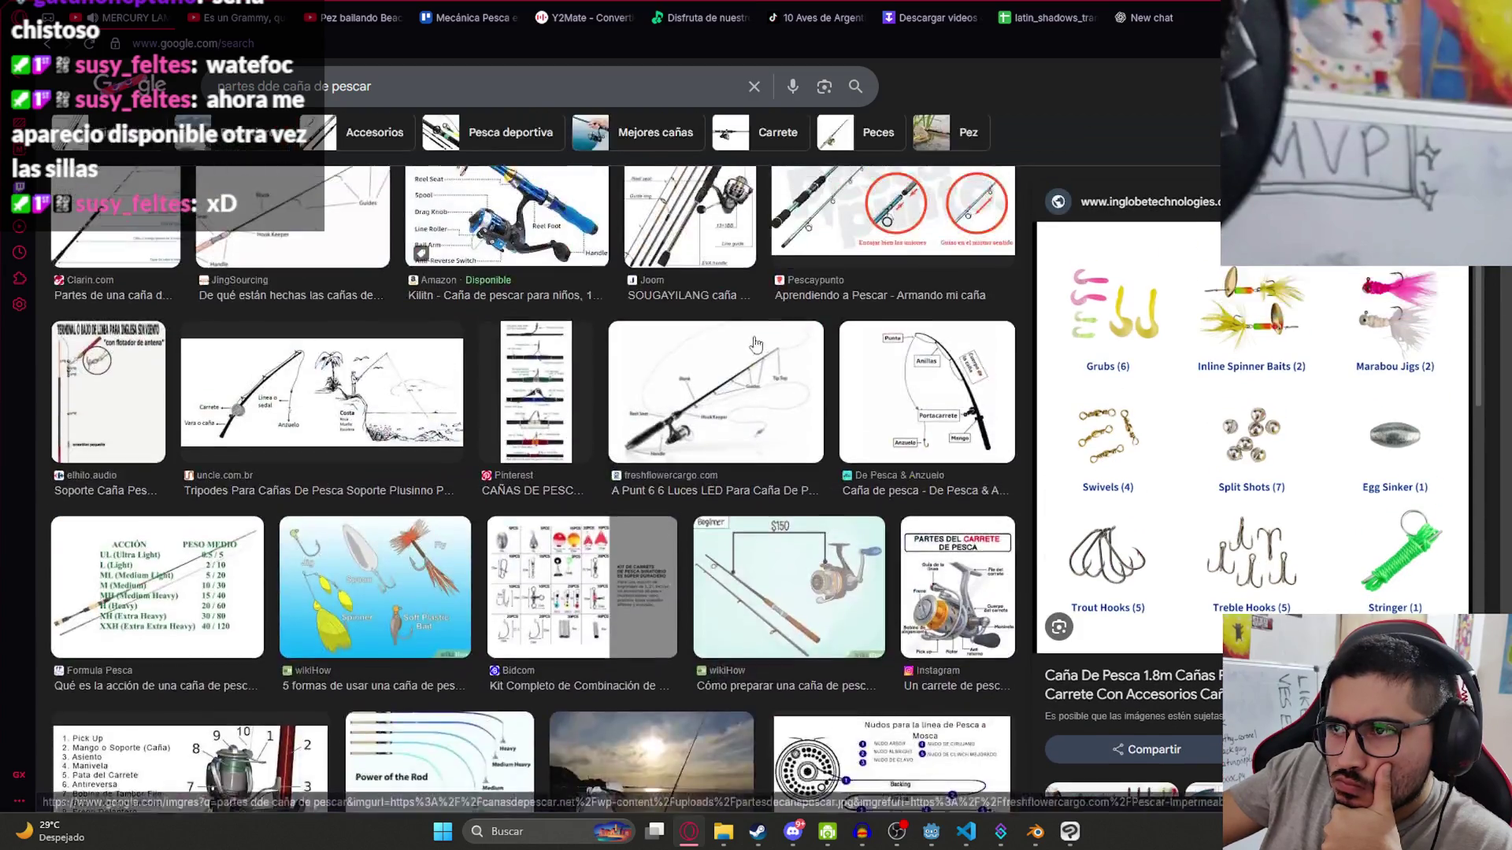
pyautogui.click(323, 352)
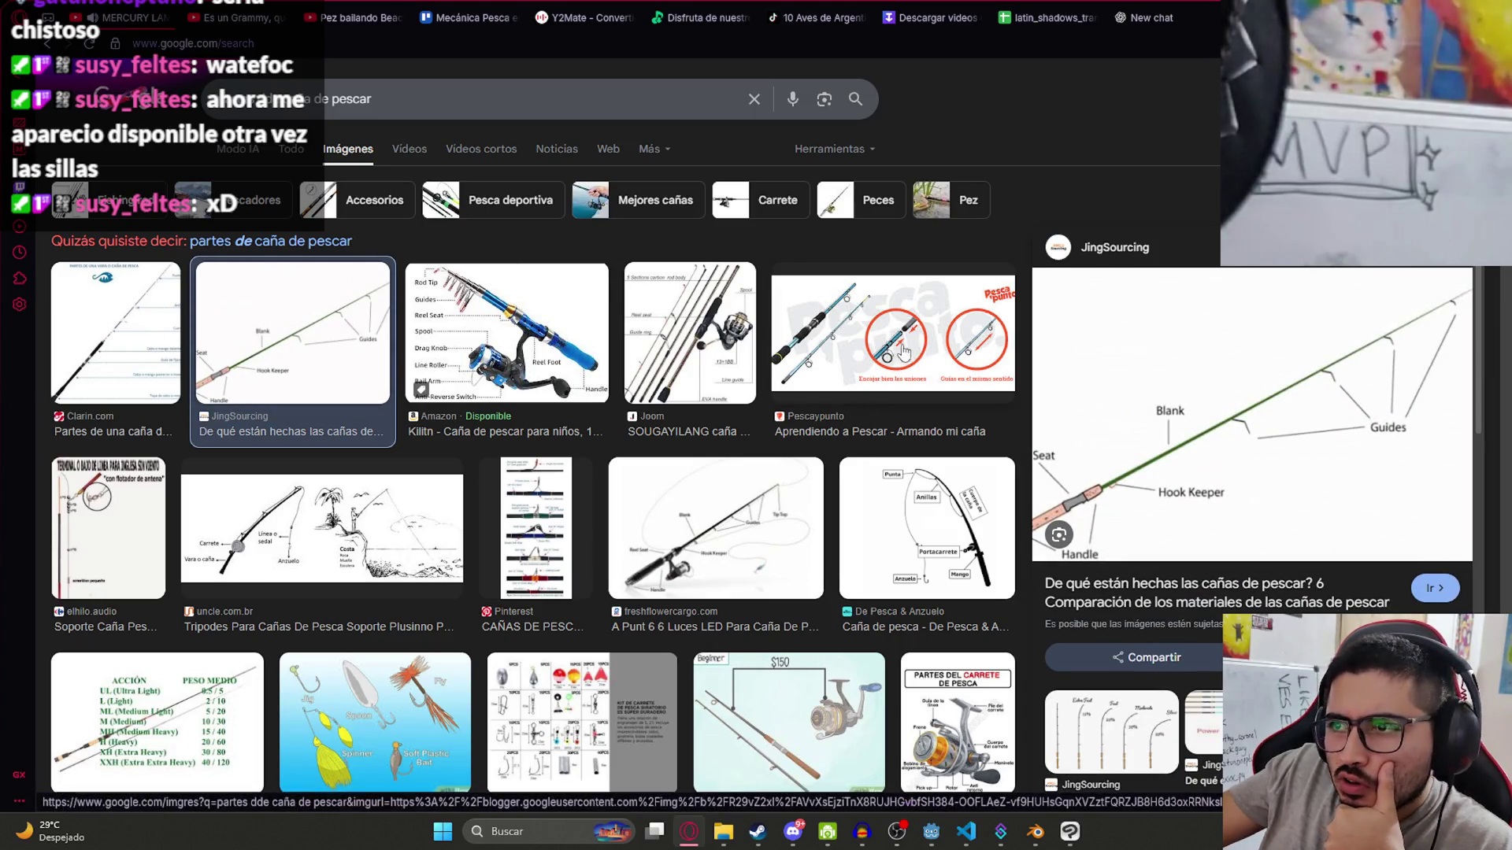
pyautogui.moveTo(432, 101); pyautogui.dragTo(71, 79)
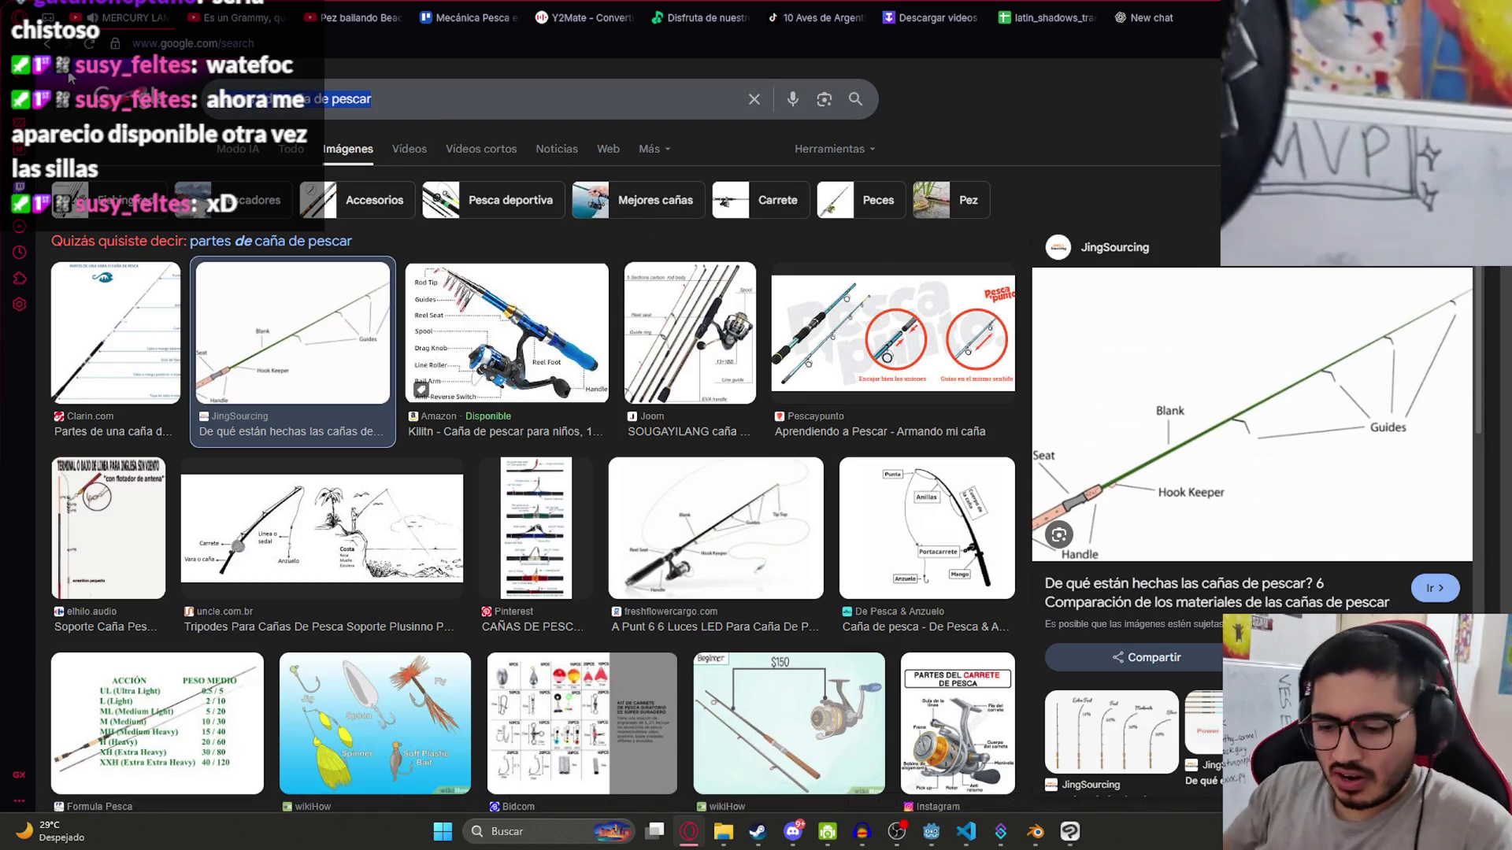
# Step: Search images for 'partes de un anzuelo', then 'pesa para anzuelo', previewing a Temu jig hook
pyautogui.write('partes de un anzu')
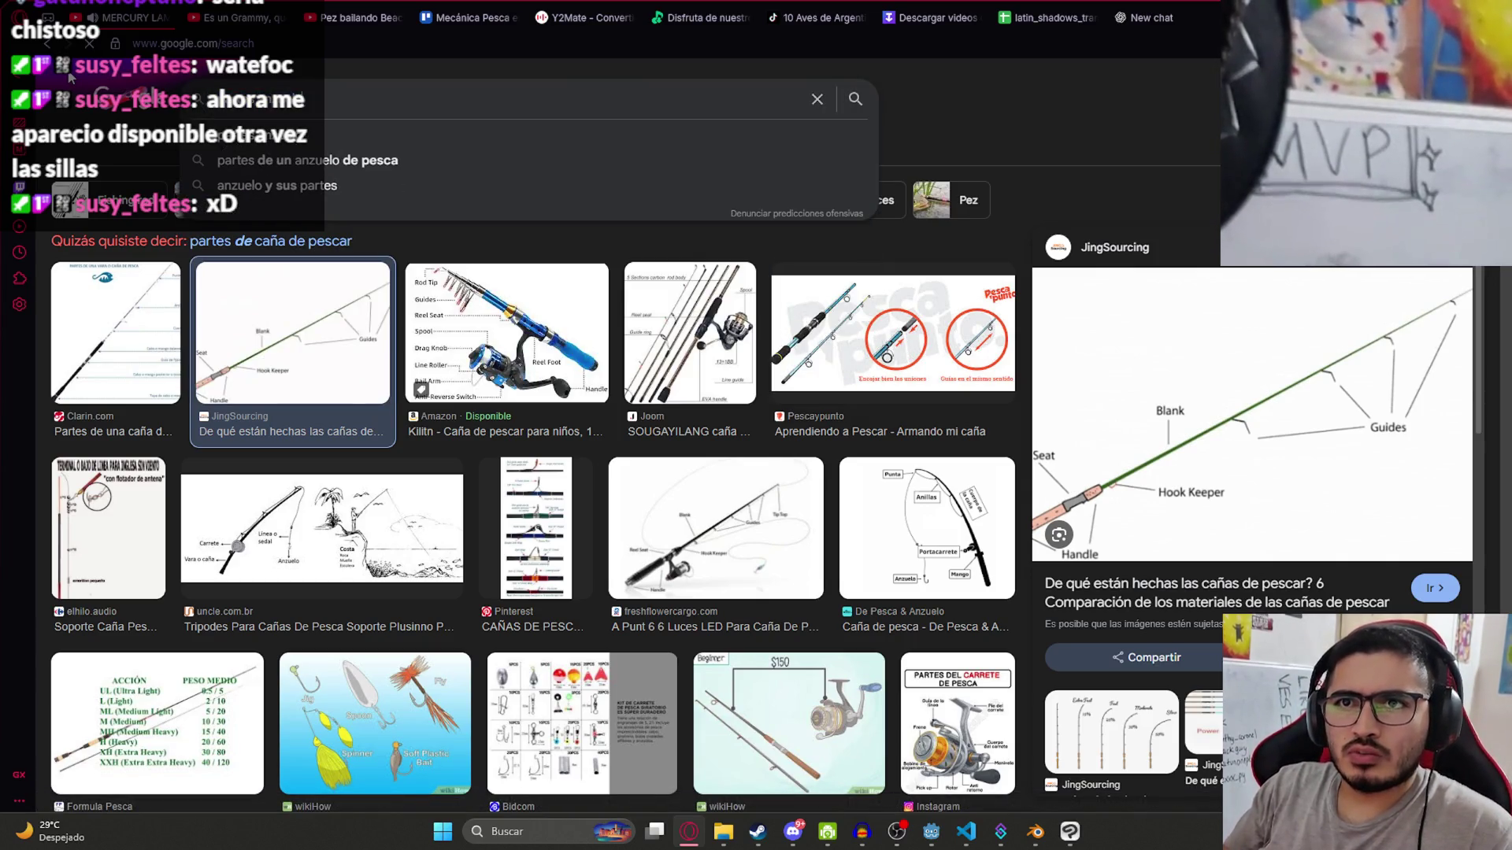
pyautogui.press('Return')
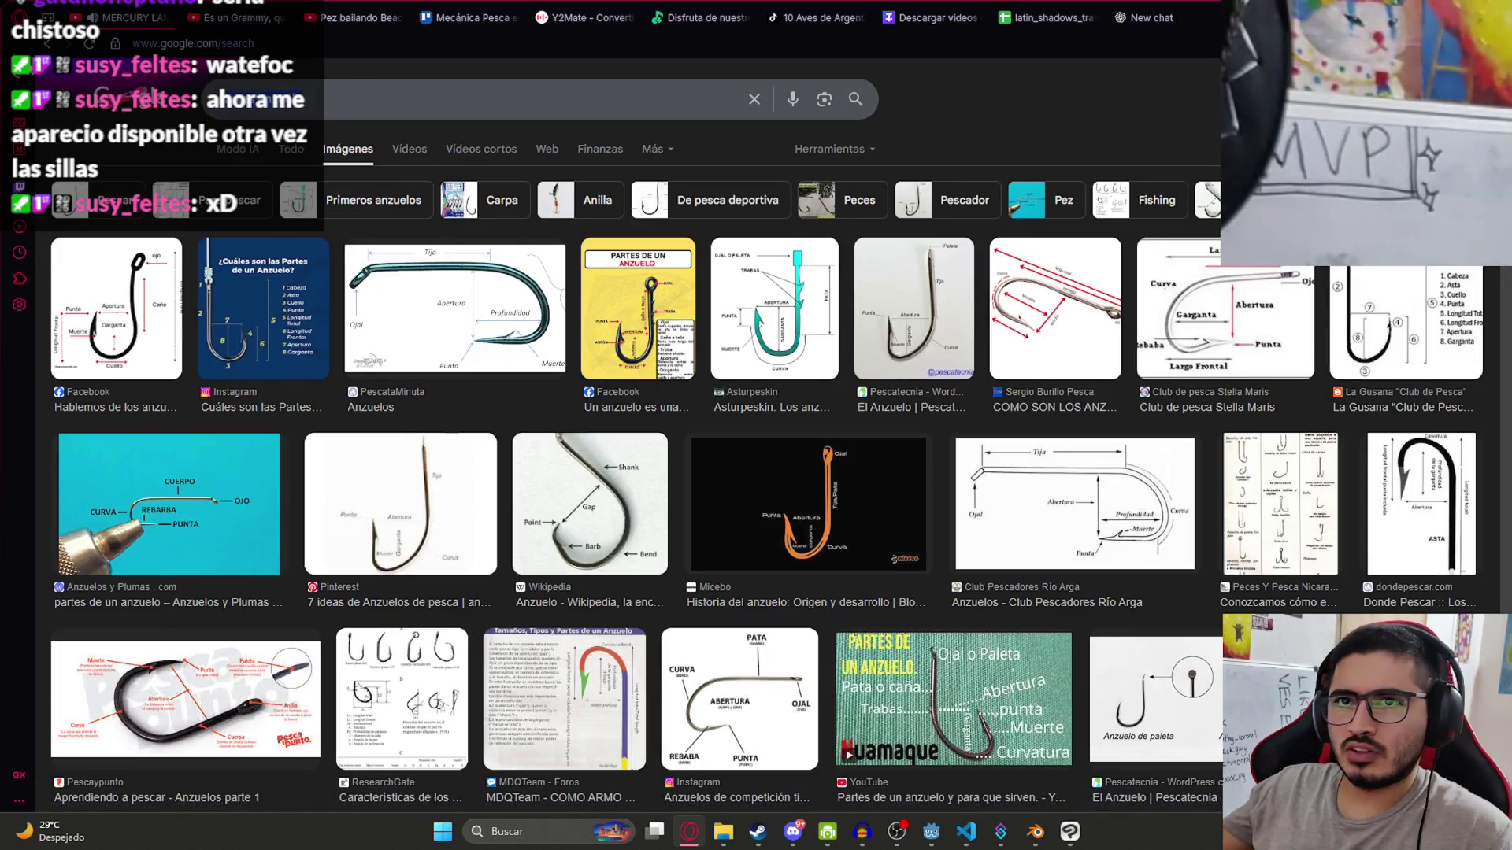
pyautogui.write('pesa para ')
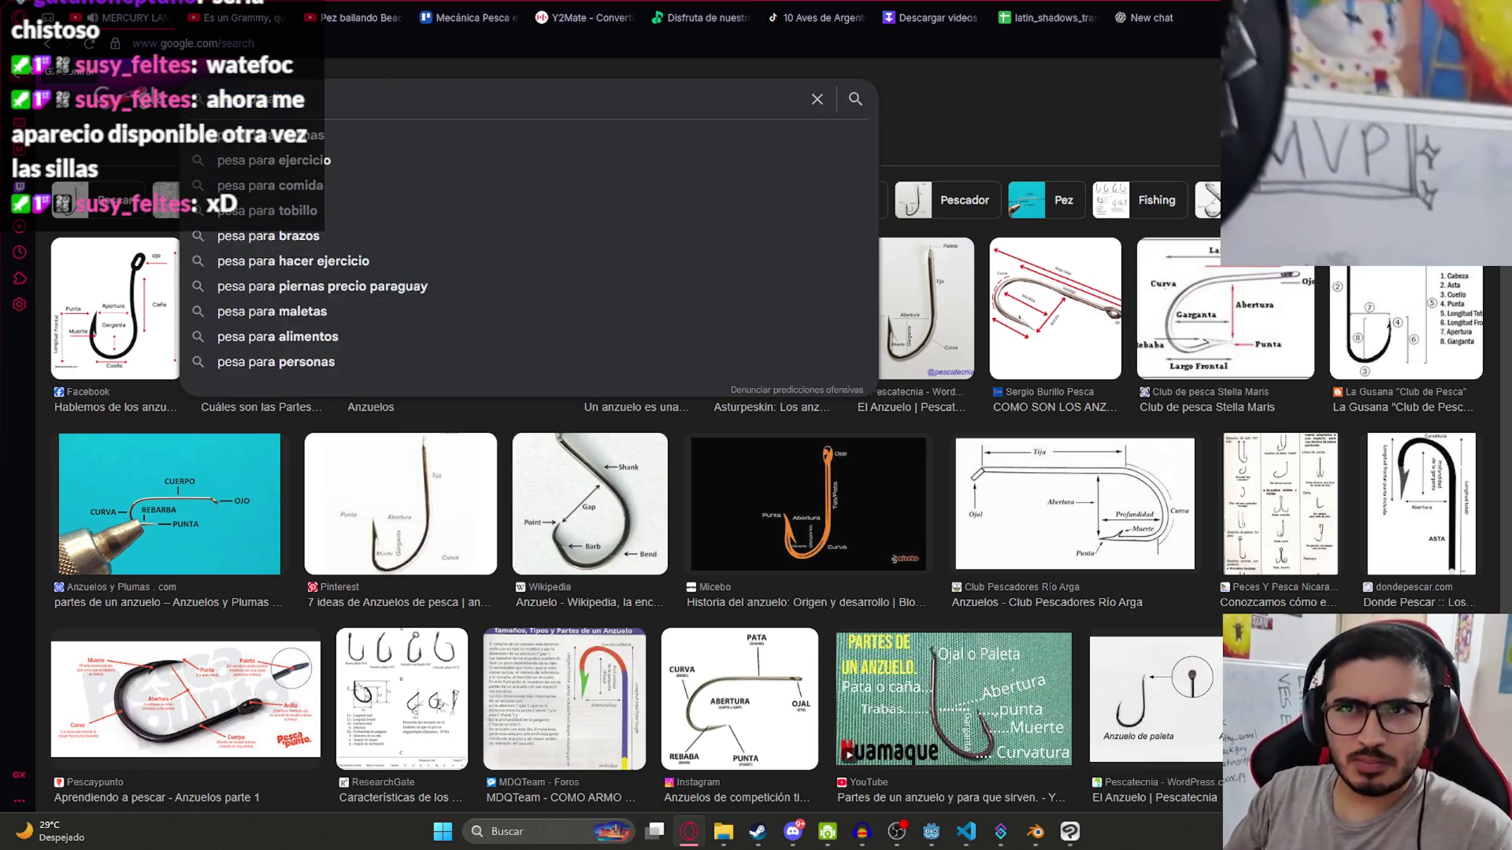
pyautogui.write('anzuelo')
pyautogui.press('Return')
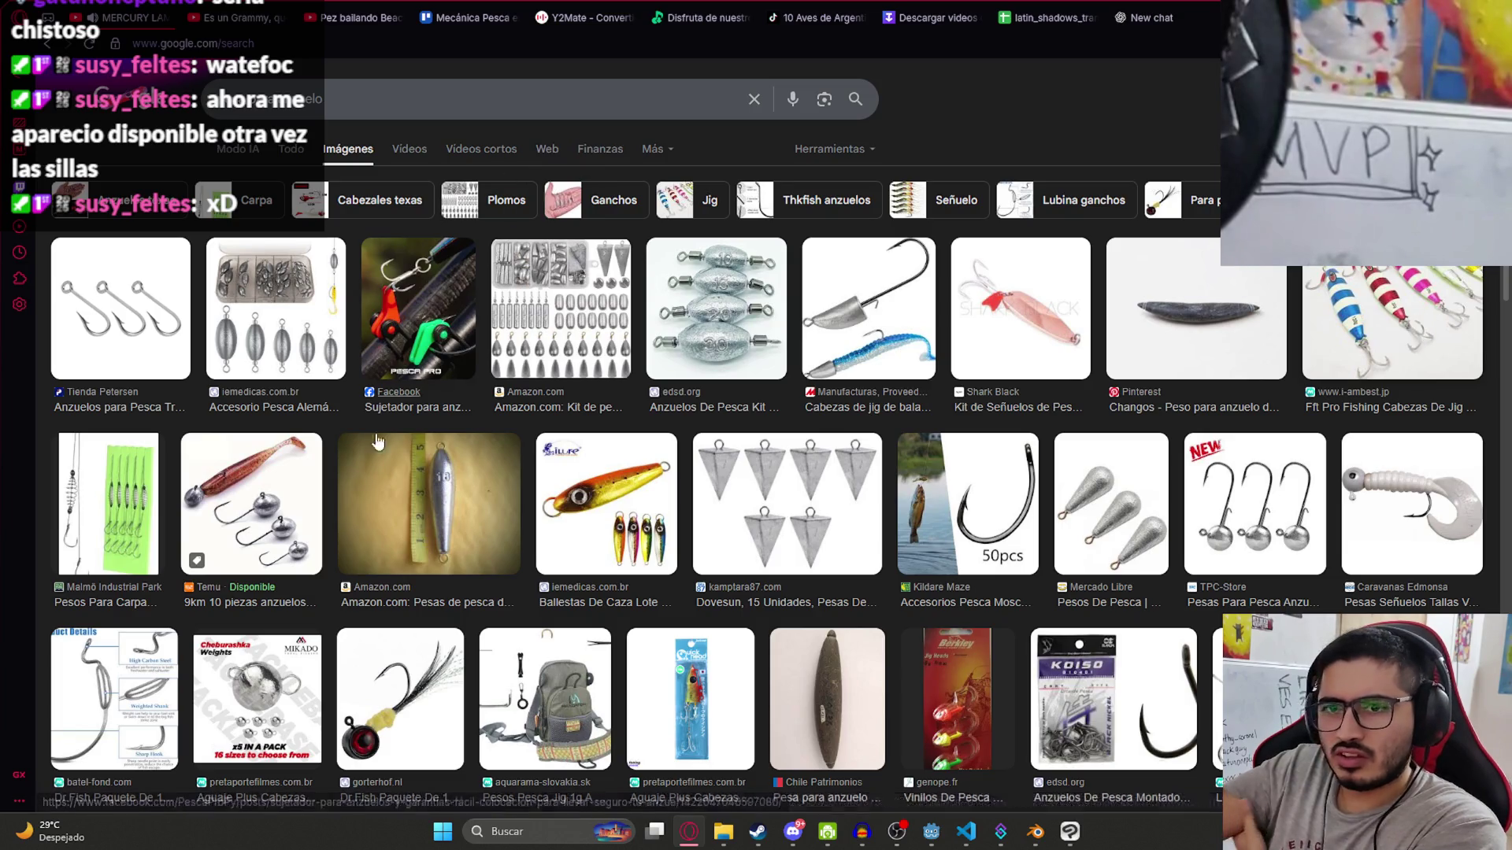
pyautogui.click(272, 525)
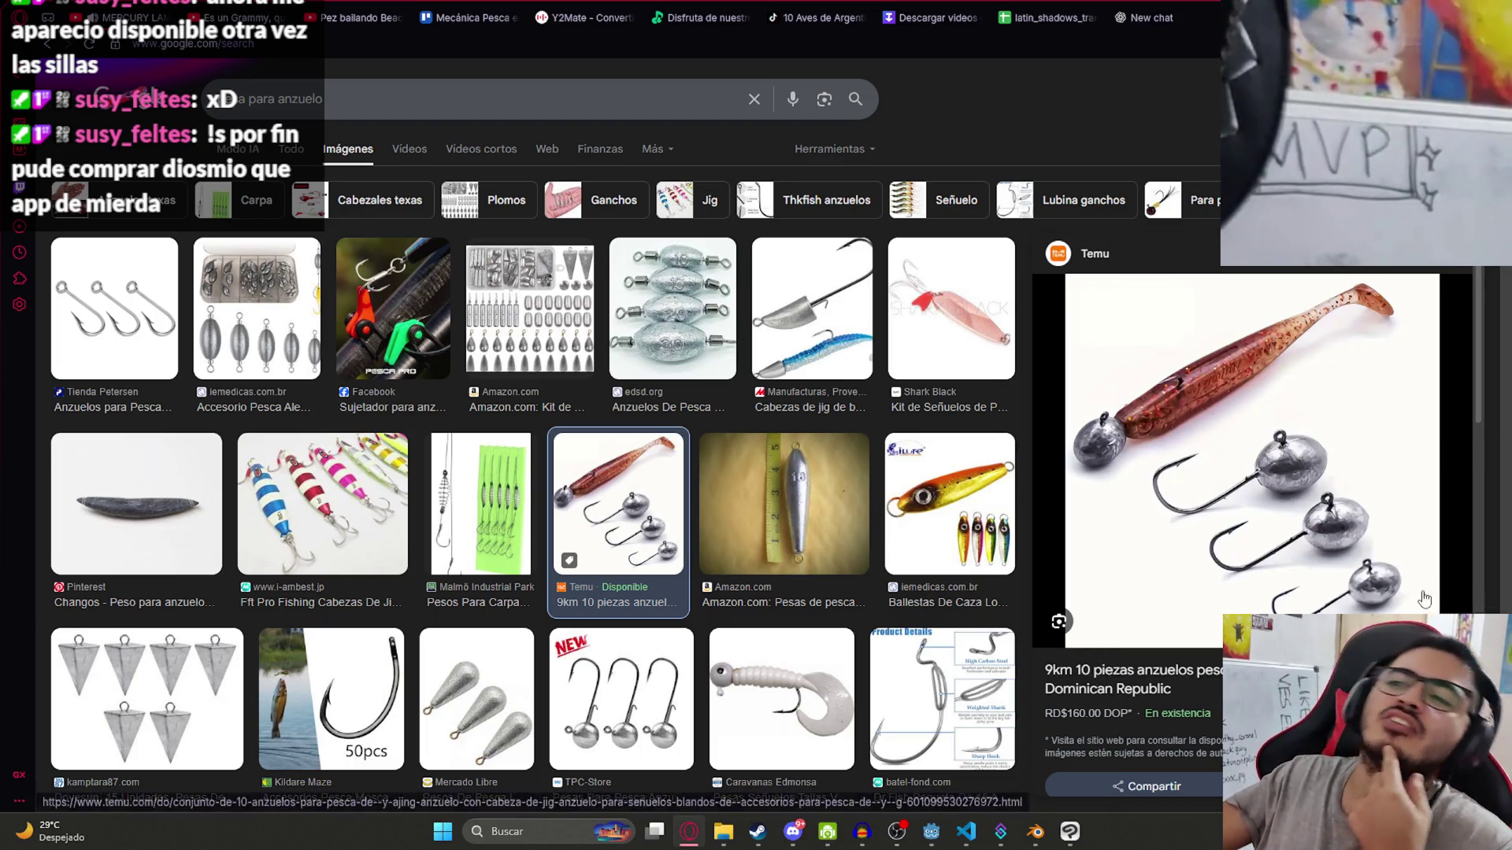
pyautogui.scroll(-4, 1434, 517)
pyautogui.scroll(-5, 1434, 516)
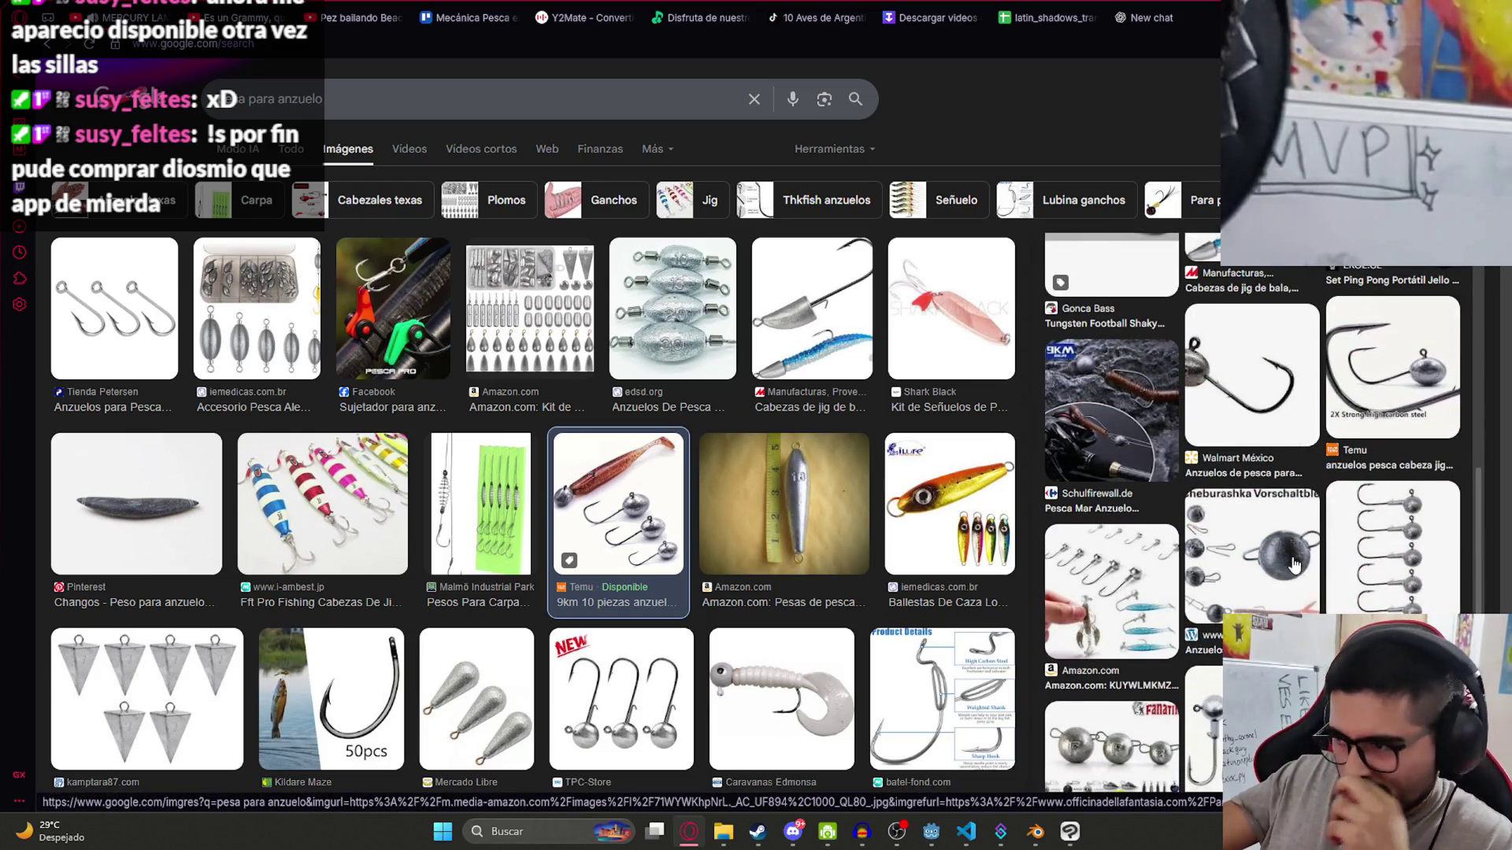
pyautogui.scroll(9, 1291, 544)
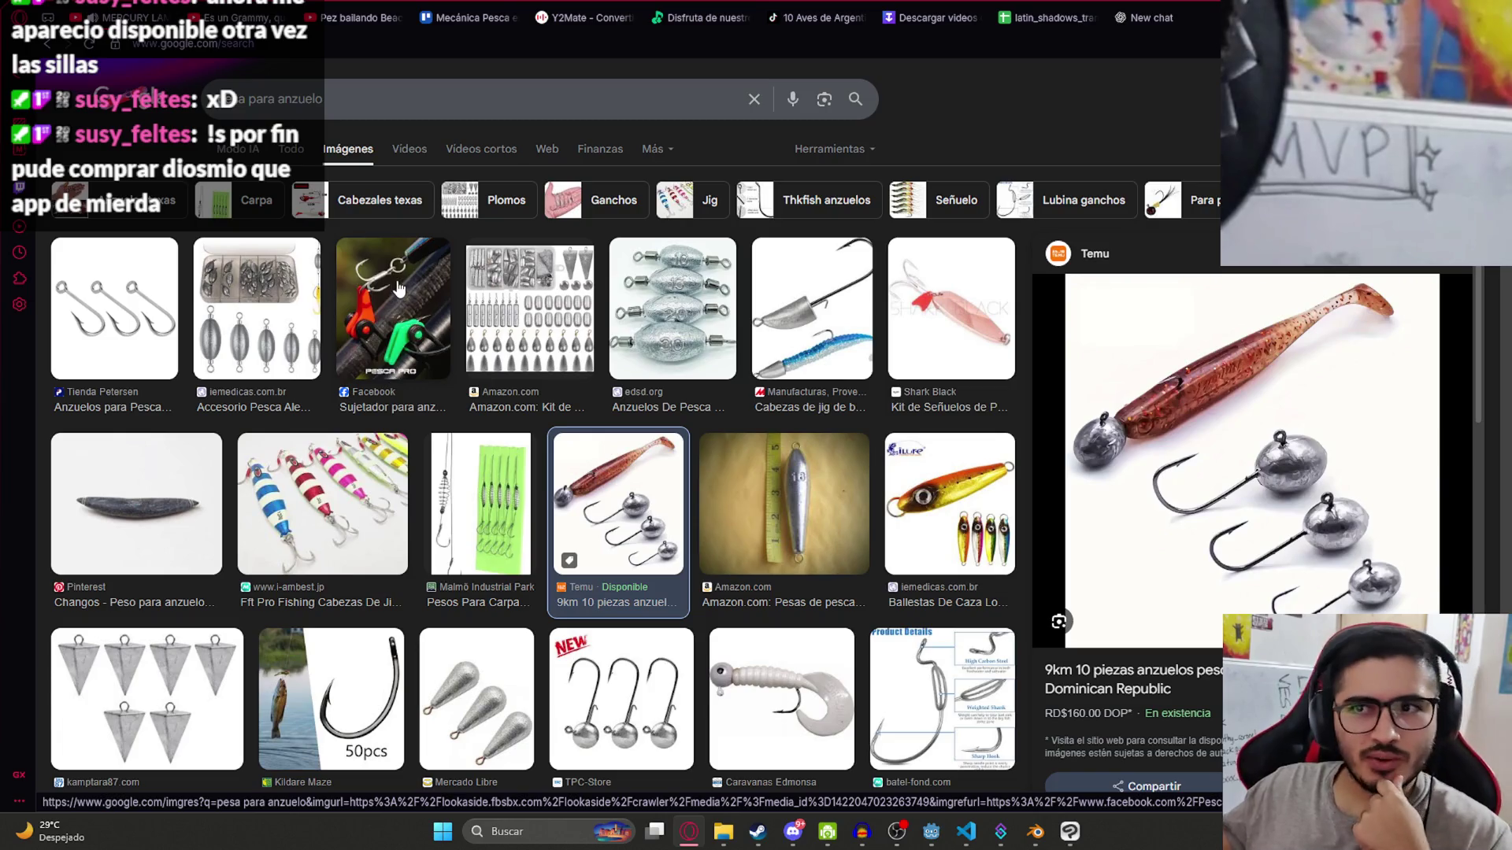
# Step: Extend the search to 'pesa para anzuelo legendario' and preview a TikTok lure result
pyautogui.click(358, 112)
pyautogui.write('legendario')
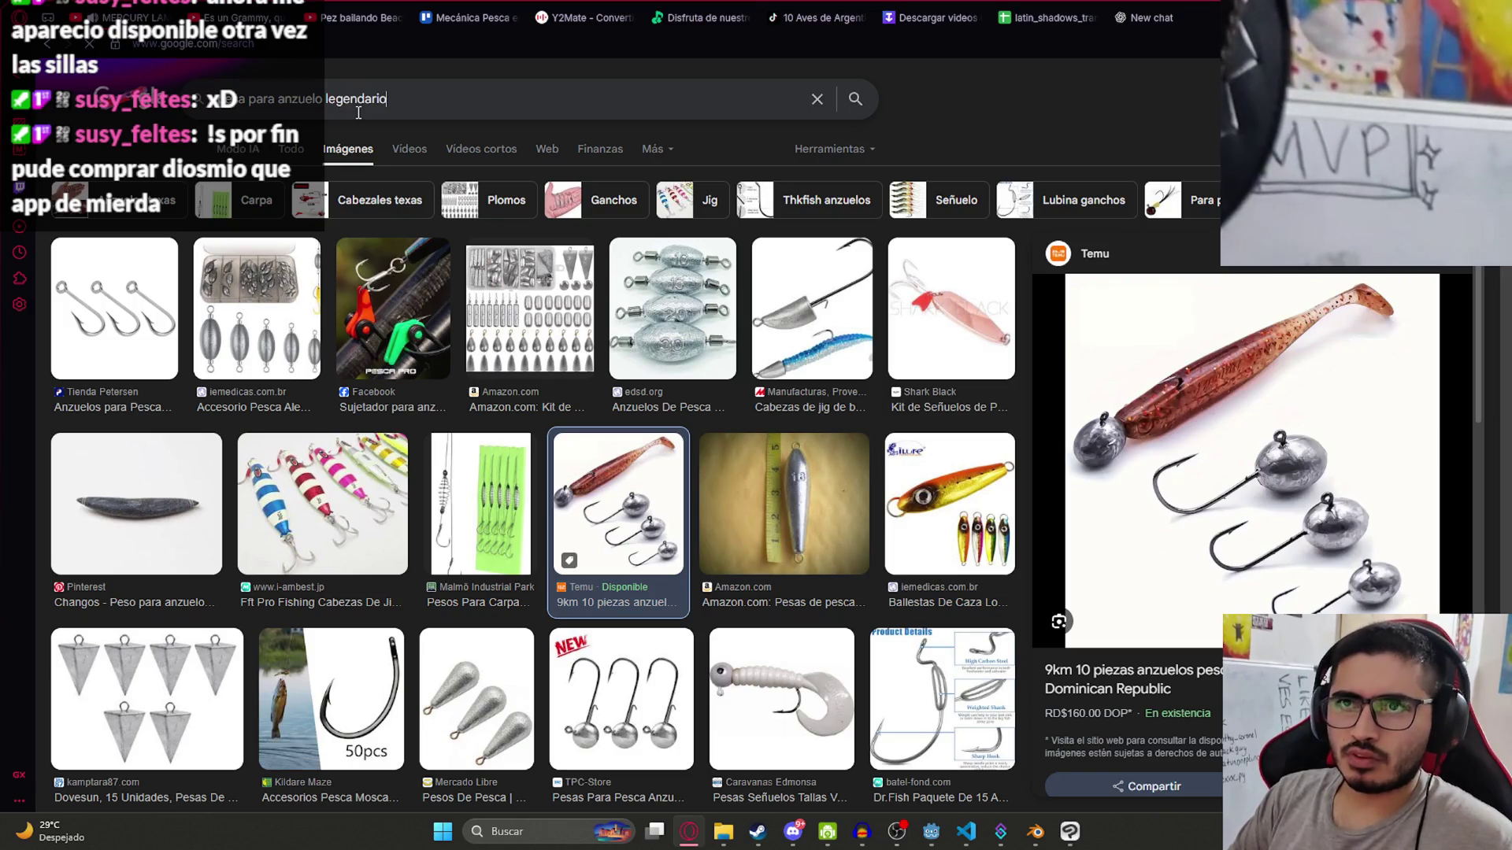
pyautogui.press('Return')
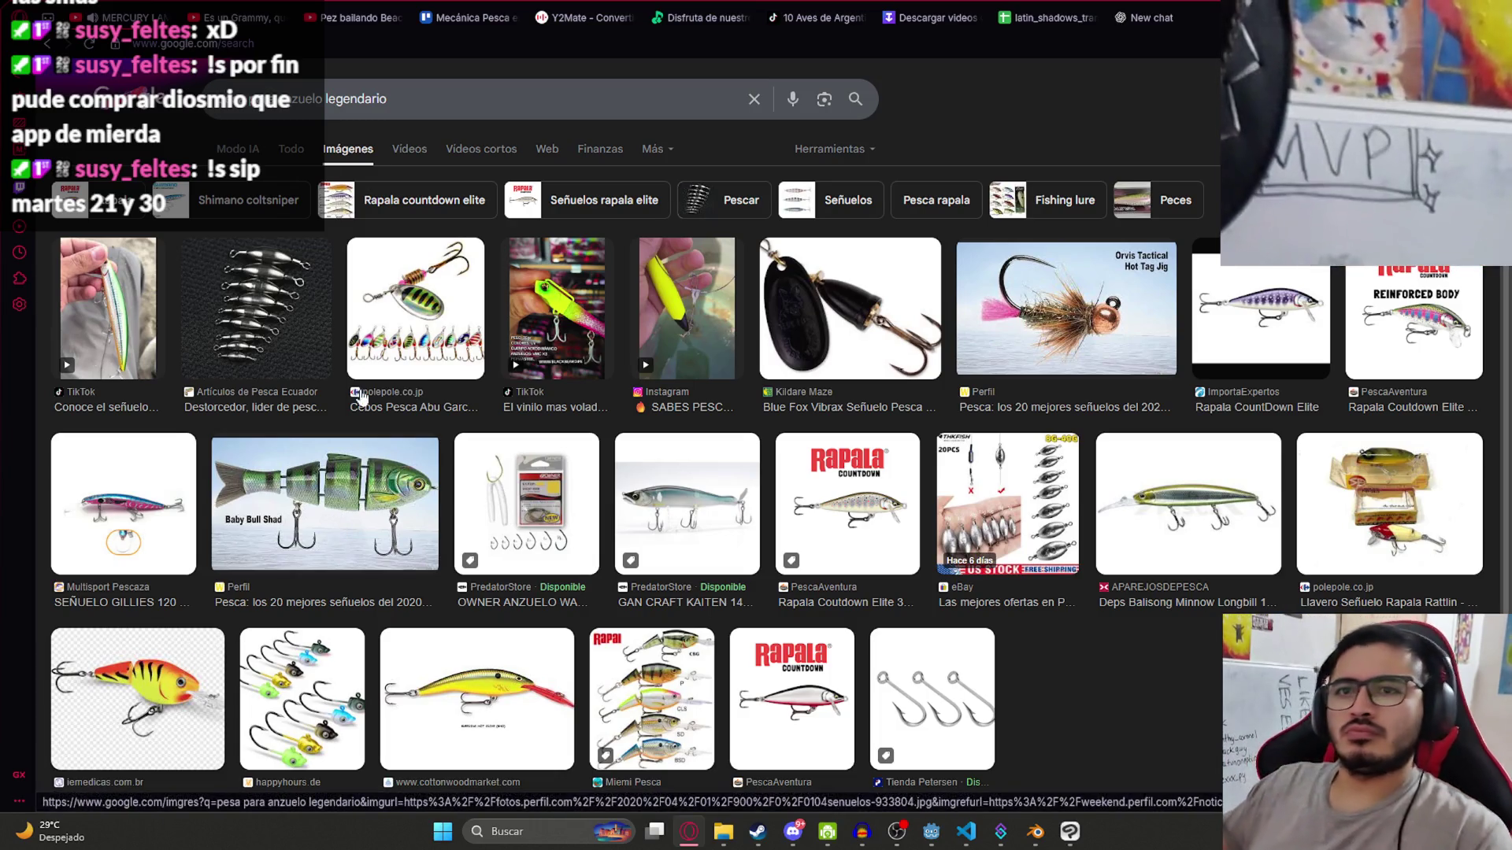
pyautogui.click(88, 313)
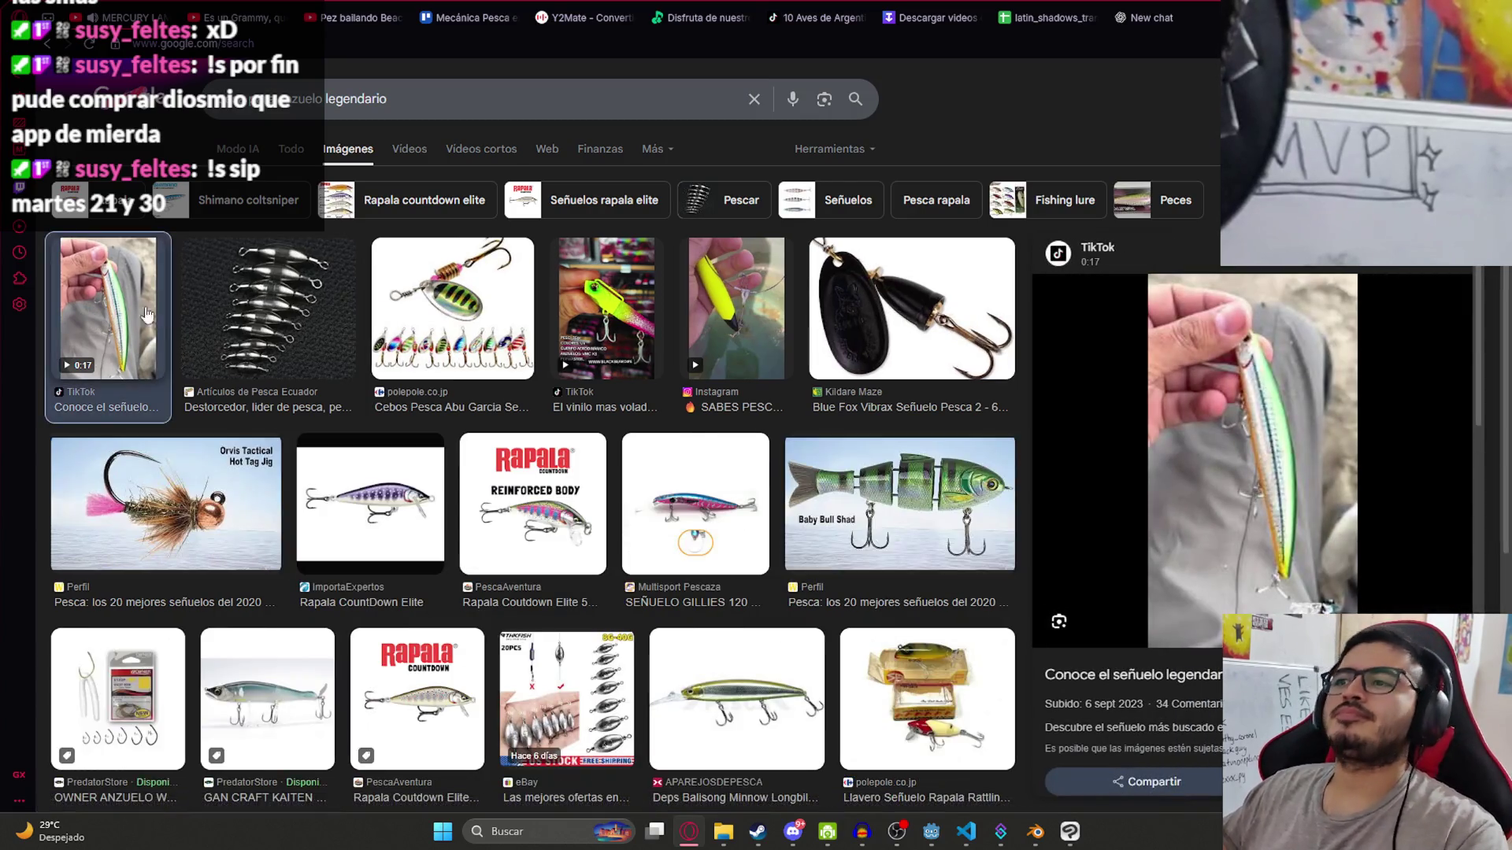
pyautogui.scroll(-5, 1205, 418)
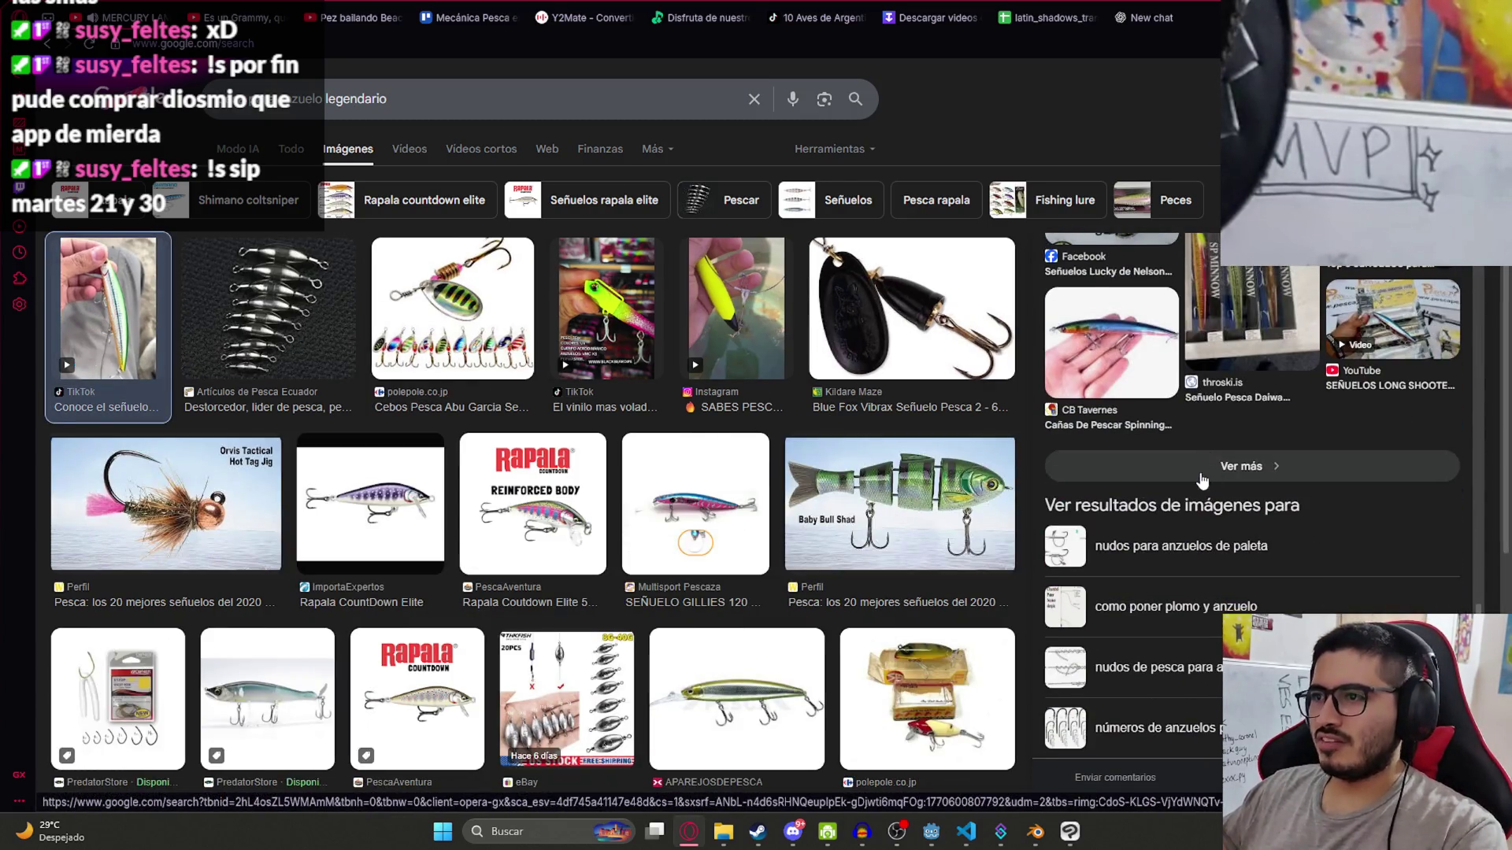
pyautogui.scroll(-5, 630, 570)
pyautogui.scroll(5, 599, 512)
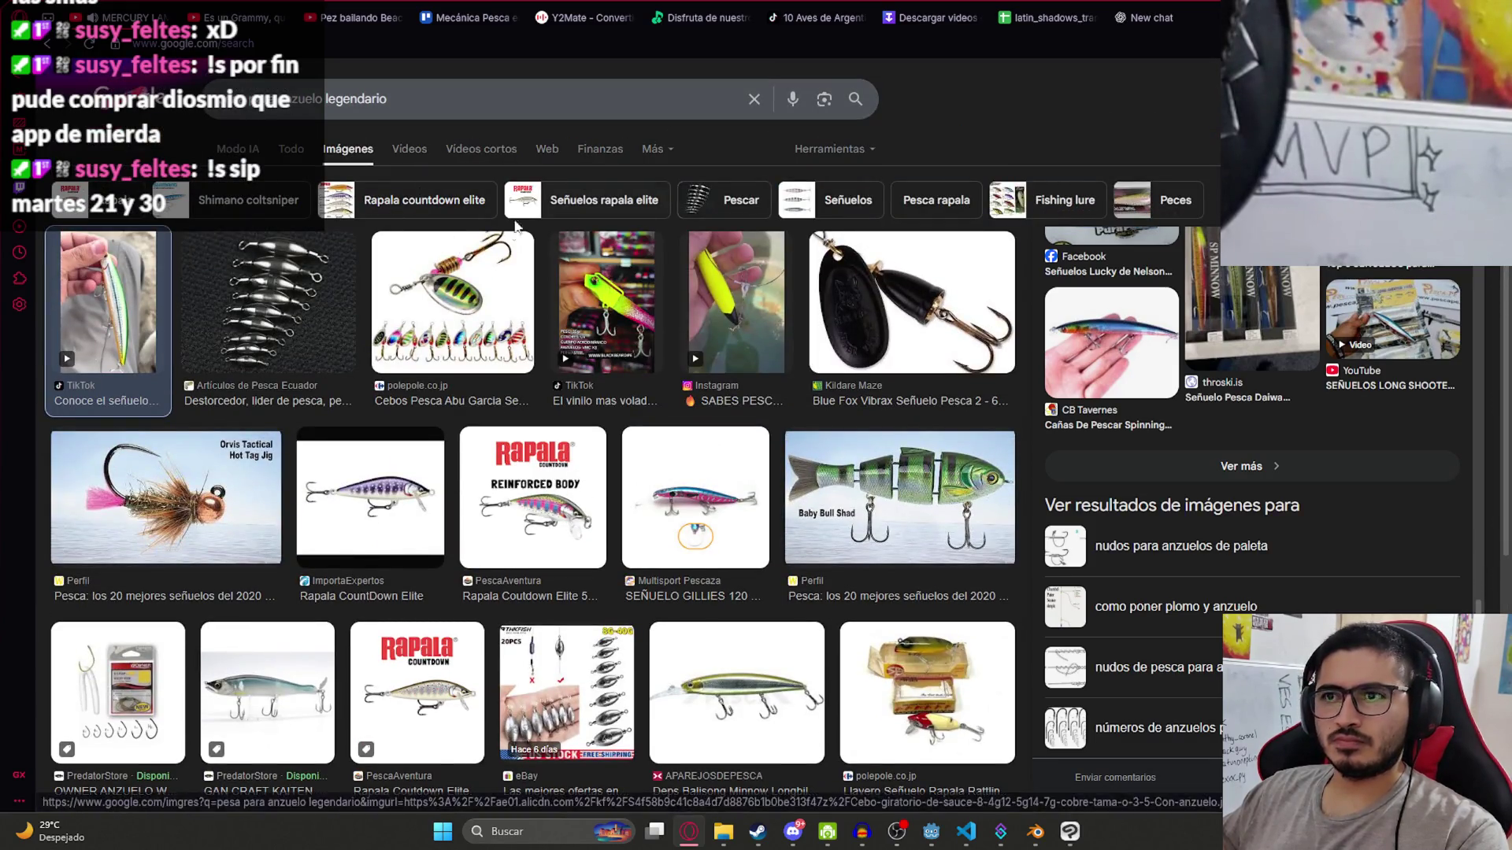
# Step: Revert the search to 'pesa para anzuelo', scroll the sinker results, and return to Blender
pyautogui.moveTo(454, 98); pyautogui.dragTo(106, 108)
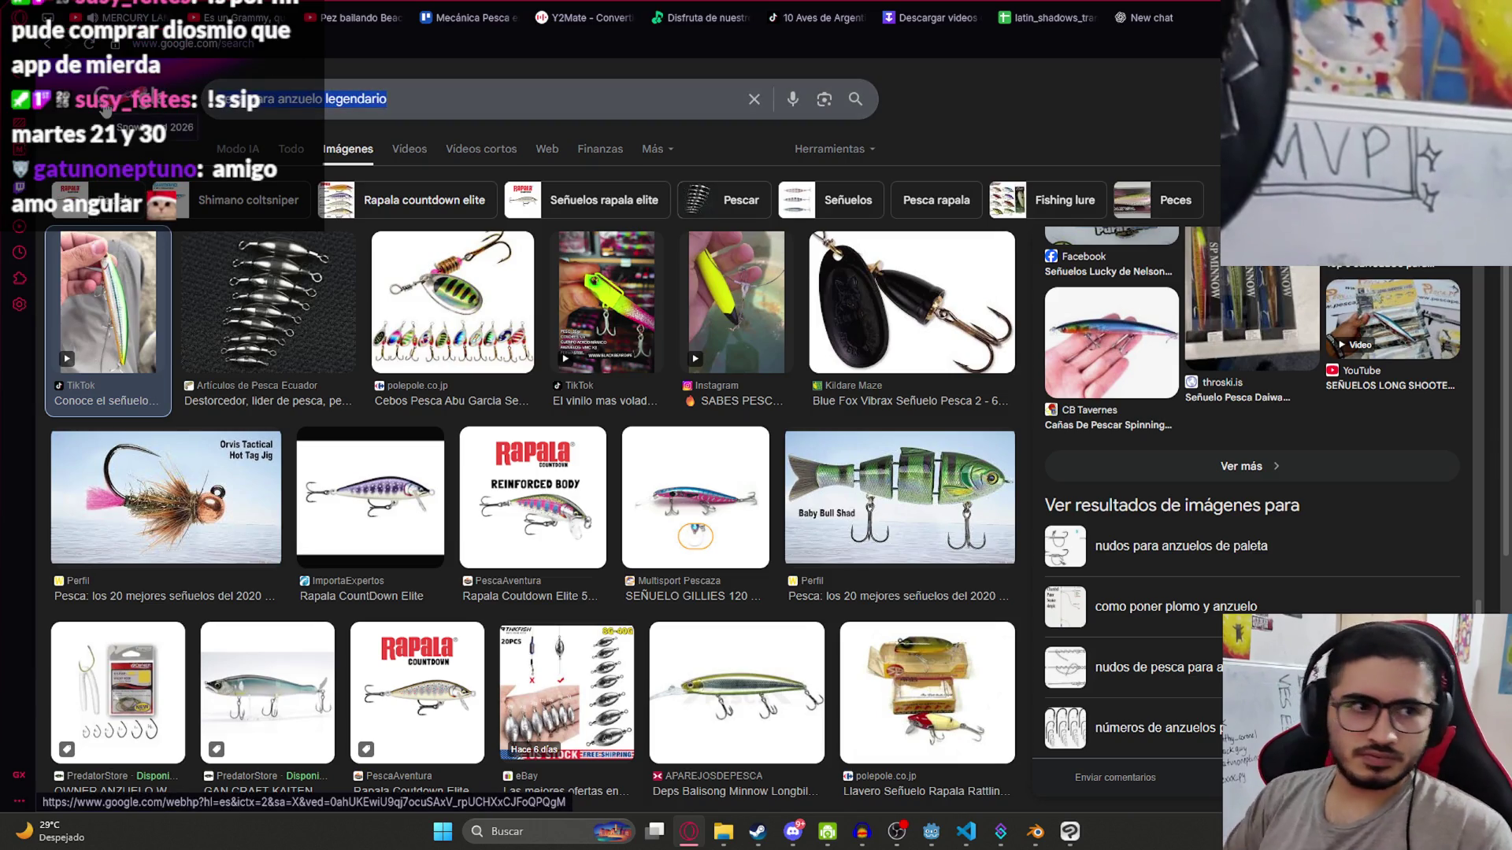
pyautogui.press('BackSpace')
pyautogui.write('a')
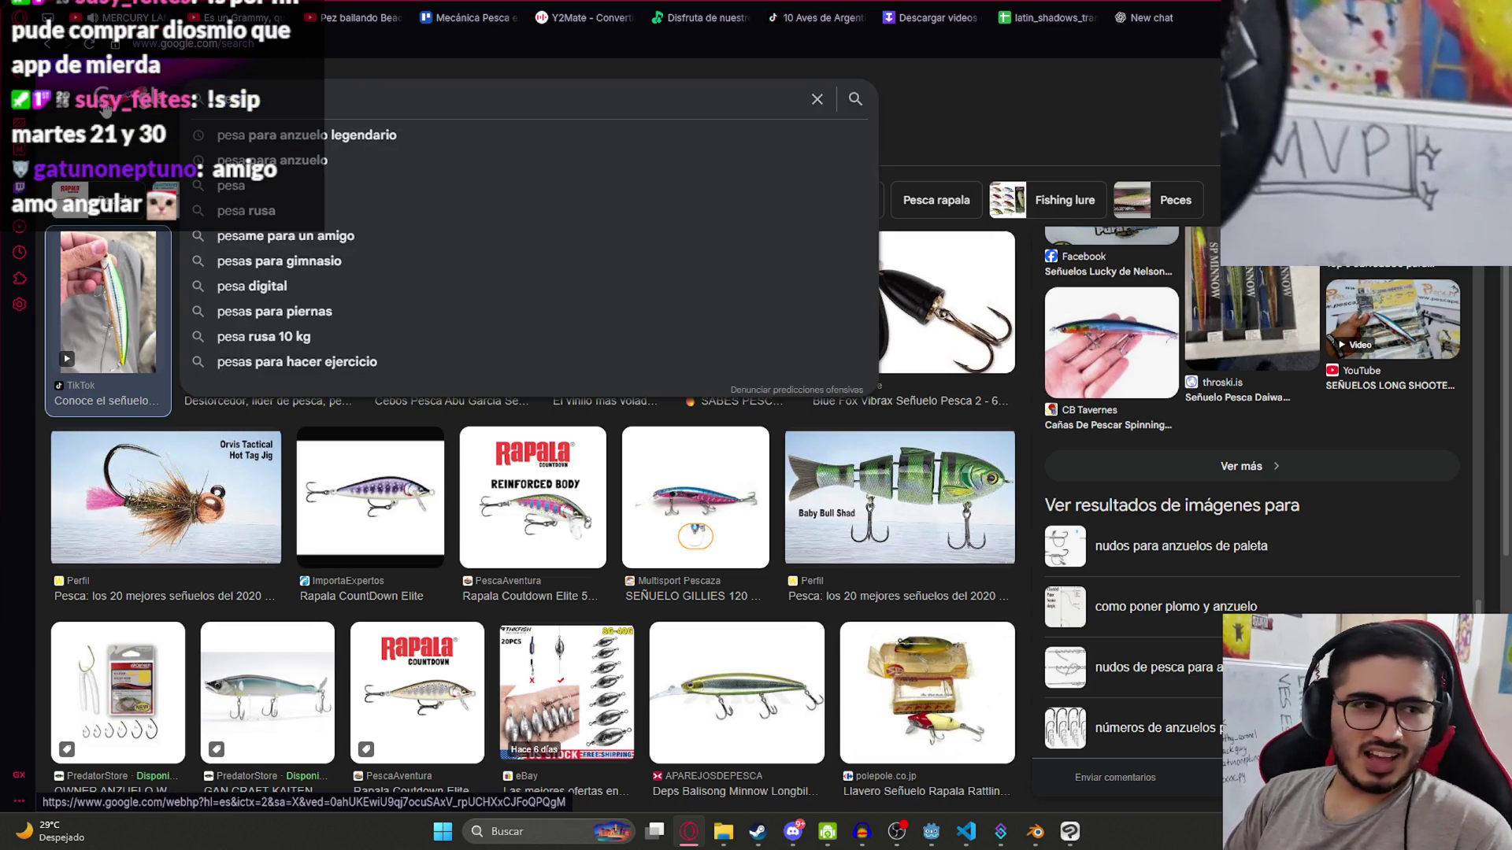
pyautogui.write(' pa')
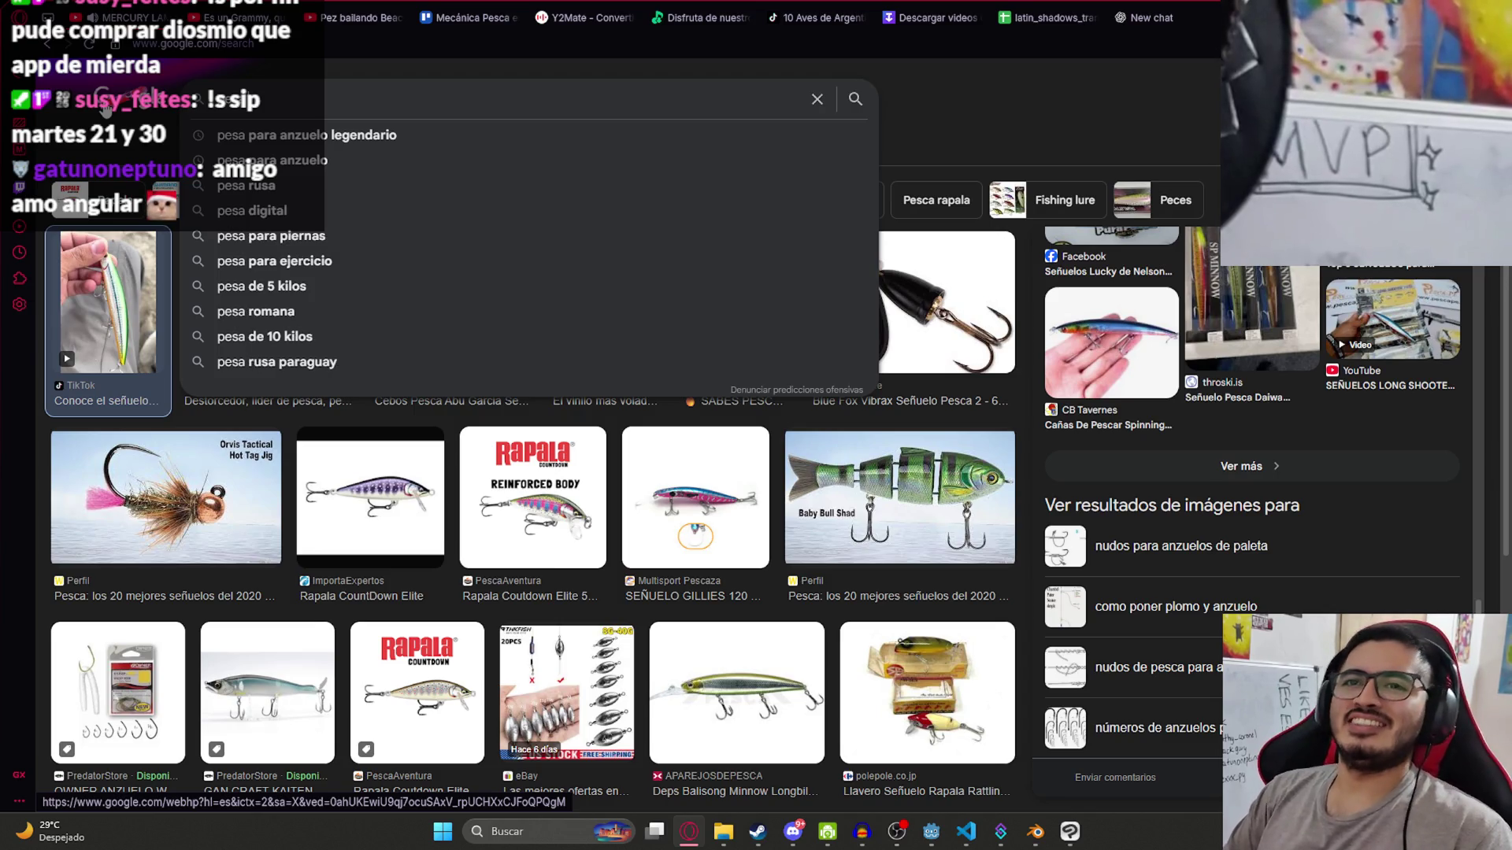
pyautogui.write(' anzuelo')
pyautogui.press('Return')
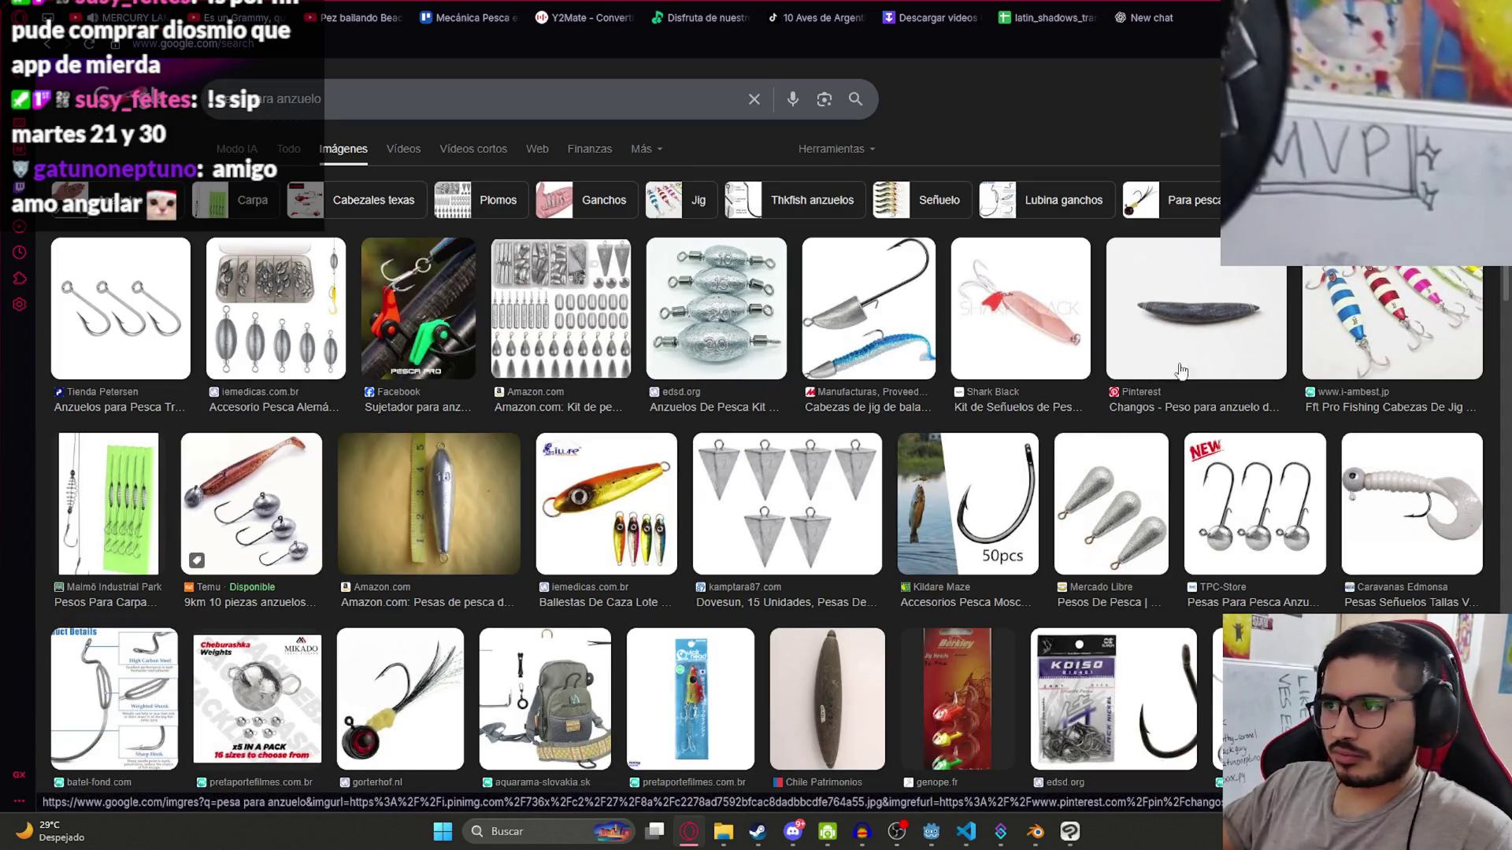
pyautogui.scroll(-4, 1189, 315)
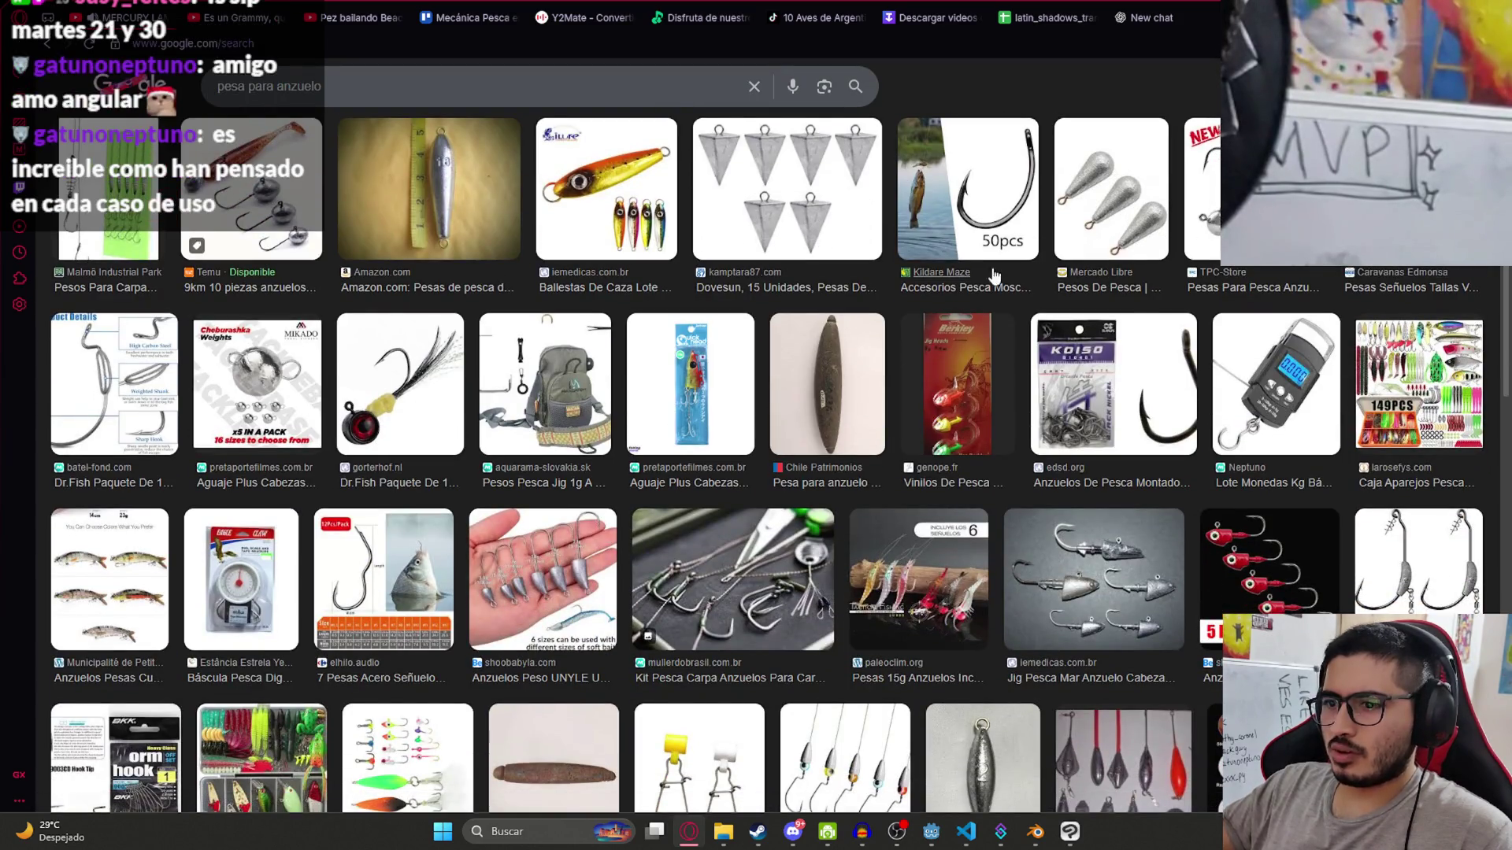
pyautogui.scroll(-4, 971, 299)
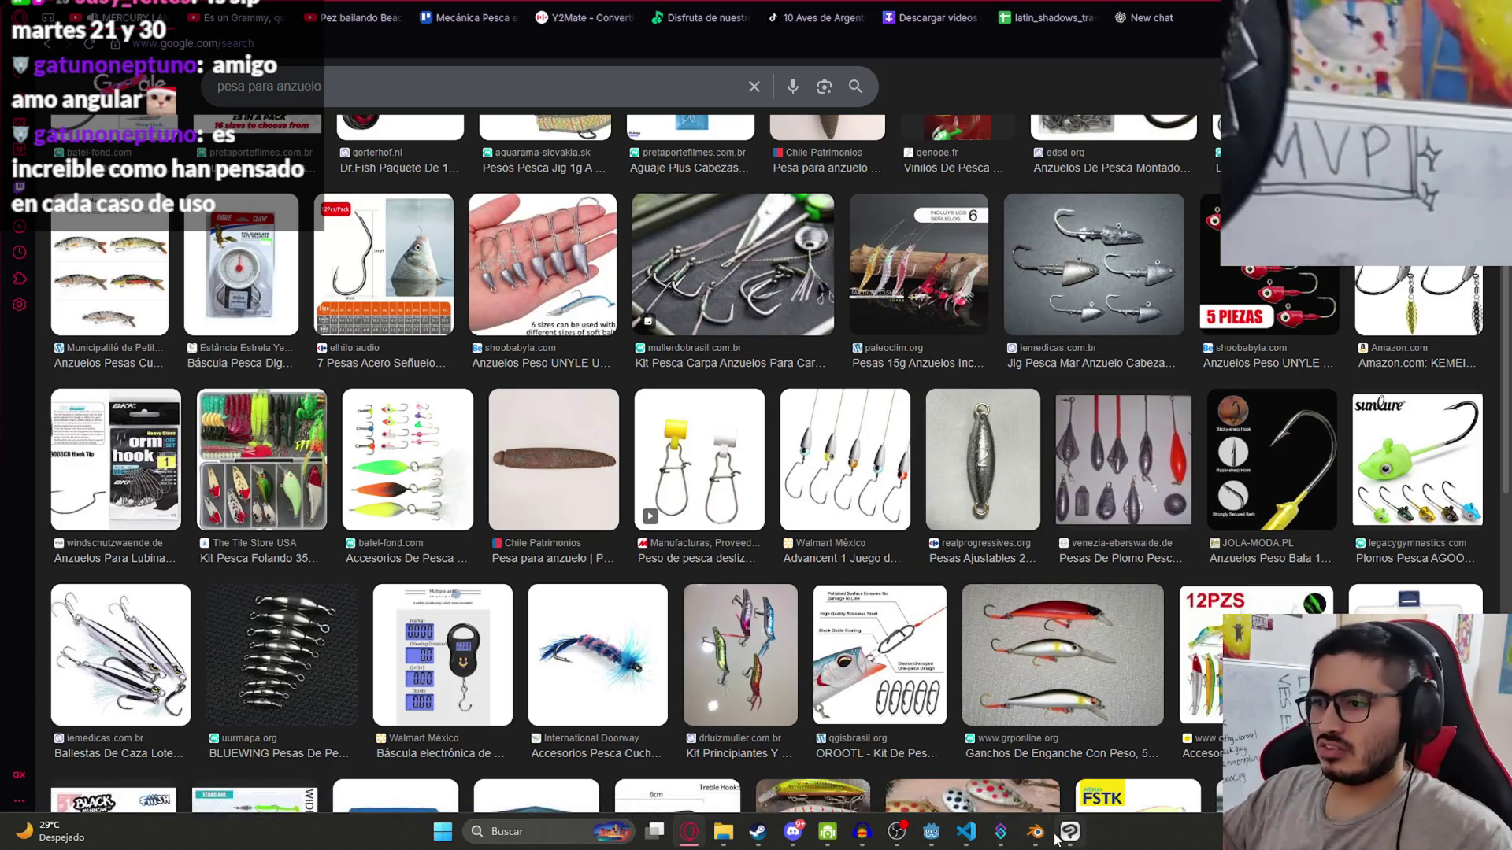
pyautogui.click(1034, 831)
# Step: Save the current file and open jakare.blend from Open Recent
pyautogui.press('KP_1')
pyautogui.scroll(-5, 622, 452)
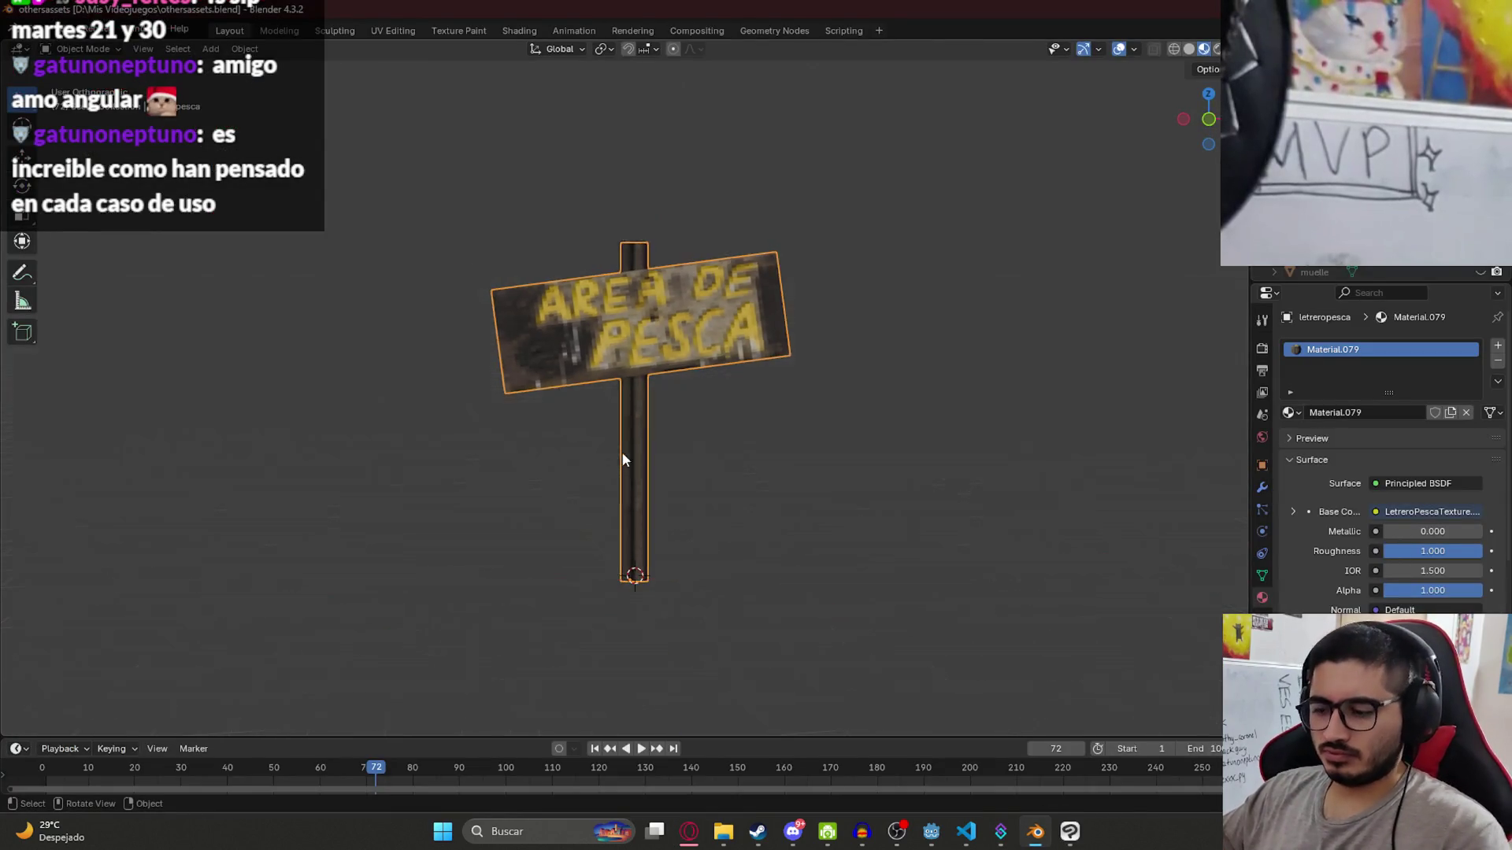
pyautogui.hotkey('ctrl', 's')
pyautogui.click(33, 30)
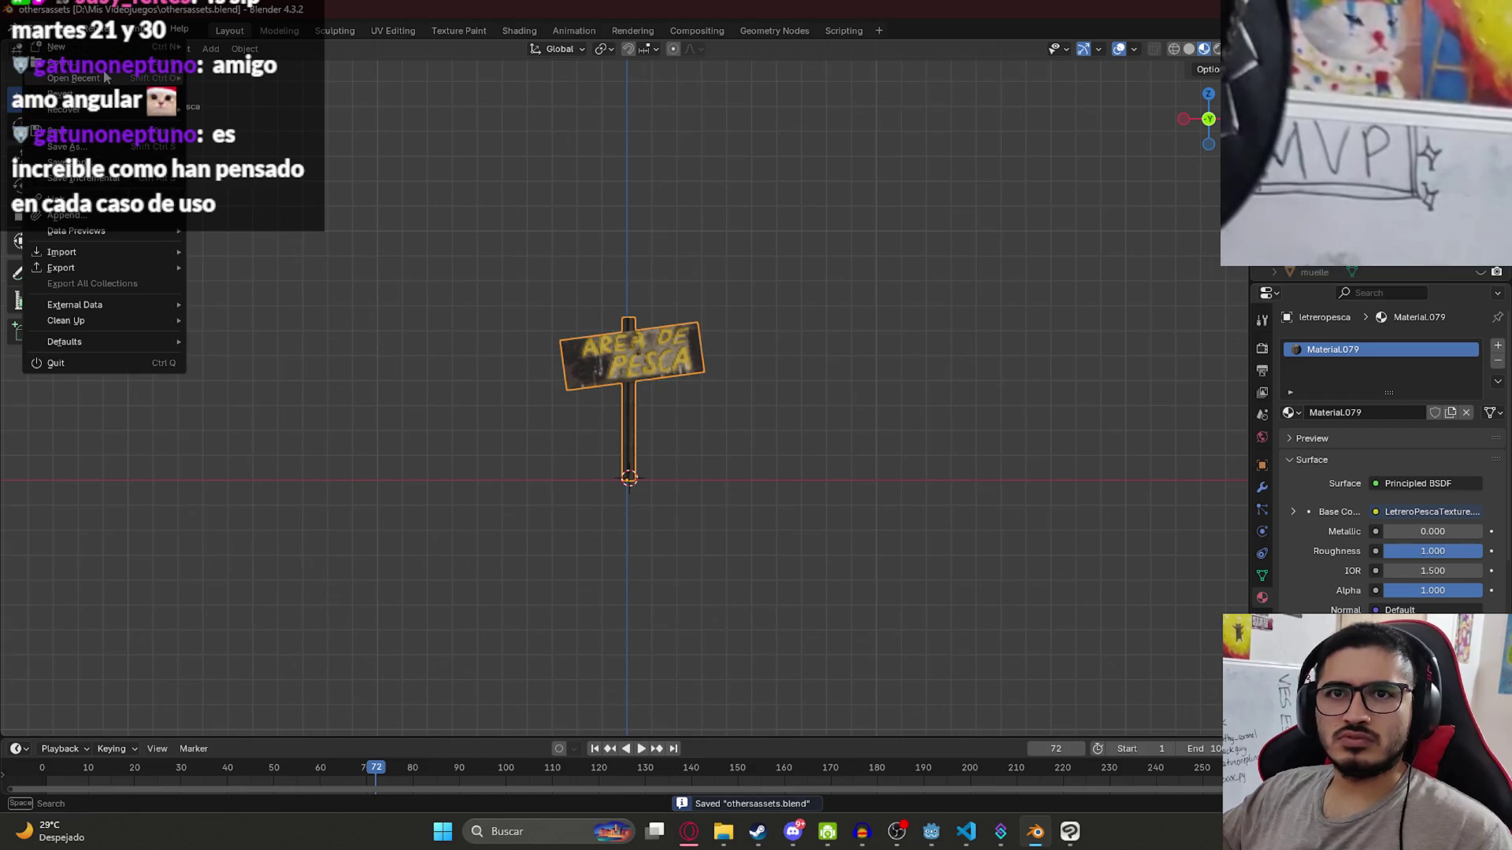
pyautogui.moveTo(108, 79)
pyautogui.click(228, 93)
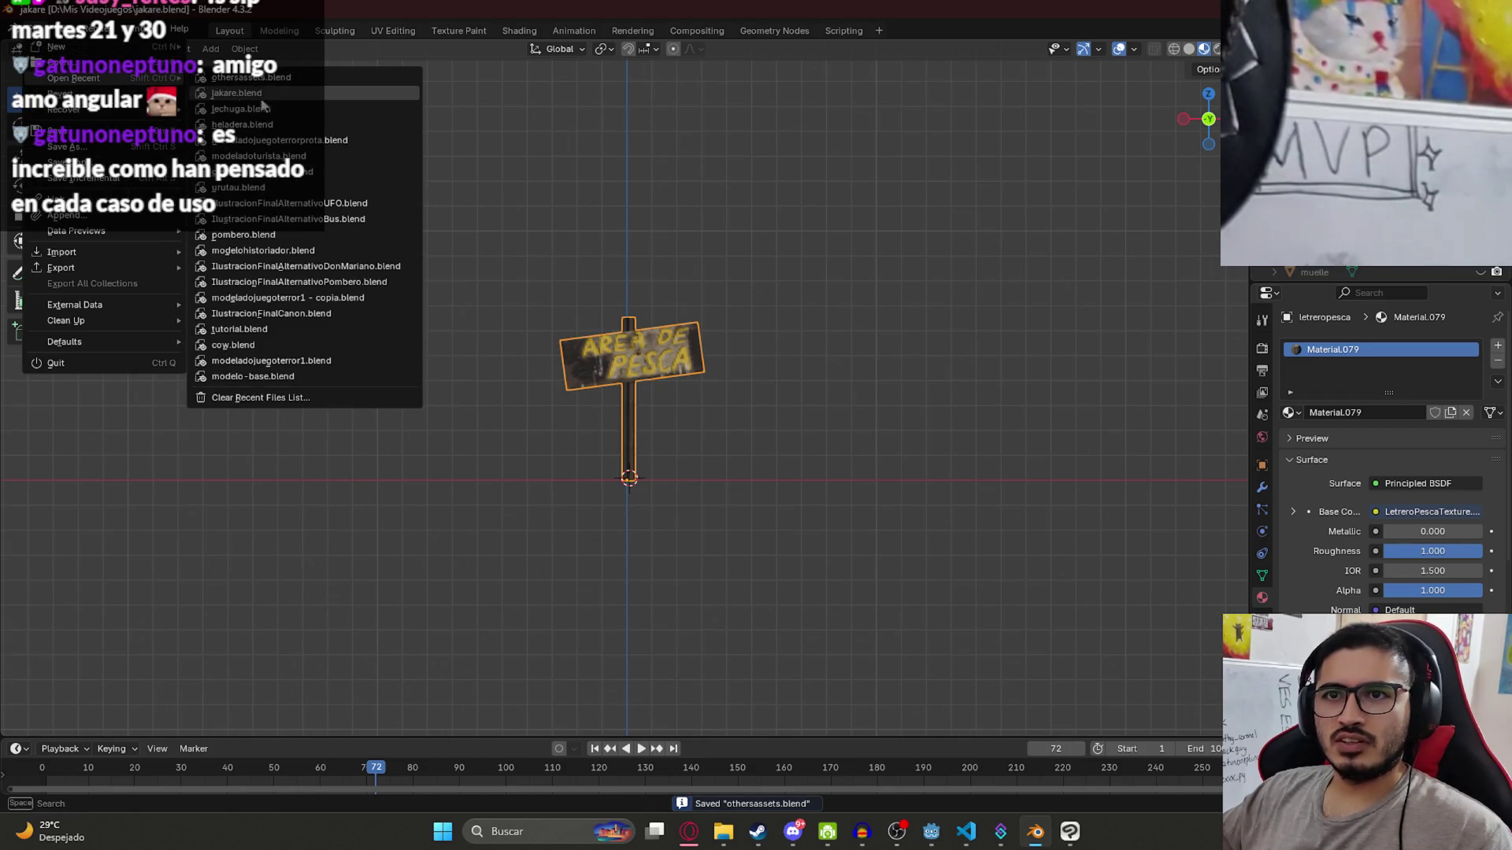
# Step: In the Layout workspace, select the Canhapescaroriginal rod and orbit to a top view of it
pyautogui.click(229, 31)
pyautogui.click(863, 290)
pyautogui.press('KP_1')
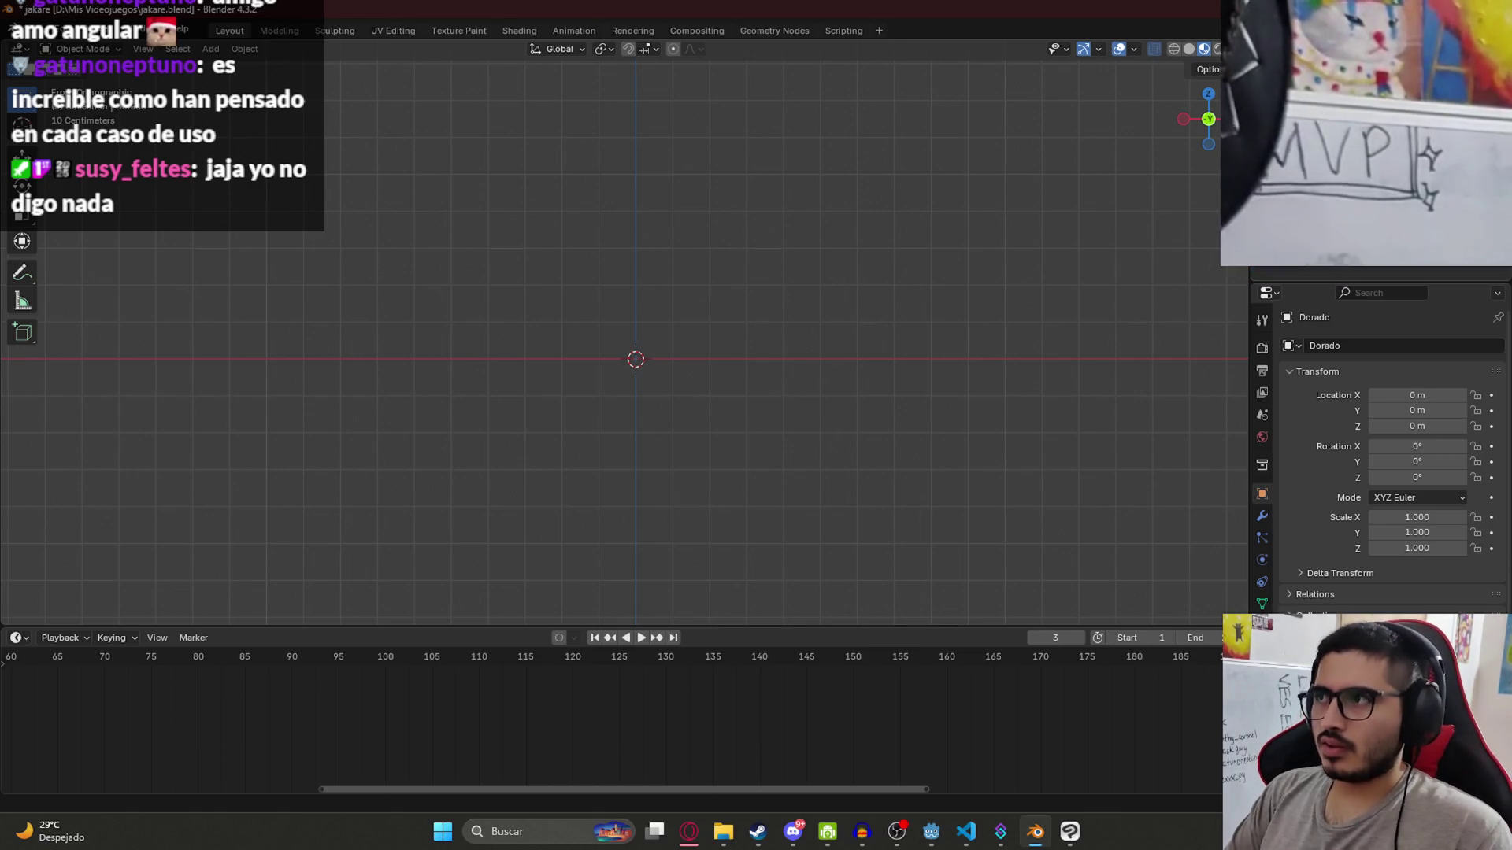
pyautogui.moveTo(708, 409)
pyautogui.mouseDown()
pyautogui.moveTo(781, 428)
pyautogui.moveTo(1004, 343)
pyautogui.moveTo(718, 413)
pyautogui.moveTo(926, 357)
pyautogui.mouseUp()
pyautogui.click(998, 386)
pyautogui.scroll(-5, 858, 385)
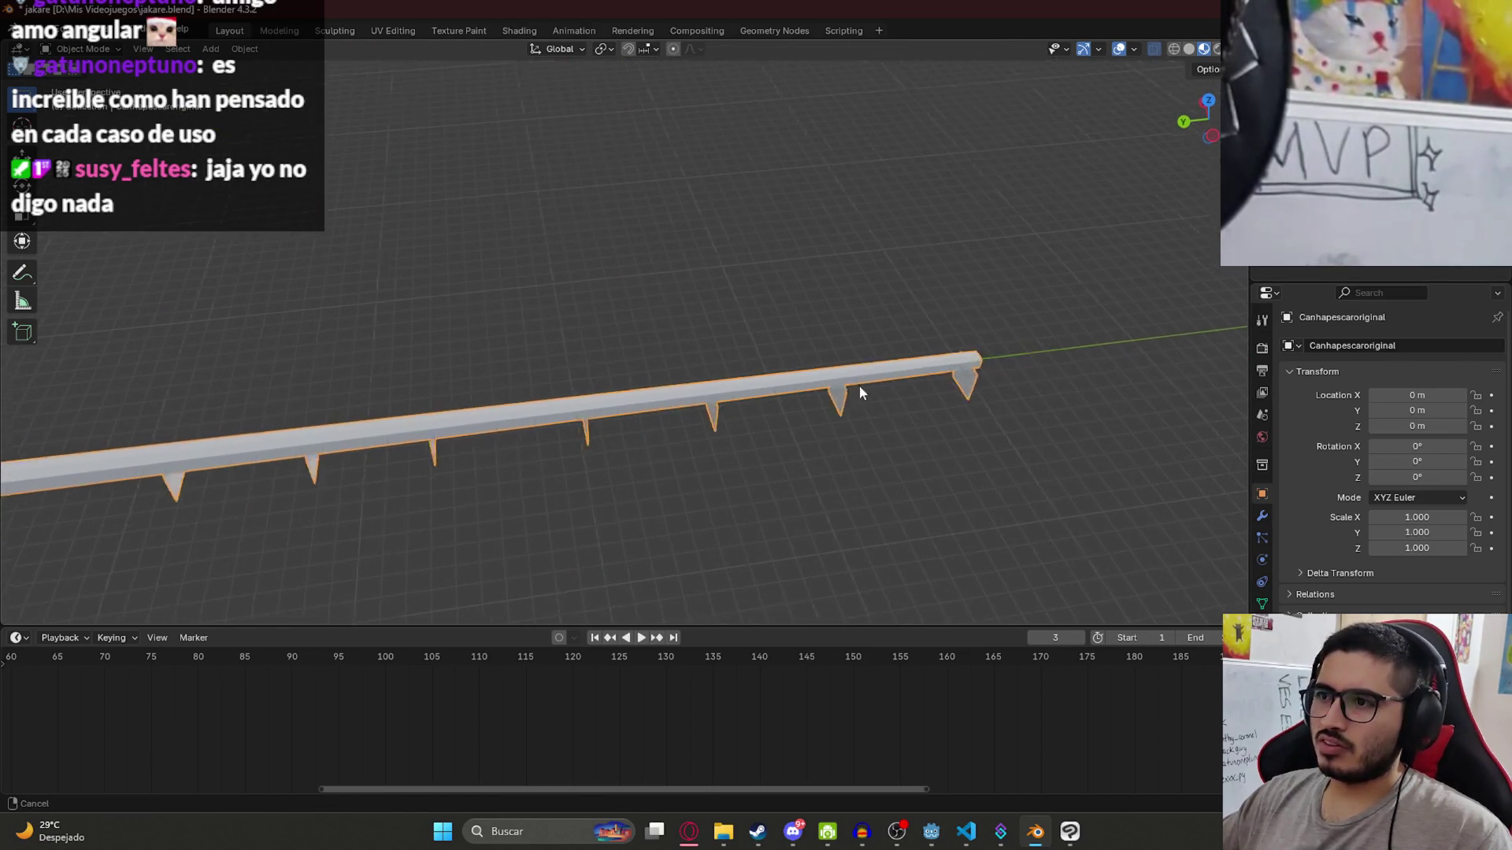
pyautogui.moveTo(706, 371)
pyautogui.mouseDown()
pyautogui.moveTo(652, 381)
pyautogui.moveTo(621, 297)
pyautogui.moveTo(660, 375)
pyautogui.mouseUp()
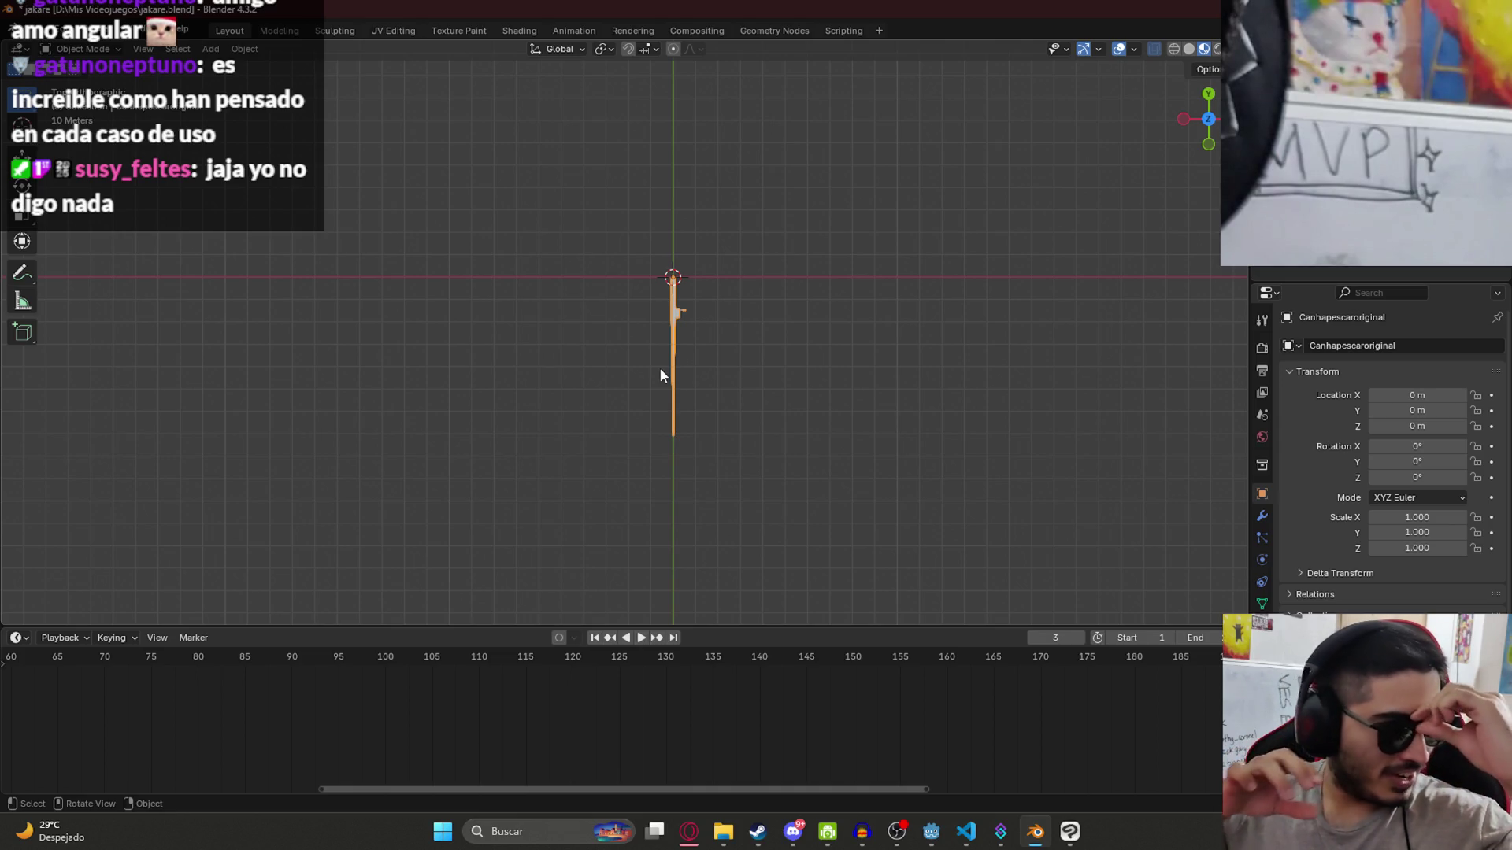
# Step: Centre the rod in the viewport and bring up the Shift+A Add menu
pyautogui.scroll(5, 901, 455)
pyautogui.moveTo(763, 402); pyautogui.dragTo(570, 390)
pyautogui.scroll(-3, 572, 294)
pyautogui.hotkey('shift', 'a')
pyautogui.moveTo(576, 314)
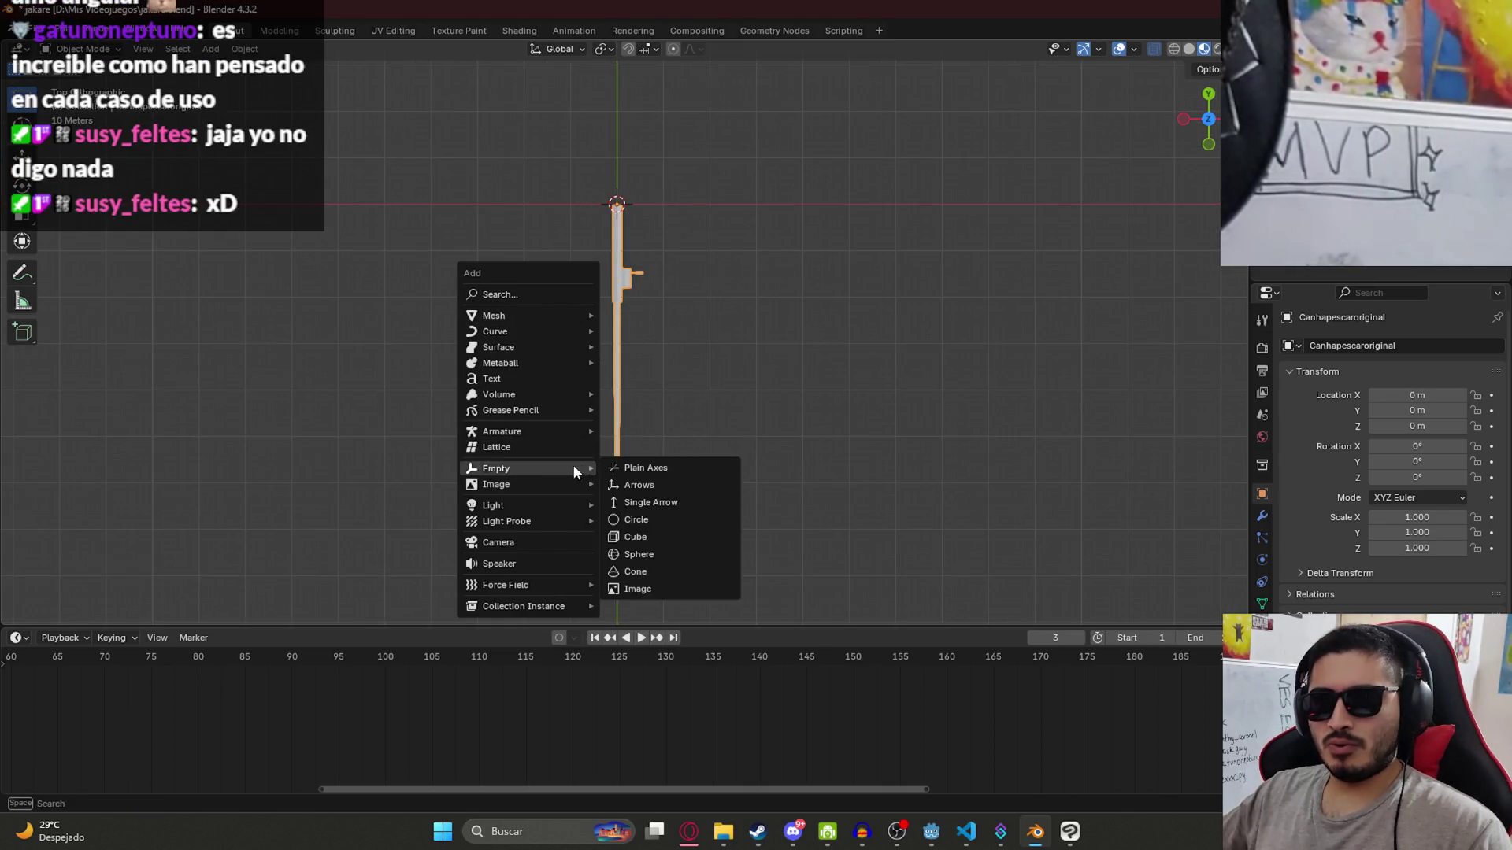
# Step: Add a sphere empty via the 'sph' search and move it along Y to -74.872 m
pyautogui.click(528, 297)
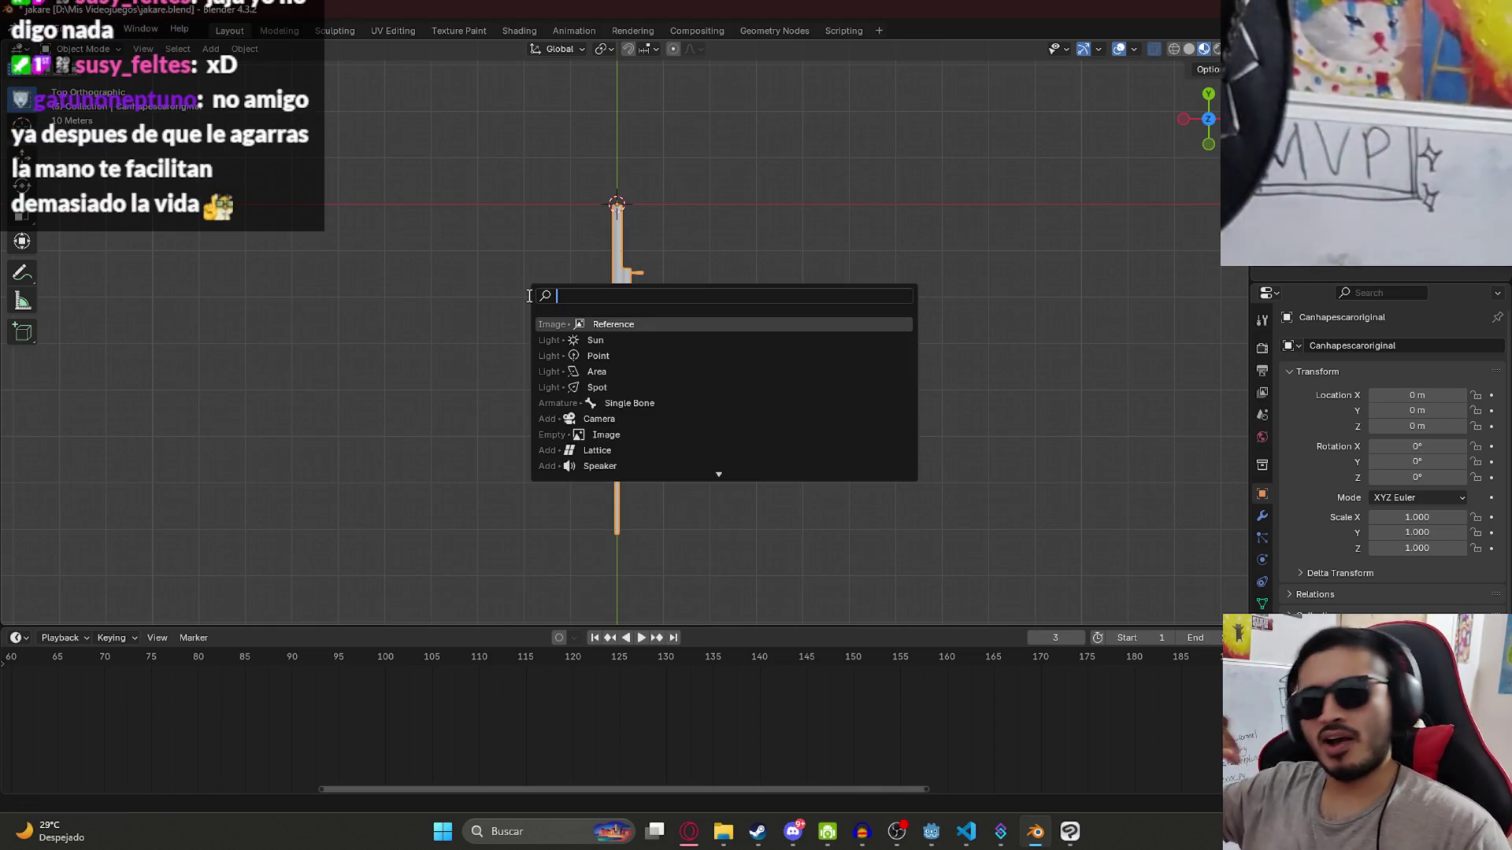
pyautogui.write('sph')
pyautogui.press('Return')
pyautogui.scroll(3, 581, 235)
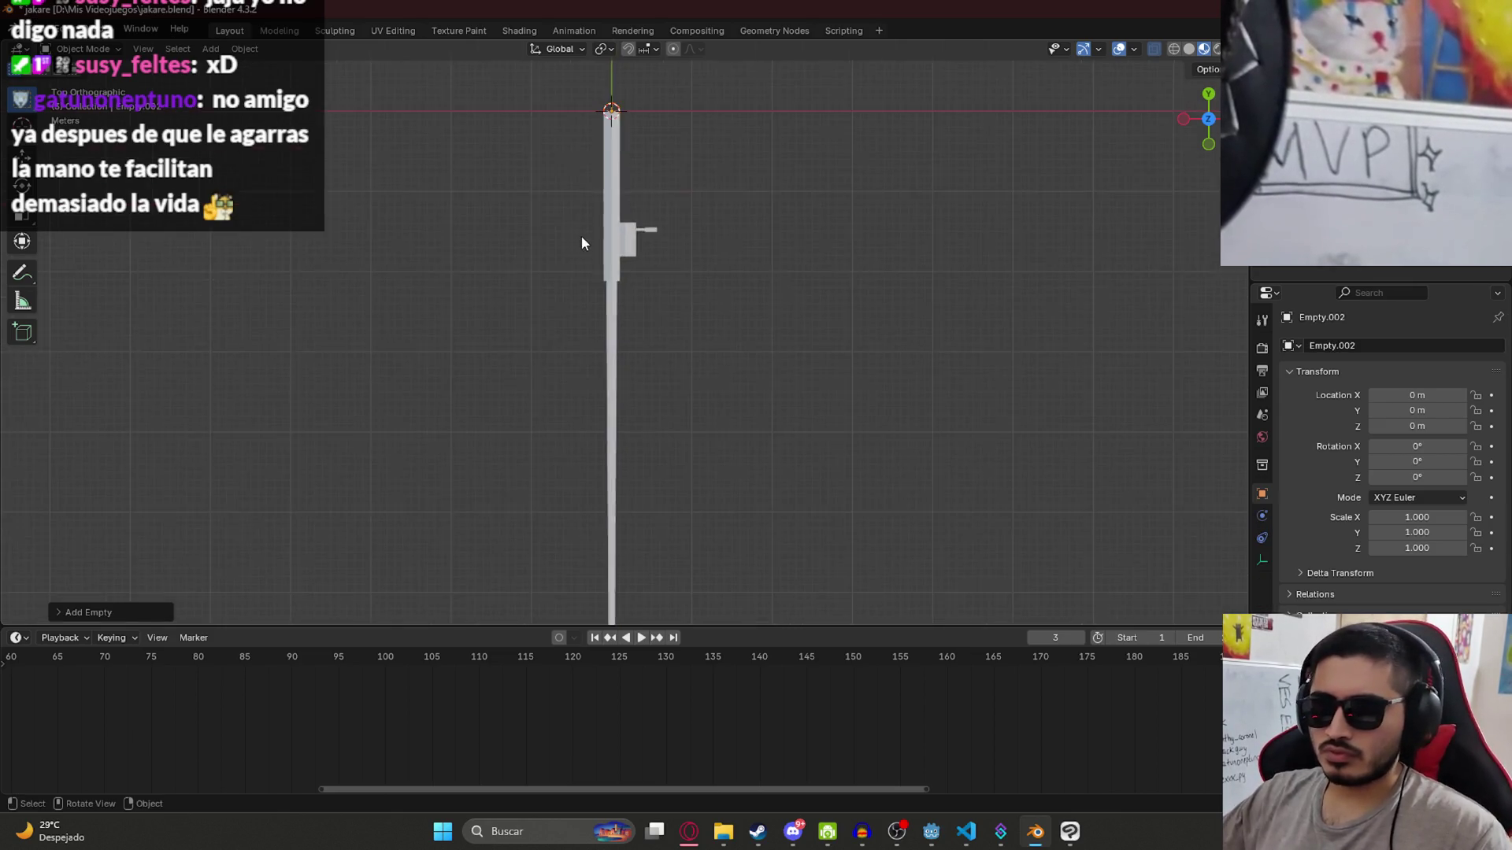
pyautogui.scroll(-3, 581, 242)
pyautogui.press('g')
pyautogui.press('y')
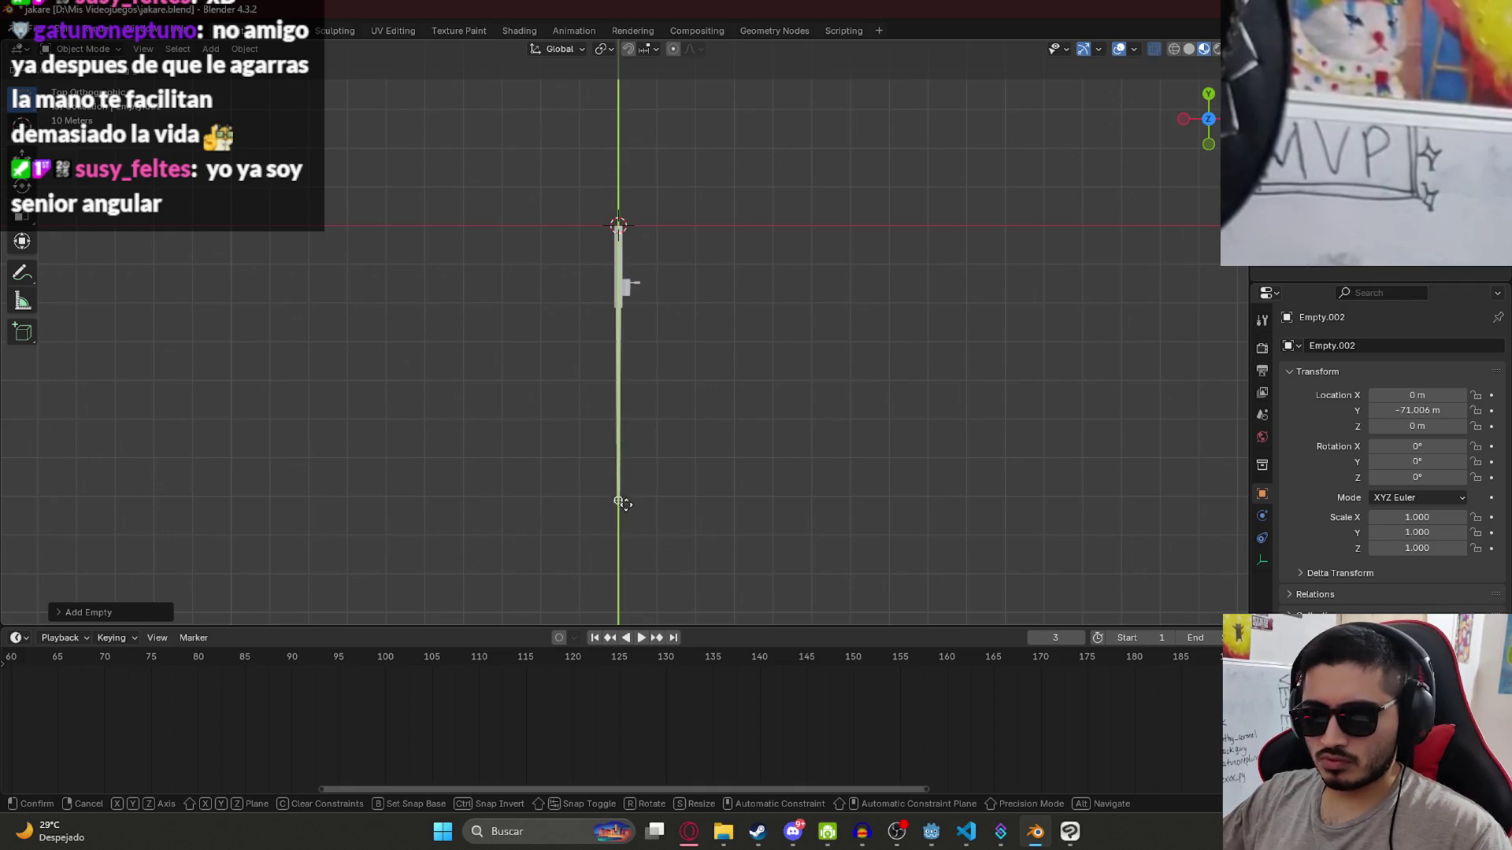
pyautogui.click(621, 504)
pyautogui.scroll(5, 637, 375)
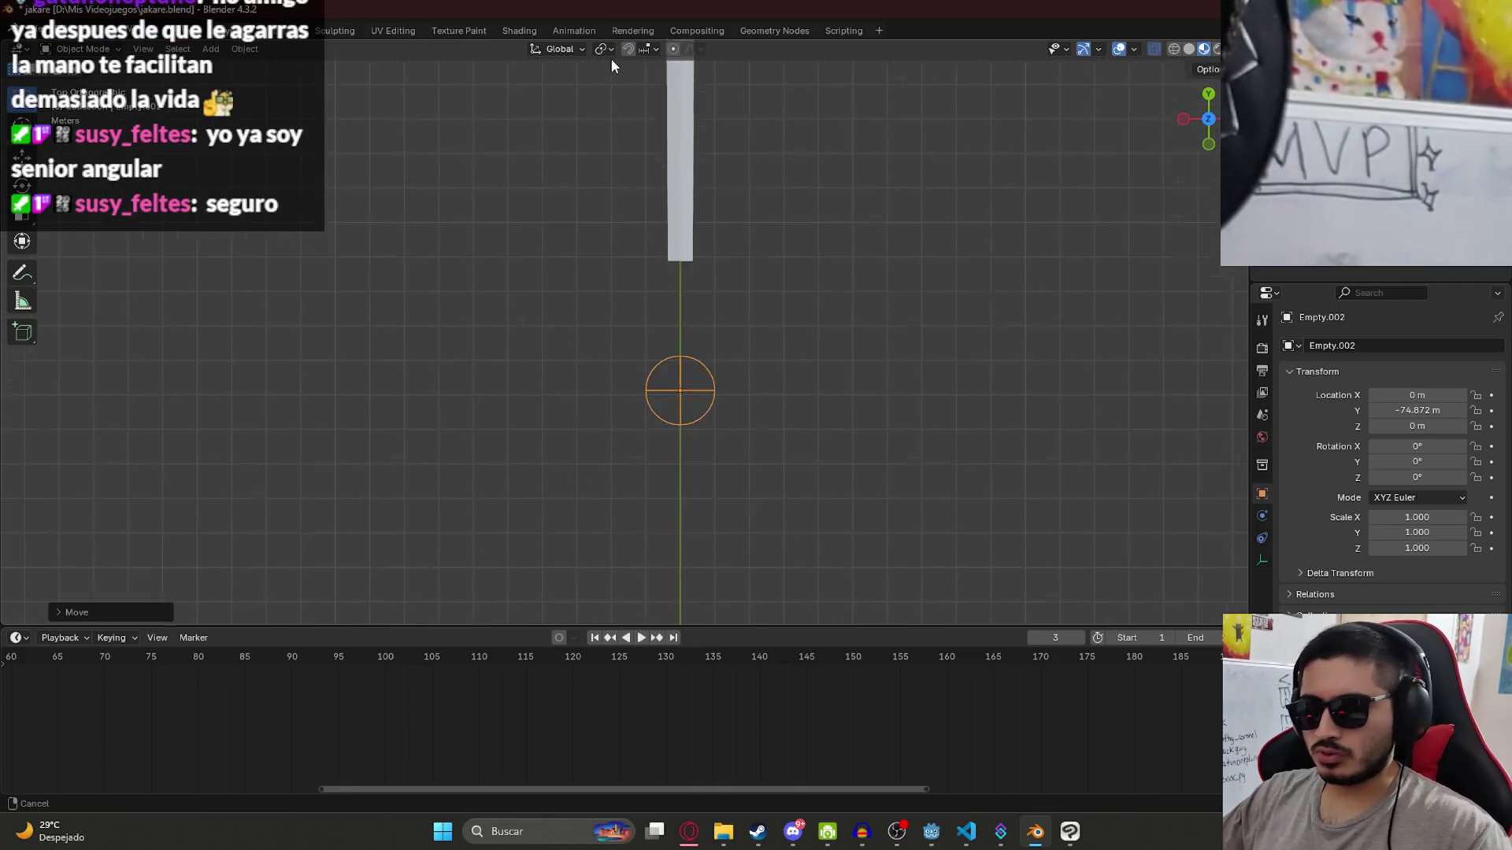
pyautogui.scroll(4, 708, 210)
# Step: Try moving the empty to Y -71.966 m, undo that move, and select the rod in top view
pyautogui.press('g')
pyautogui.press('y')
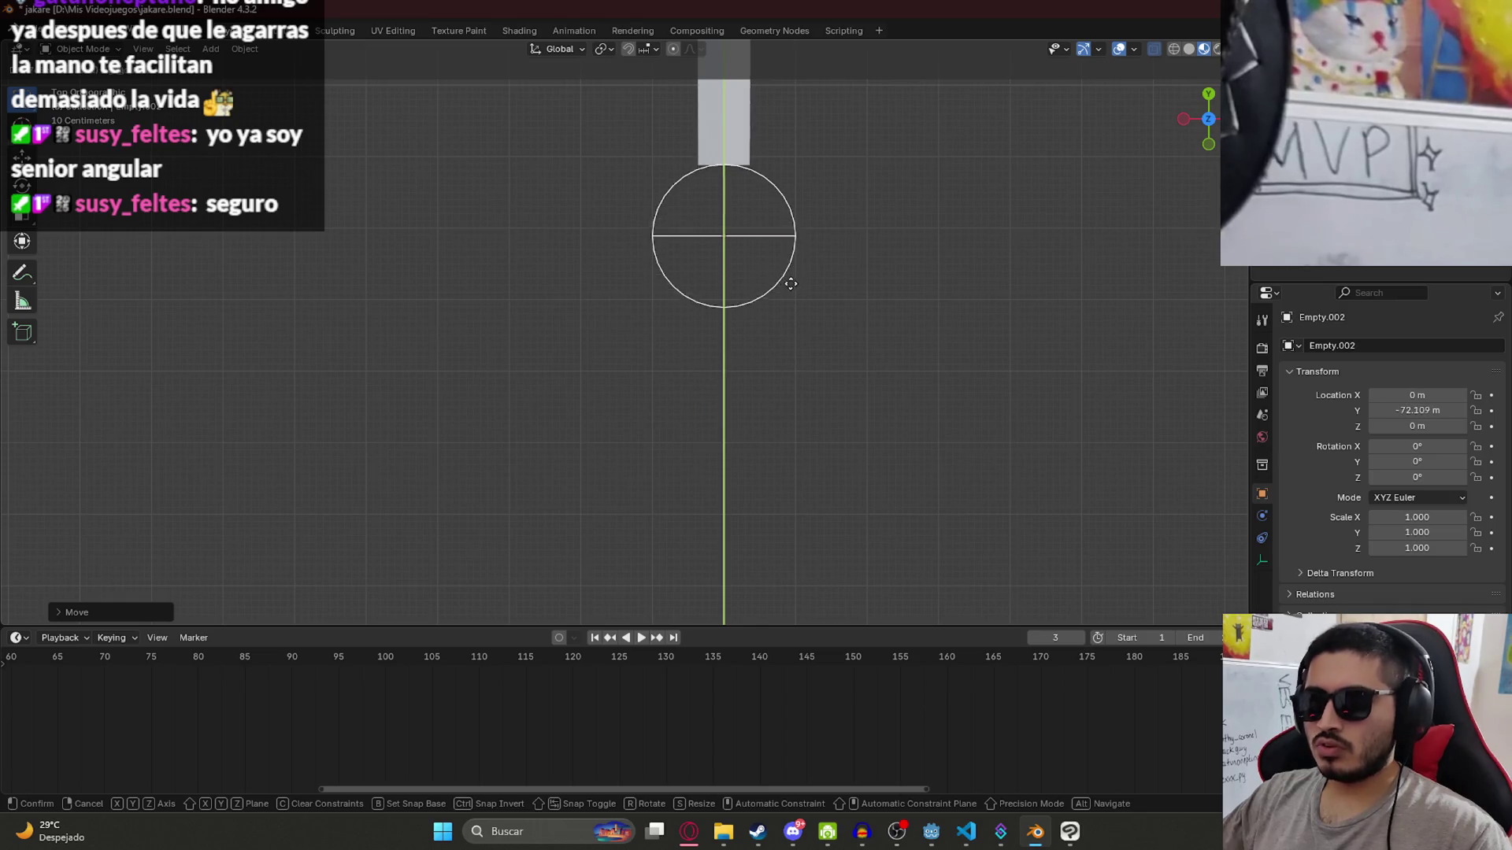
pyautogui.click(784, 280)
pyautogui.moveTo(774, 231)
pyautogui.mouseDown()
pyautogui.moveTo(716, 363)
pyautogui.moveTo(792, 134)
pyautogui.mouseUp()
pyautogui.press('z')
pyautogui.moveTo(758, 436)
pyautogui.mouseDown()
pyautogui.moveTo(735, 404)
pyautogui.moveTo(660, 410)
pyautogui.moveTo(644, 336)
pyautogui.moveTo(641, 313)
pyautogui.moveTo(687, 287)
pyautogui.moveTo(704, 189)
pyautogui.moveTo(684, 439)
pyautogui.mouseUp()
pyautogui.hotkey('ctrl', 'z')
pyautogui.press('KP_7')
pyautogui.click(654, 323)
# Step: Add a trial UV sphere and move it to the rod's end
pyautogui.scroll(5, 661, 354)
pyautogui.hotkey('shift', 'a')
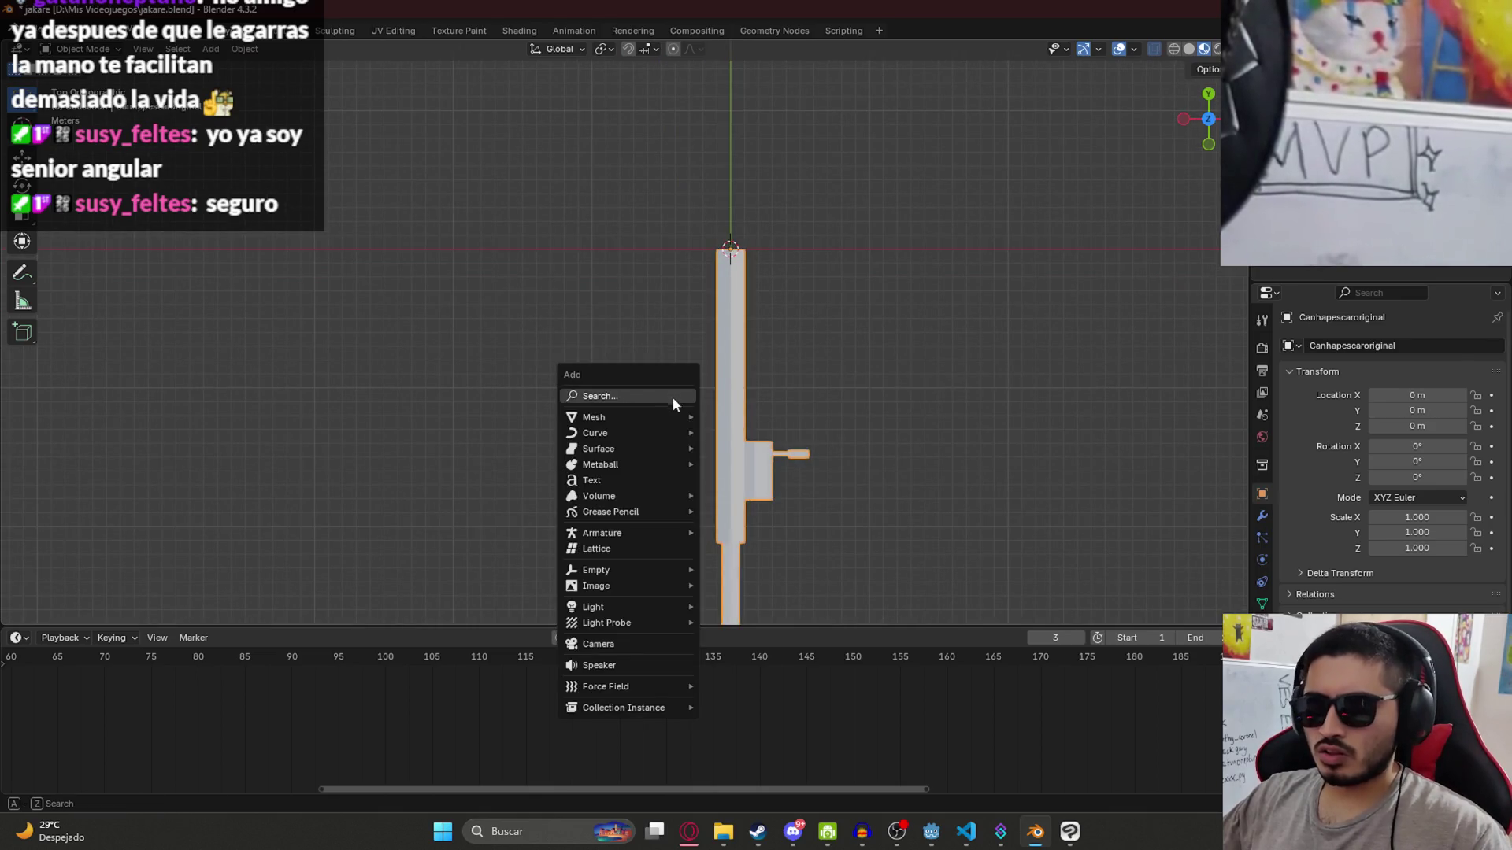
pyautogui.moveTo(676, 416)
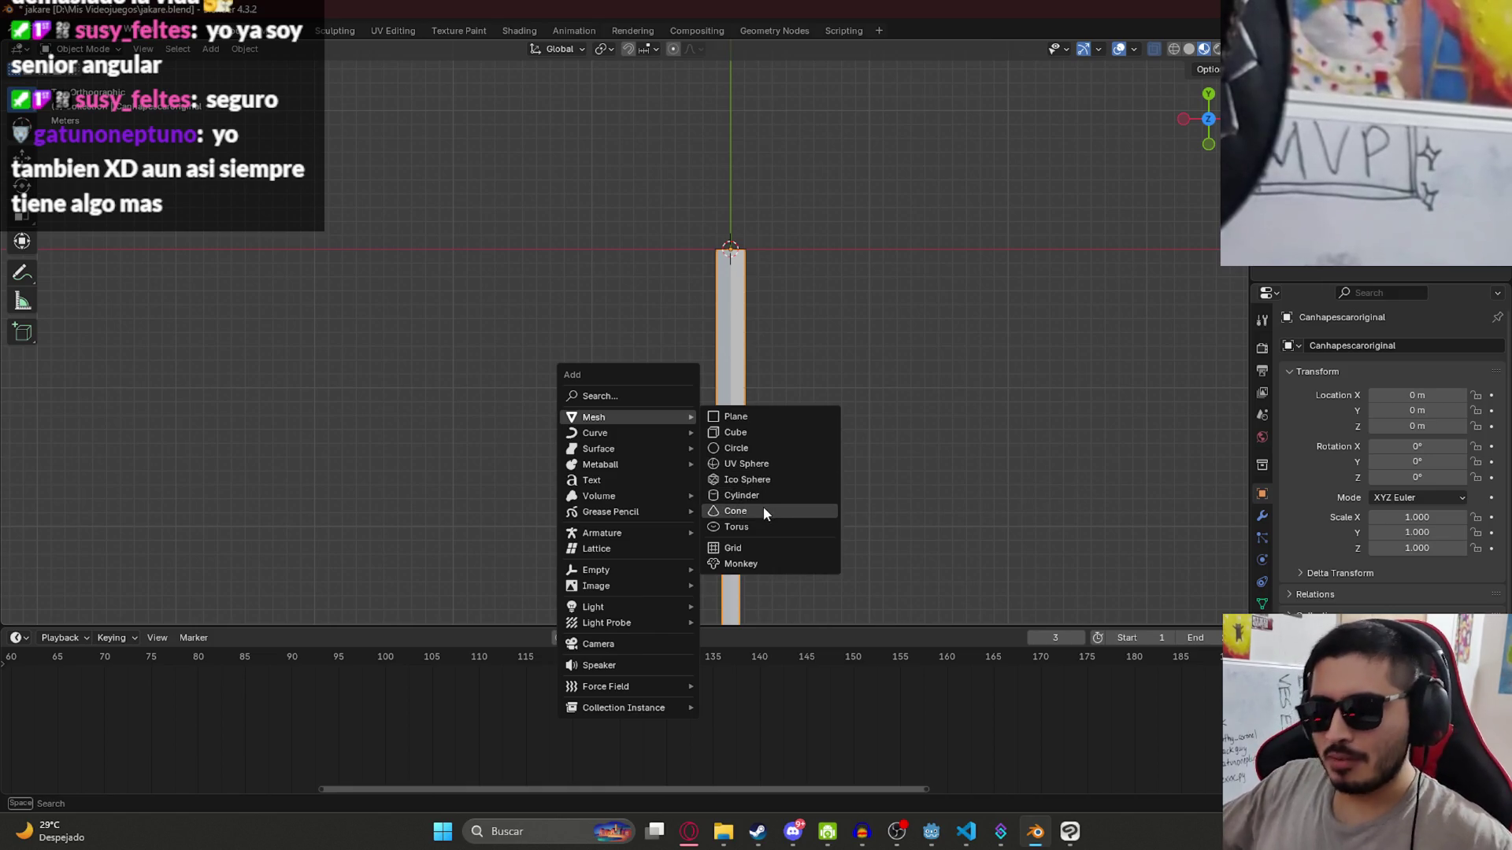
pyautogui.click(769, 463)
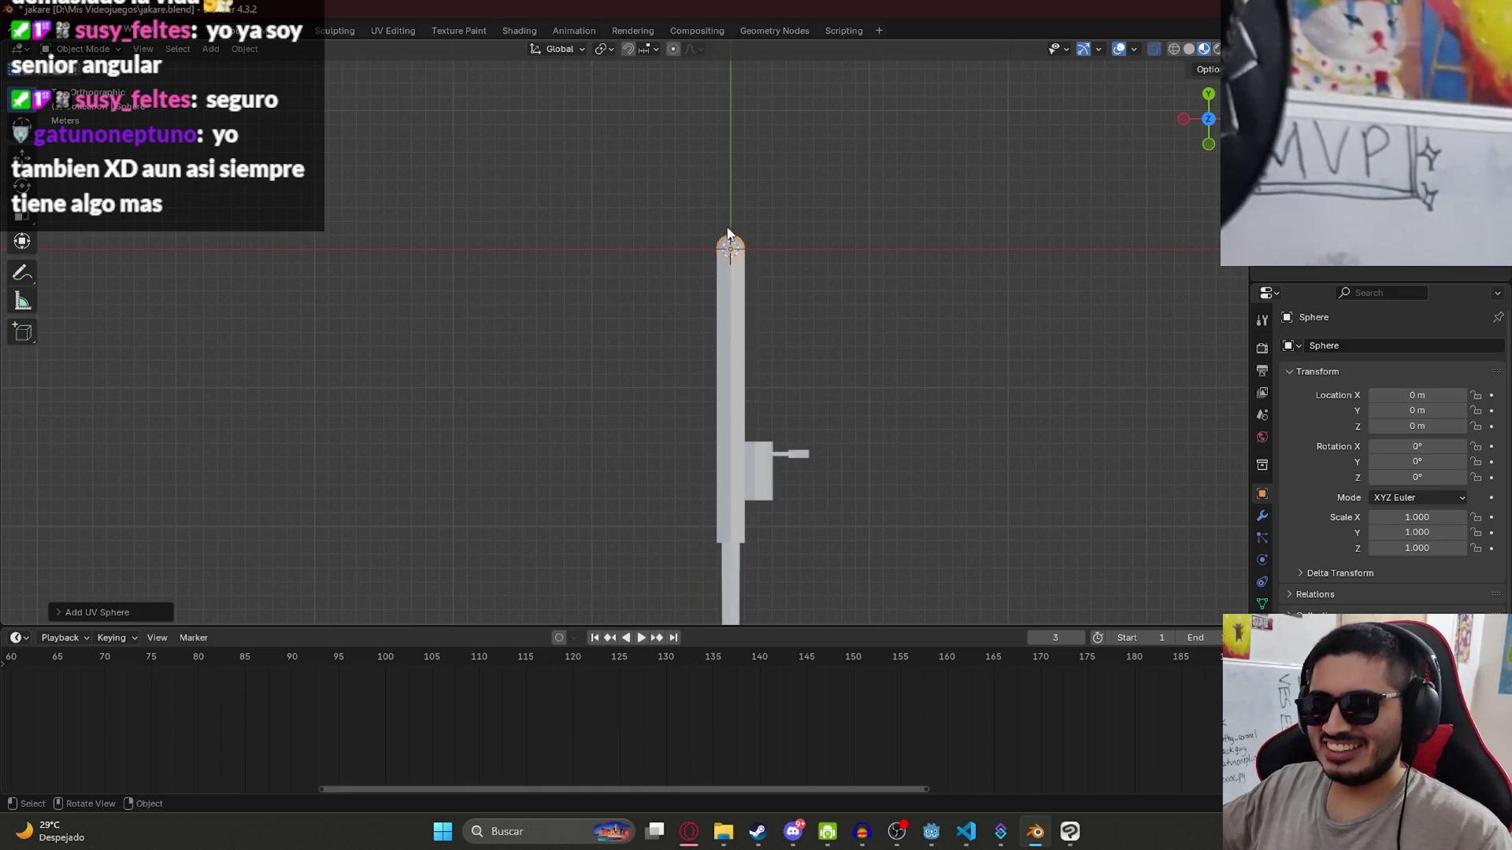
pyautogui.scroll(3, 728, 233)
pyautogui.scroll(-10, 800, 395)
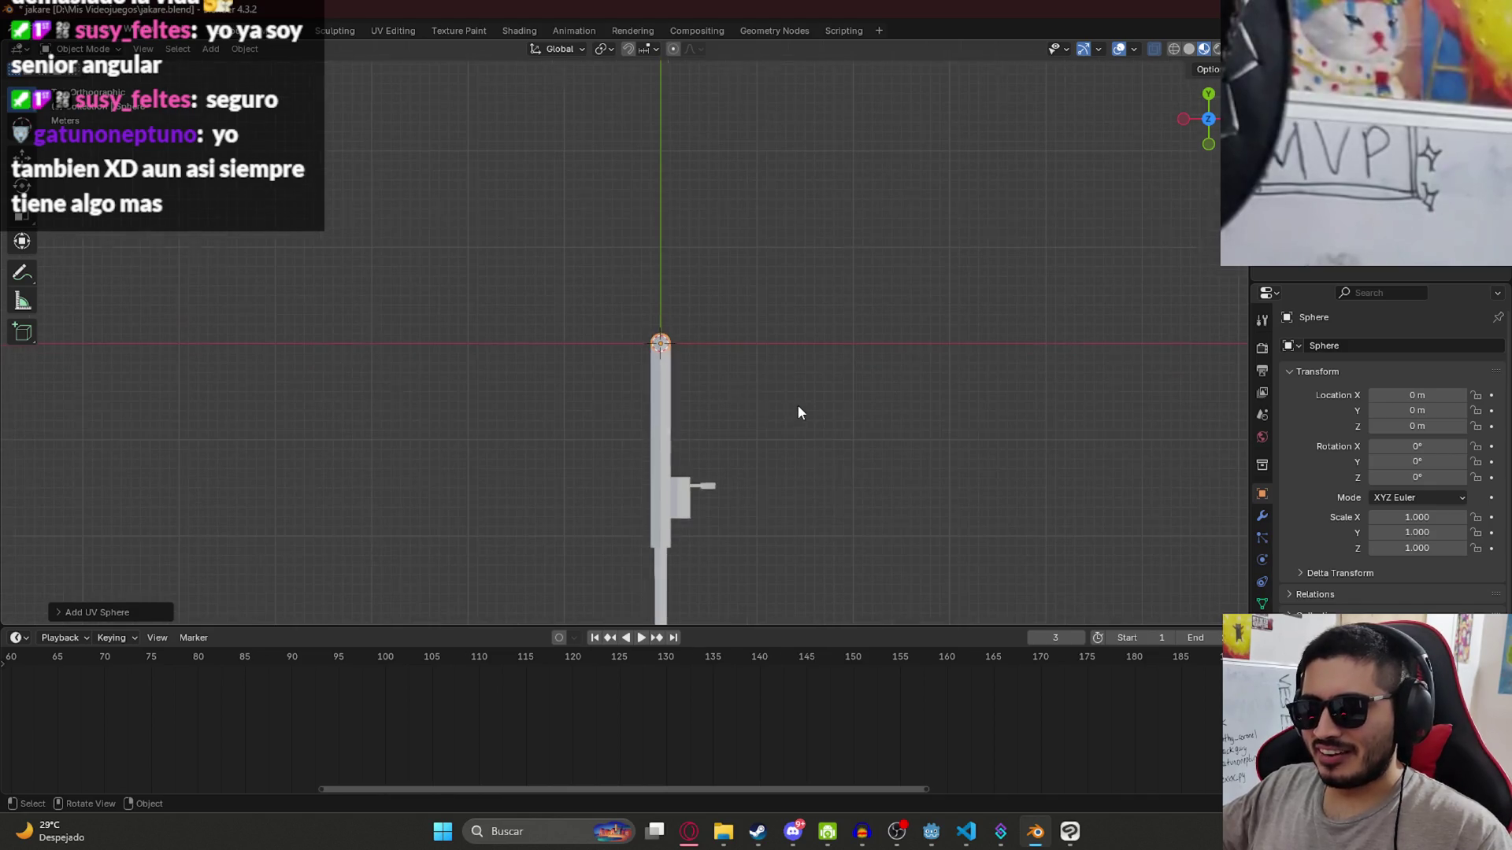
pyautogui.press('g')
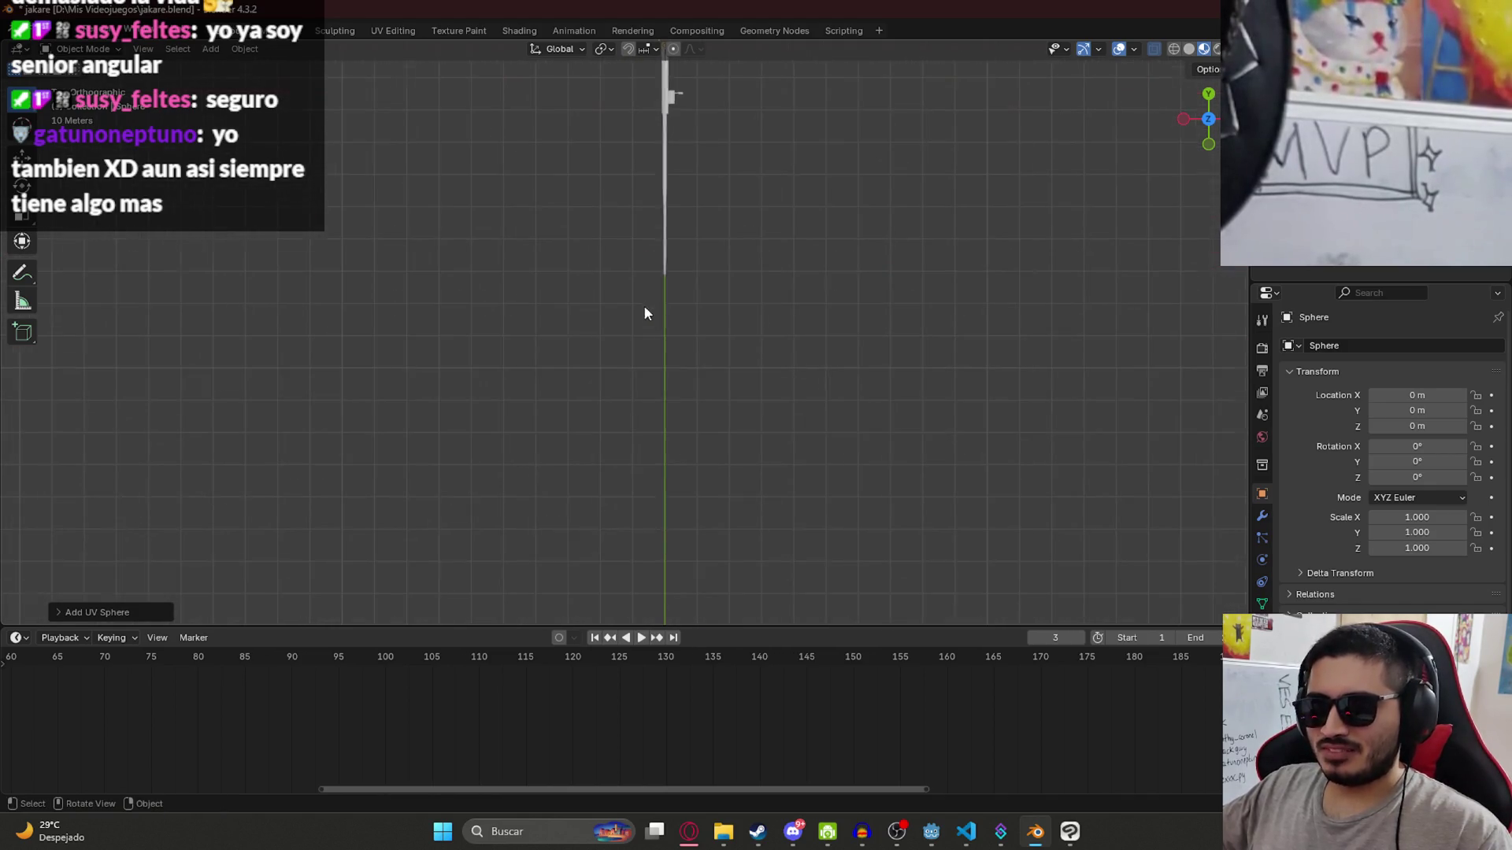
pyautogui.click(687, 367)
pyautogui.scroll(5, 759, 176)
pyautogui.press('g')
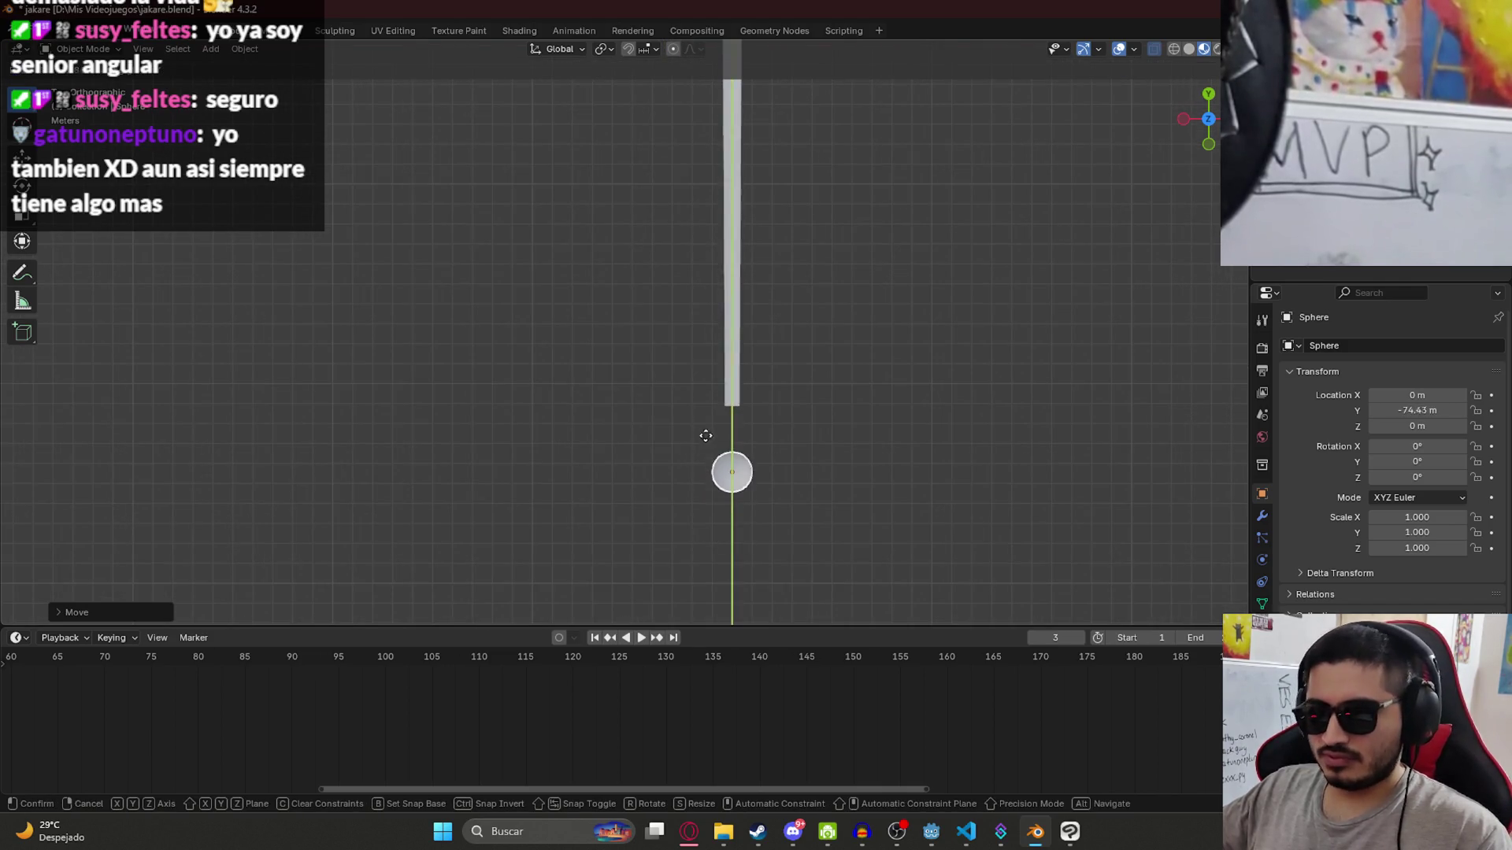
pyautogui.click(753, 403)
pyautogui.moveTo(752, 417)
pyautogui.mouseDown()
pyautogui.moveTo(725, 333)
pyautogui.moveTo(796, 255)
pyautogui.mouseUp()
# Step: Scale the sphere up to 1.828 and slide it along Y toward the origin
pyautogui.press('s')
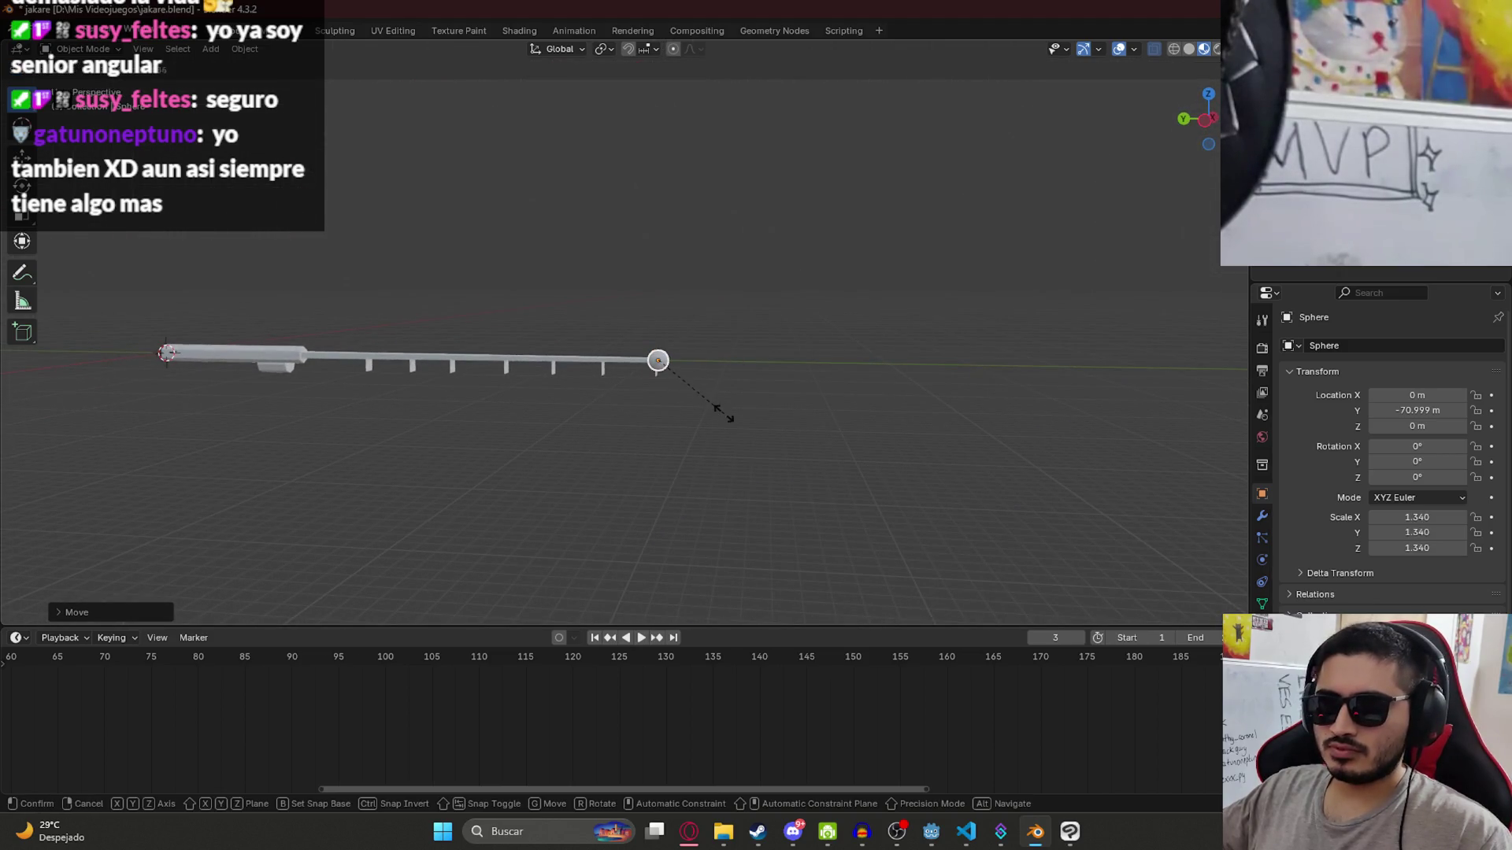
pyautogui.click(748, 429)
pyautogui.press('g')
pyautogui.press('y')
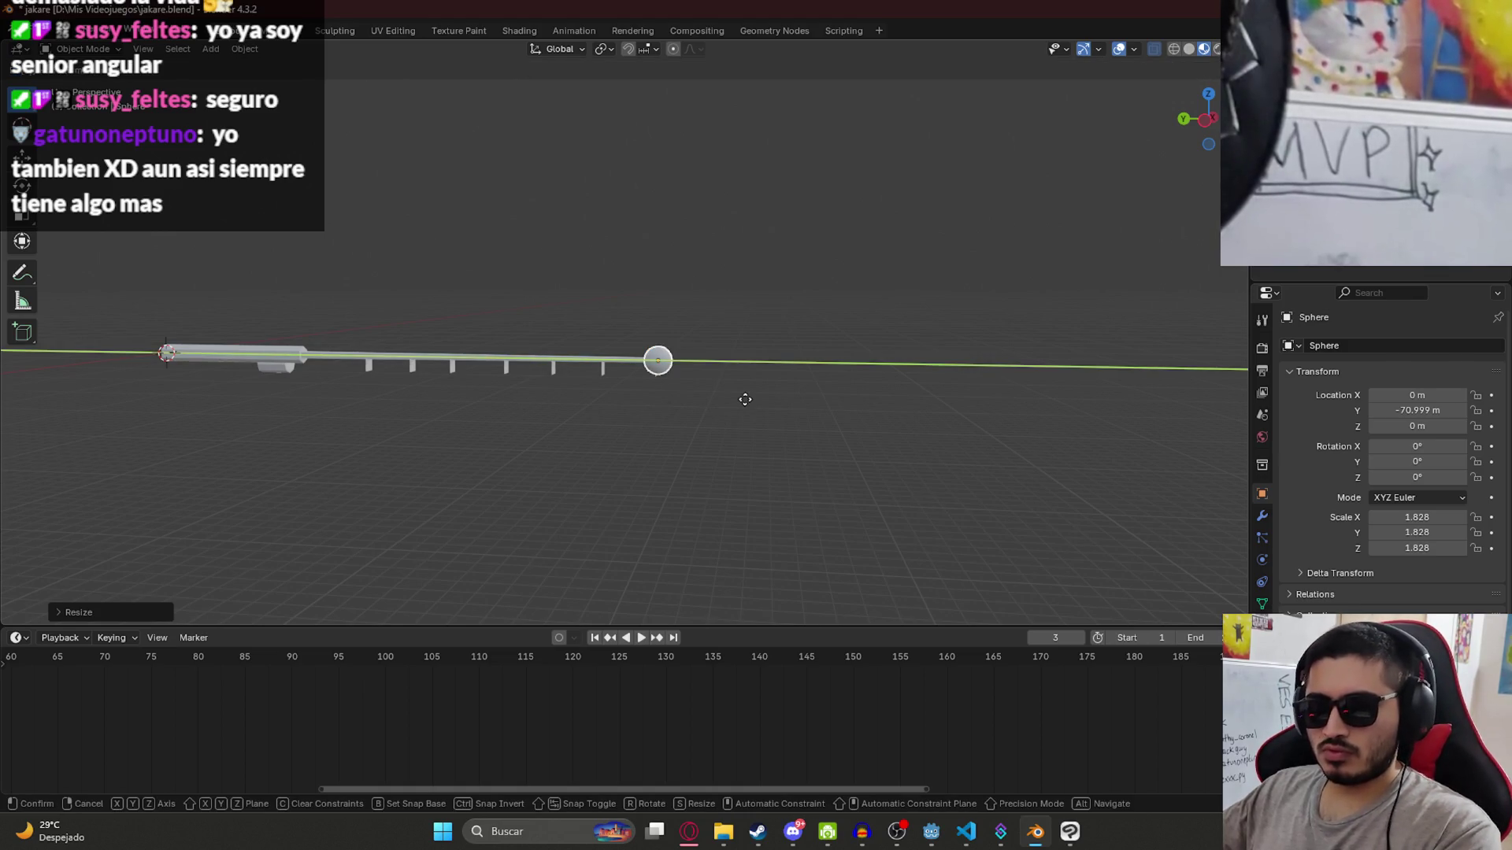
pyautogui.click(748, 406)
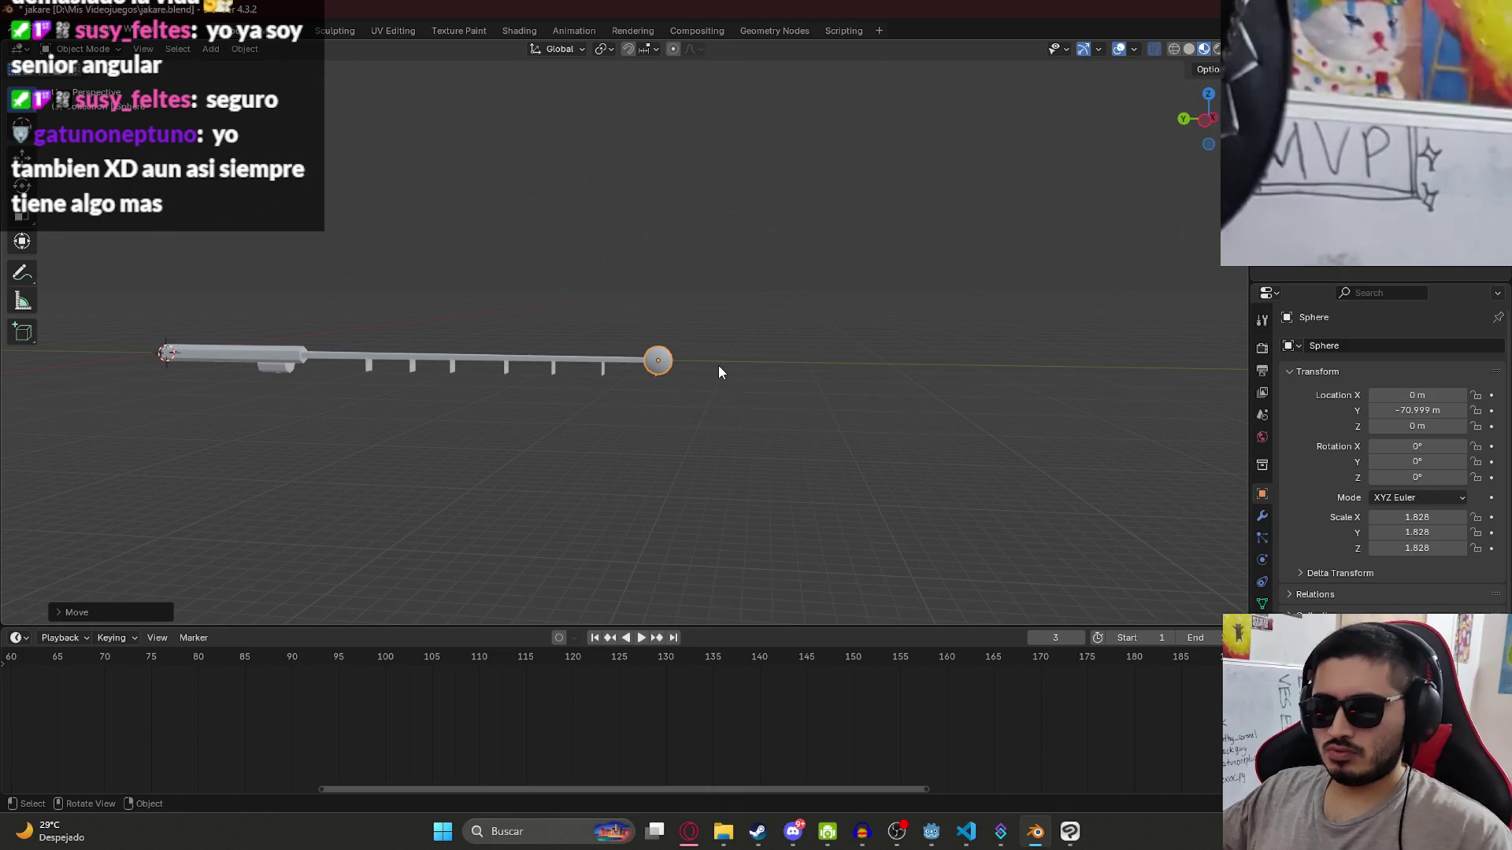
pyautogui.press('KP_7')
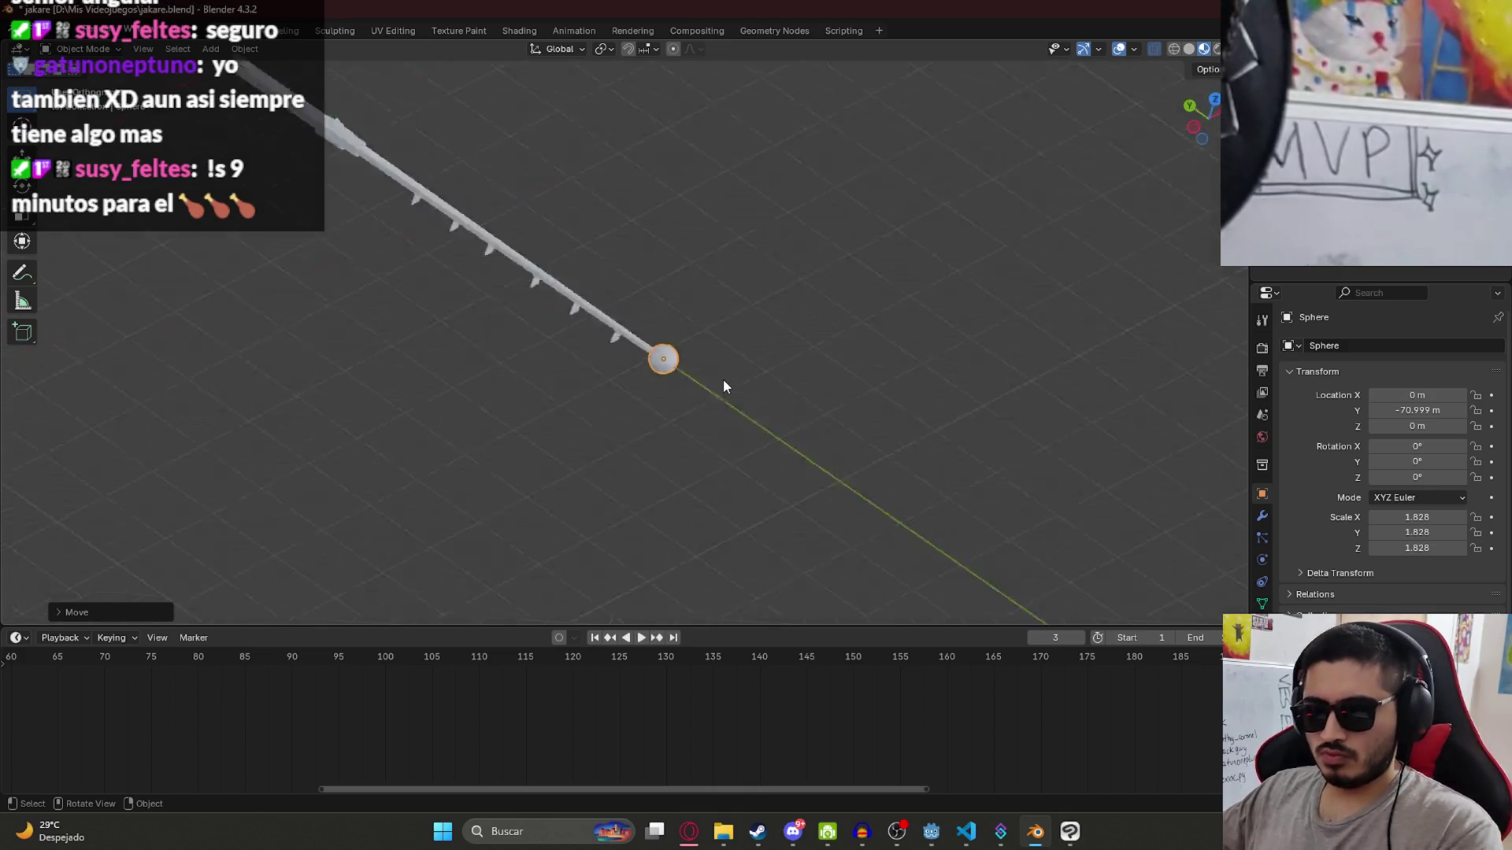
pyautogui.scroll(-2, 693, 330)
pyautogui.press('g')
pyautogui.press('y')
pyautogui.click(676, 334)
# Step: Position the sphere at Y -0.037782 m and check it from the front view
pyautogui.scroll(4, 667, 270)
pyautogui.scroll(6, 667, 270)
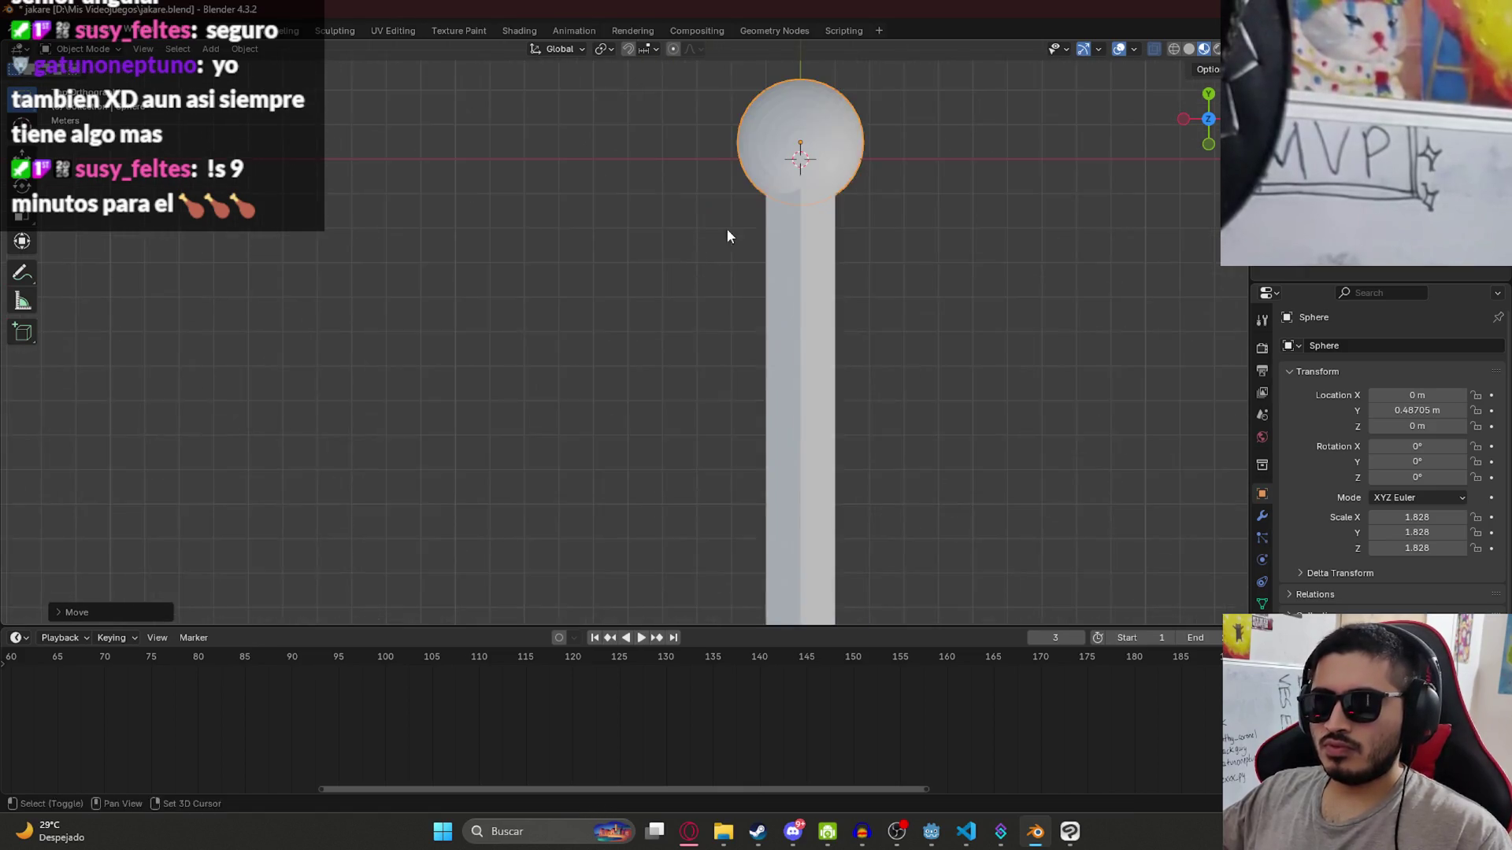
pyautogui.press('g')
pyautogui.press('y')
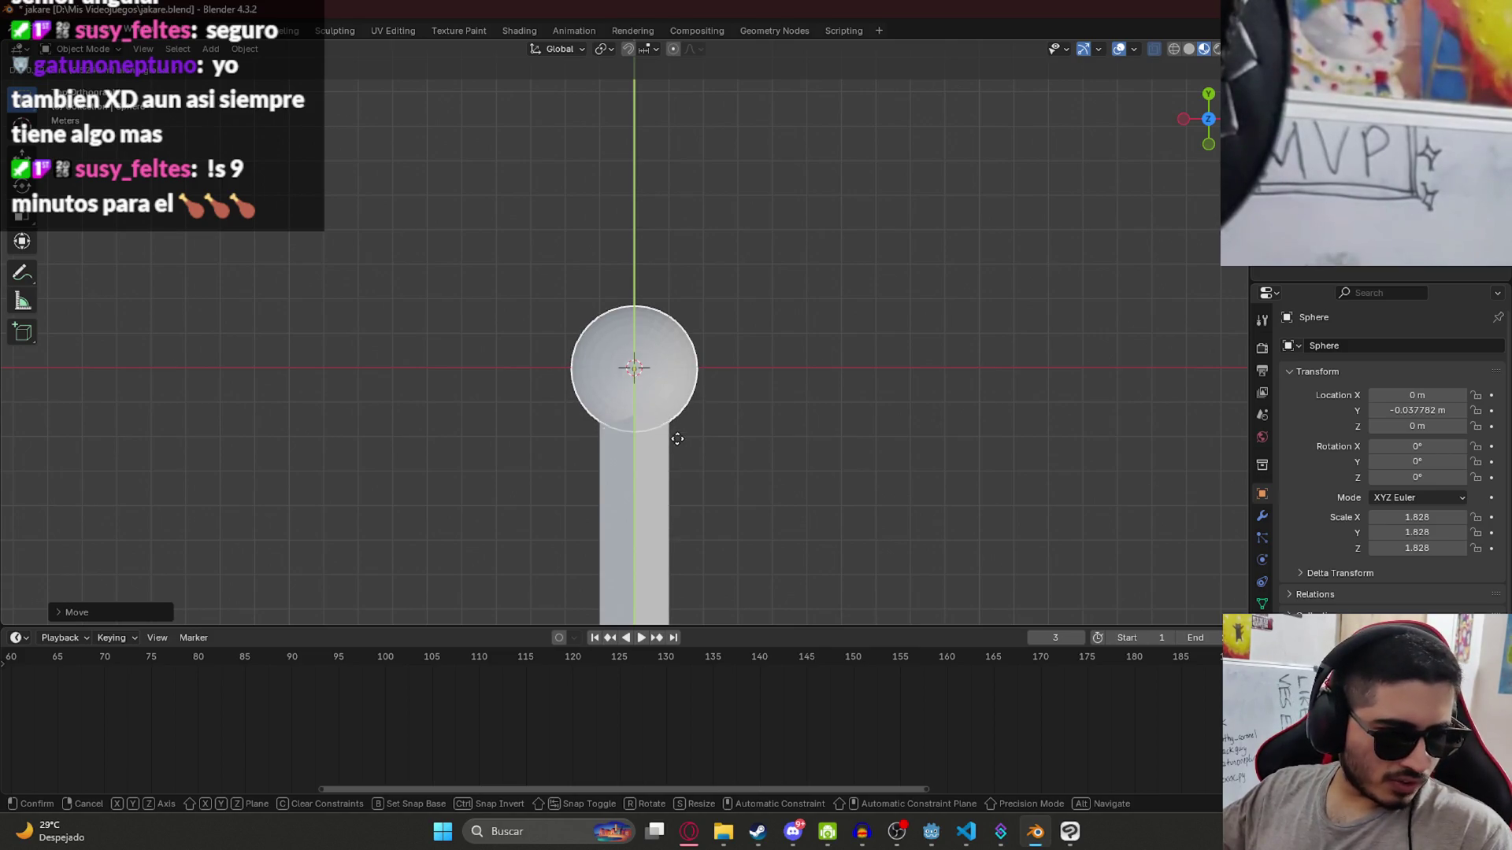
pyautogui.click(676, 434)
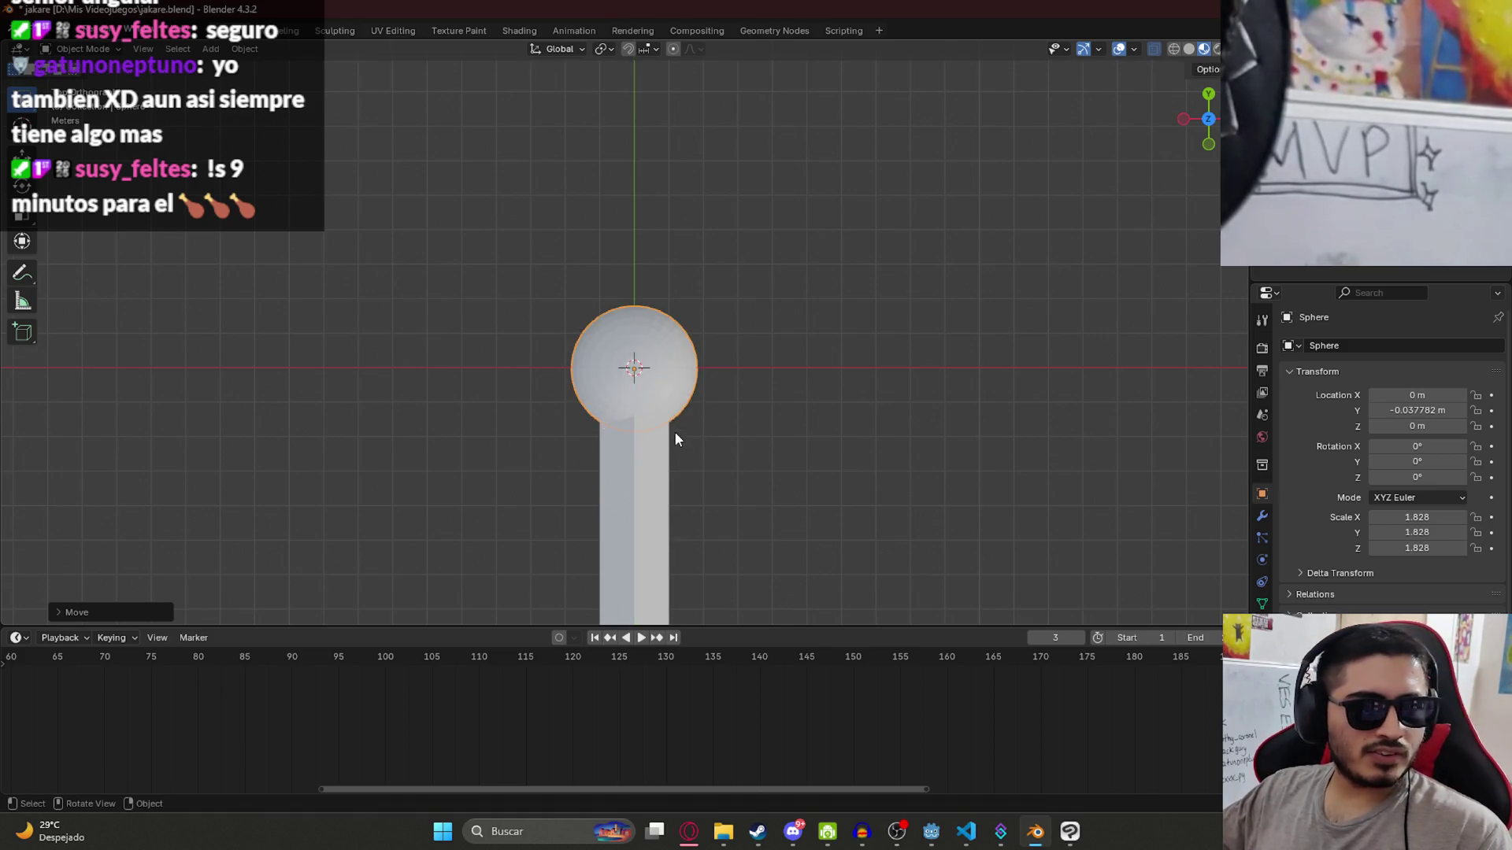
pyautogui.scroll(-6, 671, 427)
pyautogui.scroll(5, 662, 424)
pyautogui.press('KP_1')
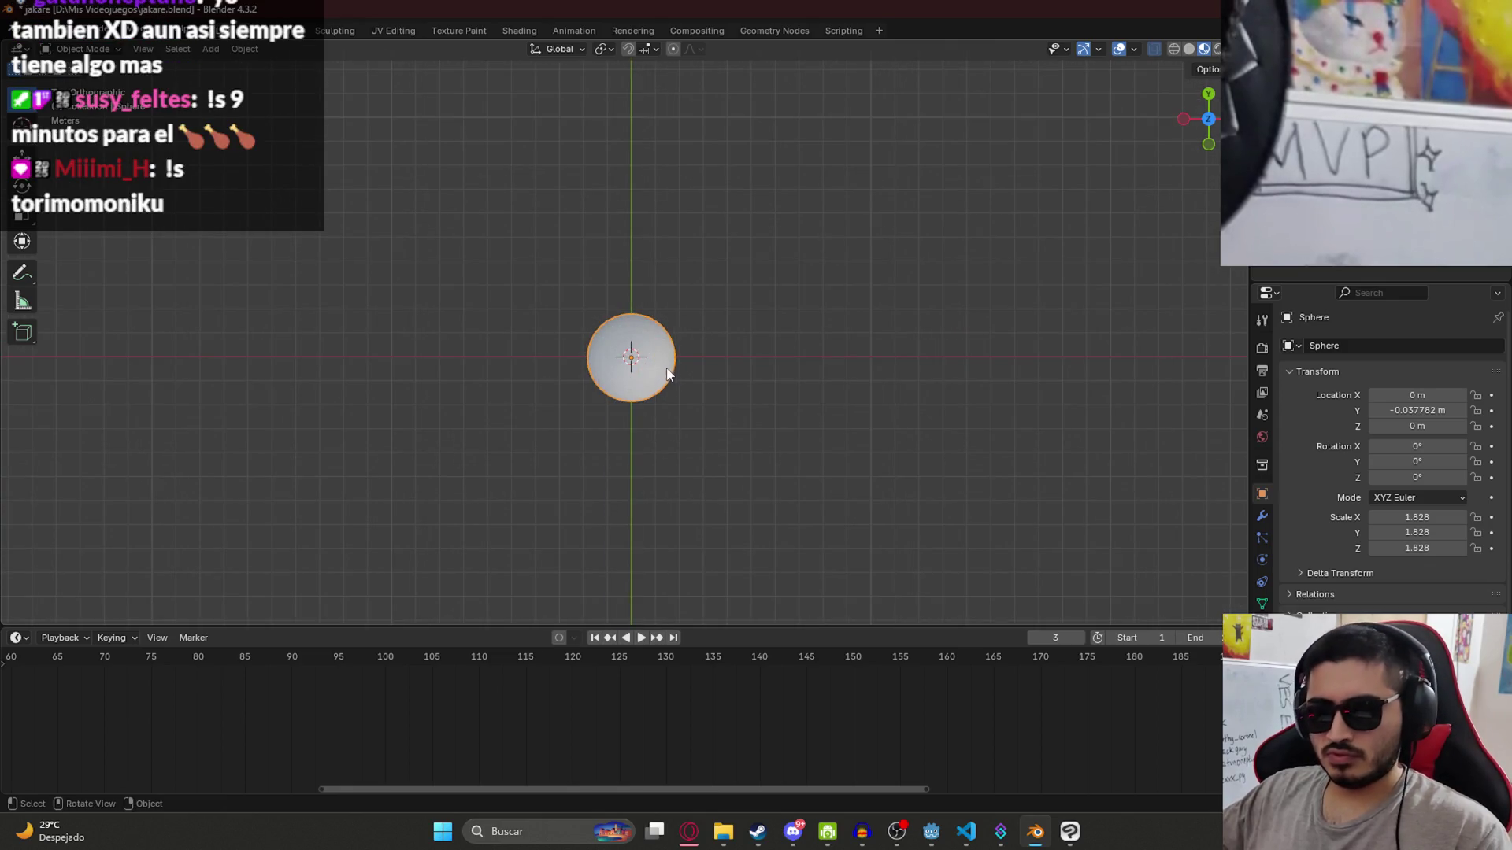
pyautogui.scroll(3, 650, 485)
pyautogui.scroll(3, 627, 303)
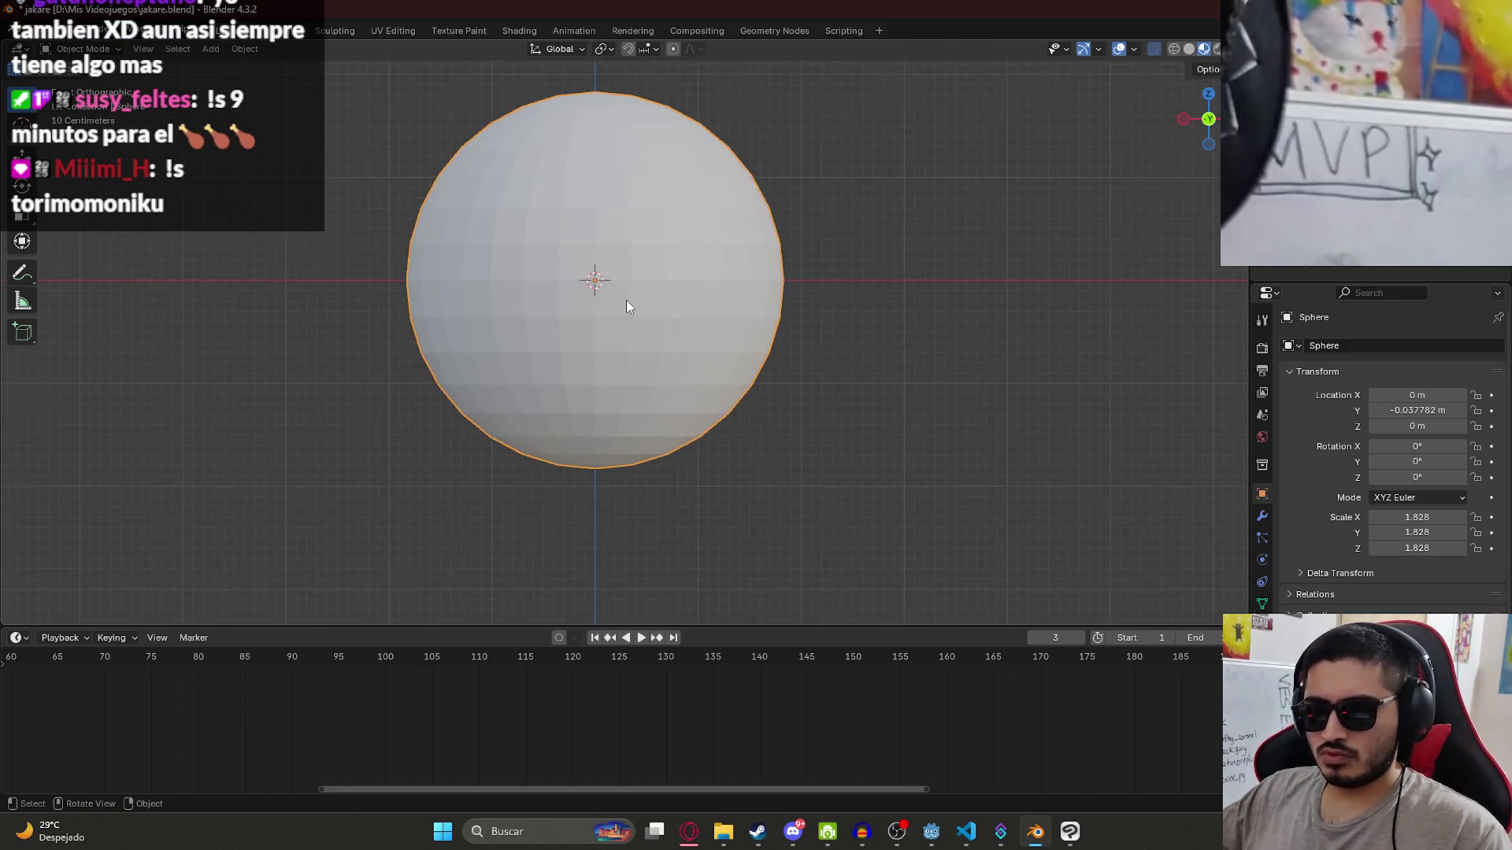
pyautogui.scroll(-3, 604, 308)
# Step: Delete the trial sphere, add a new UV sphere at the origin, and lower Segments to 8
pyautogui.press('x')
pyautogui.click(583, 307)
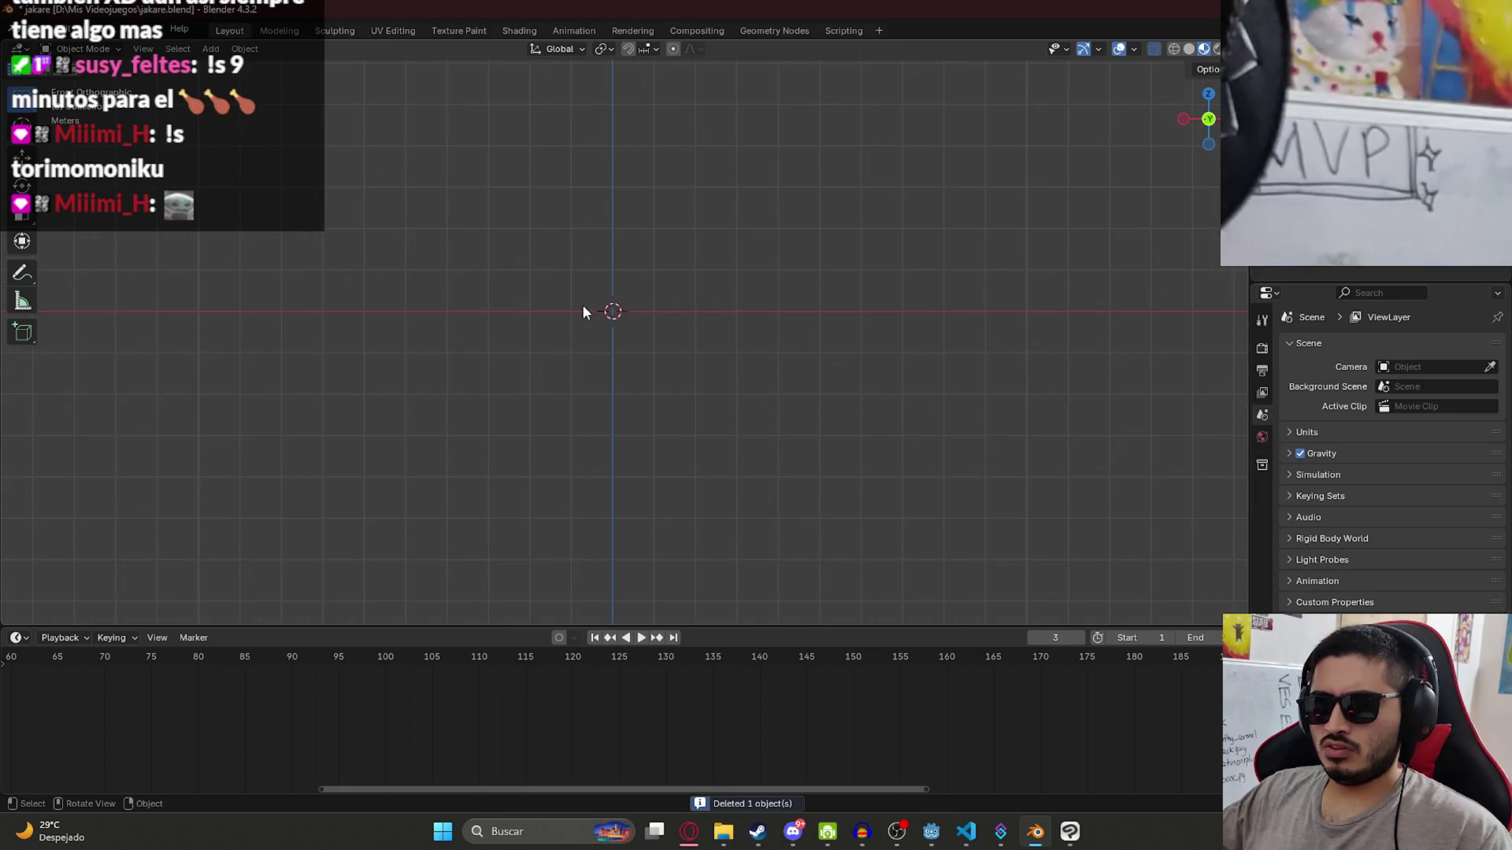
pyautogui.hotkey('shift', 'a')
pyautogui.click(646, 353)
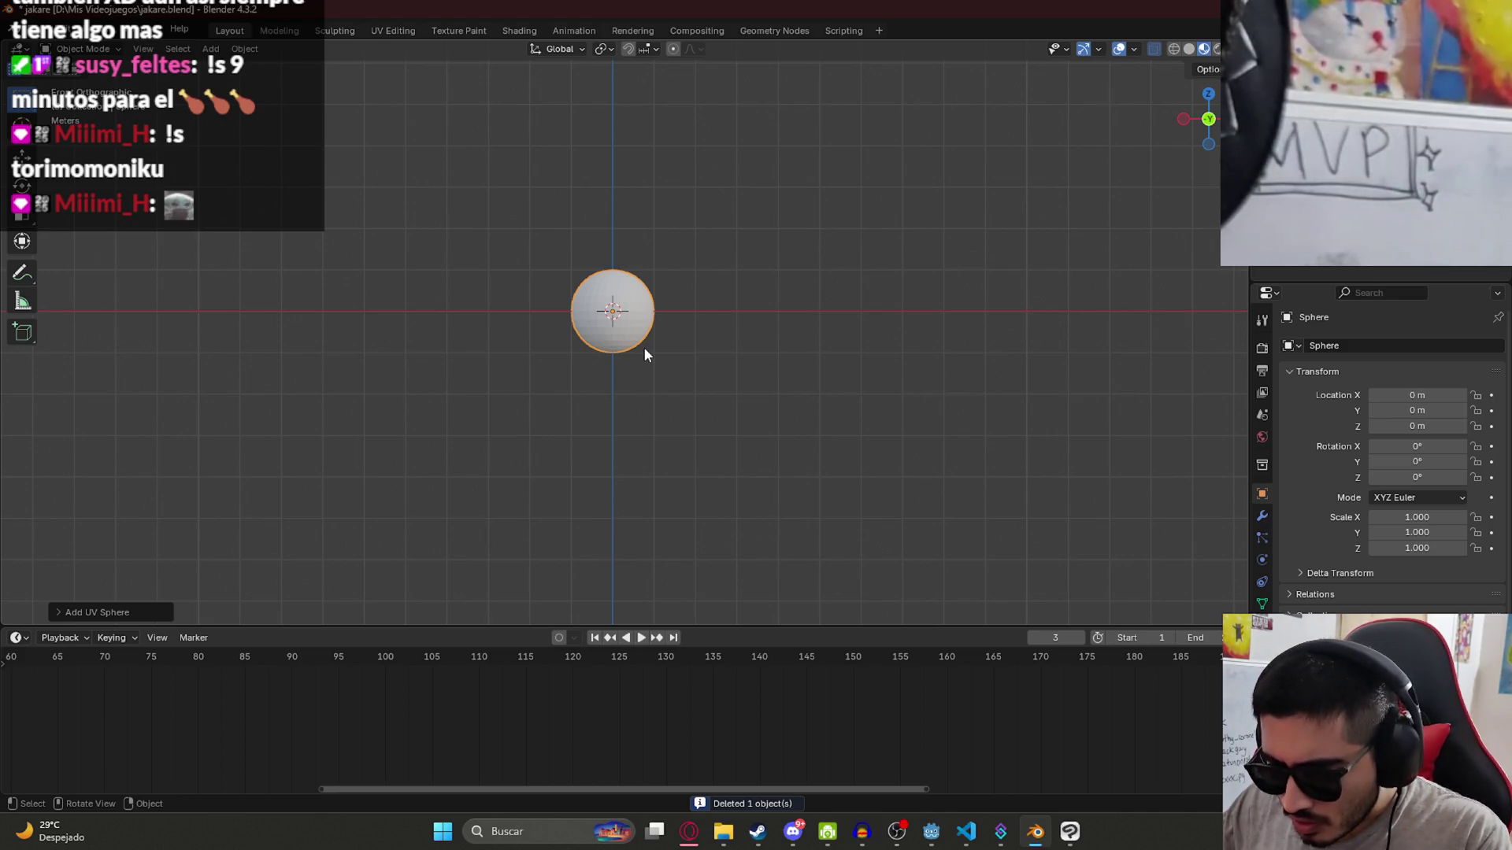
pyautogui.press('F9')
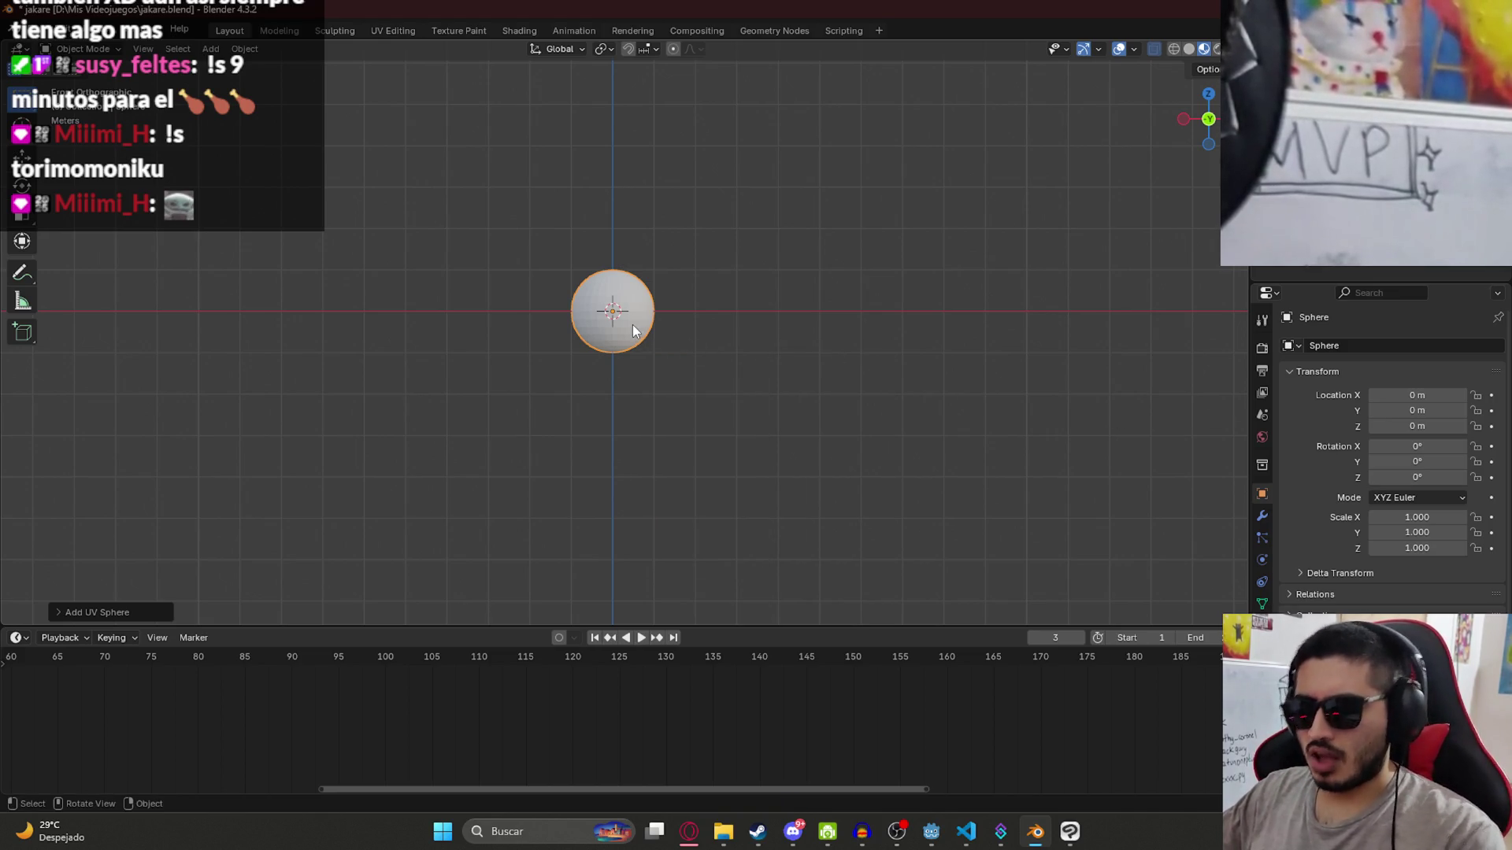
pyautogui.press('F9')
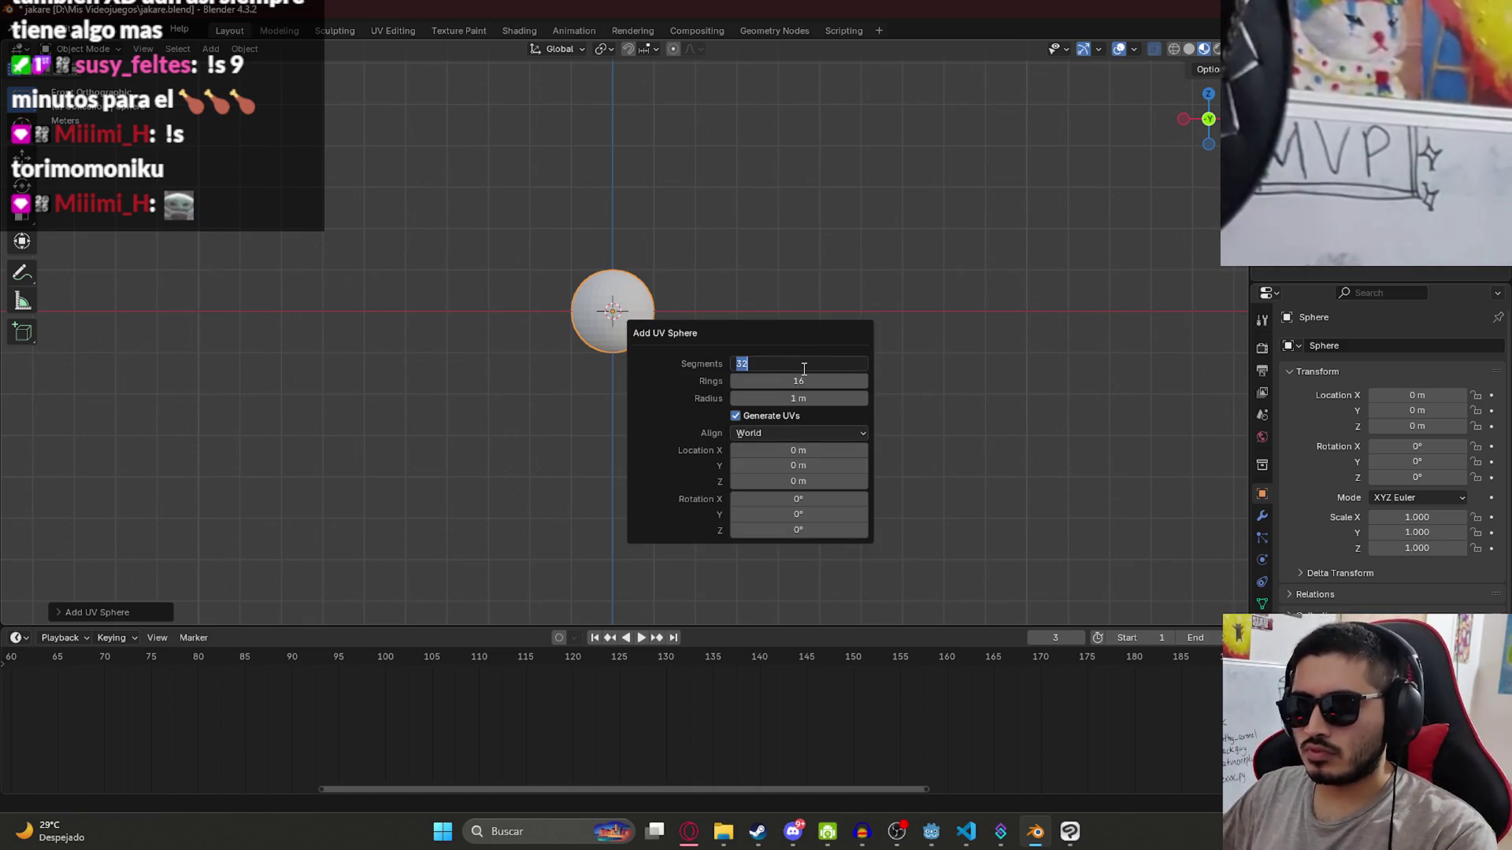
pyautogui.write('8')
pyautogui.press('Return')
# Step: Try UV sphere settings of 8 segments and 8 rings, then 4 segments and 4 rings
pyautogui.click(796, 363)
pyautogui.press('Return')
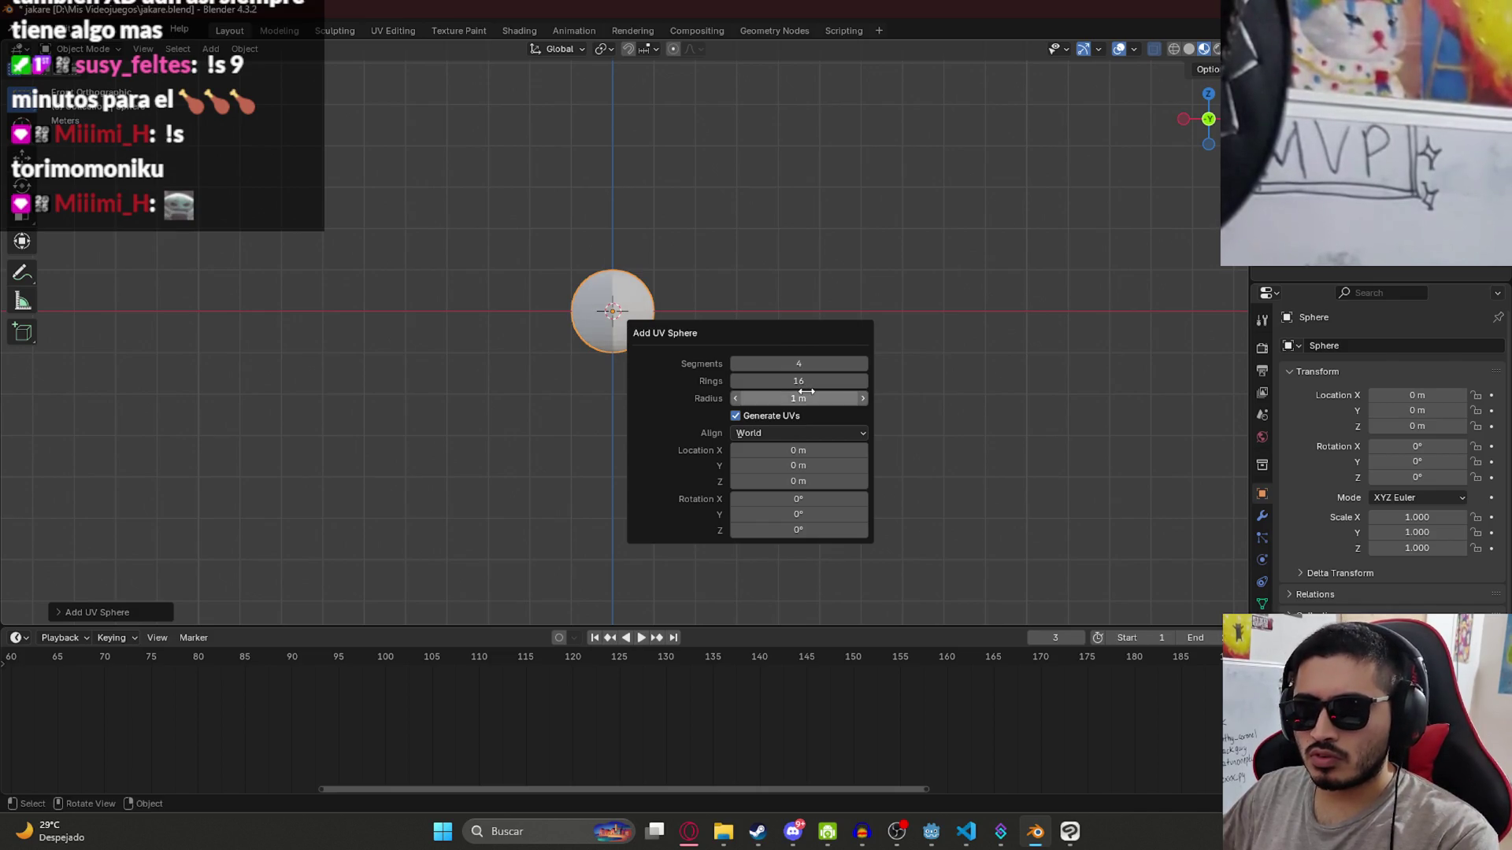
pyautogui.click(804, 363)
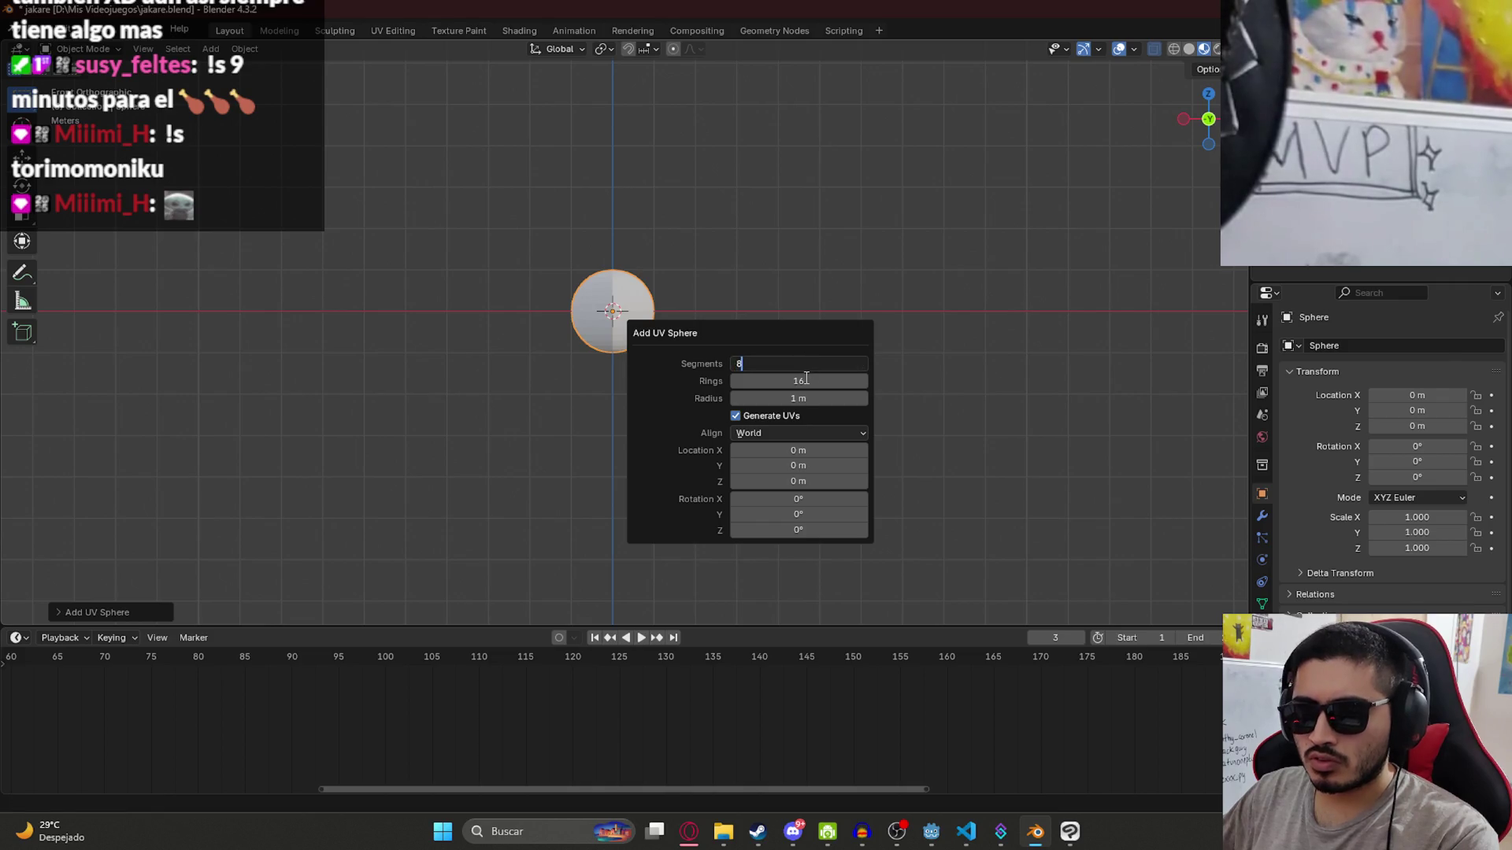
pyautogui.write('8')
pyautogui.press('Tab')
pyautogui.write('8')
pyautogui.press('Return')
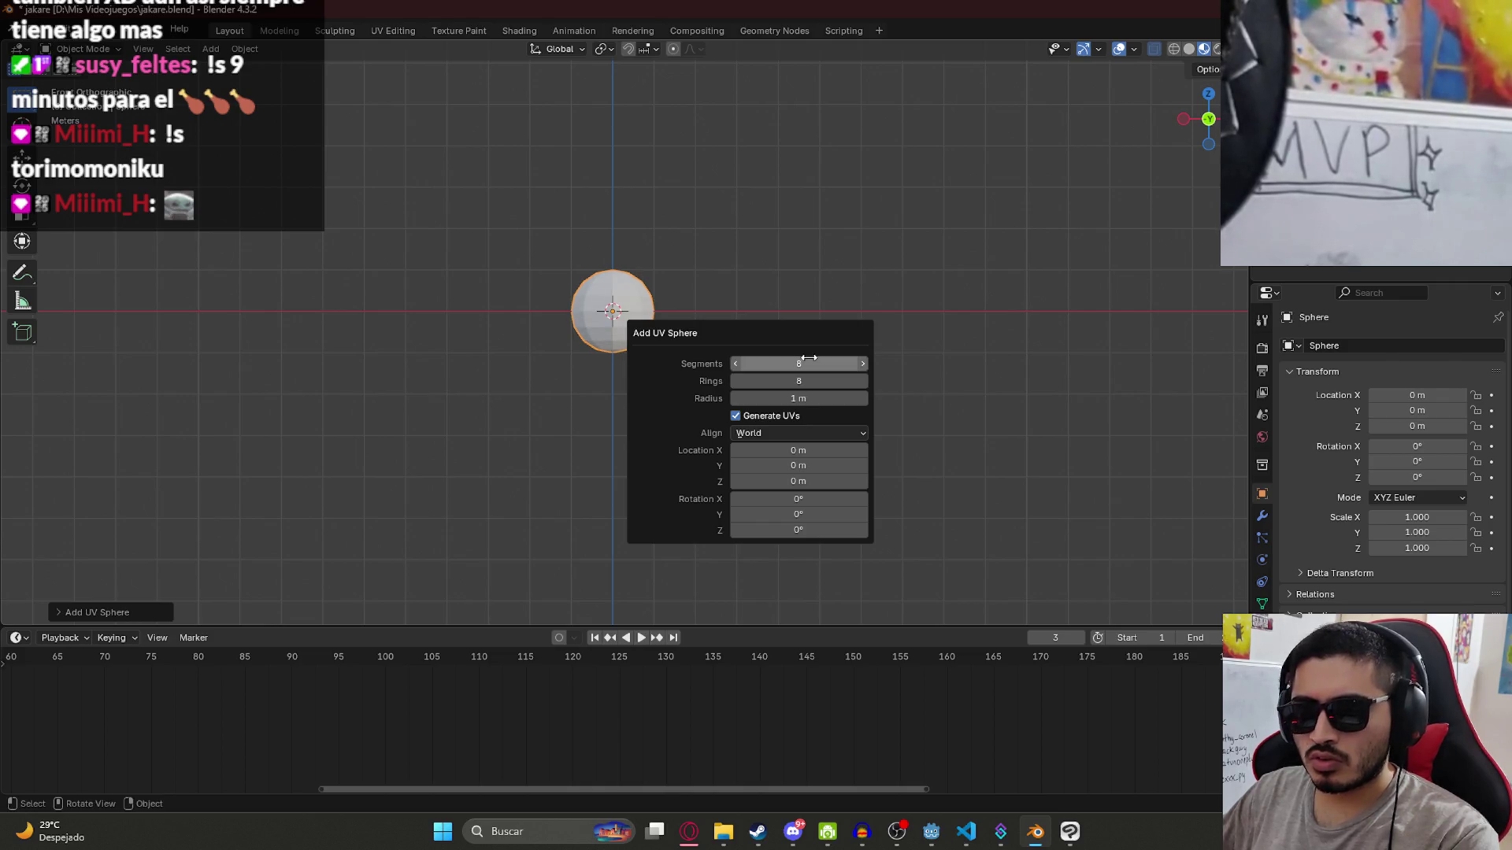
pyautogui.click(807, 361)
pyautogui.write('4')
pyautogui.press('Tab')
pyautogui.write('4')
pyautogui.press('Return')
pyautogui.click(808, 369)
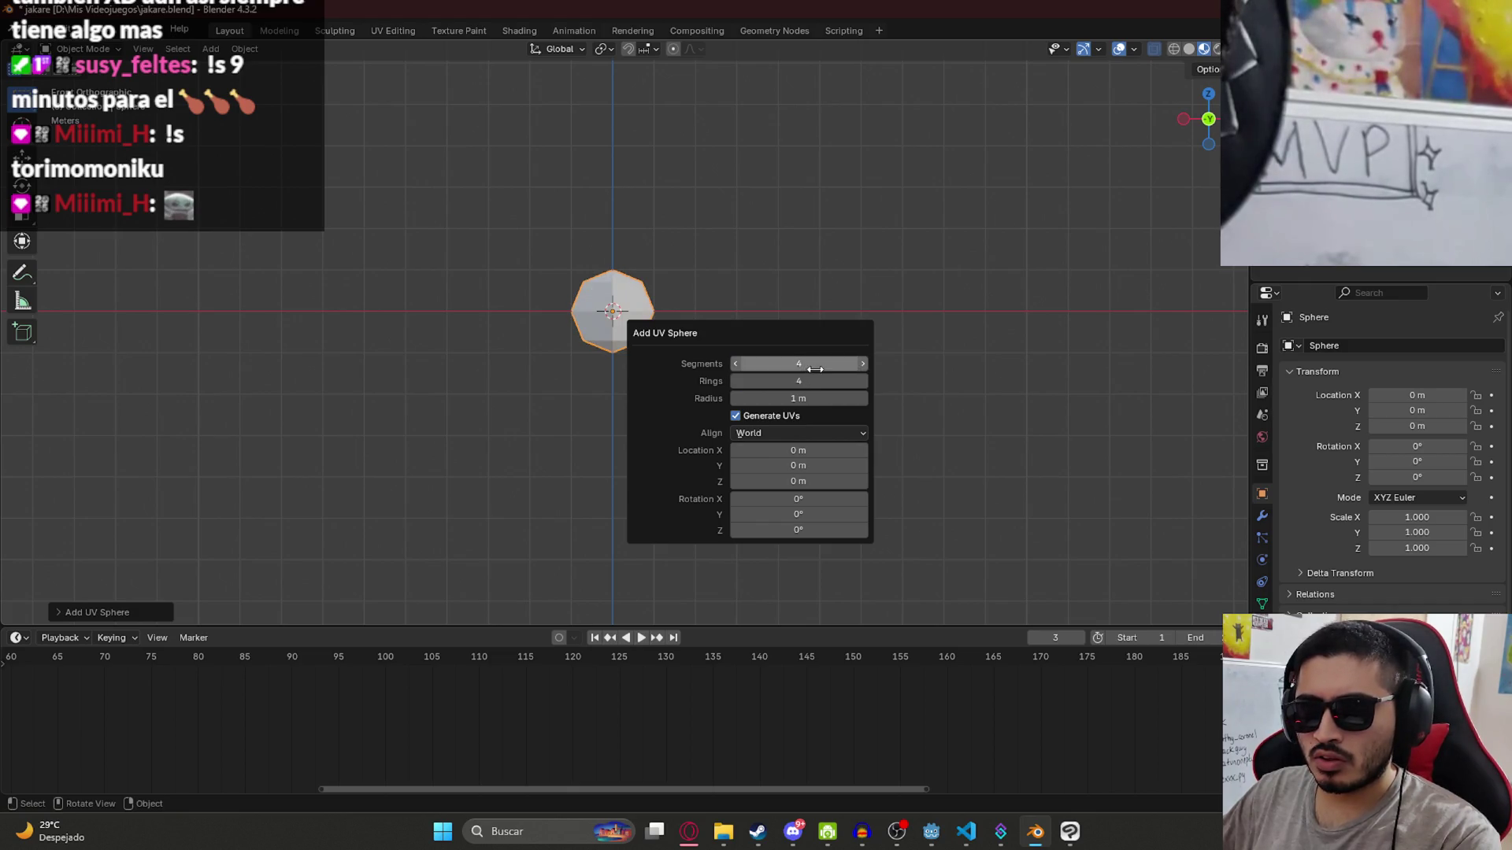
pyautogui.press('Tab')
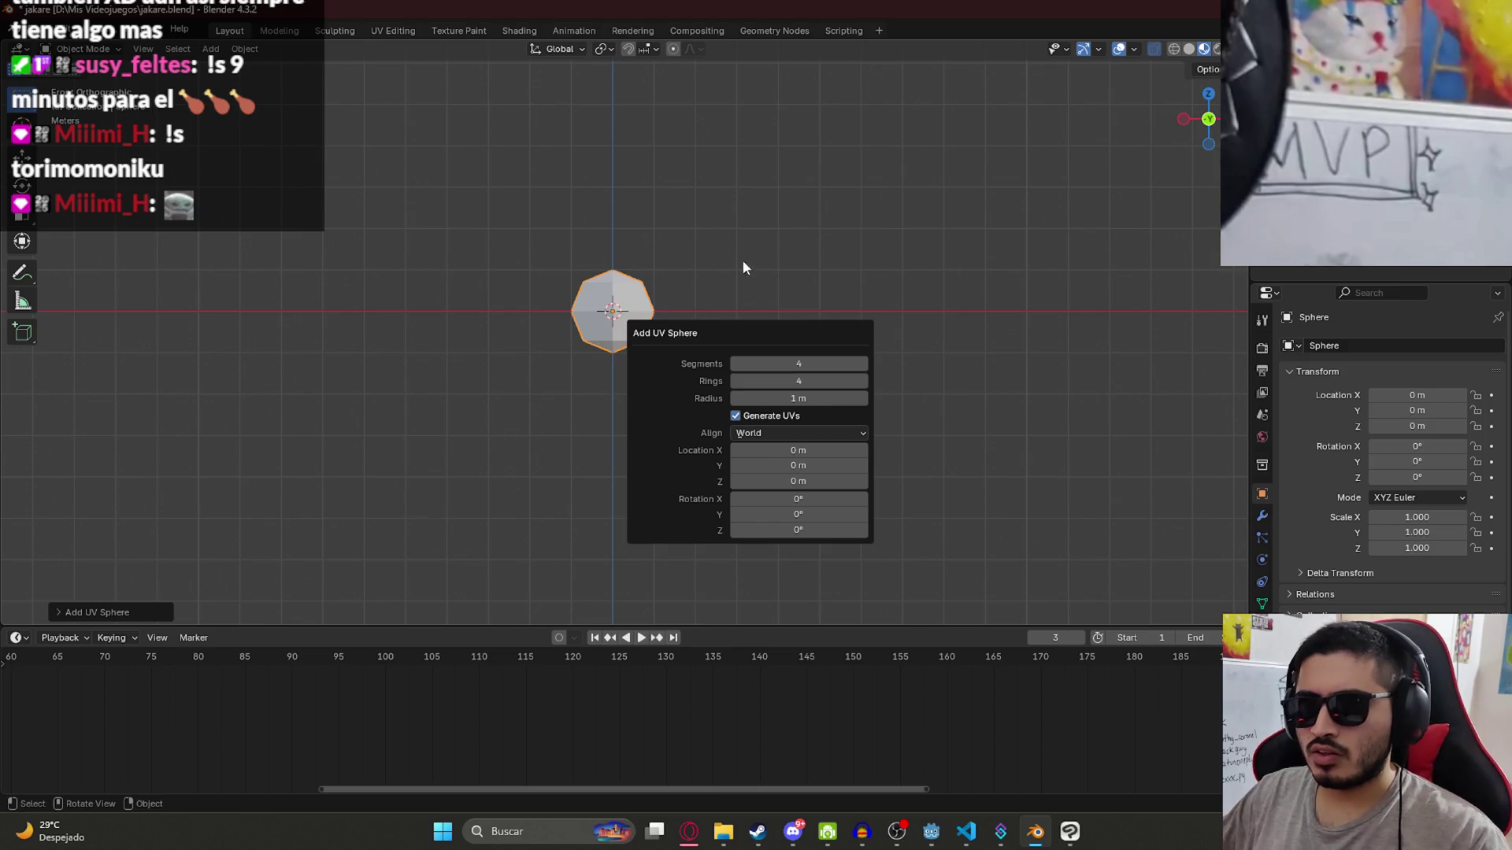
# Step: Inspect the low-poly sphere from several angles, then undo it
pyautogui.moveTo(665, 289)
pyautogui.mouseDown()
pyautogui.moveTo(654, 329)
pyautogui.moveTo(502, 337)
pyautogui.moveTo(537, 353)
pyautogui.mouseUp()
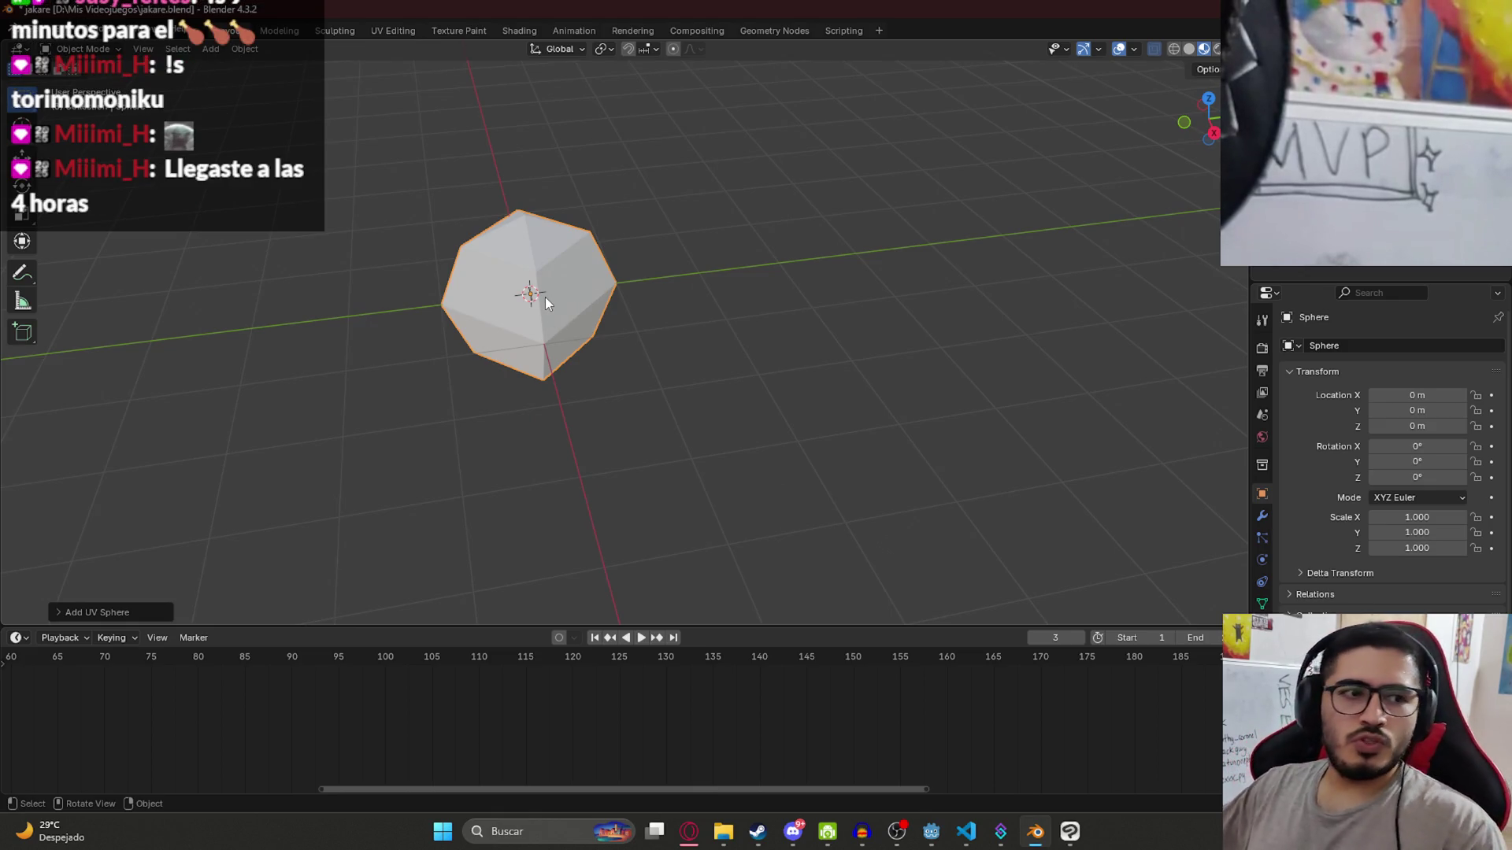
pyautogui.scroll(-3, 588, 294)
pyautogui.scroll(2, 587, 292)
pyautogui.moveTo(587, 291); pyautogui.dragTo(727, 279)
pyautogui.press('KP_1')
pyautogui.scroll(4, 636, 266)
pyautogui.scroll(-4, 637, 266)
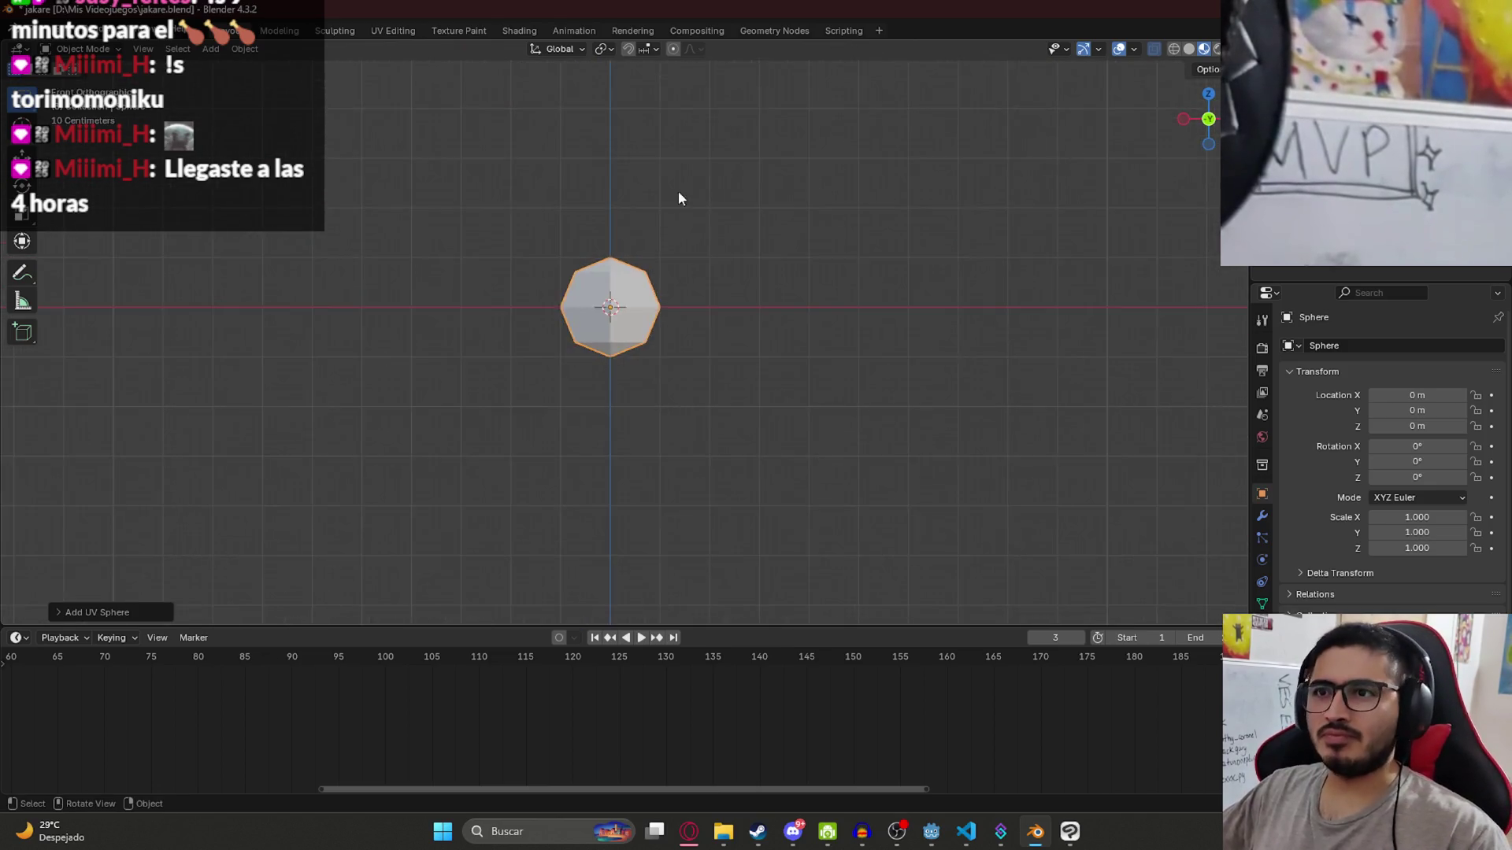
pyautogui.moveTo(678, 196); pyautogui.dragTo(659, 354)
pyautogui.hotkey('ctrl', 'z')
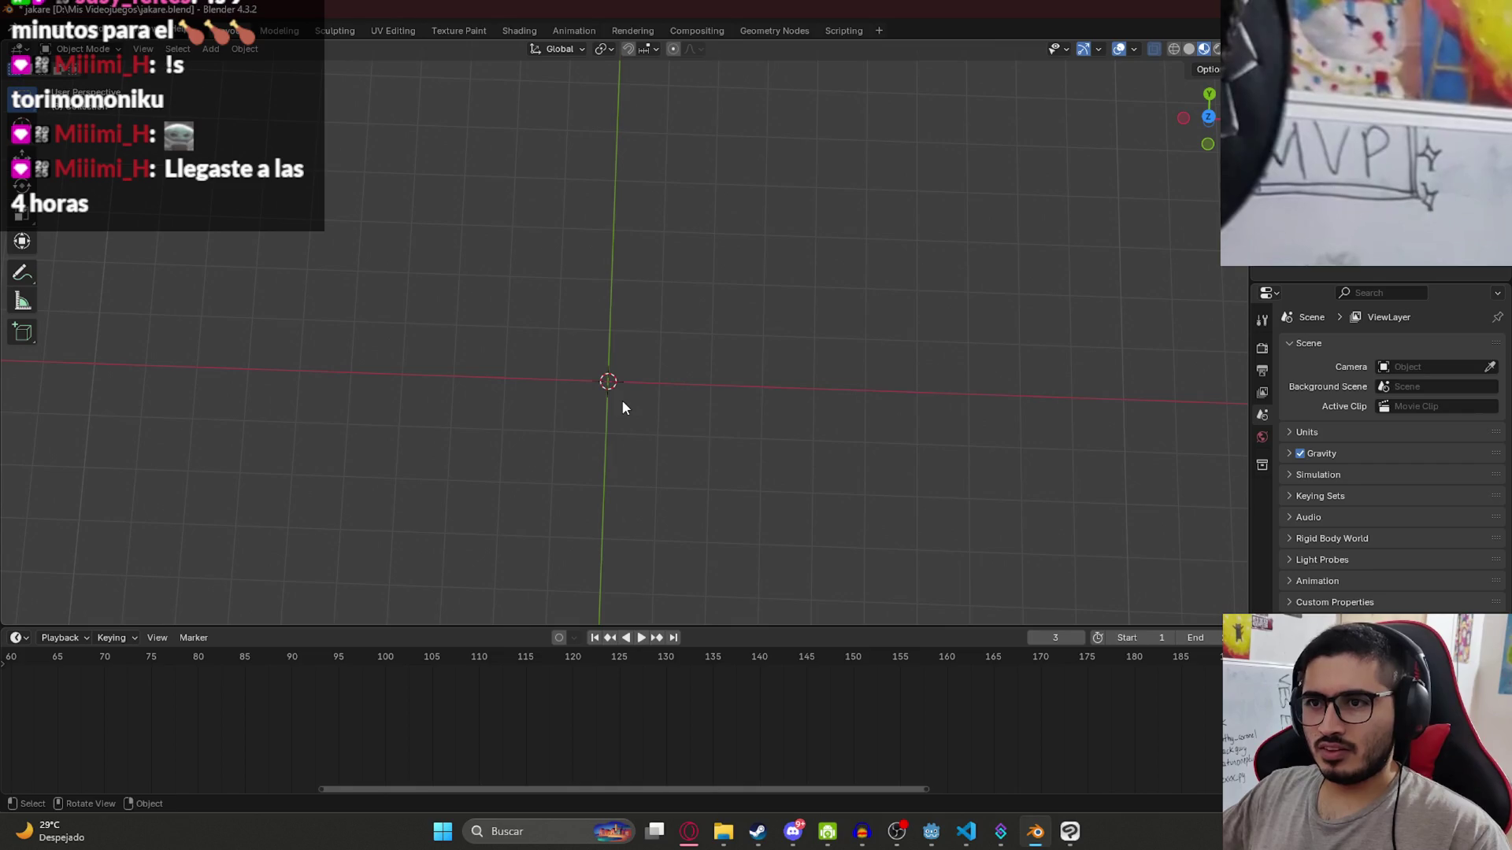
# Step: Add a fresh UV sphere at the origin and set its Segments to 6
pyautogui.hotkey('shift', 'a')
pyautogui.moveTo(622, 402)
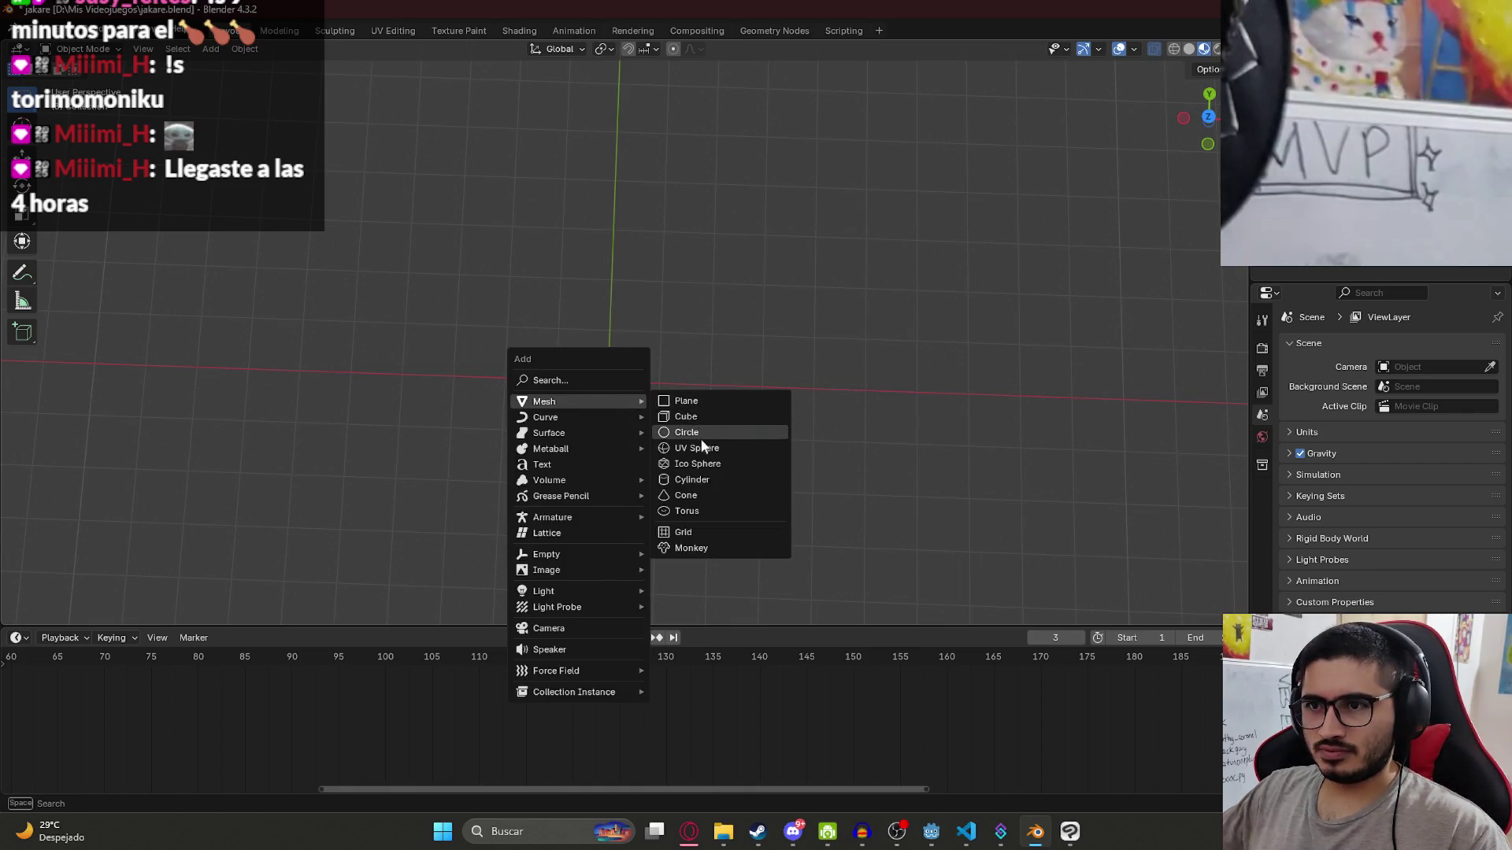
pyautogui.click(702, 442)
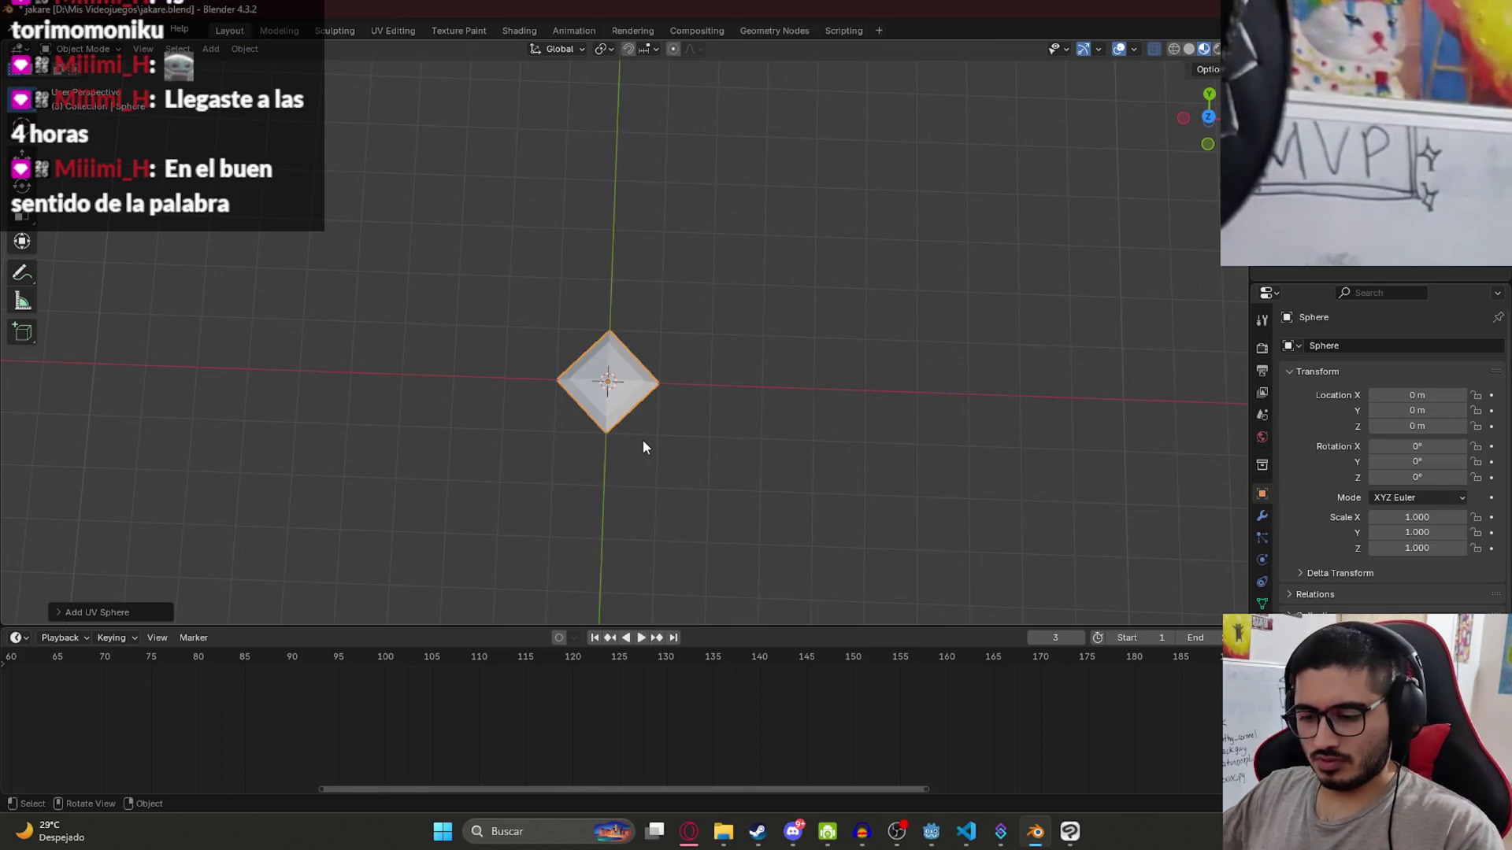
pyautogui.press('F9')
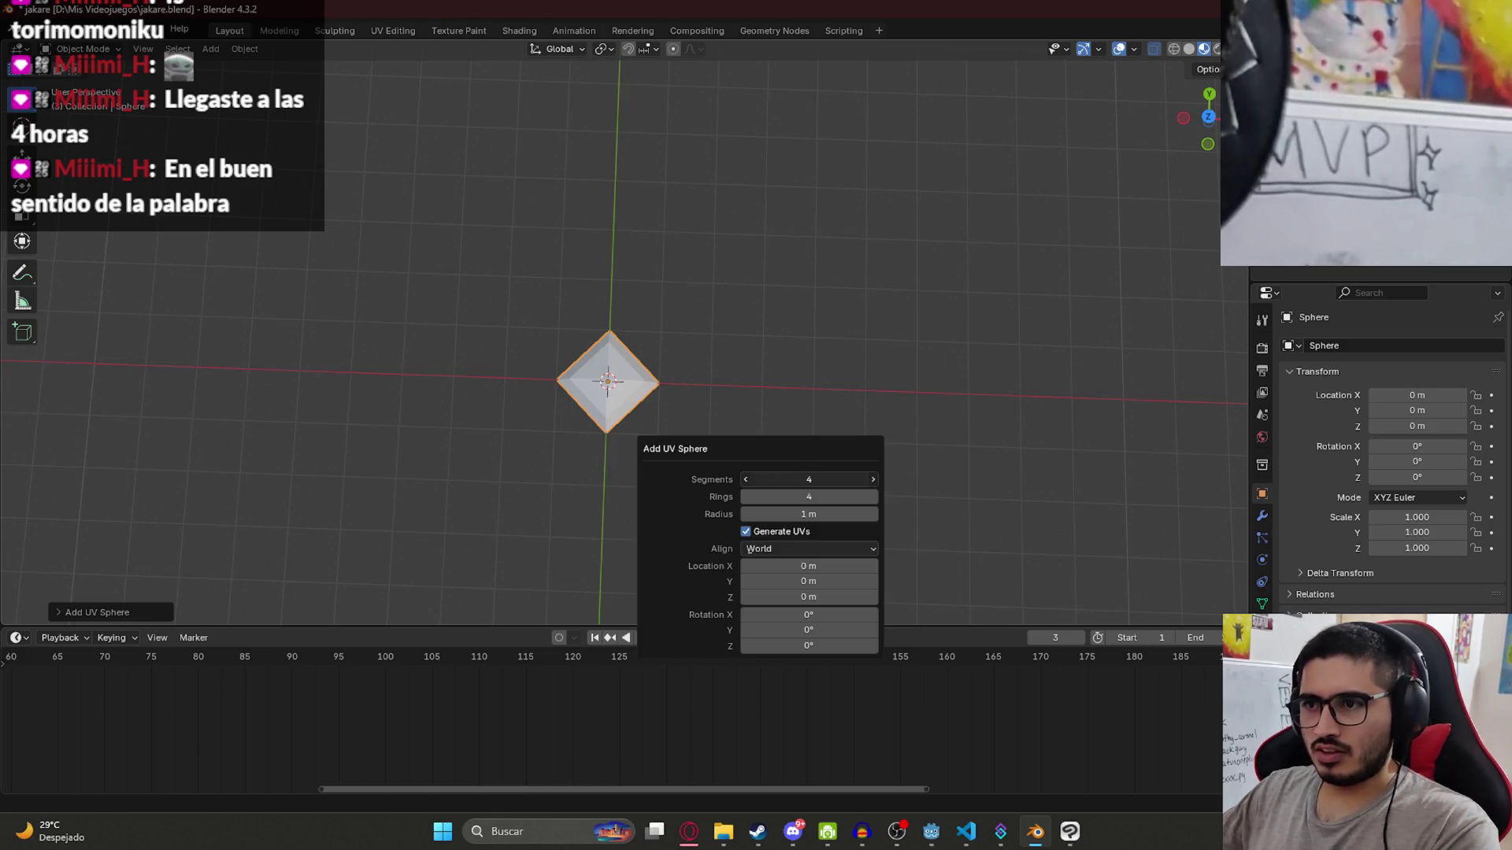
pyautogui.press('Return')
pyautogui.press('Return')
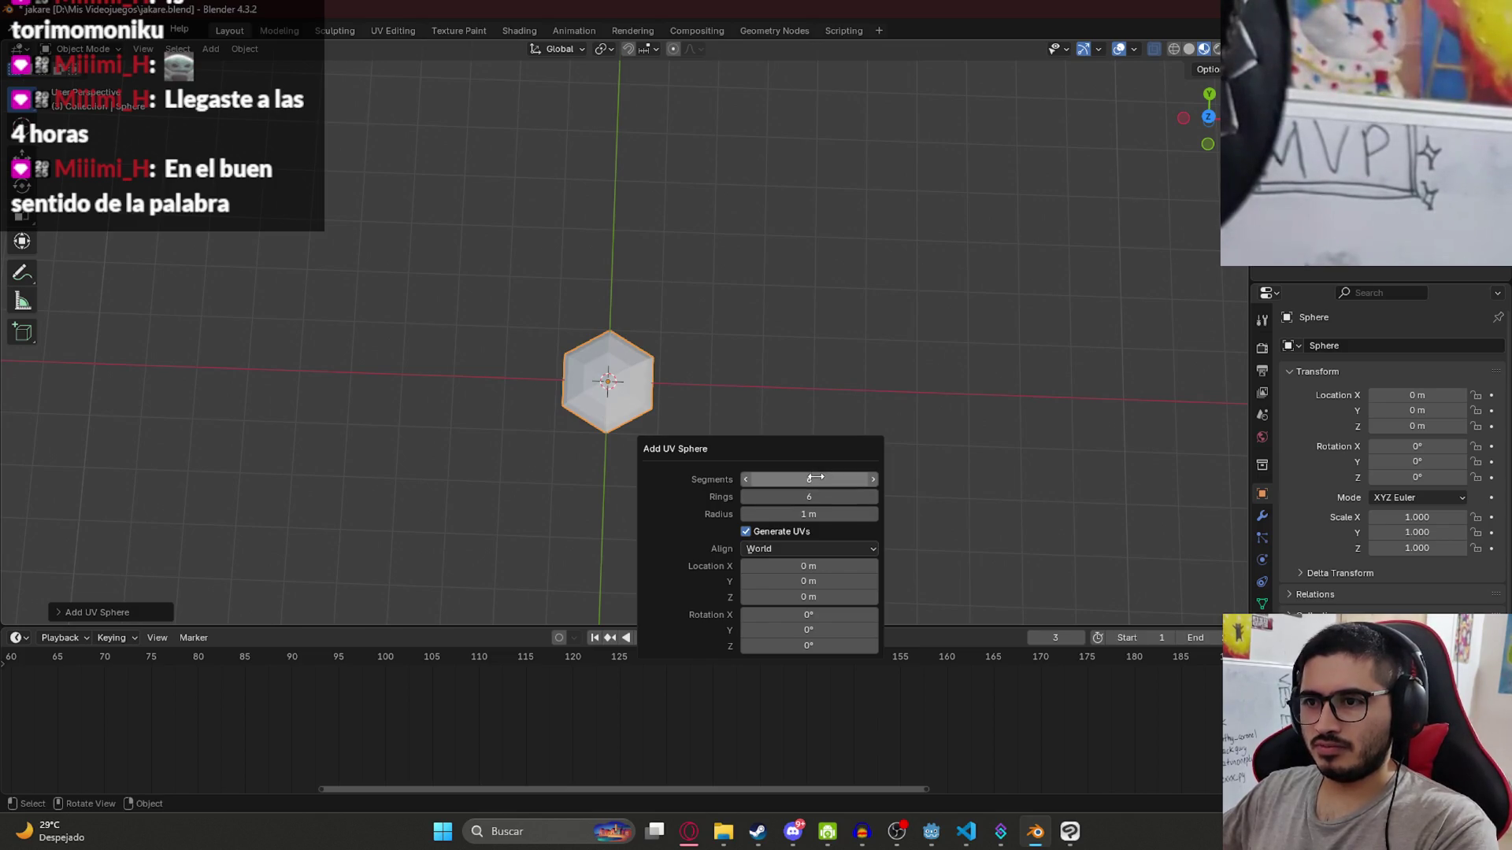
pyautogui.click(807, 480)
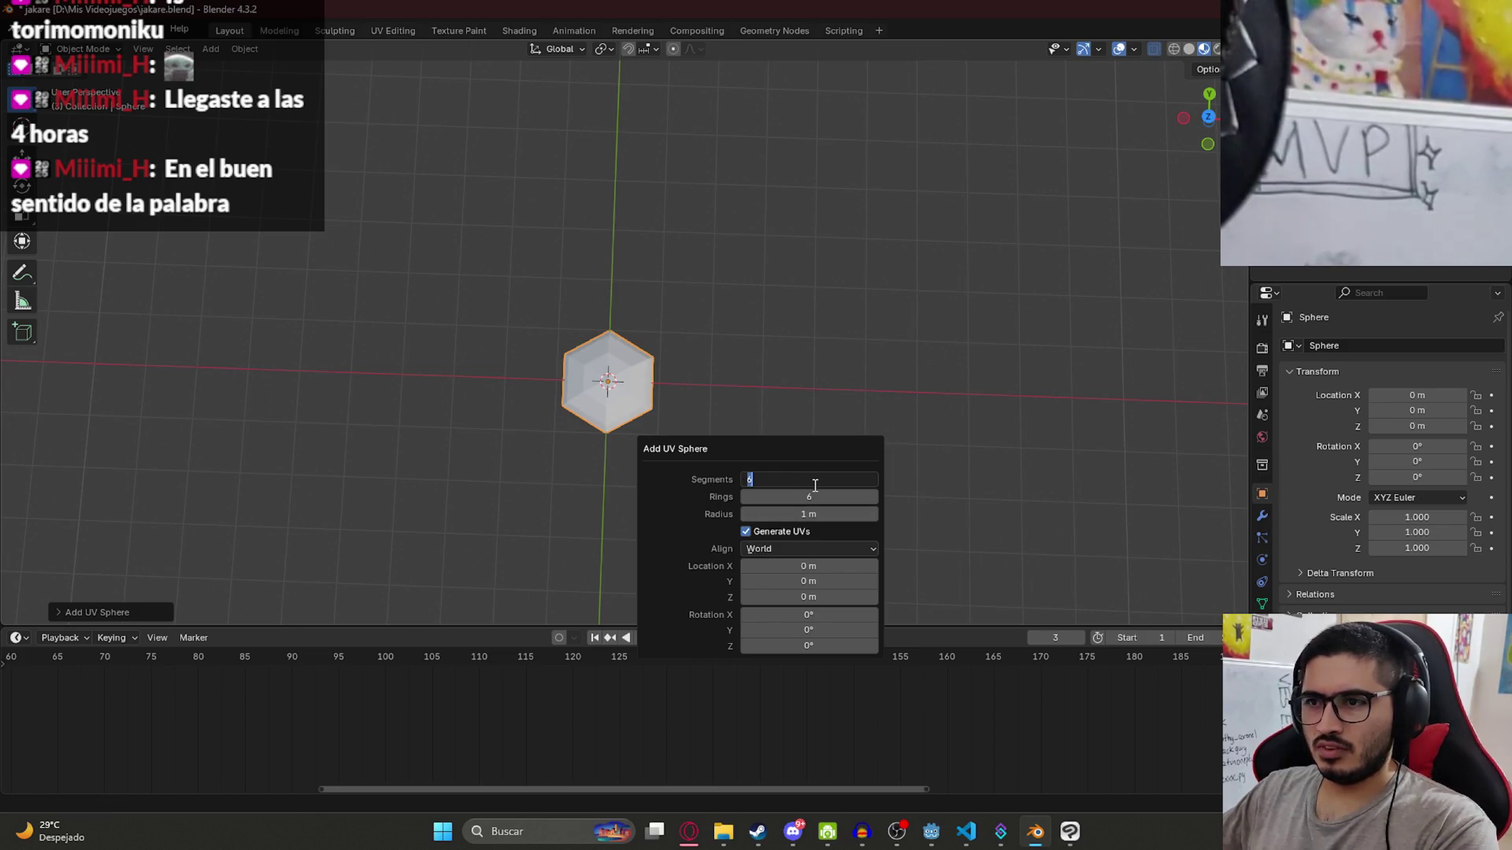
pyautogui.write('16')
pyautogui.press('Return')
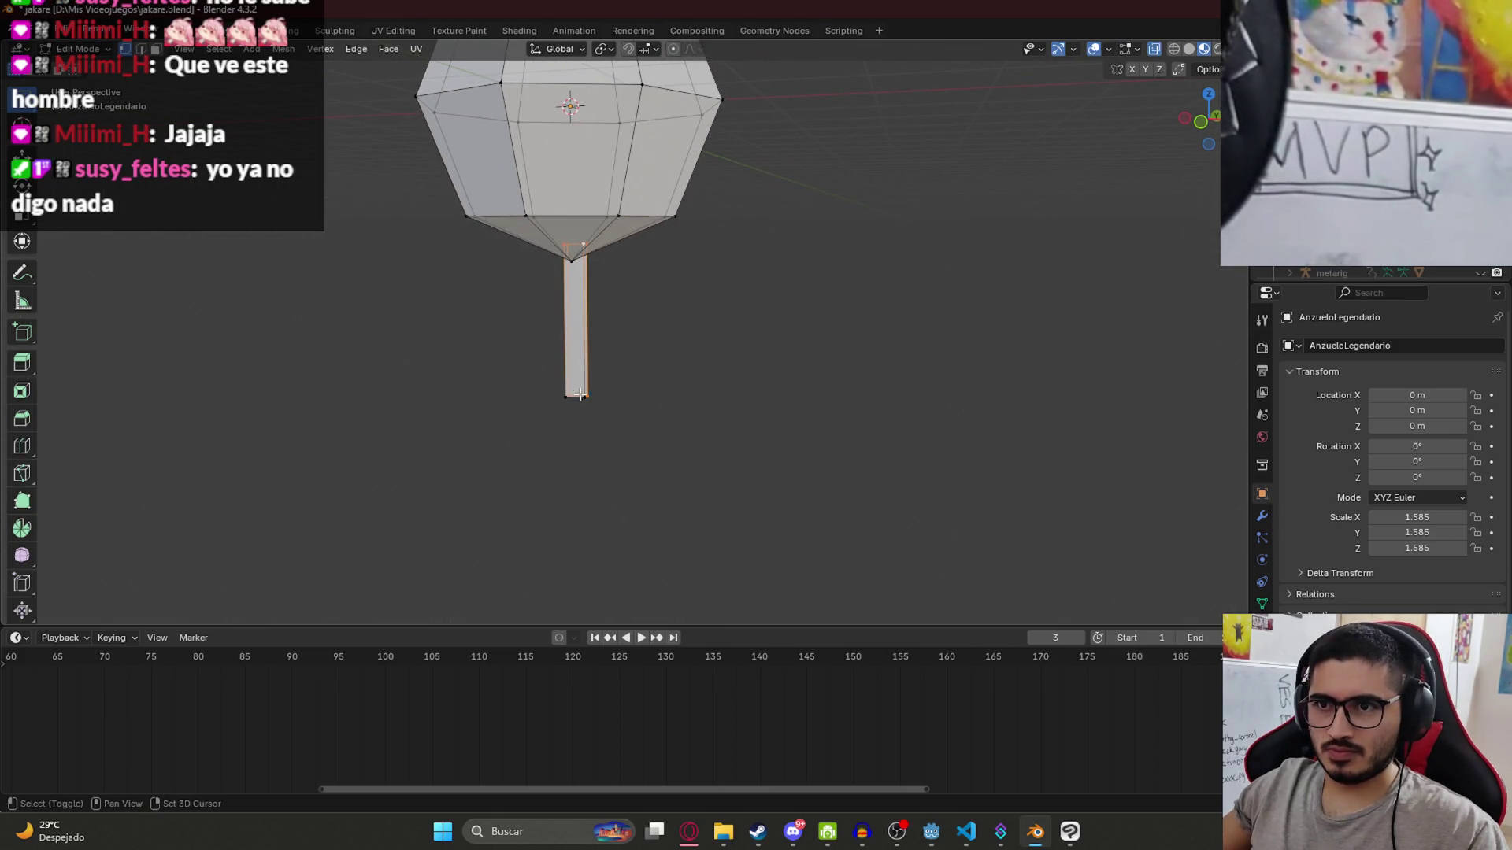
# Step: Thin the stick by scaling along Y, then shift it along Z in side view
pyautogui.press('KP_1')
pyautogui.moveTo(716, 356)
pyautogui.mouseDown()
pyautogui.moveTo(607, 344)
pyautogui.moveTo(550, 361)
pyautogui.moveTo(571, 364)
pyautogui.moveTo(583, 412)
pyautogui.mouseUp()
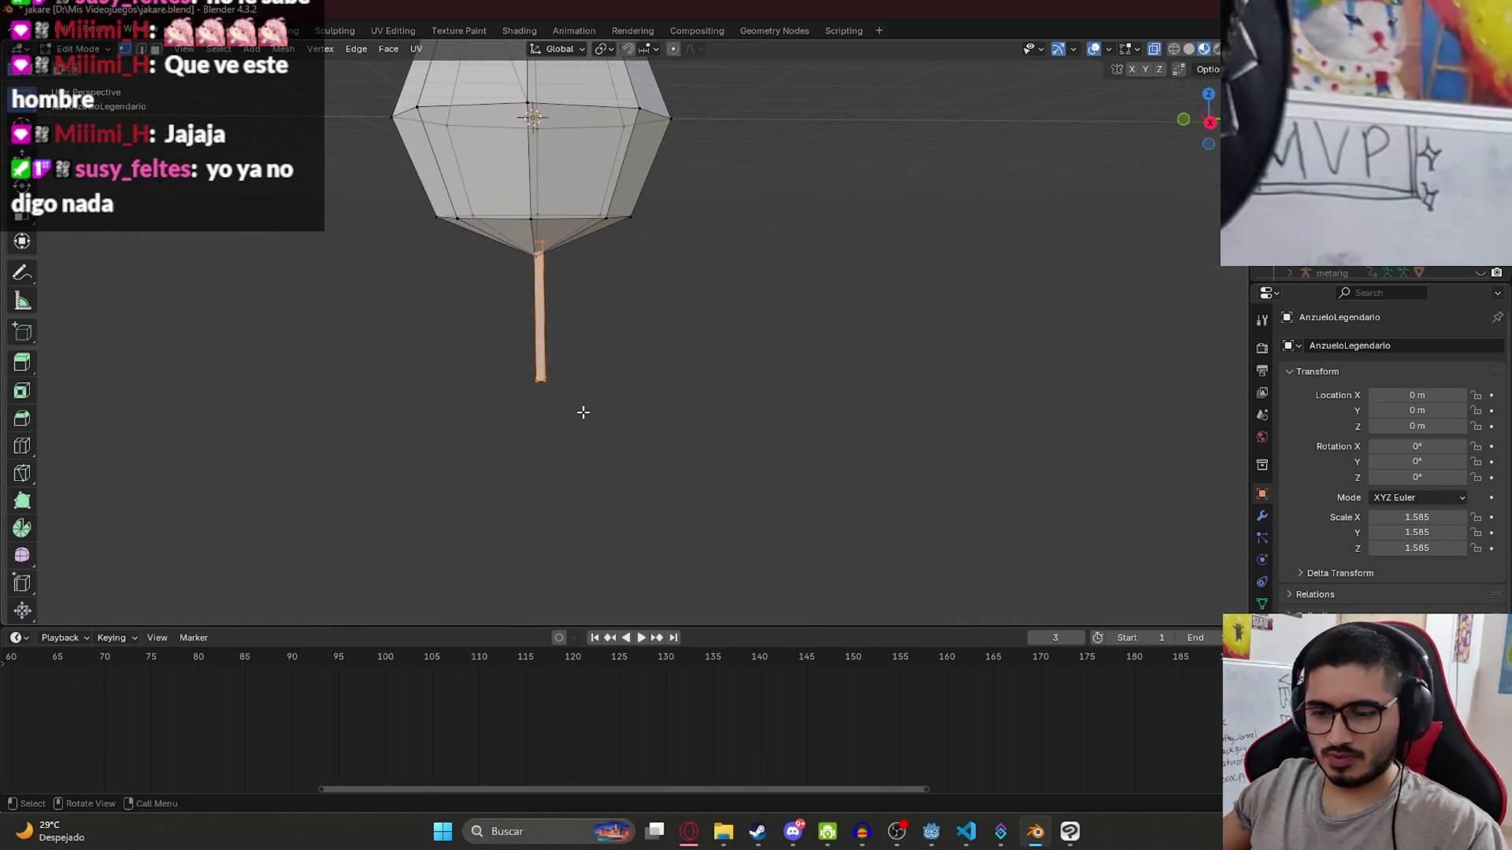
pyautogui.press('s')
pyautogui.press('y')
pyautogui.click(691, 416)
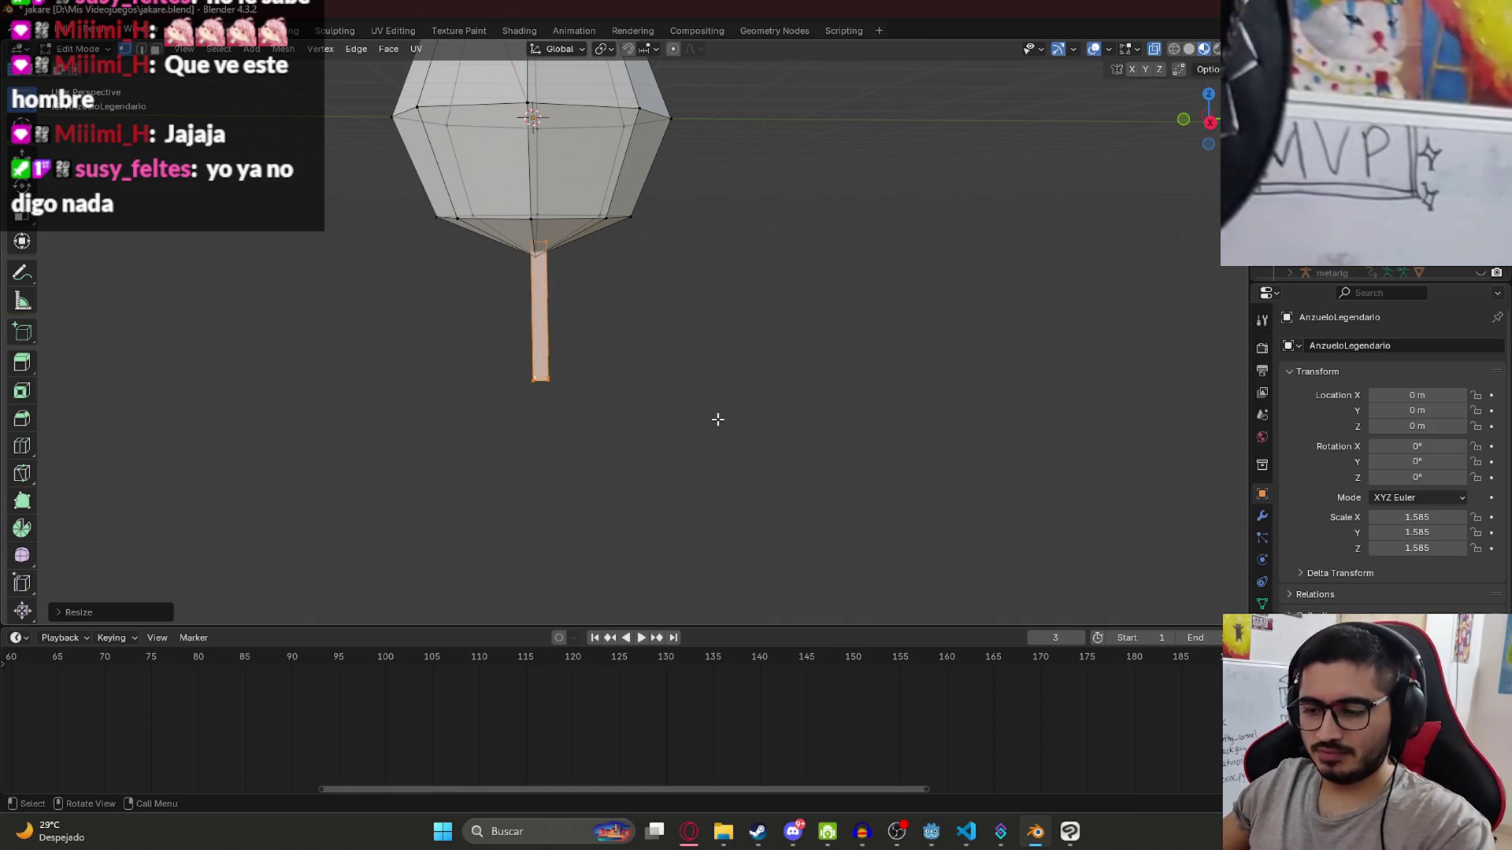
pyautogui.press('KP_3')
pyautogui.press('g')
pyautogui.press('z')
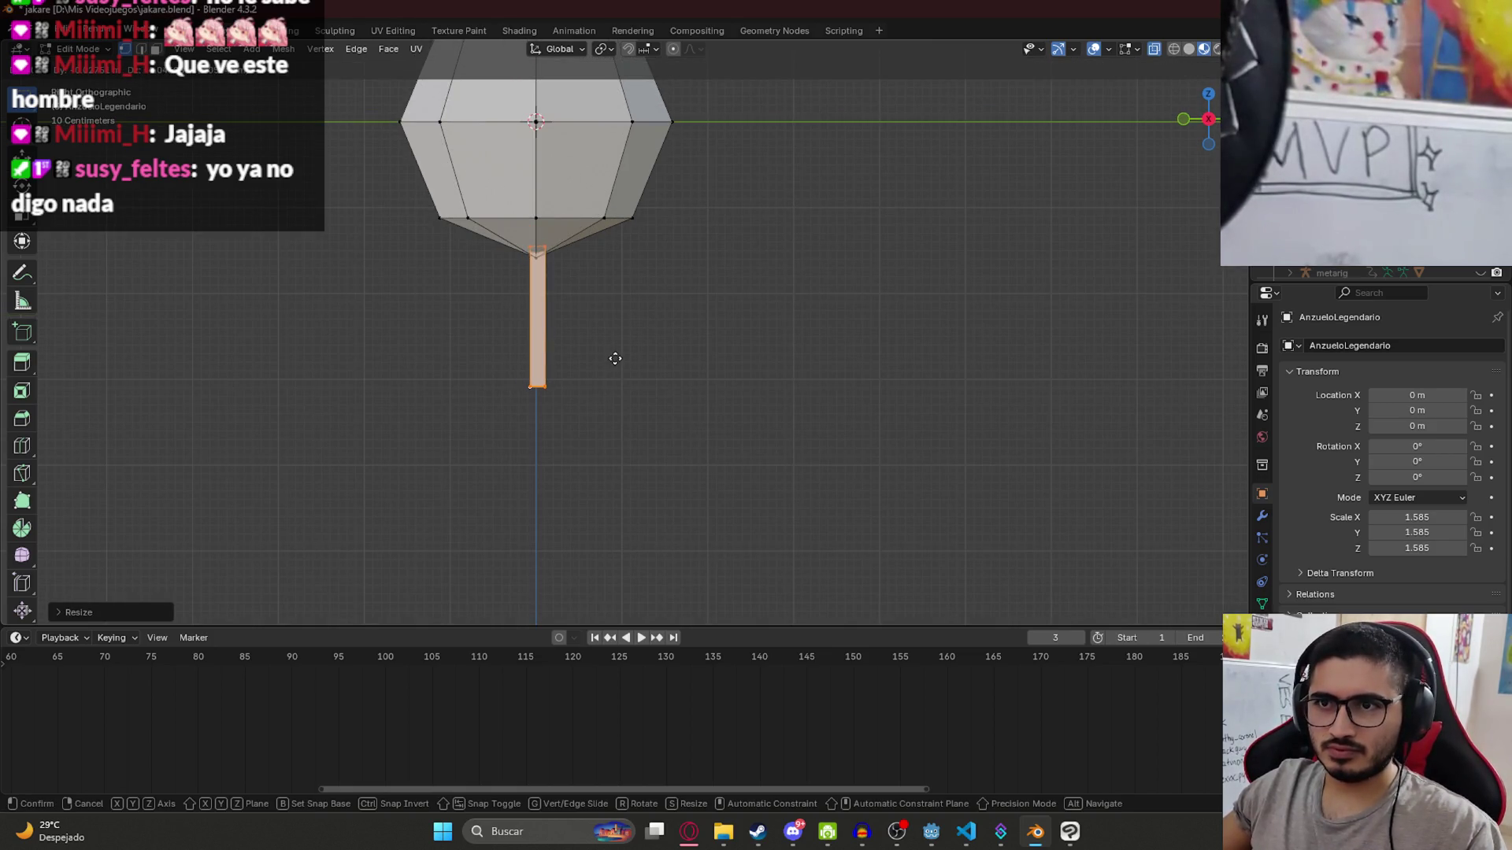
pyautogui.click(615, 359)
# Step: Shorten the stick, move it up against the ball's underside, and return to Object Mode
pyautogui.press('KP_1')
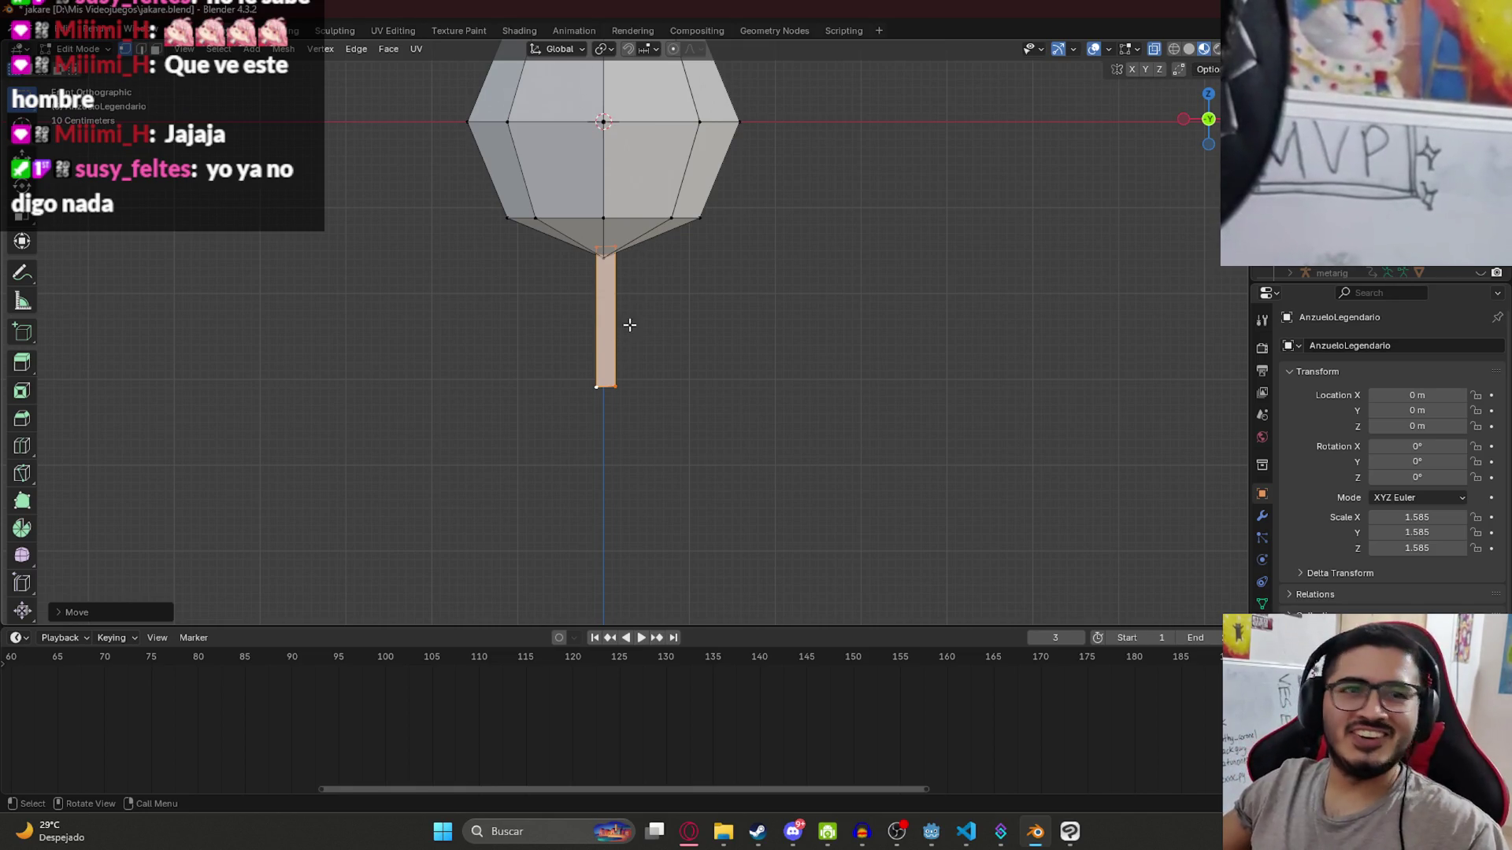
pyautogui.scroll(3, 627, 327)
pyautogui.press('s')
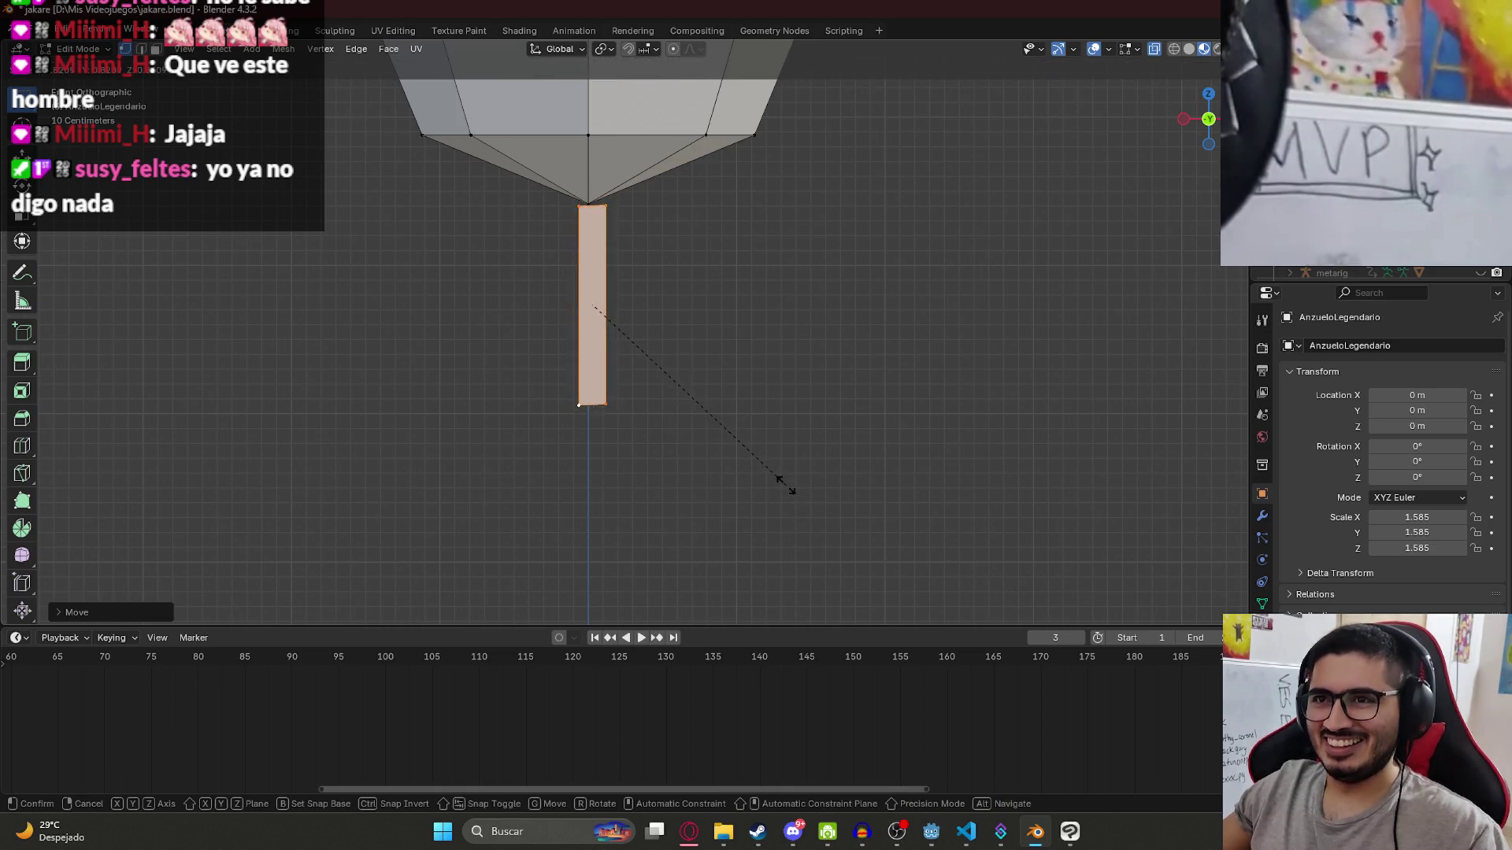
pyautogui.rightClick(758, 480)
pyautogui.press('s')
pyautogui.click(788, 496)
pyautogui.press('g')
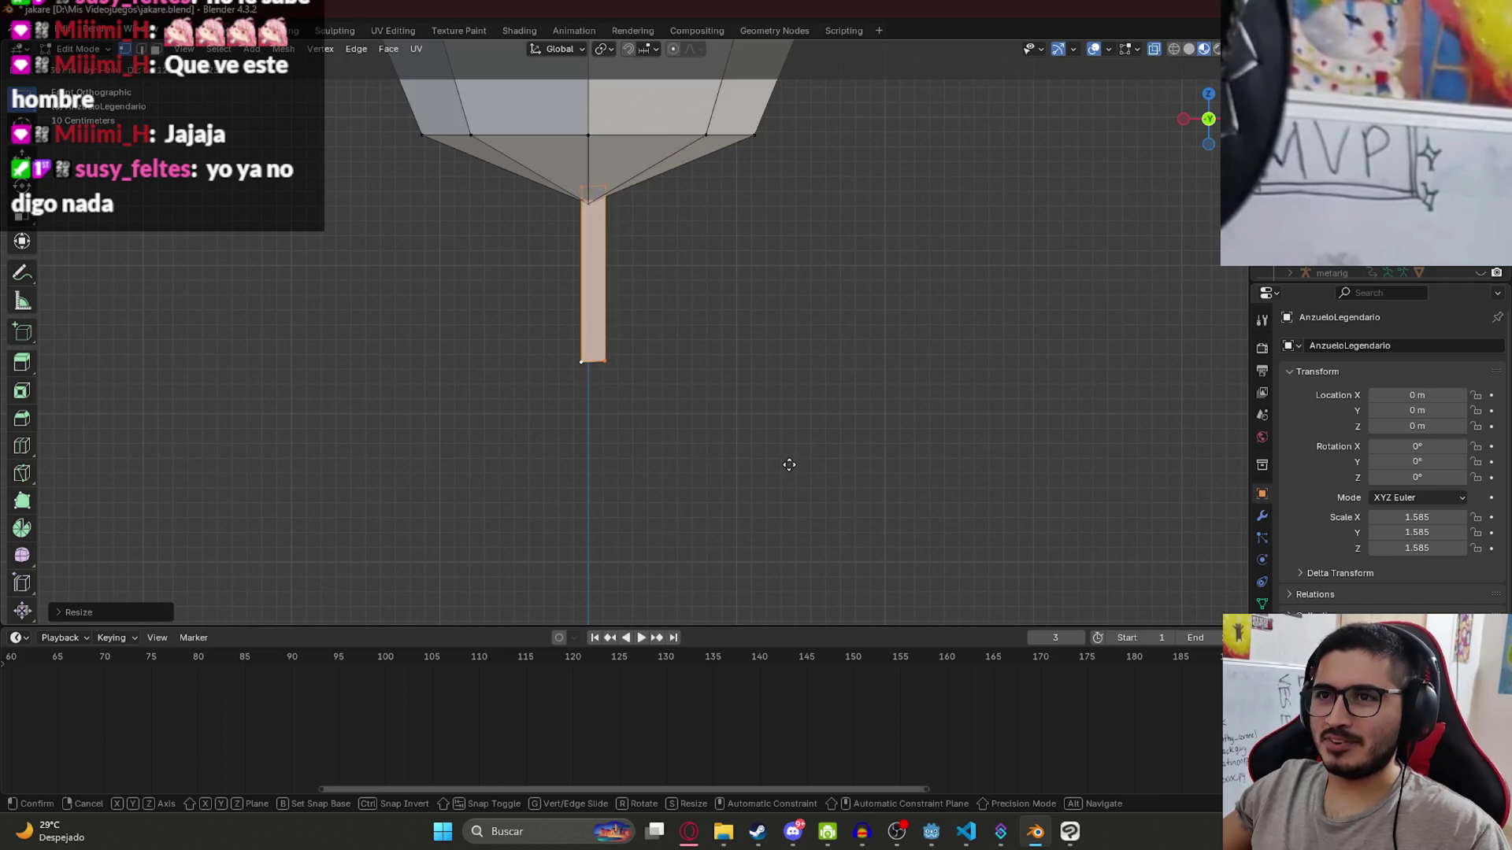
pyautogui.click(785, 469)
pyautogui.moveTo(785, 469)
pyautogui.mouseDown()
pyautogui.moveTo(874, 314)
pyautogui.moveTo(745, 314)
pyautogui.moveTo(756, 360)
pyautogui.mouseUp()
pyautogui.press('Tab')
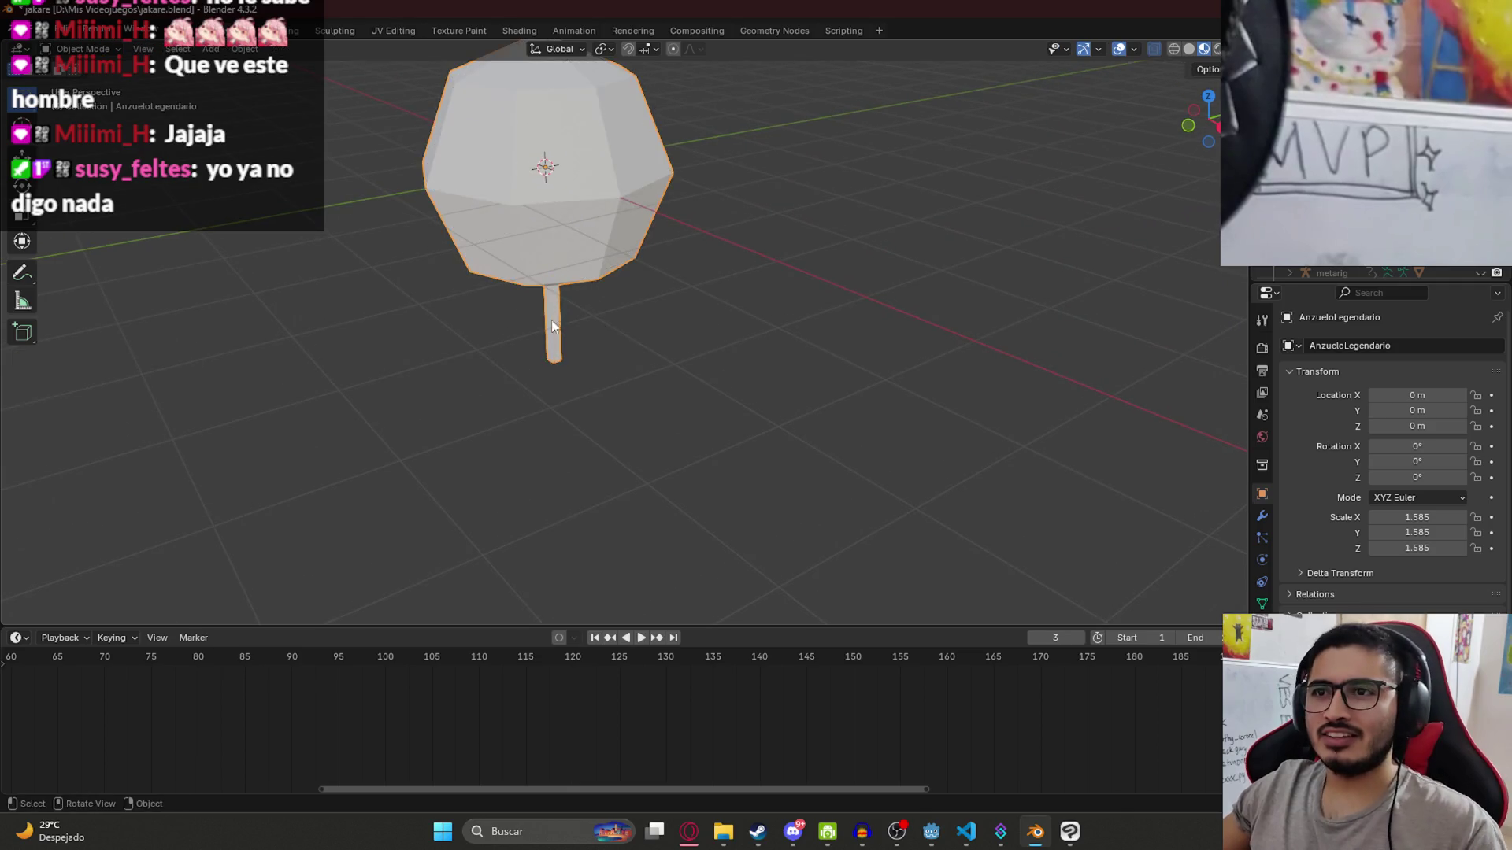
pyautogui.scroll(-4, 641, 266)
pyautogui.press('KP_1')
pyautogui.scroll(10, 612, 257)
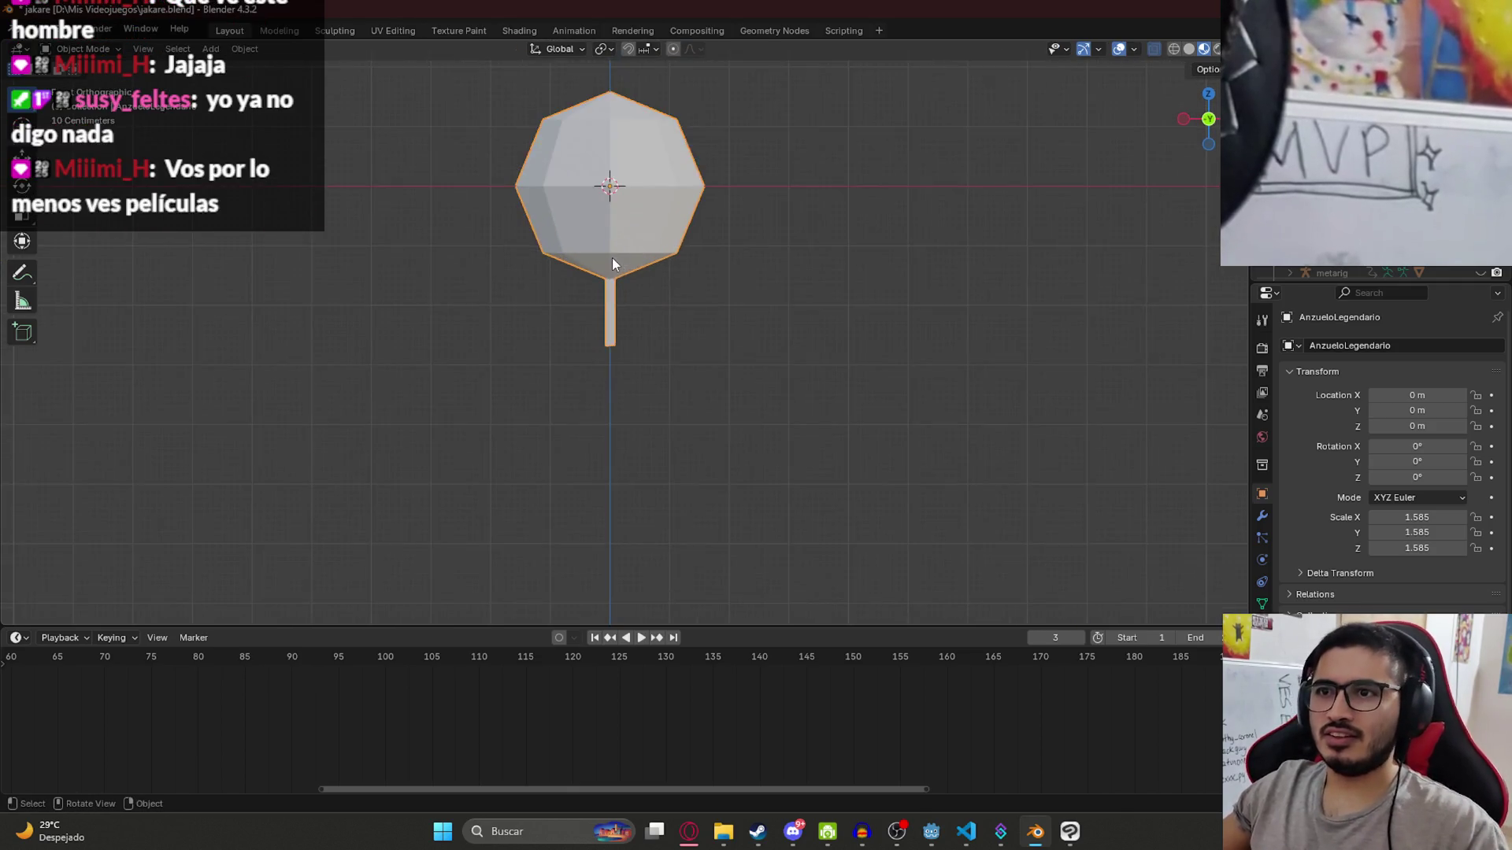
# Step: In wireframe Edit Mode, select the stick's bottom edge and extrude a new segment downward
pyautogui.press('Tab')
pyautogui.press('z')
pyautogui.click(419, 372)
pyautogui.moveTo(476, 348); pyautogui.dragTo(606, 390)
pyautogui.press('r')
pyautogui.rightClick(646, 411)
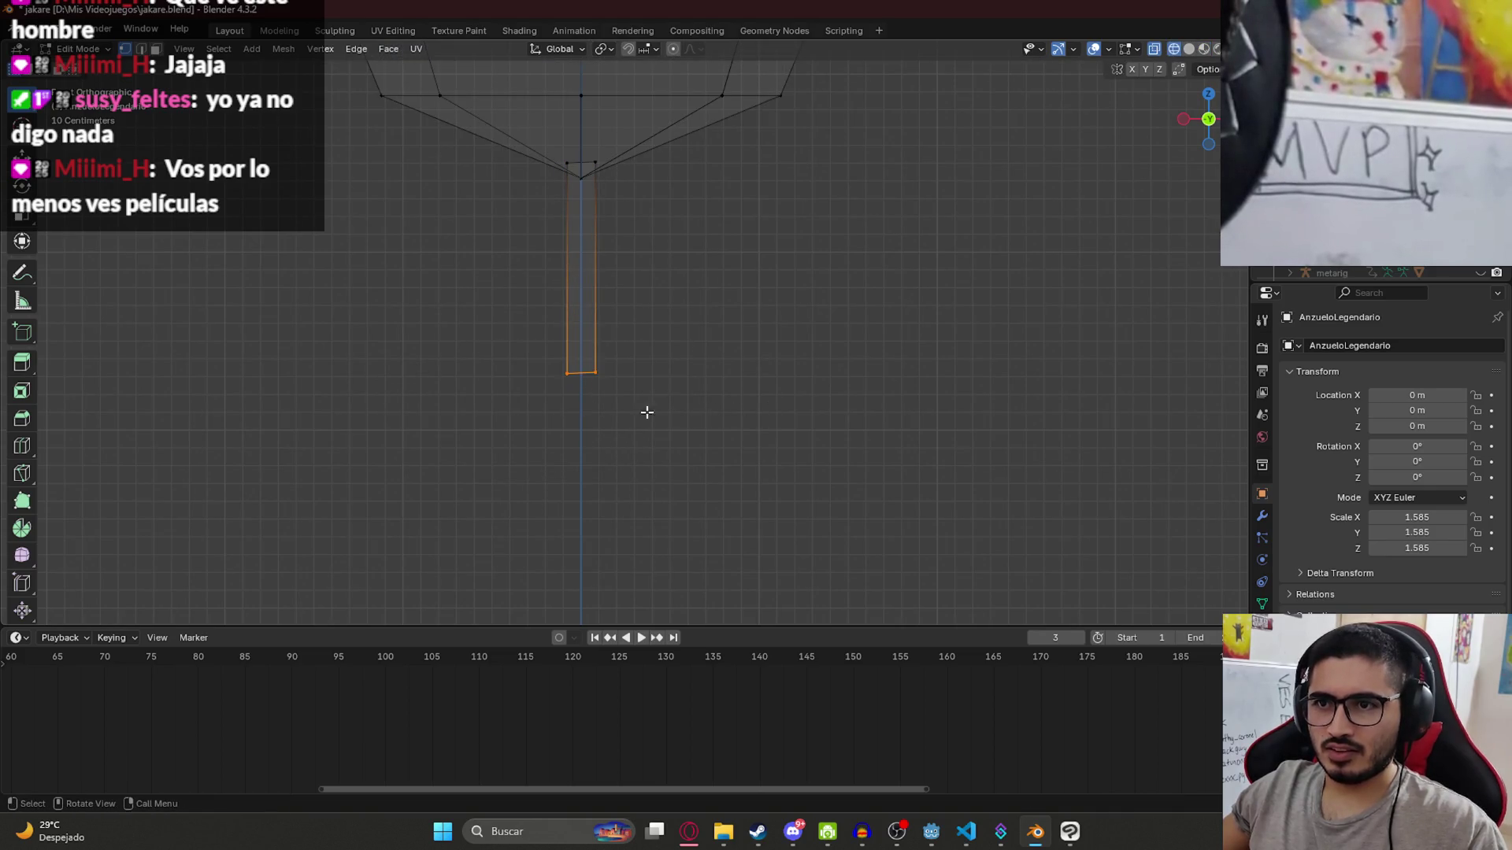
pyautogui.press('e')
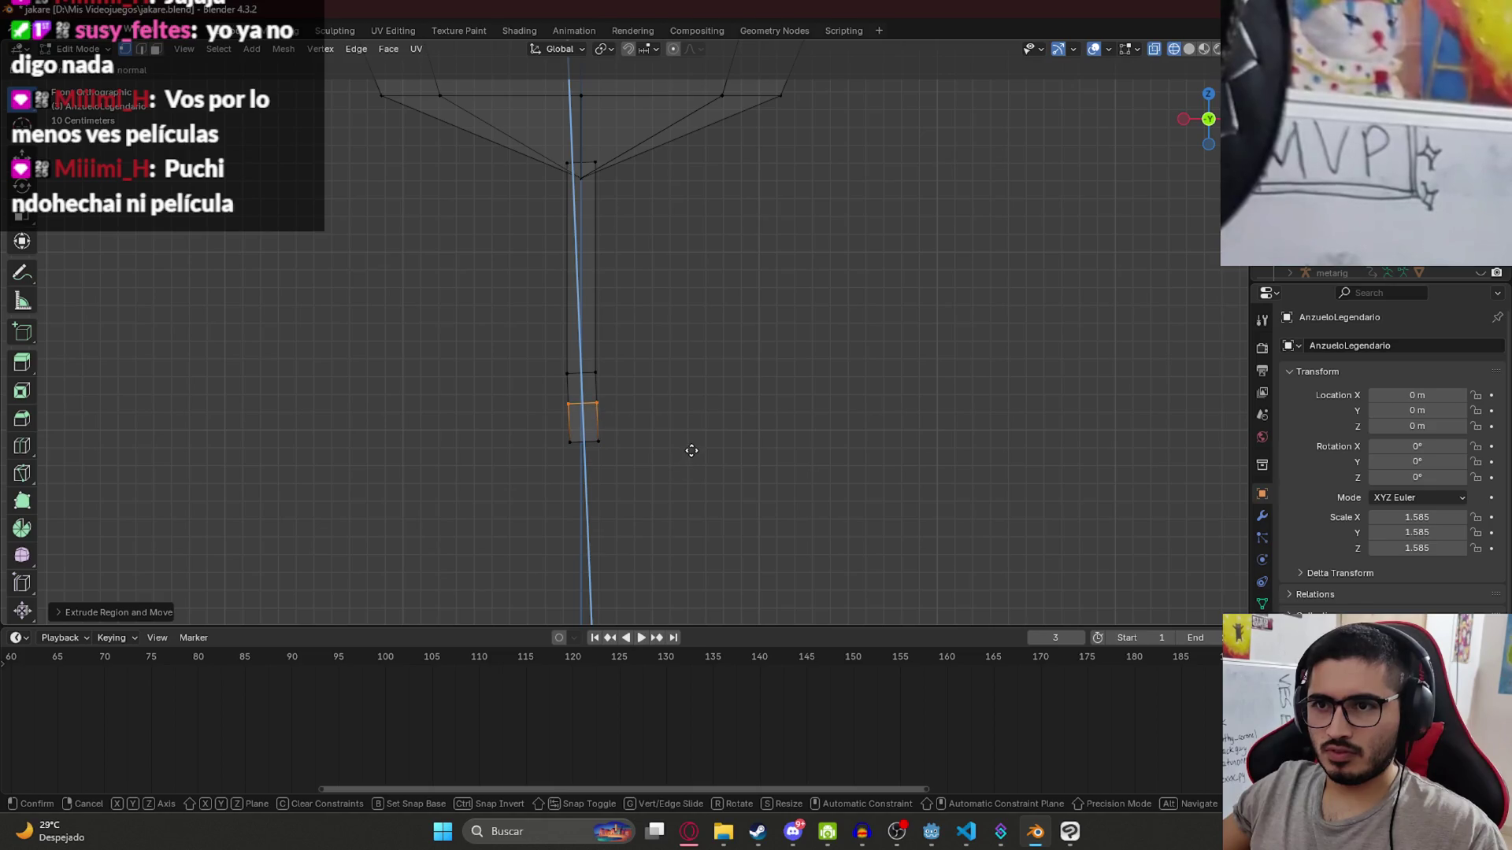
pyautogui.click(675, 465)
# Step: Angle the new bottom piece and shift its lower vertices up and to the right
pyautogui.press('r')
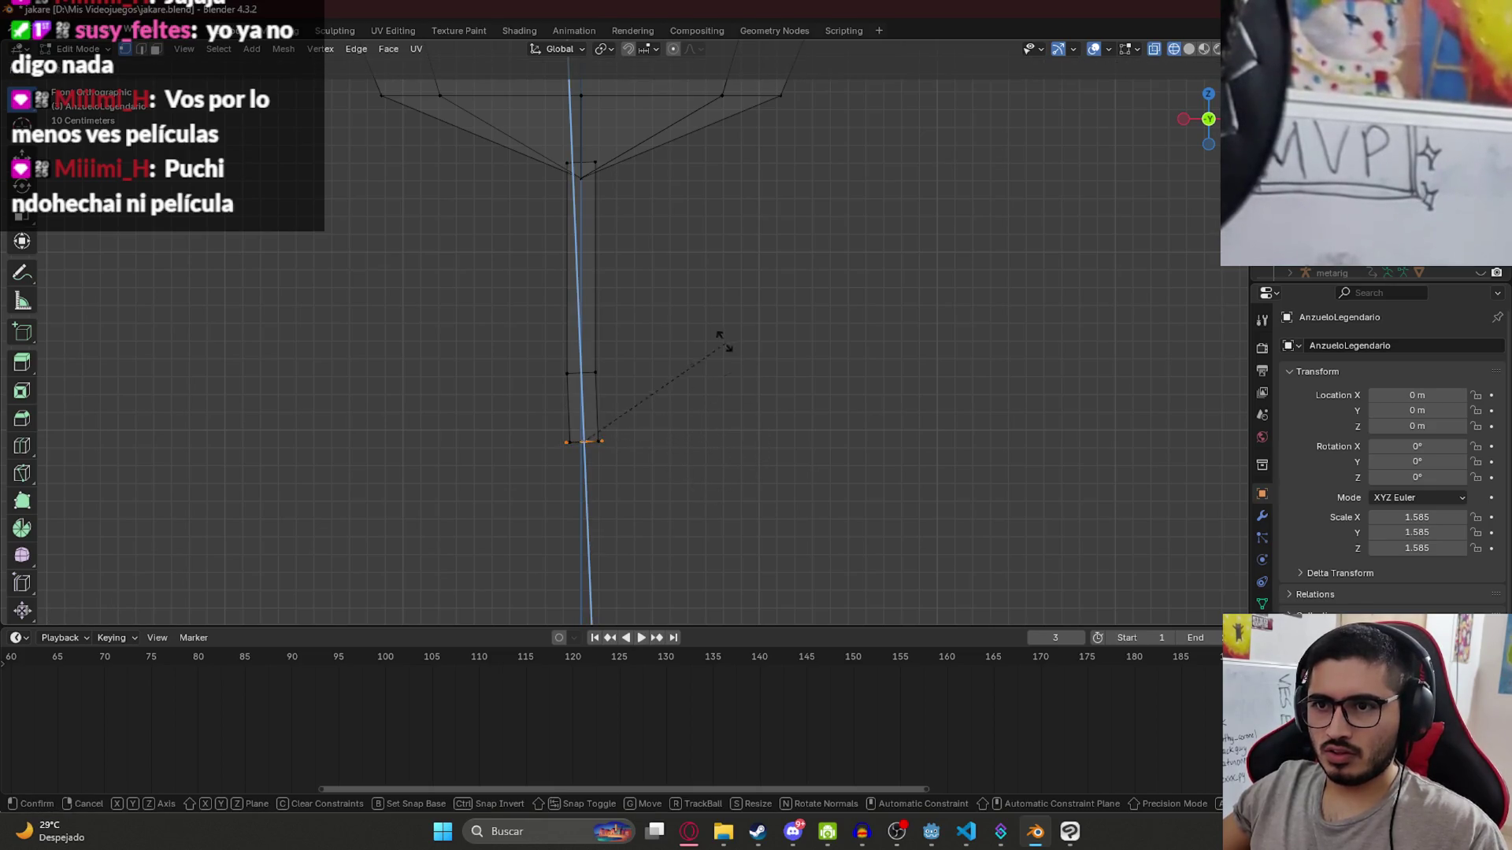
pyautogui.press('g')
pyautogui.press('r')
pyautogui.click(783, 378)
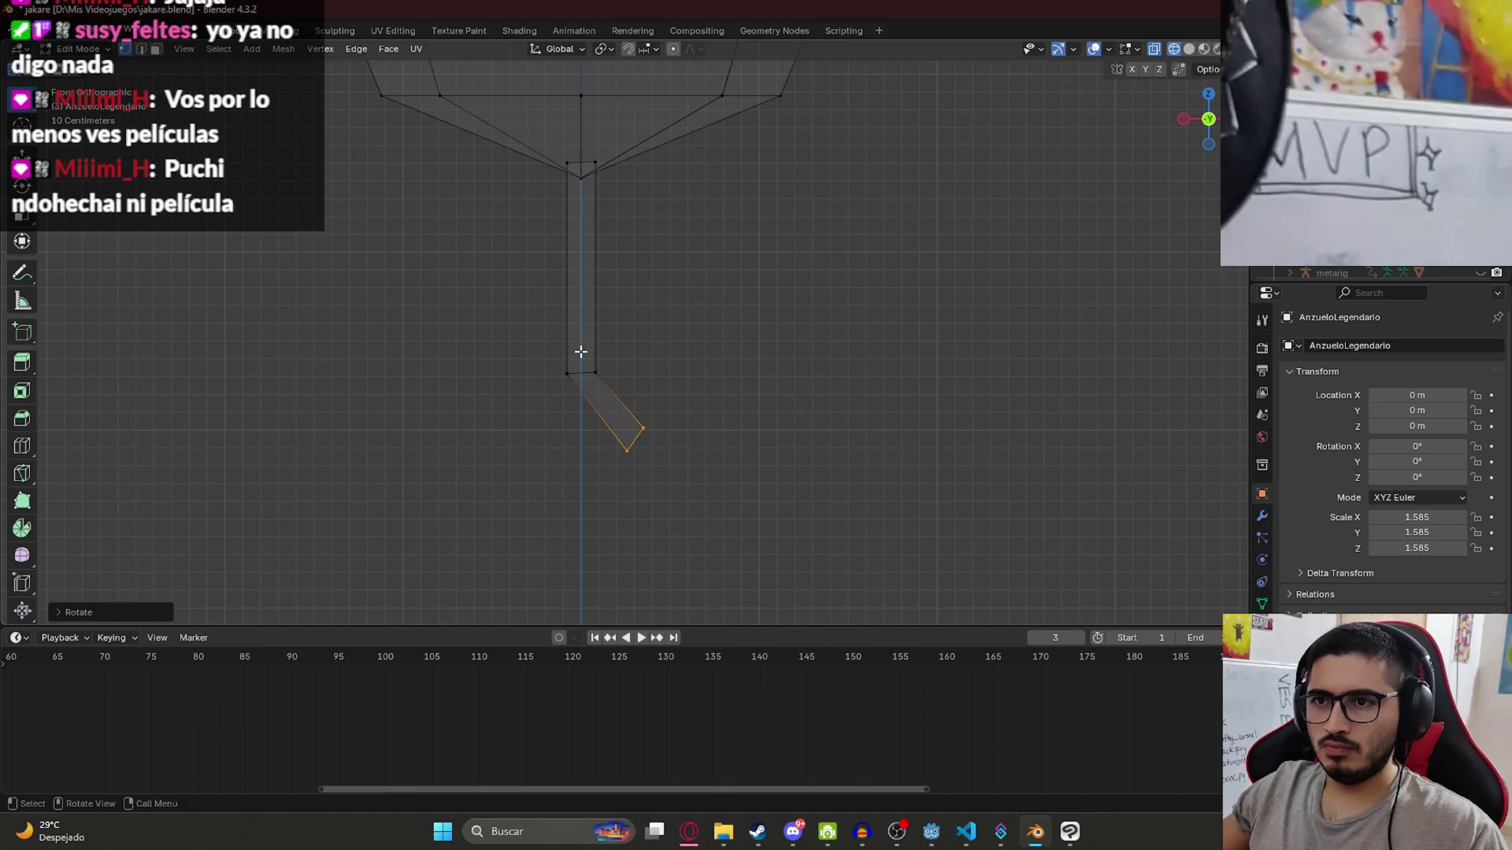
pyautogui.click(579, 349)
pyautogui.press('r')
pyautogui.rightClick(736, 373)
pyautogui.moveTo(628, 407)
pyautogui.mouseDown()
pyautogui.moveTo(692, 514)
pyautogui.moveTo(701, 492)
pyautogui.mouseUp()
pyautogui.press('g')
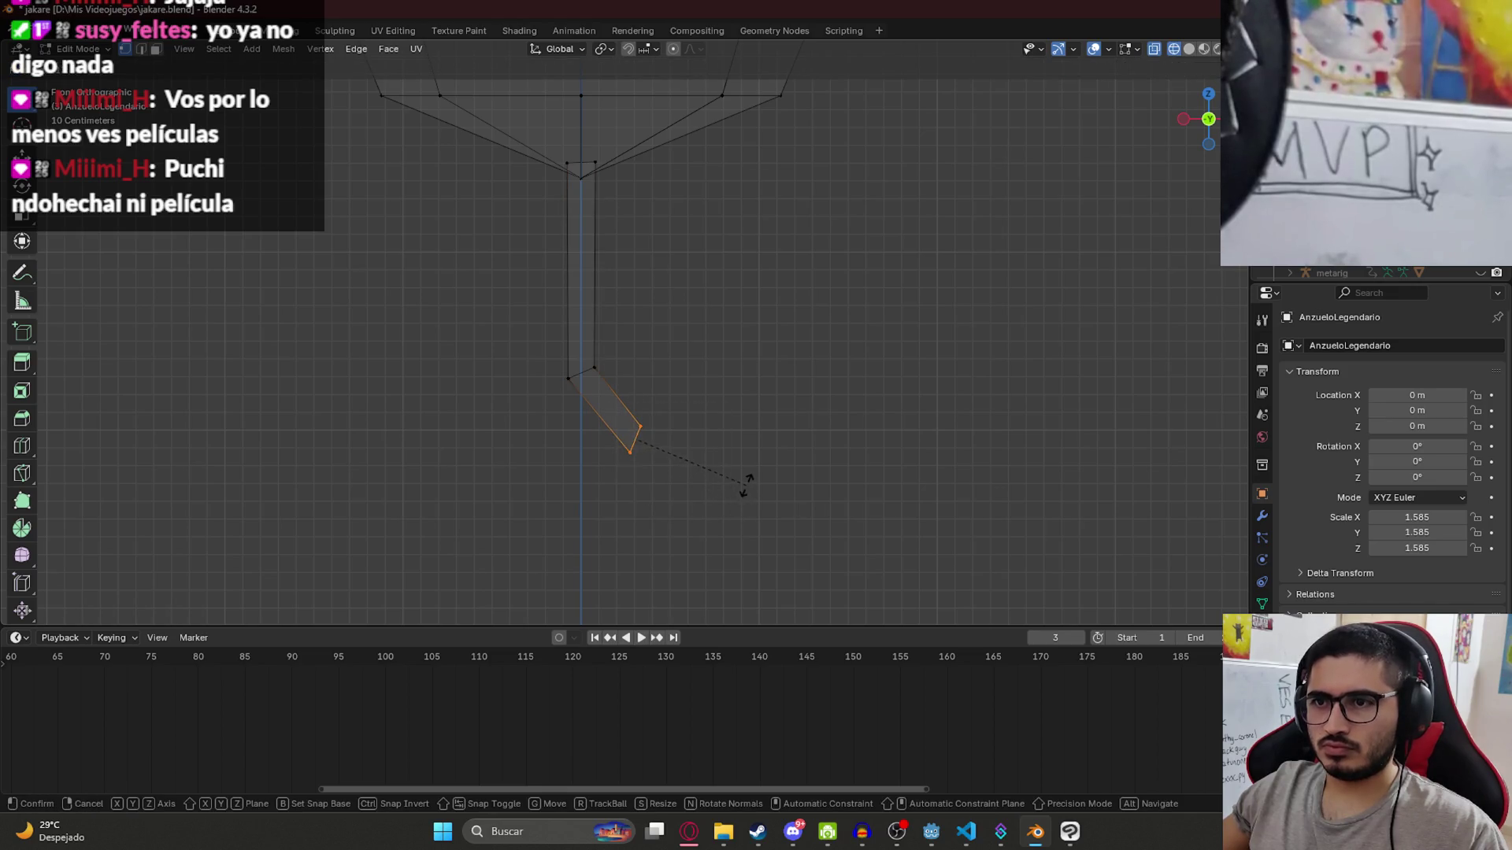
pyautogui.click(748, 478)
pyautogui.press('g')
pyautogui.click(764, 445)
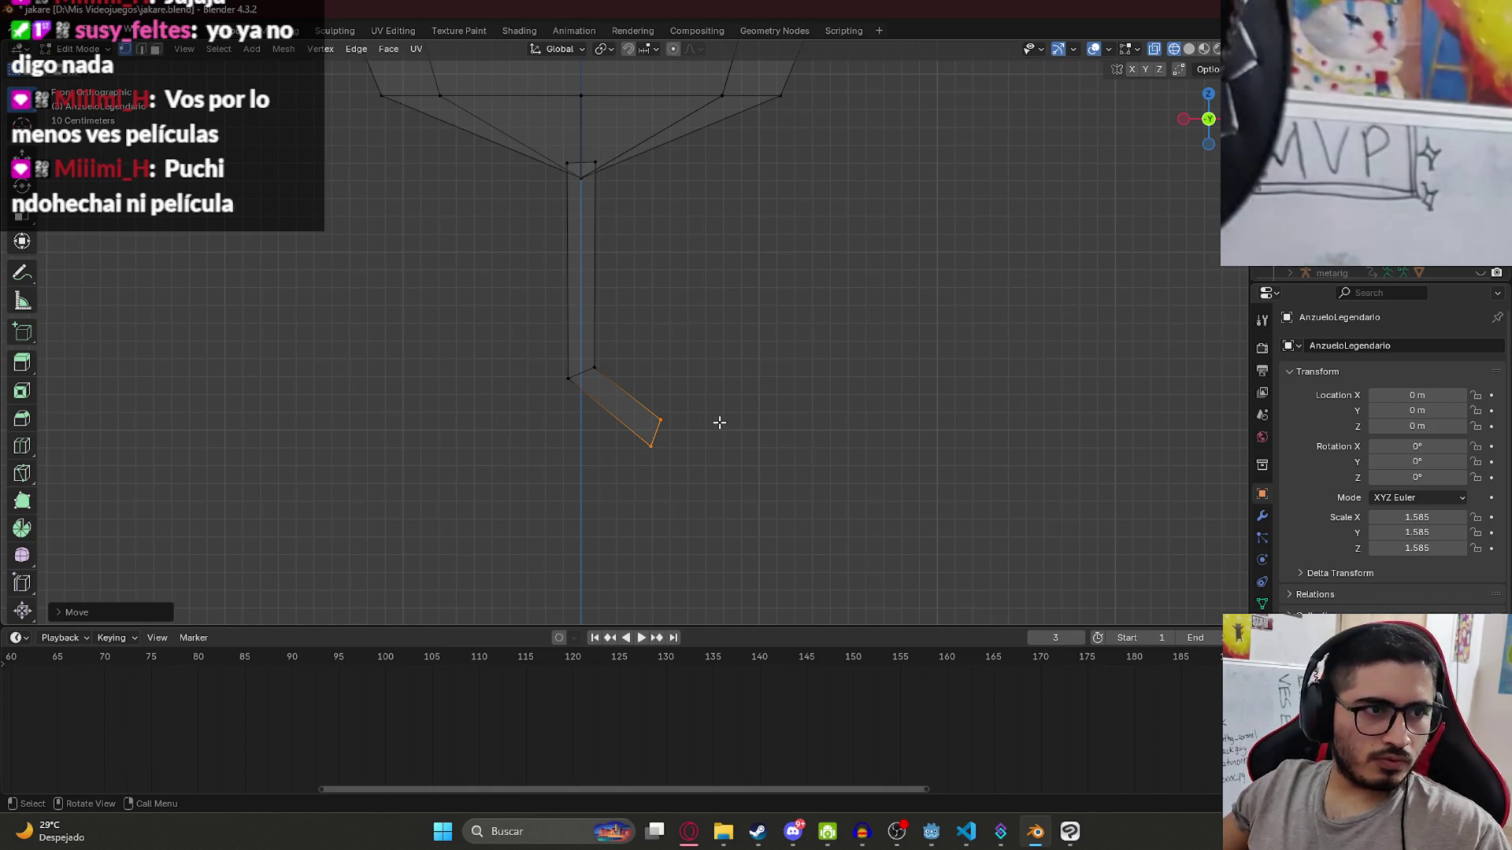
pyautogui.scroll(2, 752, 473)
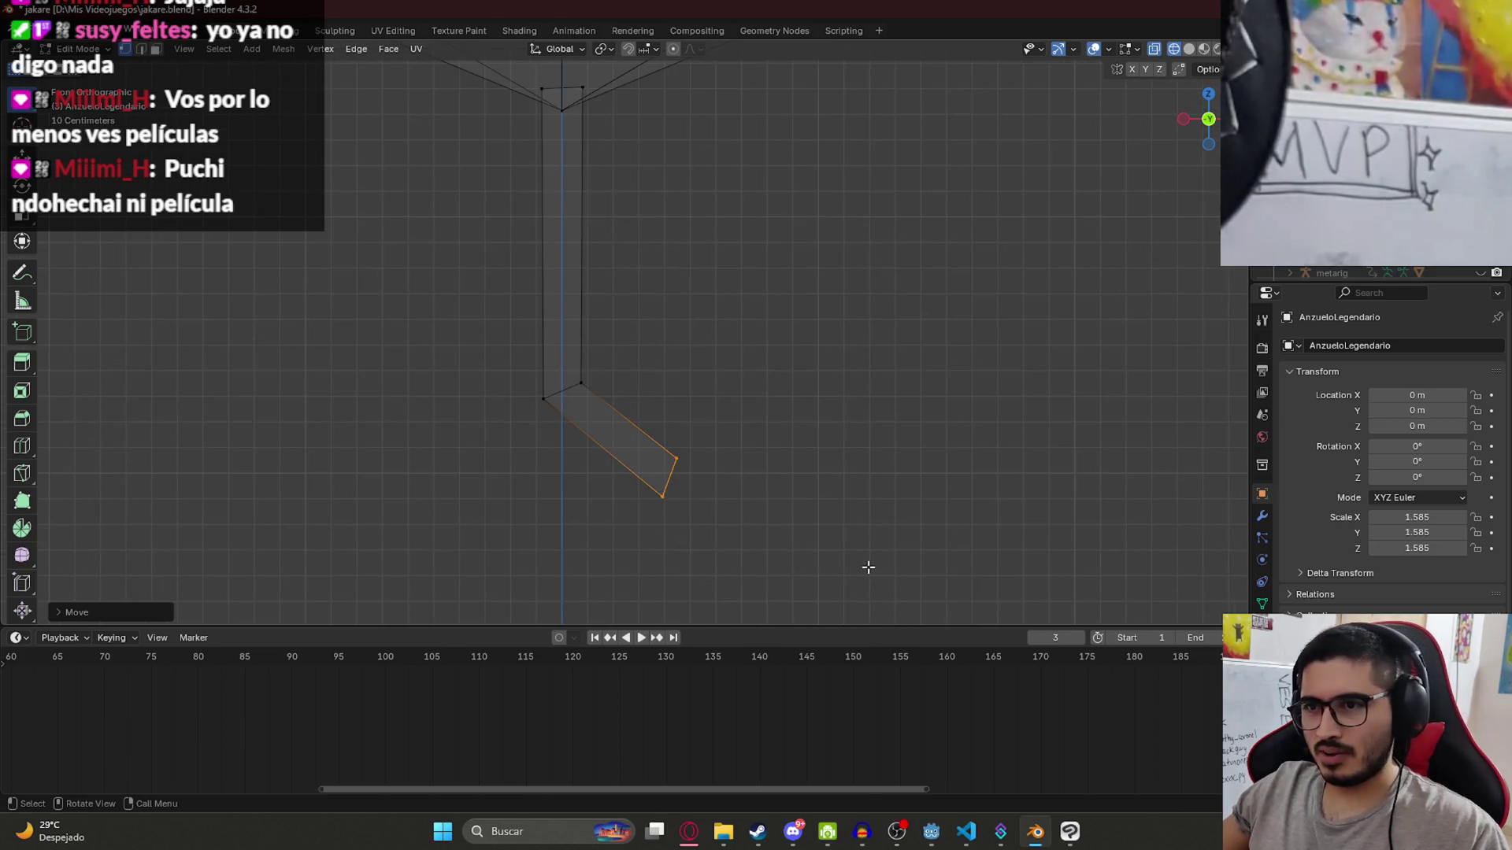
# Step: Tilt the end edge, then extrude and tilt another face to continue the hook's bend
pyautogui.press('r')
pyautogui.click(937, 479)
pyautogui.press('e')
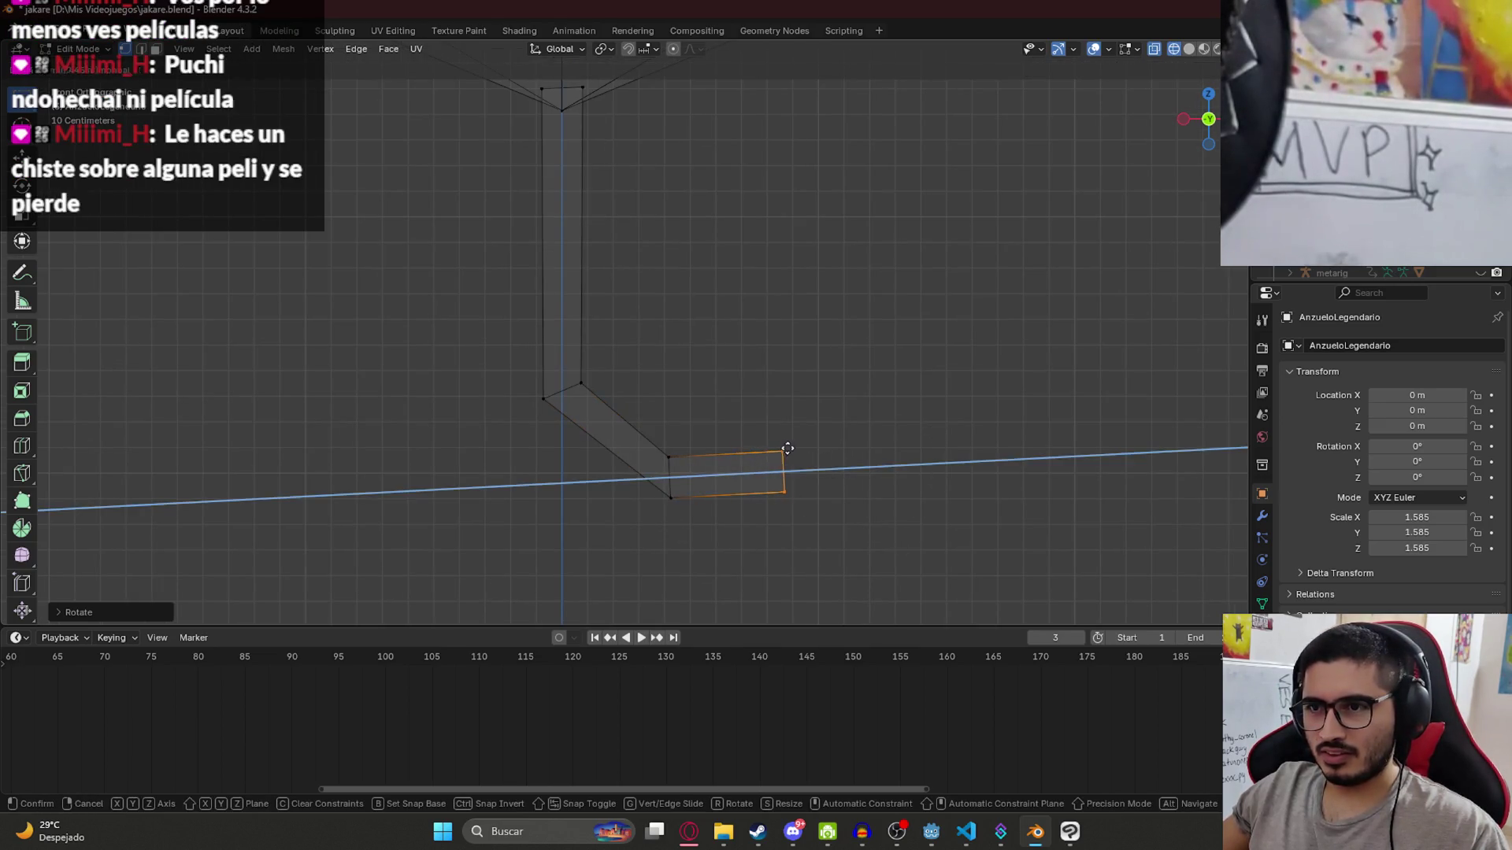
pyautogui.click(804, 438)
pyautogui.press('r')
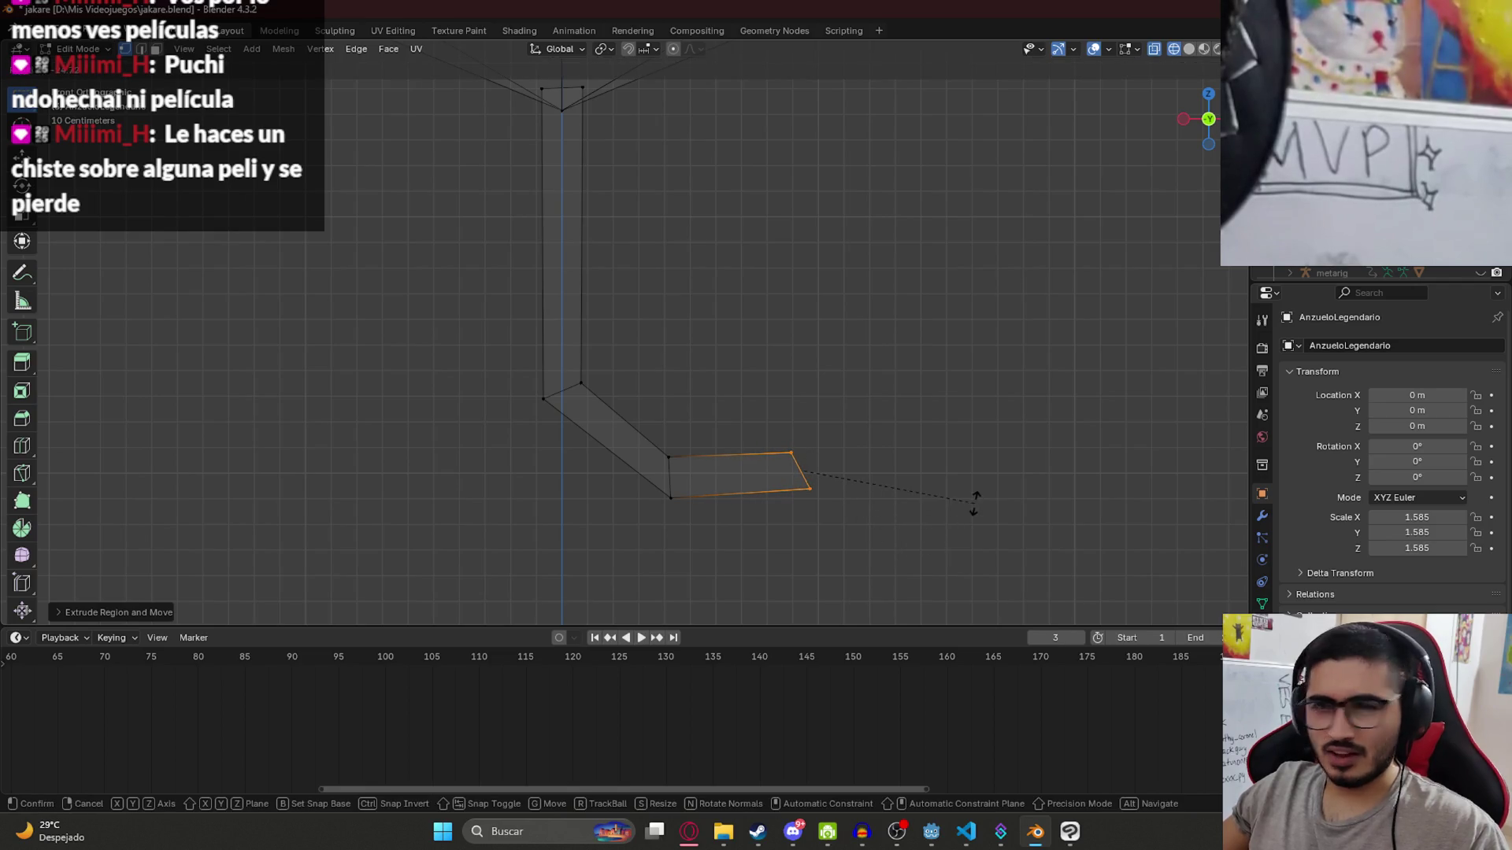
pyautogui.click(974, 503)
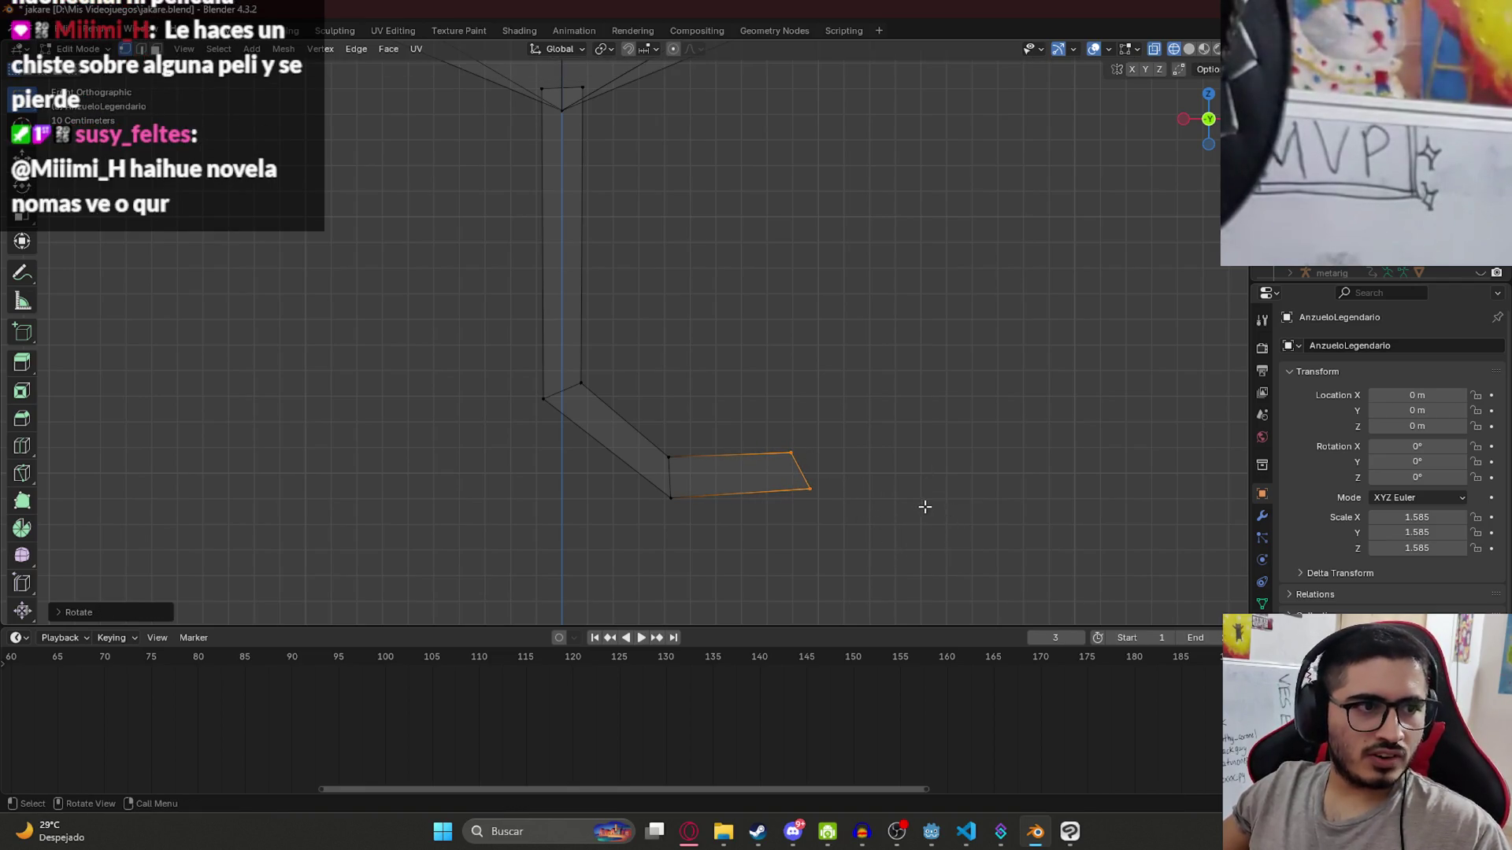
# Step: Raise and rotate the end edge, then extrude an angled tip segment up and to the left
pyautogui.press('g')
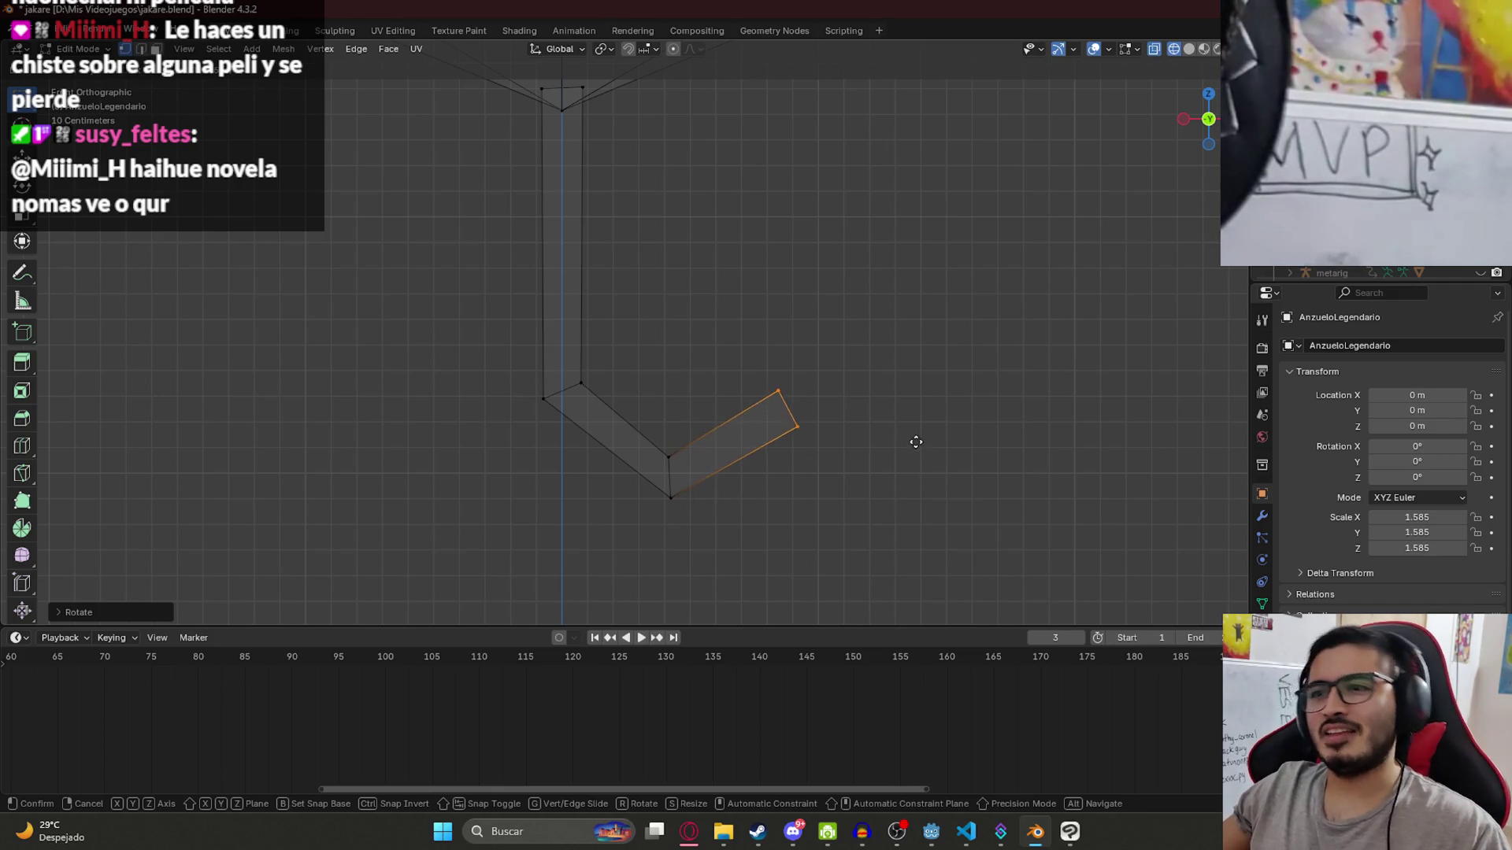
pyautogui.click(913, 426)
pyautogui.press('r')
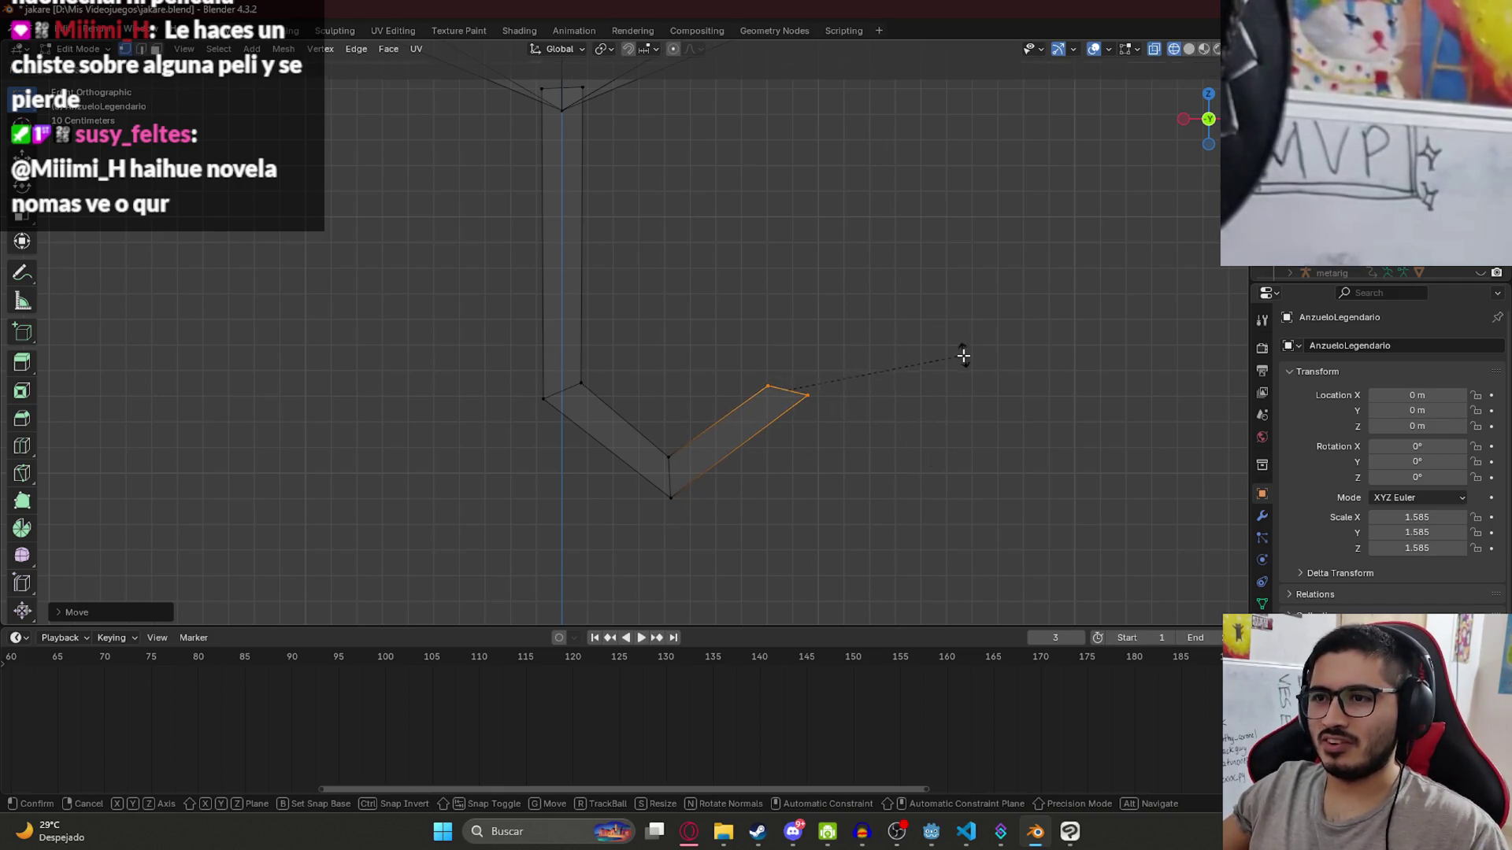
pyautogui.click(955, 377)
pyautogui.press('e')
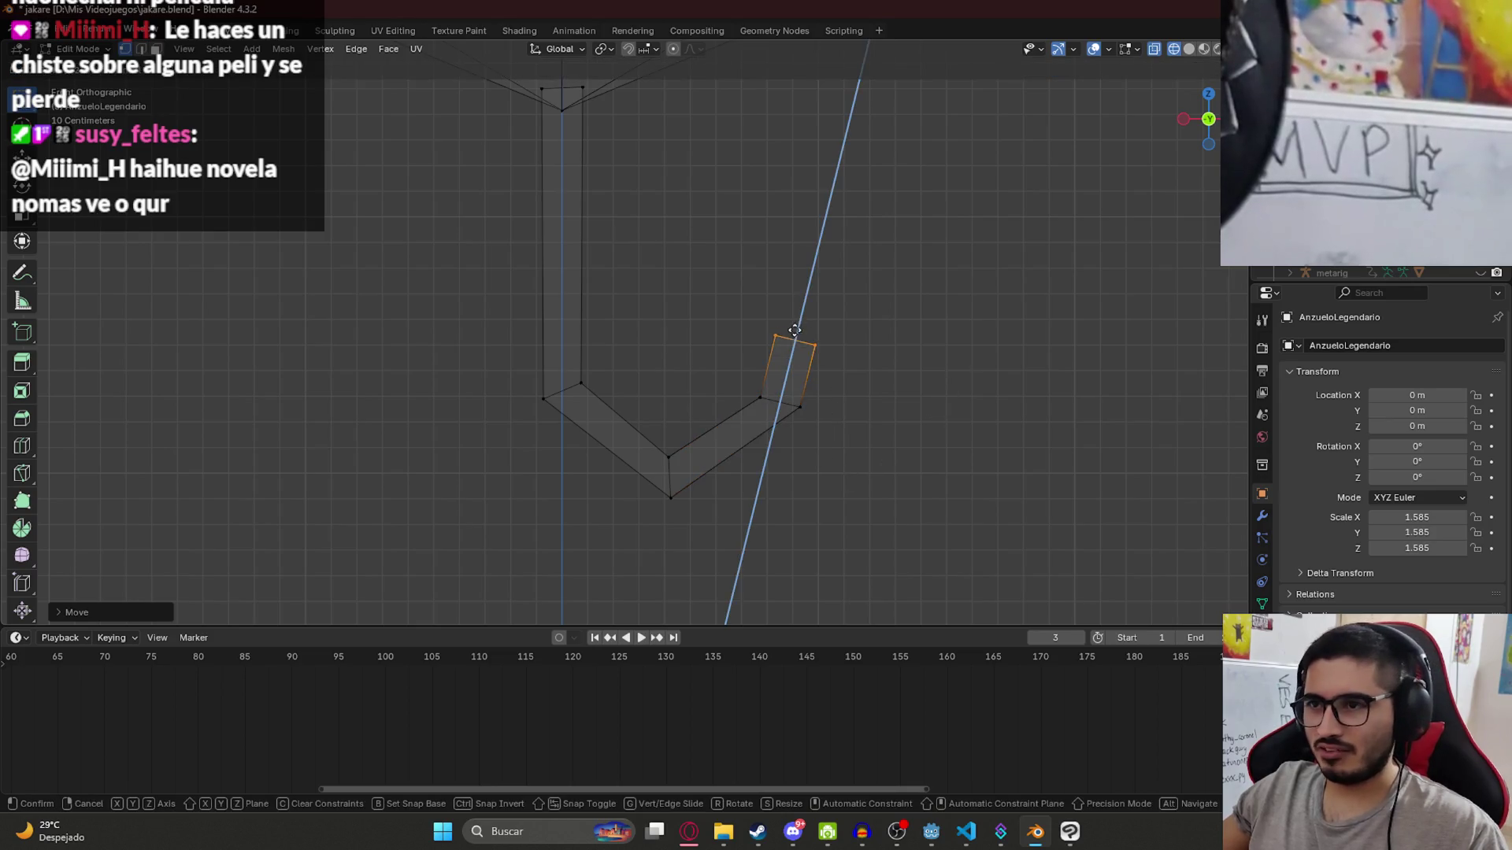
pyautogui.click(728, 314)
pyautogui.press('g')
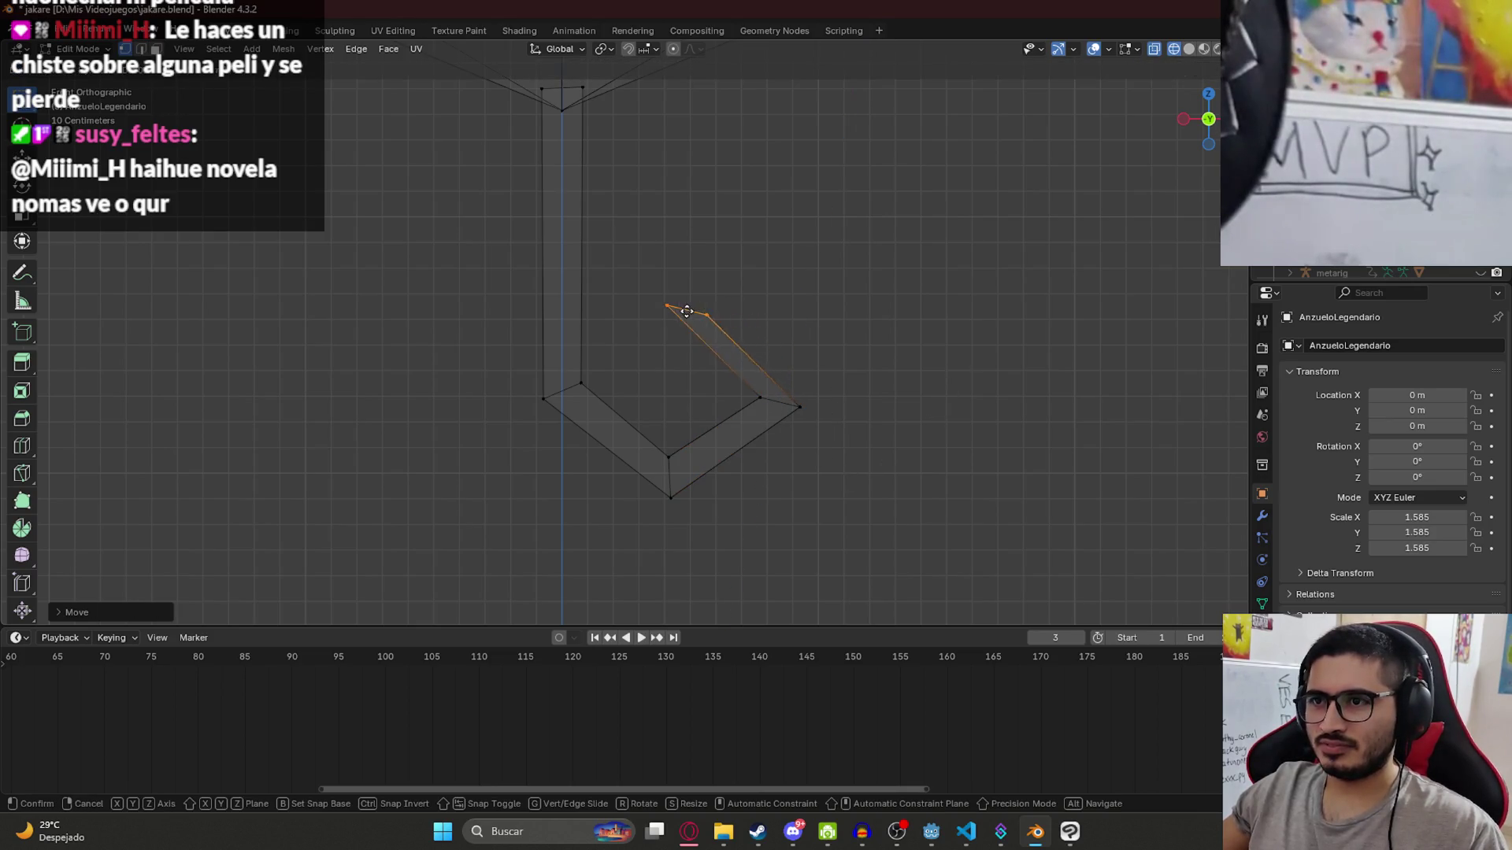
pyautogui.click(703, 316)
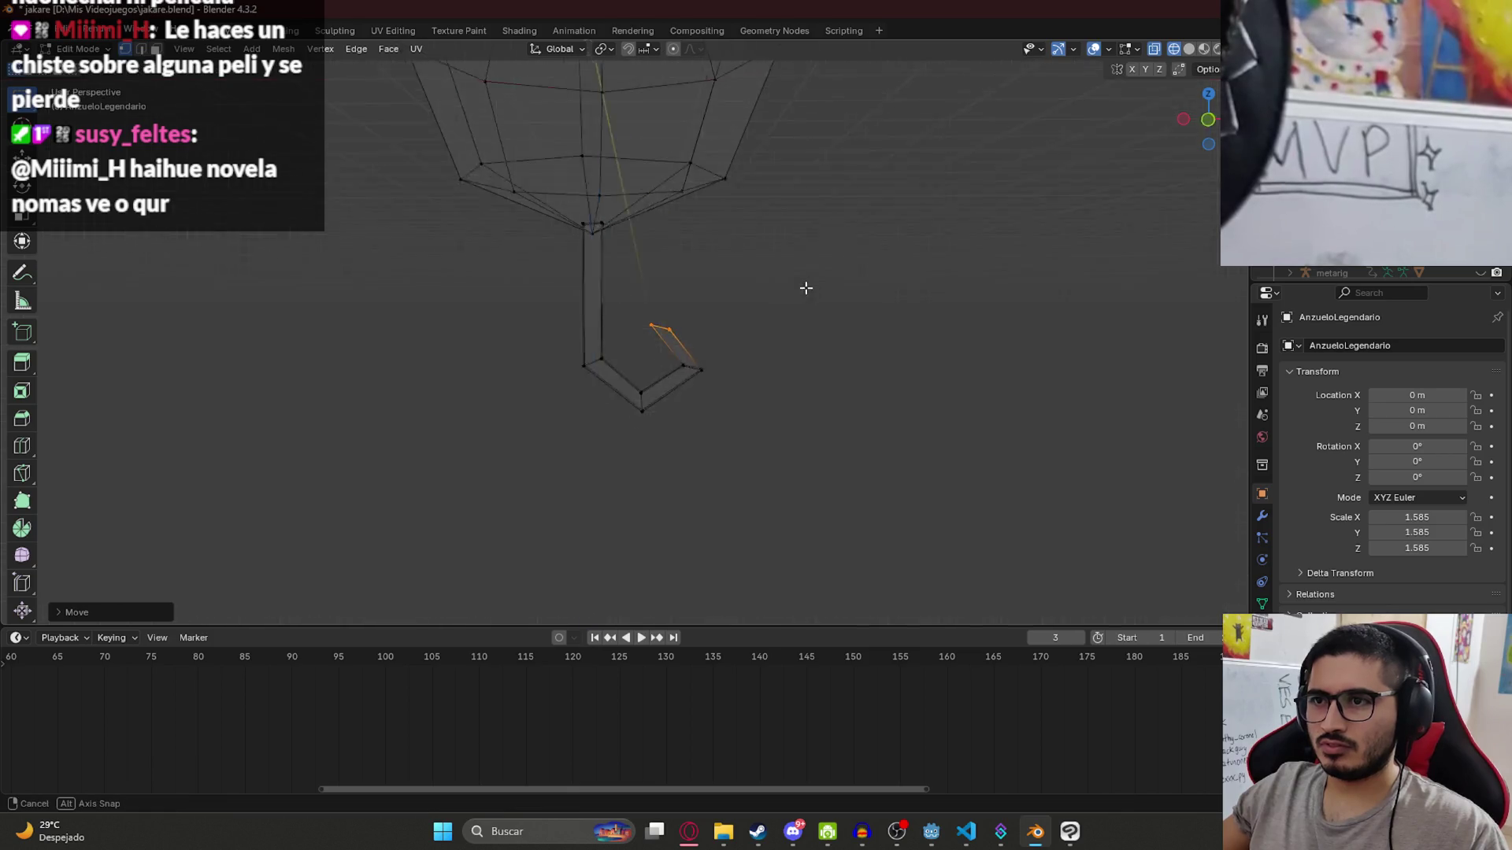
# Step: Move the hook tip's top edge along the Y axis to set its depth
pyautogui.moveTo(394, 306); pyautogui.dragTo(945, 362)
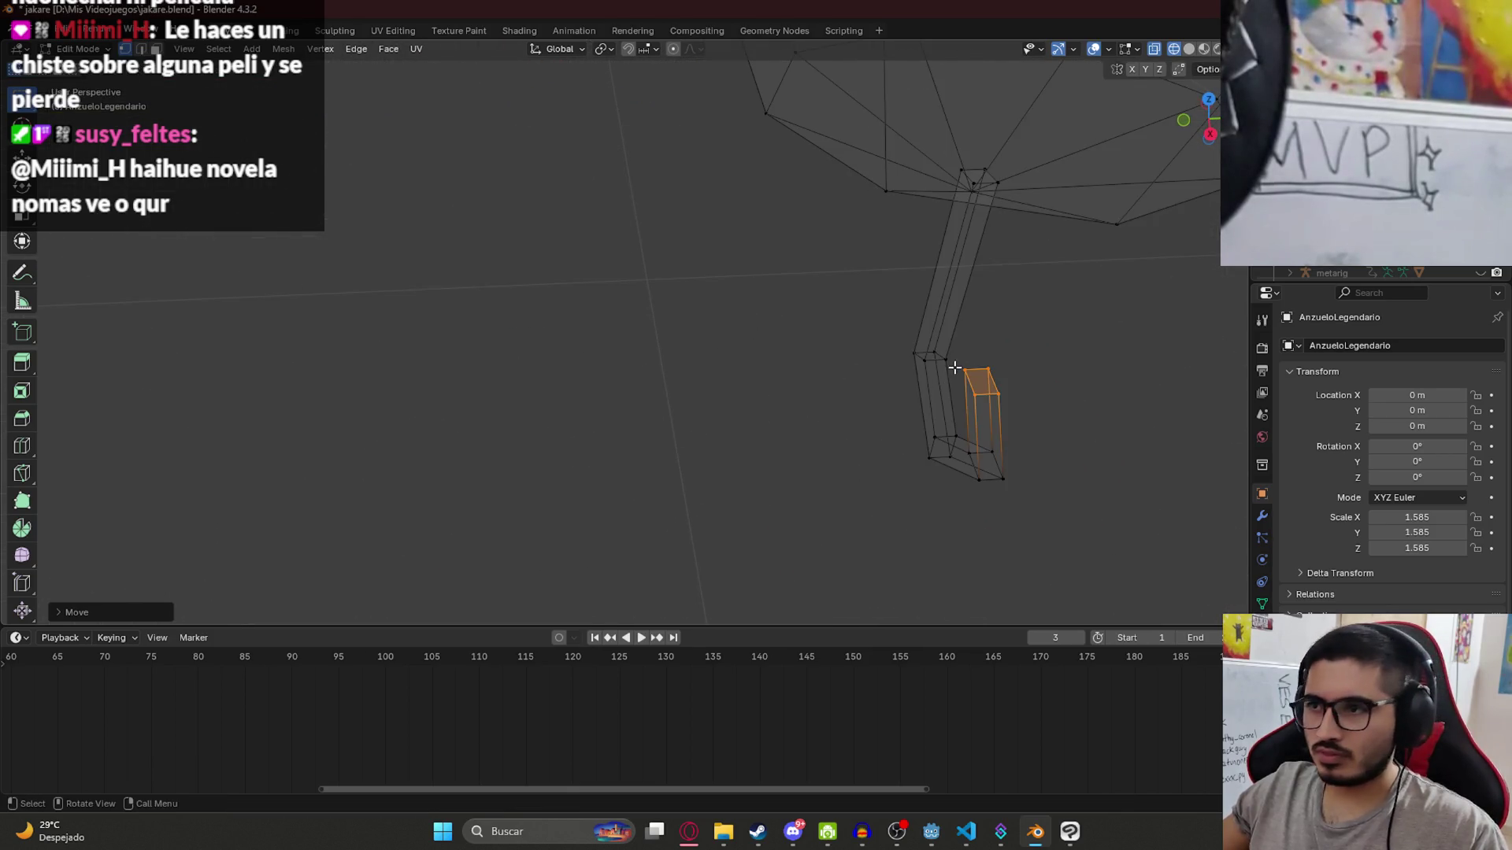
pyautogui.click(982, 363)
pyautogui.press('g')
pyautogui.press('y')
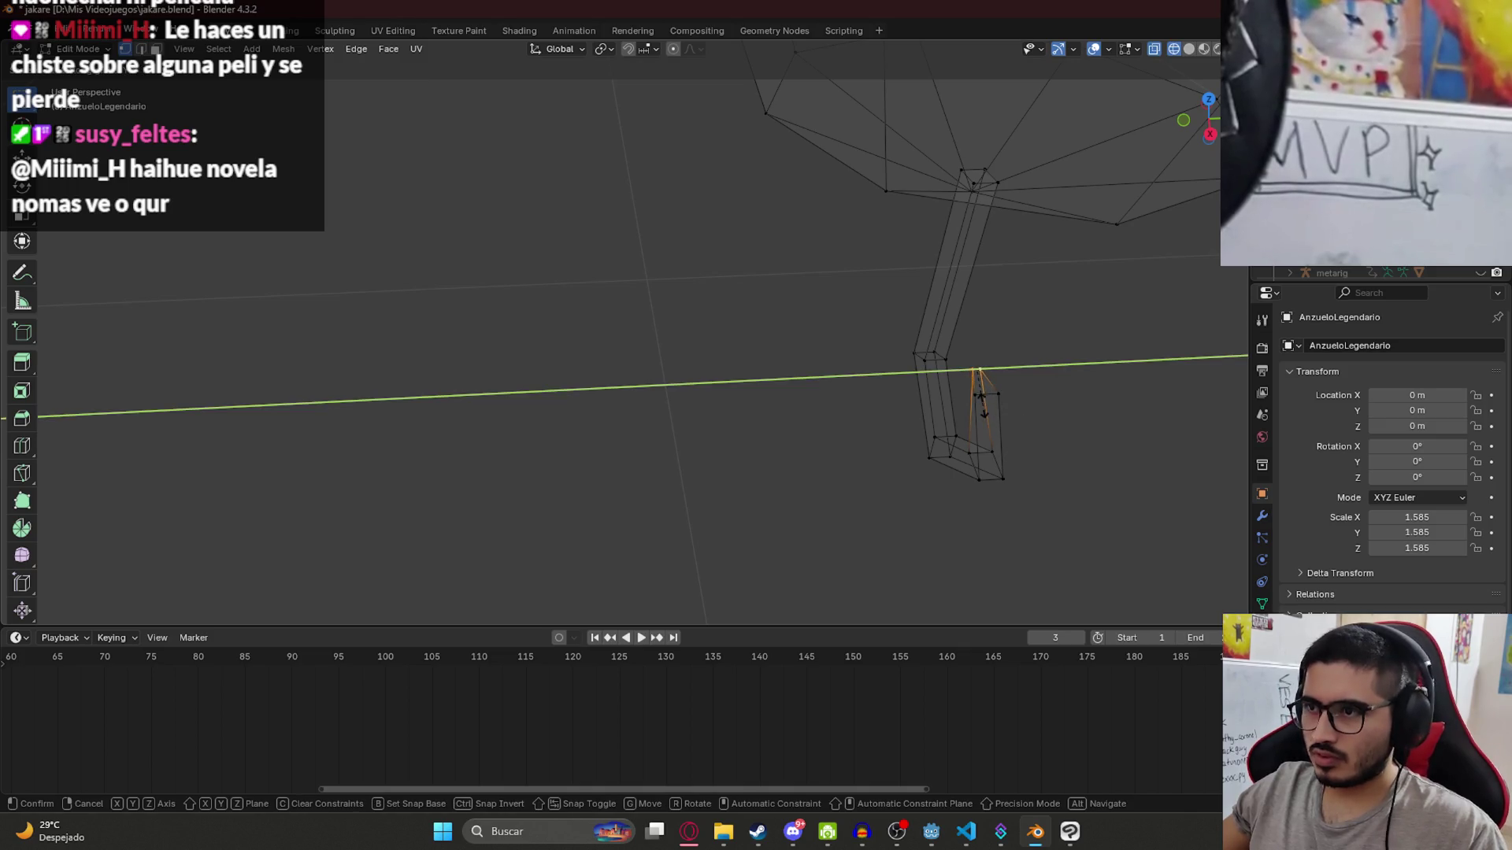
pyautogui.click(981, 403)
# Step: Return to Object Mode in solid shading, review the hook from the front, and save jakare.blend
pyautogui.press('Tab')
pyautogui.moveTo(844, 413)
pyautogui.mouseDown()
pyautogui.moveTo(933, 333)
pyautogui.moveTo(881, 362)
pyautogui.mouseUp()
pyautogui.scroll(3, 631, 229)
pyautogui.press('KP_1')
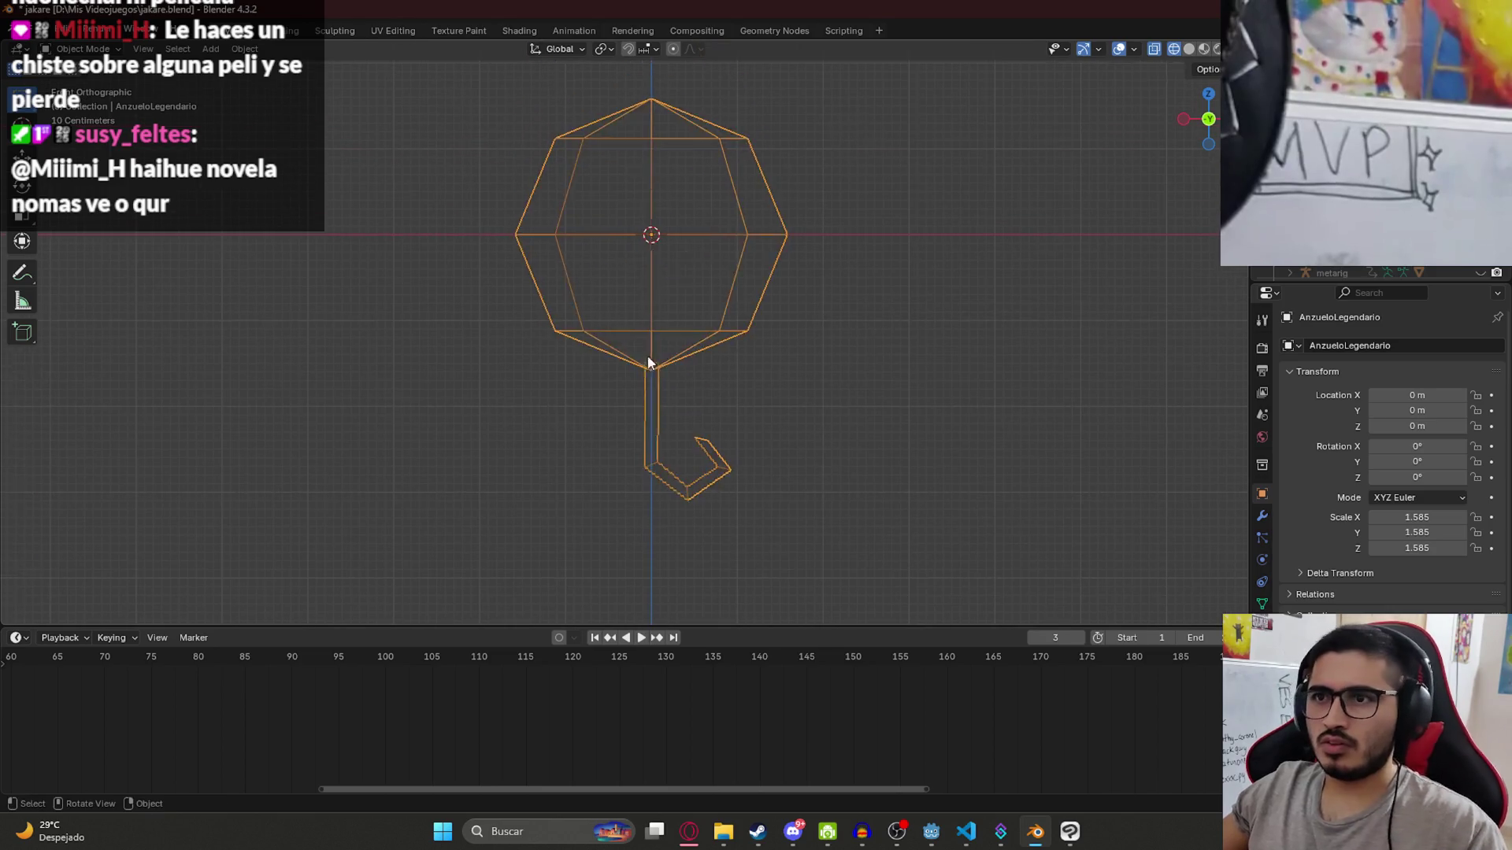
pyautogui.press('Tab')
pyautogui.press('z')
pyautogui.click(783, 340)
pyautogui.press('Tab')
pyautogui.moveTo(753, 370)
pyautogui.mouseDown()
pyautogui.moveTo(775, 343)
pyautogui.moveTo(680, 356)
pyautogui.mouseUp()
pyautogui.scroll(-3, 919, 338)
pyautogui.press('KP_1')
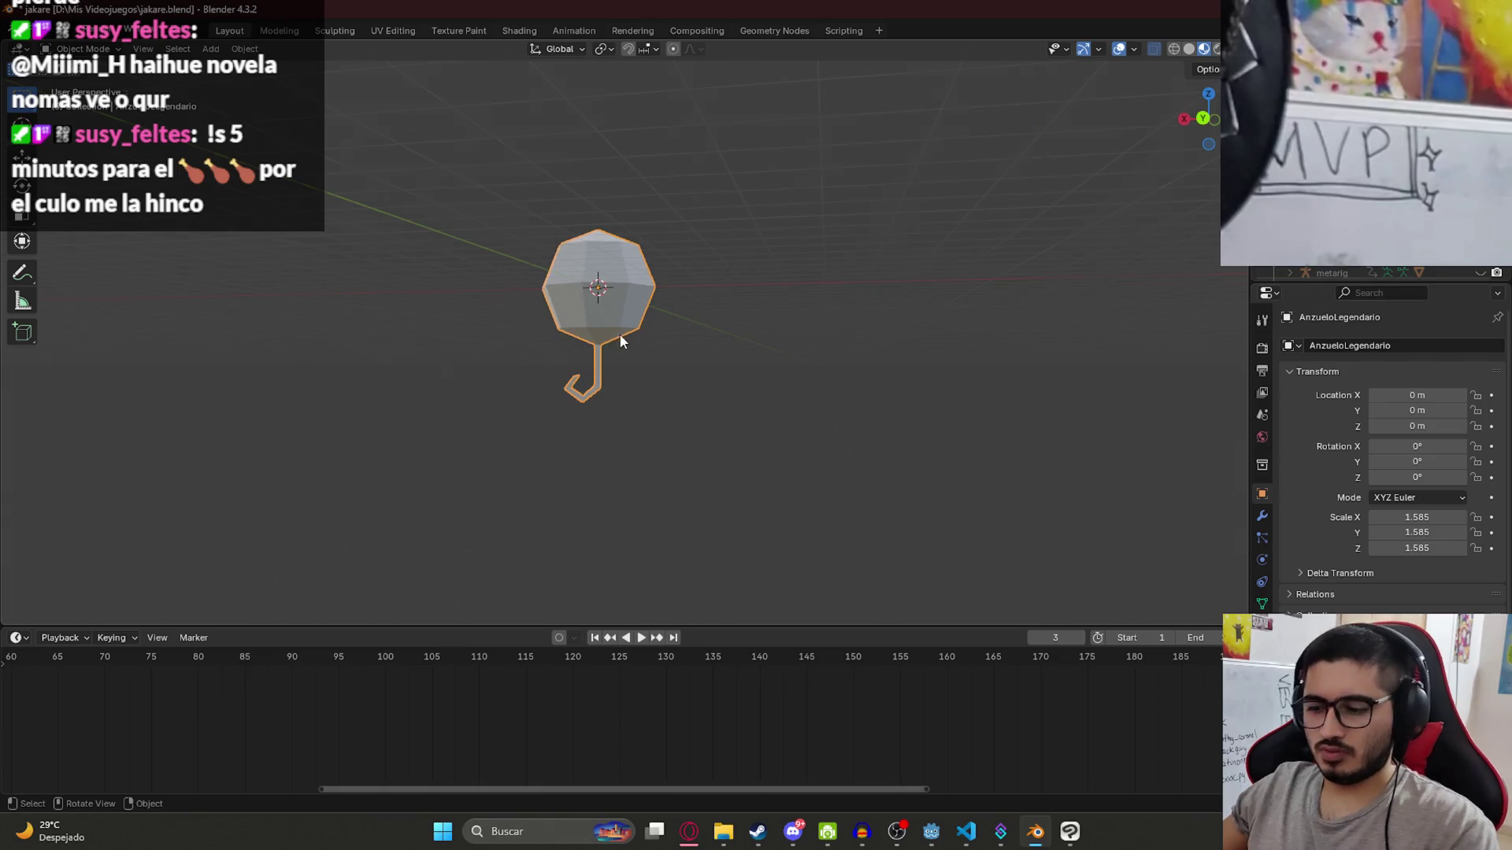
pyautogui.scroll(3, 718, 331)
pyautogui.hotkey('ctrl', 's')
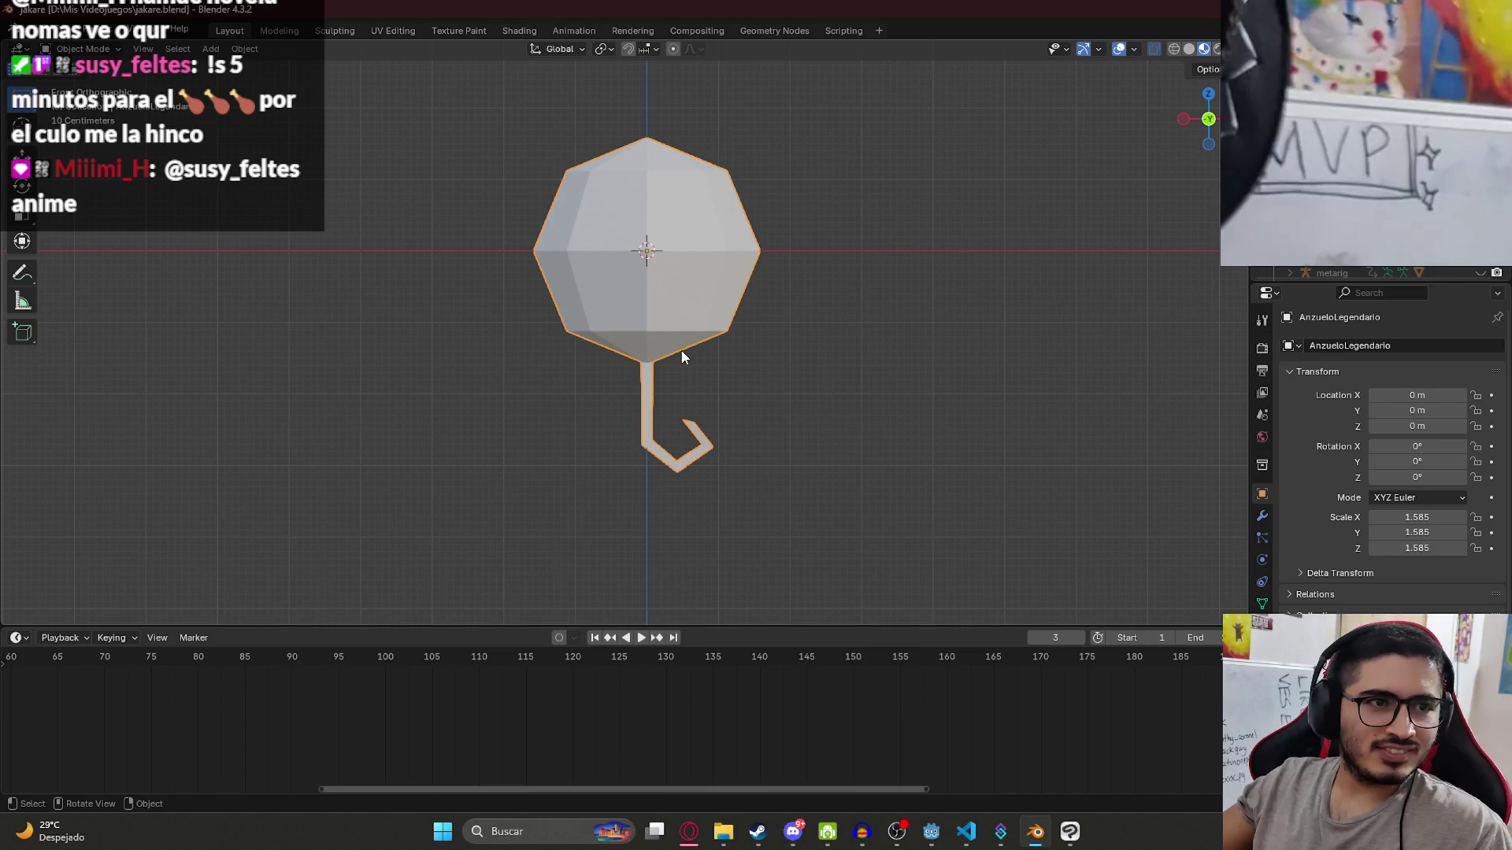
# Step: Save jakare.blend again without changing the hook
pyautogui.scroll(-3, 624, 333)
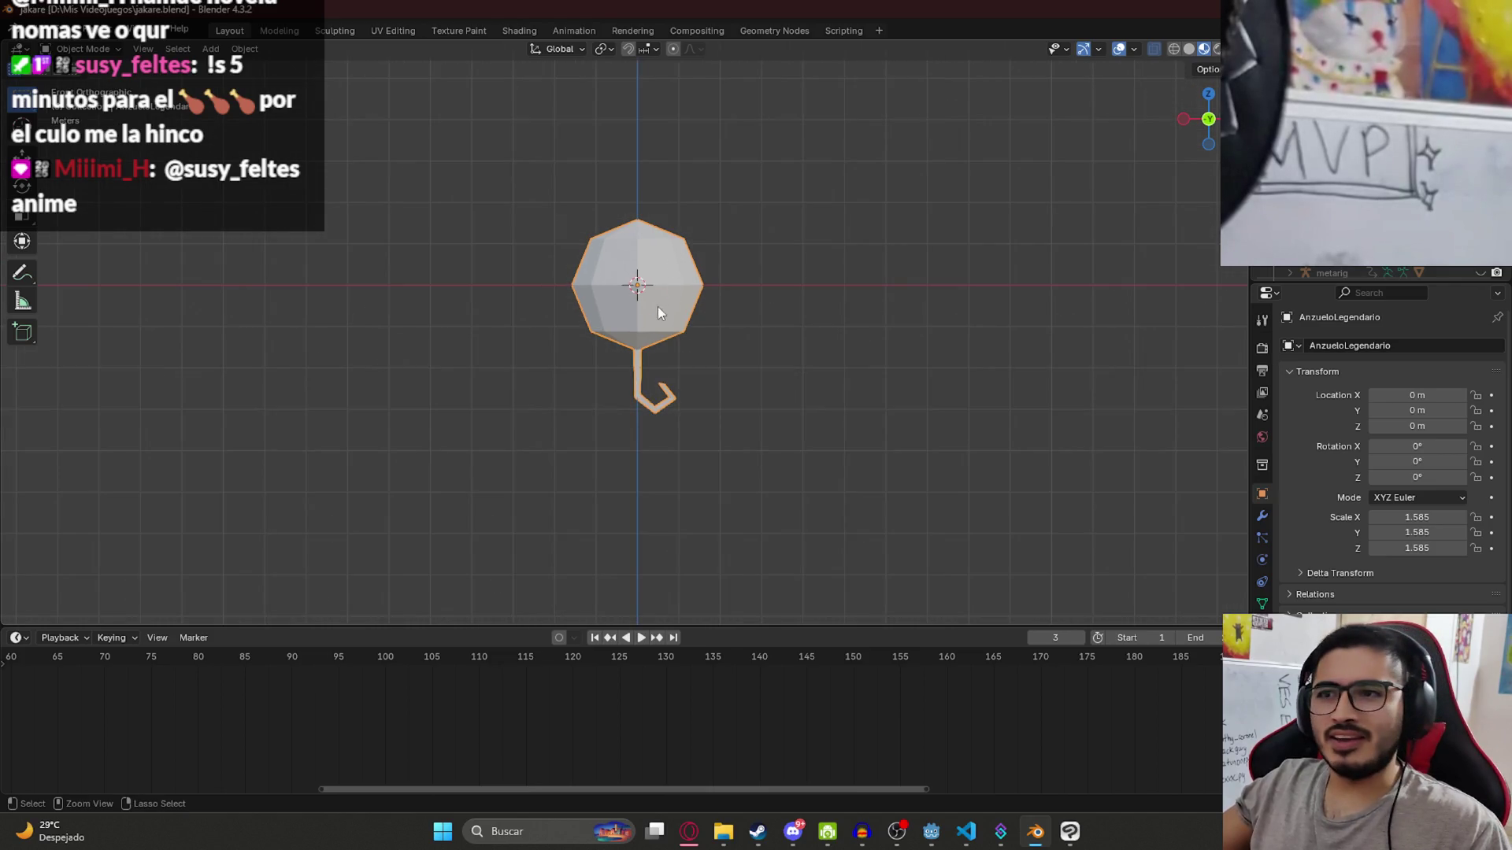
pyautogui.hotkey('ctrl', 's')
pyautogui.scroll(6, 655, 354)
pyautogui.scroll(-4, 657, 393)
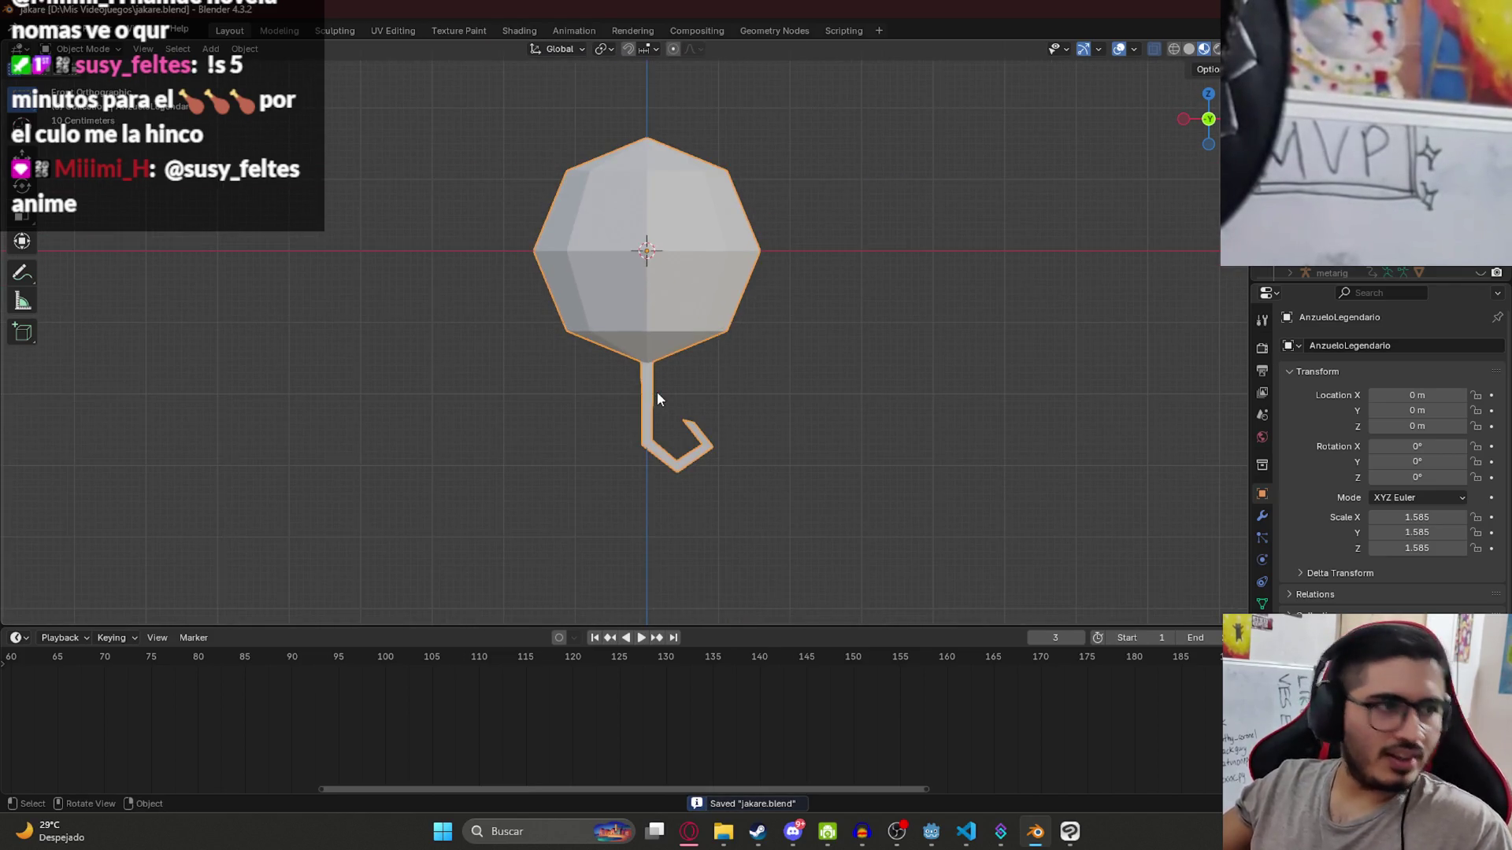
# Step: Reselect the hook, inspect it from the front view, and enter Edit Mode
pyautogui.click(582, 413)
pyautogui.click(560, 255)
pyautogui.scroll(3, 588, 300)
pyautogui.scroll(-2, 588, 299)
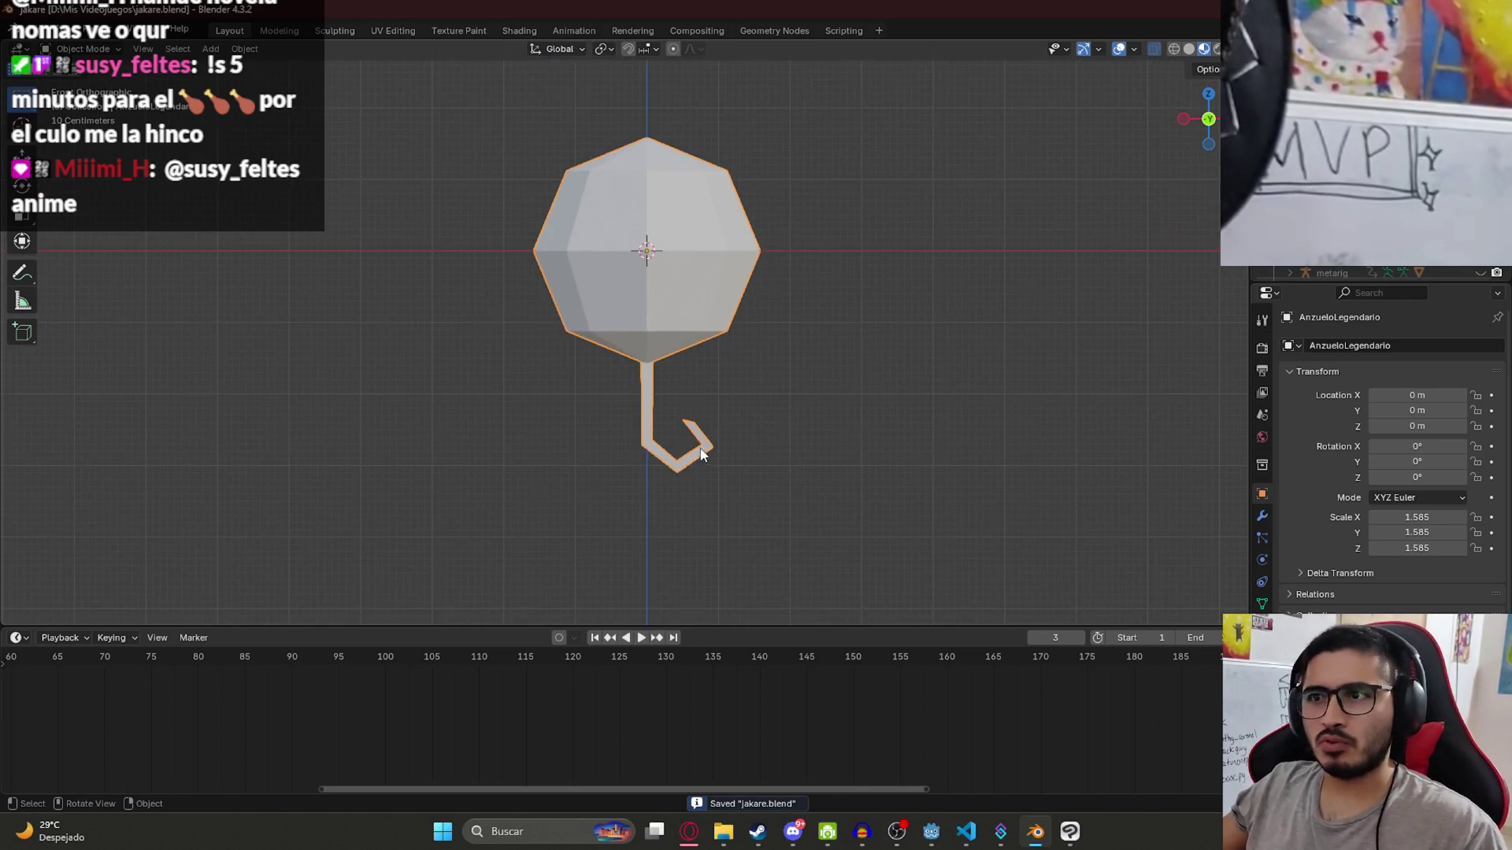
pyautogui.moveTo(678, 389); pyautogui.dragTo(541, 340)
pyautogui.press('KP_1')
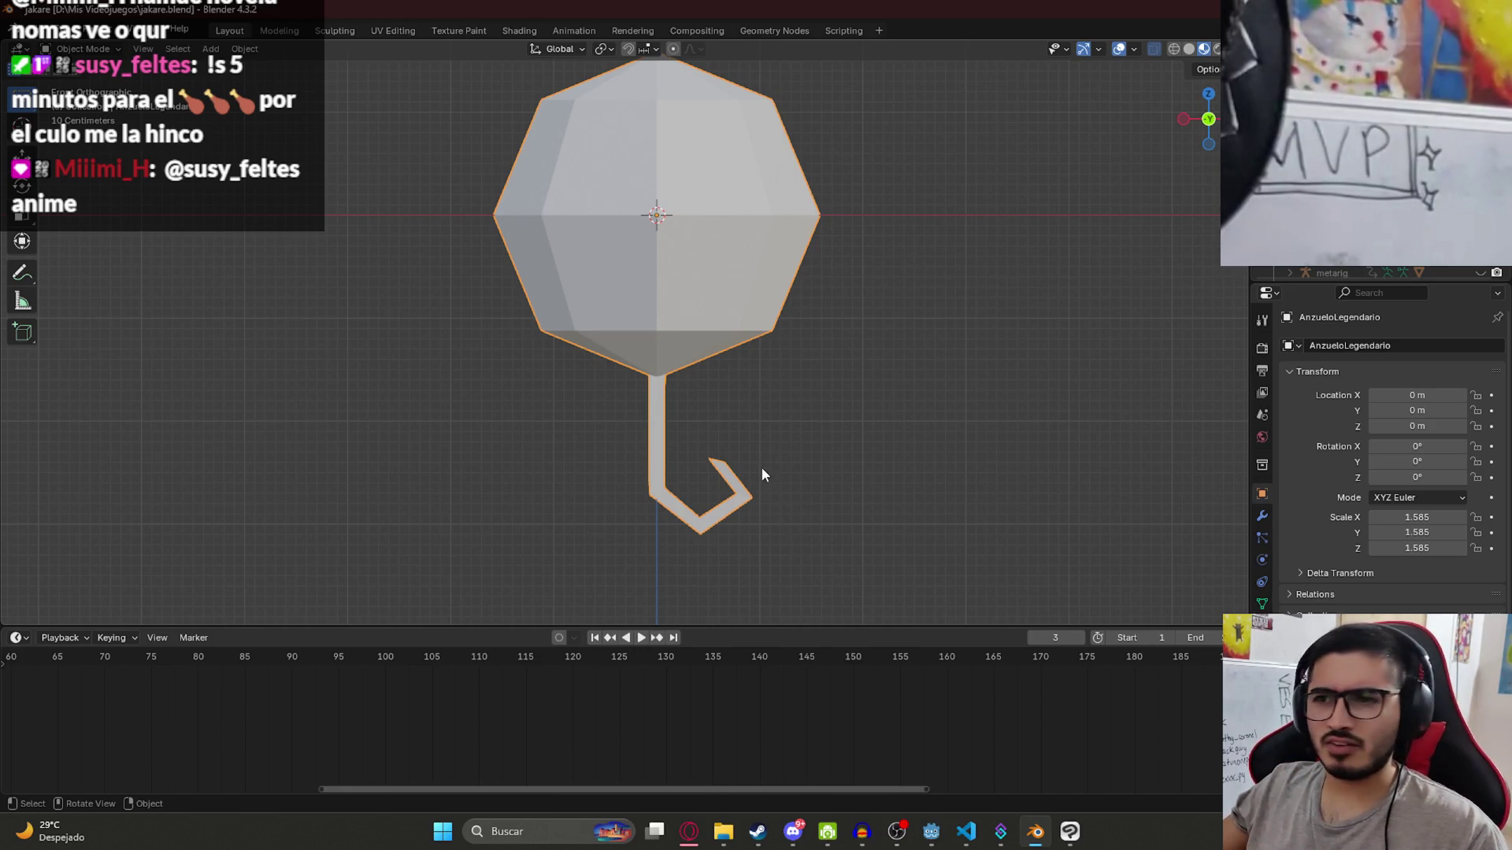
pyautogui.press('Tab')
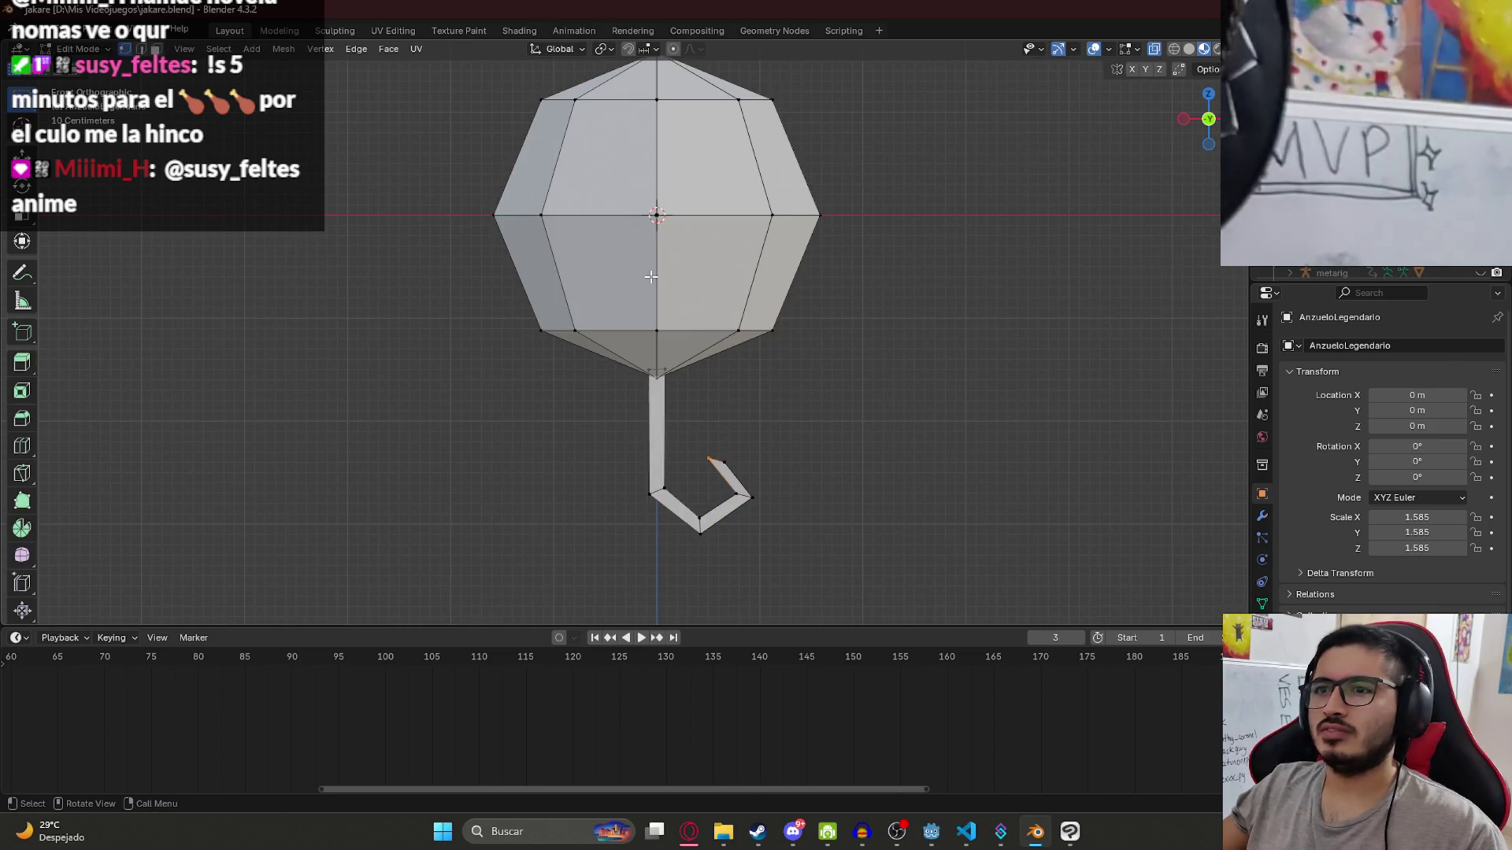
# Step: In see-through wireframe, mark a seam up the canopy's side edge, seen from the back
pyautogui.press('Tab')
pyautogui.press('Tab')
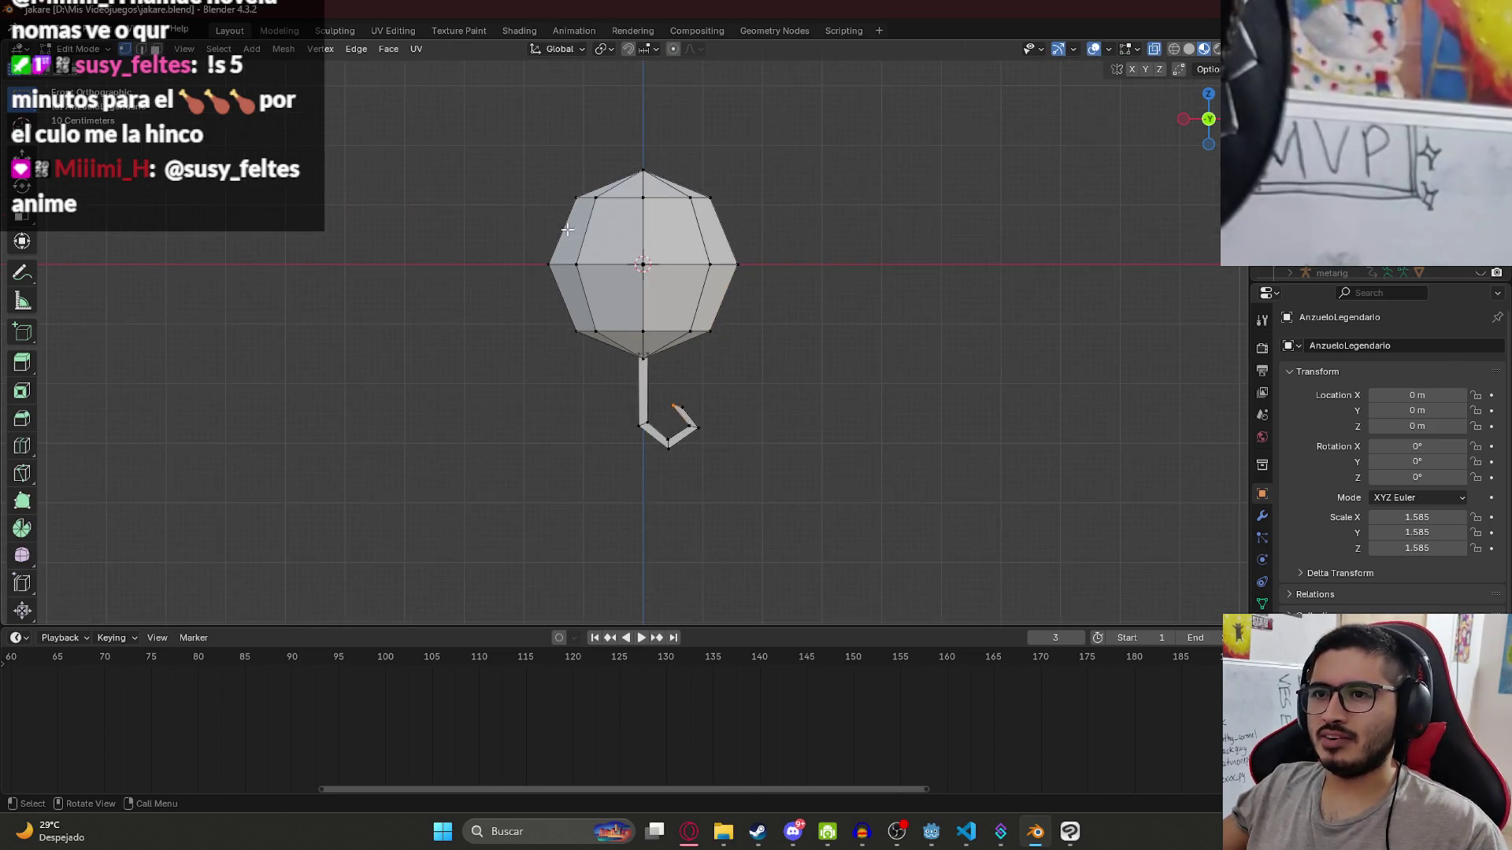
pyautogui.scroll(-1, 577, 220)
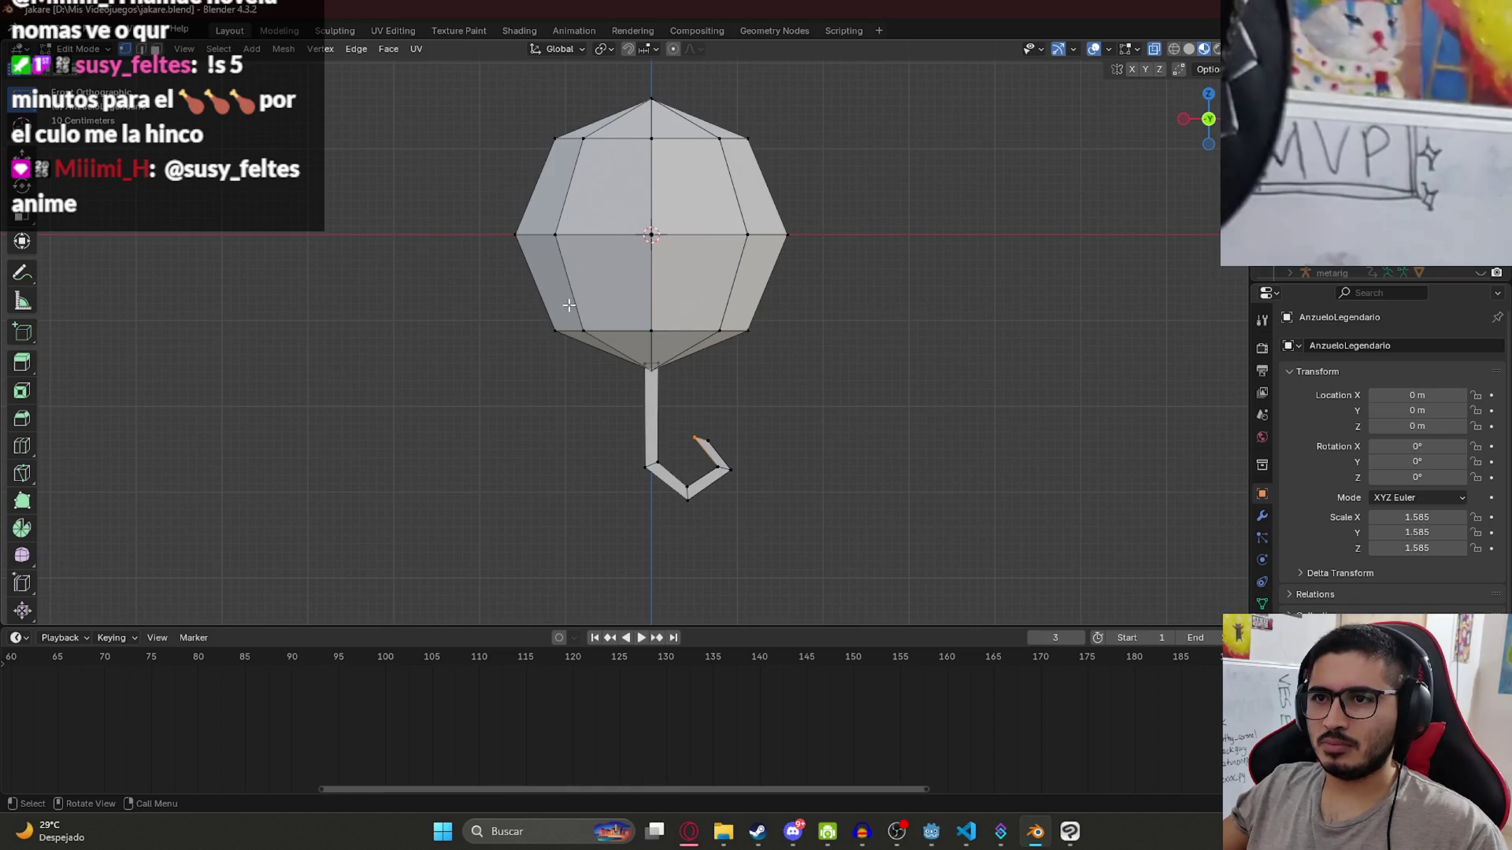
pyautogui.moveTo(569, 306); pyautogui.dragTo(536, 503)
pyautogui.hotkey('shift', 'z')
pyautogui.scroll(3, 644, 399)
pyautogui.click(847, 374)
pyautogui.moveTo(824, 408)
pyautogui.mouseDown()
pyautogui.moveTo(777, 338)
pyautogui.moveTo(764, 415)
pyautogui.moveTo(776, 321)
pyautogui.moveTo(820, 294)
pyautogui.moveTo(1040, 338)
pyautogui.moveTo(1012, 370)
pyautogui.mouseUp()
pyautogui.press('ctrl+KP_1')
pyautogui.moveTo(432, 118); pyautogui.dragTo(562, 311)
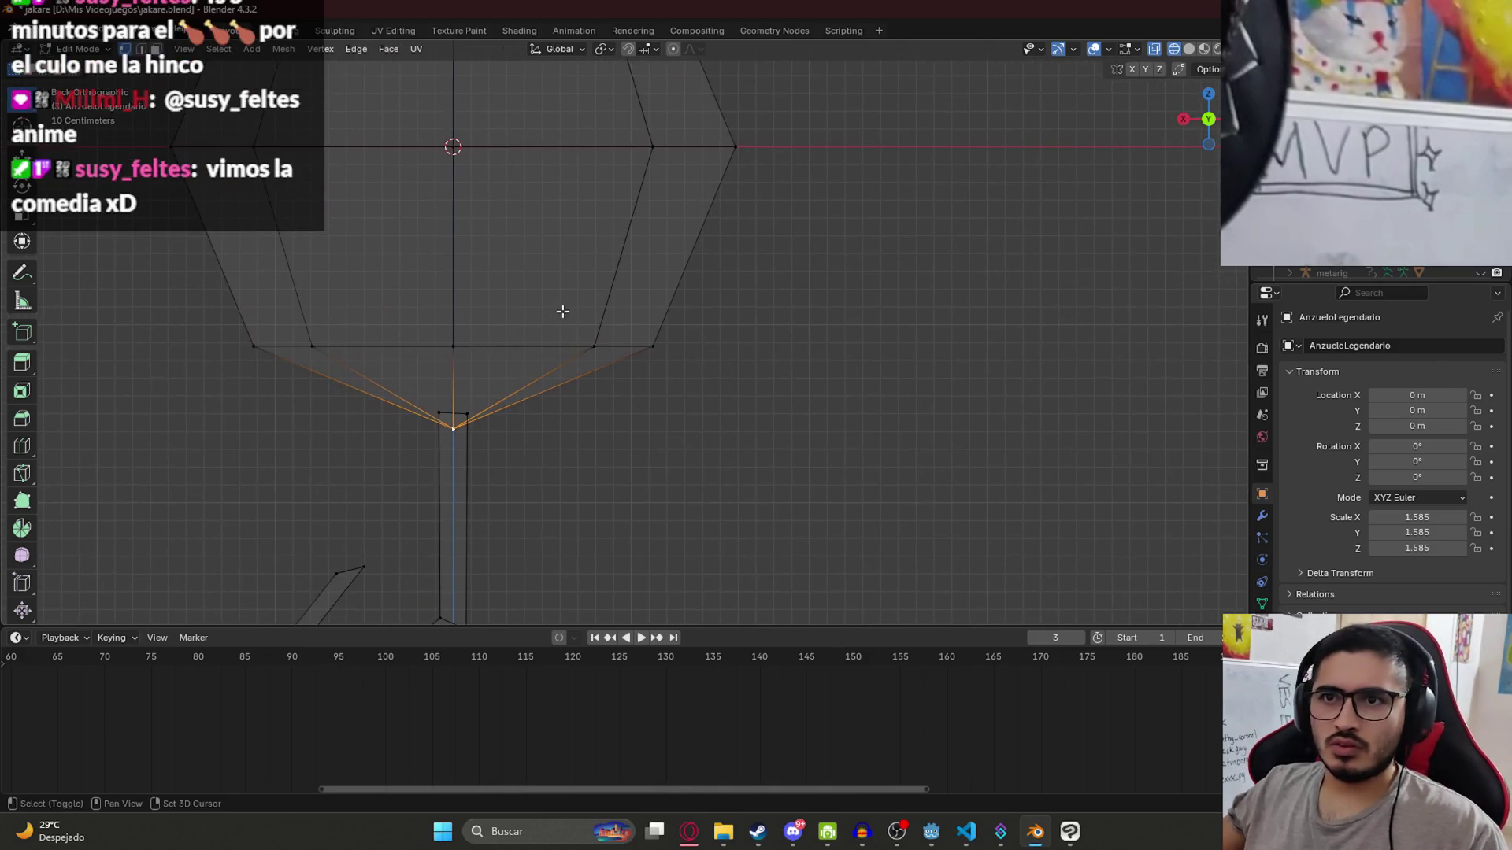
pyautogui.keyDown('shift'); pyautogui.click(463, 349); pyautogui.keyUp('shift')
pyautogui.moveTo(462, 148); pyautogui.dragTo(476, 577)
pyautogui.hotkey('ctrl', 'e')
pyautogui.click(474, 314)
# Step: Delete the faces at the top of the stem where it meets the canopy
pyautogui.scroll(-5, 516, 355)
pyautogui.moveTo(598, 511); pyautogui.dragTo(601, 274)
pyautogui.scroll(4, 584, 291)
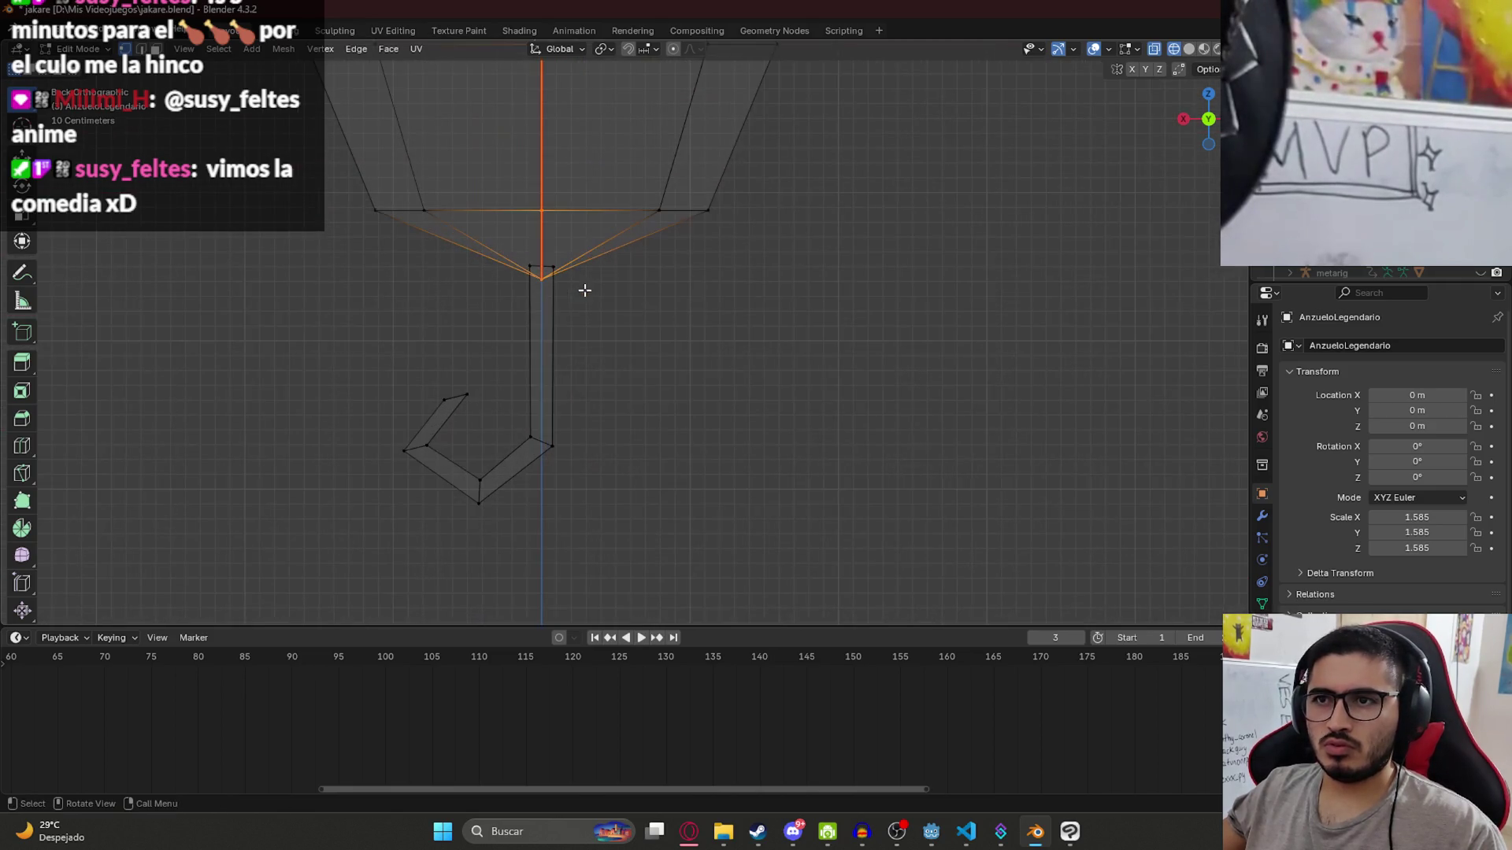
pyautogui.moveTo(507, 260); pyautogui.dragTo(581, 336)
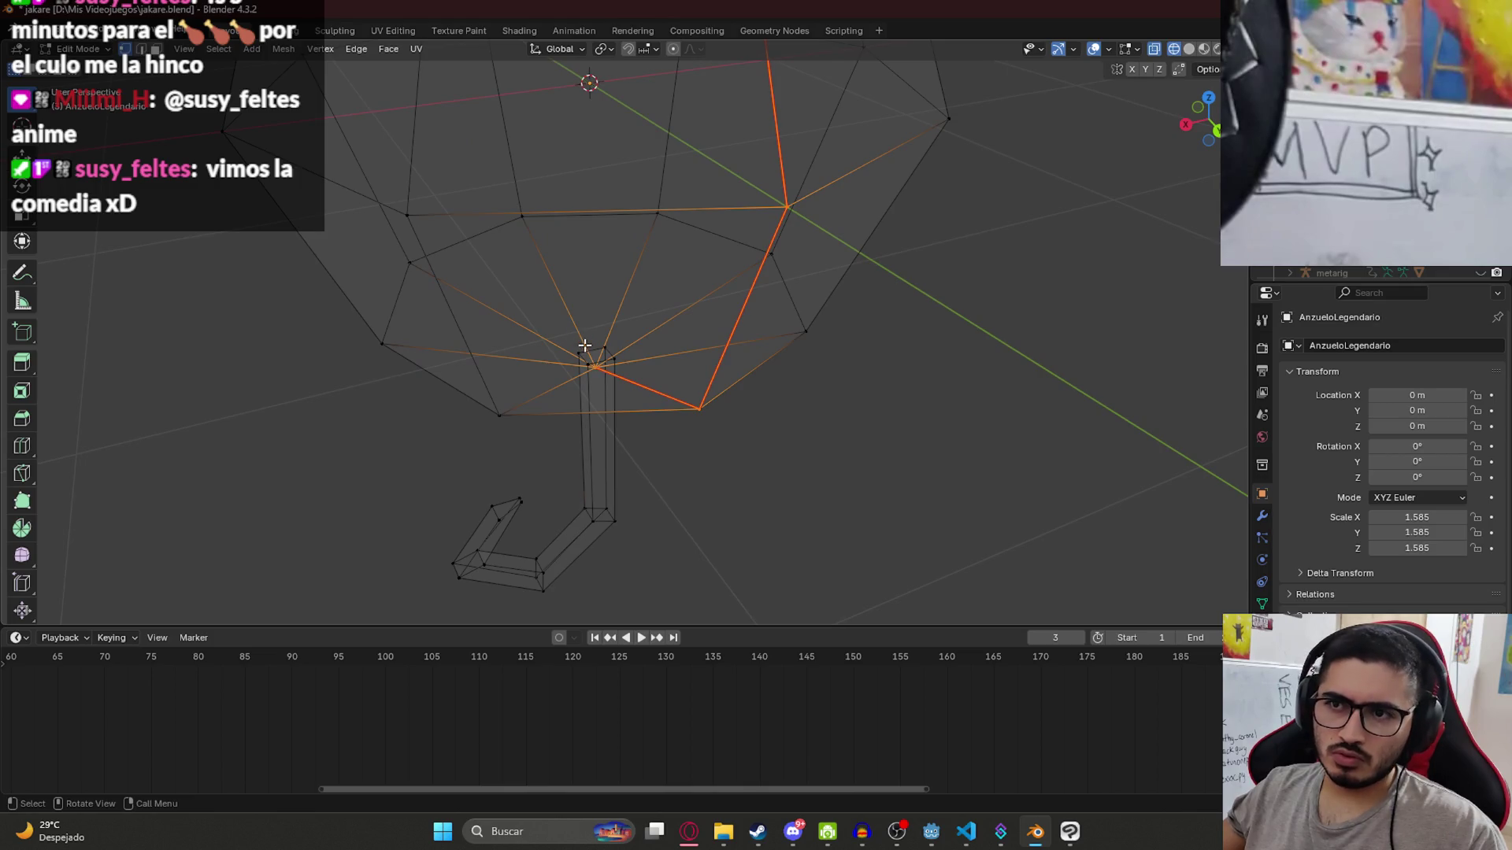
pyautogui.click(584, 347)
pyautogui.press('x')
pyautogui.click(586, 383)
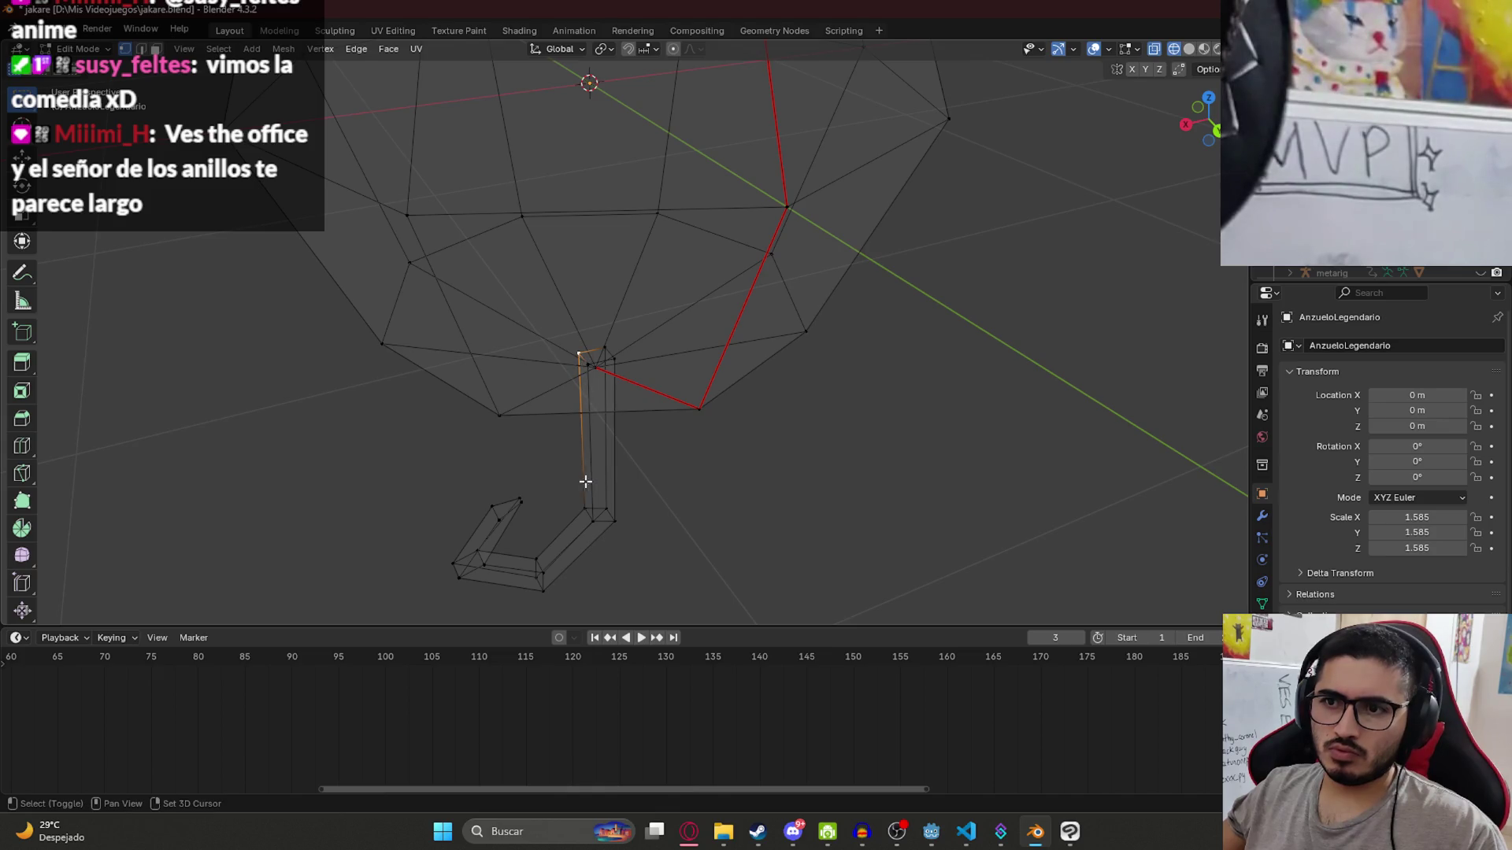
# Step: Mark the hook's outer and inner edges as seams, return to solid shading, and save
pyautogui.press('KP_1')
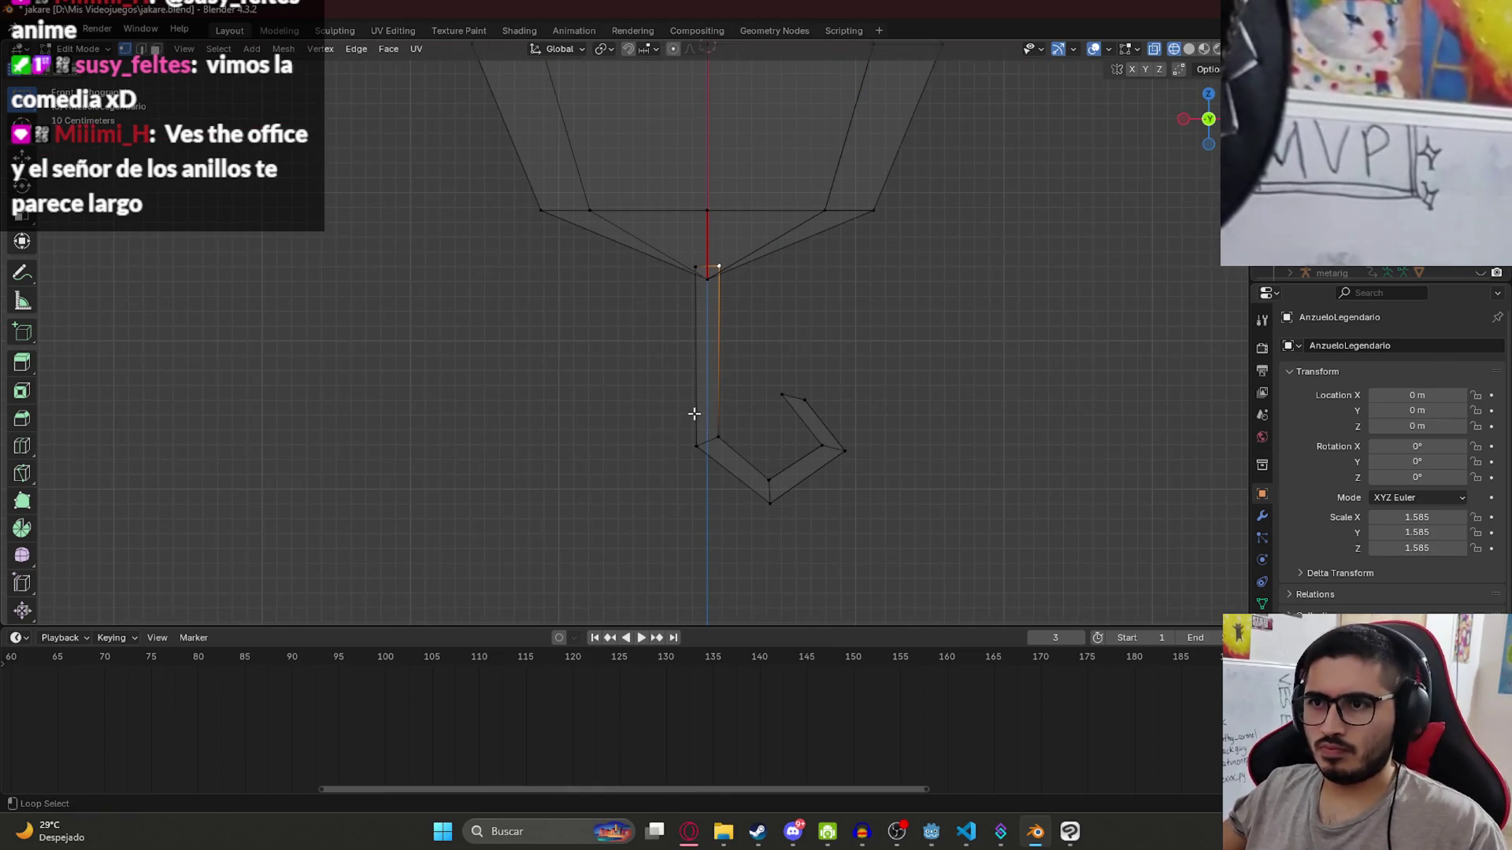
pyautogui.keyDown('alt'); pyautogui.click(721, 448); pyautogui.keyUp('alt')
pyautogui.keyDown('alt'); pyautogui.keyDown('shift'); pyautogui.click(749, 456); pyautogui.keyUp('shift'); pyautogui.keyUp('alt')
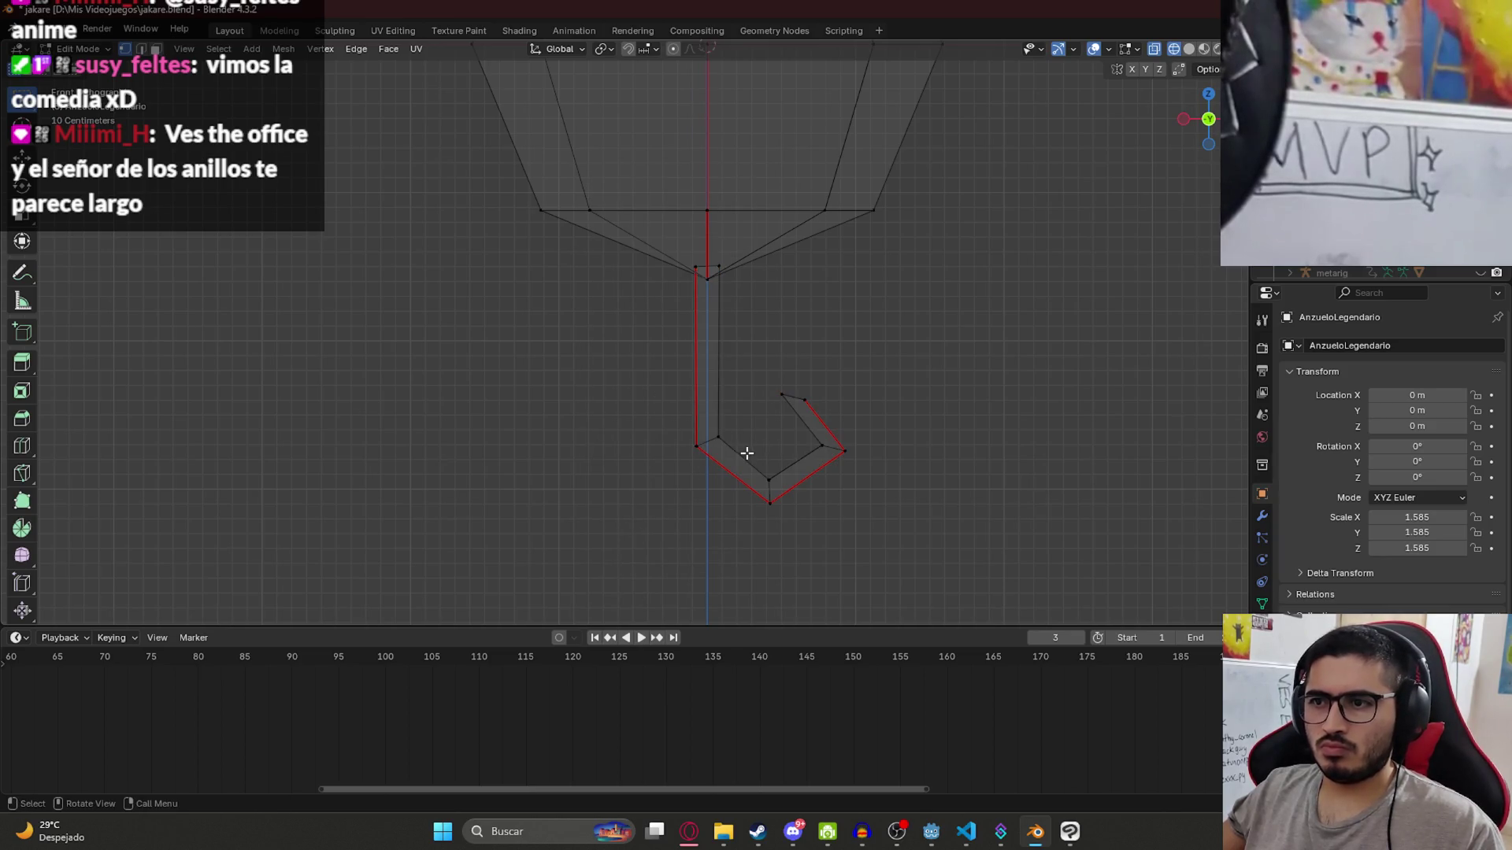
pyautogui.hotkey('ctrl', 'e')
pyautogui.click(746, 459)
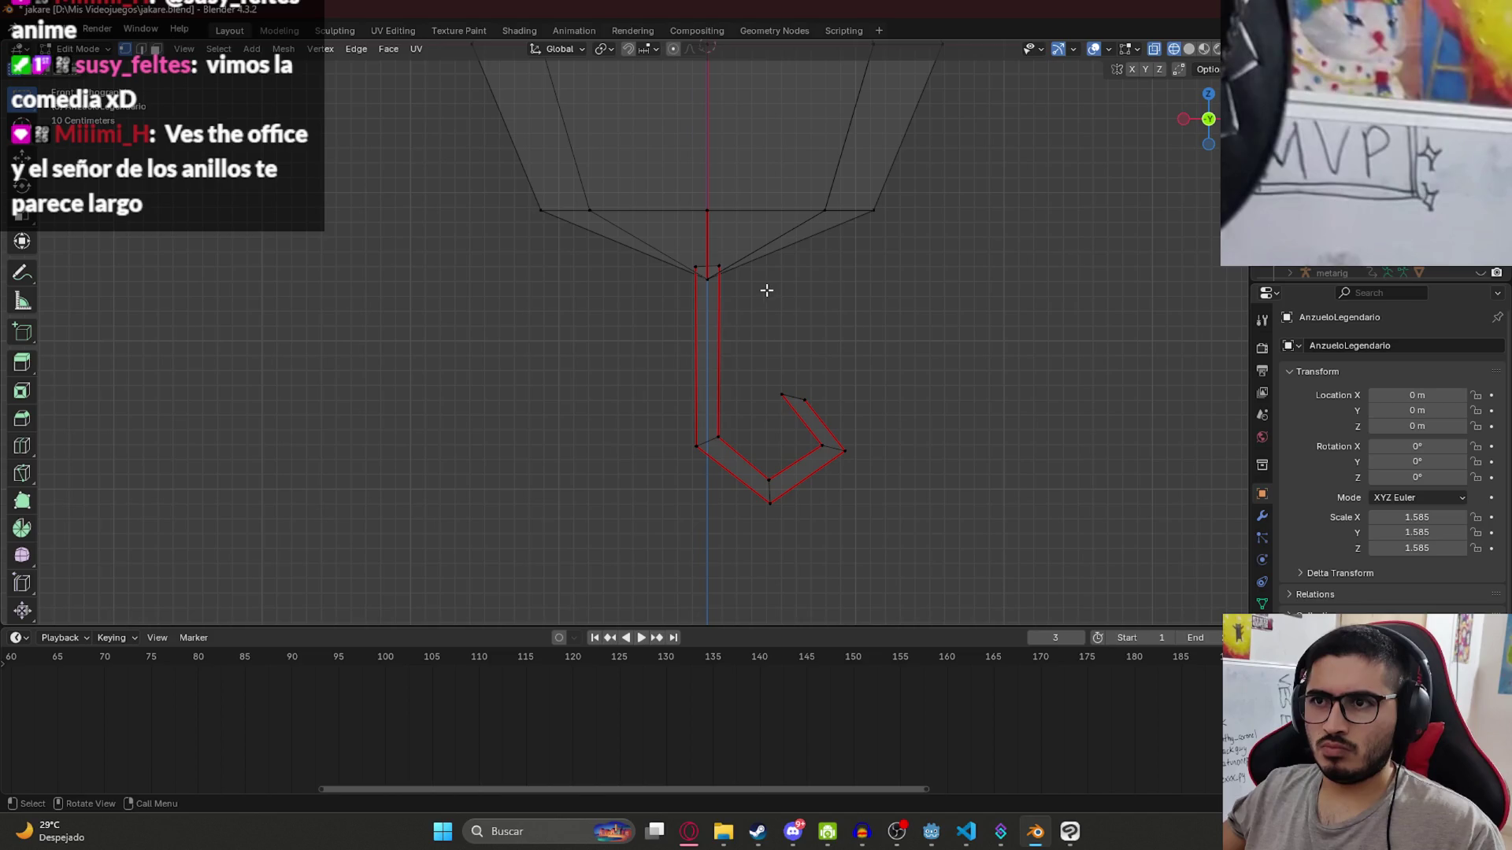
pyautogui.moveTo(797, 396)
pyautogui.mouseDown()
pyautogui.moveTo(796, 418)
pyautogui.moveTo(731, 428)
pyautogui.moveTo(766, 411)
pyautogui.moveTo(635, 381)
pyautogui.moveTo(635, 415)
pyautogui.moveTo(688, 422)
pyautogui.moveTo(627, 405)
pyautogui.moveTo(605, 493)
pyautogui.moveTo(546, 476)
pyautogui.moveTo(586, 346)
pyautogui.mouseUp()
pyautogui.hotkey('shift', 'z')
pyautogui.hotkey('ctrl', 's')
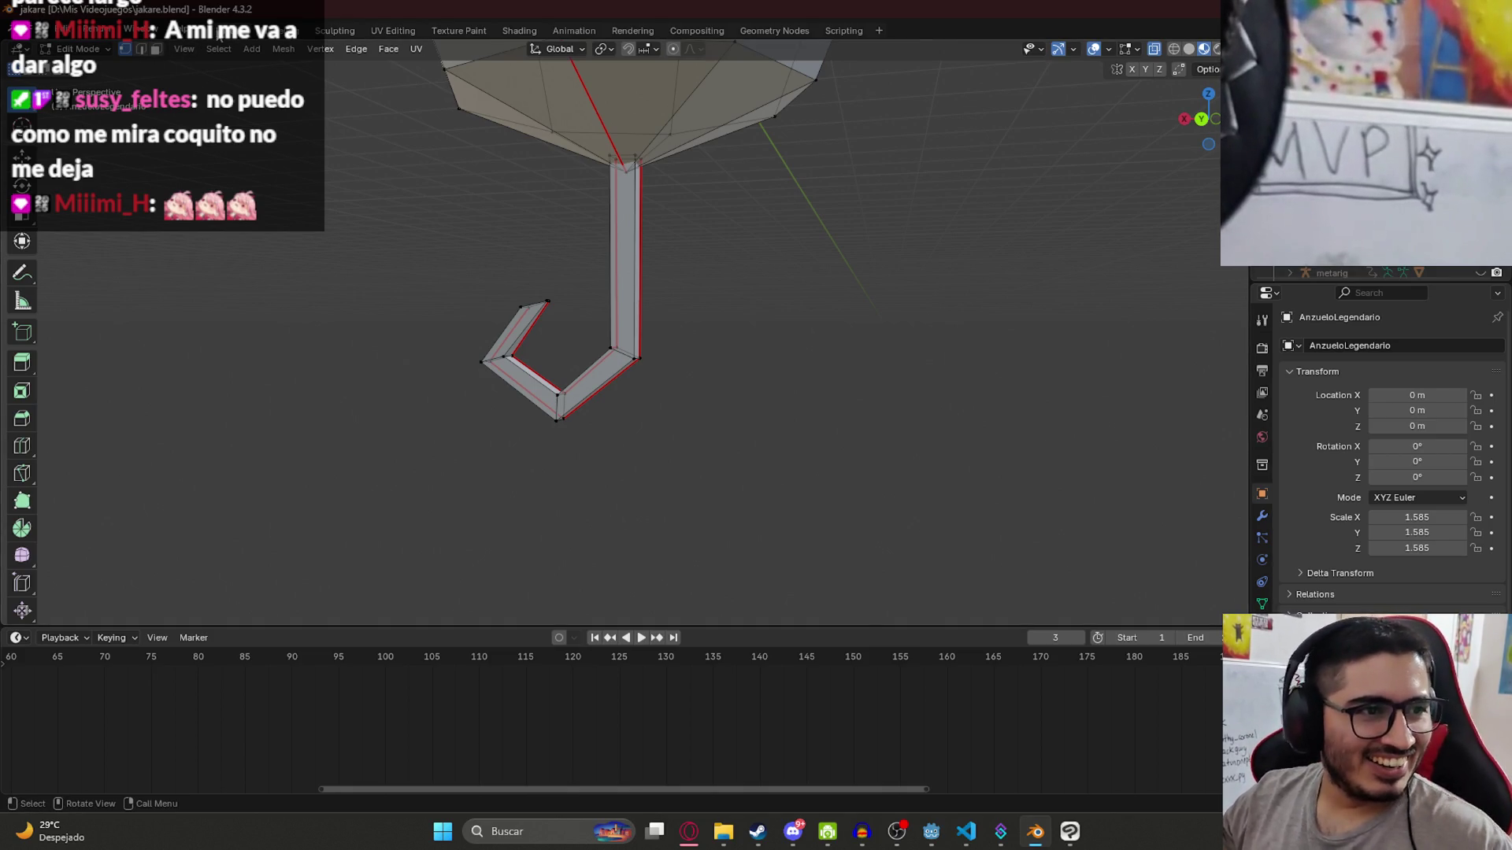
# Step: Mark seams on the hook's inner loop and its outer bottom and right edges
pyautogui.moveTo(655, 236)
pyautogui.mouseDown()
pyautogui.moveTo(756, 291)
pyautogui.moveTo(684, 399)
pyautogui.mouseUp()
pyautogui.keyDown('alt'); pyautogui.click(684, 399); pyautogui.keyUp('alt')
pyautogui.rightClick(663, 414)
pyautogui.click(663, 414)
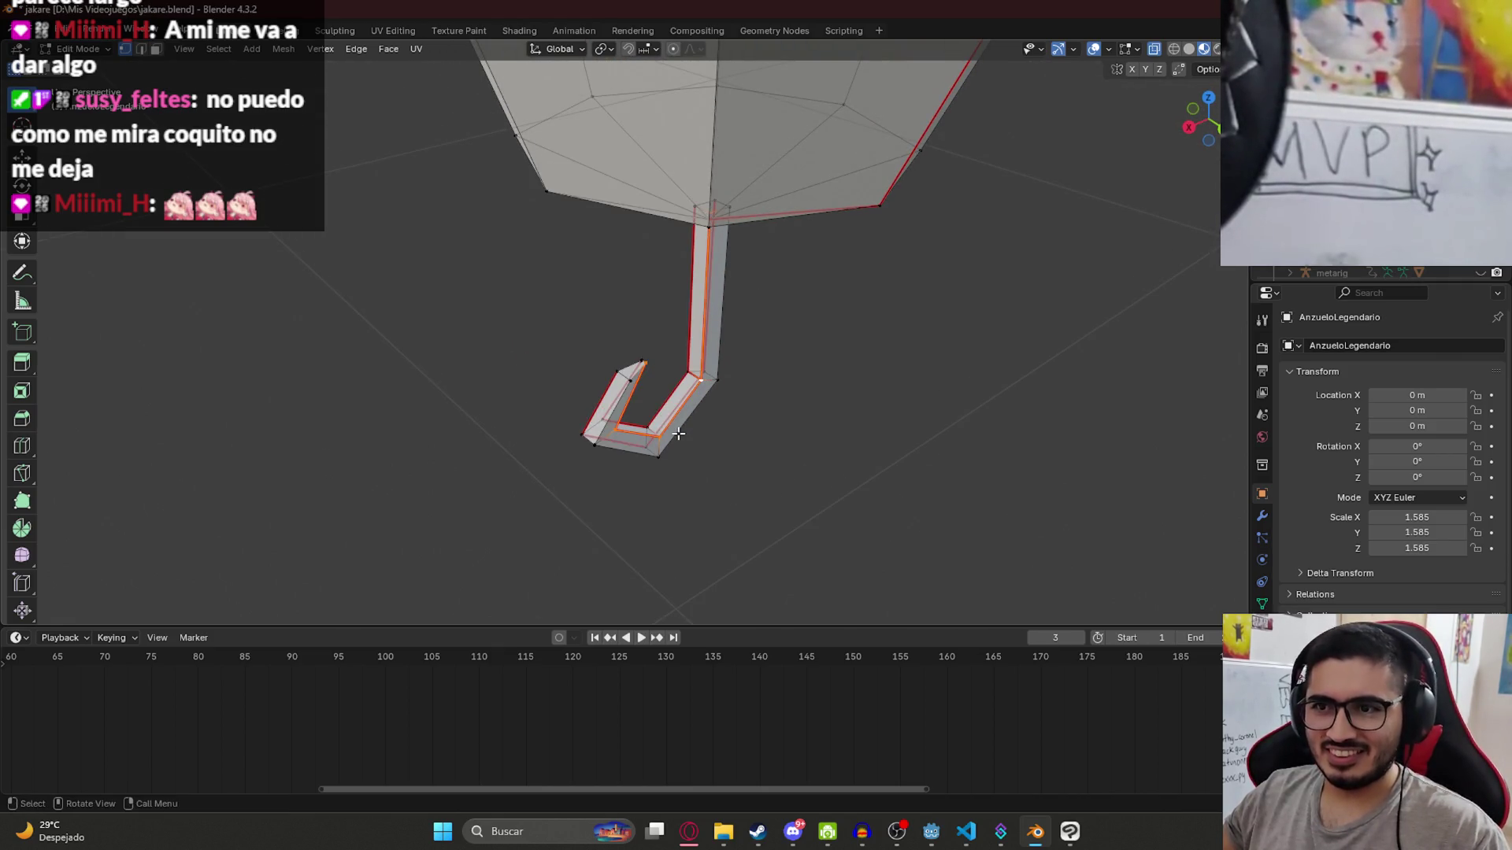
pyautogui.keyDown('alt'); pyautogui.click(691, 429); pyautogui.keyUp('alt')
pyautogui.moveTo(692, 428); pyautogui.dragTo(703, 408)
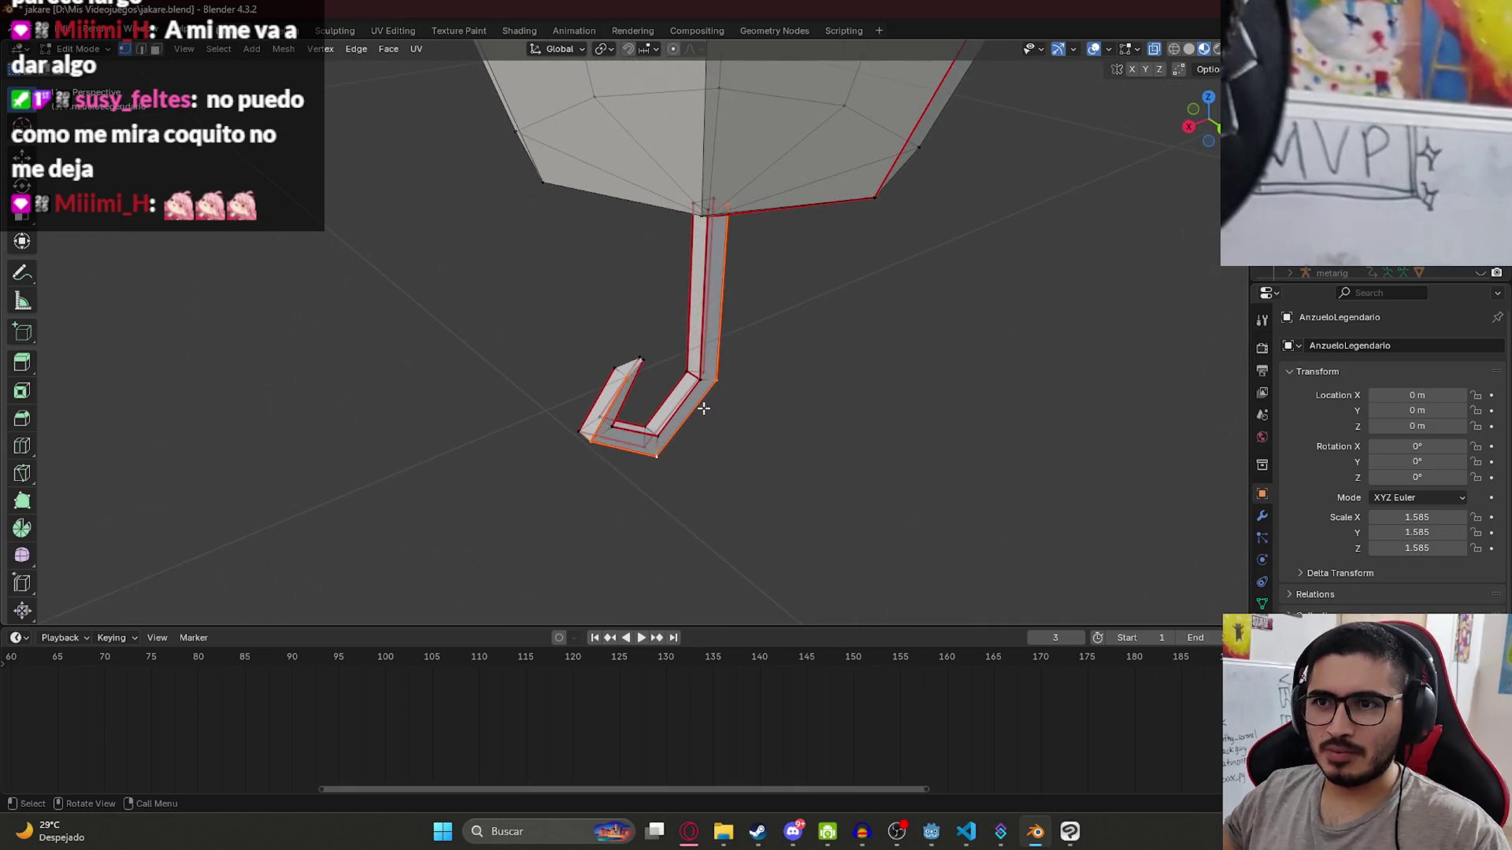
pyautogui.scroll(6, 607, 383)
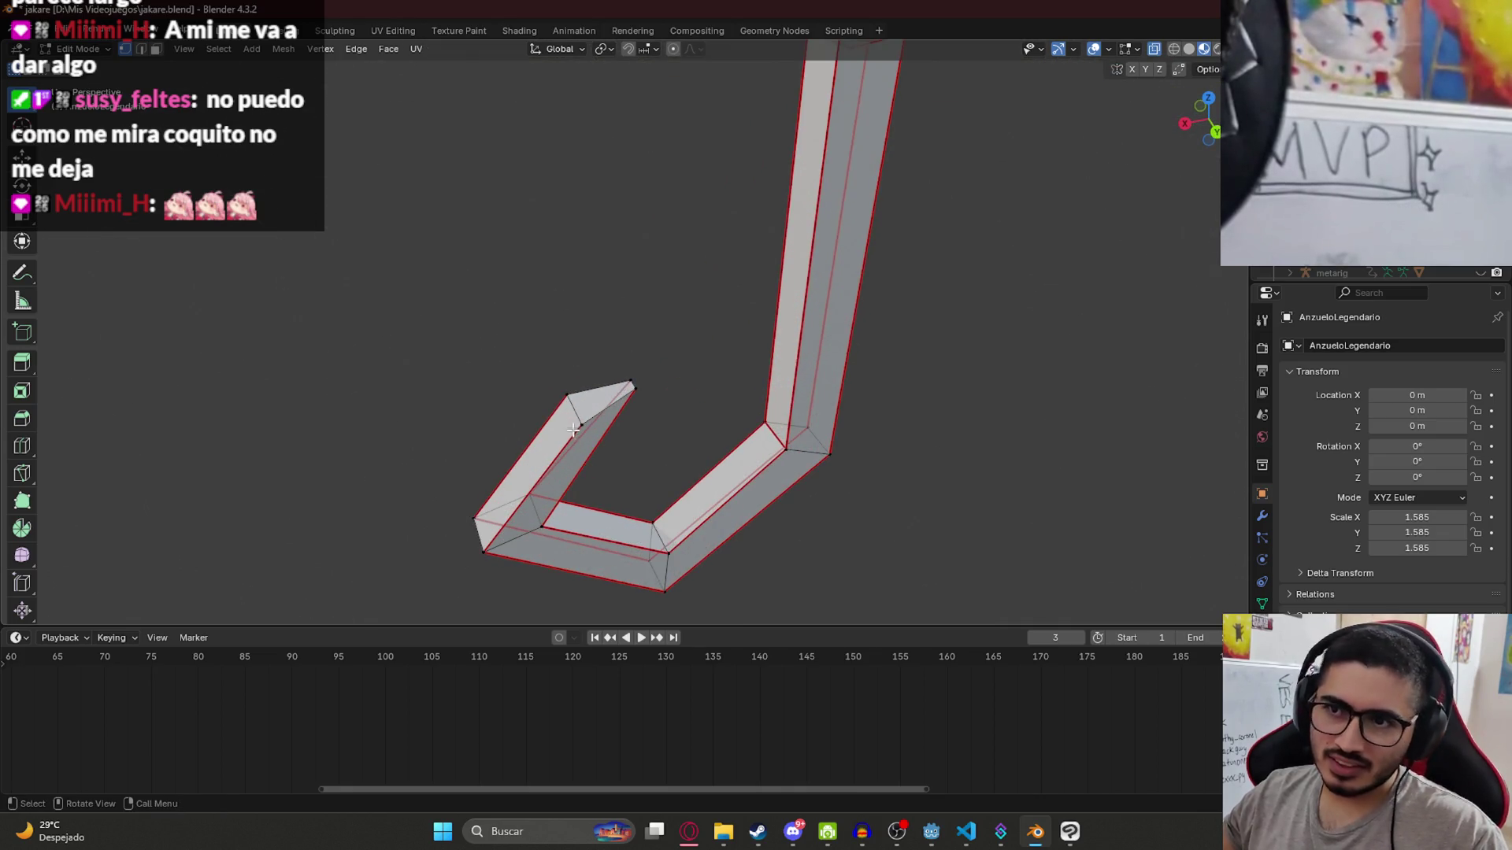
pyautogui.rightClick(636, 397)
pyautogui.click(639, 398)
# Step: Mark seams on the outer top and left edges and the tip's top and inner edges
pyautogui.keyDown('alt'); pyautogui.click(613, 380); pyautogui.keyUp('alt')
pyautogui.rightClick(612, 379)
pyautogui.click(613, 378)
pyautogui.keyDown('alt'); pyautogui.click(635, 390); pyautogui.keyUp('alt')
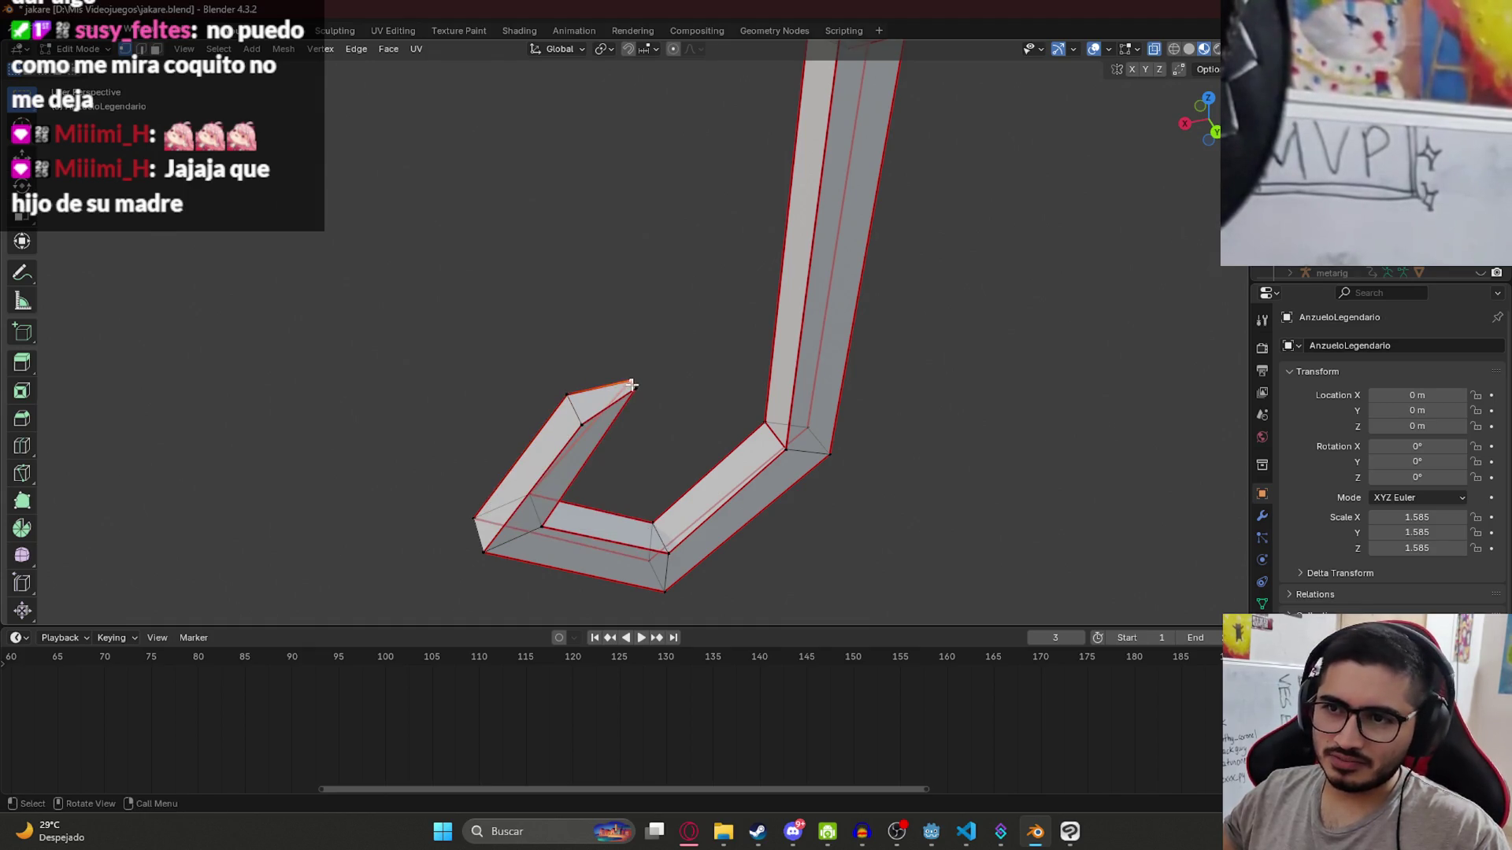
pyautogui.rightClick(634, 390)
pyautogui.click(635, 392)
# Step: Select the whole mesh and switch to the UV Editing workspace
pyautogui.moveTo(635, 391); pyautogui.dragTo(506, 350)
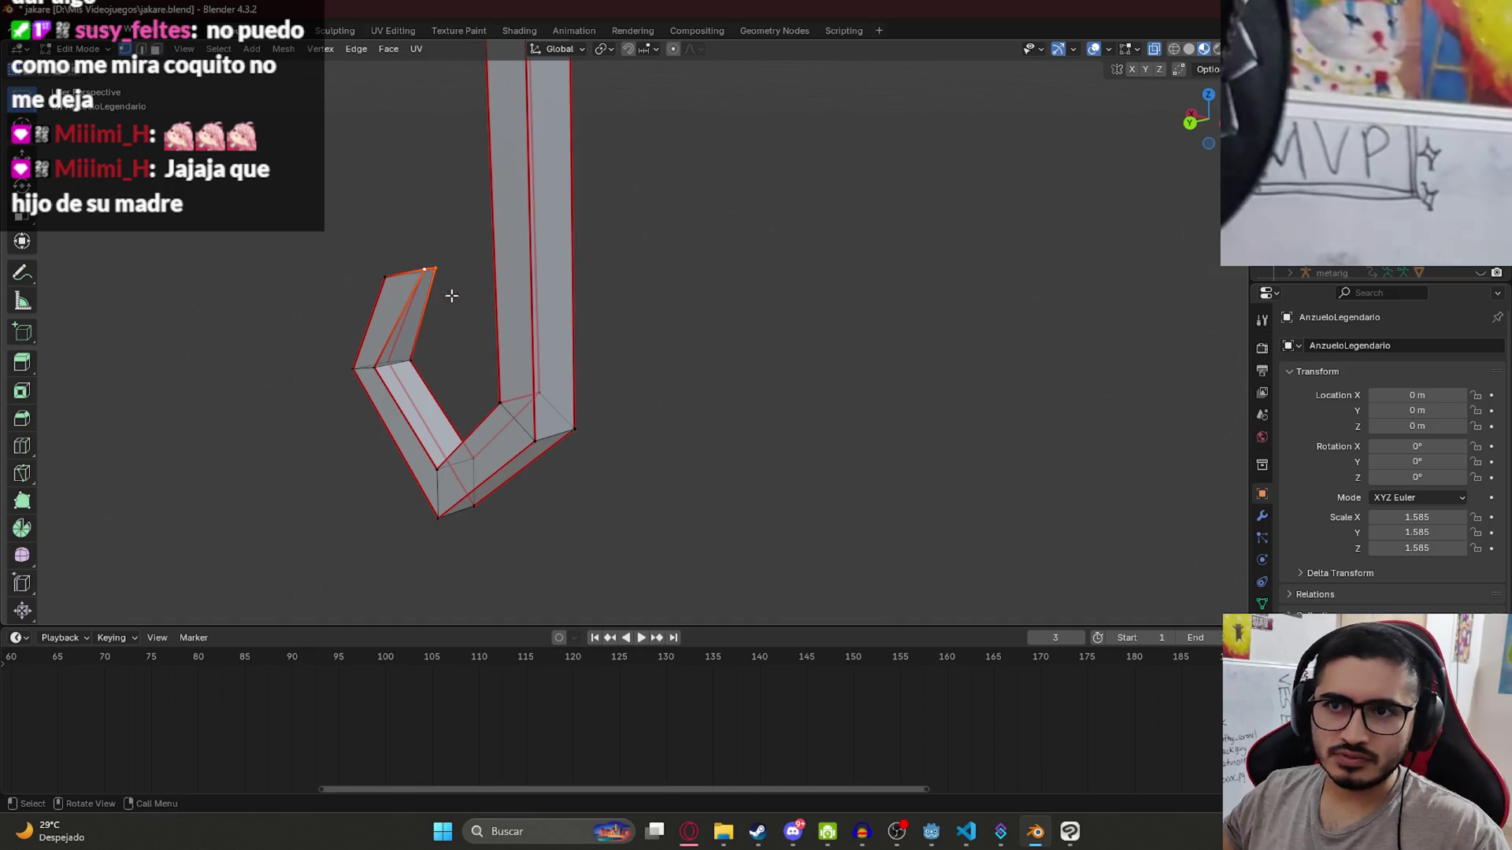
pyautogui.scroll(5, 533, 270)
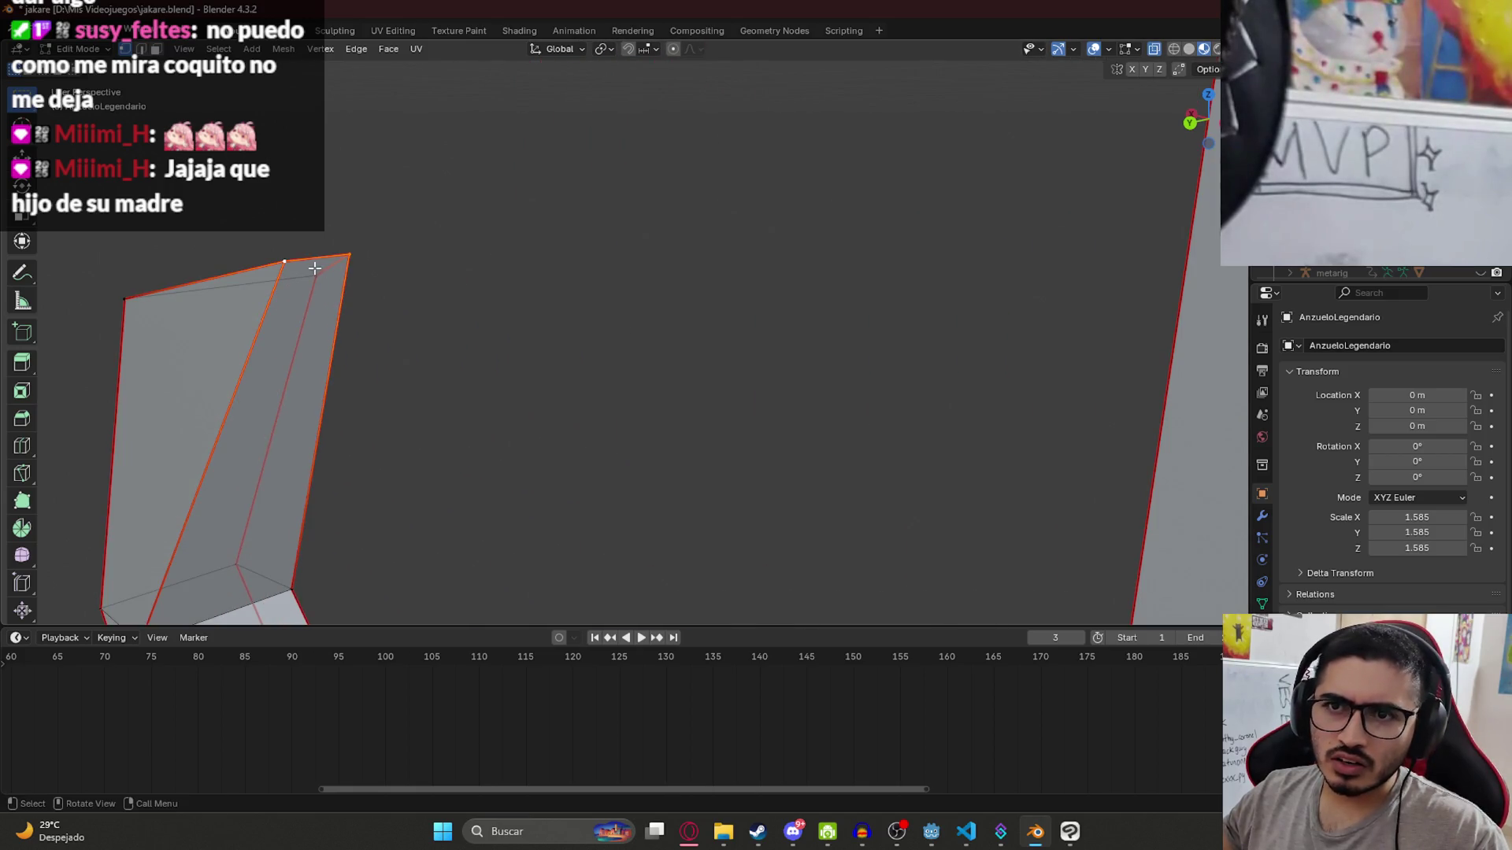
pyautogui.scroll(-4, 481, 380)
pyautogui.scroll(-1, 563, 391)
pyautogui.moveTo(489, 405); pyautogui.dragTo(709, 408)
pyautogui.scroll(5, 717, 409)
pyautogui.press('a')
pyautogui.press('s')
pyautogui.click(393, 30)
# Step: Unwrap the hook mesh along its seams, frame it in front view and shift the islands
pyautogui.press('u')
pyautogui.moveTo(844, 309)
pyautogui.click(970, 346)
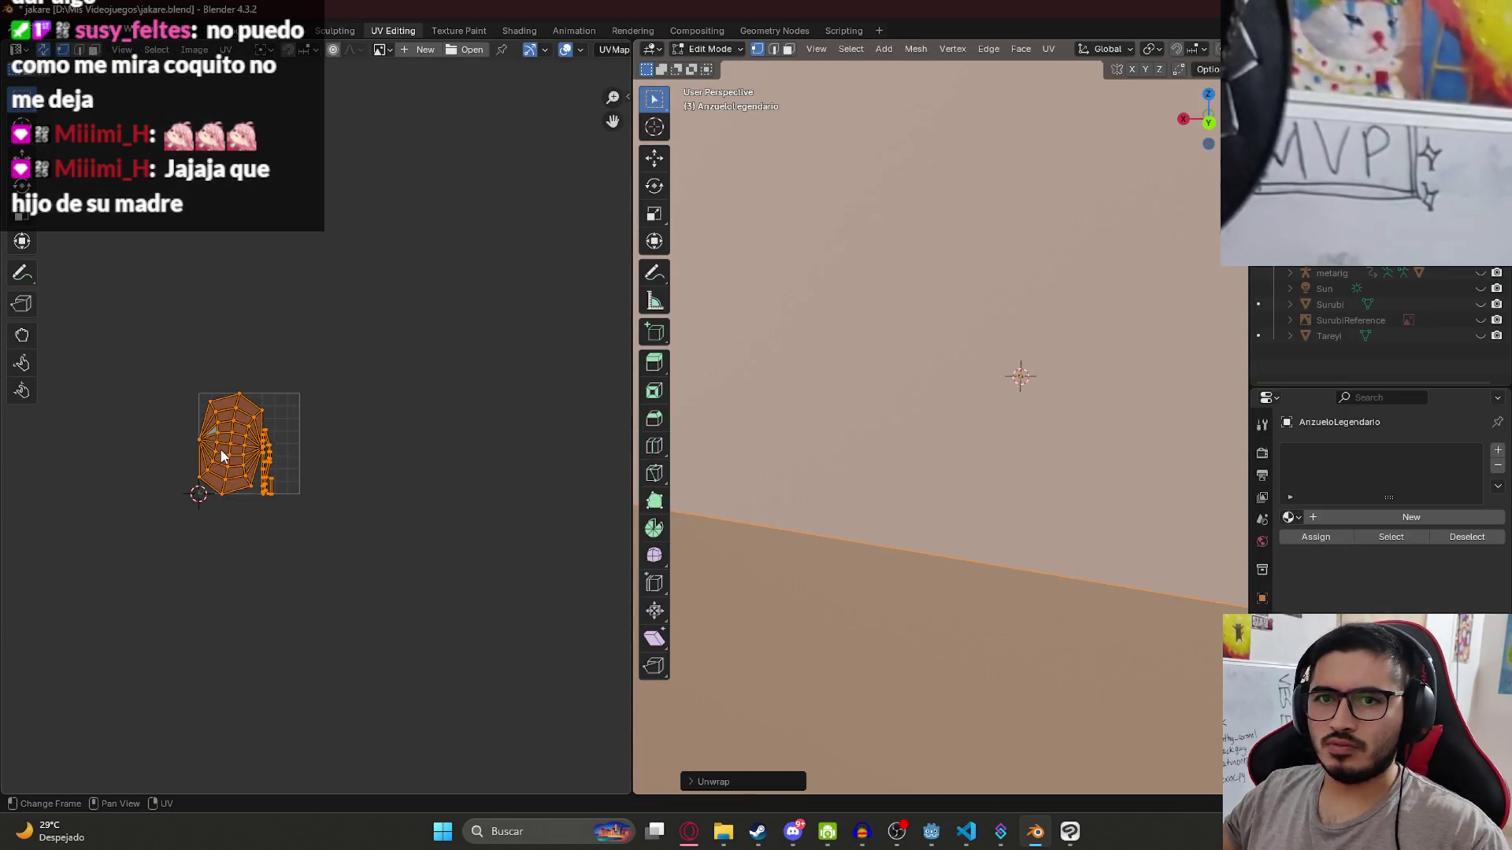
pyautogui.scroll(3, 210, 456)
pyautogui.scroll(-1, 310, 412)
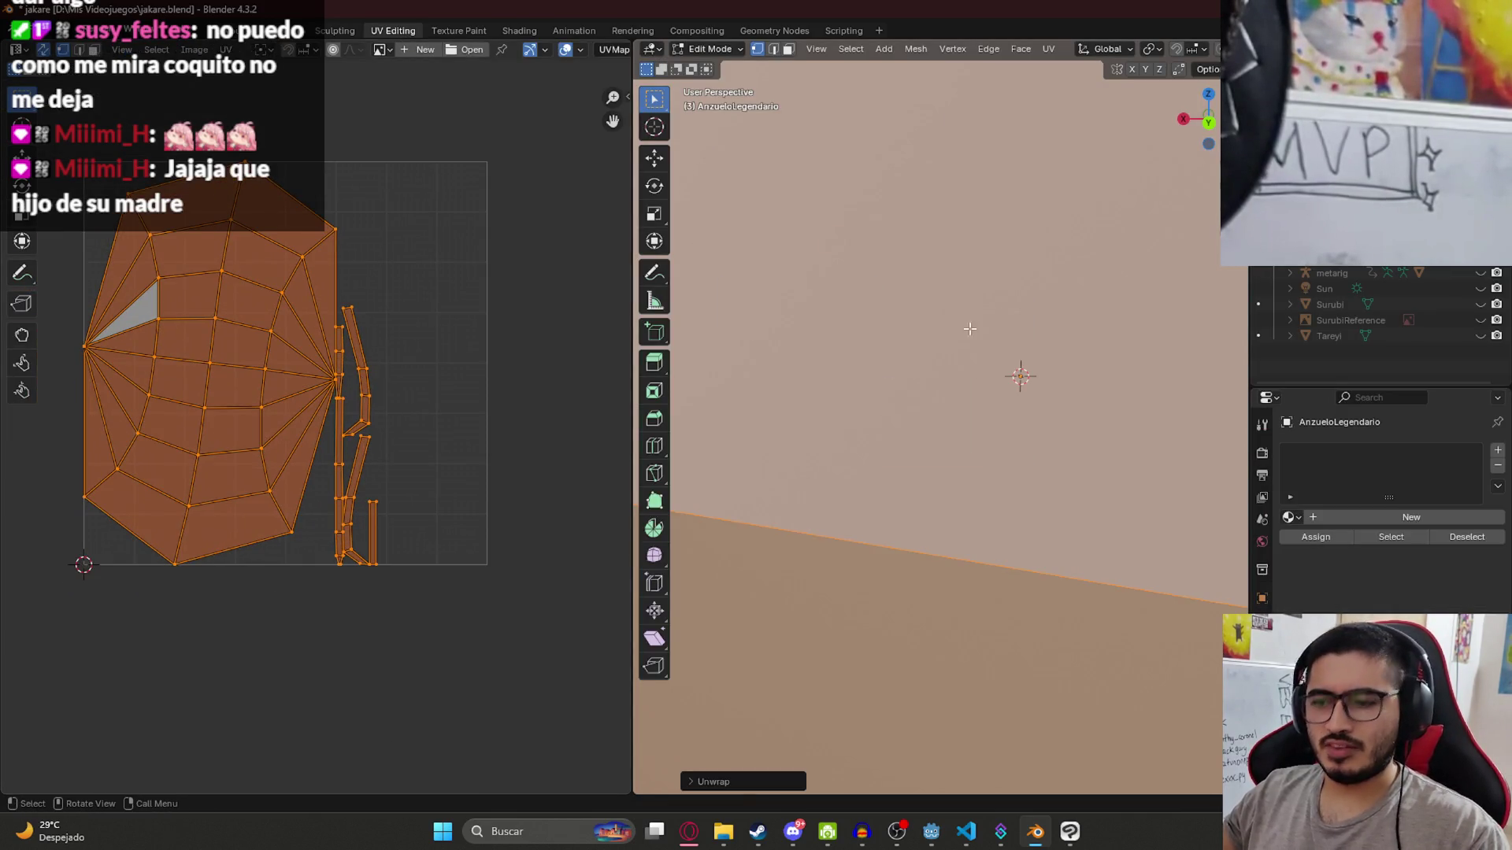
pyautogui.press('KP_1')
pyautogui.press('KP_Decimal')
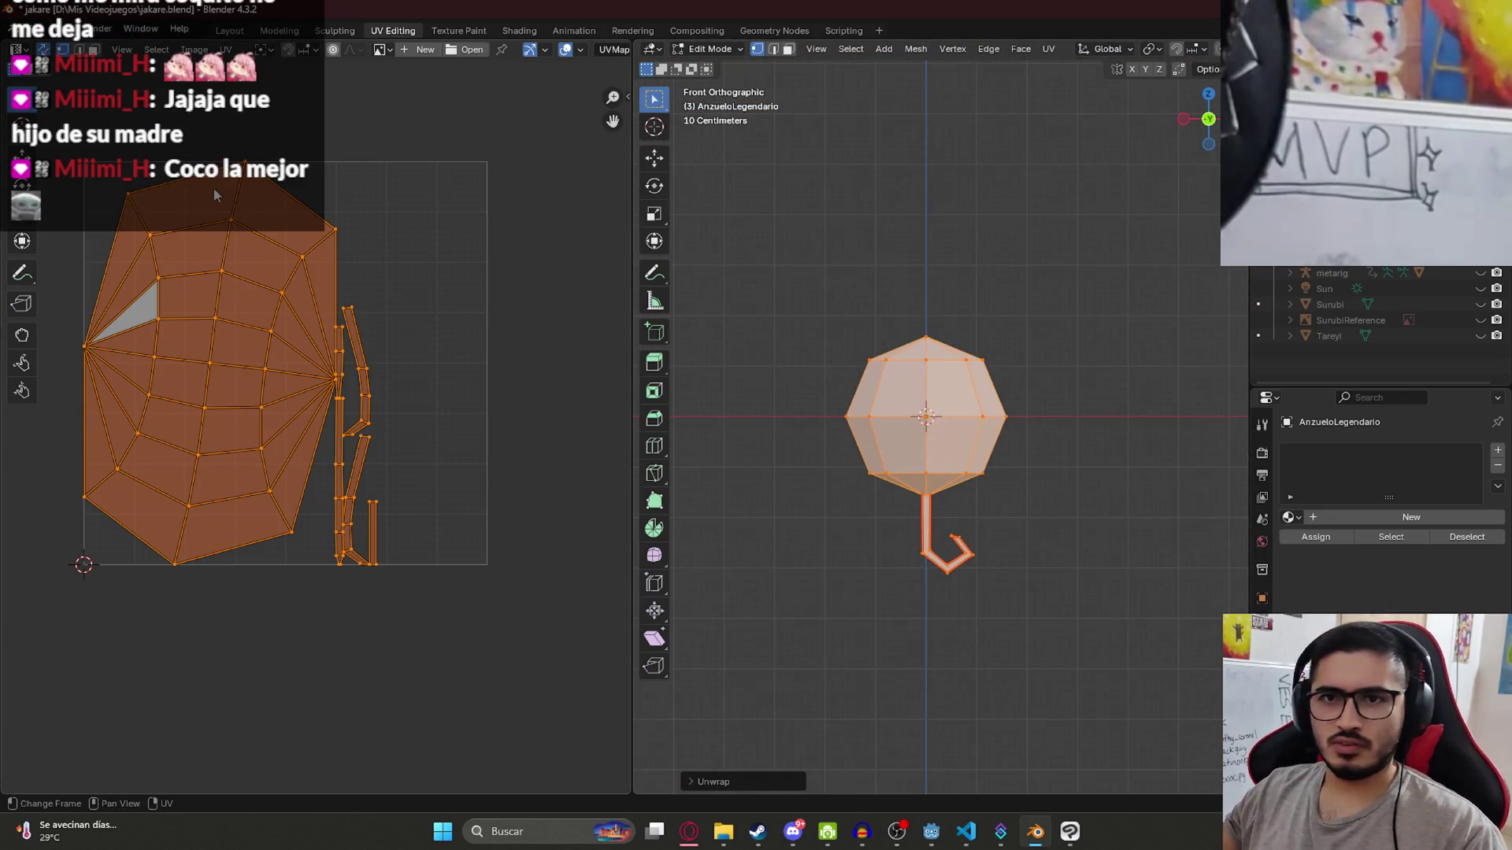
pyautogui.scroll(-2, 260, 345)
pyautogui.press('g')
pyautogui.click(337, 566)
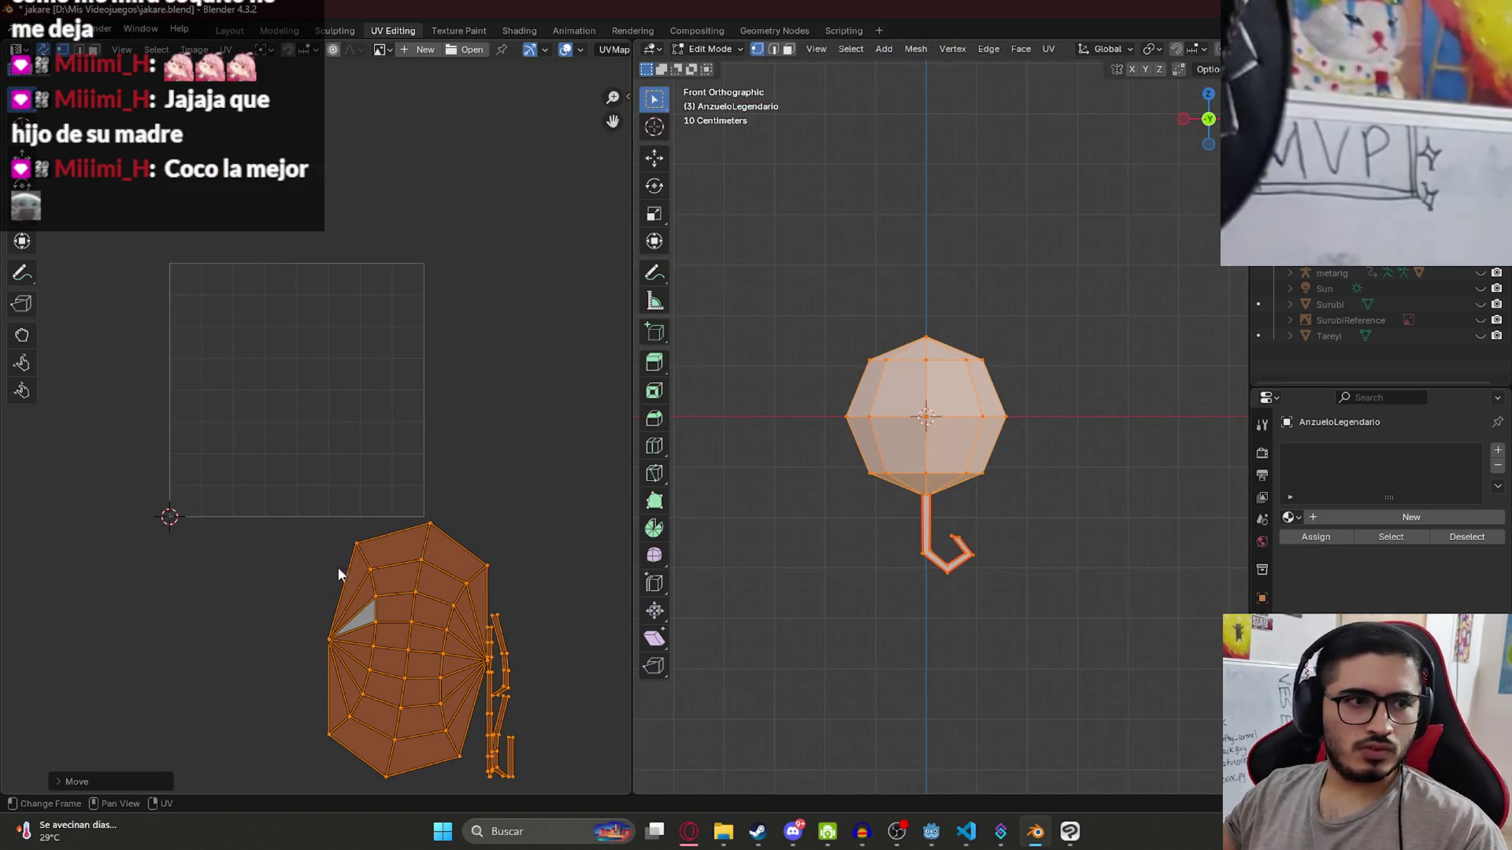
pyautogui.scroll(-2, 307, 409)
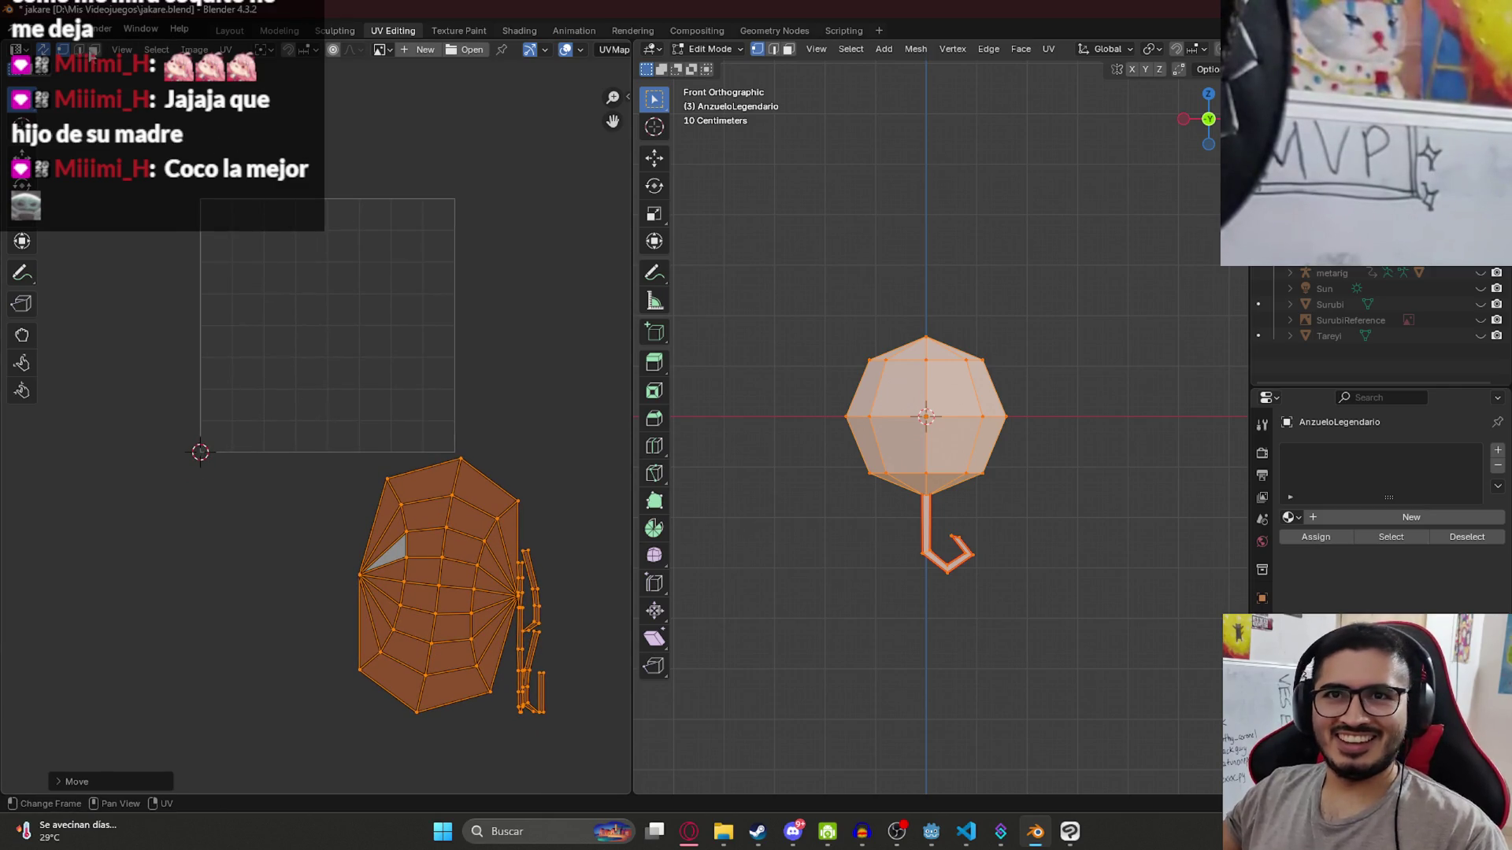
# Step: Select only the large body island in face mode and rotate it about 90°
pyautogui.click(92, 52)
pyautogui.moveTo(313, 400); pyautogui.dragTo(489, 805)
pyautogui.moveTo(503, 777); pyautogui.dragTo(505, 779)
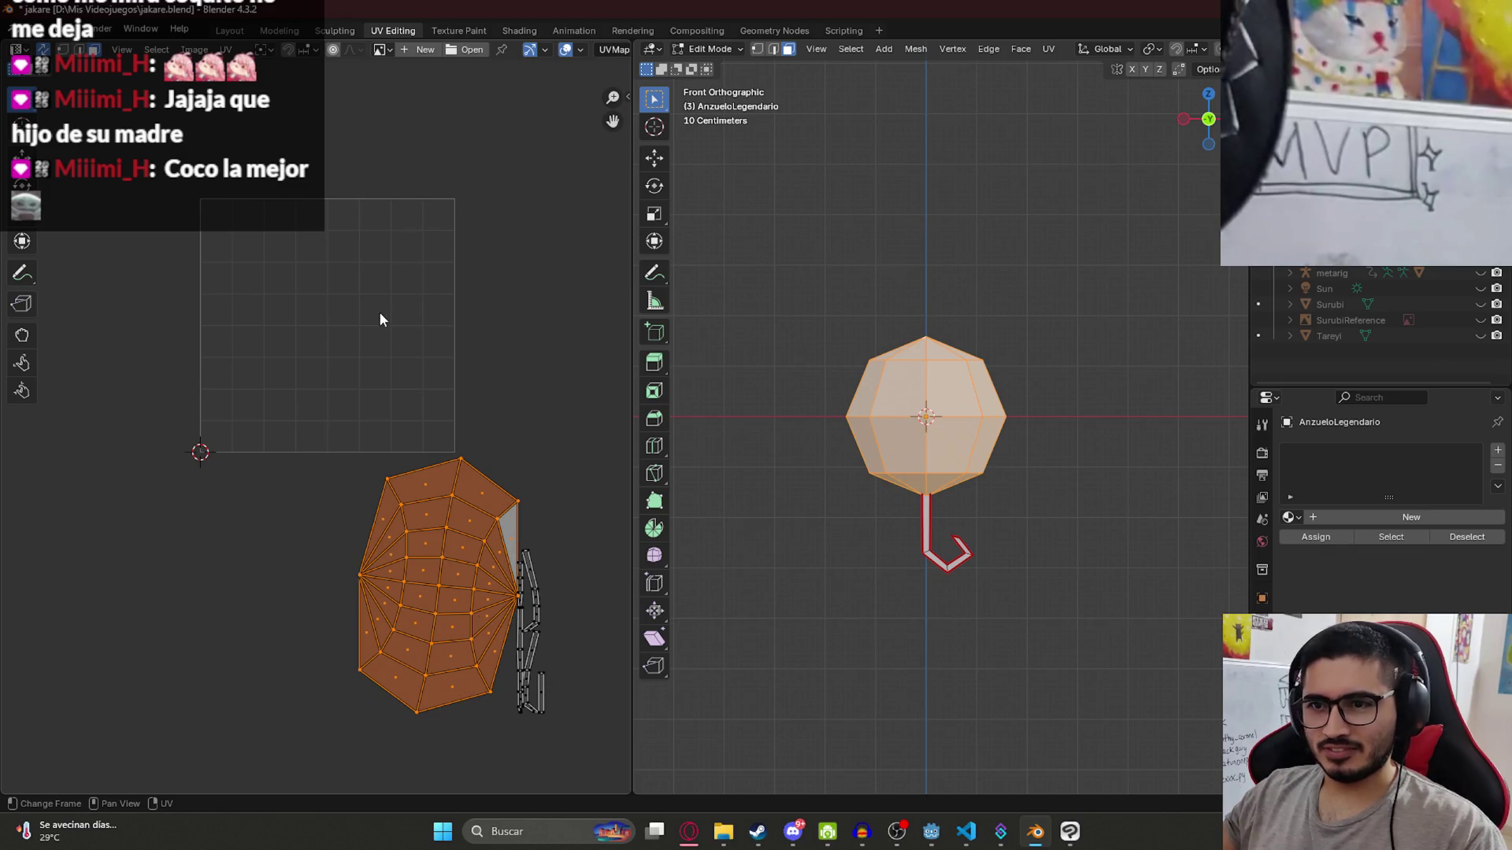
pyautogui.press('r')
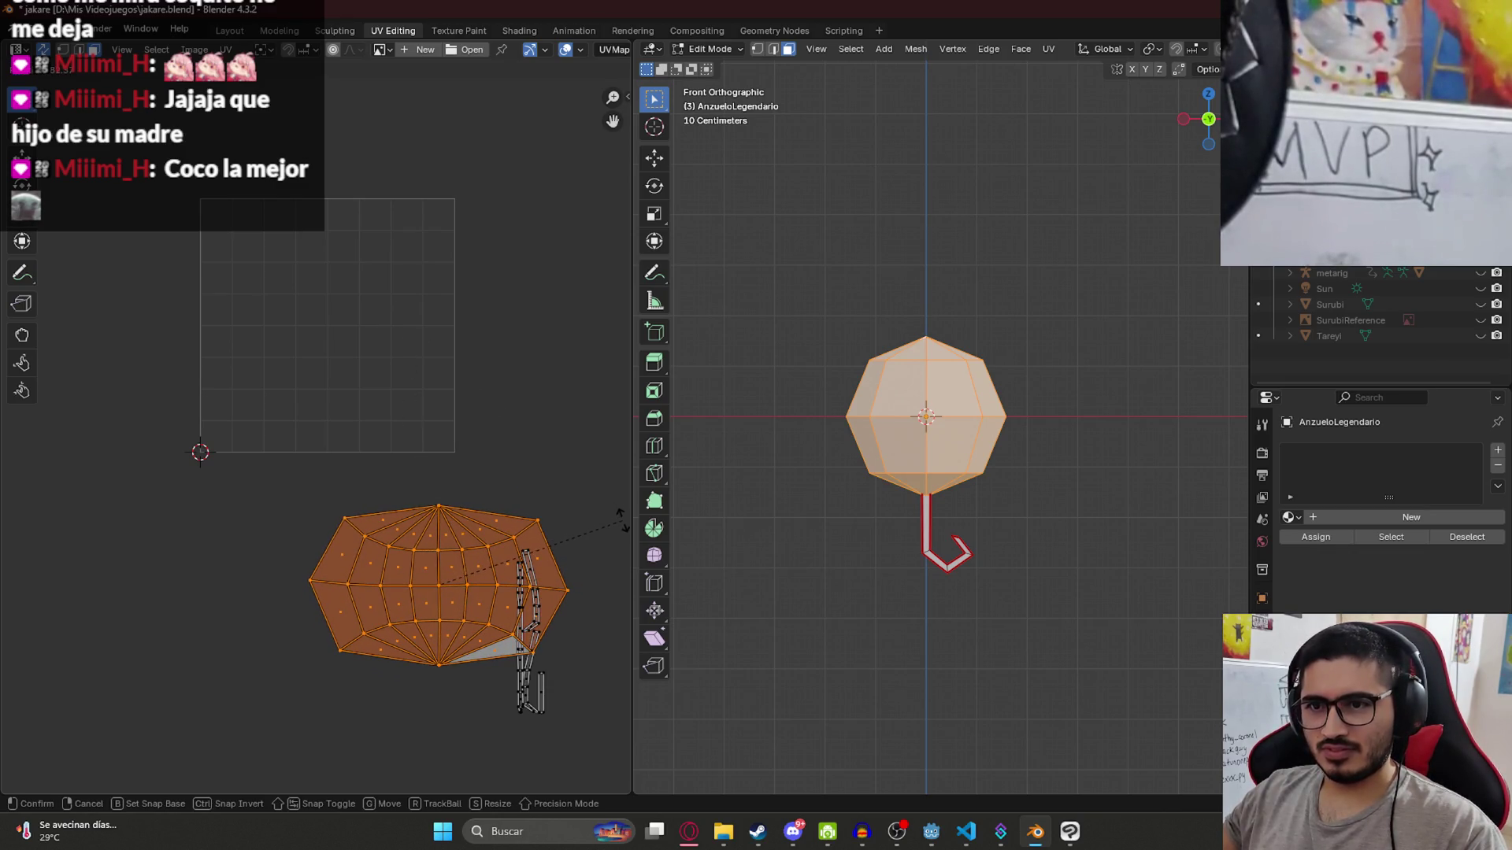
pyautogui.click(614, 516)
pyautogui.hotkey('alt', 'a')
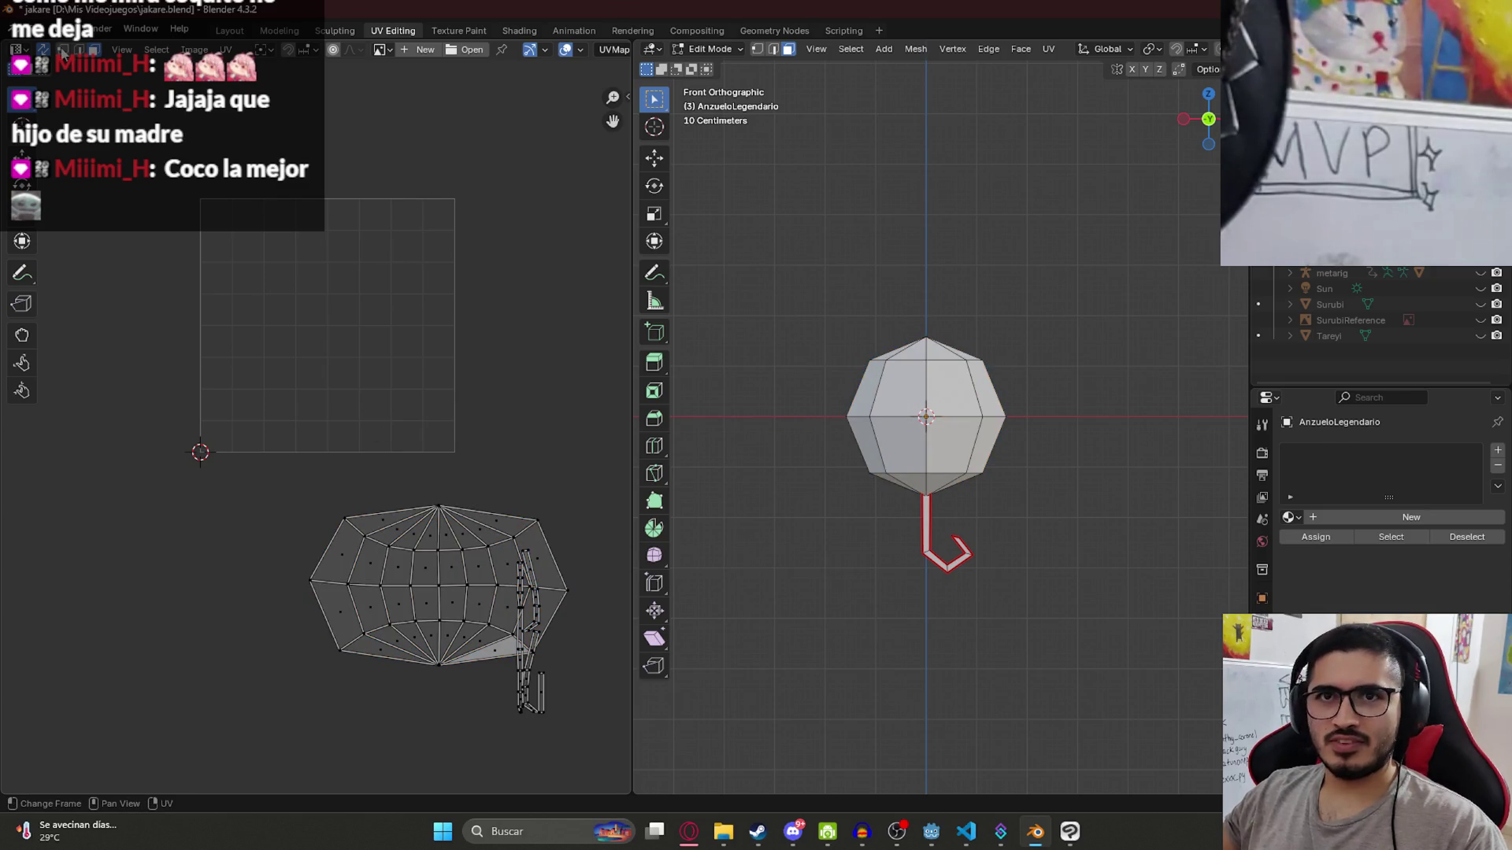
# Step: Move the large body island up into the UV square and turn it 180°
pyautogui.moveTo(381, 440); pyautogui.dragTo(463, 521)
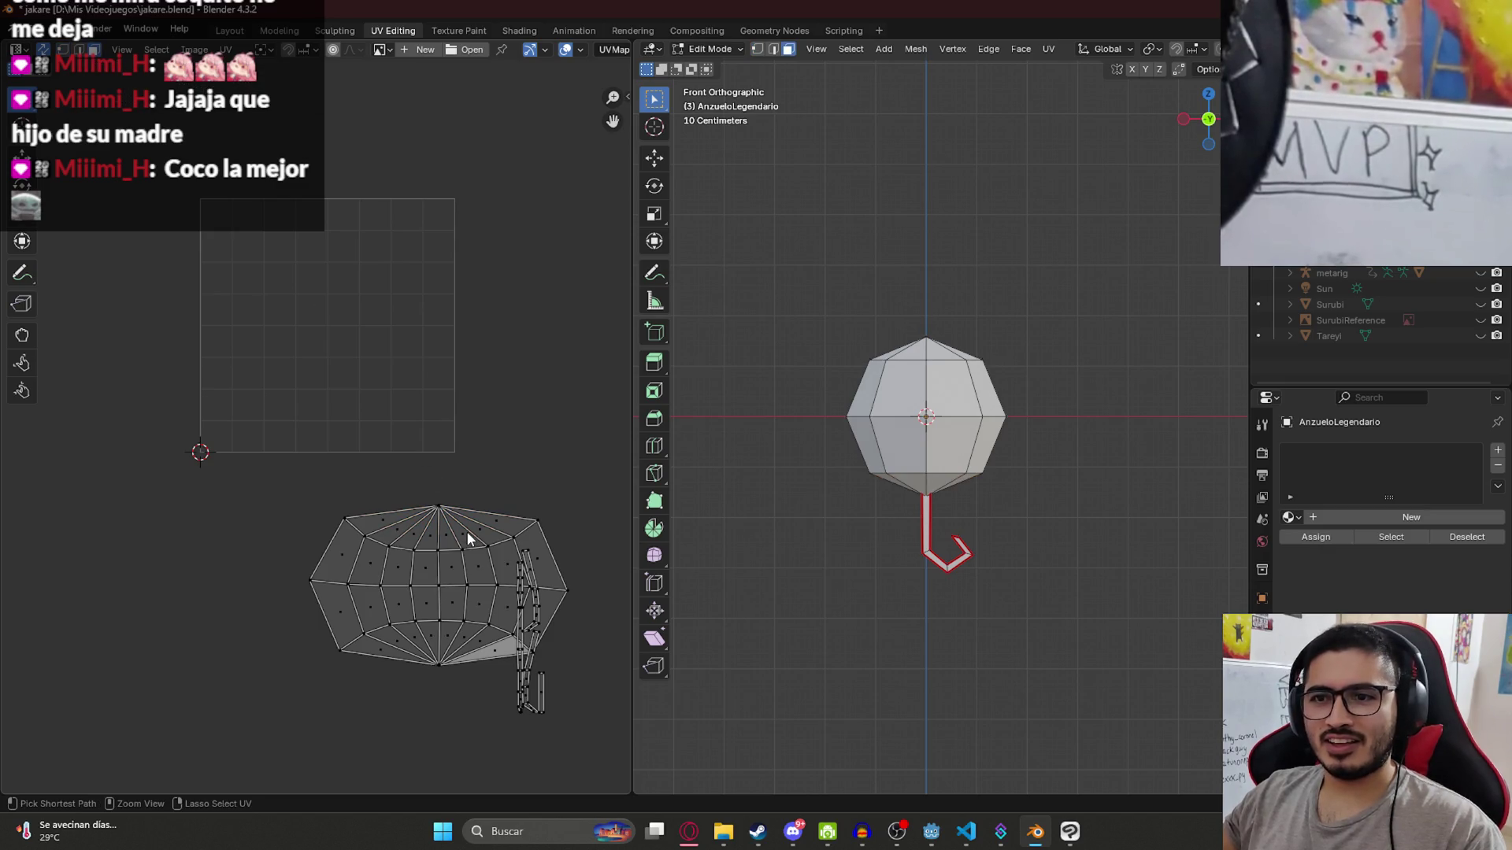
pyautogui.press('3')
pyautogui.press('a')
pyautogui.press('g')
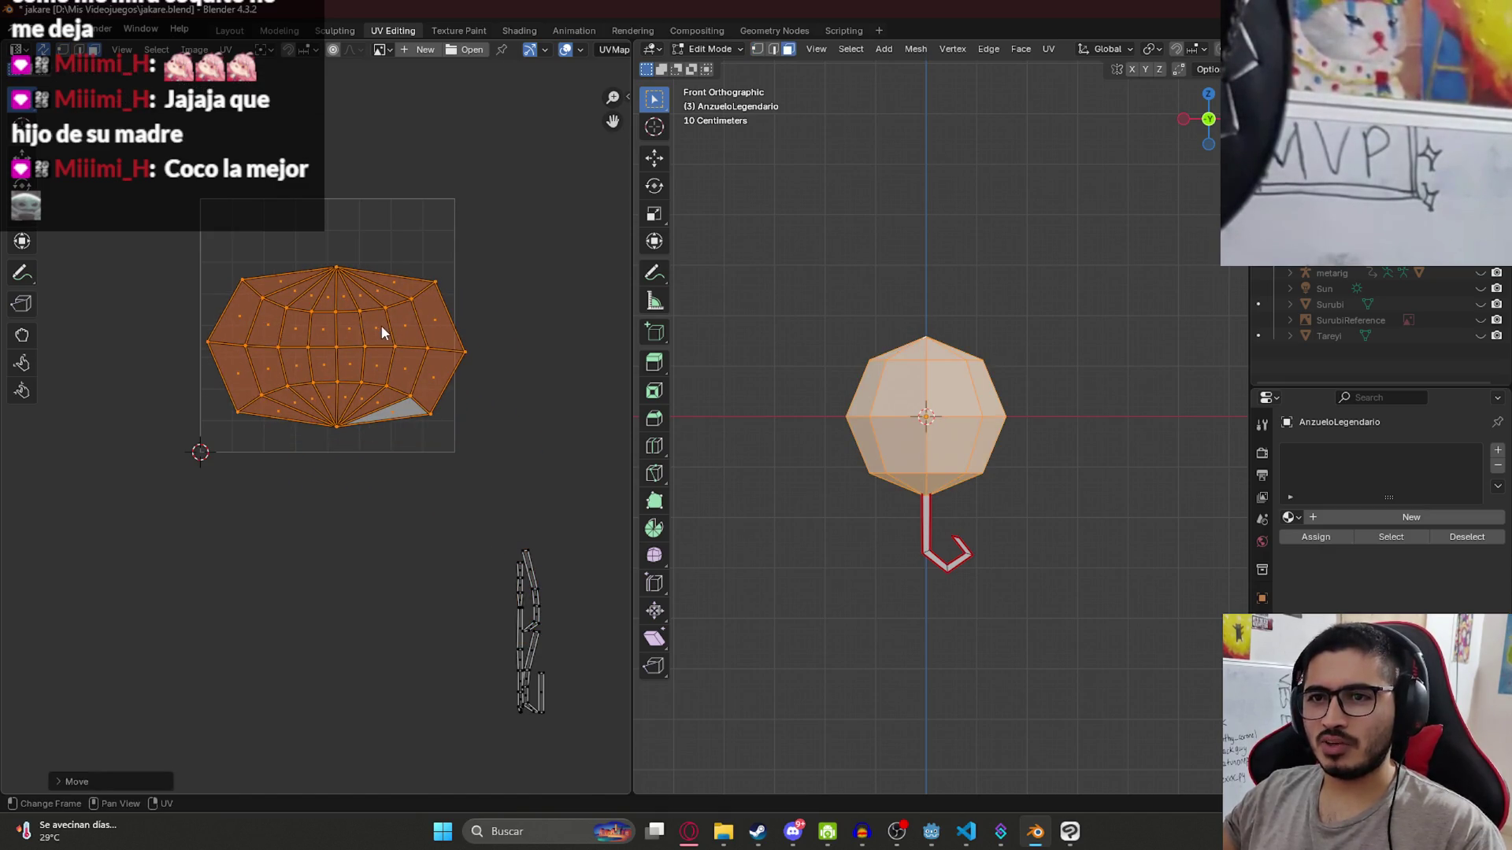
pyautogui.click(381, 324)
pyautogui.write('r180')
pyautogui.press('Return')
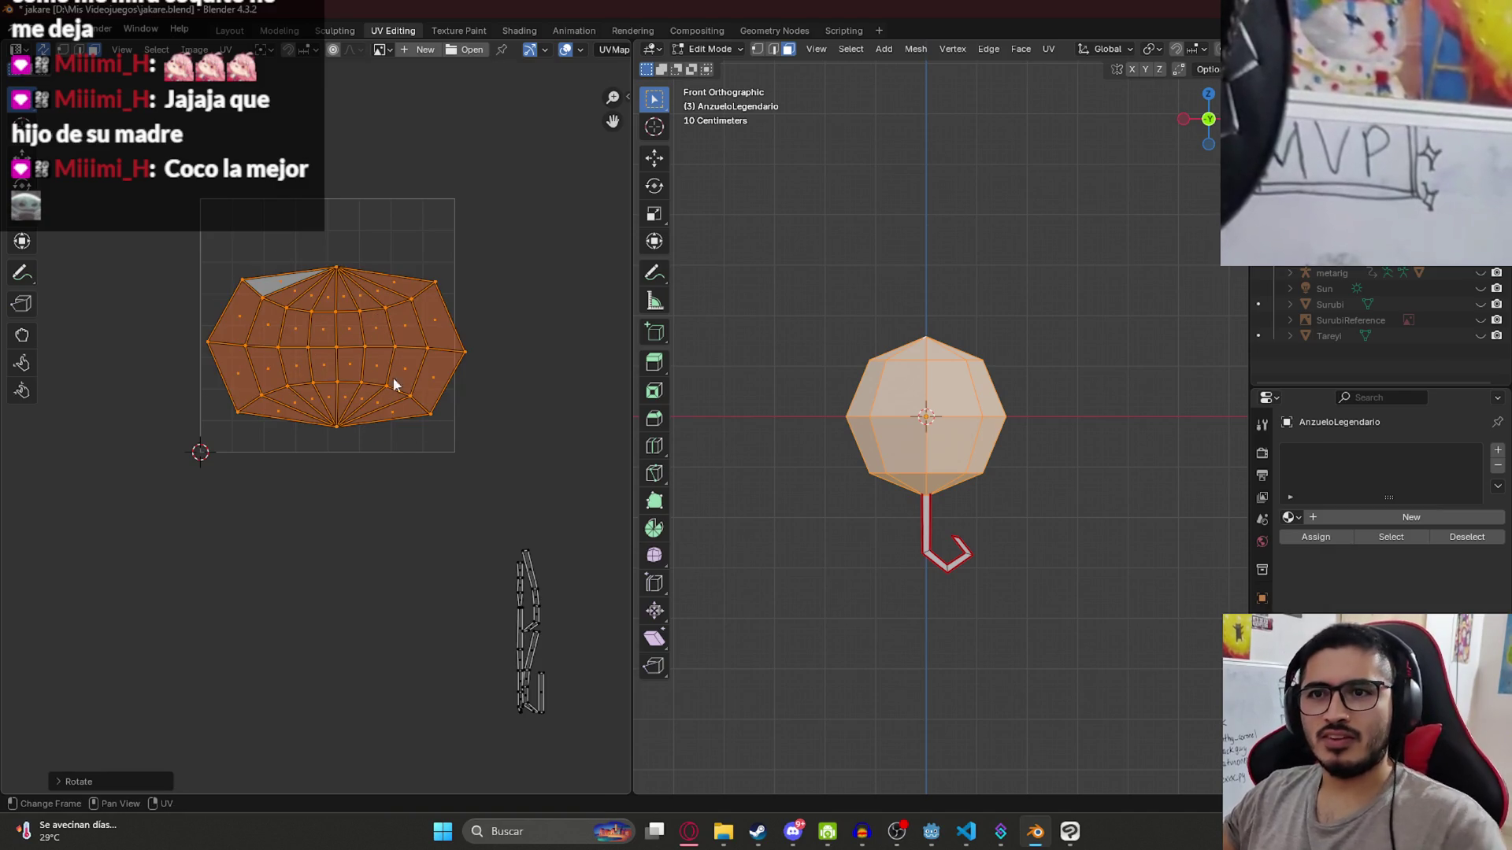
# Step: Place the whole large body island higher in the UV square
pyautogui.press('1')
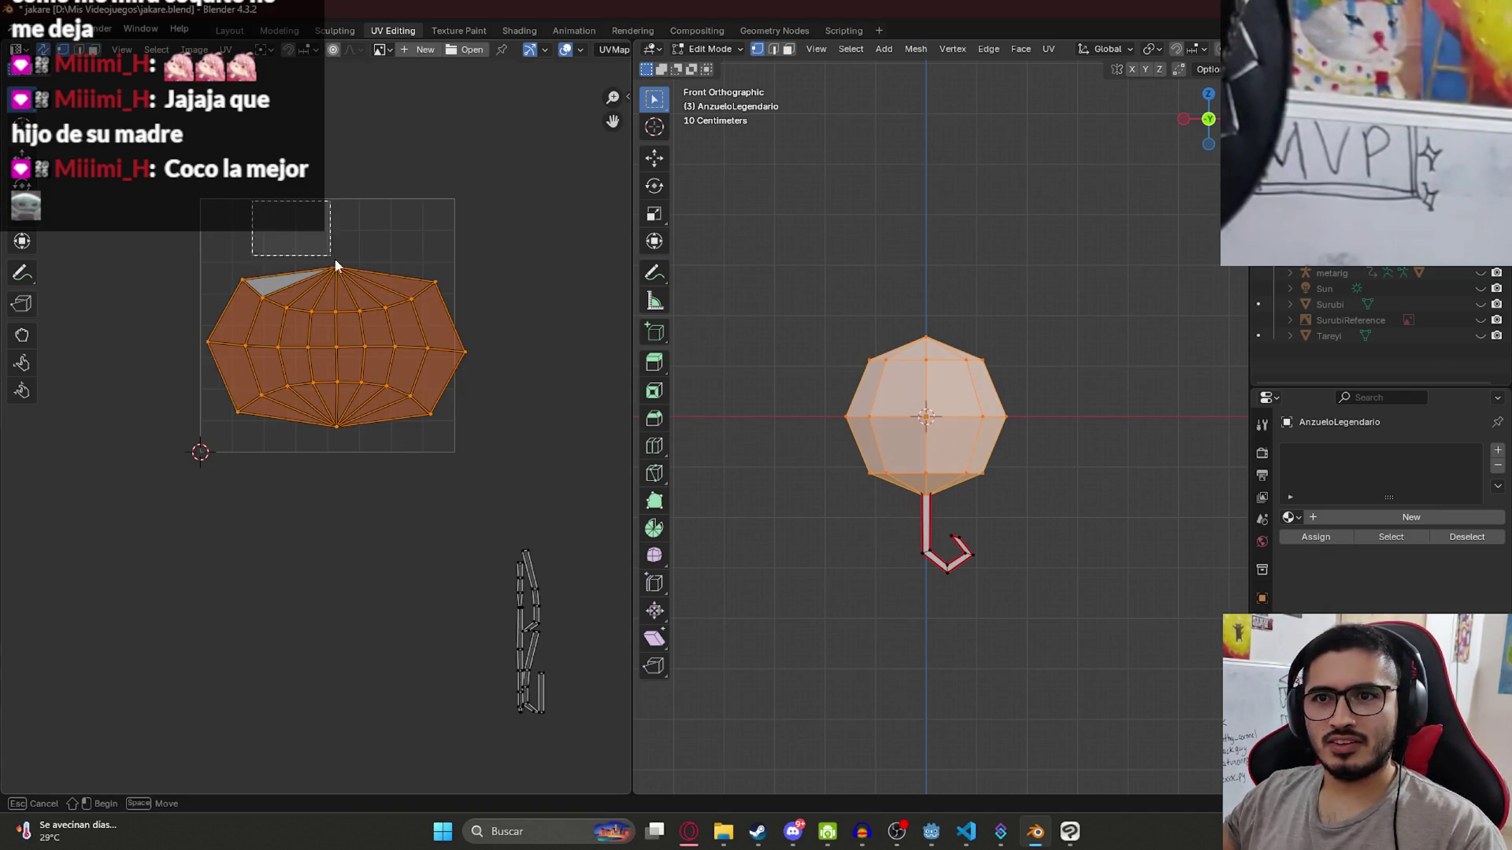
pyautogui.click(336, 267)
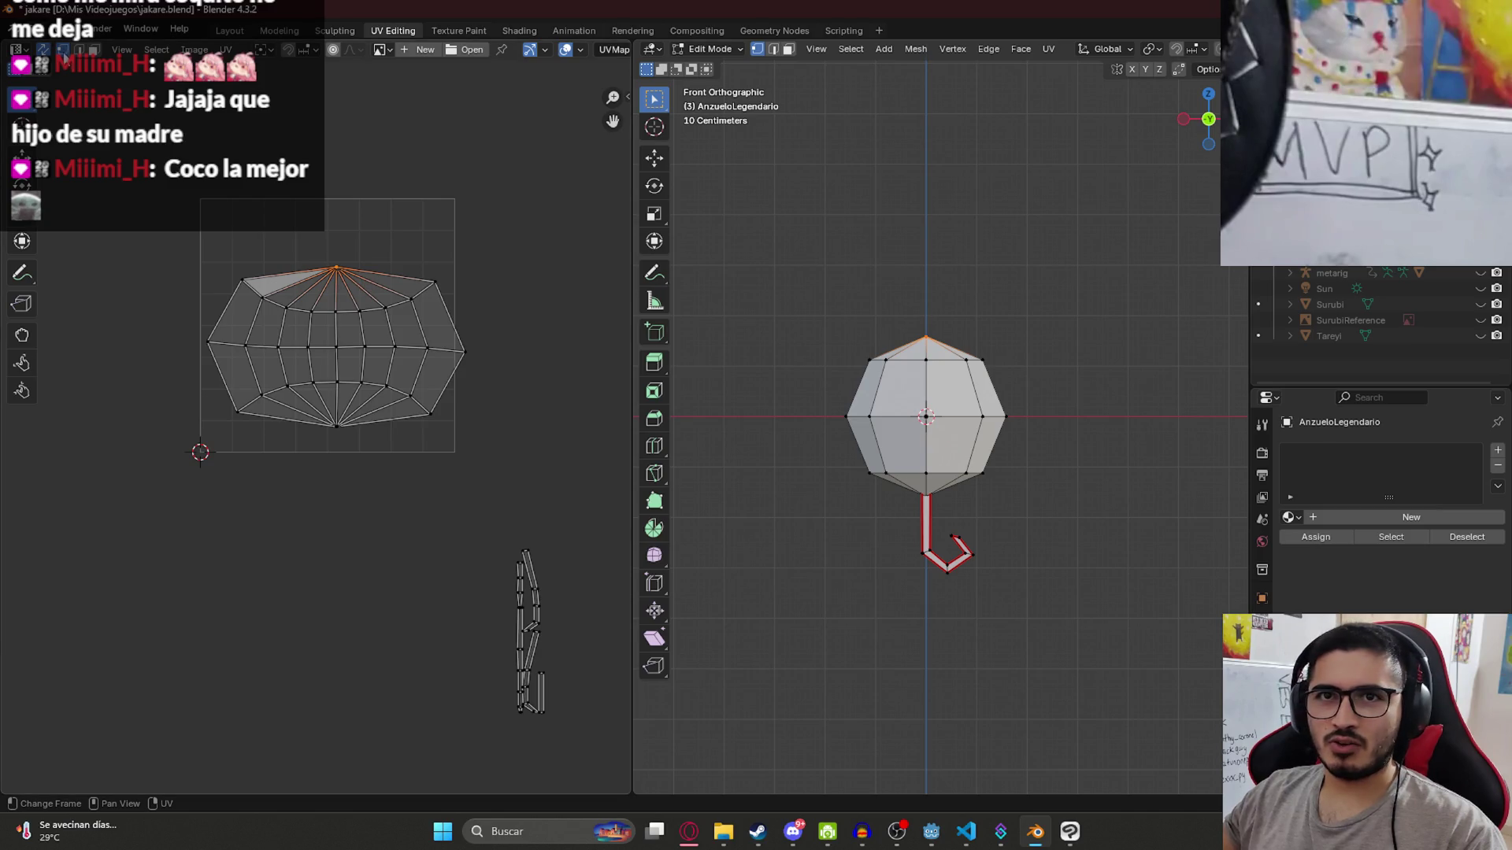
pyautogui.click(208, 342)
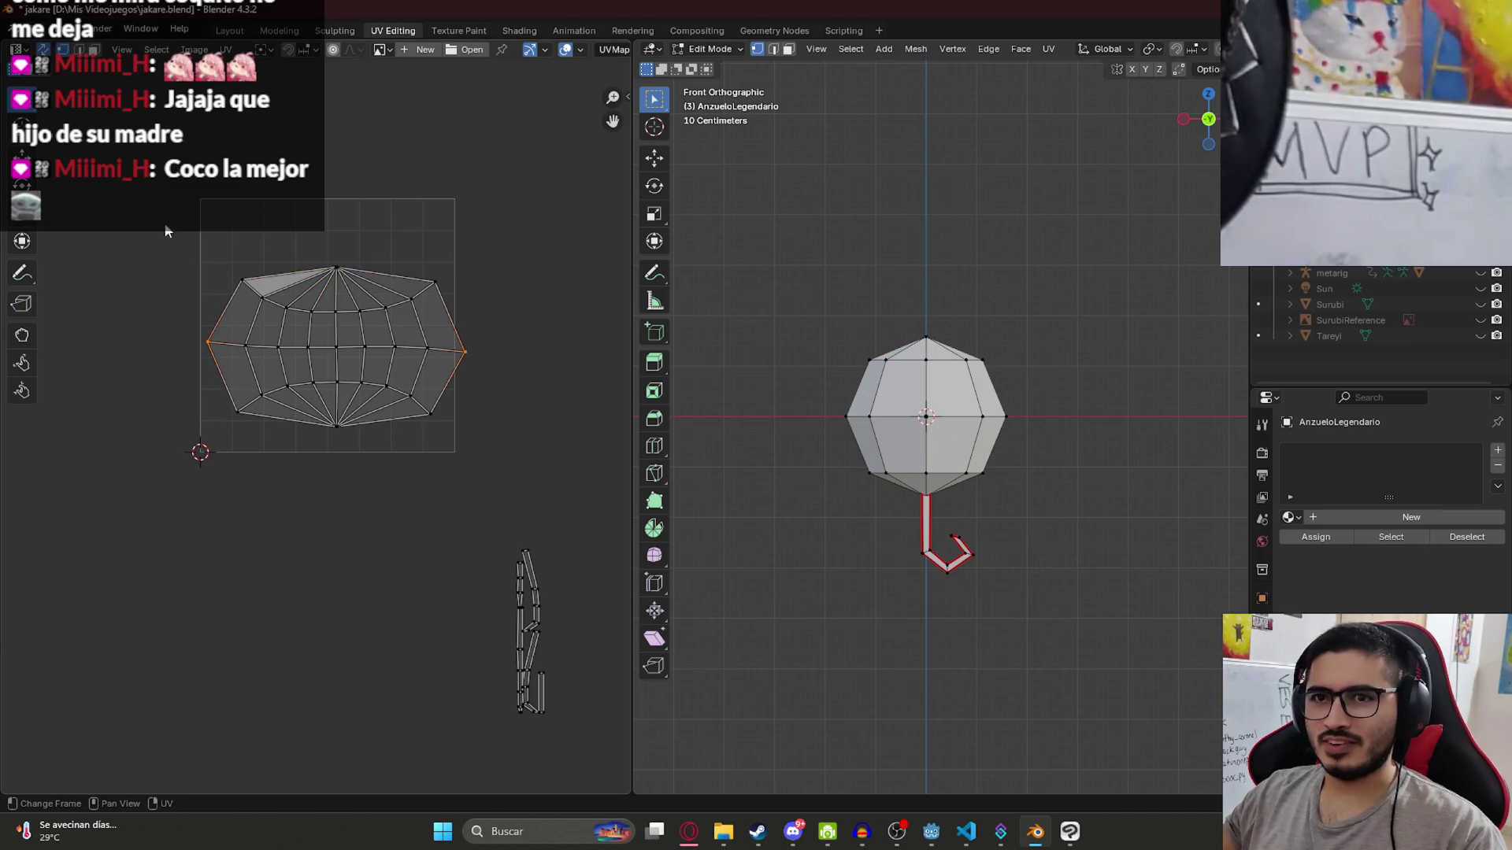
pyautogui.moveTo(165, 230); pyautogui.dragTo(268, 458)
pyautogui.moveTo(174, 228); pyautogui.dragTo(320, 469)
pyautogui.press('3')
pyautogui.press('a')
pyautogui.press('g')
pyautogui.click(441, 440)
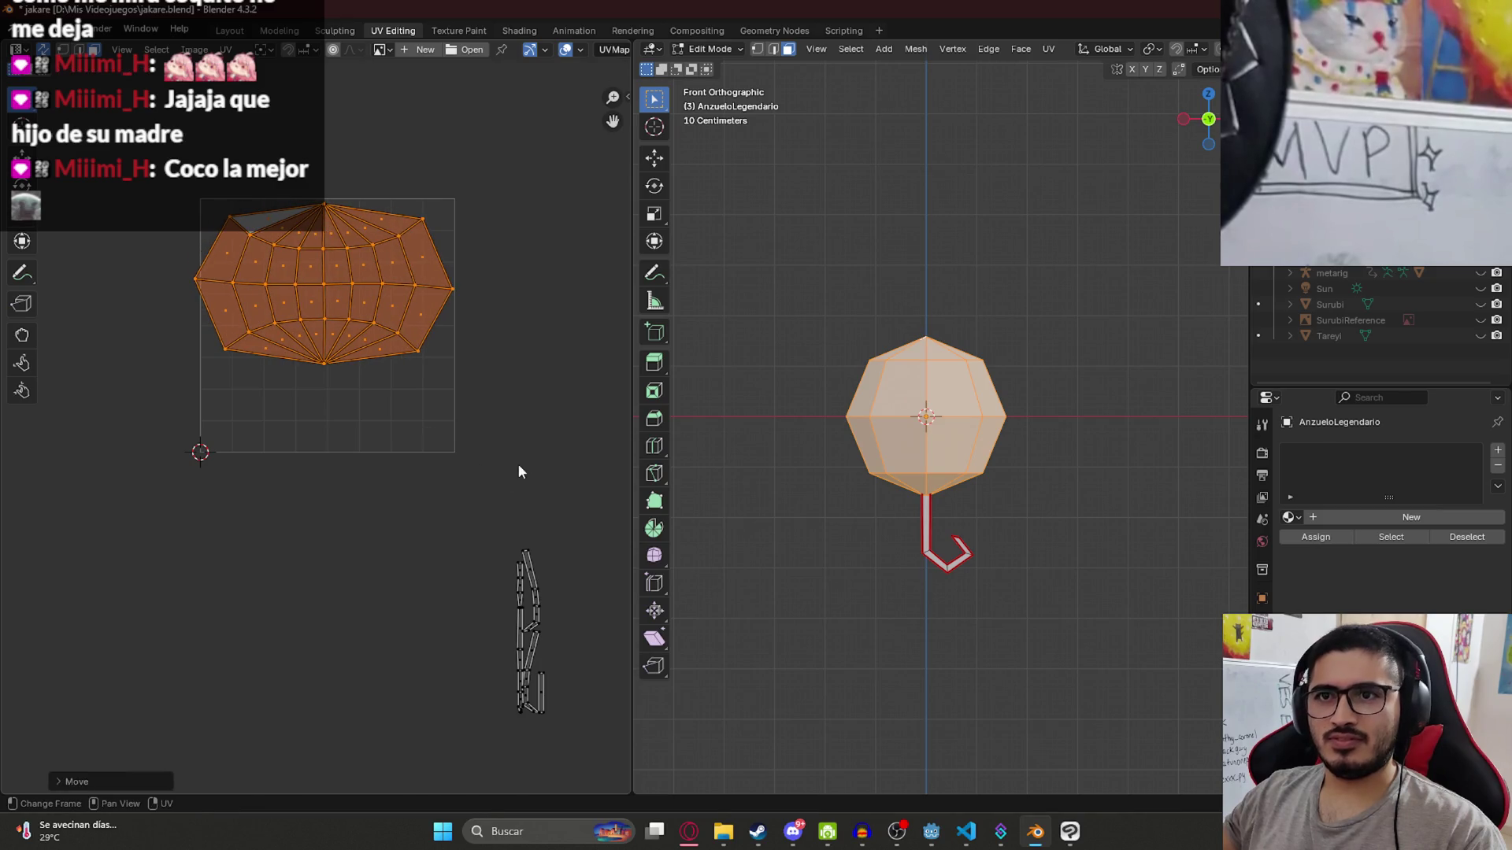
pyautogui.press('r')
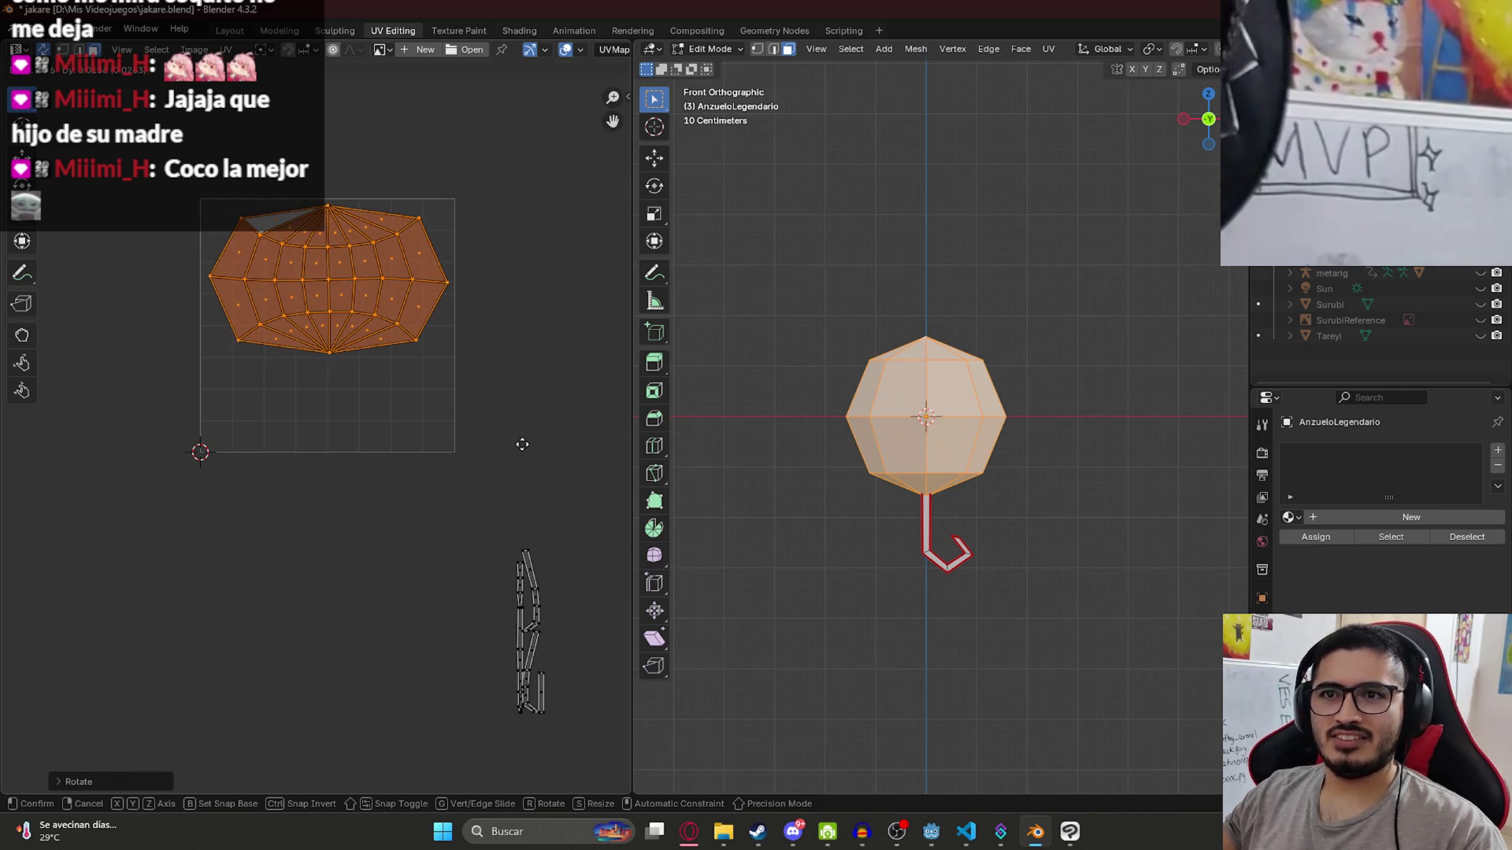
pyautogui.rightClick(522, 444)
# Step: Move the hook island into the UV square and stand it upright
pyautogui.scroll(-2, 507, 511)
pyautogui.moveTo(1057, 633); pyautogui.dragTo(902, 511)
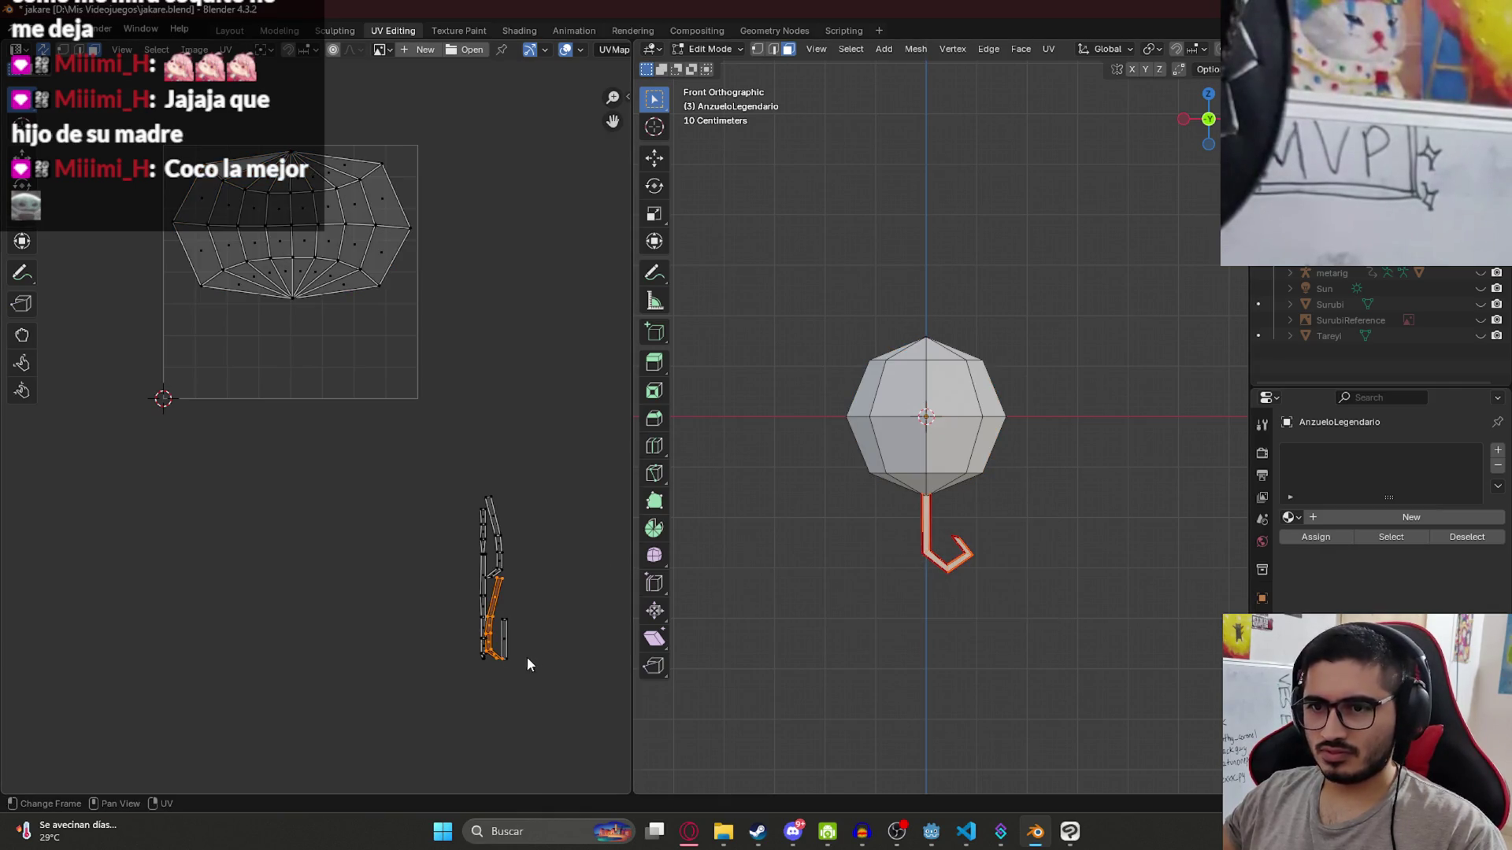
pyautogui.press('g')
pyautogui.click(247, 405)
pyautogui.press('r')
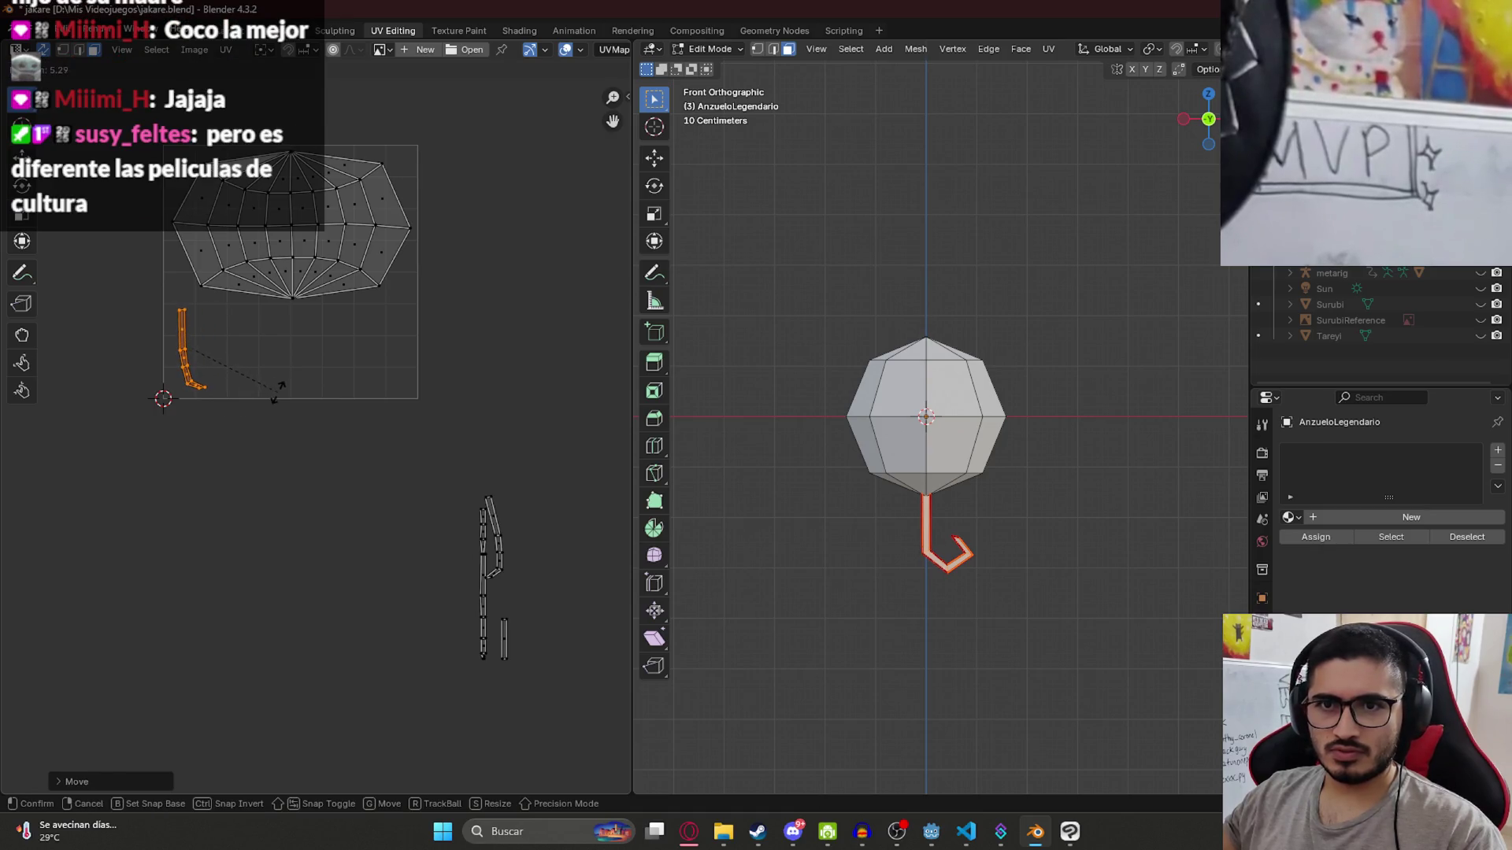
pyautogui.click(277, 389)
# Step: Place the angled hook strip beside the upright hook island
pyautogui.scroll(2, 1072, 627)
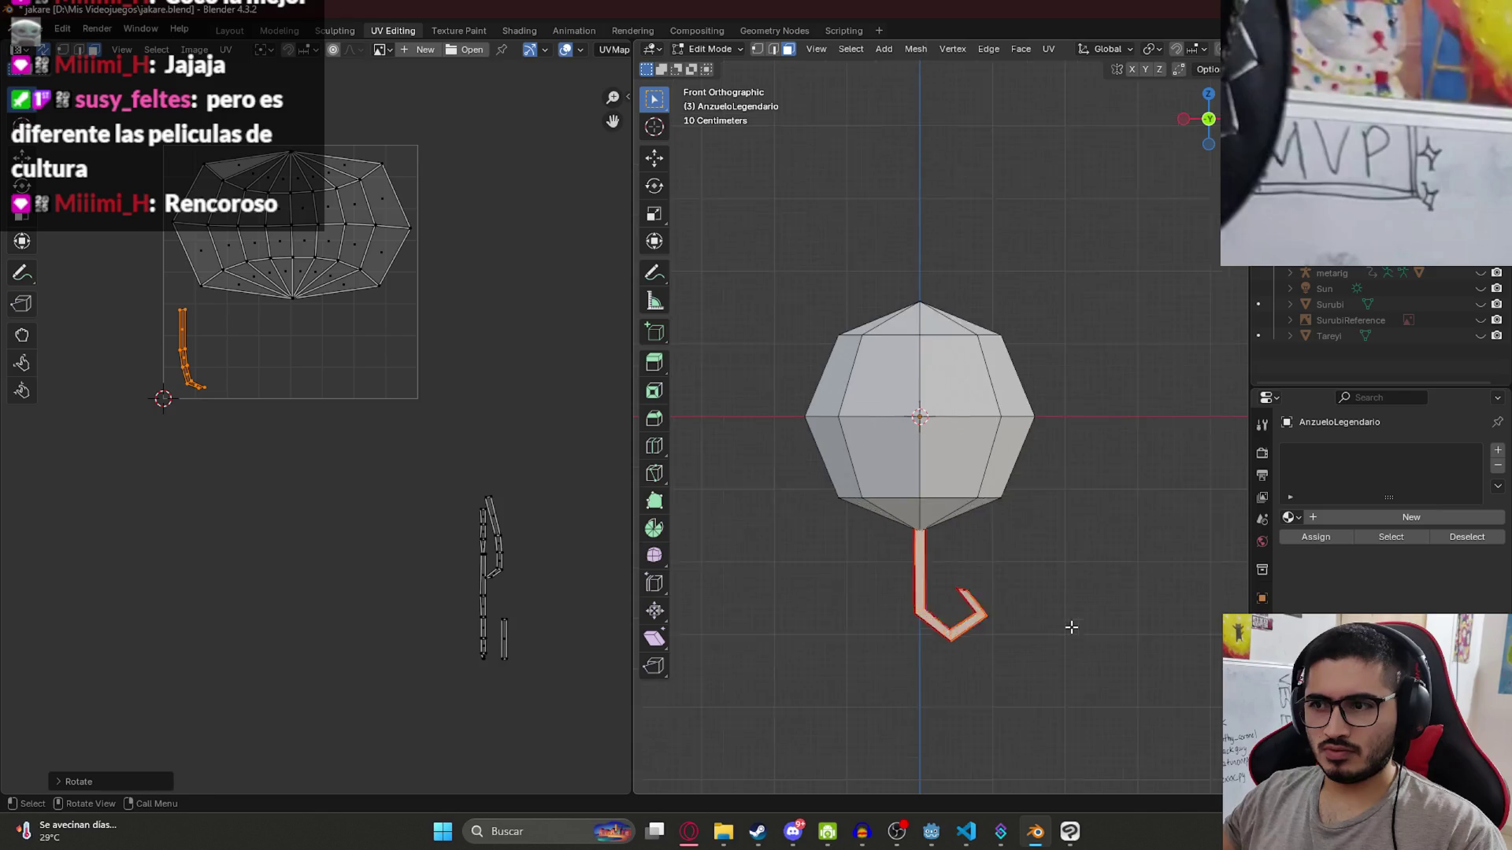
pyautogui.scroll(4, 1072, 626)
pyautogui.click(805, 469)
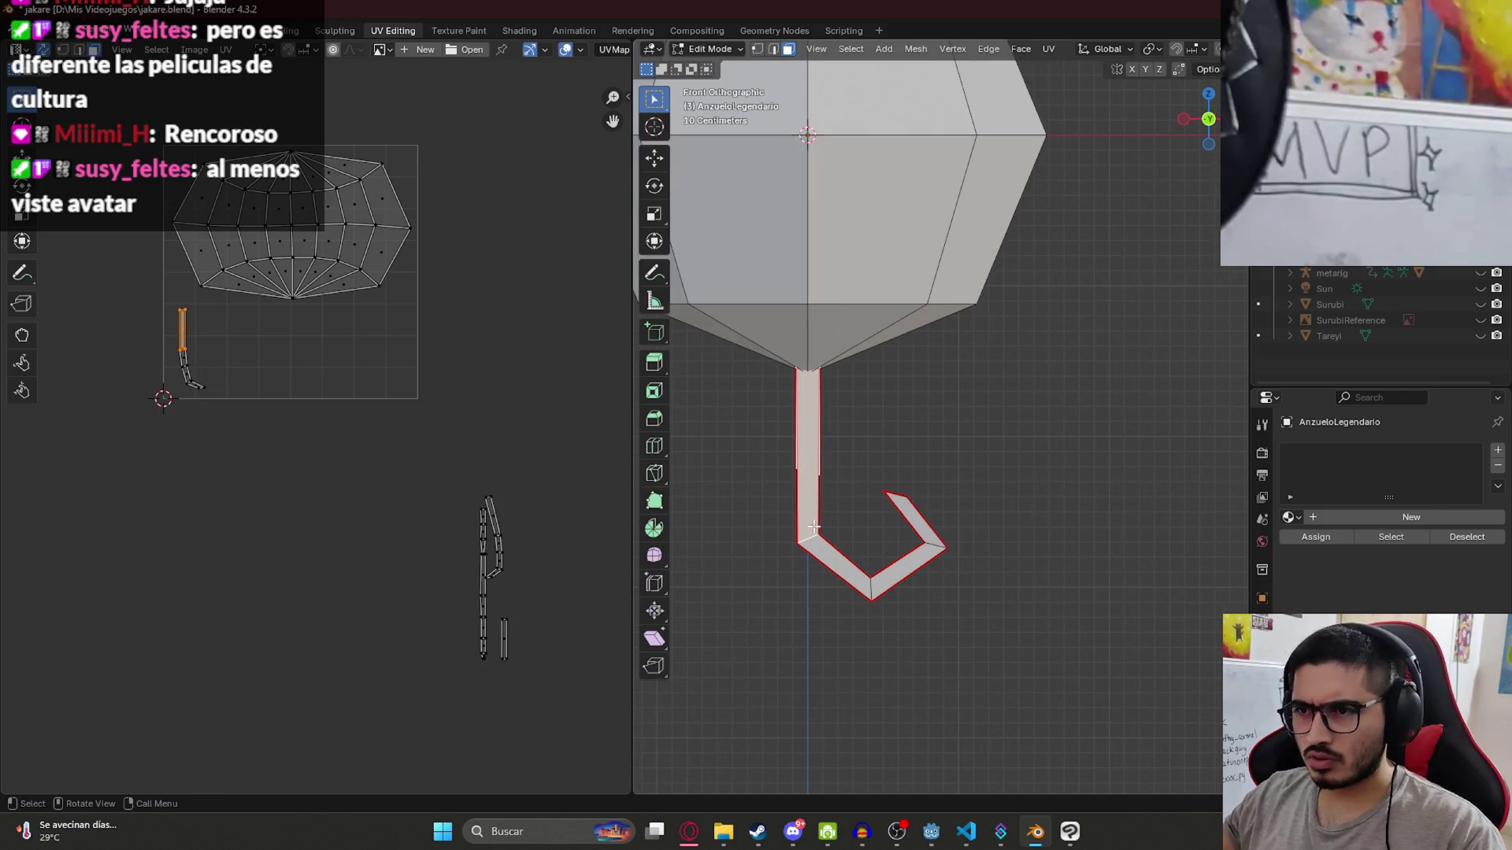
pyautogui.keyDown('shift'); pyautogui.click(808, 473); pyautogui.keyUp('shift')
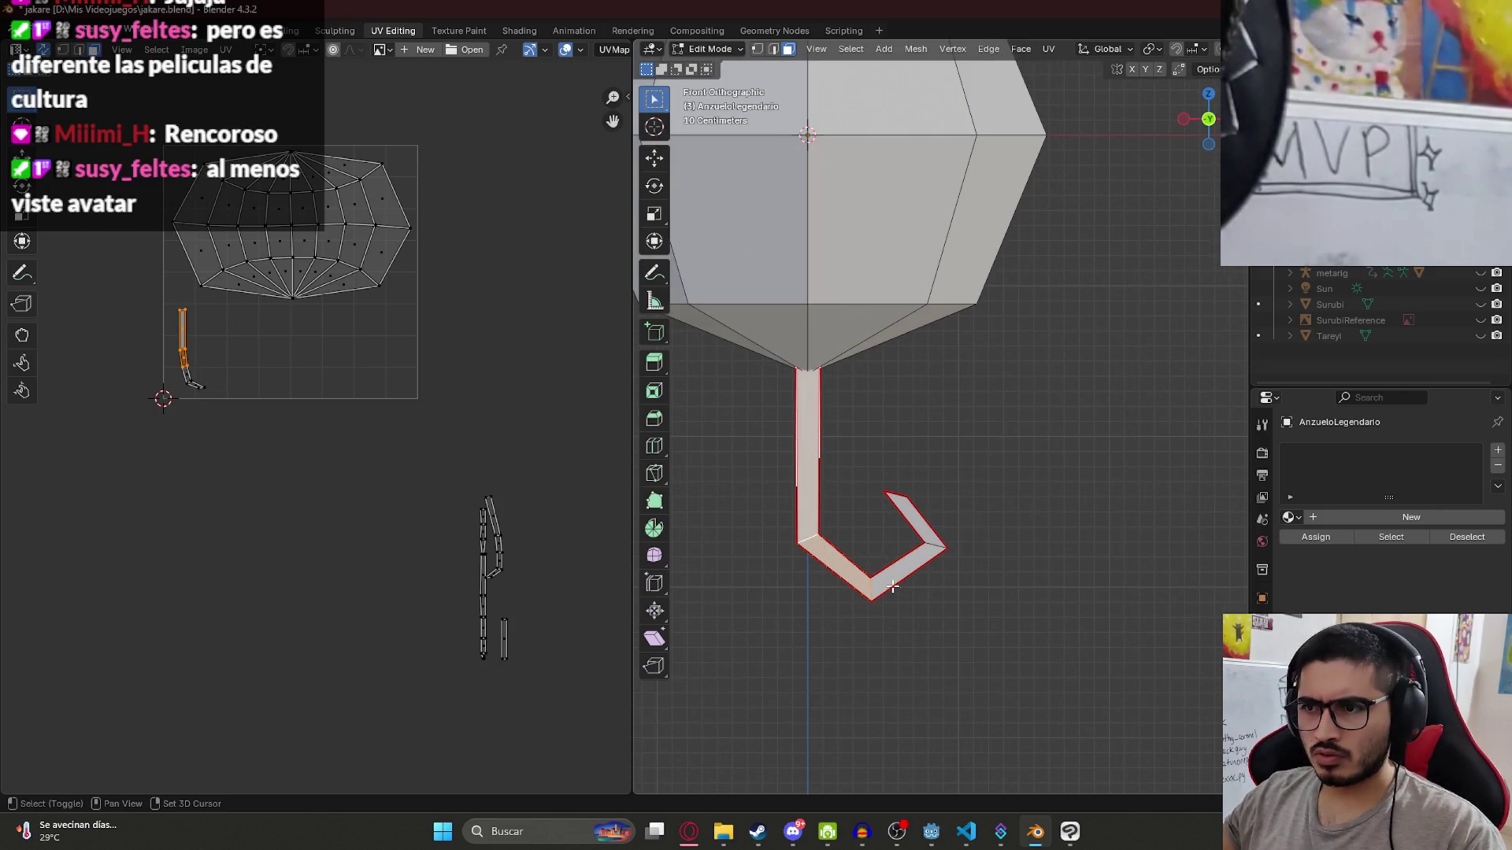
pyautogui.click(492, 539)
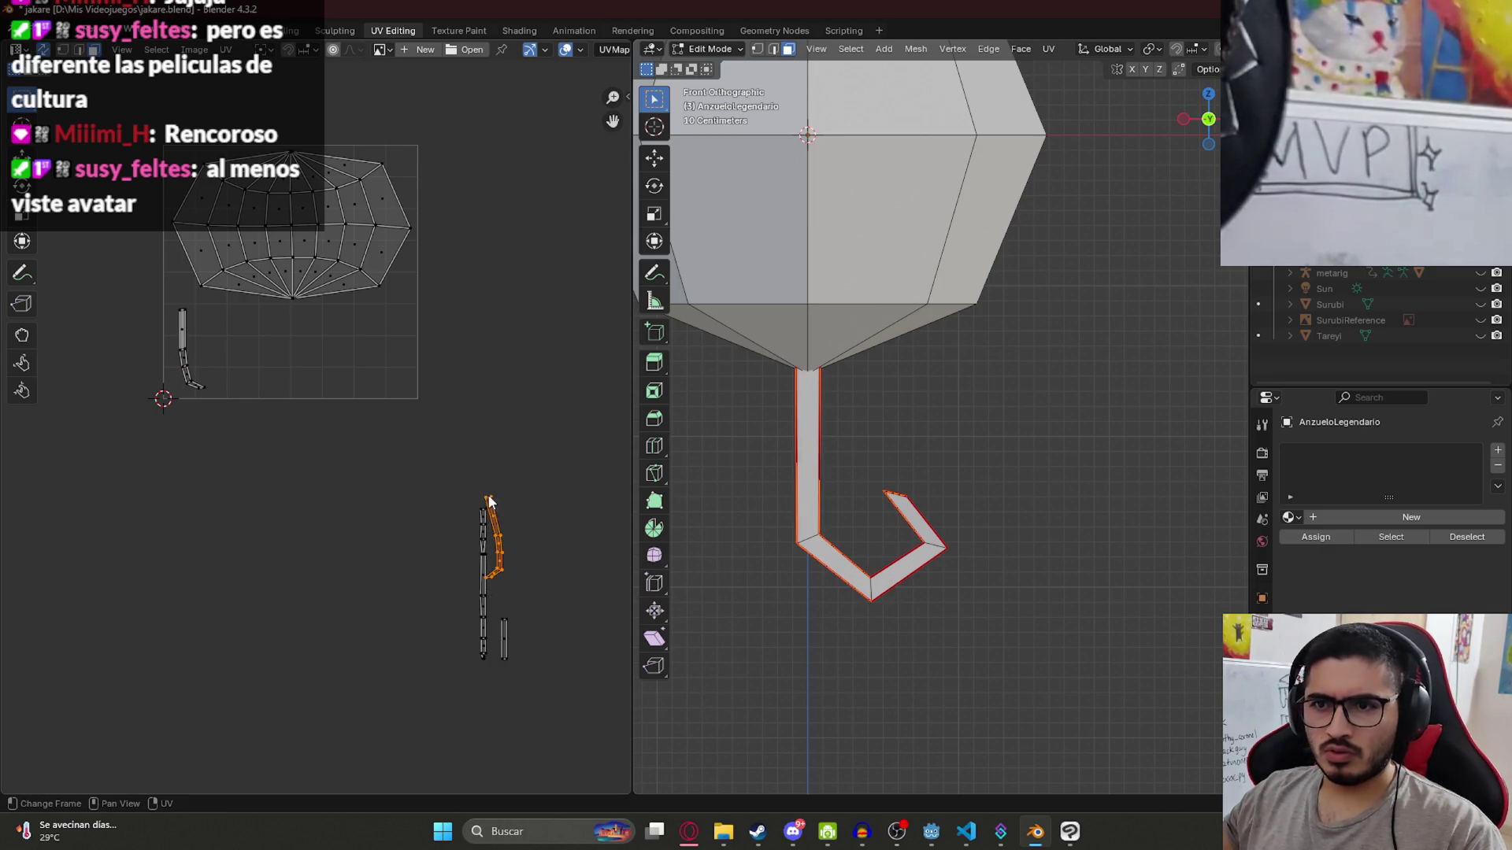
pyautogui.press('g')
pyautogui.click(233, 349)
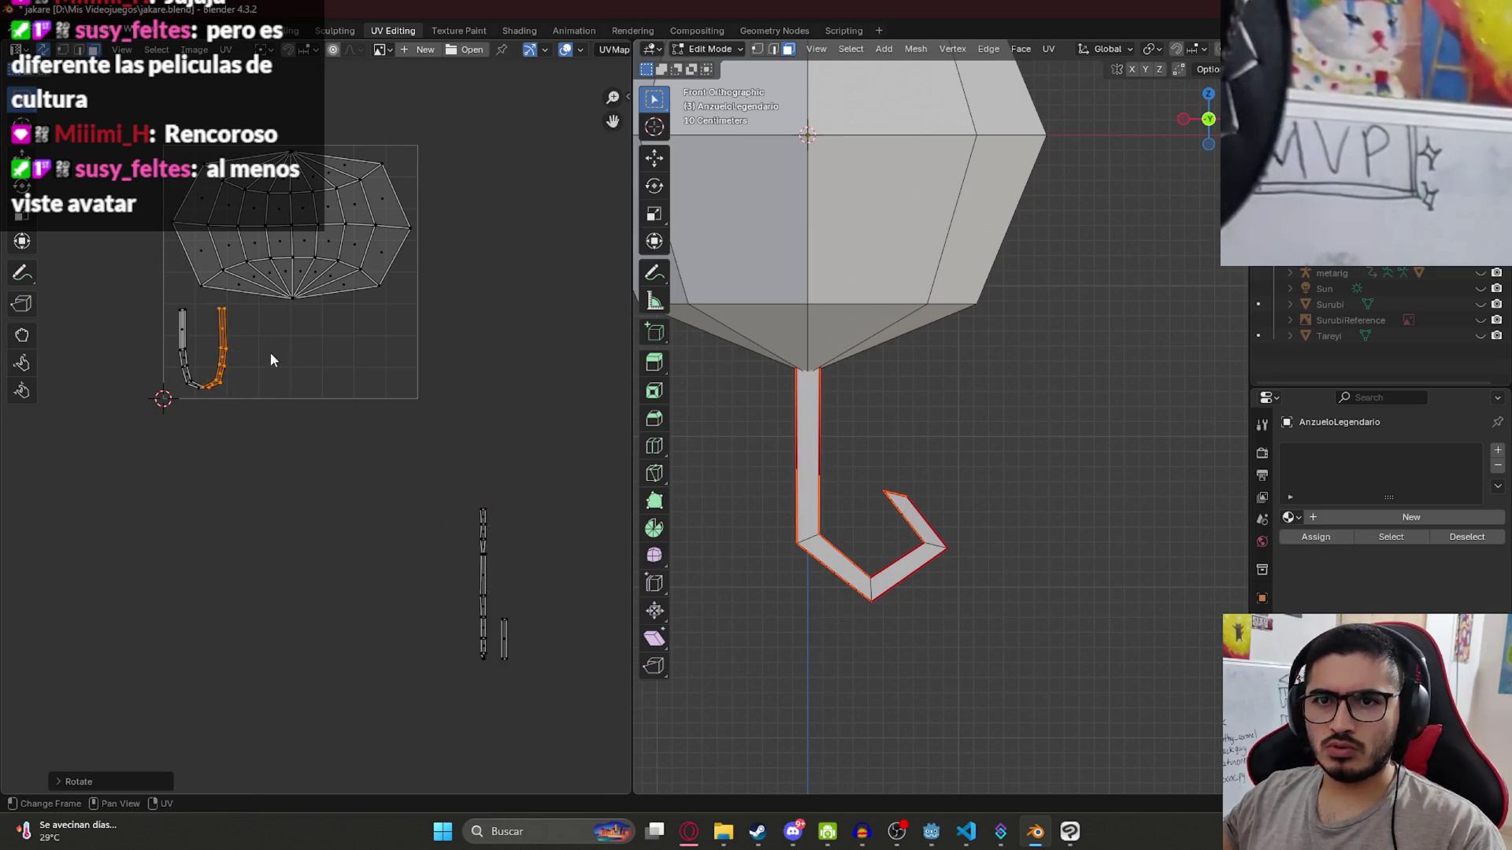
# Step: Lay the long hook strip horizontally, resize it and place it near the grid's top
pyautogui.moveTo(418, 472); pyautogui.dragTo(498, 692)
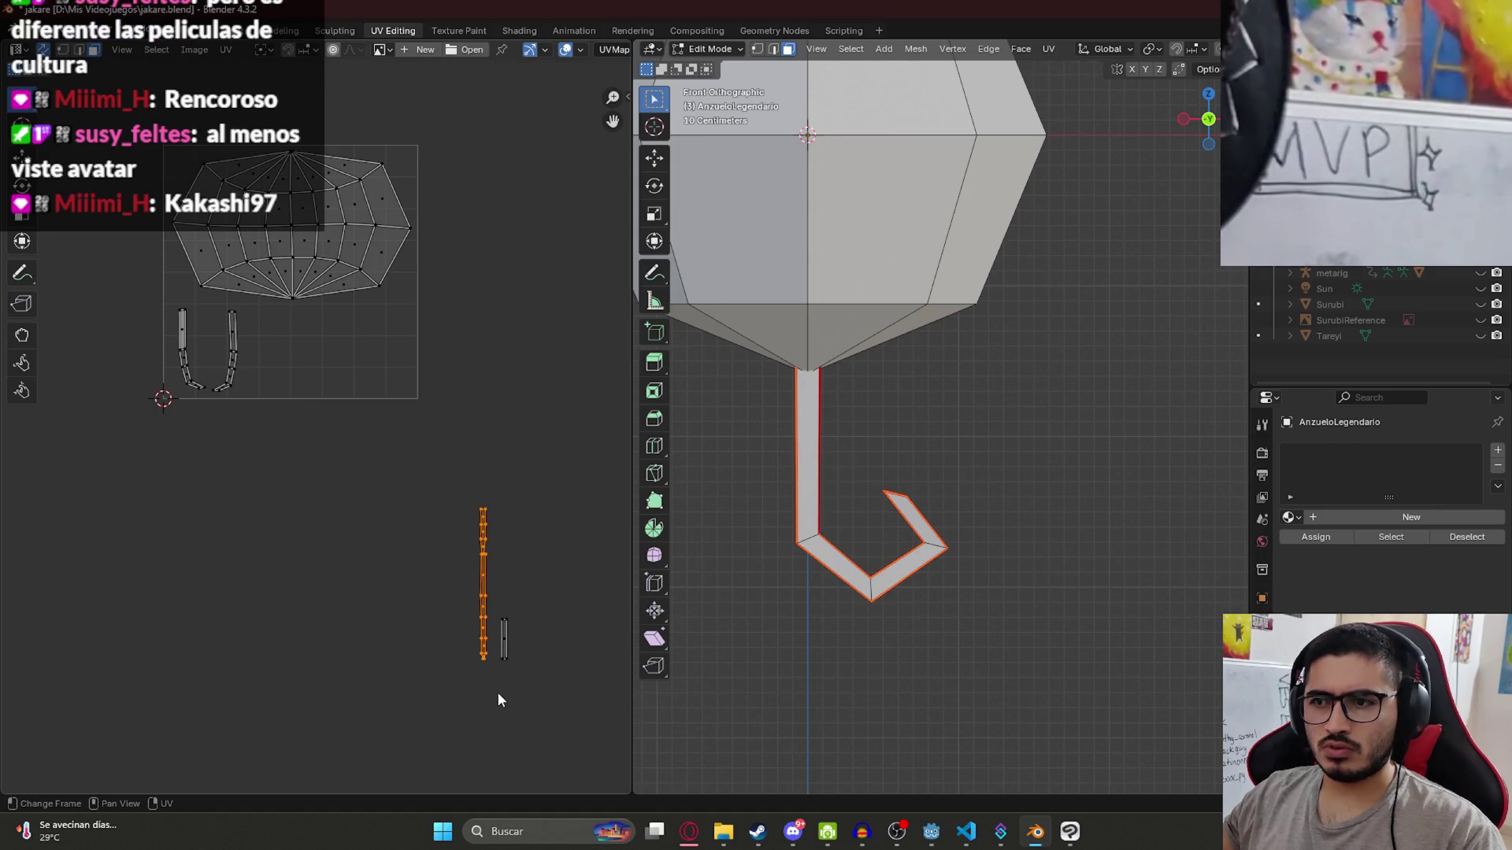
pyautogui.press('g')
pyautogui.click(286, 458)
pyautogui.press('r')
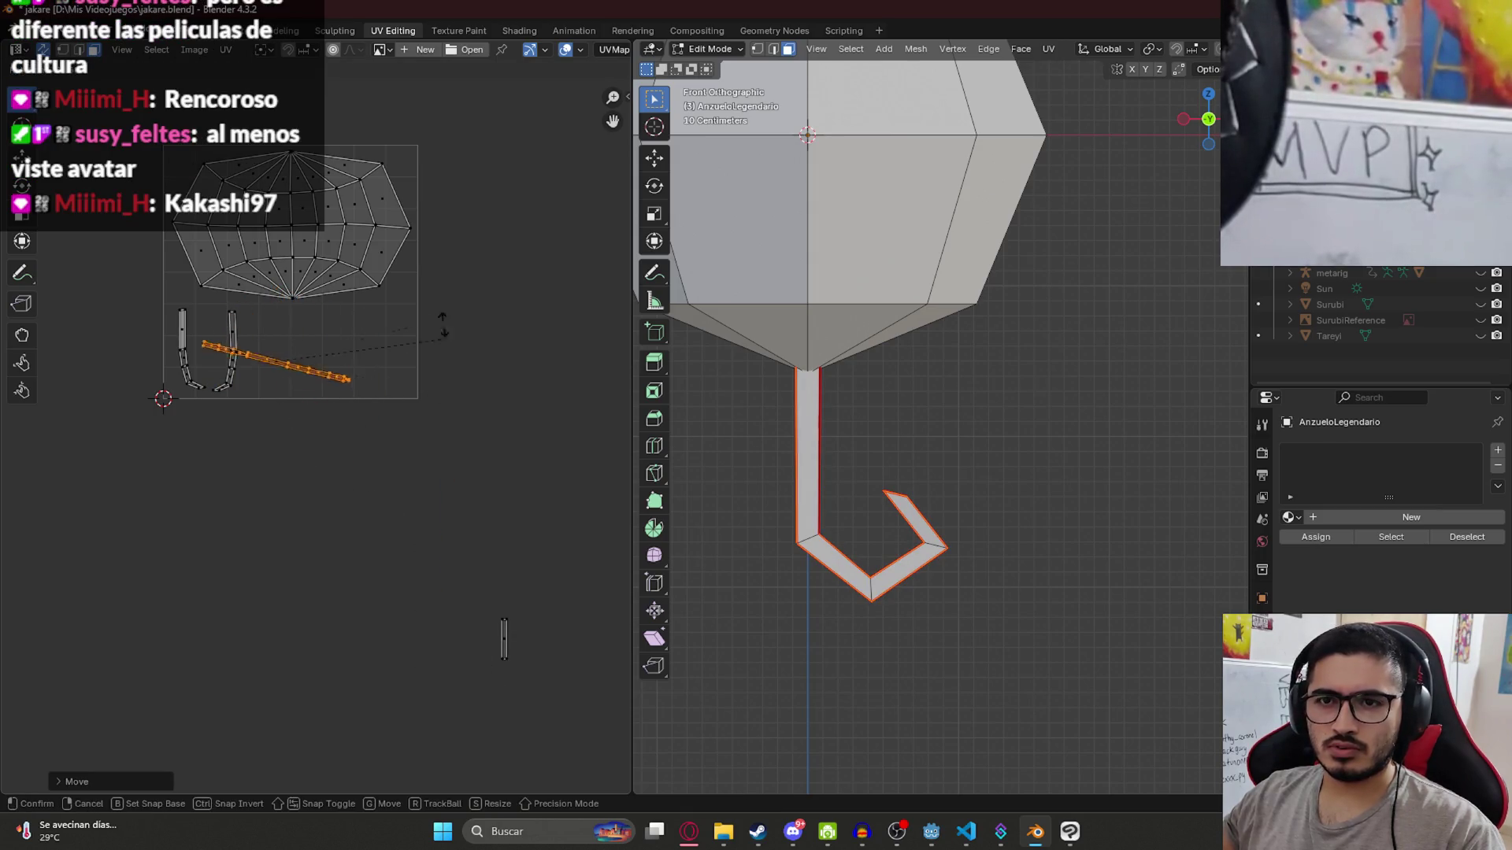
pyautogui.click(468, 293)
pyautogui.press('g')
pyautogui.click(502, 250)
pyautogui.press('s')
pyautogui.click(455, 350)
pyautogui.press('g')
pyautogui.click(478, 349)
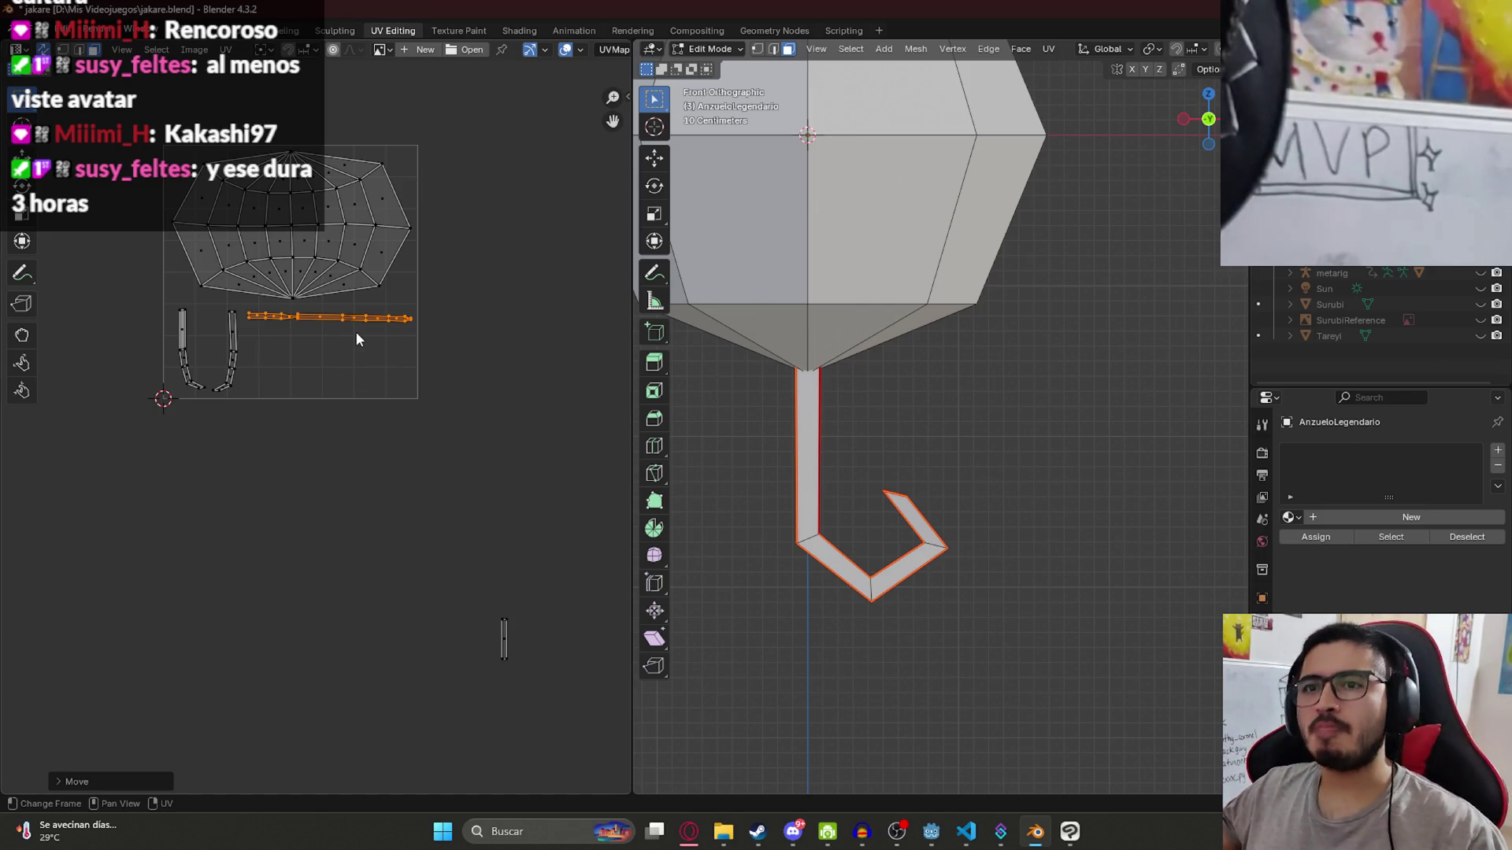
# Step: Move the small vertical strip island up to the right side of the grid
pyautogui.press('r')
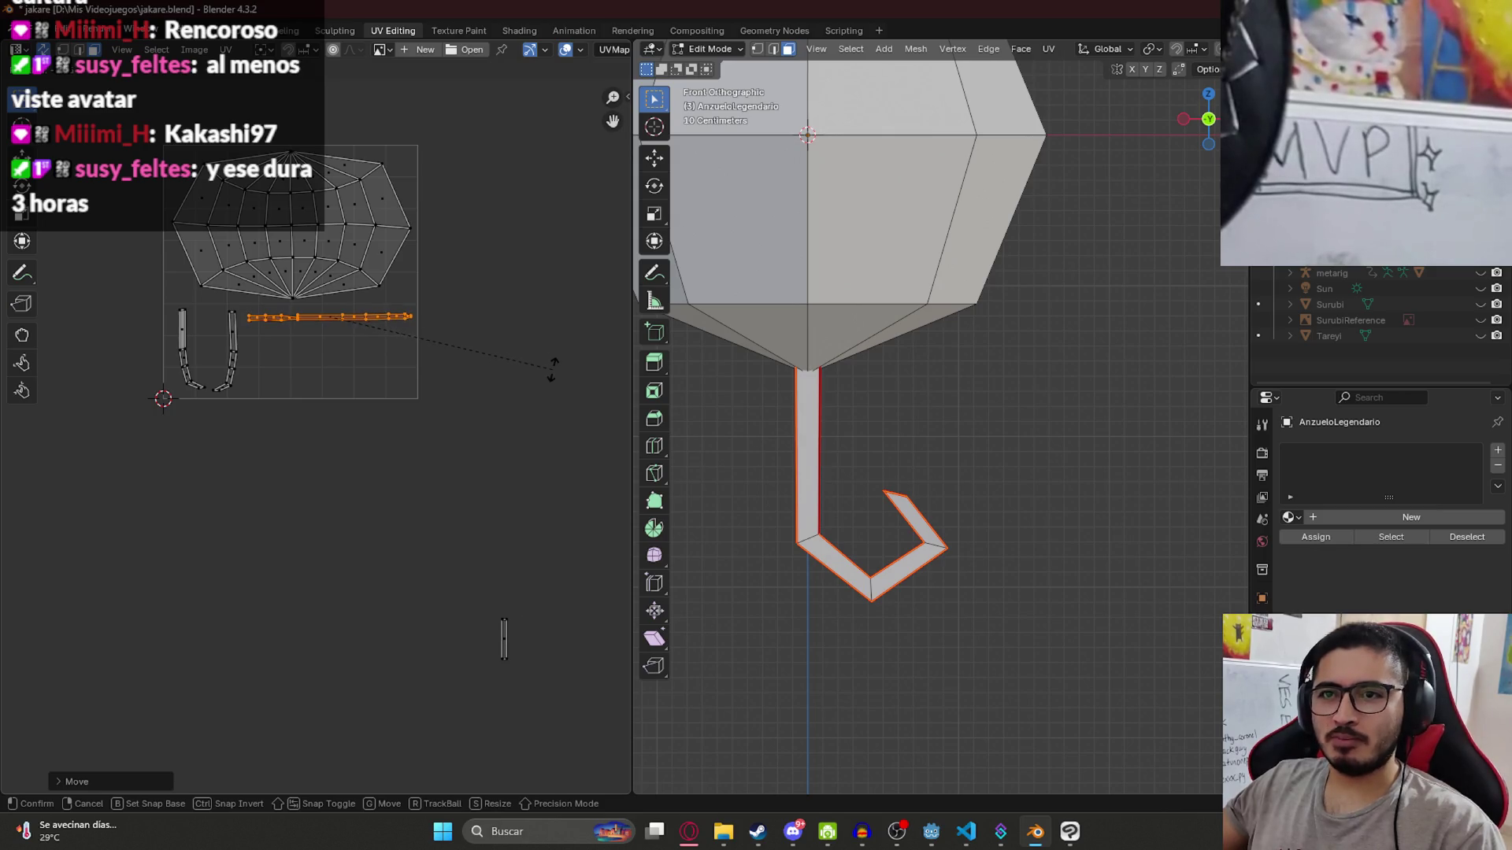
pyautogui.click(554, 374)
pyautogui.moveTo(483, 582); pyautogui.dragTo(527, 648)
pyautogui.press('g')
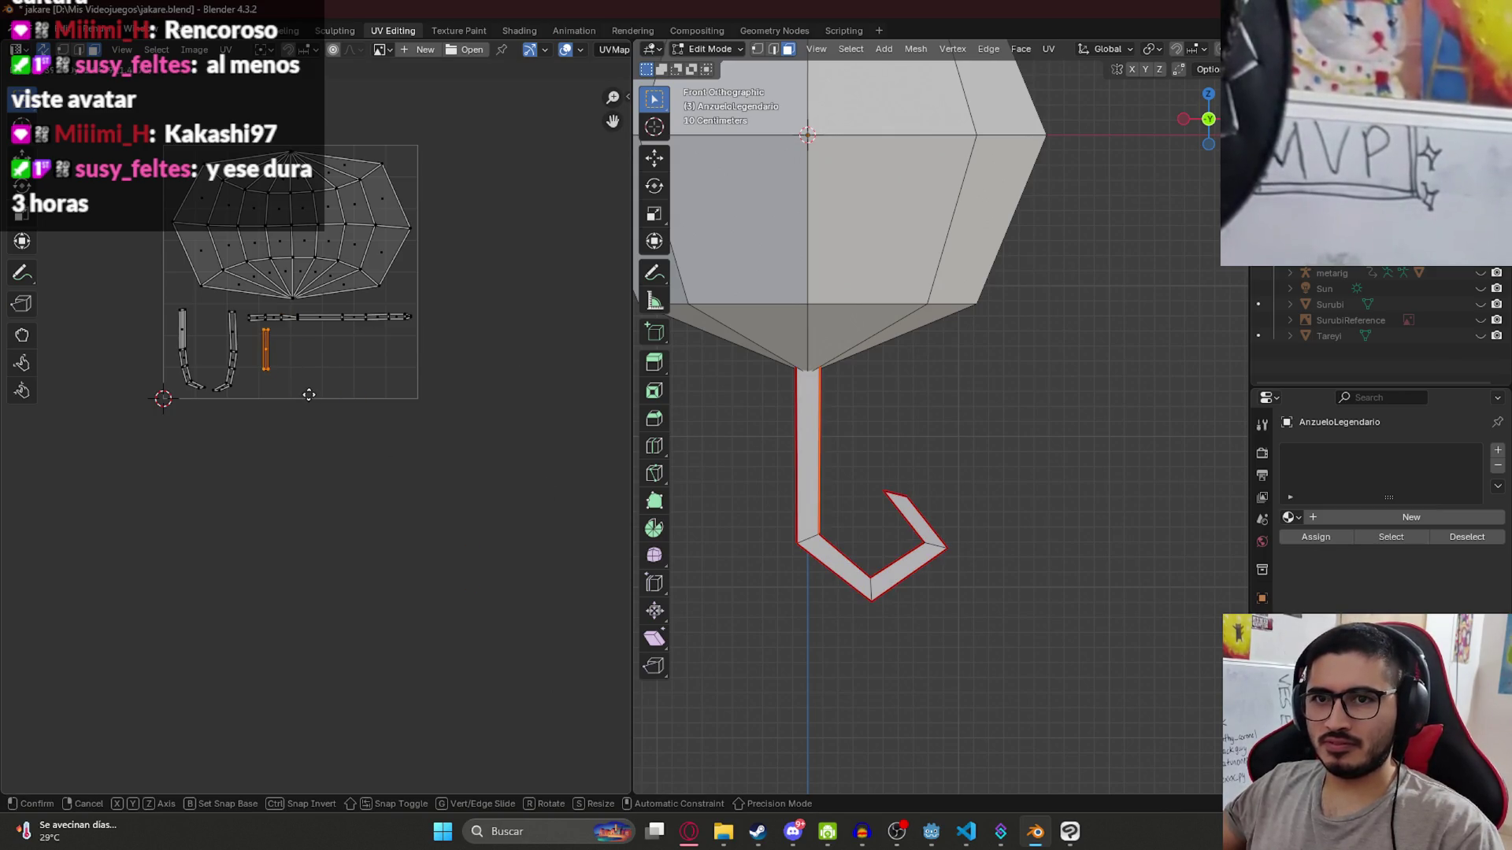
pyautogui.click(437, 396)
pyautogui.moveTo(784, 481)
pyautogui.mouseDown()
pyautogui.moveTo(540, 362)
pyautogui.moveTo(753, 502)
pyautogui.mouseUp()
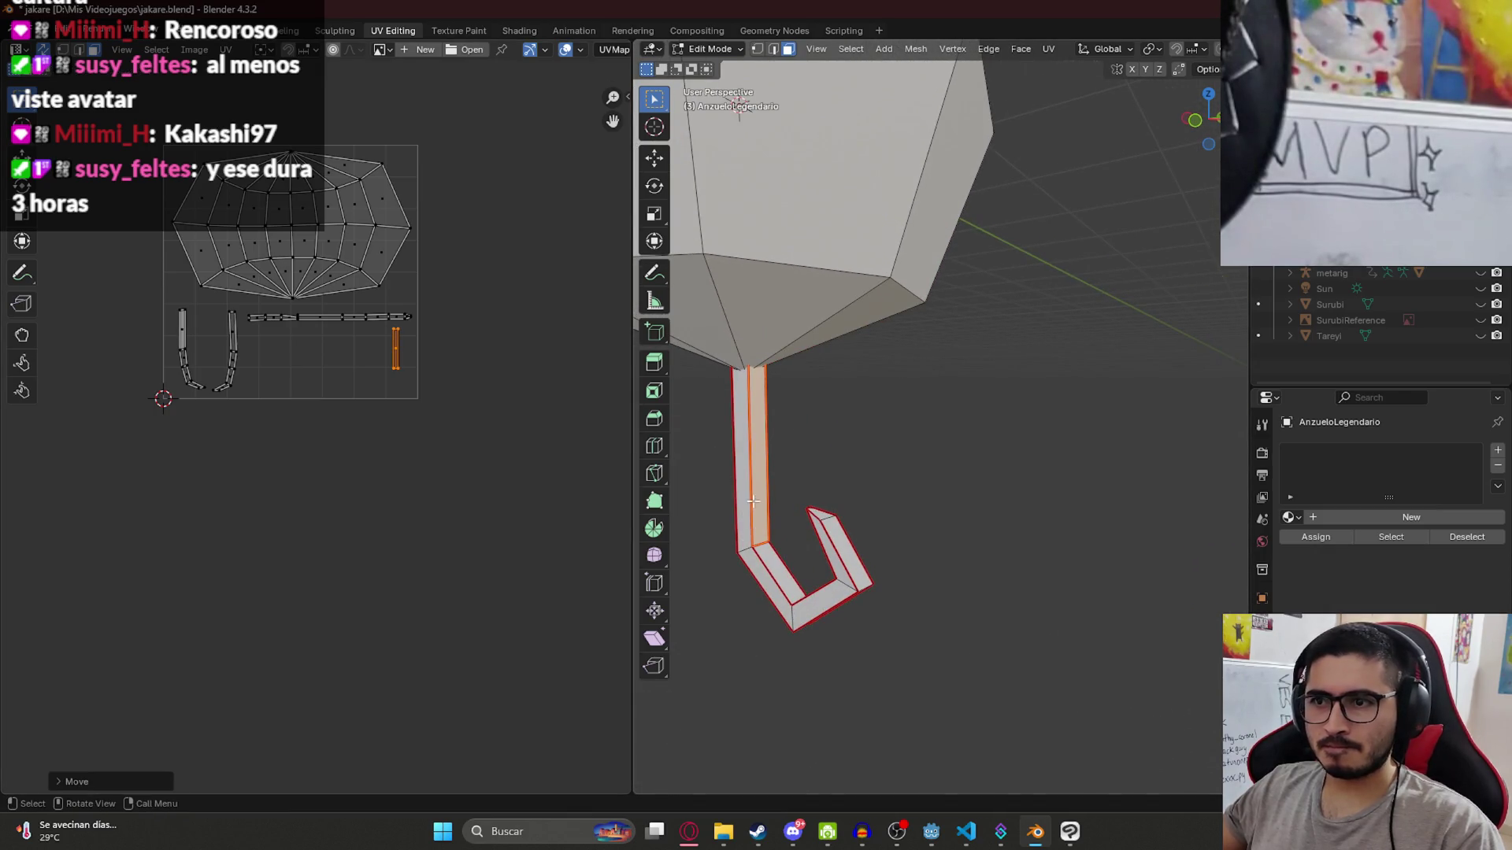
pyautogui.click(866, 488)
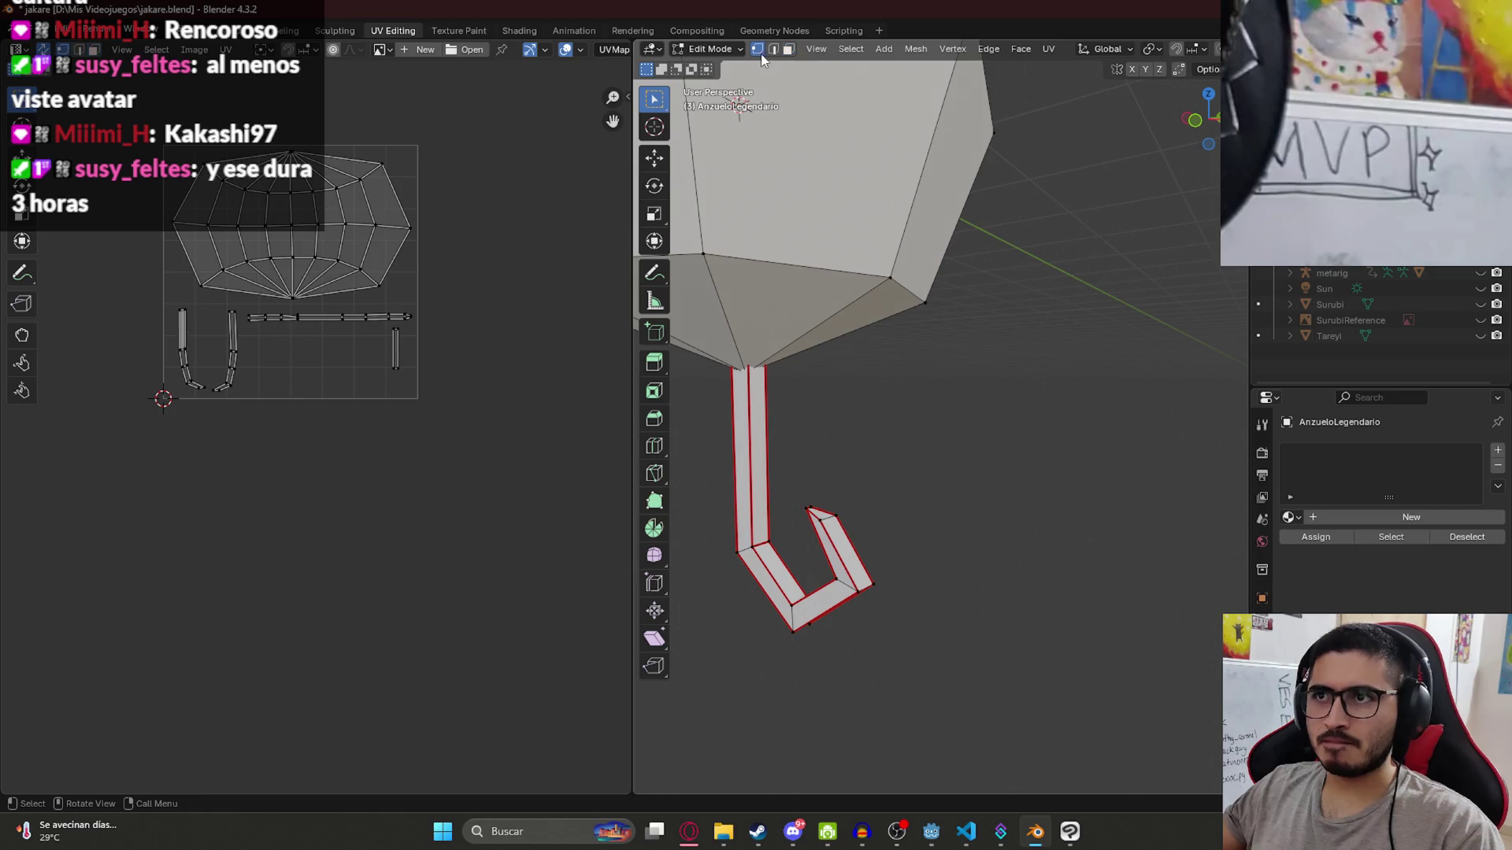
# Step: Mark the selected hook edges as seams and select the straight shank faces
pyautogui.rightClick(773, 543)
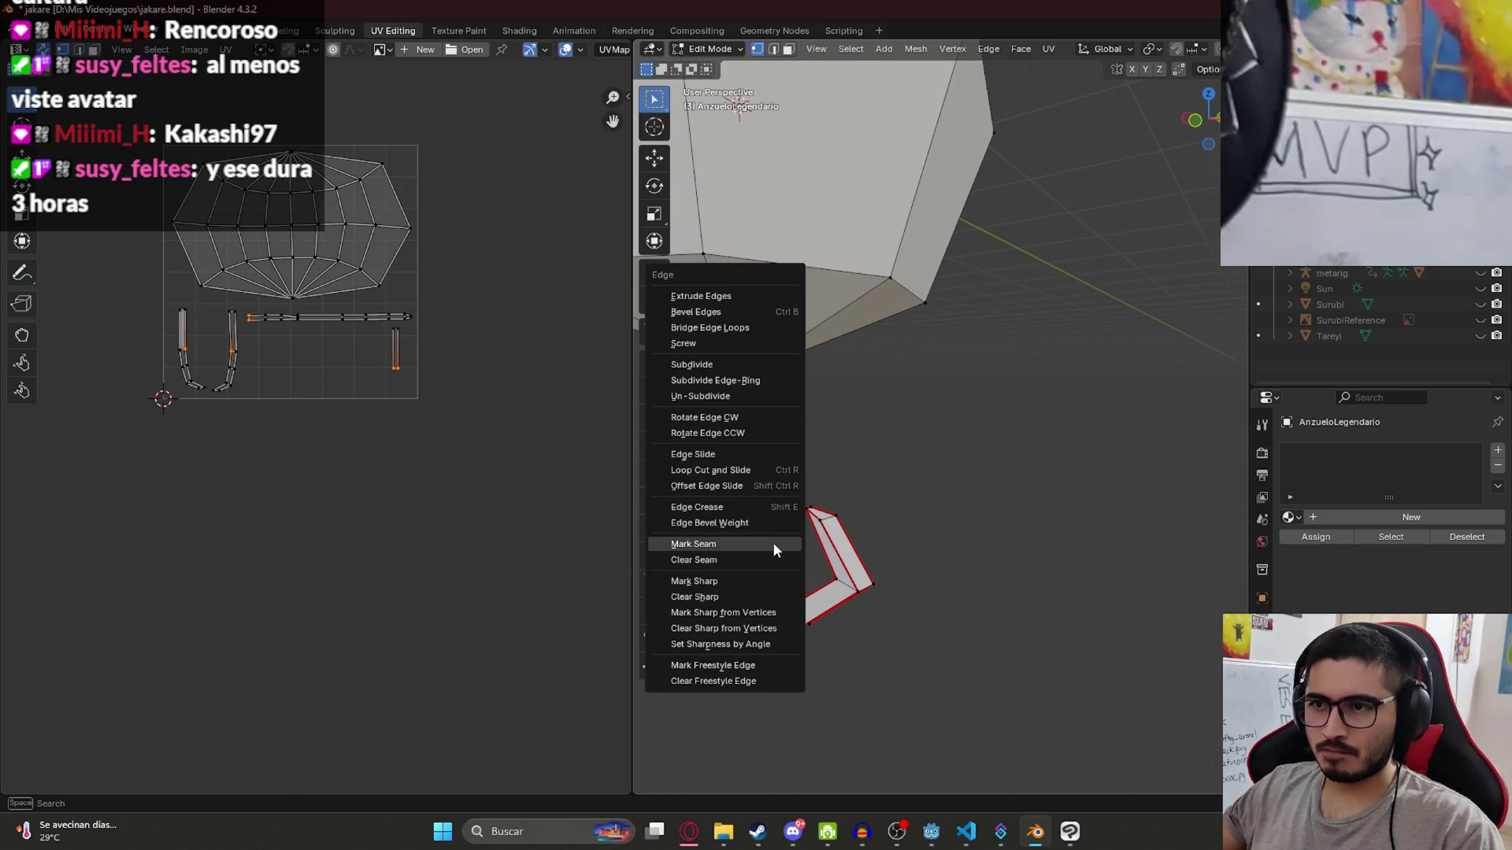
pyautogui.click(773, 561)
pyautogui.moveTo(415, 343)
pyautogui.mouseDown()
pyautogui.moveTo(371, 369)
pyautogui.moveTo(371, 348)
pyautogui.moveTo(243, 301)
pyautogui.mouseUp()
pyautogui.press('3')
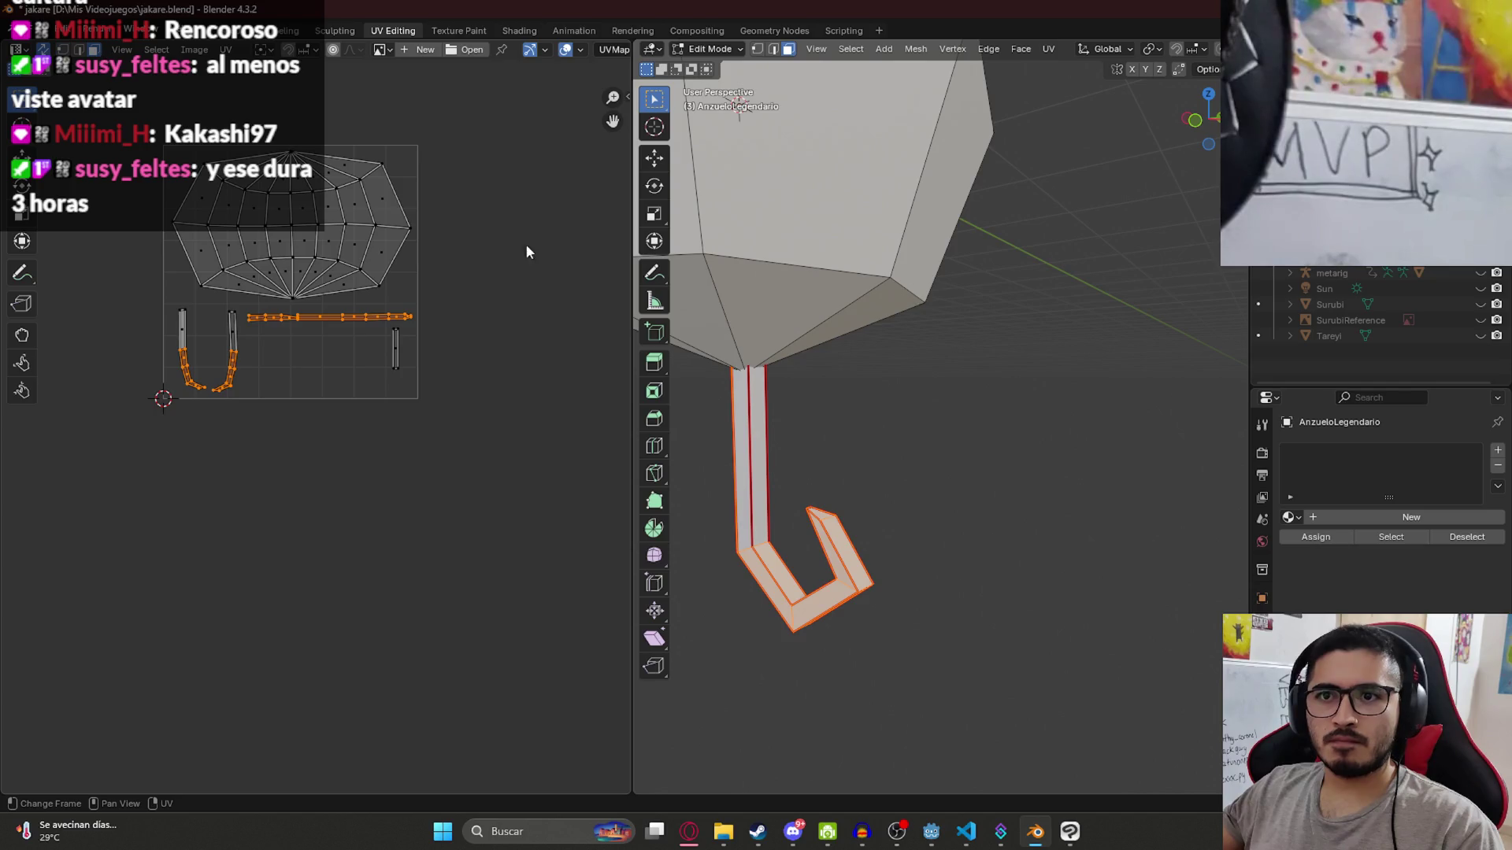
pyautogui.moveTo(461, 388); pyautogui.dragTo(385, 331)
pyautogui.click(463, 432)
pyautogui.moveTo(425, 378); pyautogui.dragTo(246, 315)
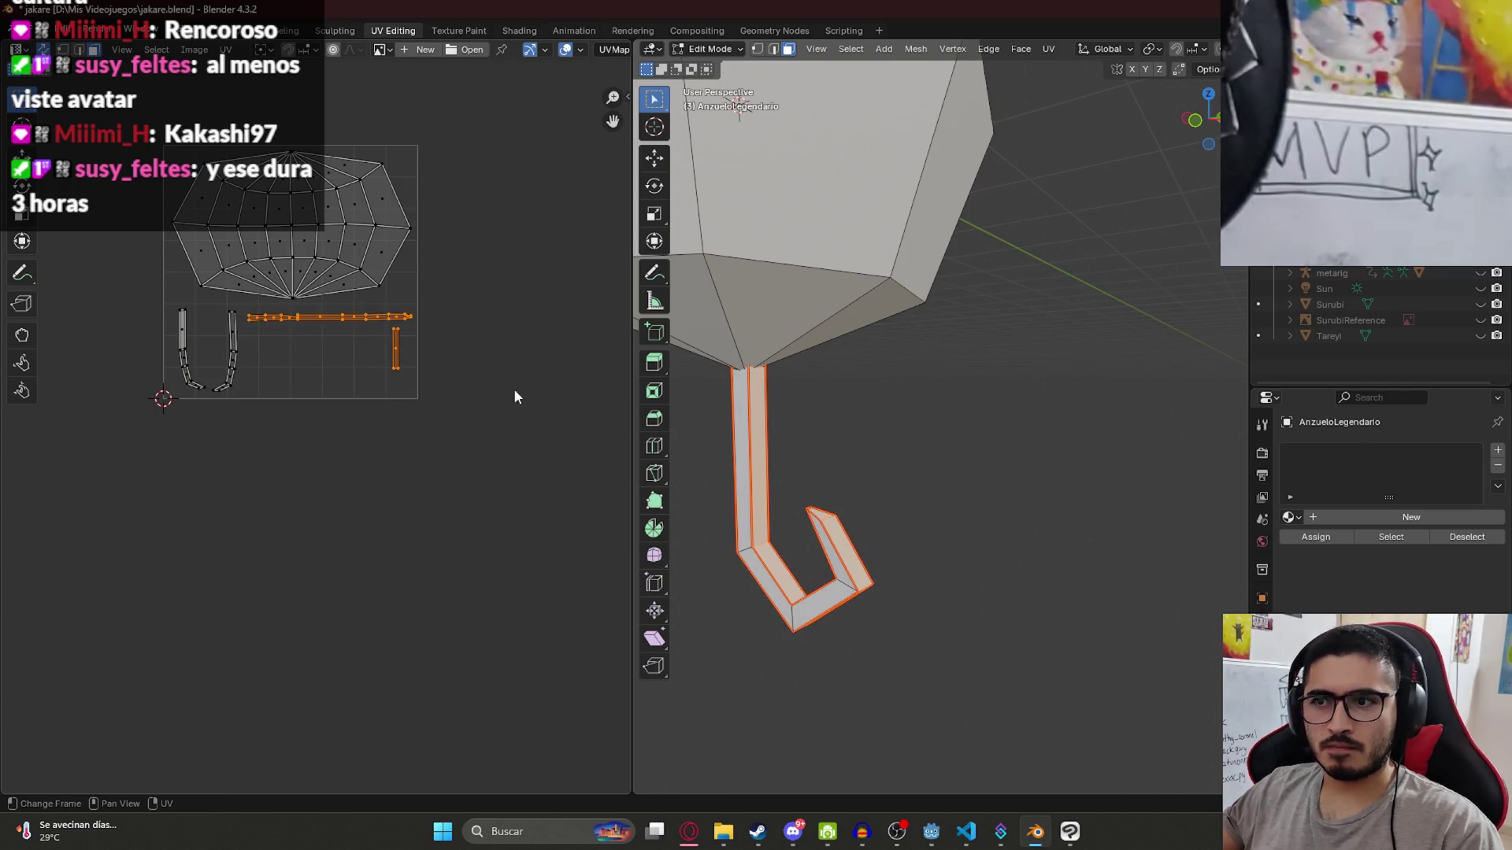
# Step: Unwrap the shank with Minimum Stretch and turn the new strip horizontal
pyautogui.press('u')
pyautogui.moveTo(824, 381)
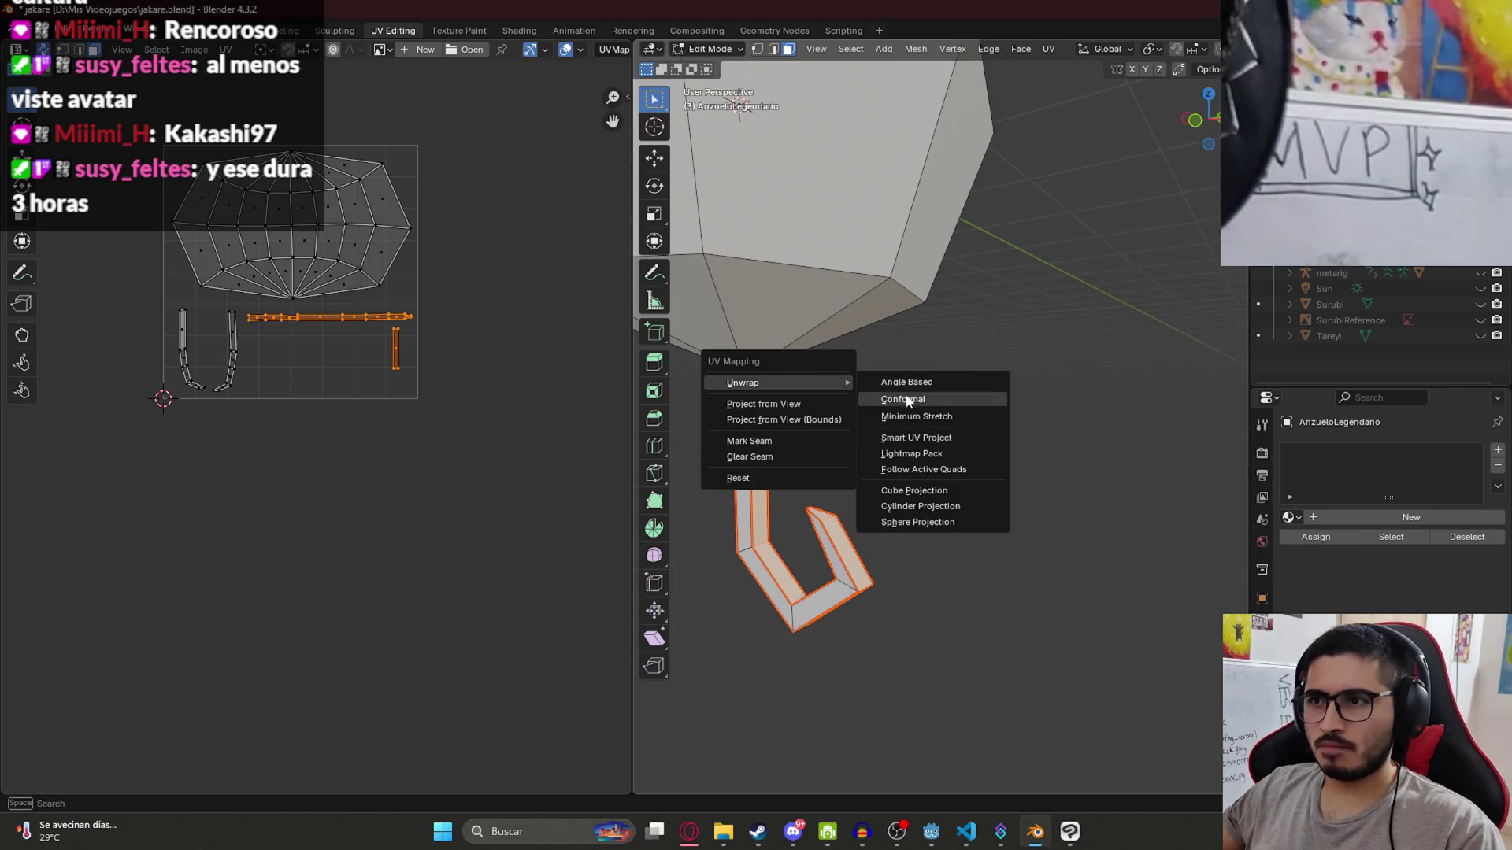
pyautogui.click(913, 418)
pyautogui.press('g')
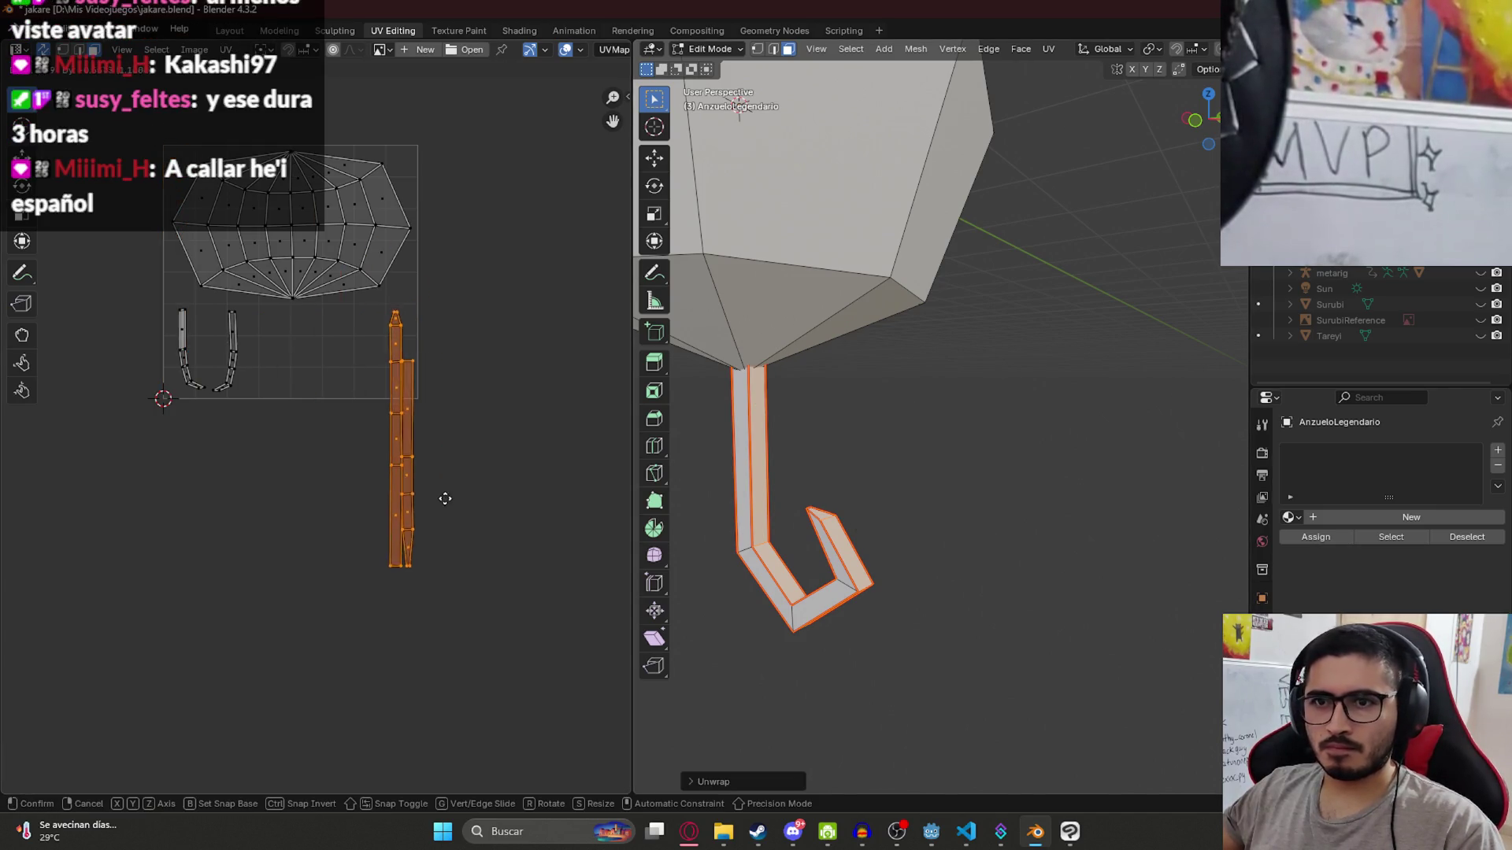
pyautogui.click(417, 463)
pyautogui.press('r')
pyautogui.click(551, 339)
# Step: Straighten the shank strip and settle it beside the U-shaped islands
pyautogui.press('g')
pyautogui.press('r')
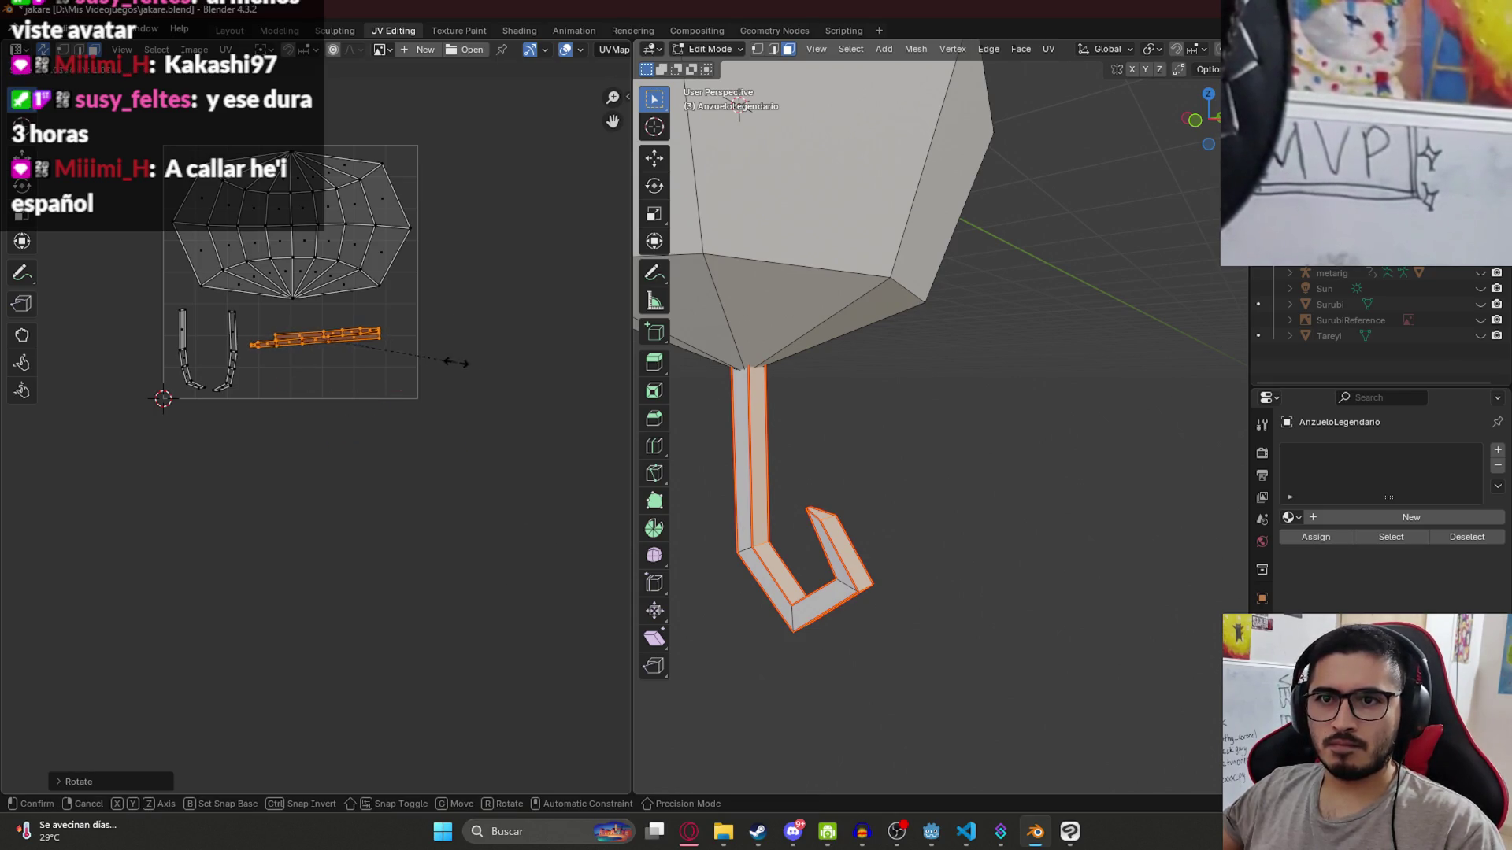
pyautogui.click(479, 385)
pyautogui.press('r')
pyautogui.click(486, 402)
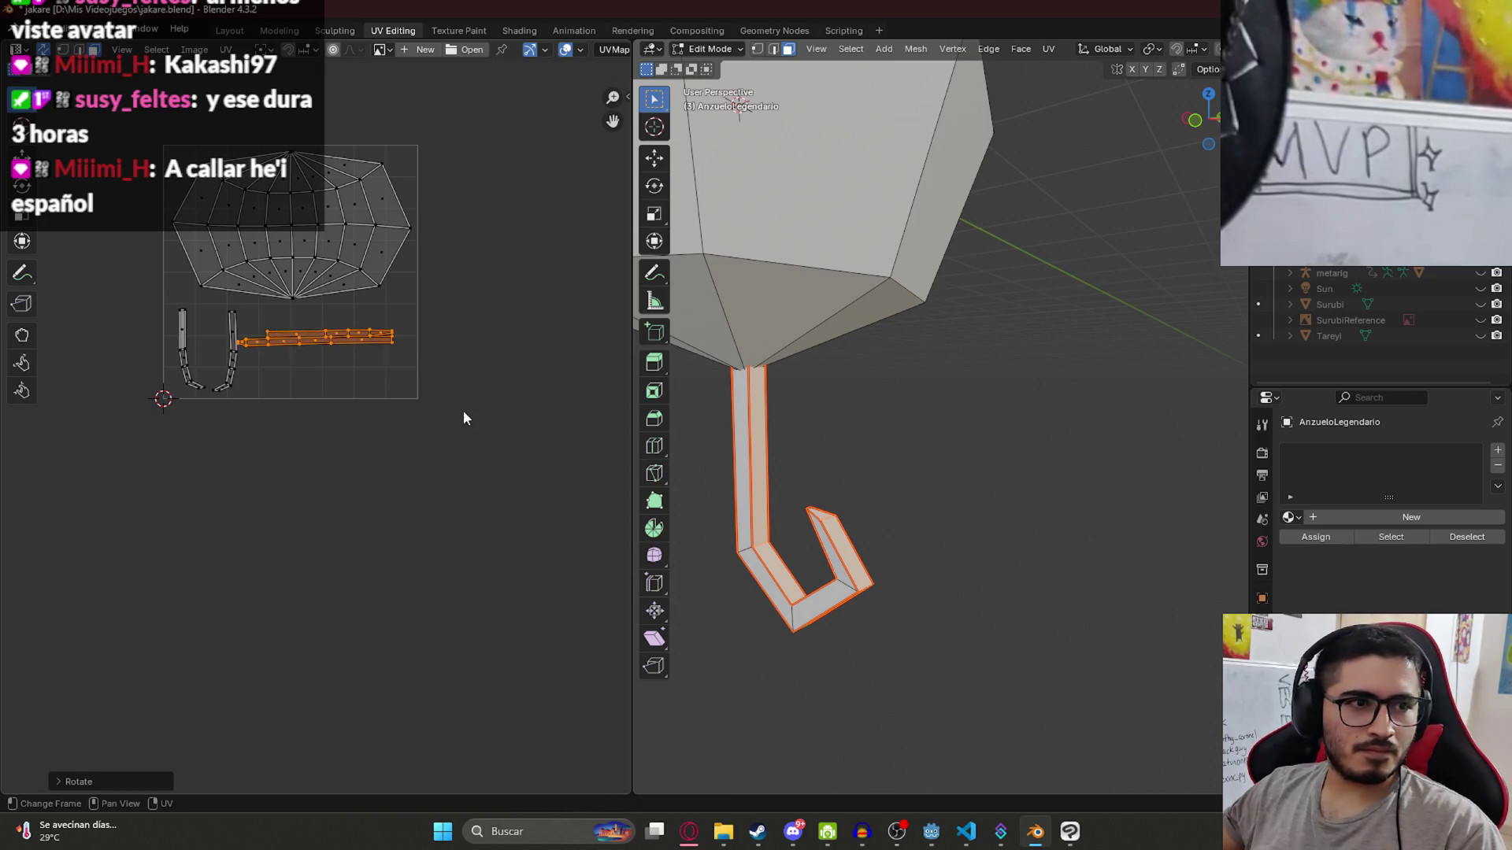
pyautogui.press('g')
pyautogui.click(417, 404)
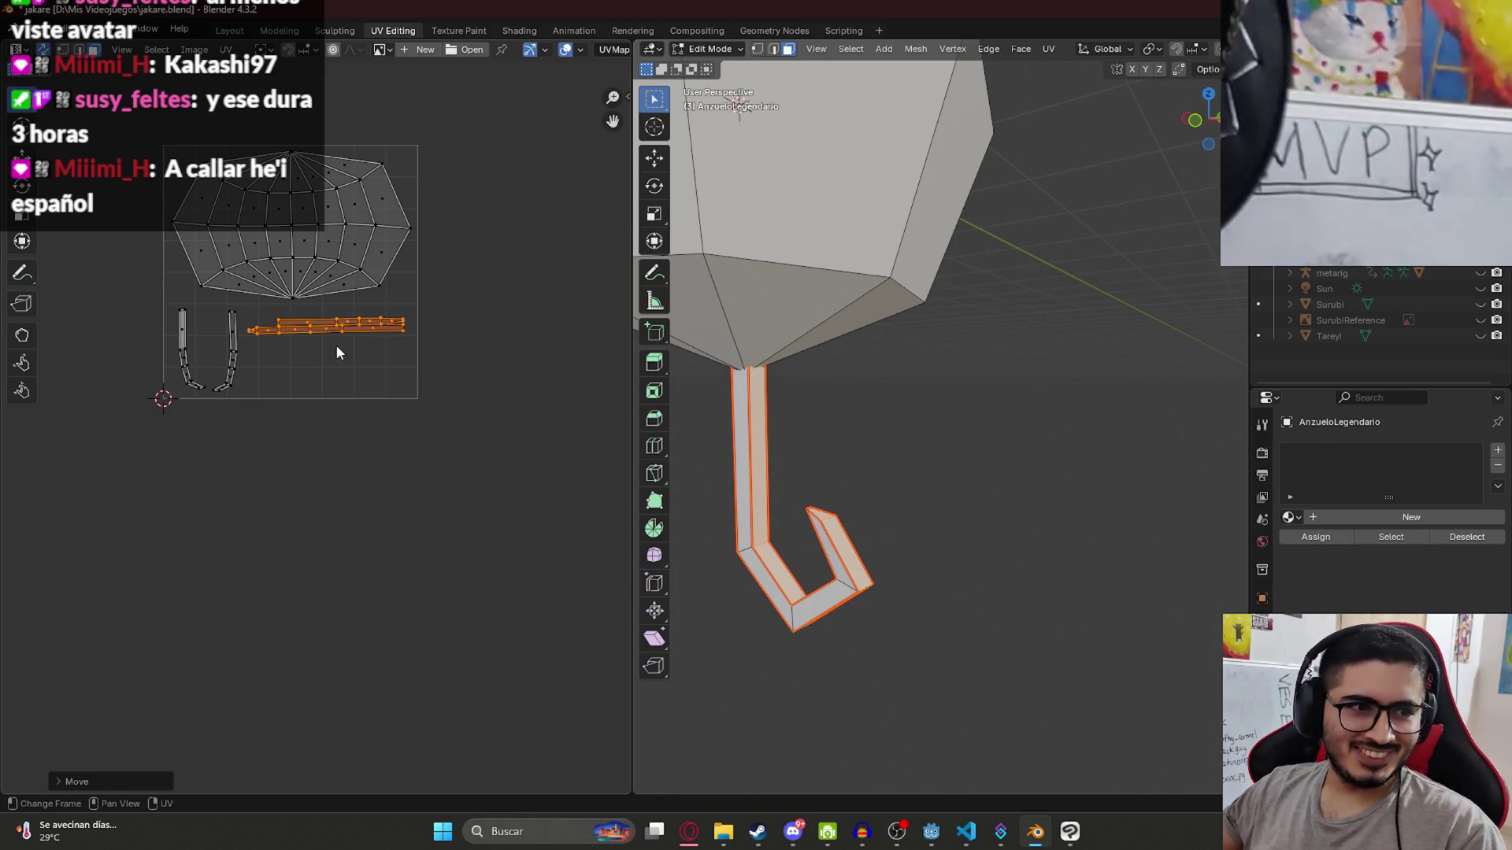
pyautogui.scroll(3, 390, 389)
# Step: Lower the shank strip and rotate the right curved strip toward horizontal
pyautogui.press('g')
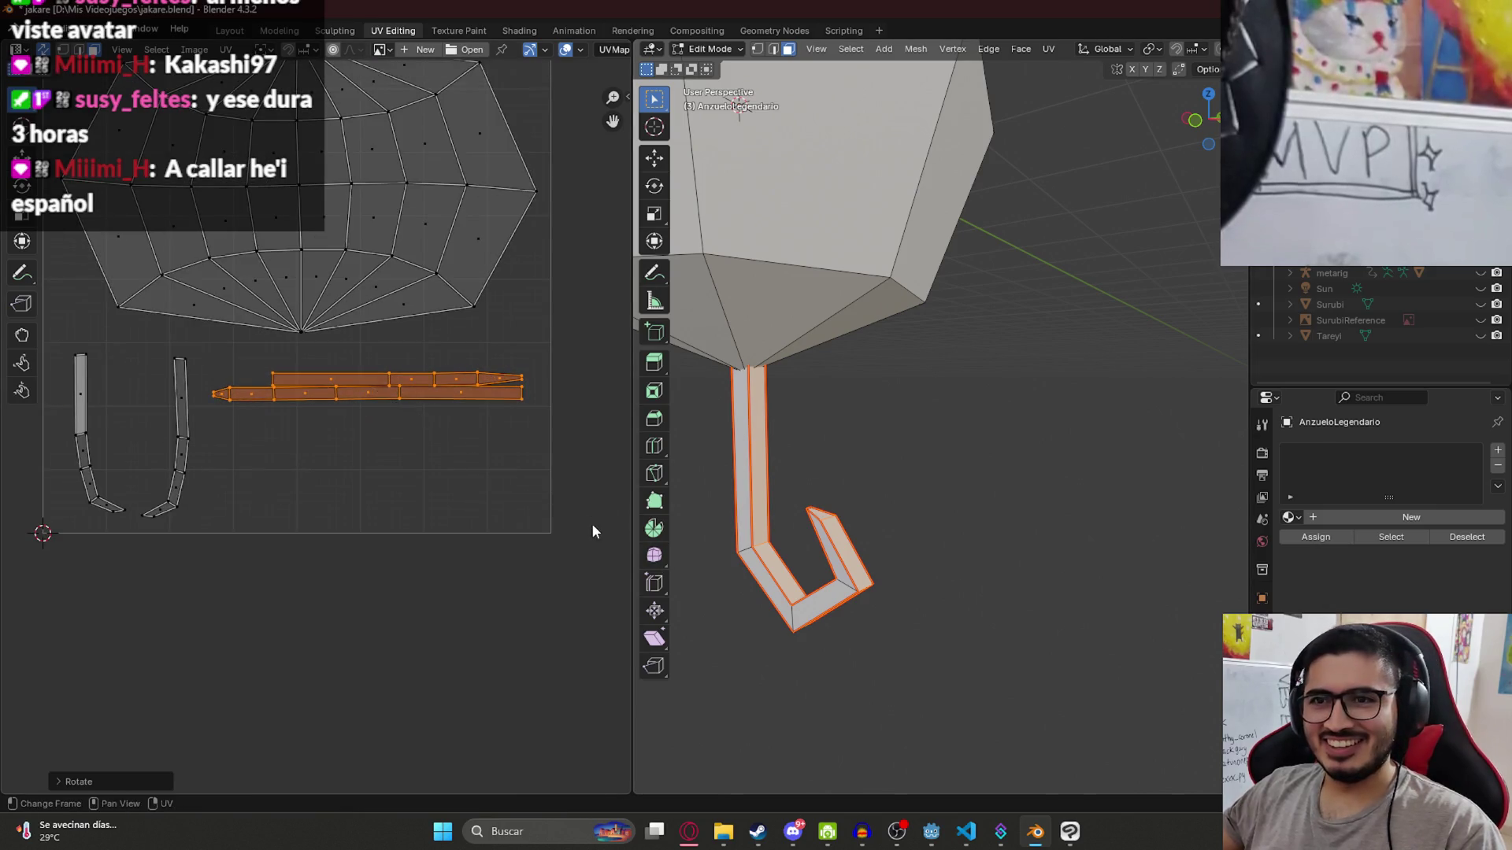
pyautogui.click(620, 667)
pyautogui.moveTo(149, 358)
pyautogui.mouseDown()
pyautogui.moveTo(140, 496)
pyautogui.moveTo(196, 551)
pyautogui.mouseUp()
pyautogui.press('r')
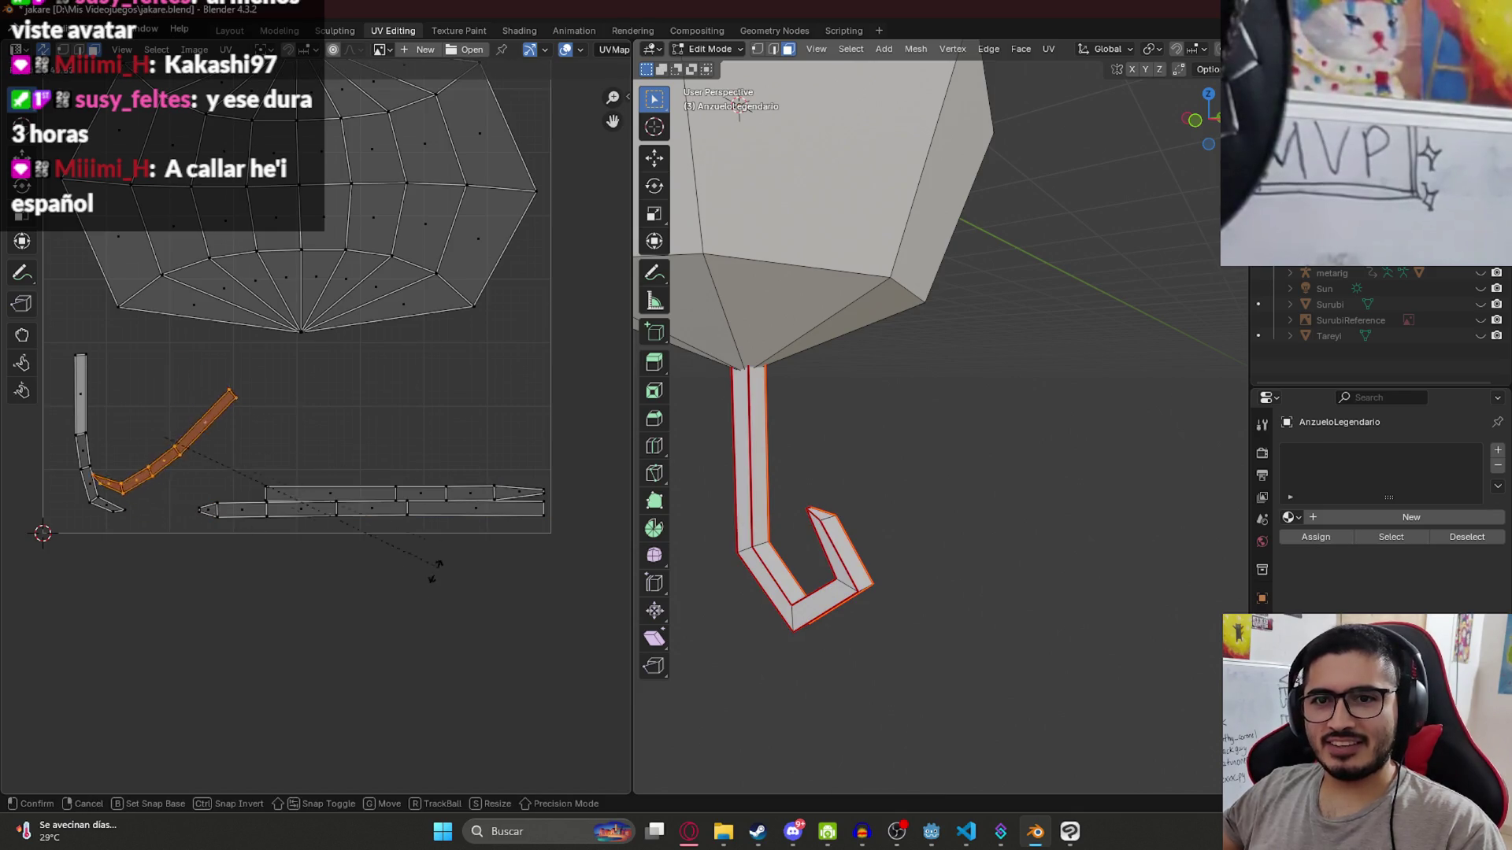
pyautogui.click(327, 712)
pyautogui.press('g')
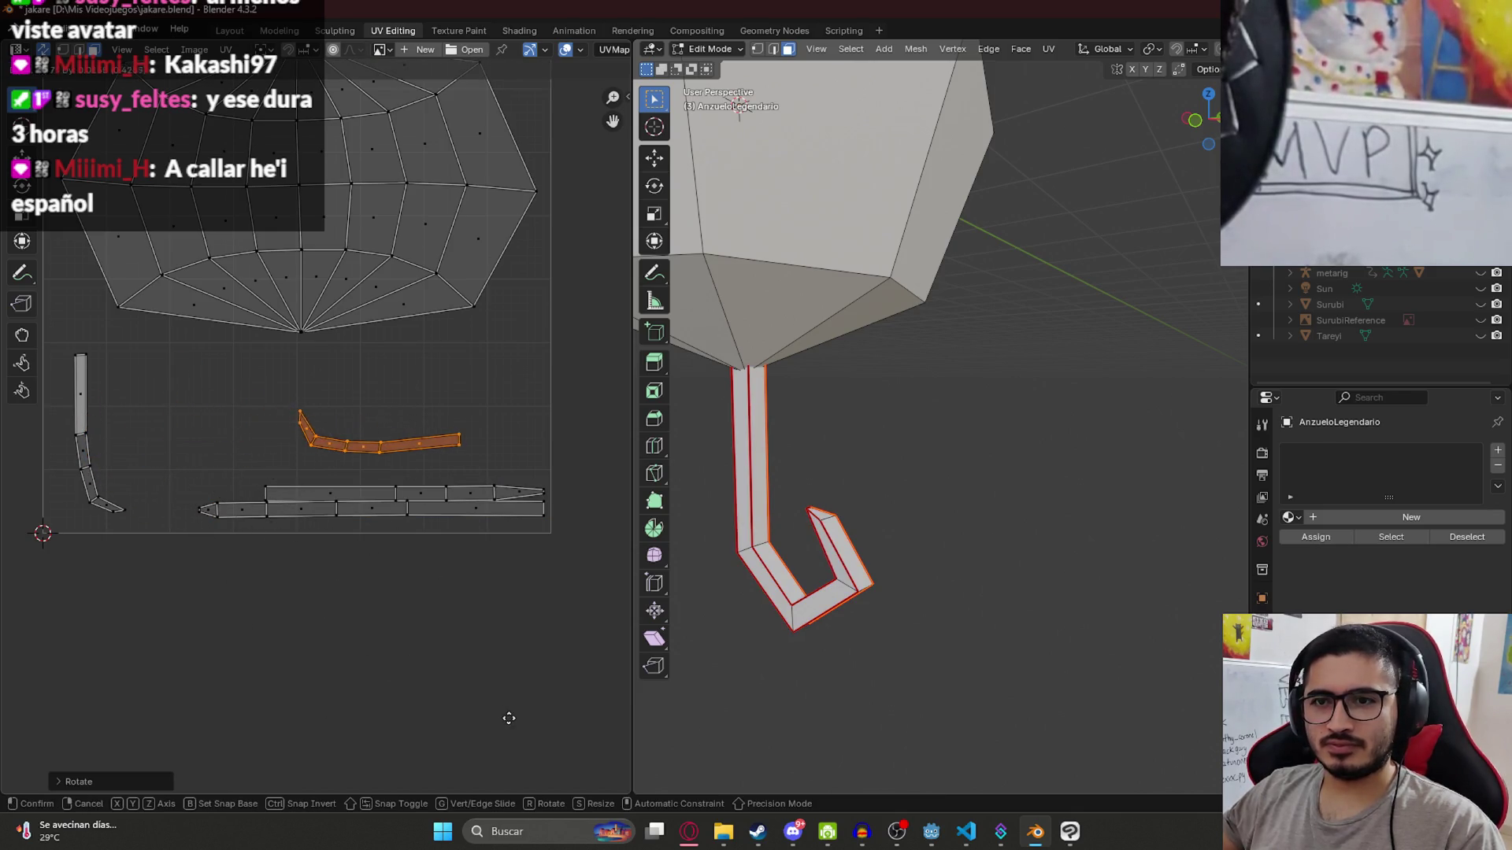
pyautogui.click(573, 755)
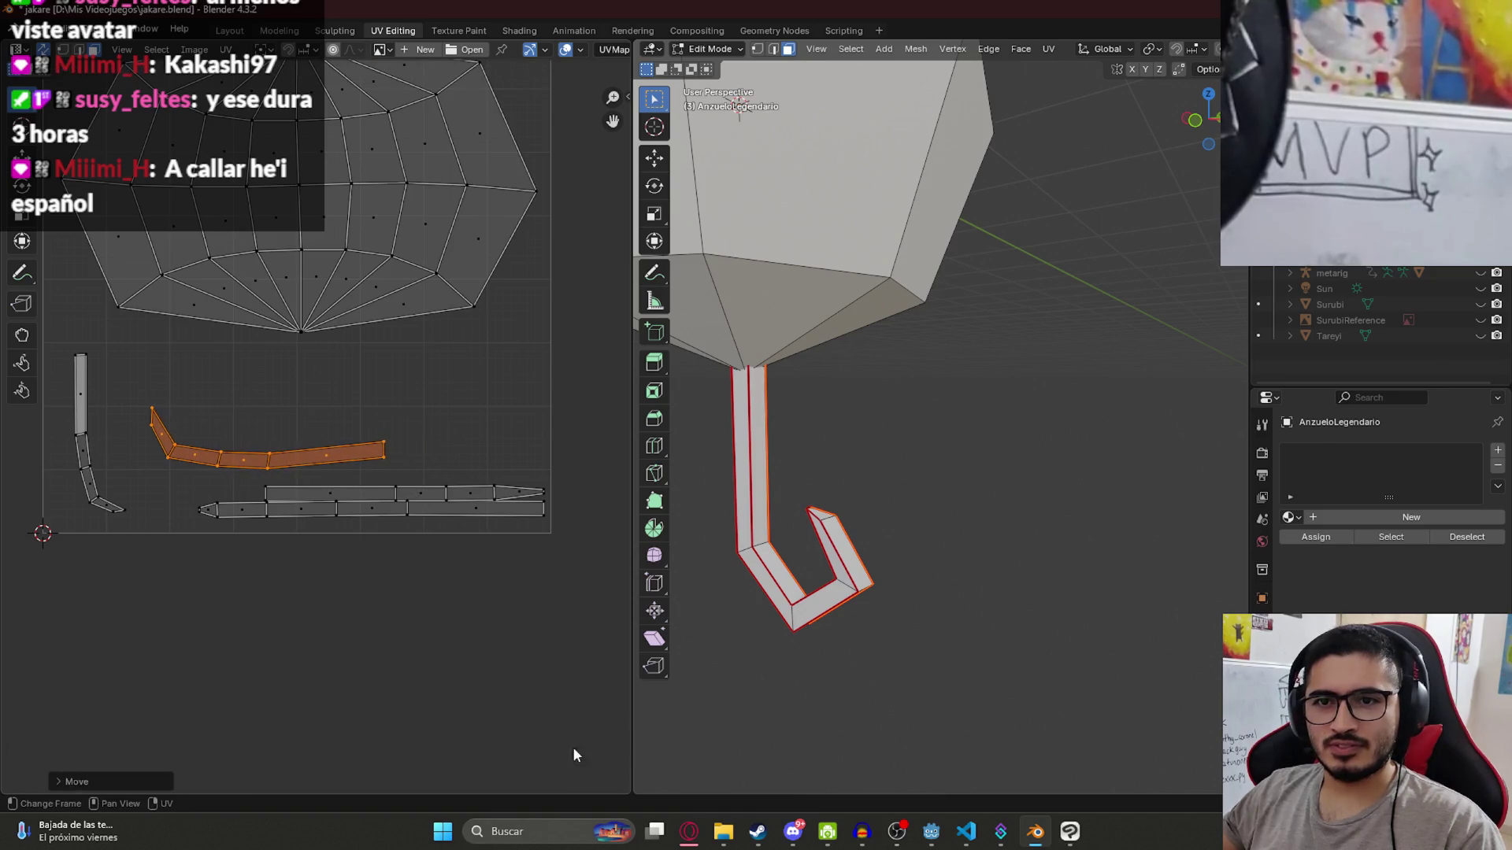
pyautogui.hotkey('ctrl', 'z')
pyautogui.hotkey('ctrl', 'z')
# Step: Lay the left curved strip horizontal and shift the curved strips to the left
pyautogui.click(79, 386)
pyautogui.press('r')
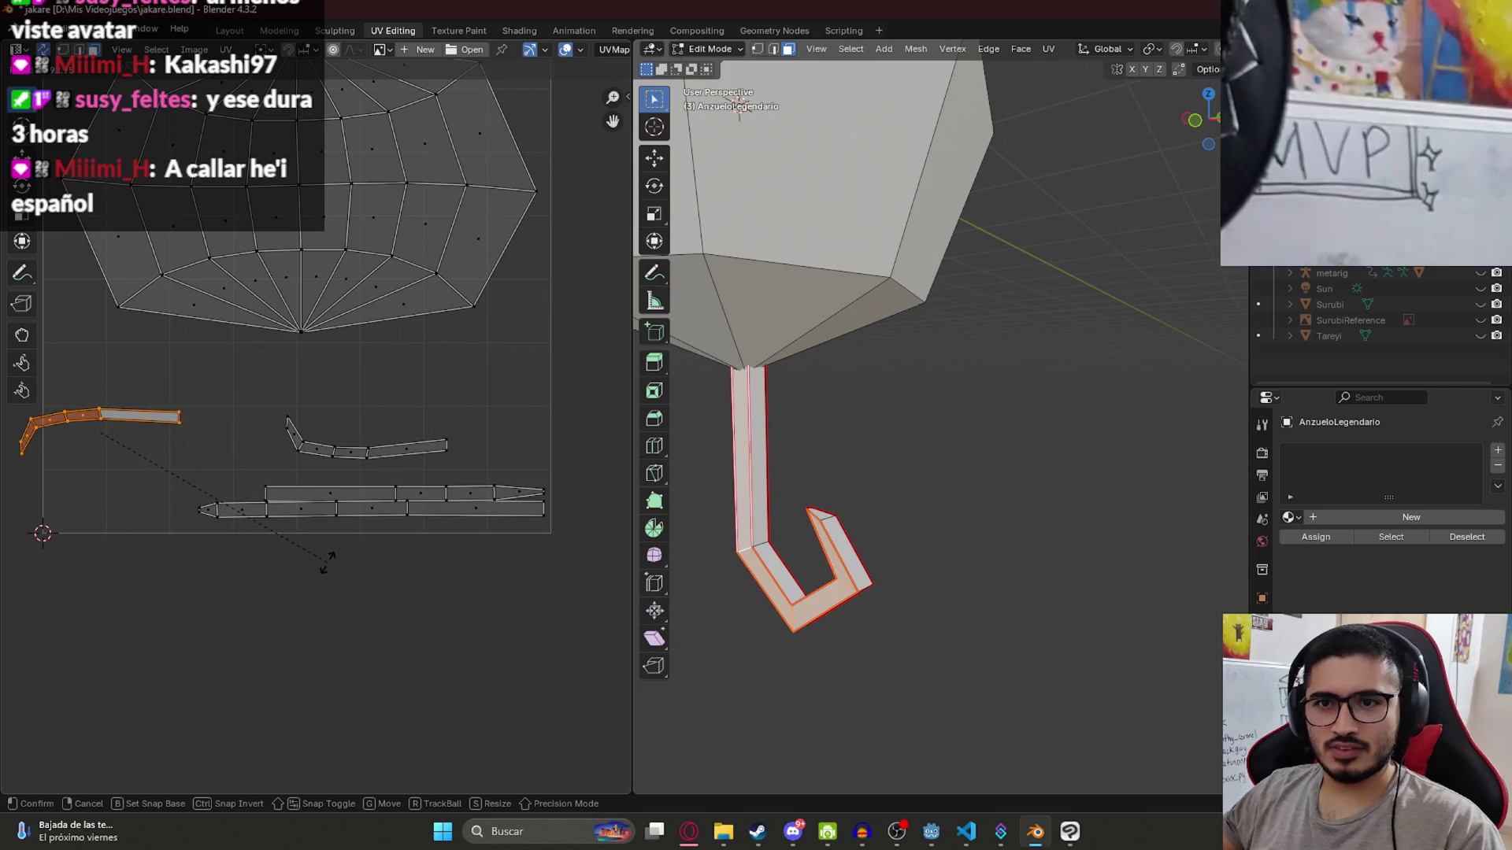
pyautogui.click(327, 563)
pyautogui.press('g')
pyautogui.click(456, 490)
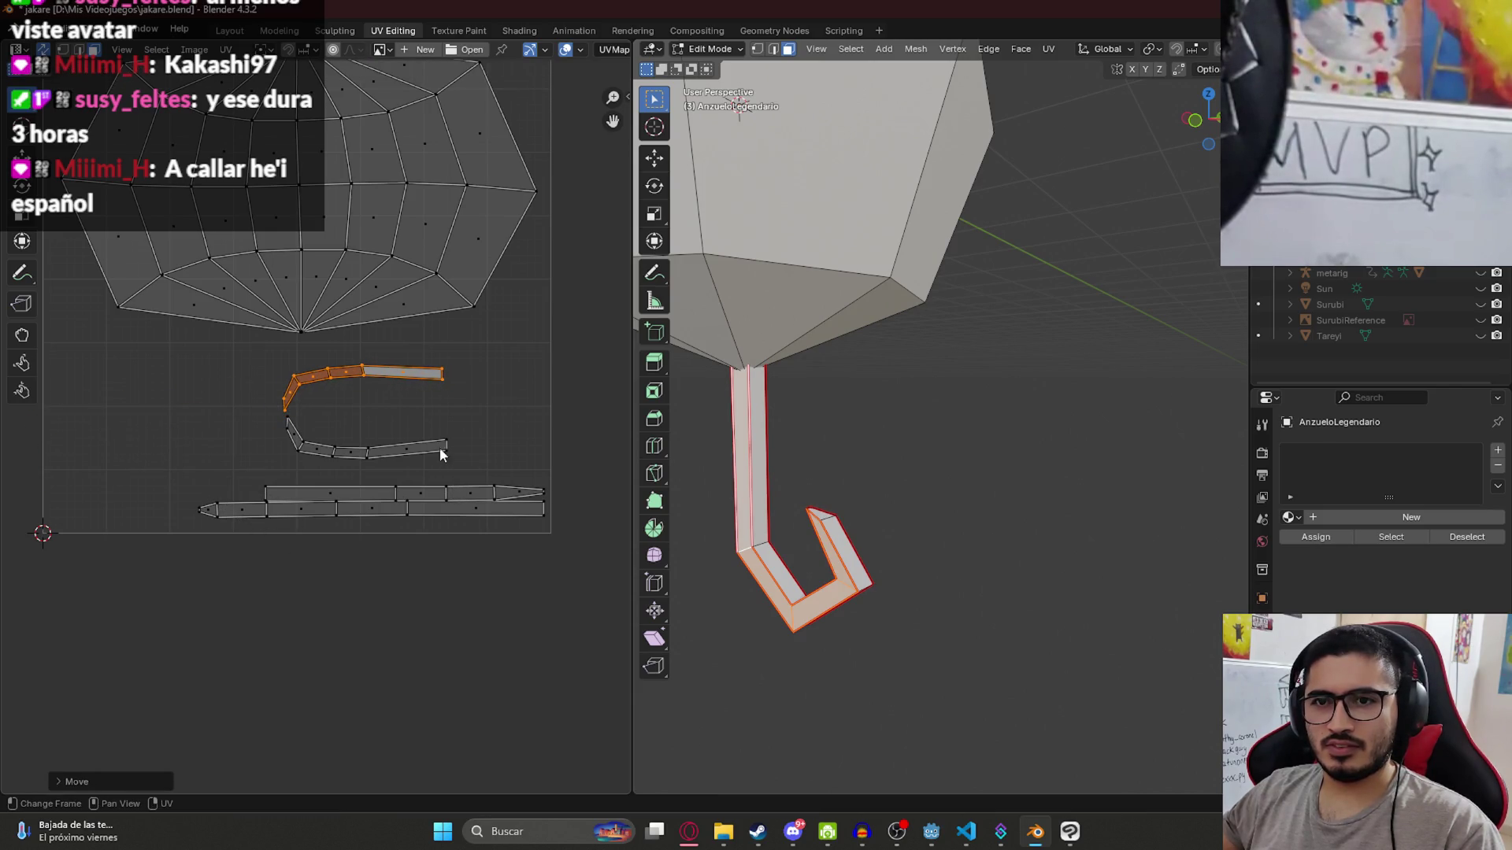
pyautogui.press('r')
pyautogui.press('Escape')
pyautogui.press('g')
pyautogui.click(179, 452)
pyautogui.moveTo(240, 405)
pyautogui.mouseDown()
pyautogui.moveTo(346, 452)
pyautogui.moveTo(488, 452)
pyautogui.mouseUp()
pyautogui.press('g')
pyautogui.click(316, 441)
# Step: Enlarge both curved strips twice and move them right and down
pyautogui.moveTo(319, 451); pyautogui.dragTo(48, 348)
pyautogui.press('s')
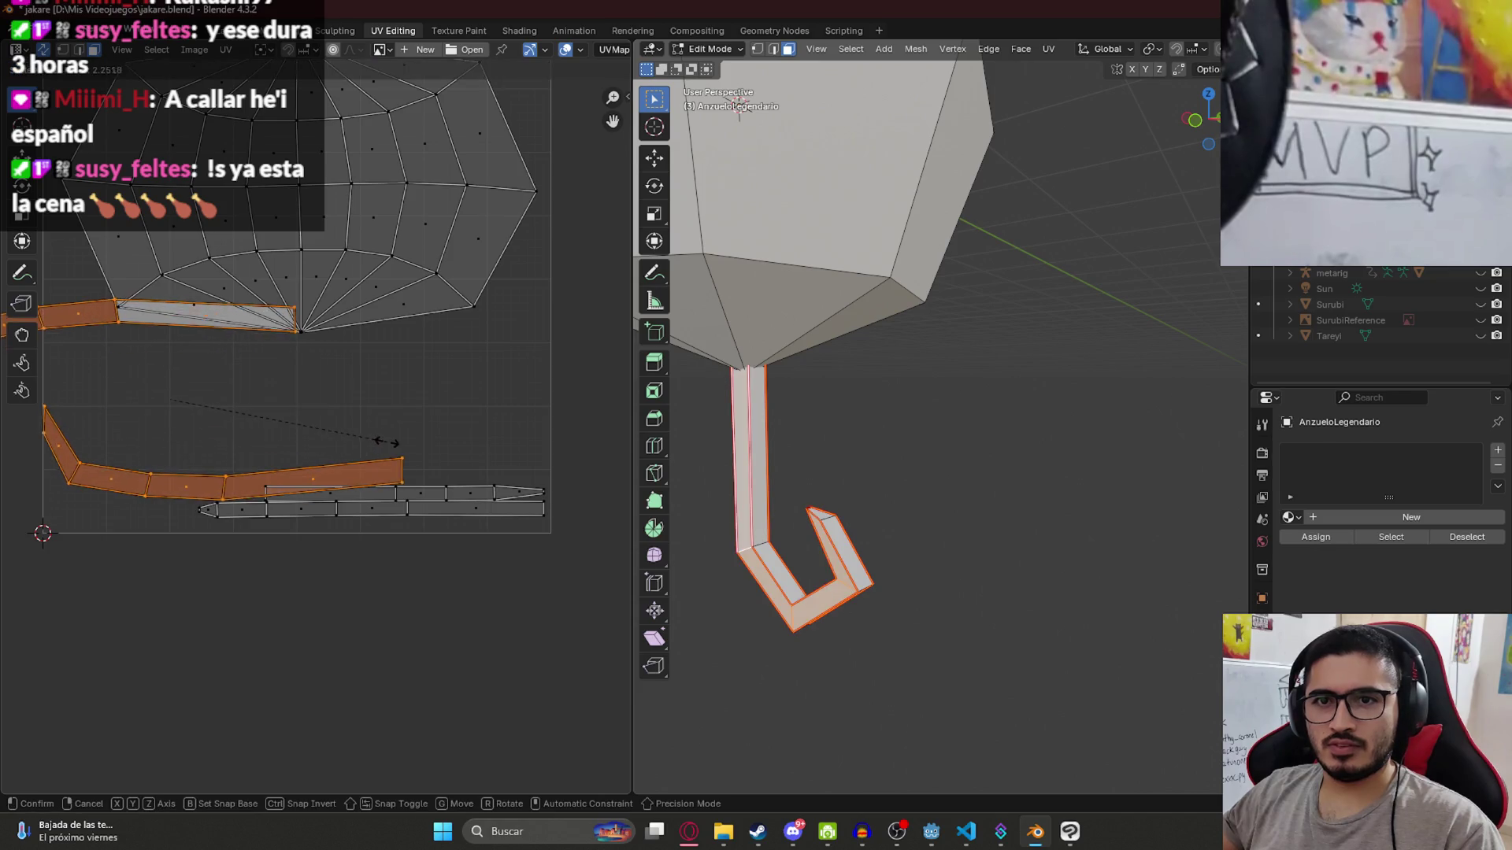
pyautogui.click(364, 439)
pyautogui.press('g')
pyautogui.click(290, 453)
pyautogui.press('s')
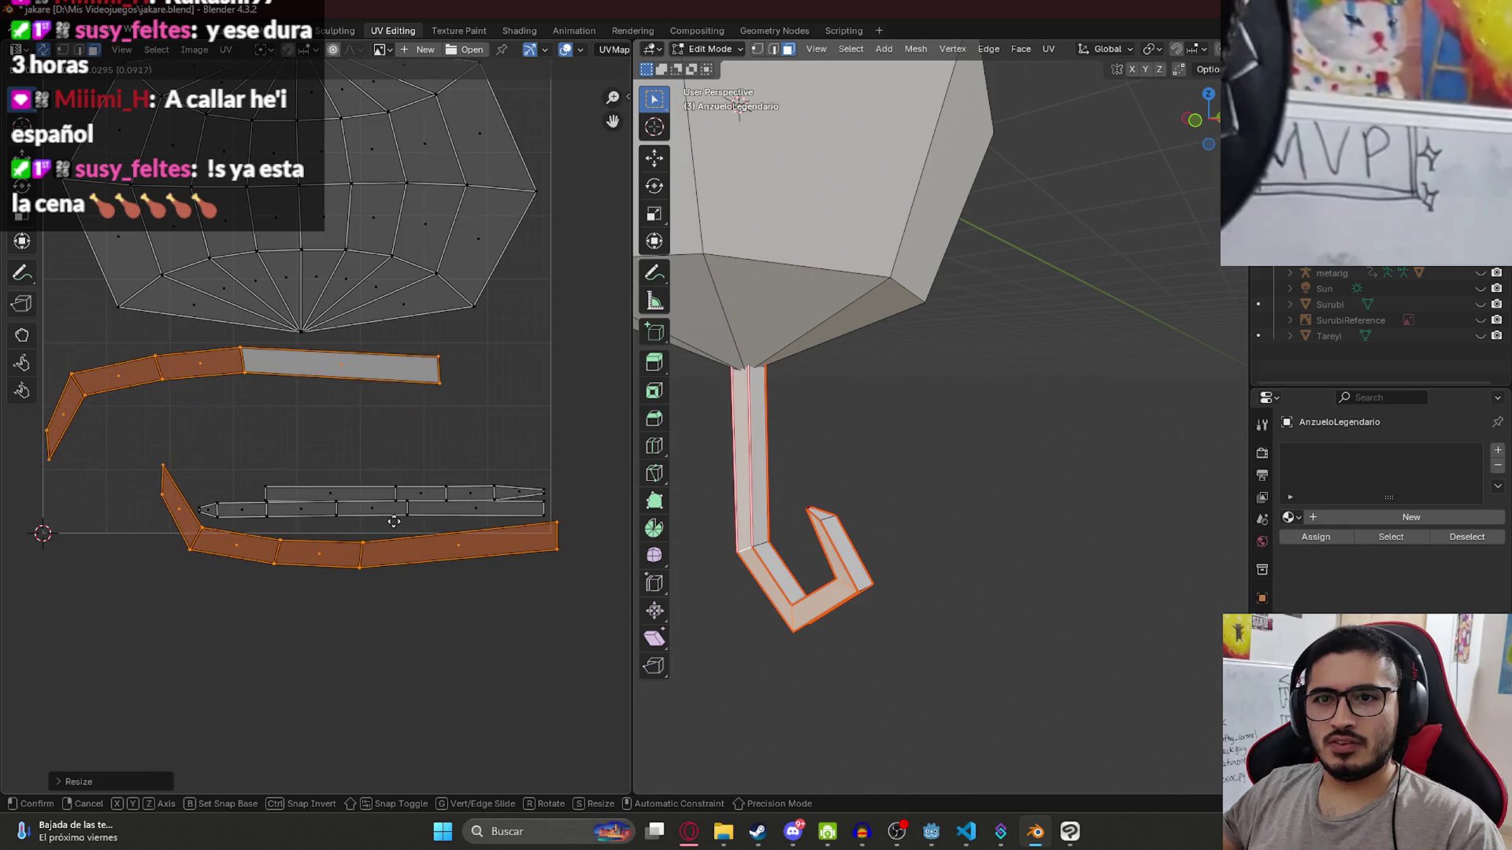
pyautogui.click(437, 557)
# Step: Raise the lower curved strip and mirror it with S X -1 so its bend faces right
pyautogui.moveTo(562, 621); pyautogui.dragTo(203, 543)
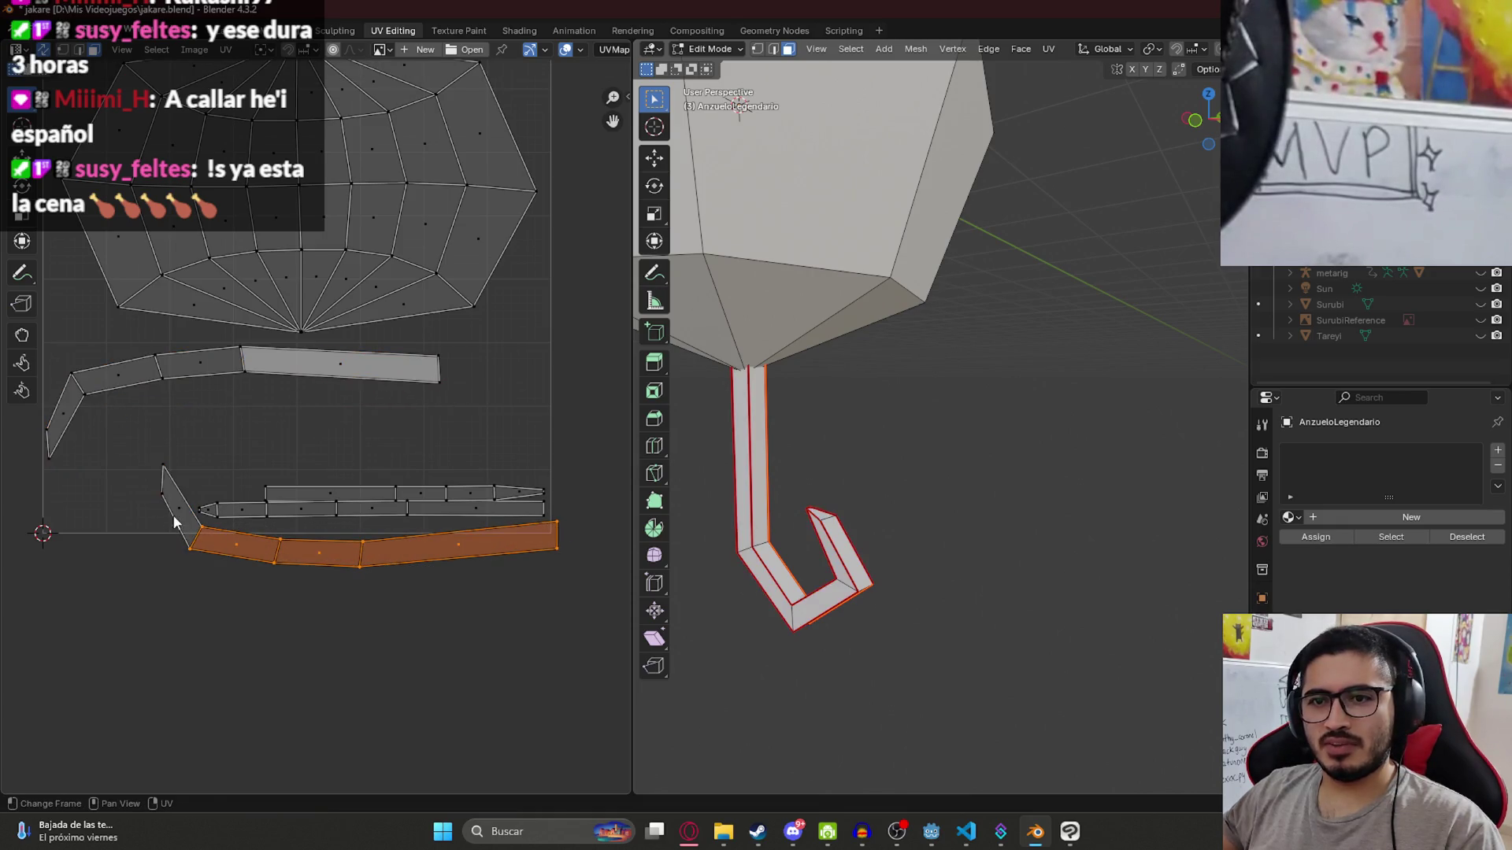
pyautogui.press('g')
pyautogui.click(212, 464)
pyautogui.press('g')
pyautogui.press('Escape')
pyautogui.scroll(-3, 430, 452)
pyautogui.scroll(3, 352, 442)
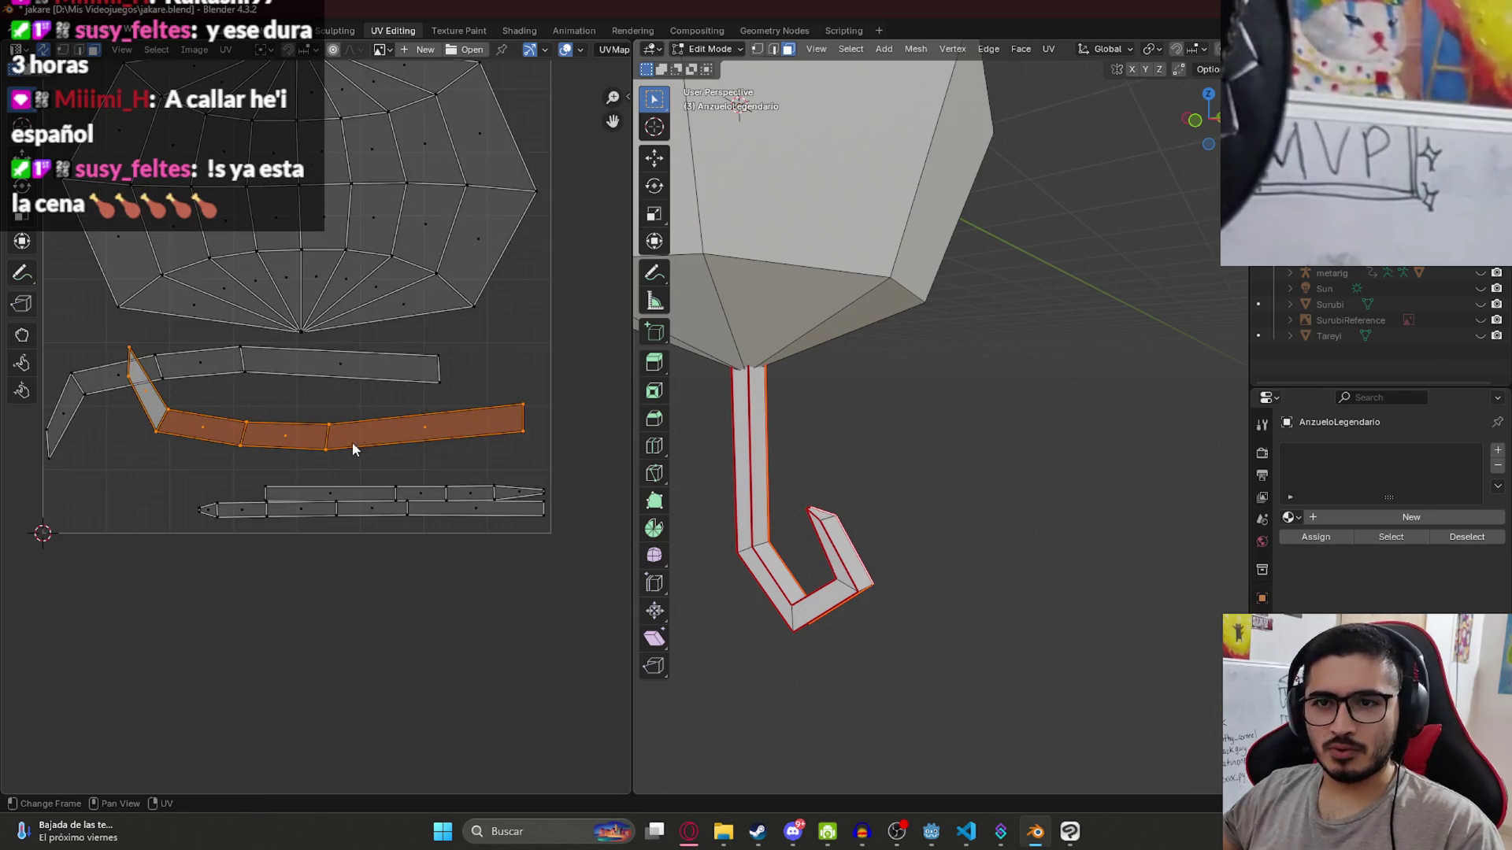
pyautogui.press('s')
pyautogui.press('x')
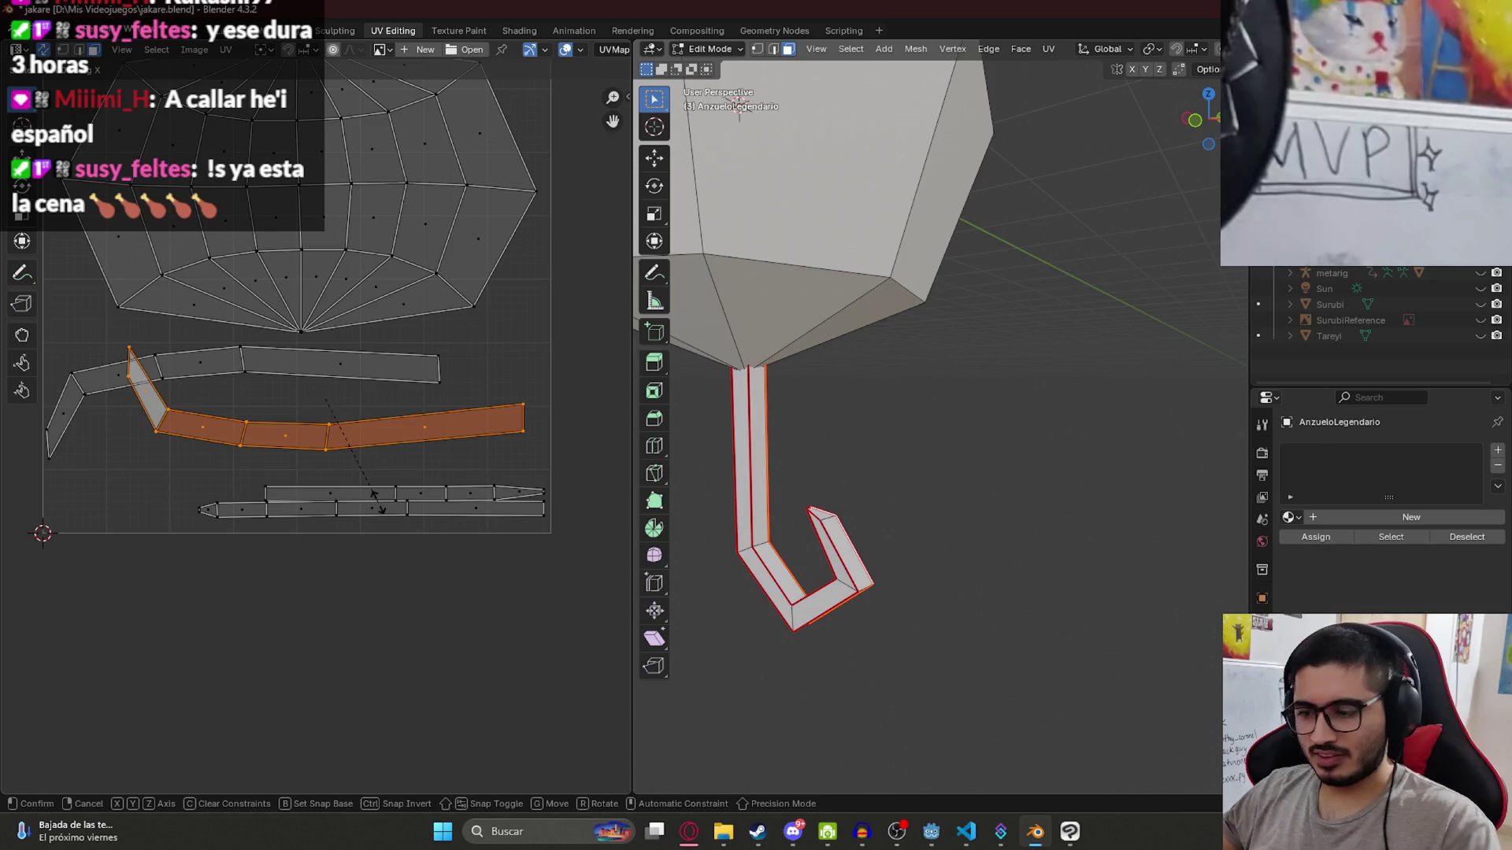
pyautogui.press('Escape')
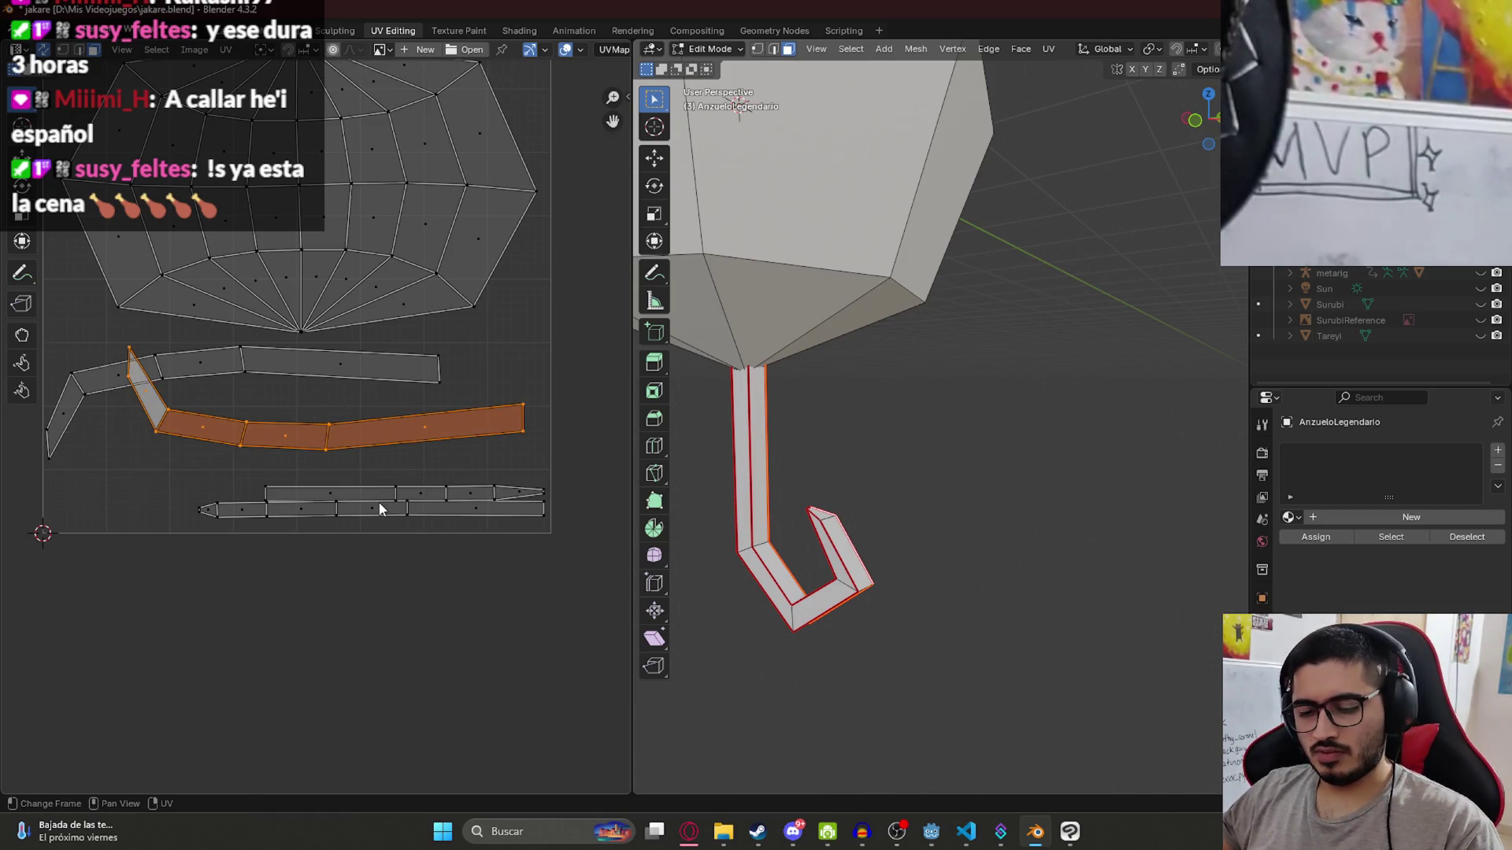
pyautogui.write('sx-1')
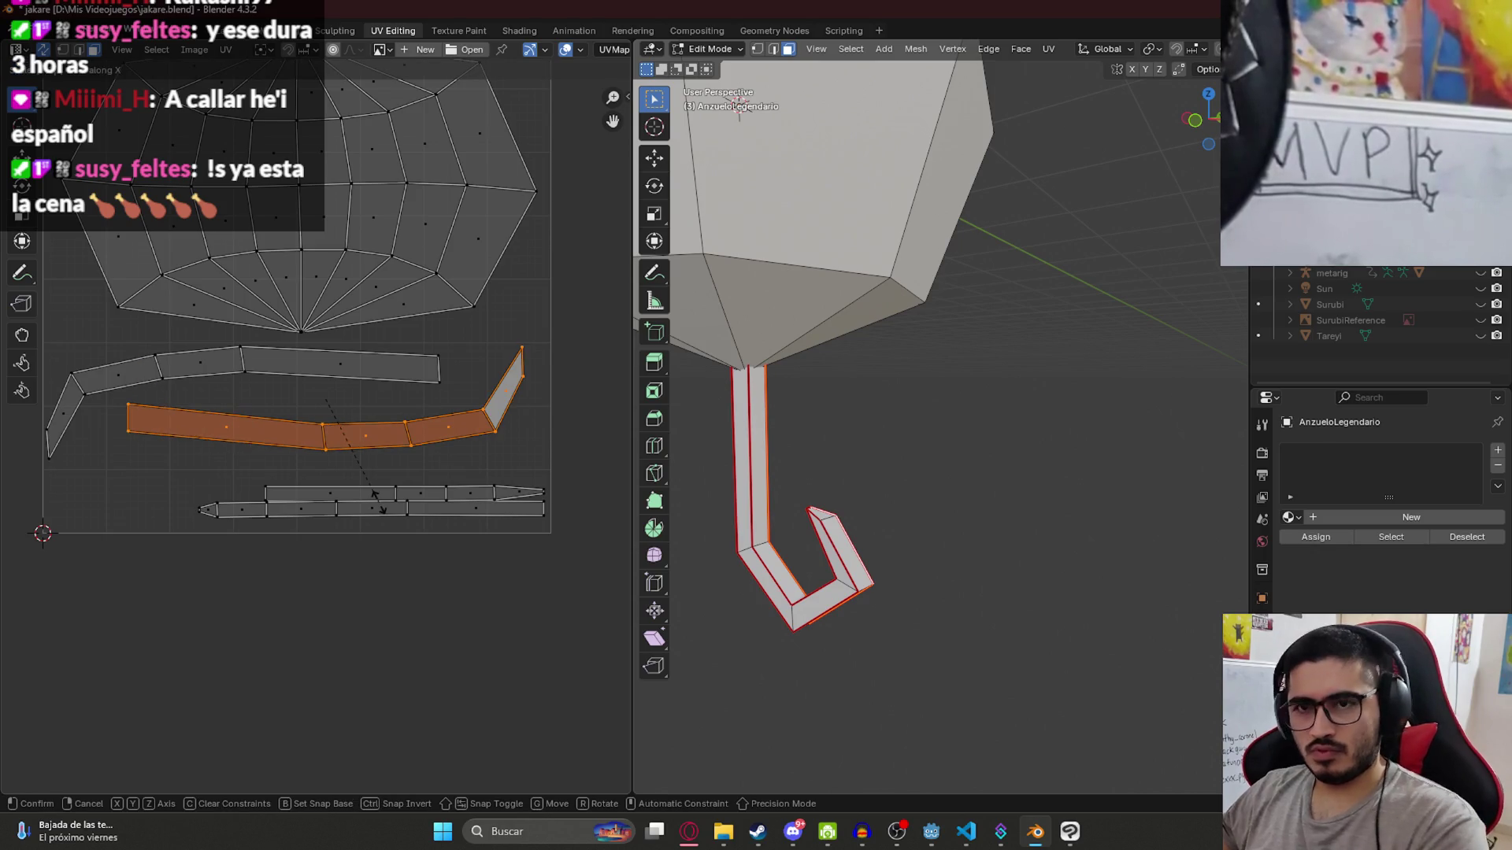
pyautogui.press('Return')
# Step: Export all UV islands as a PNG layout and save jakare.blend
pyautogui.press('a')
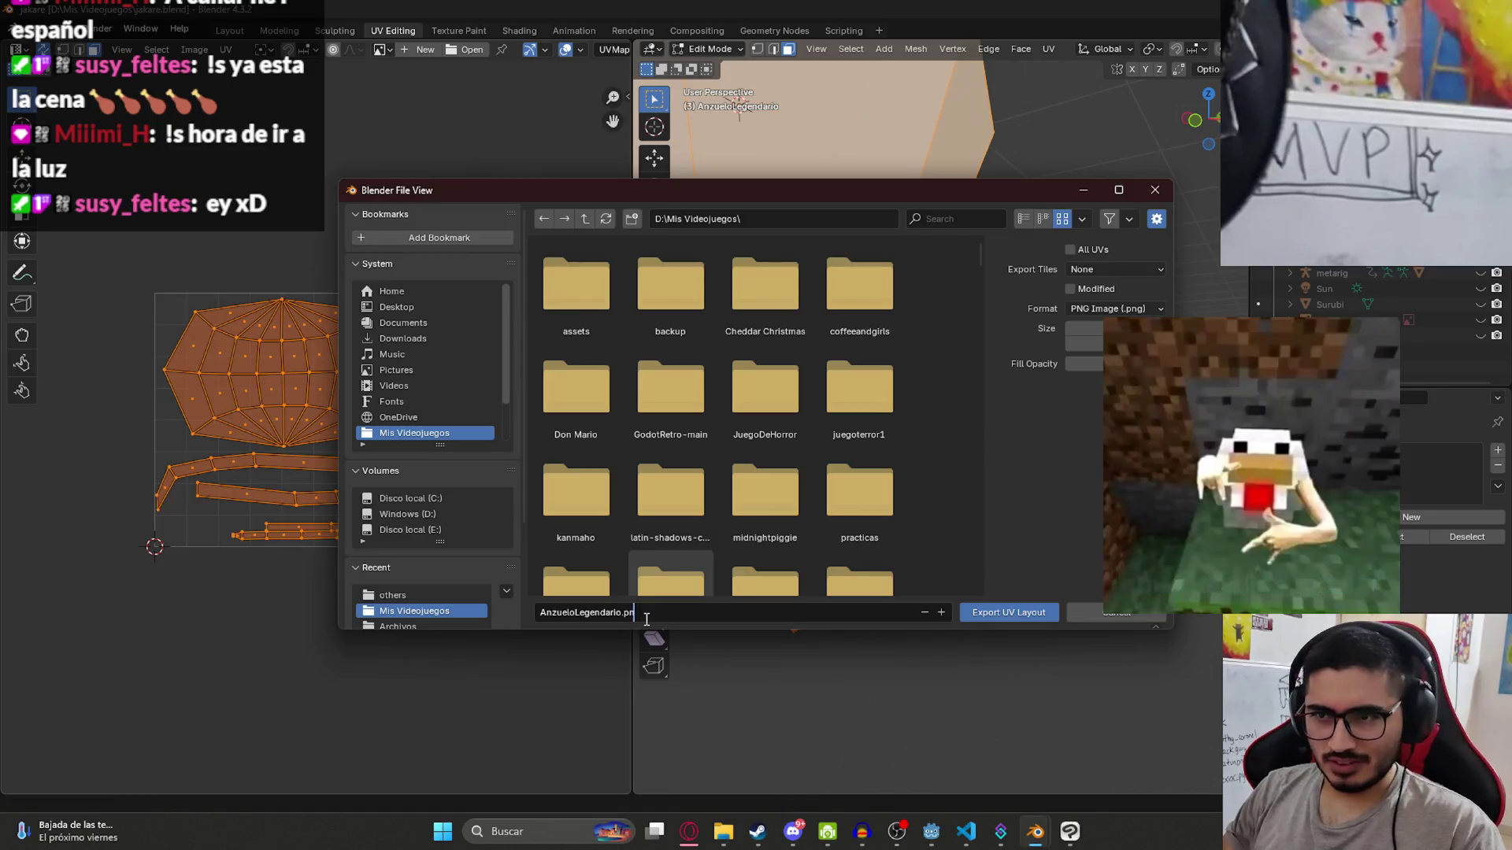
pyautogui.press('Return')
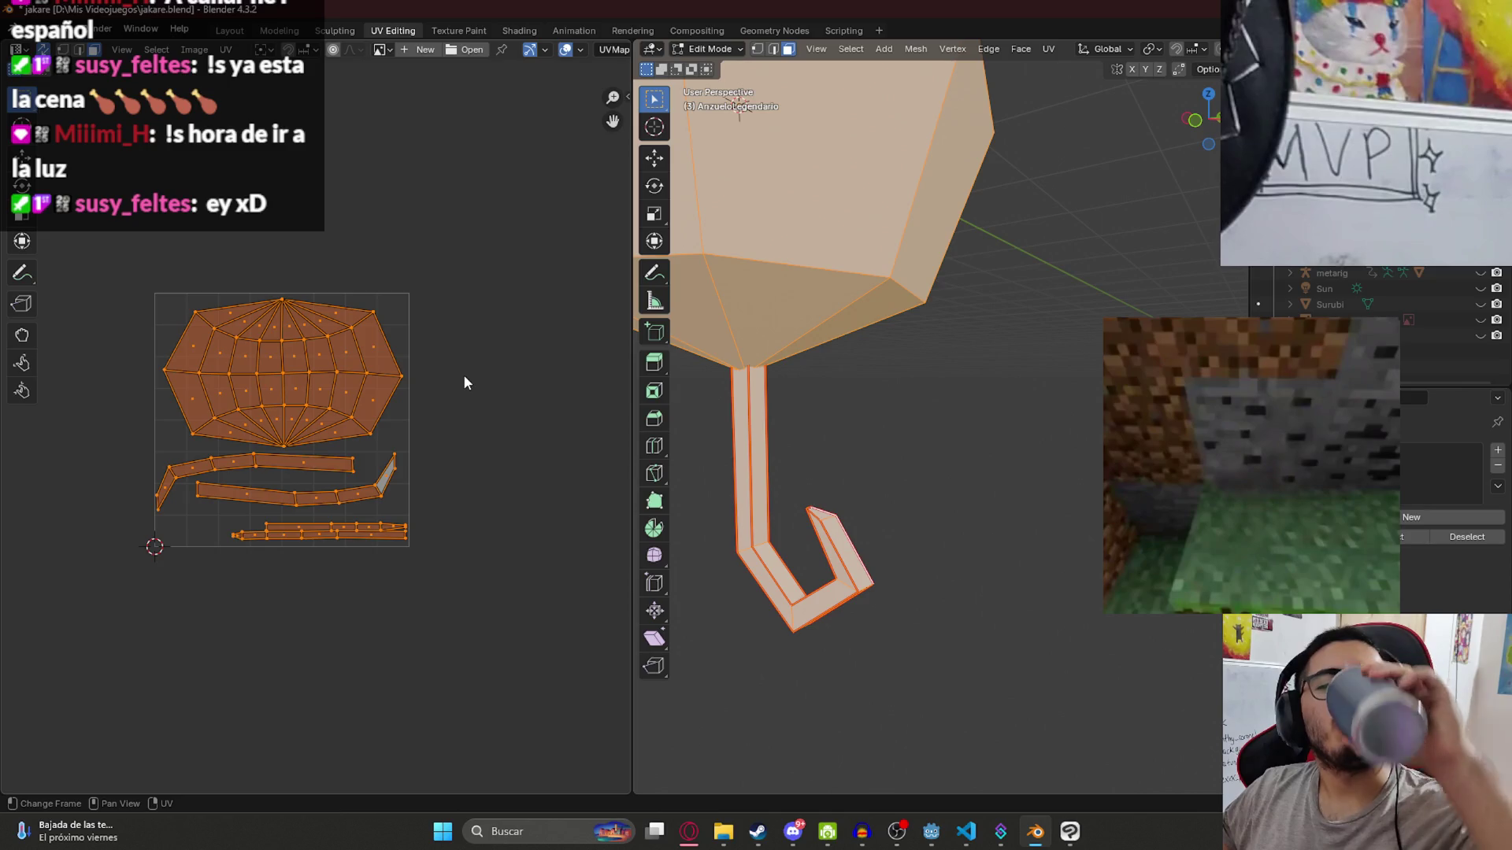
pyautogui.scroll(-2, 404, 393)
pyautogui.scroll(6, 317, 474)
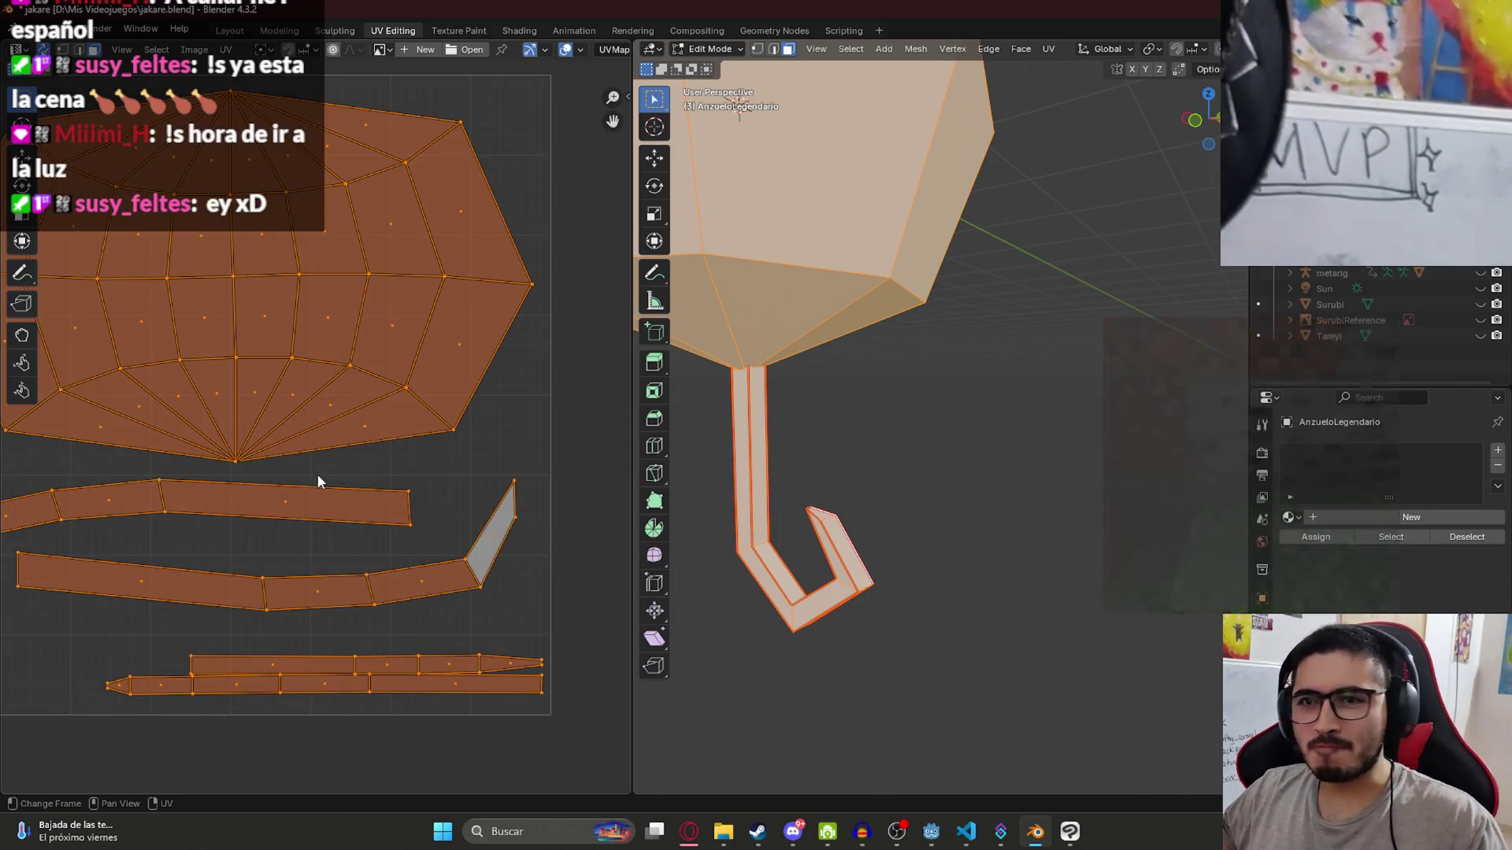
pyautogui.hotkey('ctrl', 's')
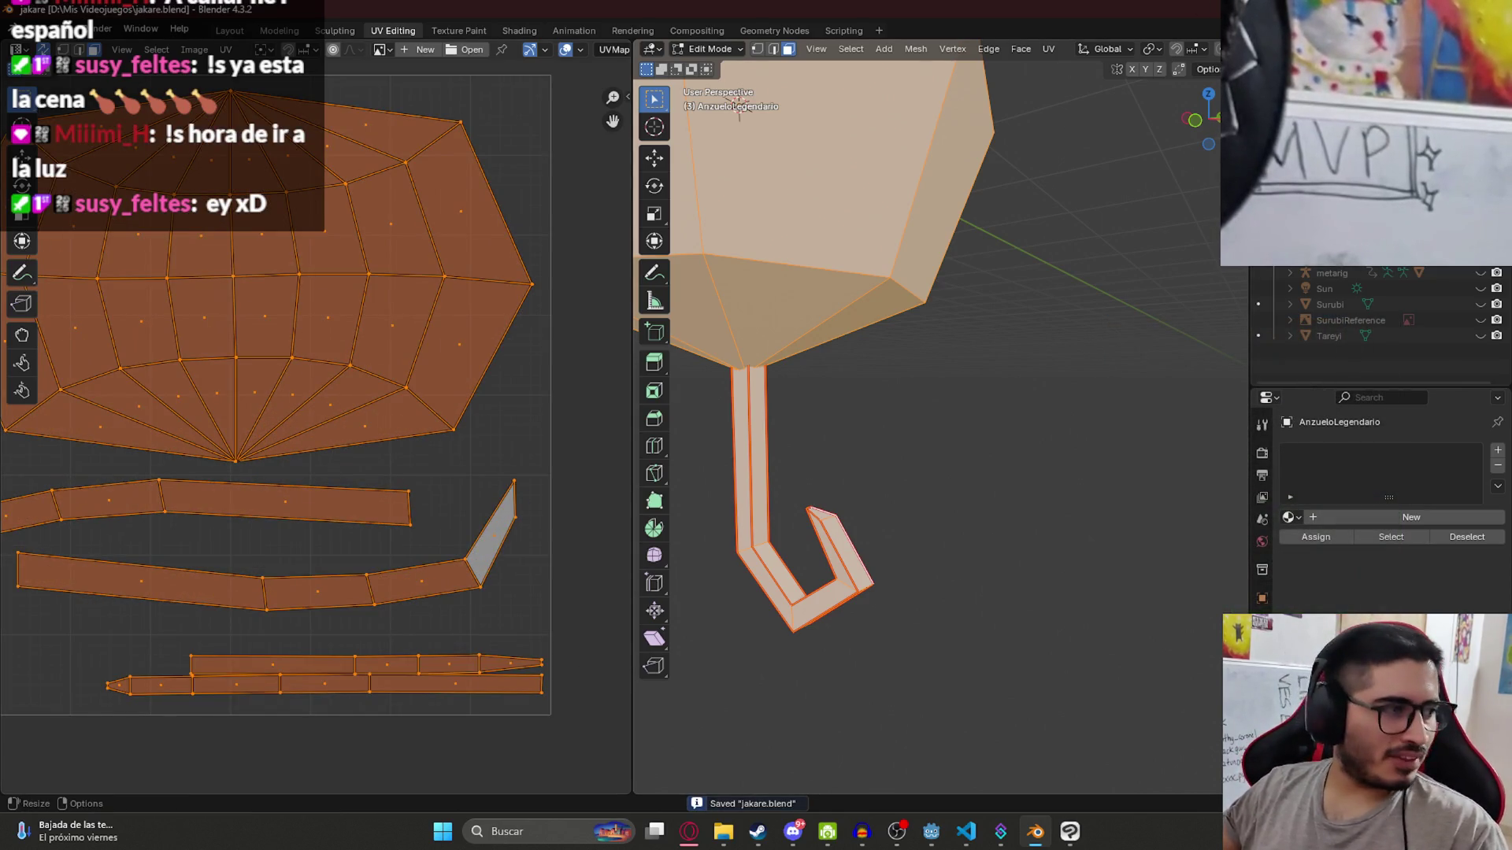